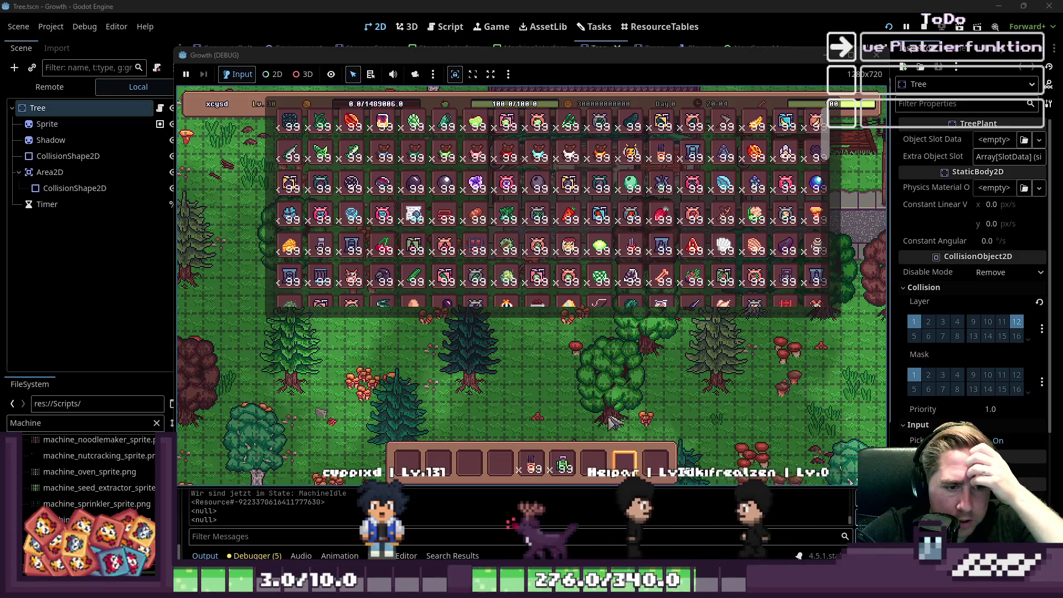
Step: Hold the farmhouse and machine via hotbar keys 5 and 6, place one in the forest clearing, then stop
{"action": "key", "text": "Escape"}
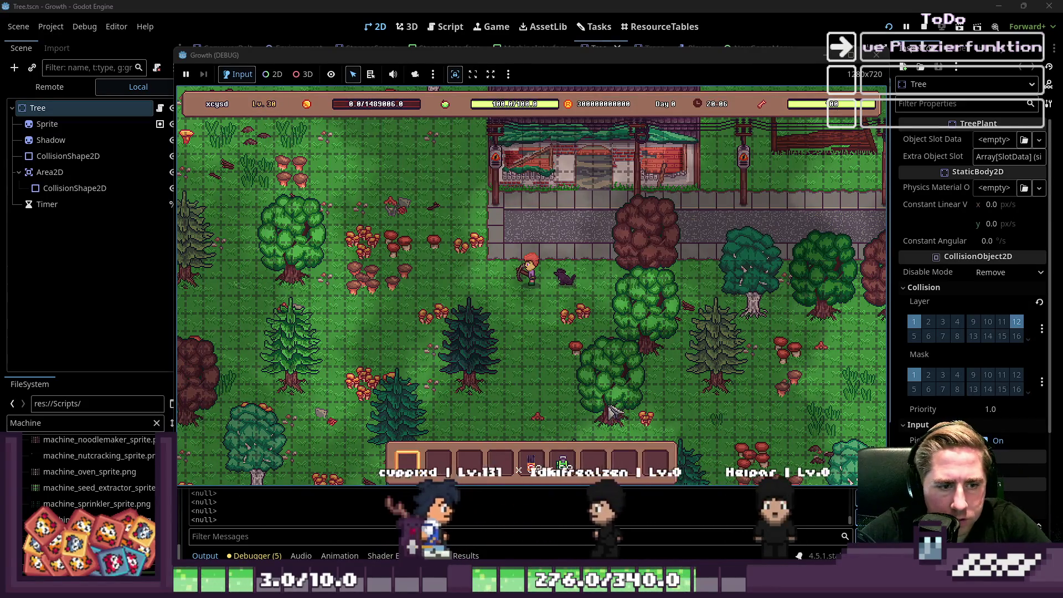
{"action": "key", "text": "5"}
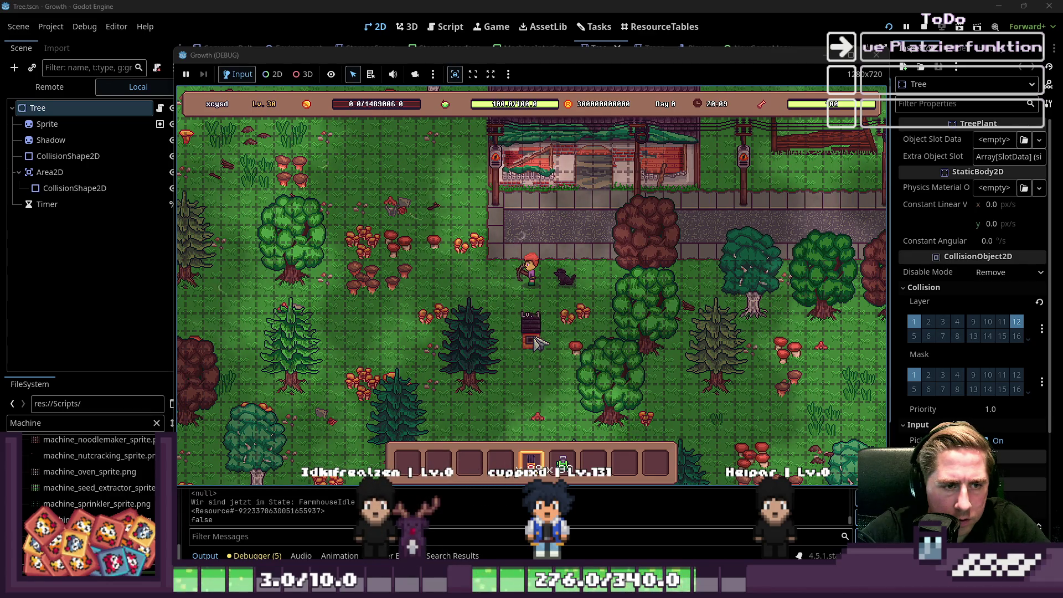
{"action": "key", "text": "6"}
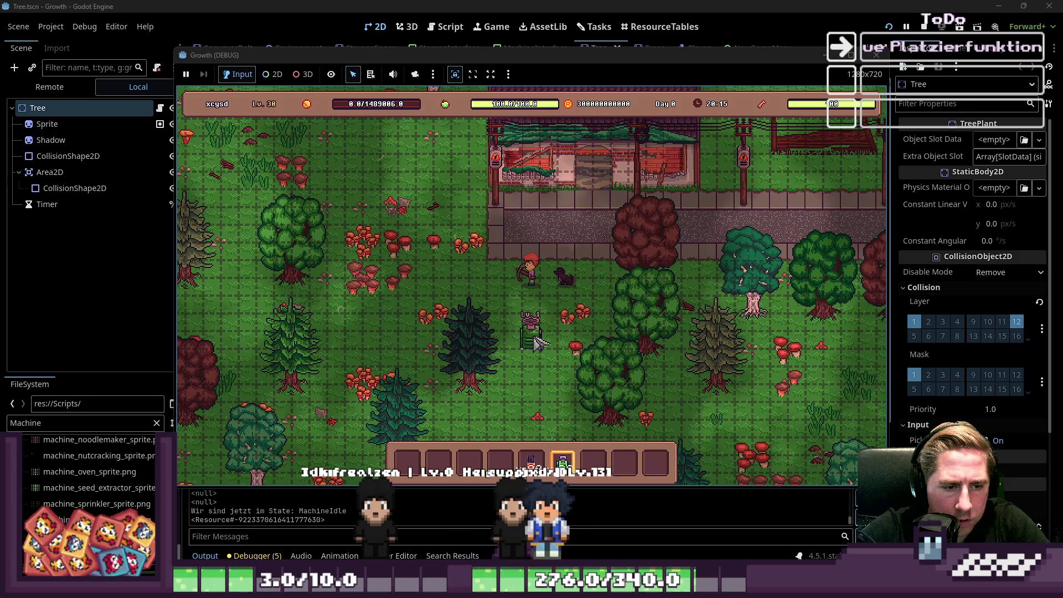
{"action": "key", "text": "5"}
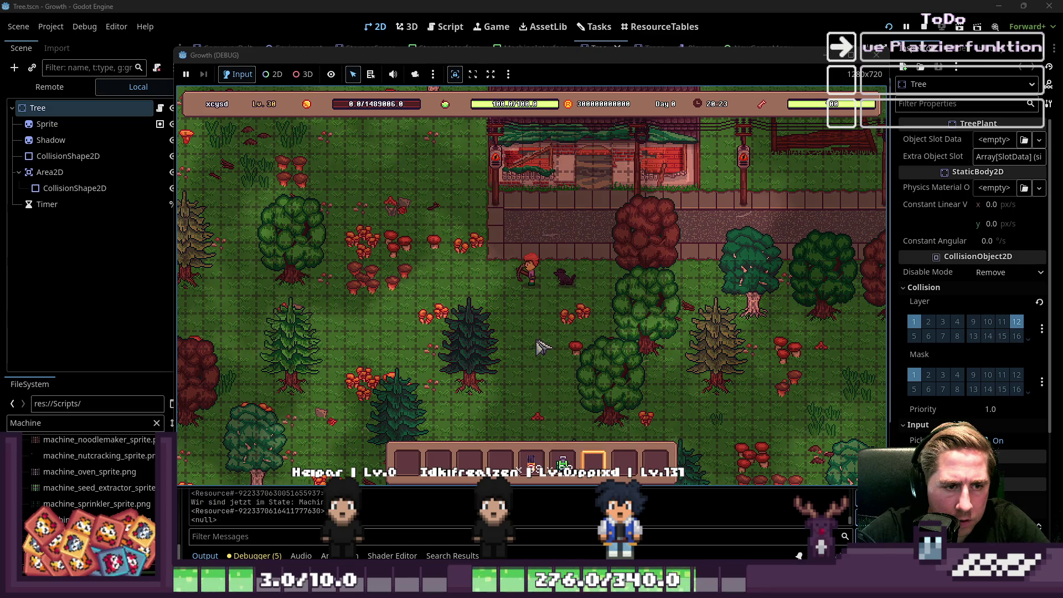
{"action": "scroll", "coordinate": [540, 346], "scroll_direction": "up", "scroll_amount": 1}
{"action": "scroll", "coordinate": [540, 346], "scroll_direction": "down", "scroll_amount": 1}
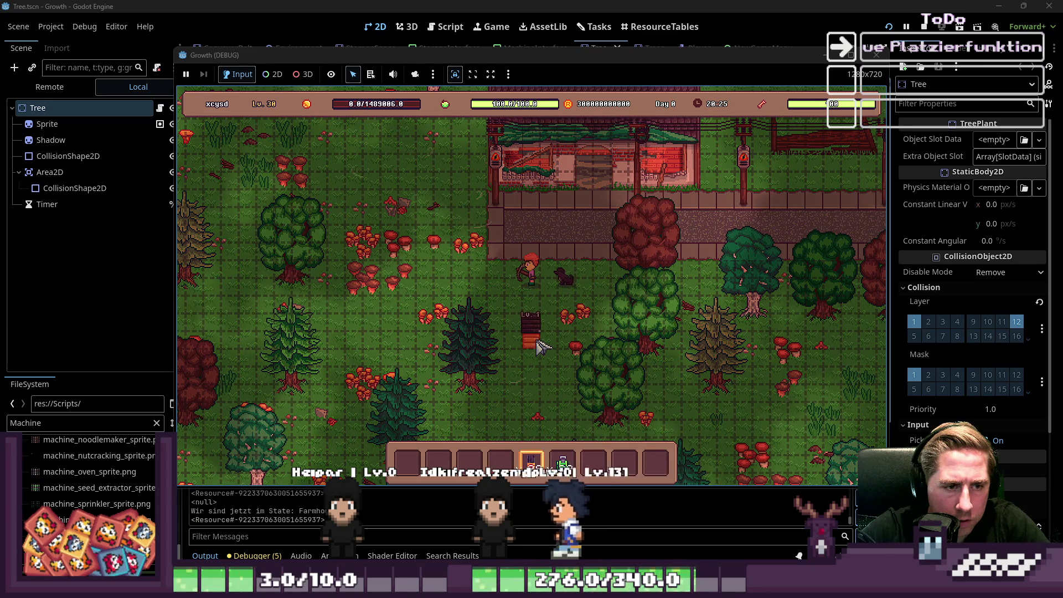
{"action": "left_click", "coordinate": [540, 346]}
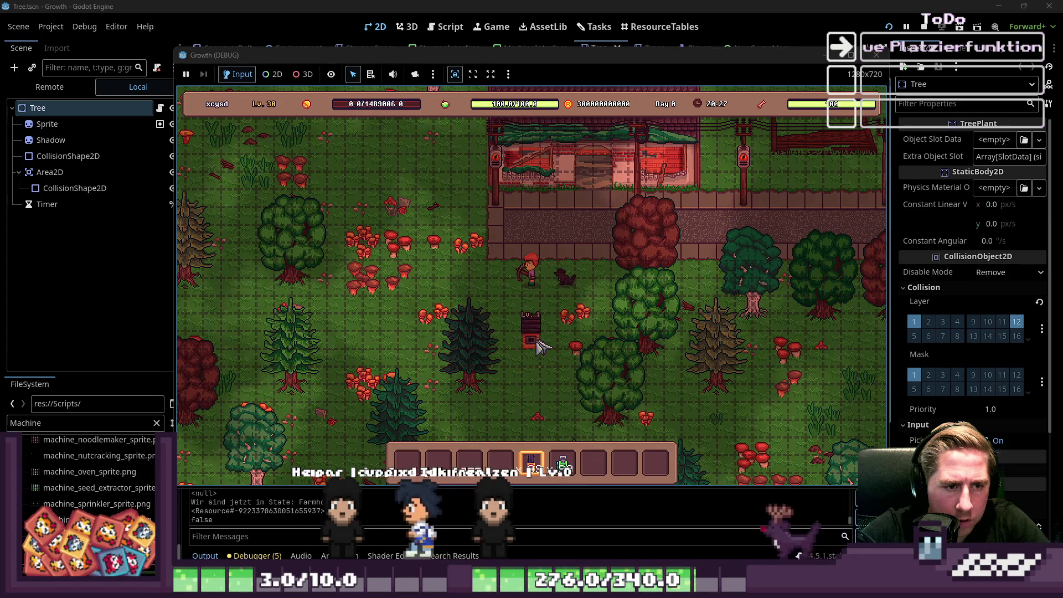
{"action": "key", "text": "F8"}
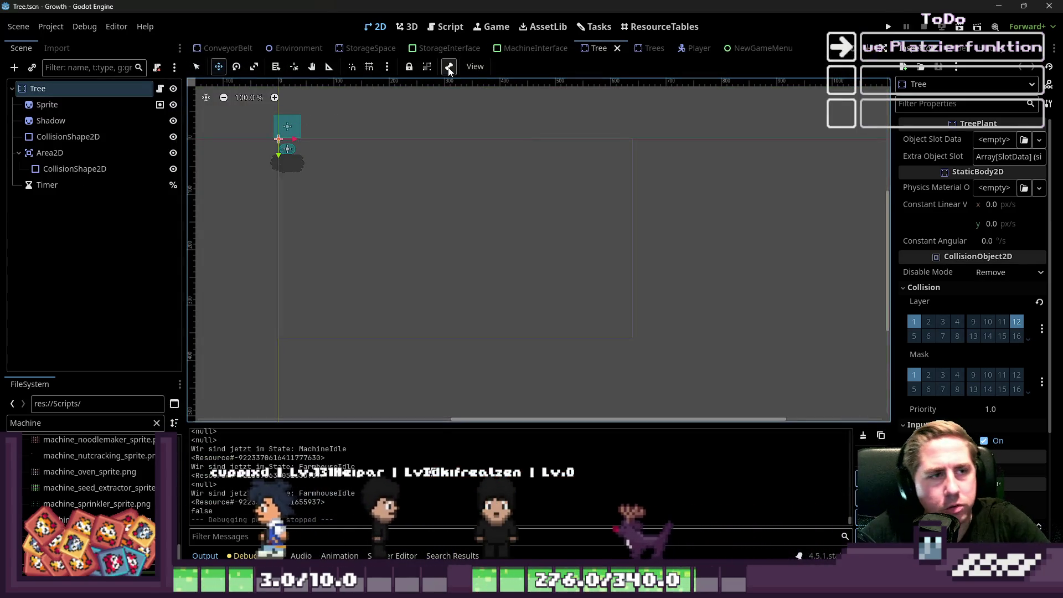
Step: Switch to the Farmhouse scene and inspect its nodes
{"action": "scroll", "coordinate": [294, 48], "scroll_direction": "up", "scroll_amount": 1}
{"action": "scroll", "coordinate": [293, 49], "scroll_direction": "up", "scroll_amount": 6}
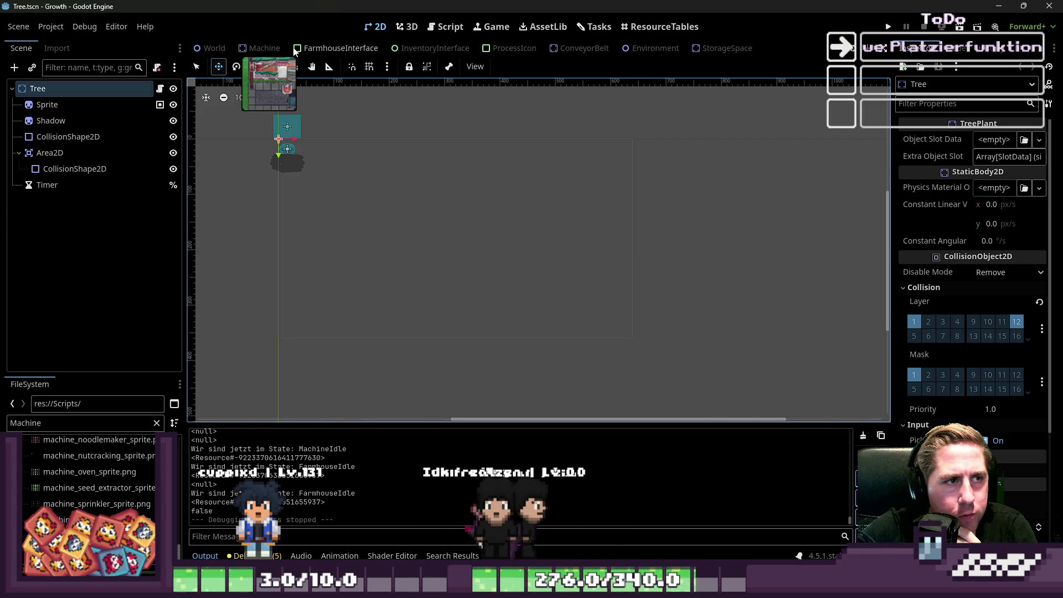
{"action": "left_click", "coordinate": [288, 48]}
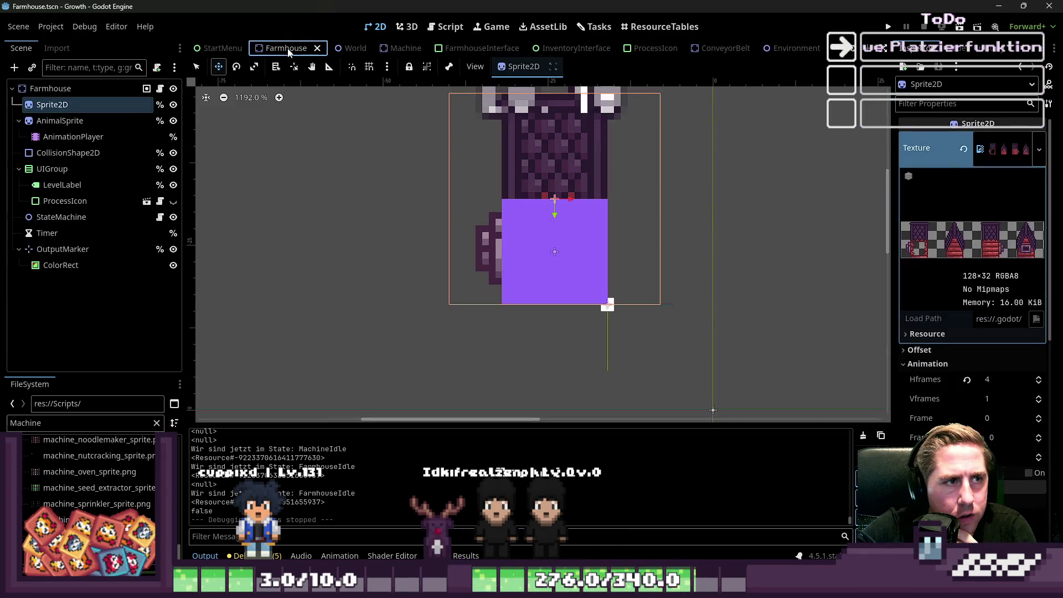
{"action": "left_click", "coordinate": [50, 88]}
{"action": "left_click", "coordinate": [52, 104]}
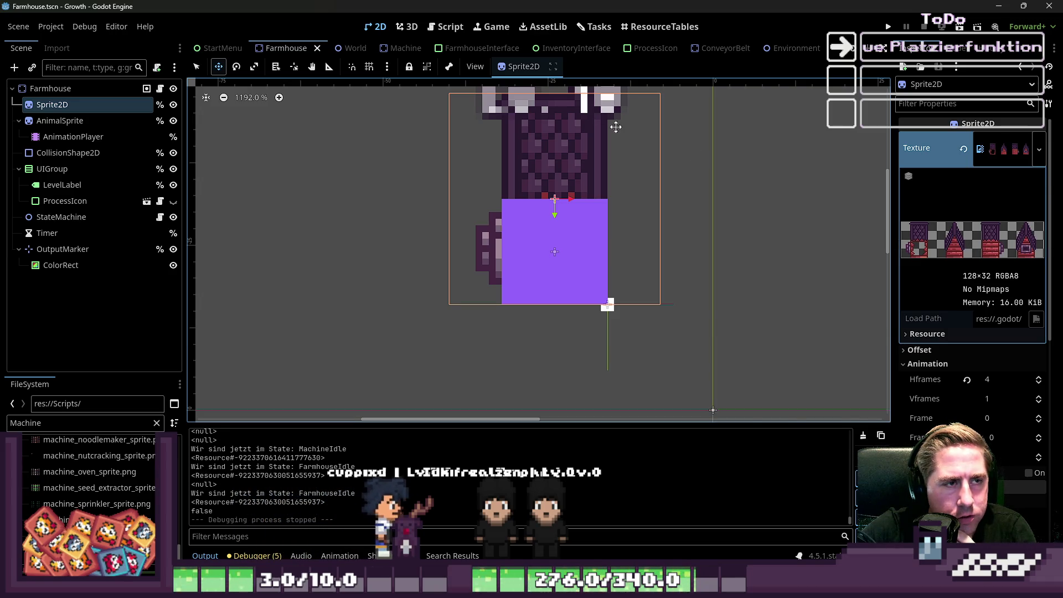
Step: In the Machine scene's AnimationPlayer, preview the Left, Right and Up animations
{"action": "left_click", "coordinate": [391, 47]}
{"action": "left_click", "coordinate": [72, 105]}
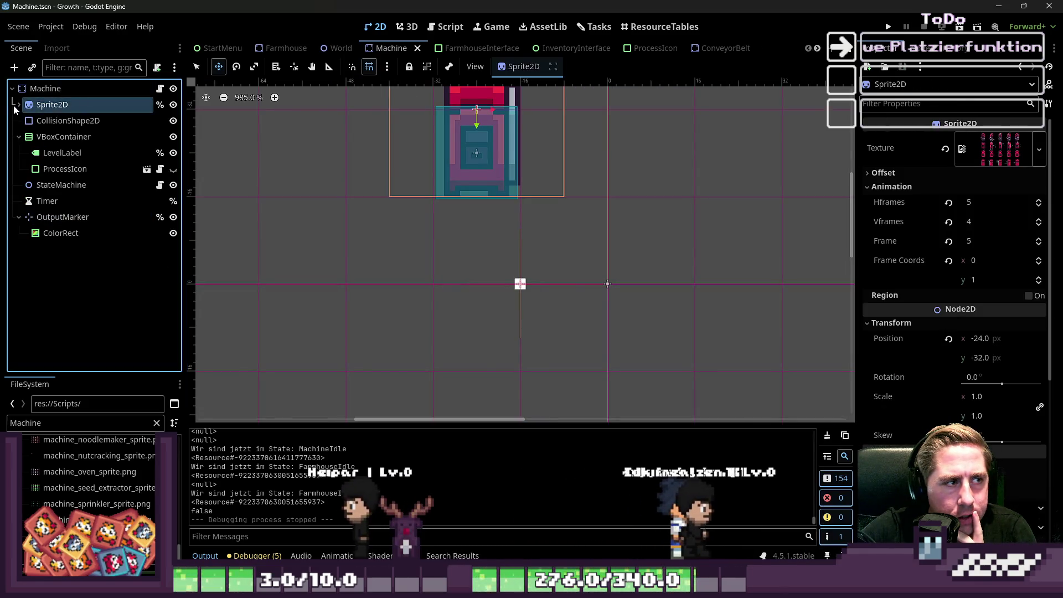
{"action": "left_click", "coordinate": [46, 117]}
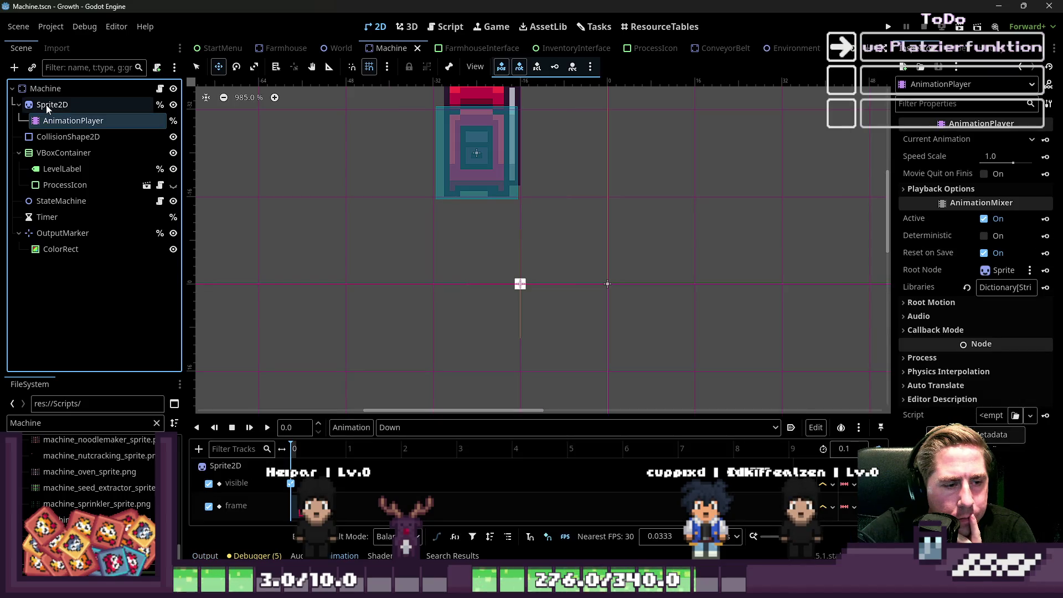
{"action": "left_click", "coordinate": [392, 428]}
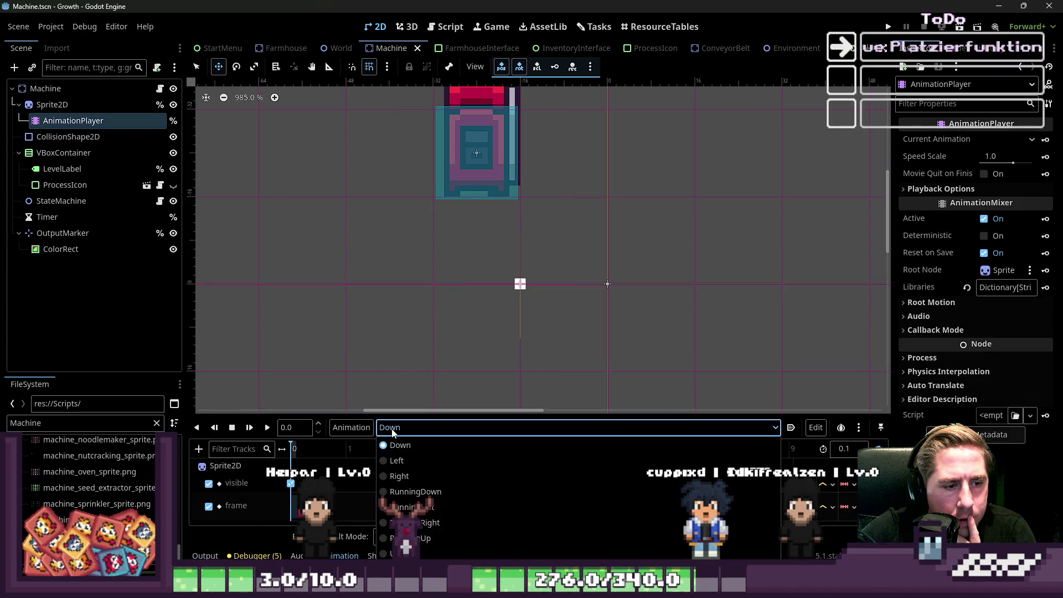
{"action": "left_click", "coordinate": [397, 459]}
{"action": "left_click", "coordinate": [398, 429]}
{"action": "left_click", "coordinate": [399, 476]}
{"action": "left_click", "coordinate": [397, 429]}
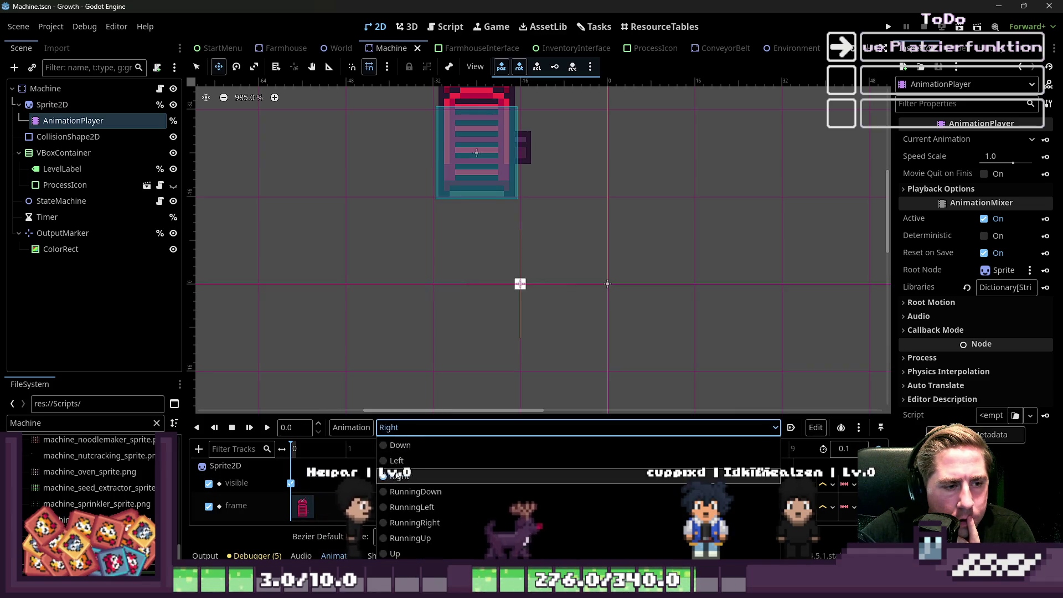
{"action": "left_click", "coordinate": [394, 553]}
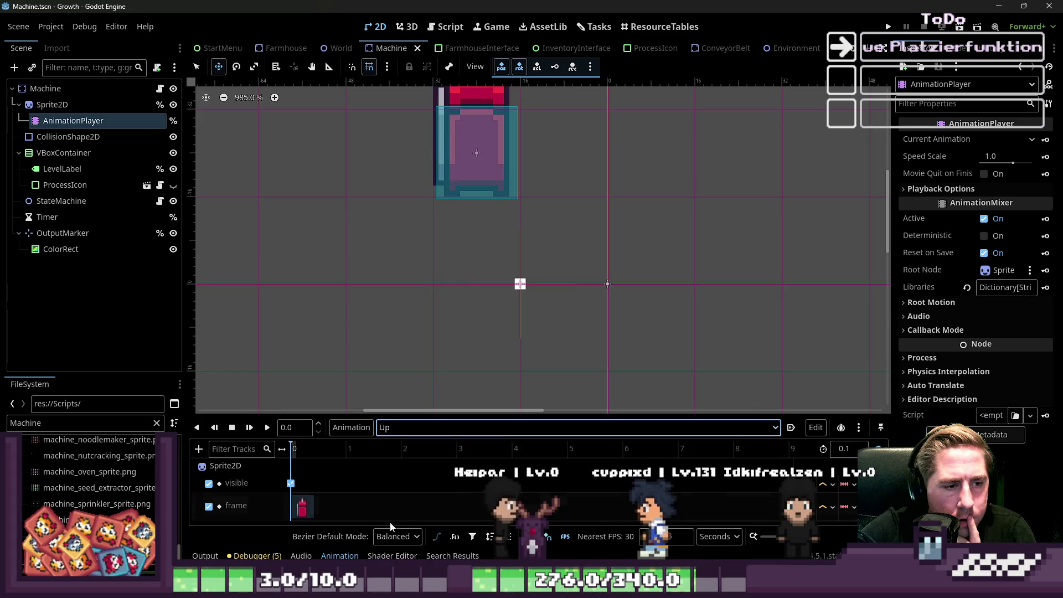
Step: Select the machine's Sprite2D node and bring up its Machine.gd script
{"action": "scroll", "coordinate": [532, 339], "scroll_direction": "down", "scroll_amount": 4}
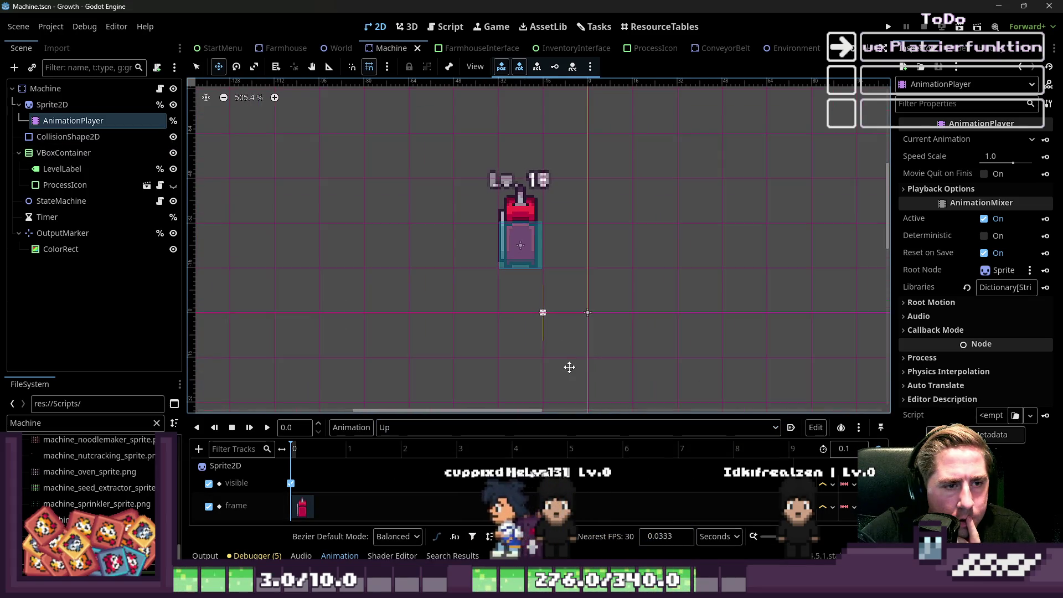
{"action": "left_click", "coordinate": [83, 105]}
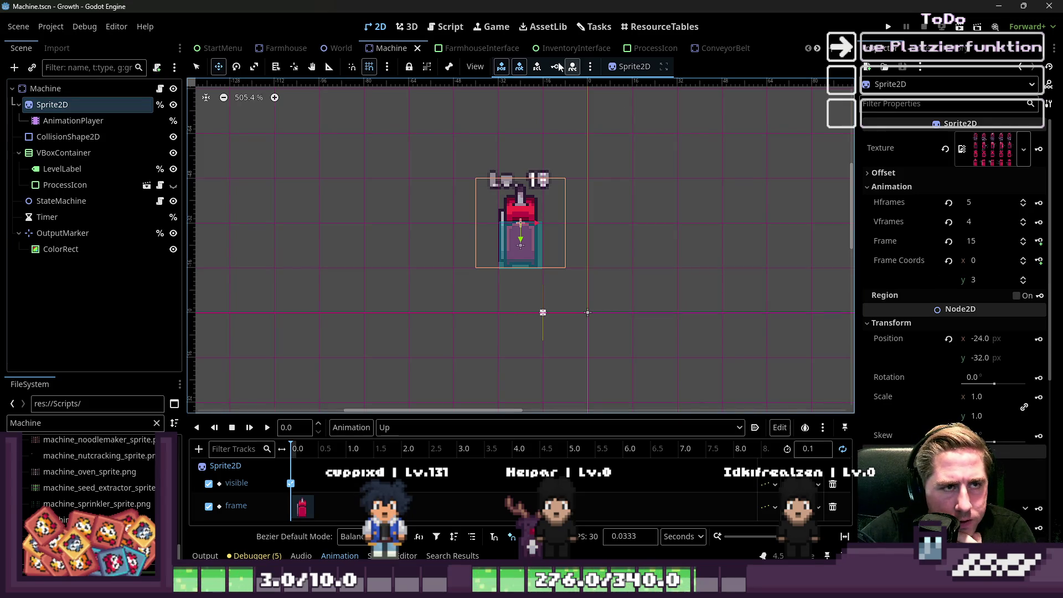
{"action": "left_click", "coordinate": [453, 32]}
{"action": "left_click", "coordinate": [429, 281]}
{"action": "double_click", "coordinate": [427, 268]}
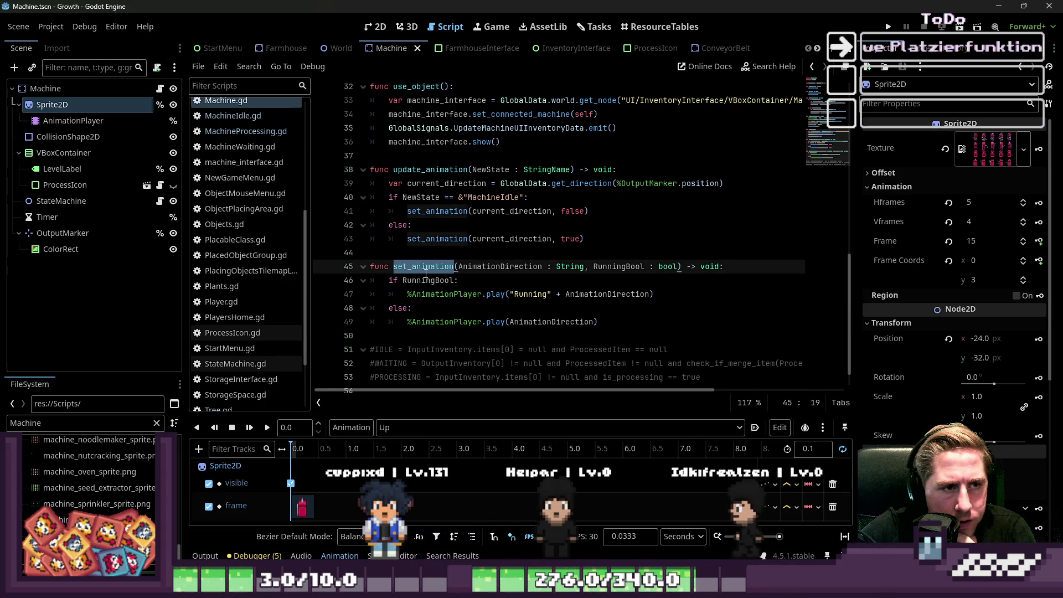
{"action": "double_click", "coordinate": [479, 268]}
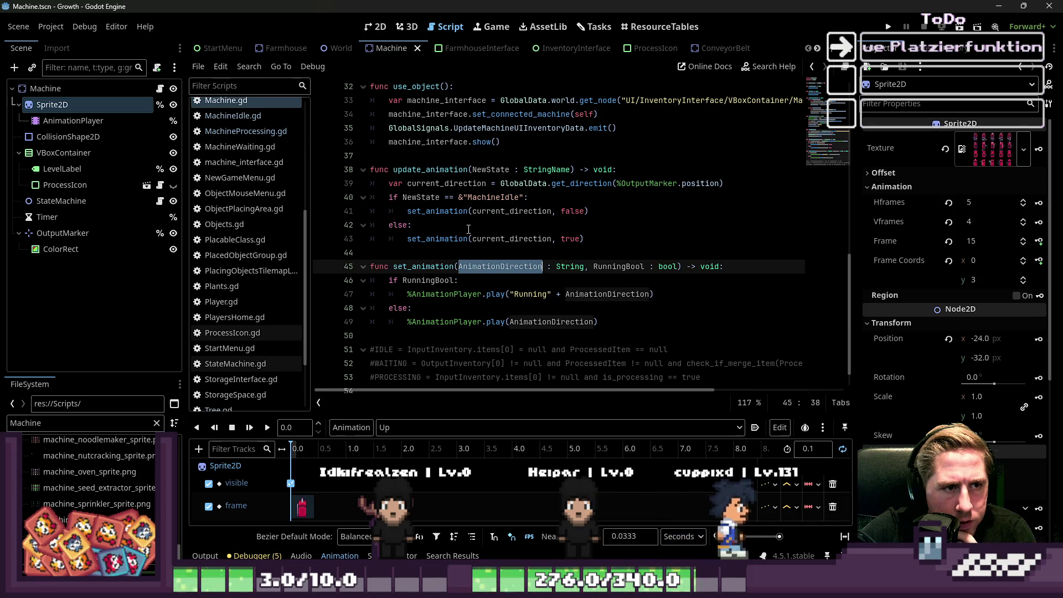
{"action": "double_click", "coordinate": [432, 170]}
{"action": "left_click", "coordinate": [449, 184]}
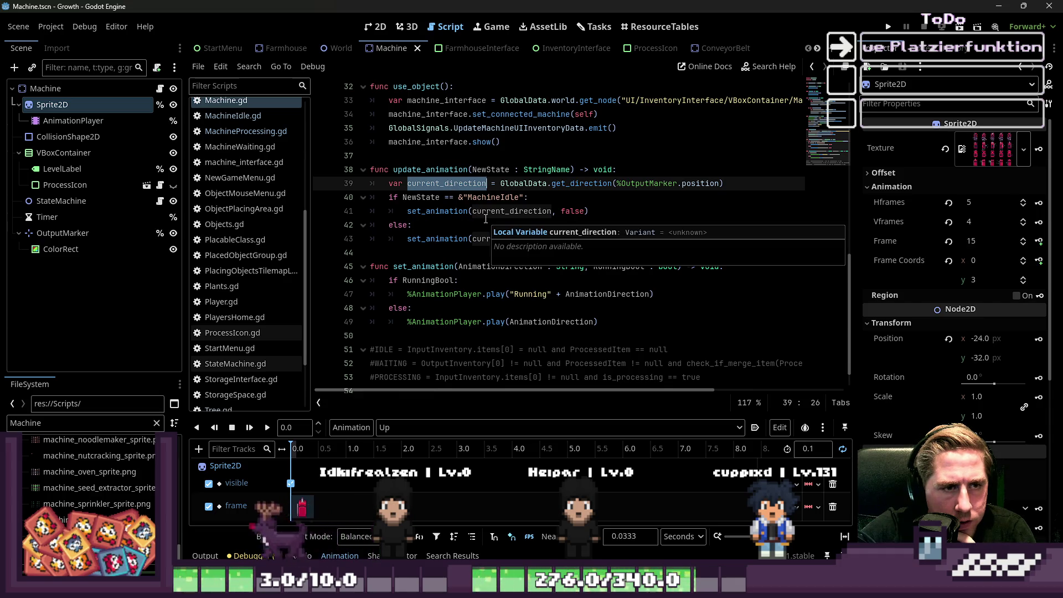
{"action": "left_click", "coordinate": [542, 197]}
{"action": "double_click", "coordinate": [653, 187]}
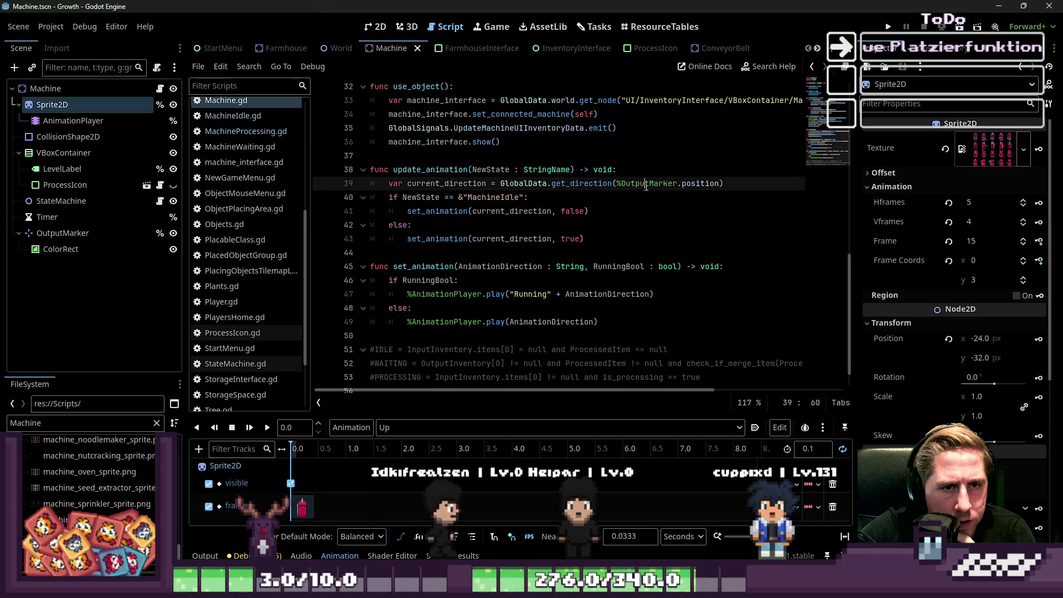
{"action": "left_click", "coordinate": [658, 198]}
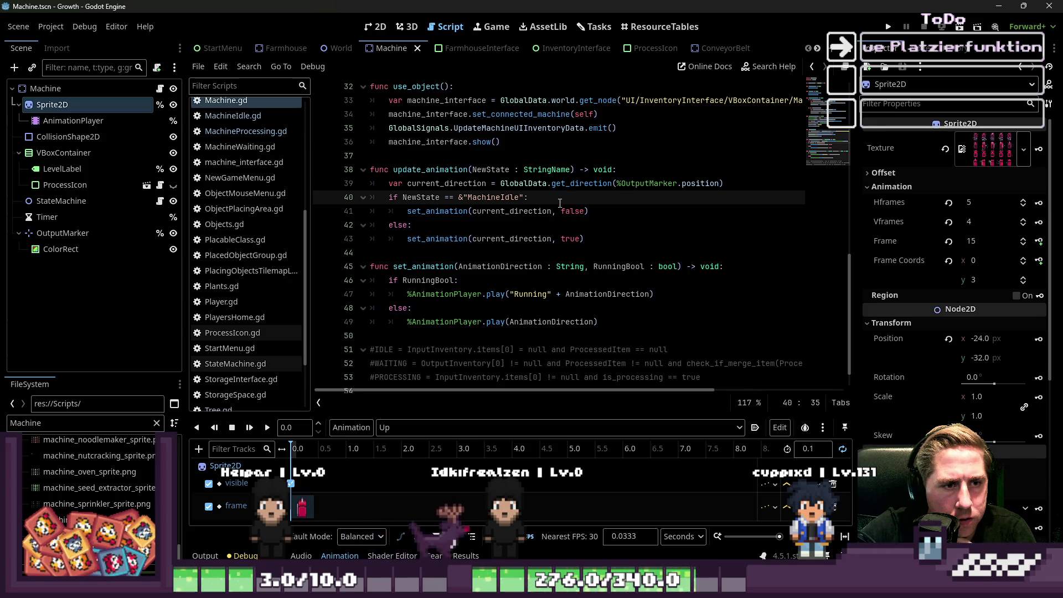
{"action": "left_click", "coordinate": [545, 211]}
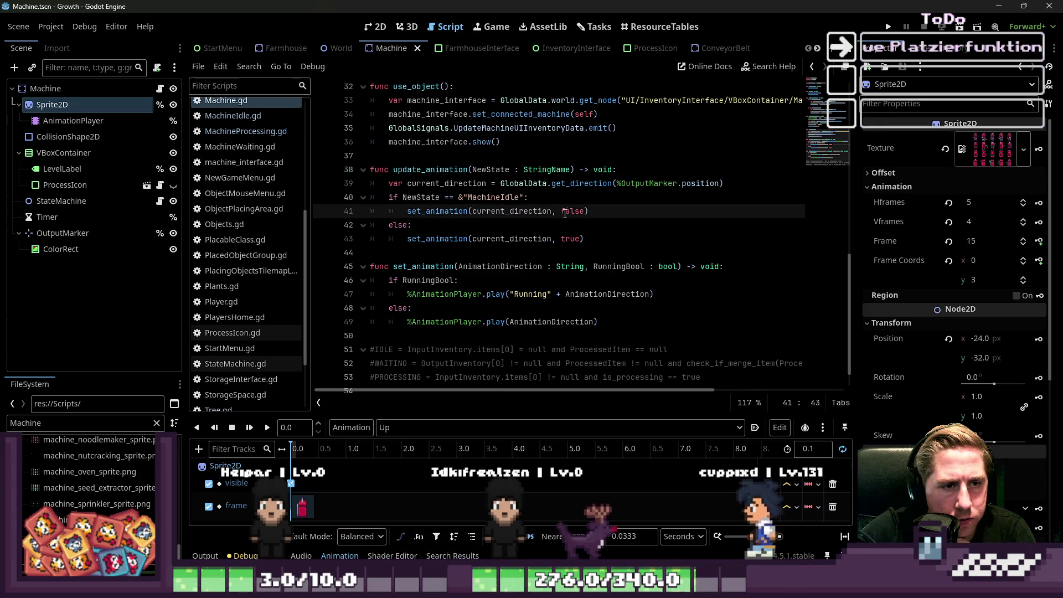
{"action": "double_click", "coordinate": [489, 238]}
{"action": "double_click", "coordinate": [534, 295]}
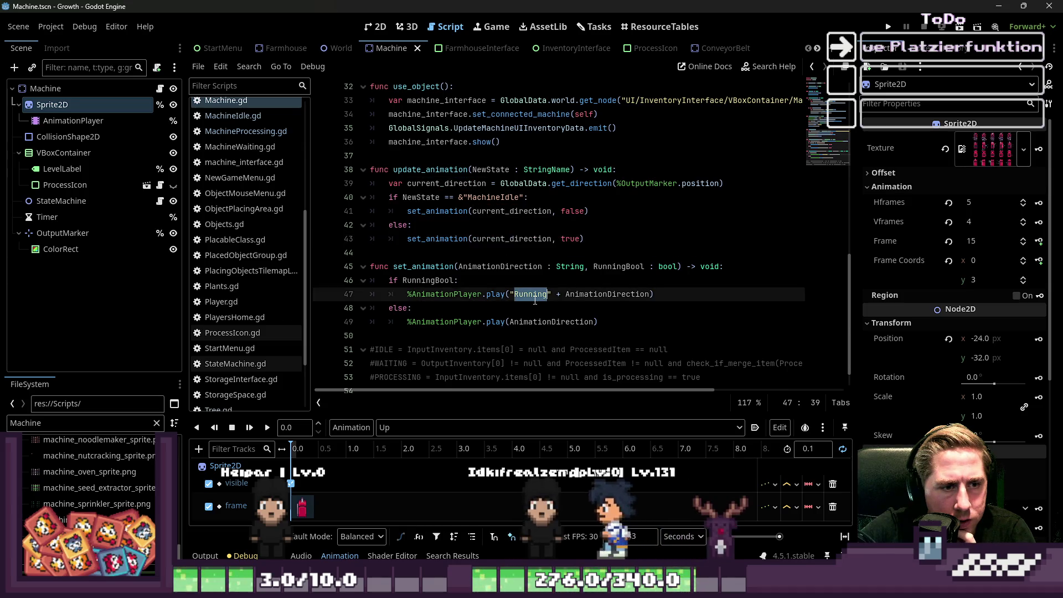
{"action": "left_click", "coordinate": [492, 295]}
{"action": "left_click", "coordinate": [528, 270]}
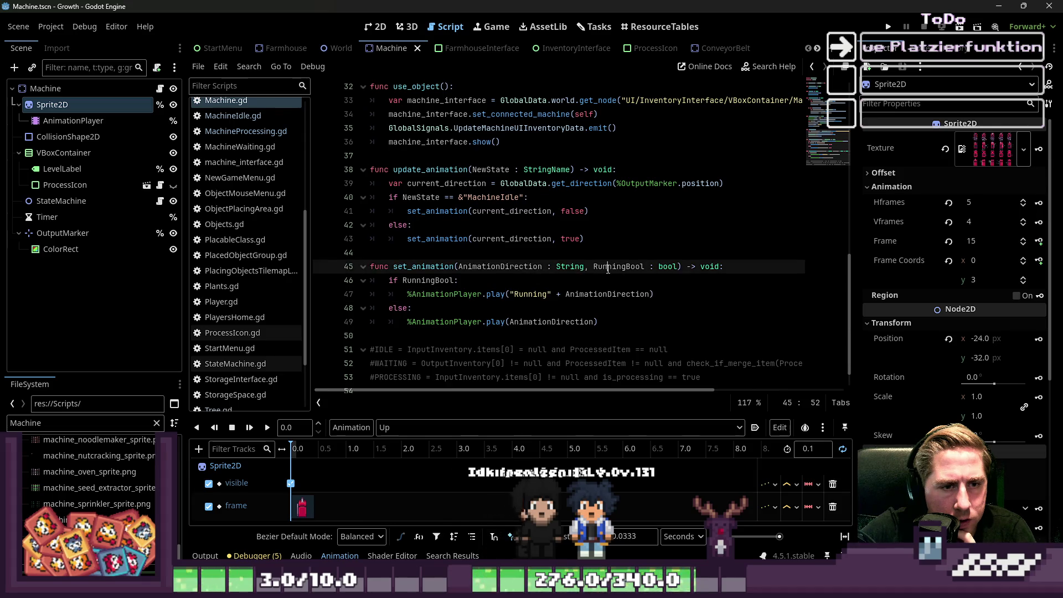
{"action": "left_click", "coordinate": [548, 284]}
{"action": "scroll", "coordinate": [490, 285], "scroll_direction": "up", "scroll_amount": 2}
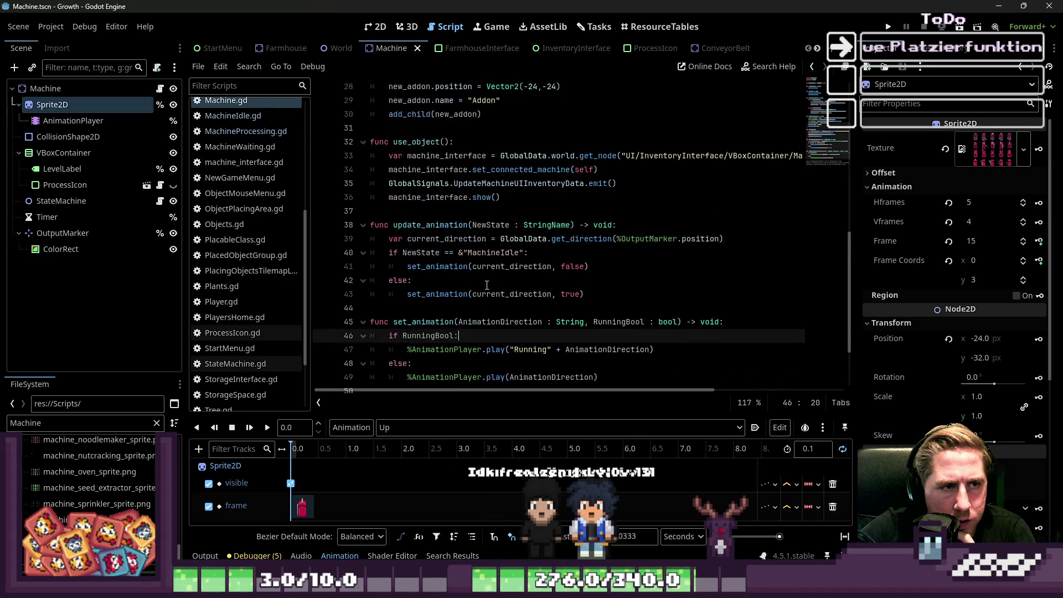
{"action": "left_click", "coordinate": [426, 224]}
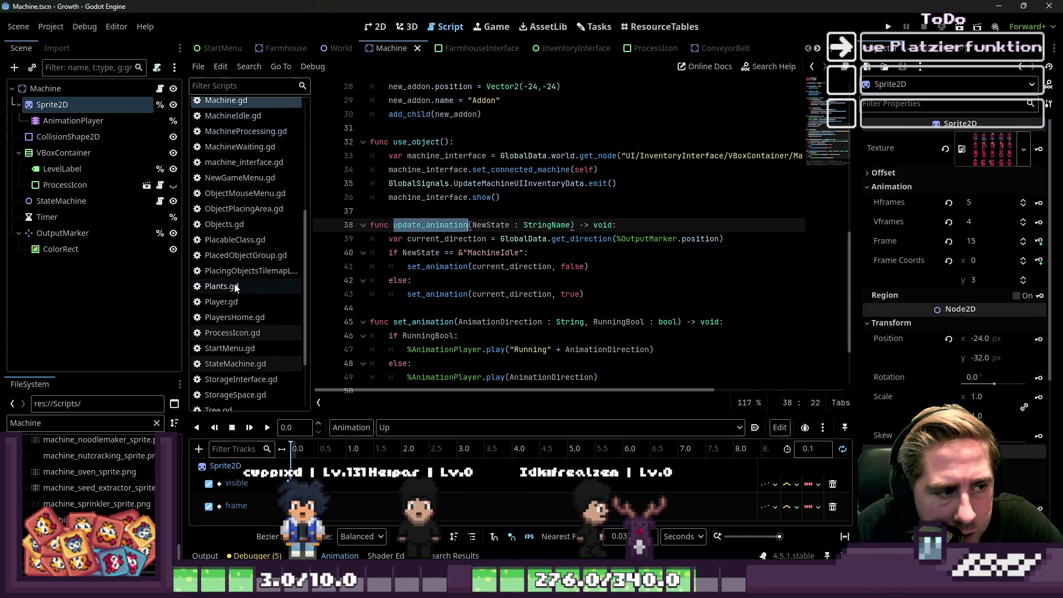
Step: In Farmhouse.gd, look over the check_output_object function on line 65
{"action": "scroll", "coordinate": [235, 189], "scroll_direction": "up", "scroll_amount": 5}
{"action": "left_click", "coordinate": [230, 153]}
{"action": "scroll", "coordinate": [489, 321], "scroll_direction": "down", "scroll_amount": 8}
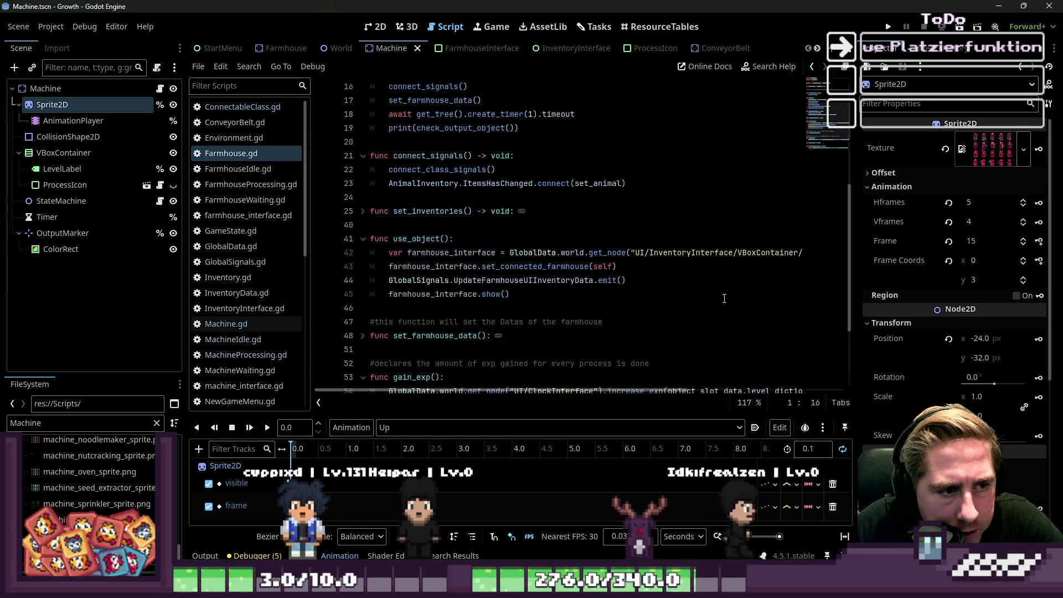
{"action": "left_click", "coordinate": [436, 336]}
{"action": "scroll", "coordinate": [427, 299], "scroll_direction": "up", "scroll_amount": 2}
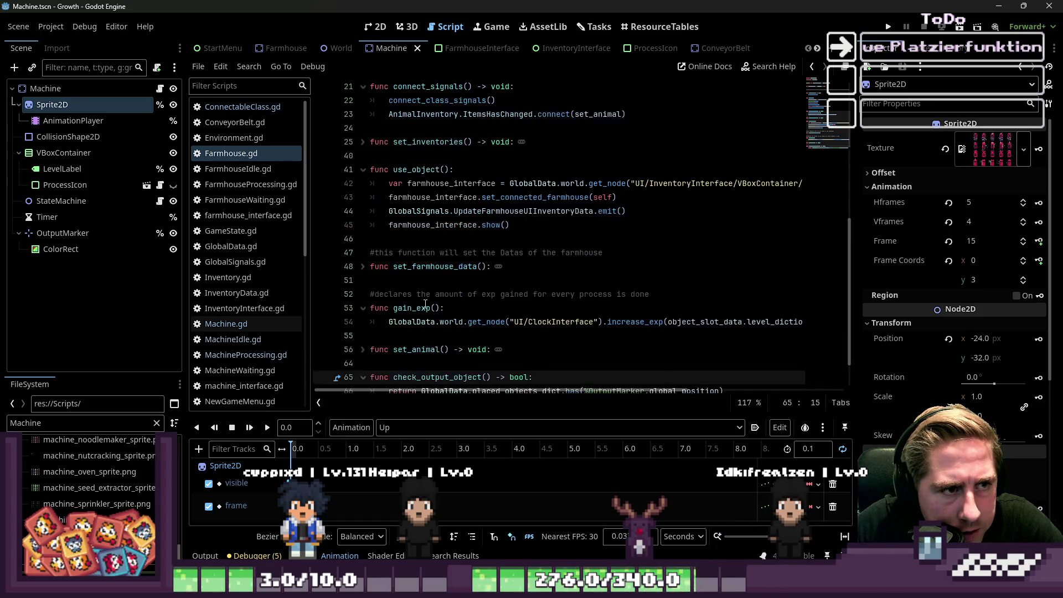
{"action": "scroll", "coordinate": [387, 299], "scroll_direction": "up", "scroll_amount": 4}
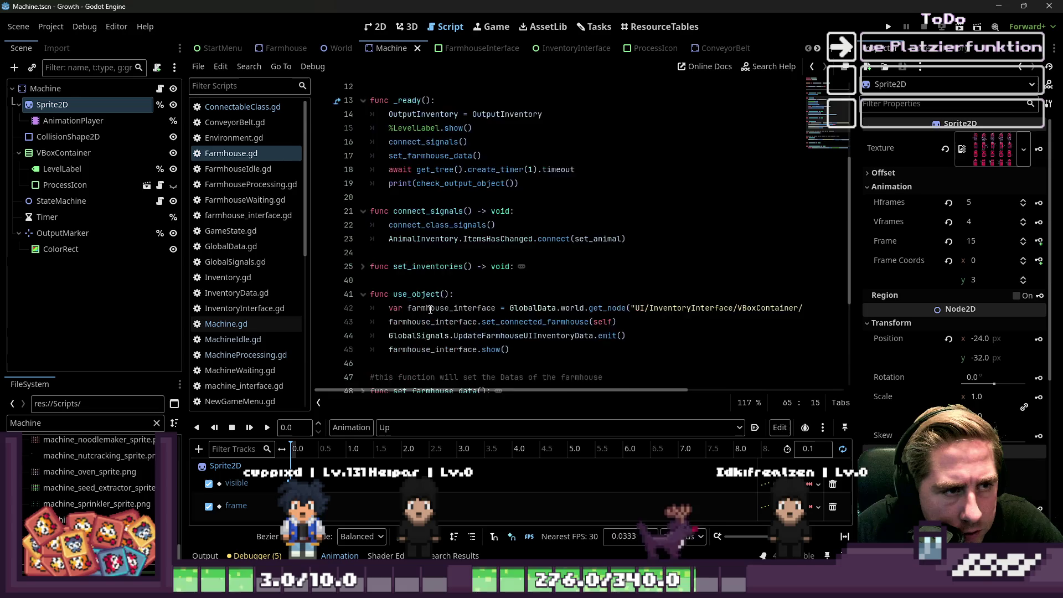
{"action": "scroll", "coordinate": [404, 288], "scroll_direction": "down", "scroll_amount": 4}
{"action": "scroll", "coordinate": [419, 277], "scroll_direction": "up", "scroll_amount": 3}
{"action": "scroll", "coordinate": [417, 275], "scroll_direction": "down", "scroll_amount": 4}
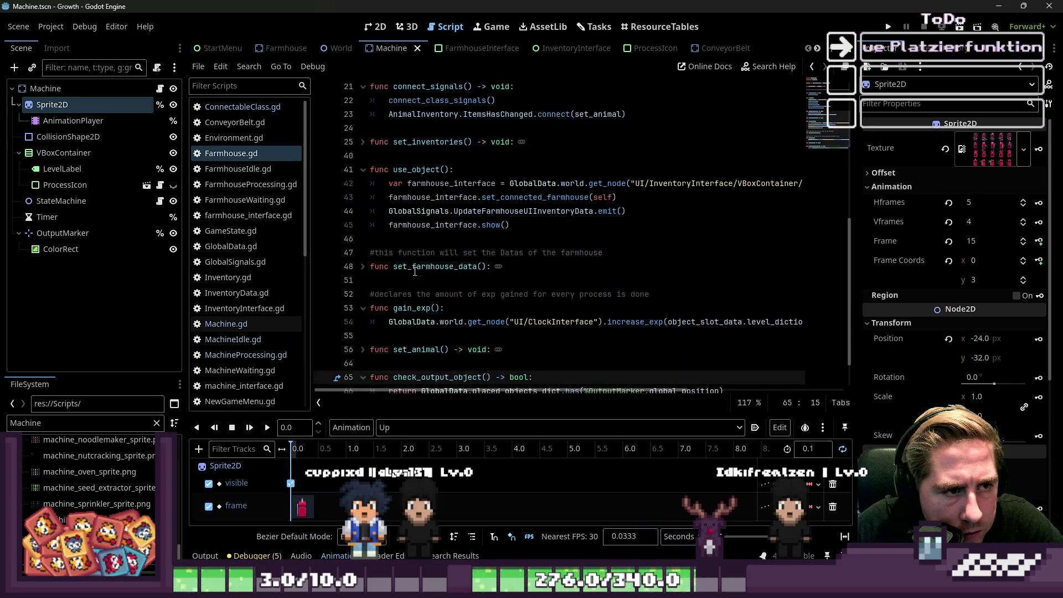
Step: Fold and inspect Farmhouse.gd's use_object, set_animal and set_farmhouse_data functions
{"action": "left_click", "coordinate": [363, 170]}
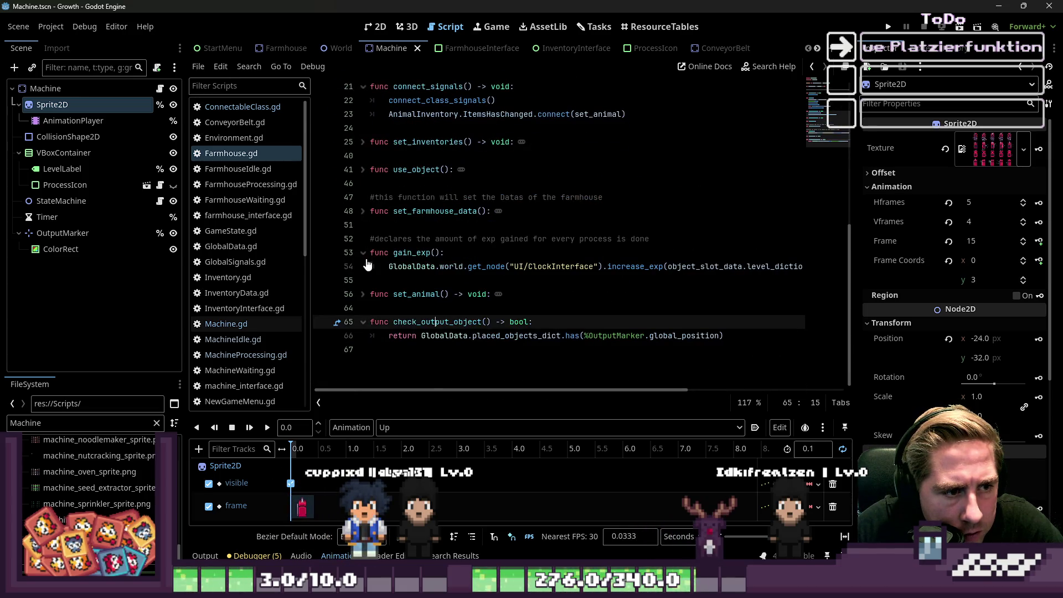
{"action": "left_click", "coordinate": [363, 294]}
{"action": "left_click", "coordinate": [363, 294]}
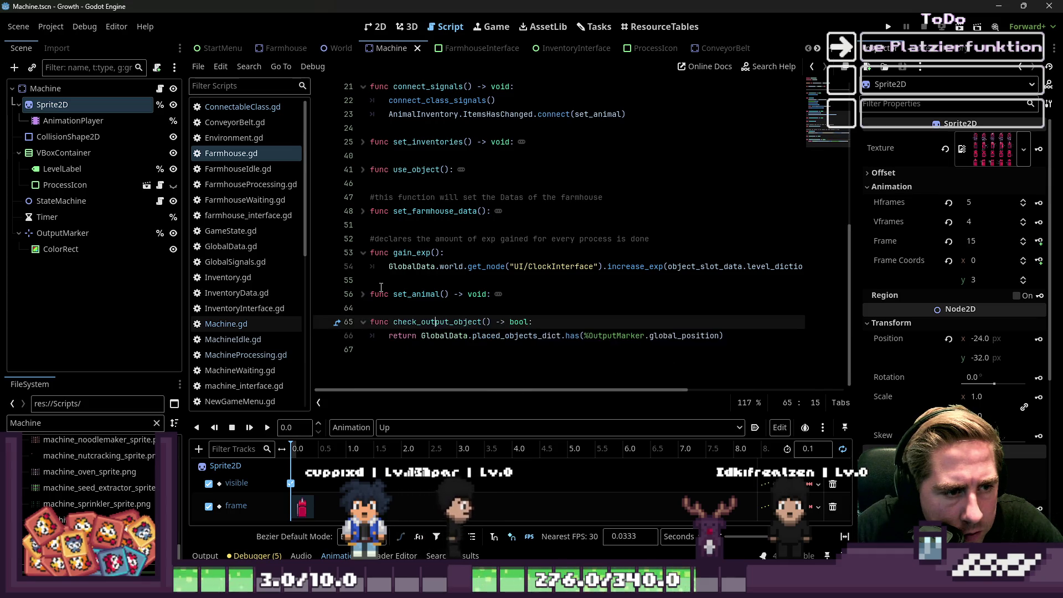
{"action": "left_click", "coordinate": [356, 293]}
{"action": "scroll", "coordinate": [399, 278], "scroll_direction": "down", "scroll_amount": 2}
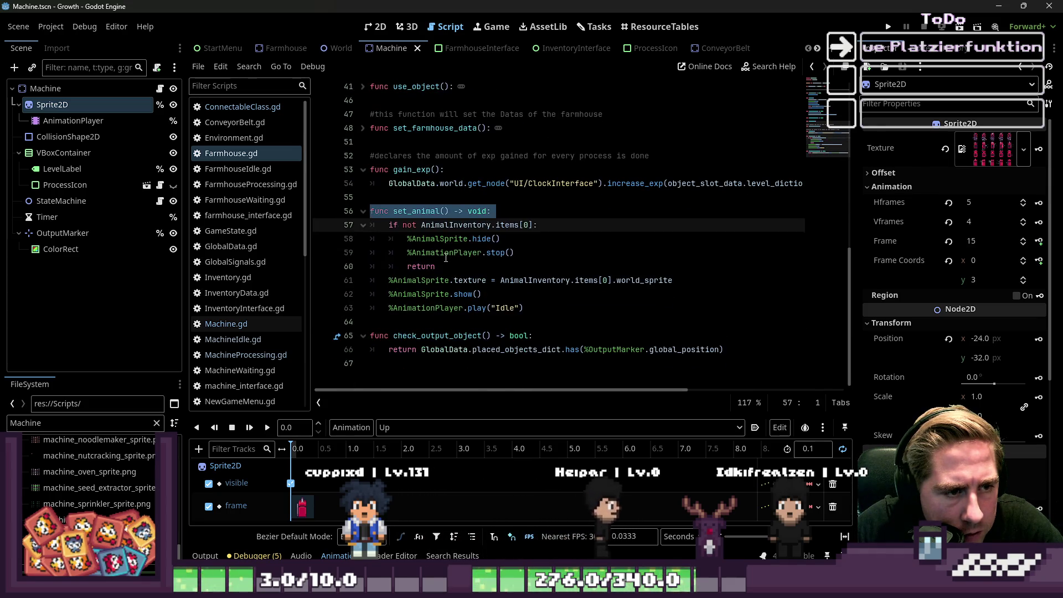
{"action": "left_click", "coordinate": [363, 211]}
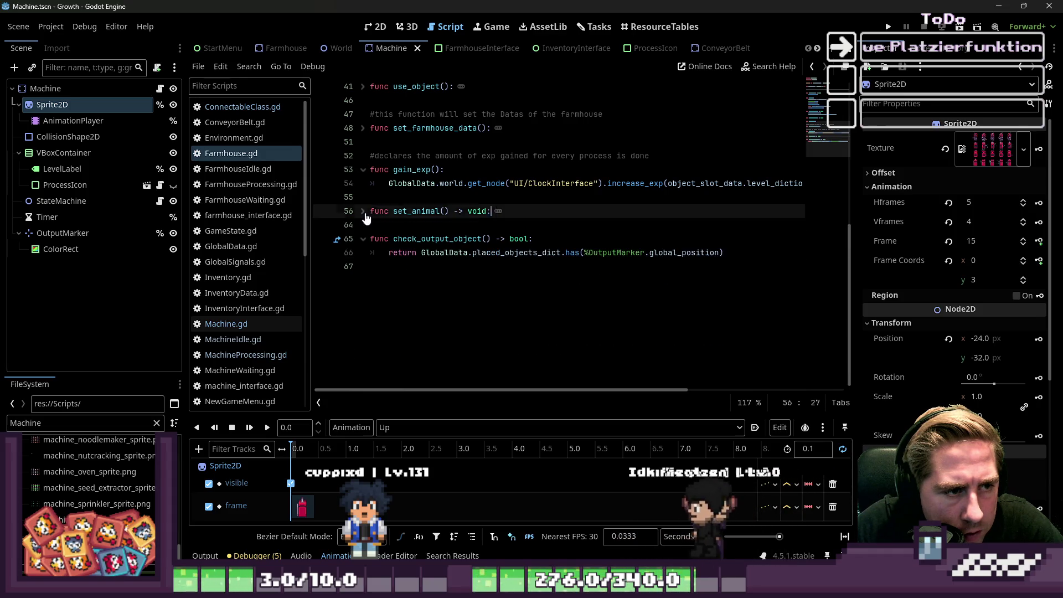
{"action": "left_click", "coordinate": [382, 249]}
{"action": "scroll", "coordinate": [420, 251], "scroll_direction": "up", "scroll_amount": 3}
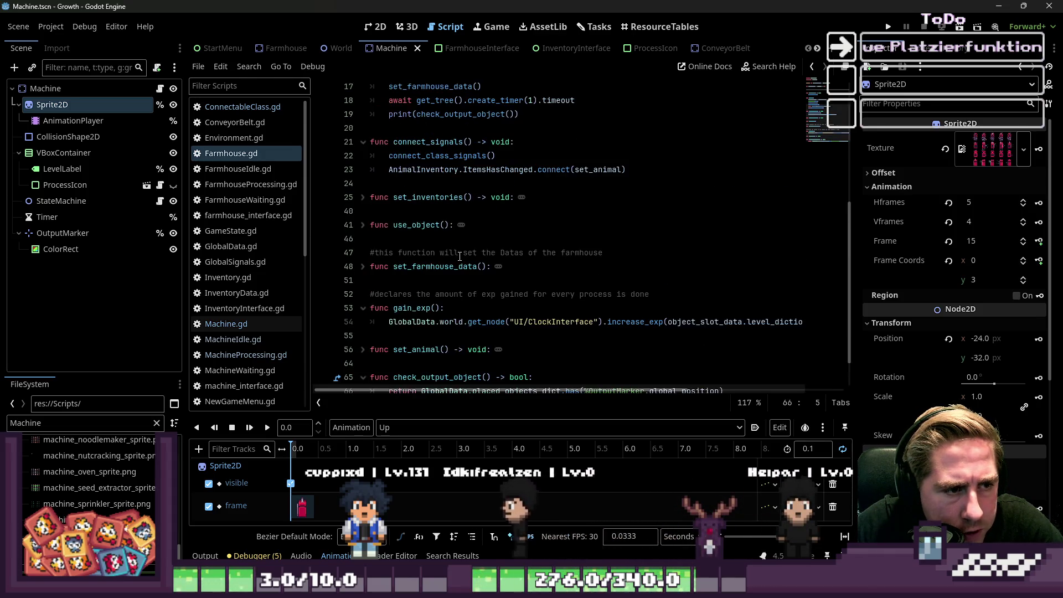
{"action": "left_click", "coordinate": [363, 266]}
{"action": "left_click", "coordinate": [363, 267]}
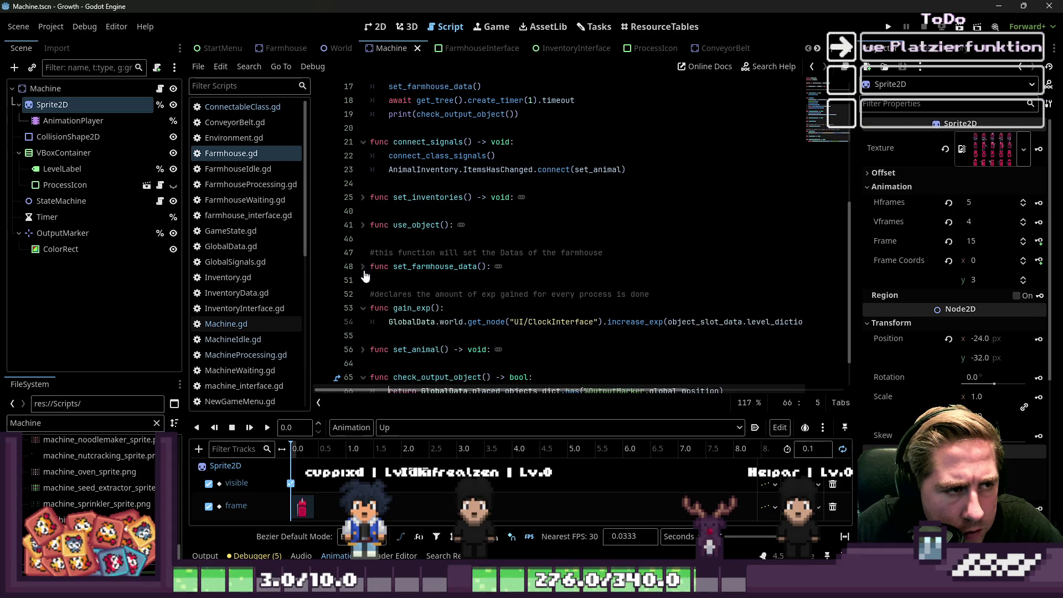
{"action": "scroll", "coordinate": [377, 113], "scroll_direction": "up", "scroll_amount": 5}
{"action": "left_click", "coordinate": [410, 101]}
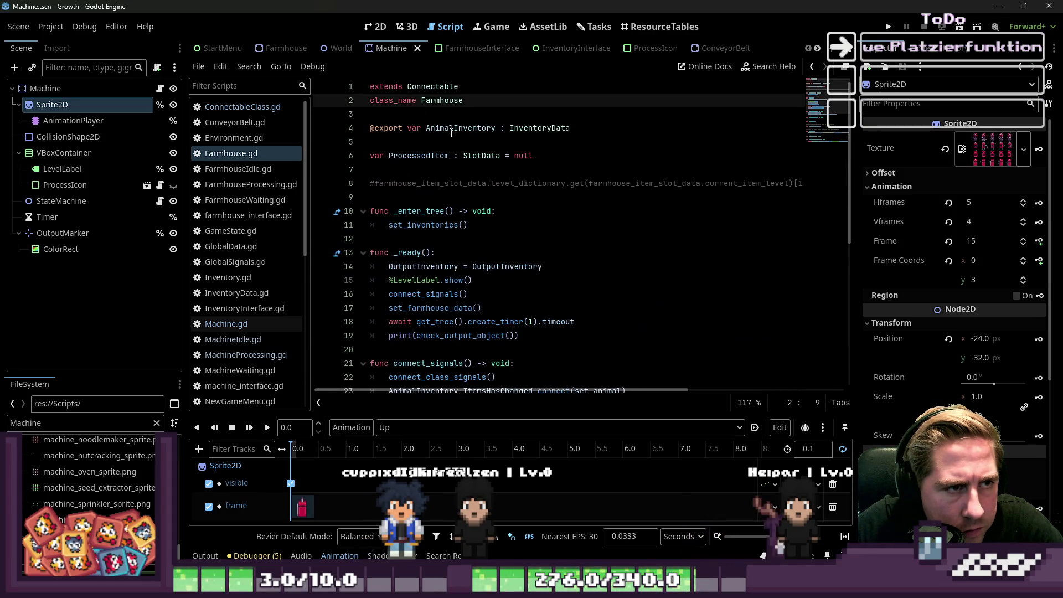
Step: In ConnectableClass.gd, examine rotate_object's sprite frame line and copy the function name
{"action": "left_click", "coordinate": [432, 87], "text": "ctrl"}
{"action": "scroll", "coordinate": [499, 225], "scroll_direction": "down", "scroll_amount": 10}
{"action": "scroll", "coordinate": [498, 224], "scroll_direction": "down", "scroll_amount": 3}
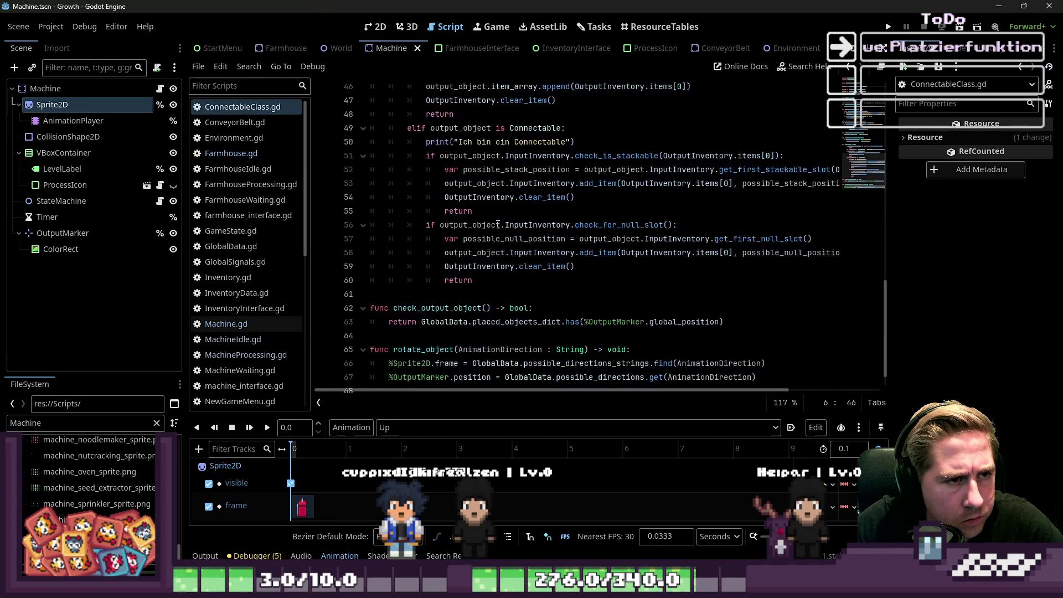
{"action": "double_click", "coordinate": [437, 336]}
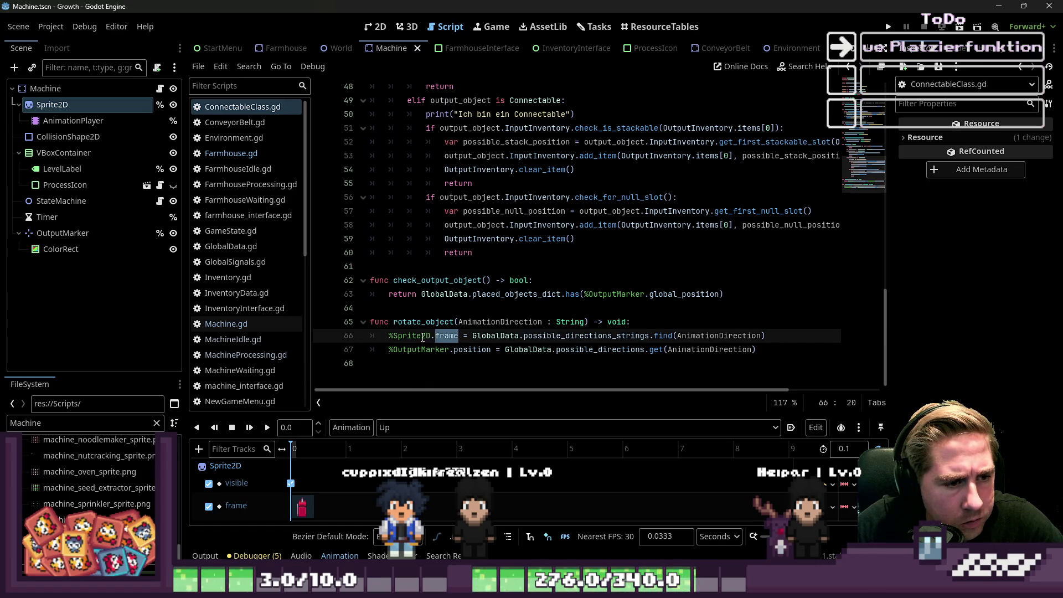
{"action": "left_click", "coordinate": [416, 336]}
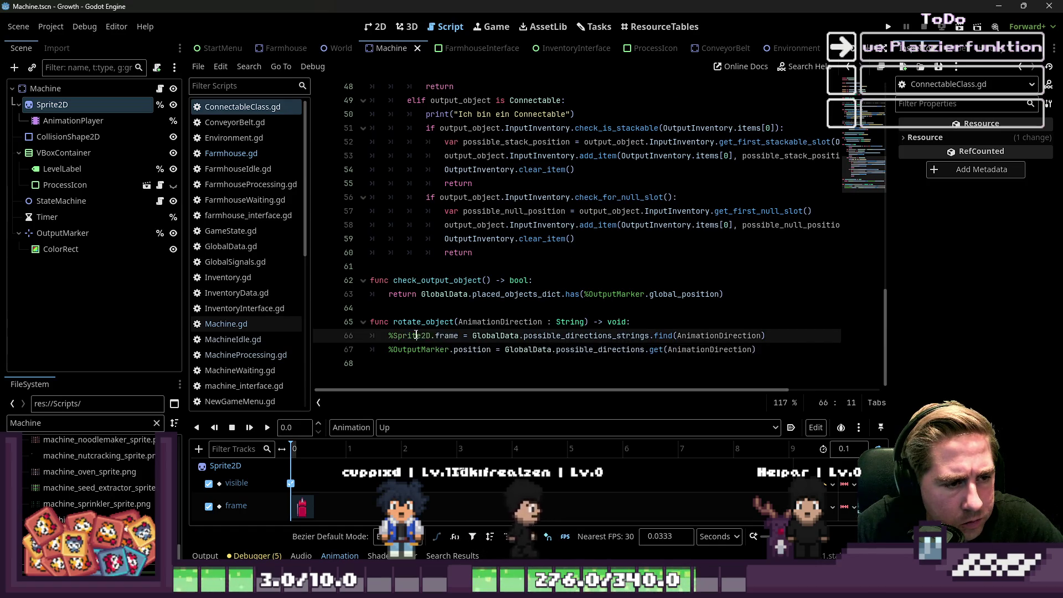
{"action": "double_click", "coordinate": [423, 322]}
{"action": "key", "text": "ctrl+c"}
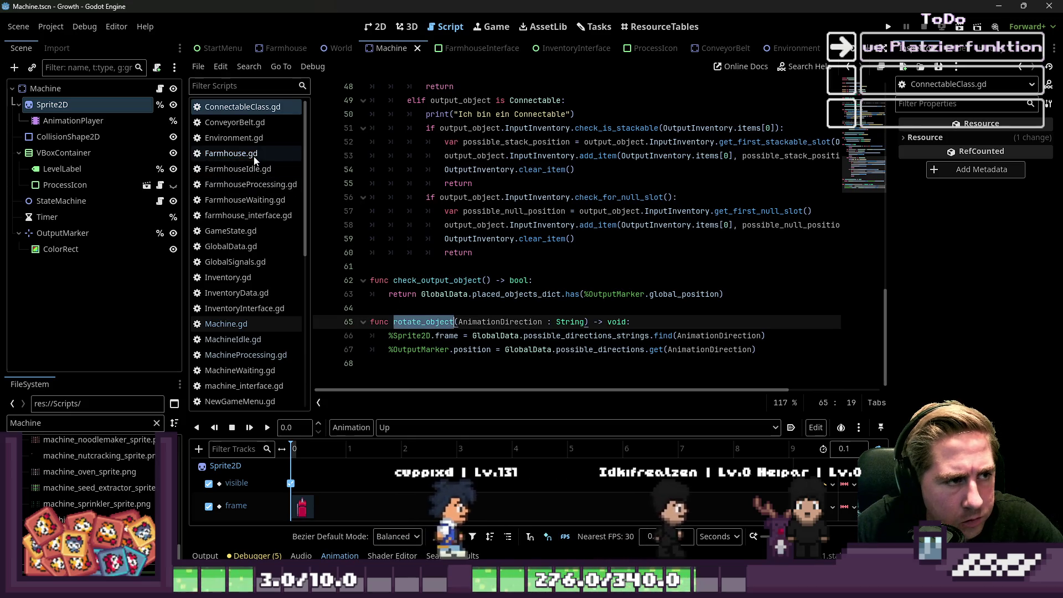
Step: Search Machine.gd for rotate_object
{"action": "left_click", "coordinate": [254, 155]}
{"action": "left_click", "coordinate": [238, 325]}
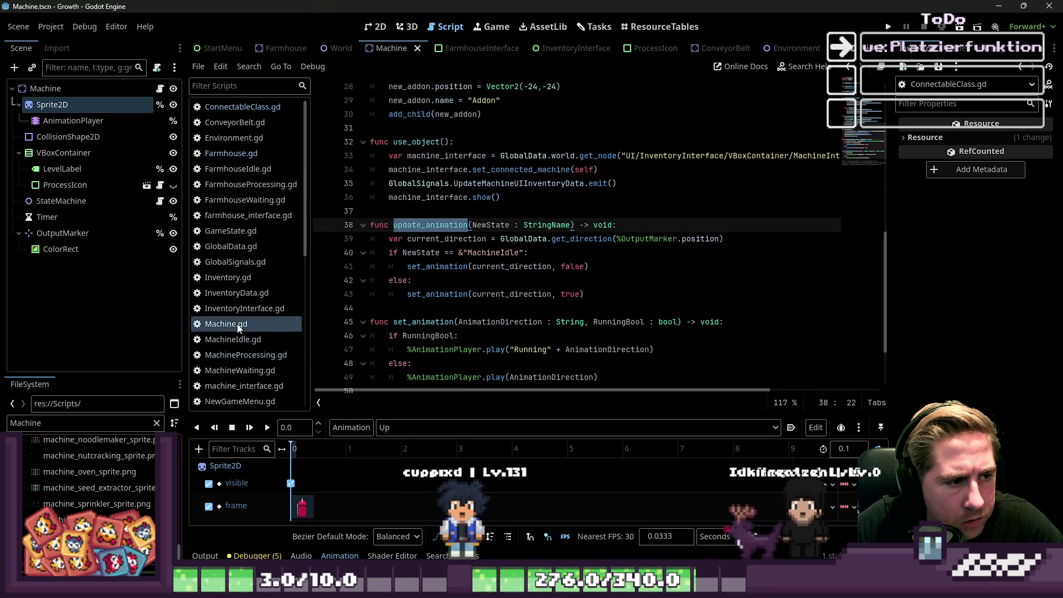
{"action": "key", "text": "ctrl+f"}
{"action": "key", "text": "ctrl+v"}
{"action": "scroll", "coordinate": [498, 241], "scroll_direction": "down", "scroll_amount": 1}
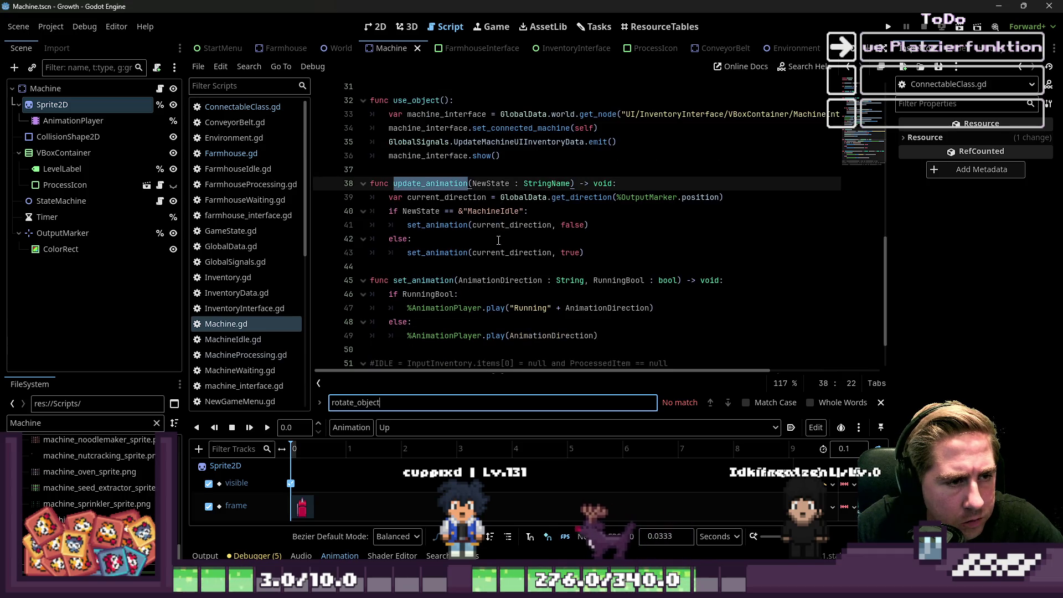
{"action": "left_click", "coordinate": [419, 267]}
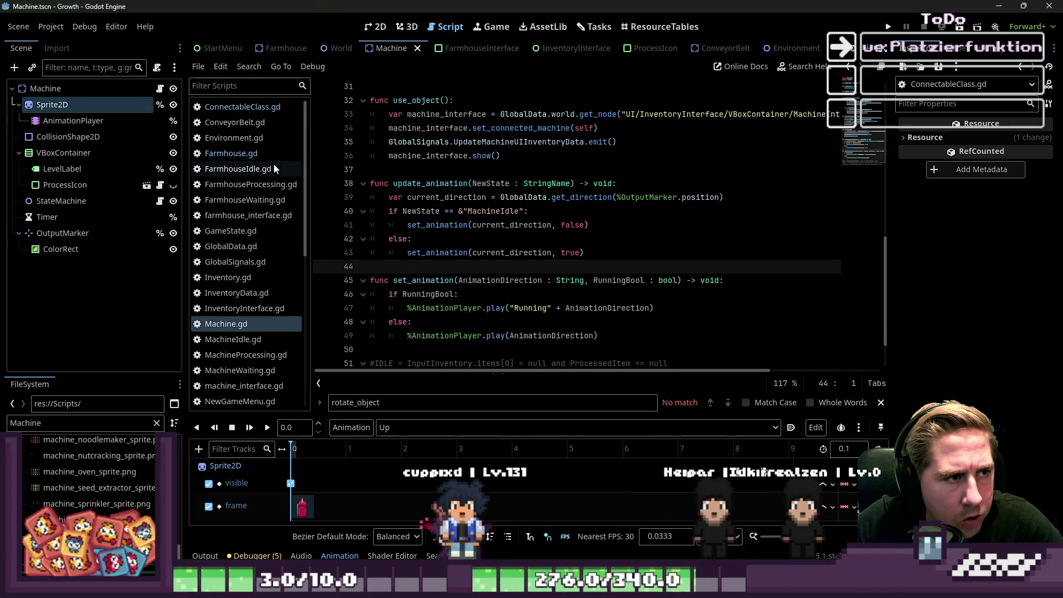
{"action": "key", "text": "Escape"}
{"action": "left_click", "coordinate": [261, 154]}
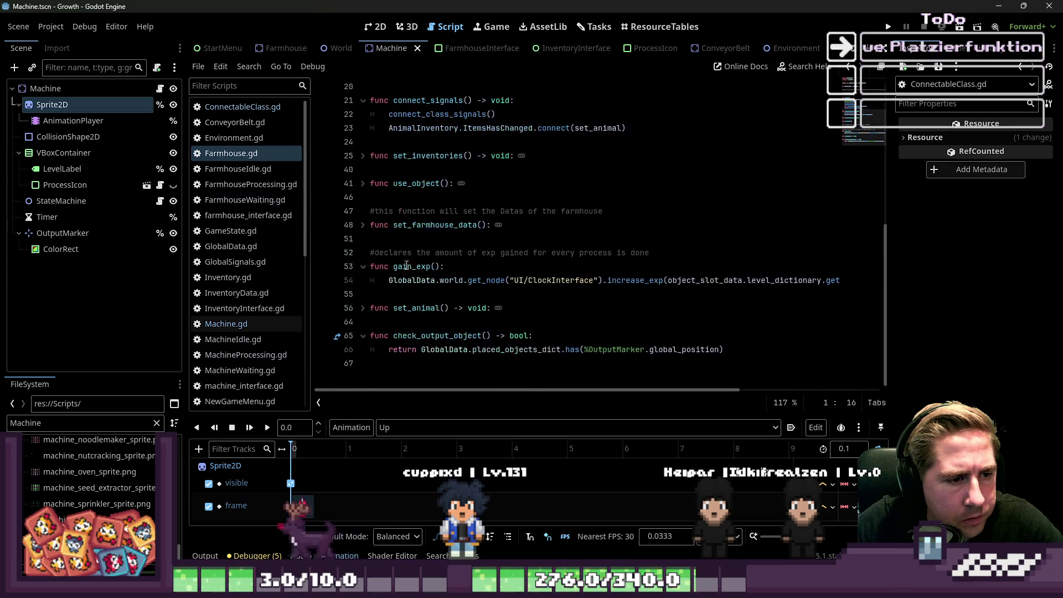
Step: Delete the %Sprite2D.frame line from ConnectableClass.gd's rotate_object and save
{"action": "left_click", "coordinate": [244, 110]}
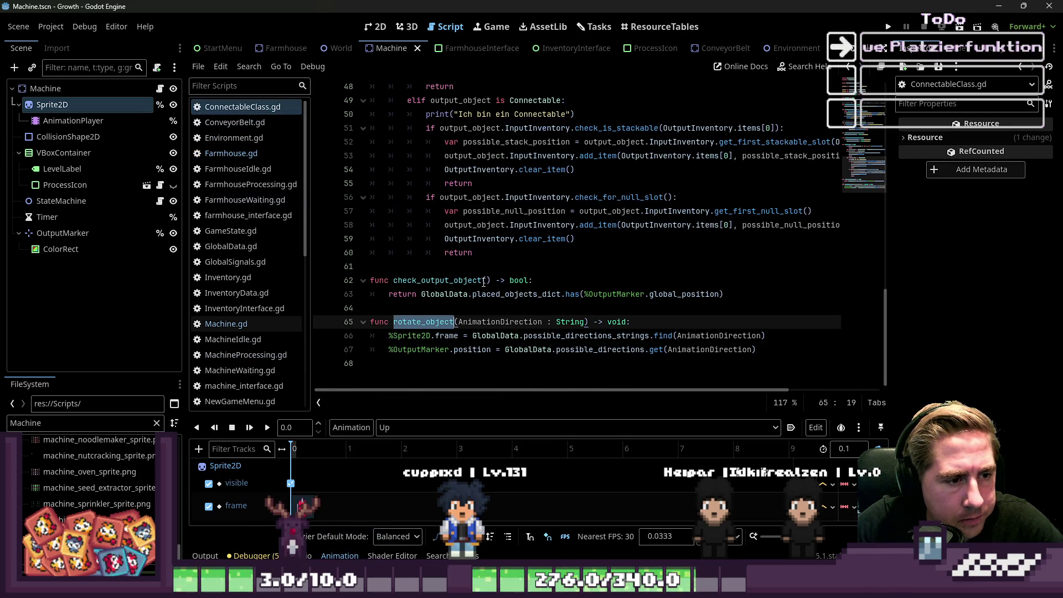
{"action": "left_click", "coordinate": [506, 334]}
{"action": "left_click_drag", "start_coordinate": [758, 349], "coordinate": [332, 329]}
{"action": "key", "text": "ctrl+c"}
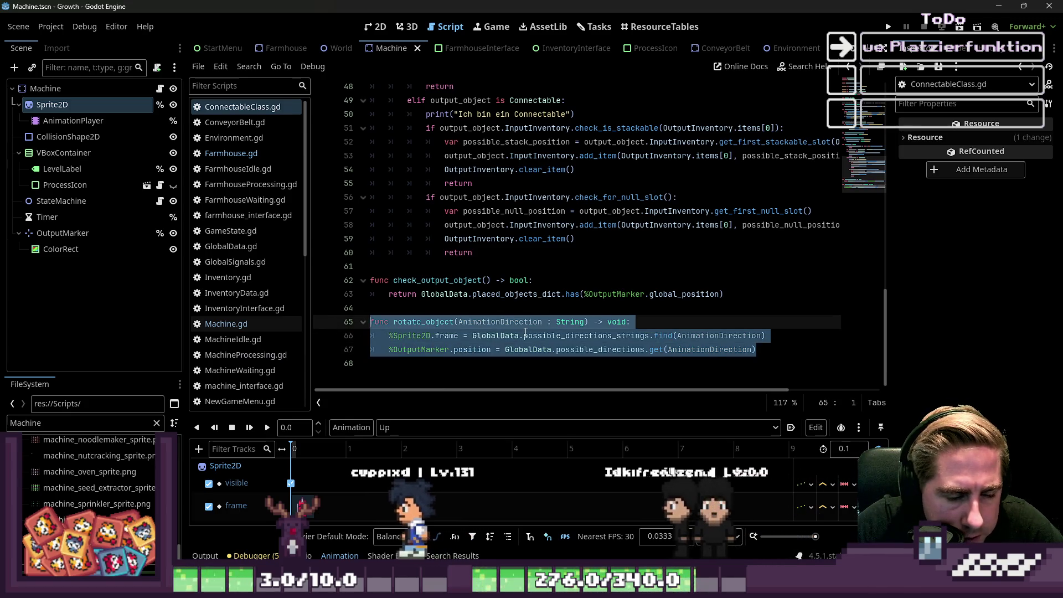
{"action": "left_click", "coordinate": [526, 335]}
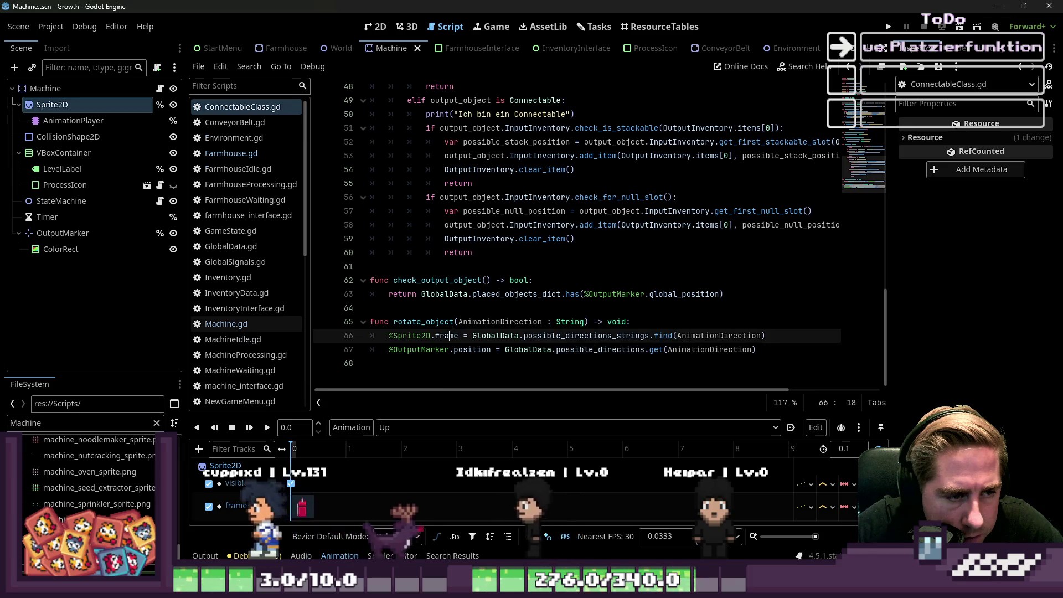
{"action": "left_click", "coordinate": [440, 322]}
{"action": "mouse_move", "coordinate": [766, 336]}
{"action": "left_mouse_down"}
{"action": "mouse_move", "coordinate": [426, 336]}
{"action": "mouse_move", "coordinate": [388, 323]}
{"action": "mouse_move", "coordinate": [308, 339]}
{"action": "left_mouse_up"}
{"action": "key", "text": "BackSpace"}
{"action": "key", "text": "BackSpace"}
{"action": "key", "text": "ctrl+s"}
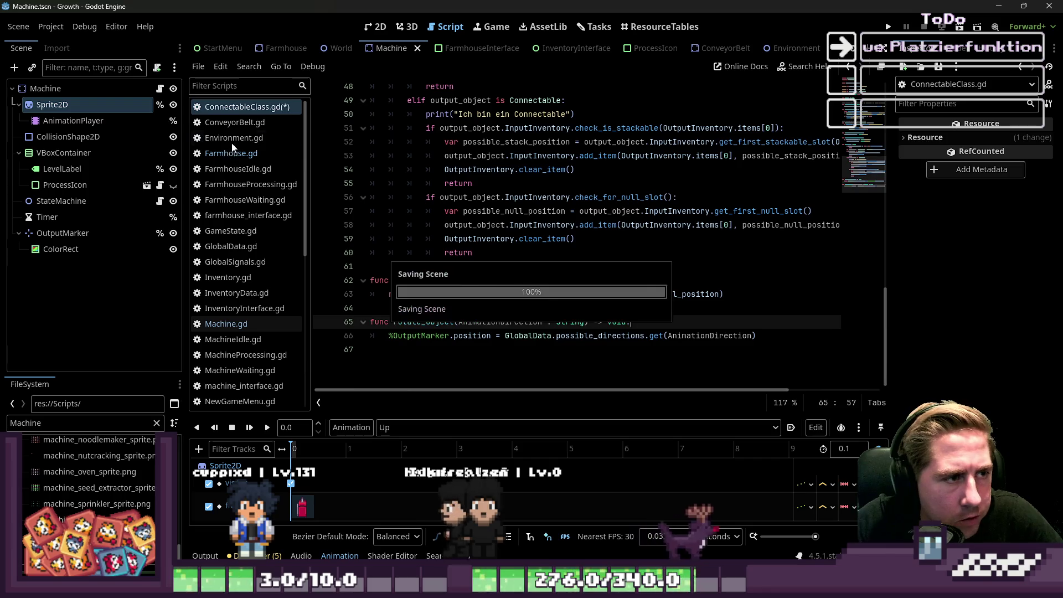
Step: Paste the rotate_object function at the end of Farmhouse.gd
{"action": "left_click", "coordinate": [231, 153]}
{"action": "left_click", "coordinate": [415, 373]}
{"action": "key", "text": "ctrl+v"}
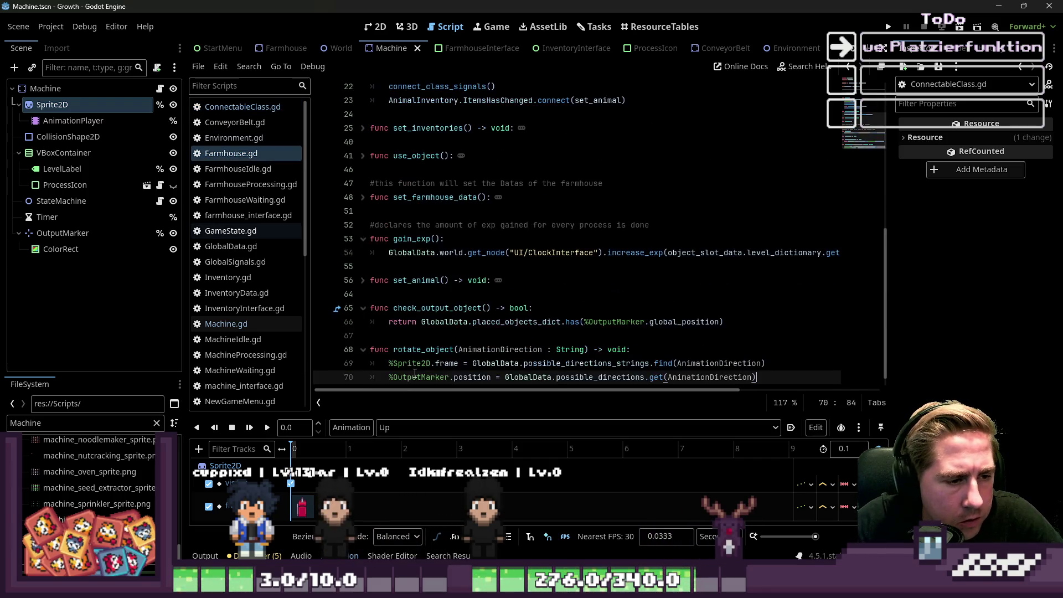
{"action": "left_click", "coordinate": [889, 29]}
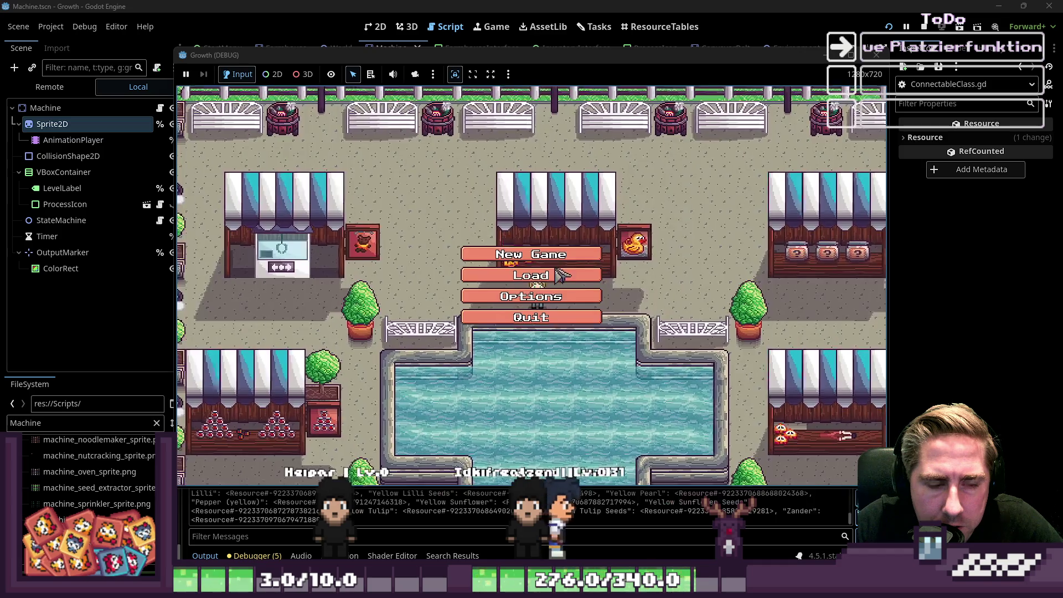
Step: Start a new game with a new character, place a machine below the path, and stop the run
{"action": "left_click", "coordinate": [545, 255]}
{"action": "type", "text": "sdal"}
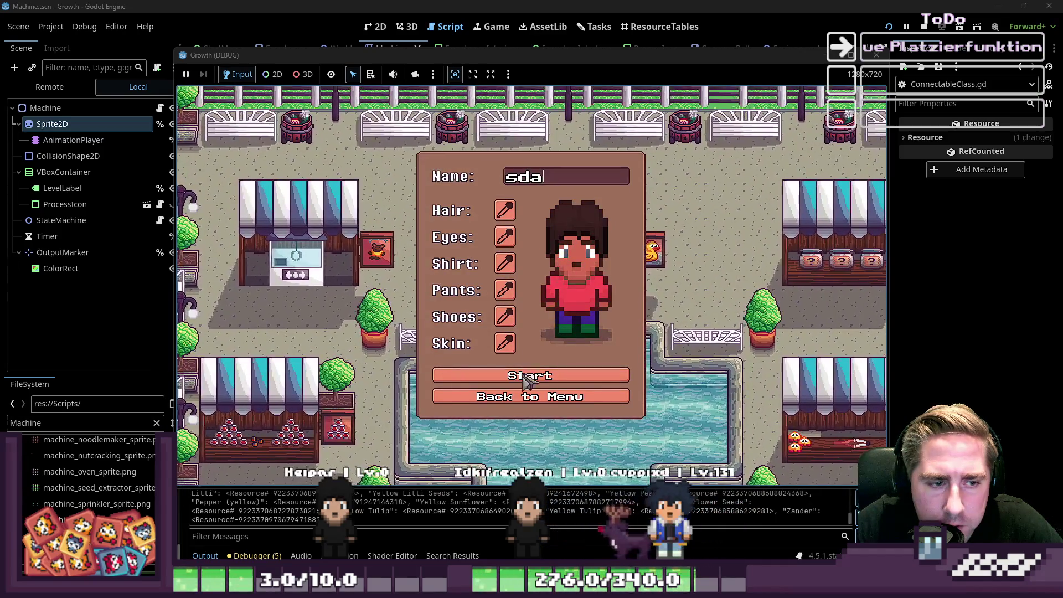
{"action": "left_click", "coordinate": [526, 377]}
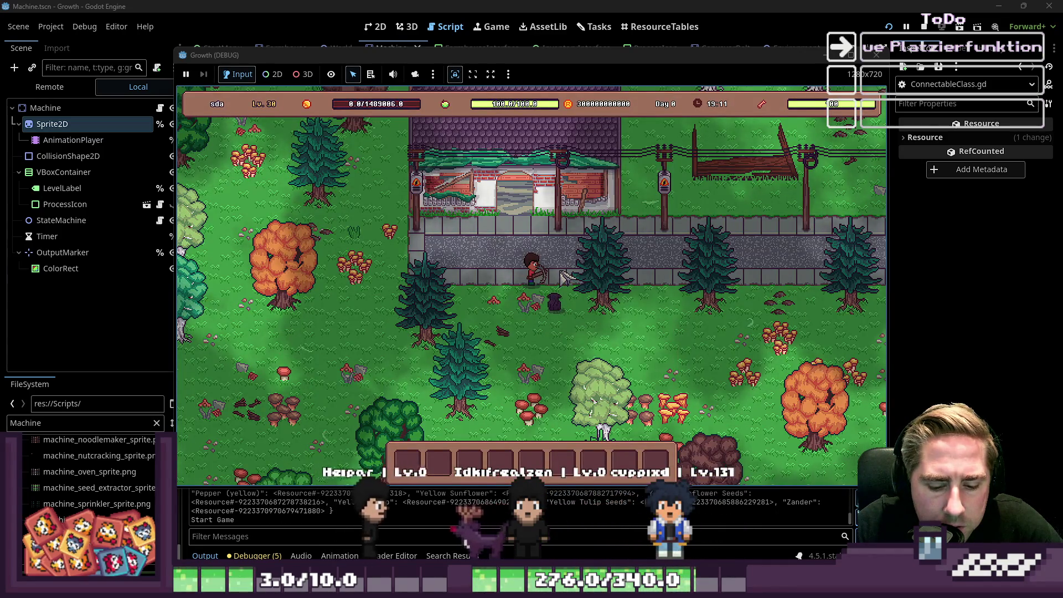
{"action": "key", "text": "i"}
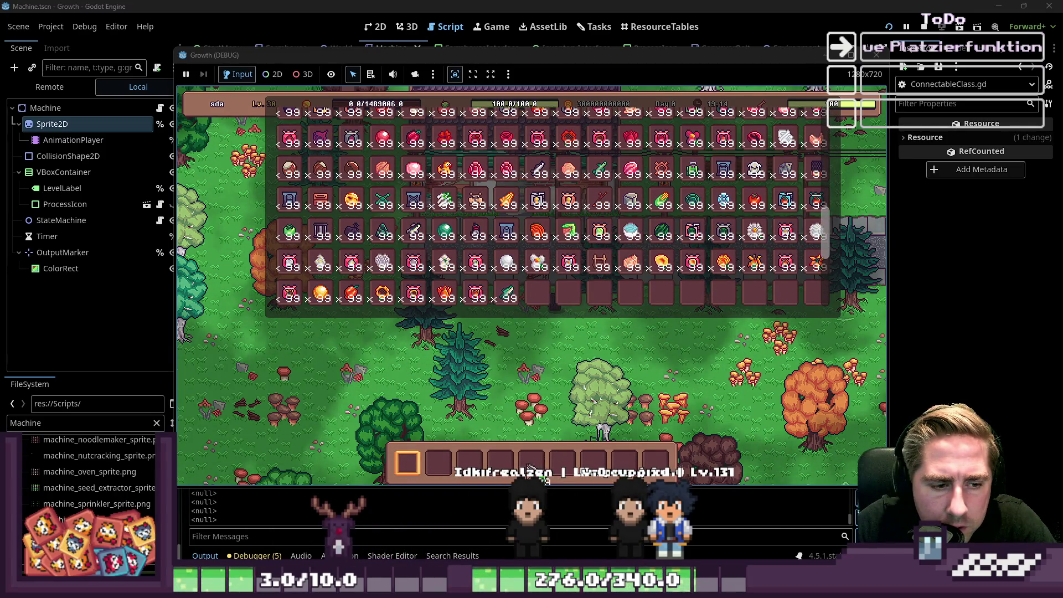
{"action": "key", "text": "i"}
{"action": "left_click", "coordinate": [530, 464]}
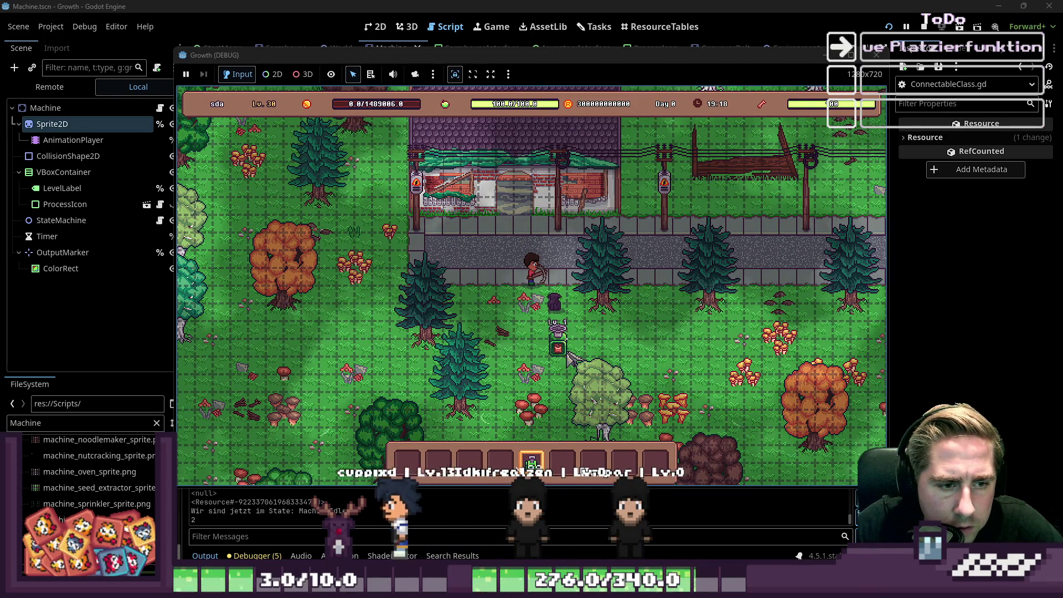
{"action": "scroll", "coordinate": [569, 355], "scroll_direction": "down", "scroll_amount": 1}
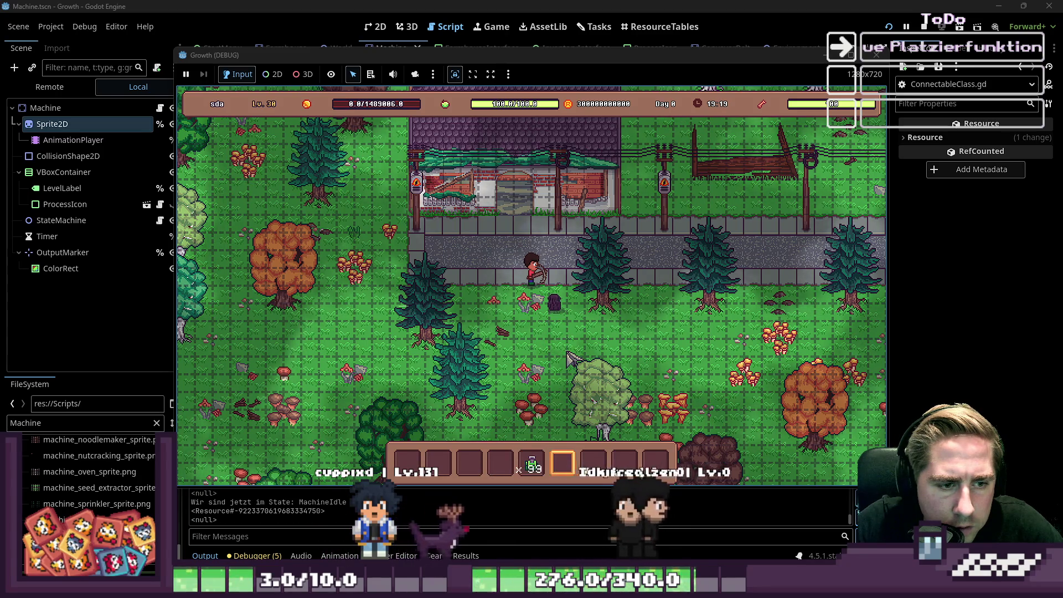
{"action": "scroll", "coordinate": [569, 356], "scroll_direction": "up", "scroll_amount": 1}
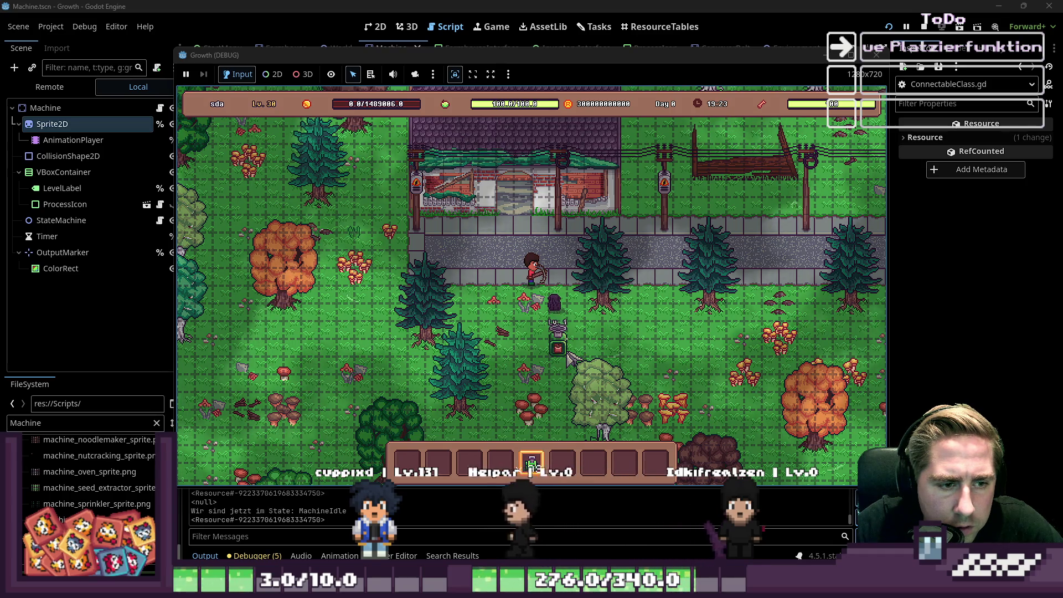
{"action": "key", "text": "F8"}
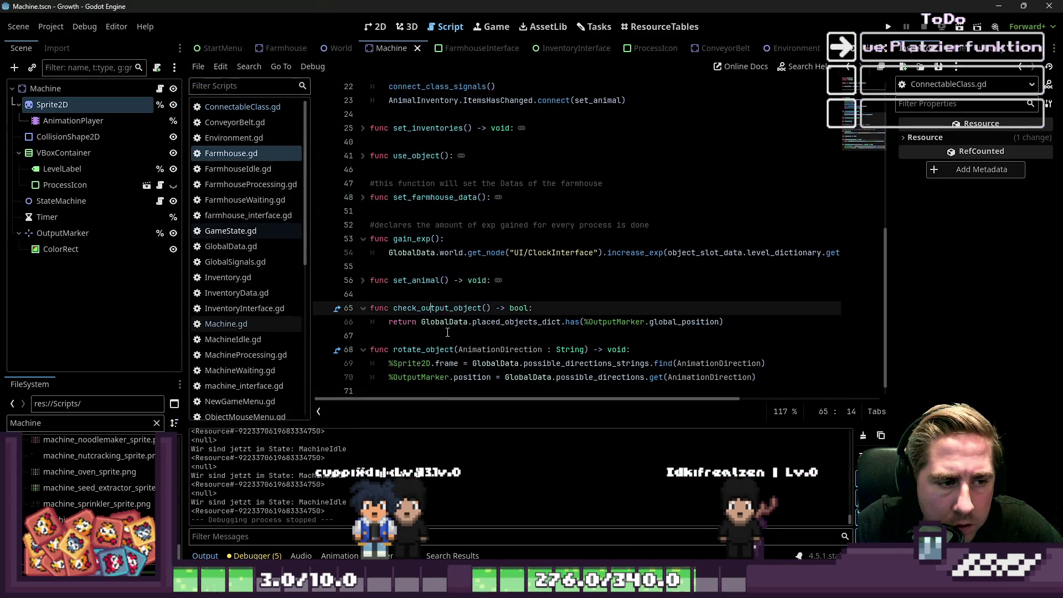
Step: Paste the rotate_object lines from ConnectableClass into Machine.gd below set_animation
{"action": "left_click", "coordinate": [247, 109]}
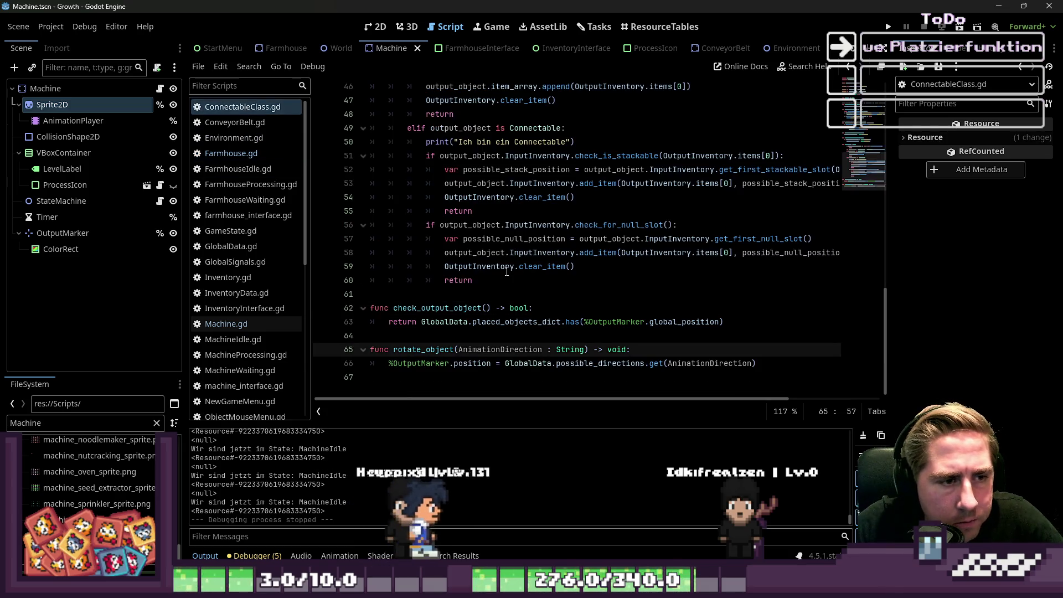
{"action": "left_click_drag", "start_coordinate": [758, 363], "coordinate": [646, 356]}
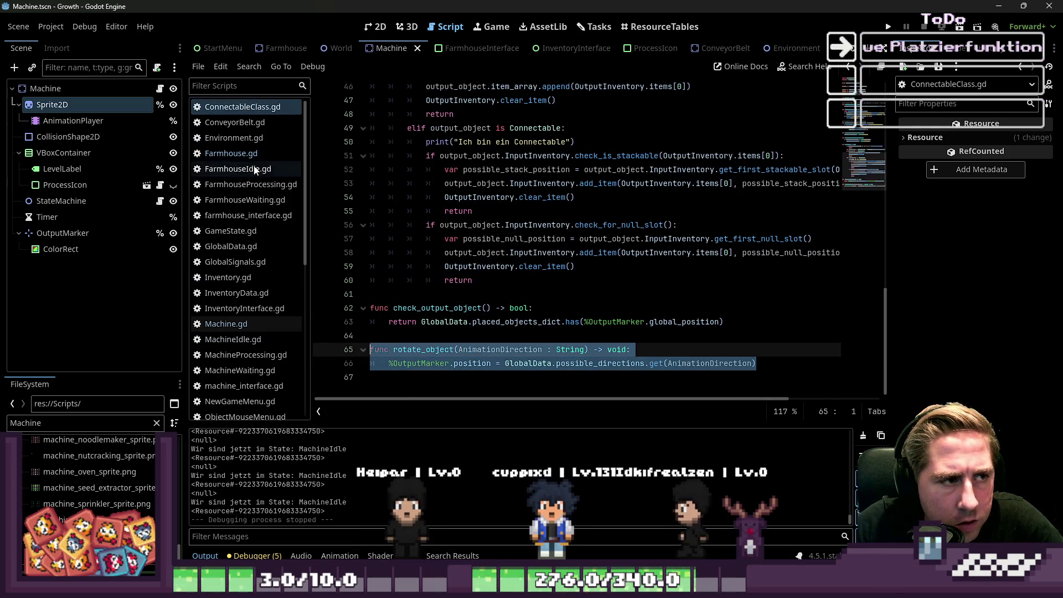
{"action": "left_click", "coordinate": [232, 154]}
{"action": "left_click", "coordinate": [226, 324]}
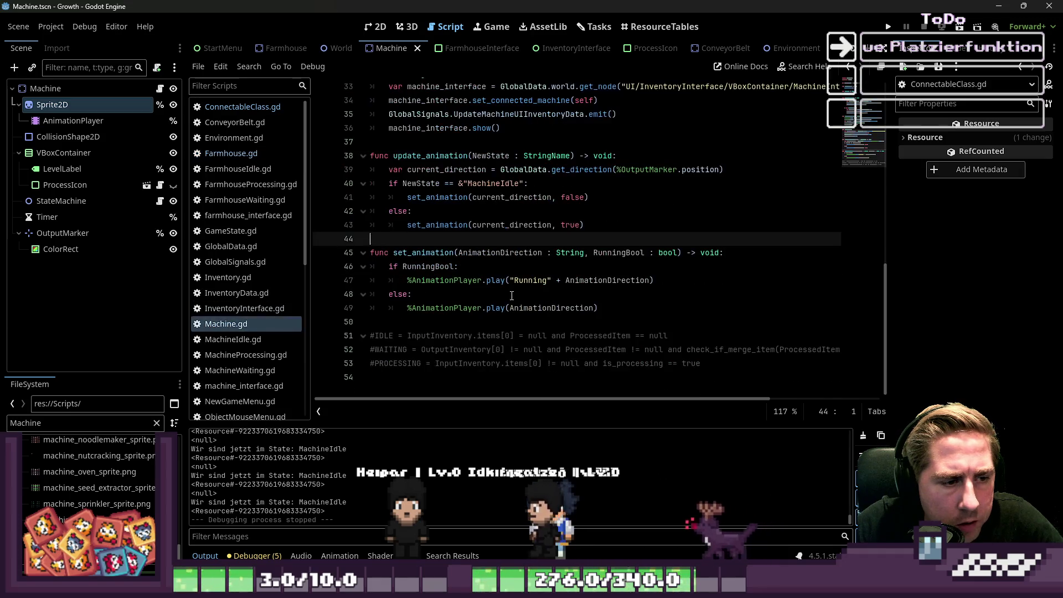
{"action": "left_click", "coordinate": [383, 321]}
{"action": "key", "text": "Return"}
{"action": "key", "text": "Return"}
{"action": "key", "text": "Up"}
{"action": "type", "text": "func rotate_object(AnimationDirection : String) -> void: \t%OutputMarker.position = GlobalData.possible_directions.get(AnimationDirection)"}
Step: Add an update_animation( call inside the new rotate_object function
{"action": "left_click", "coordinate": [407, 308]}
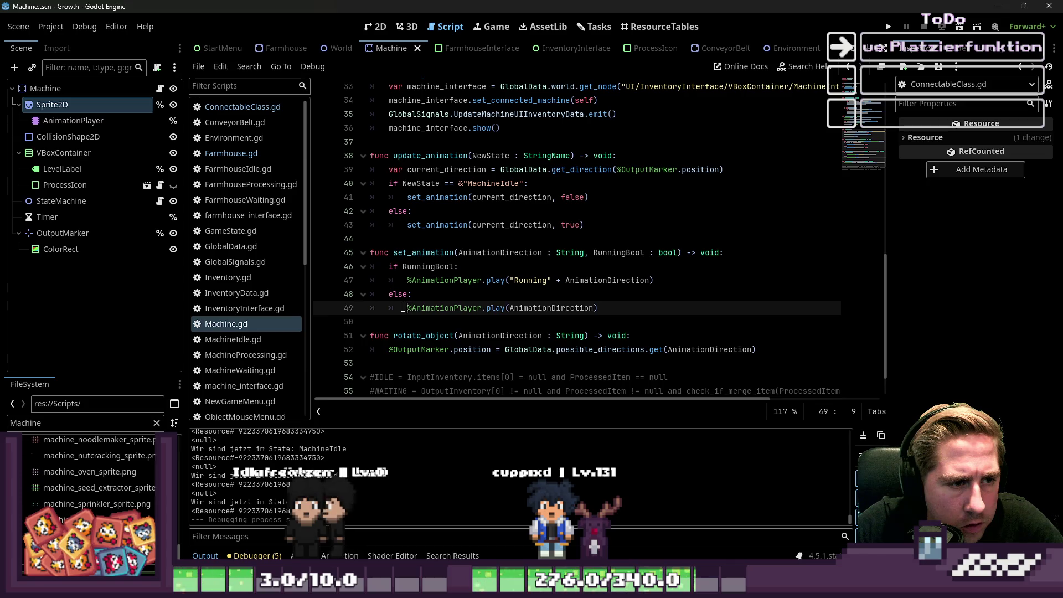
{"action": "double_click", "coordinate": [447, 349]}
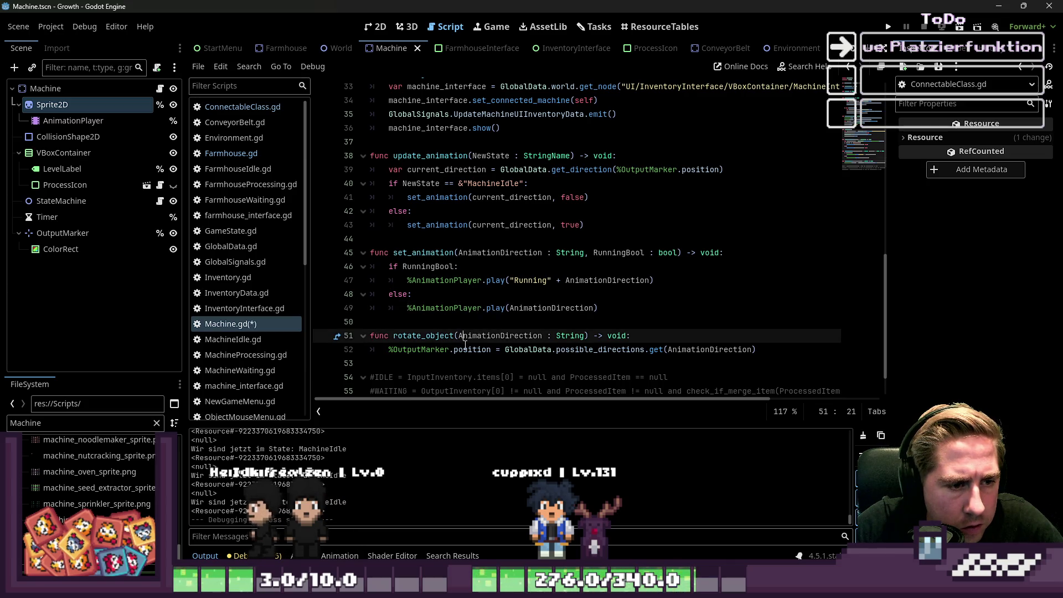
{"action": "left_click", "coordinate": [407, 197]}
{"action": "double_click", "coordinate": [412, 156]}
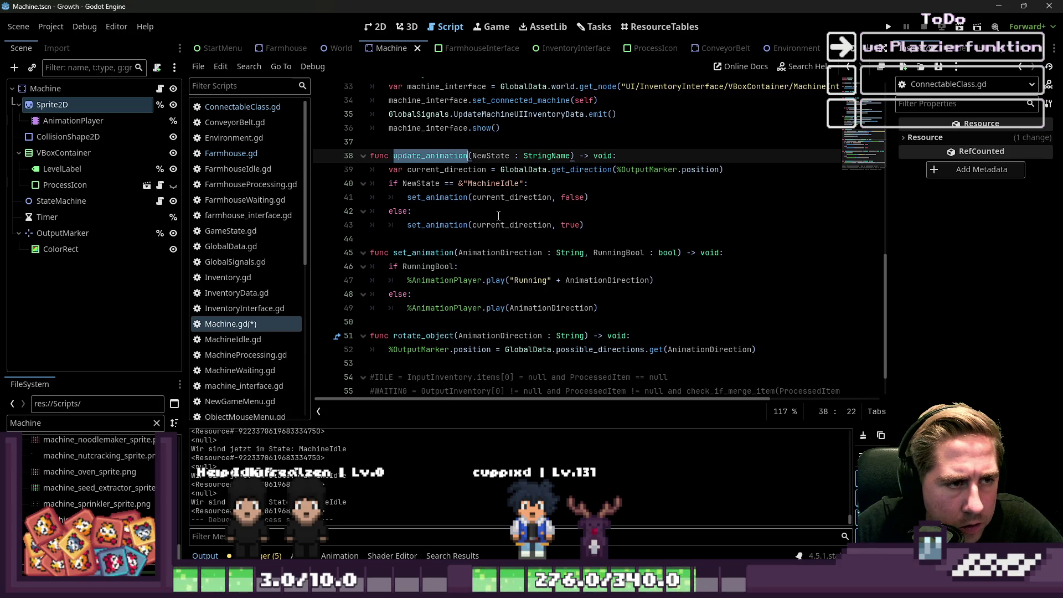
{"action": "scroll", "coordinate": [412, 377], "scroll_direction": "up", "scroll_amount": 1}
{"action": "left_click", "coordinate": [411, 377]}
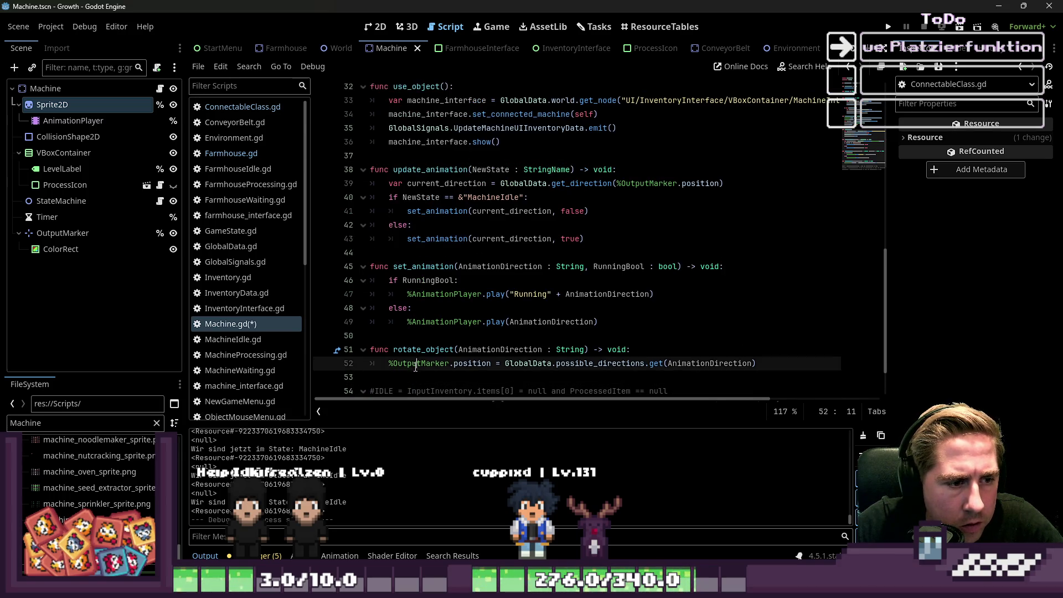
{"action": "type", "text": "update_animation("}
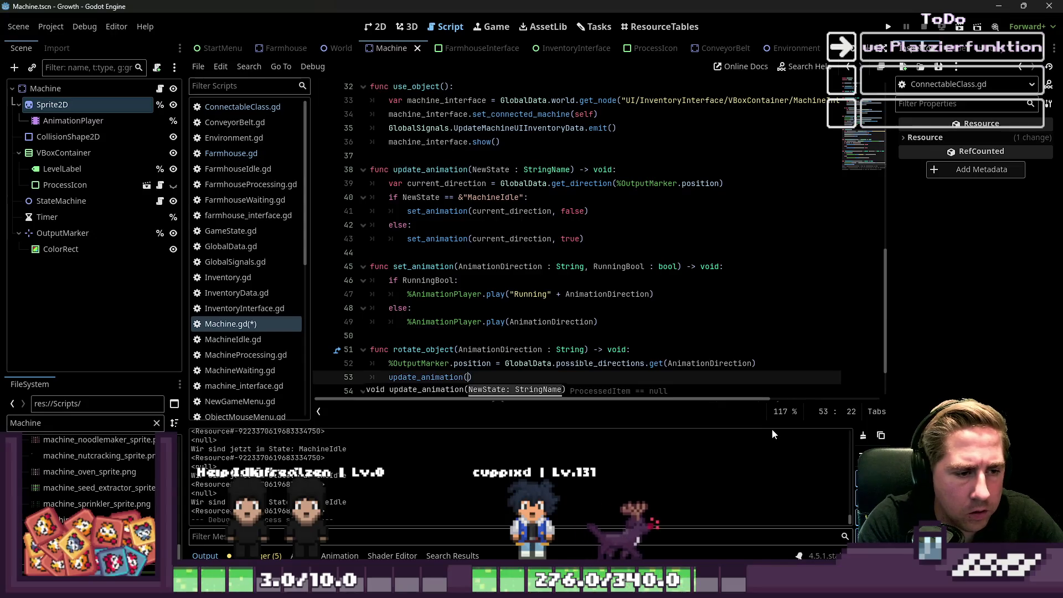
Step: Pass AnimationDirection as the argument of the update_animation call
{"action": "key", "text": "Up"}
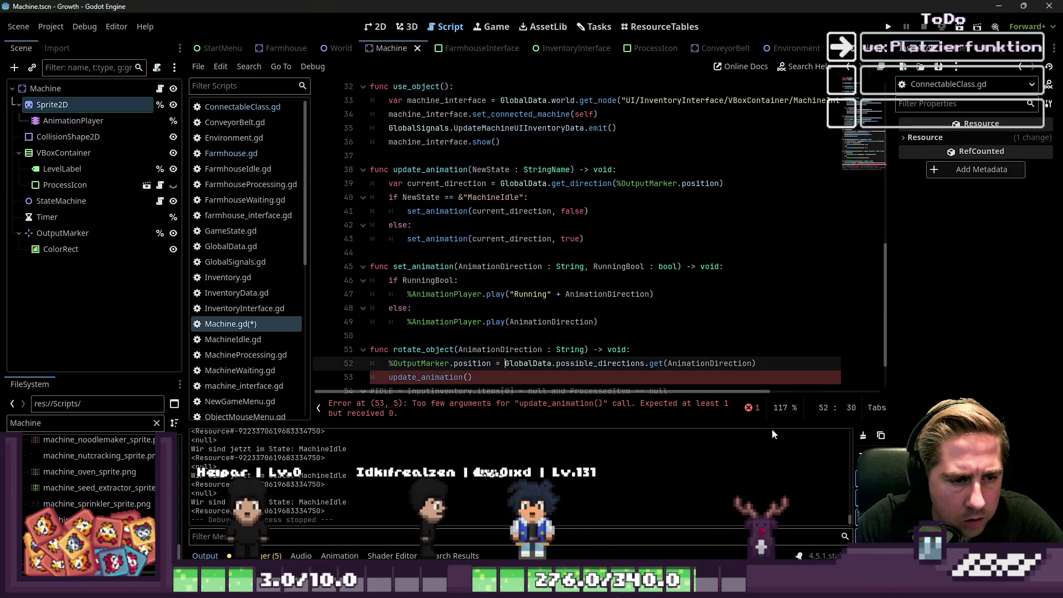
{"action": "key", "text": "ctrl+Right"}
{"action": "key", "text": "ctrl+Right"}
{"action": "key", "text": "ctrl+shift+Right"}
{"action": "key", "text": "ctrl+shift+Right"}
{"action": "key", "text": "ctrl+shift+Right"}
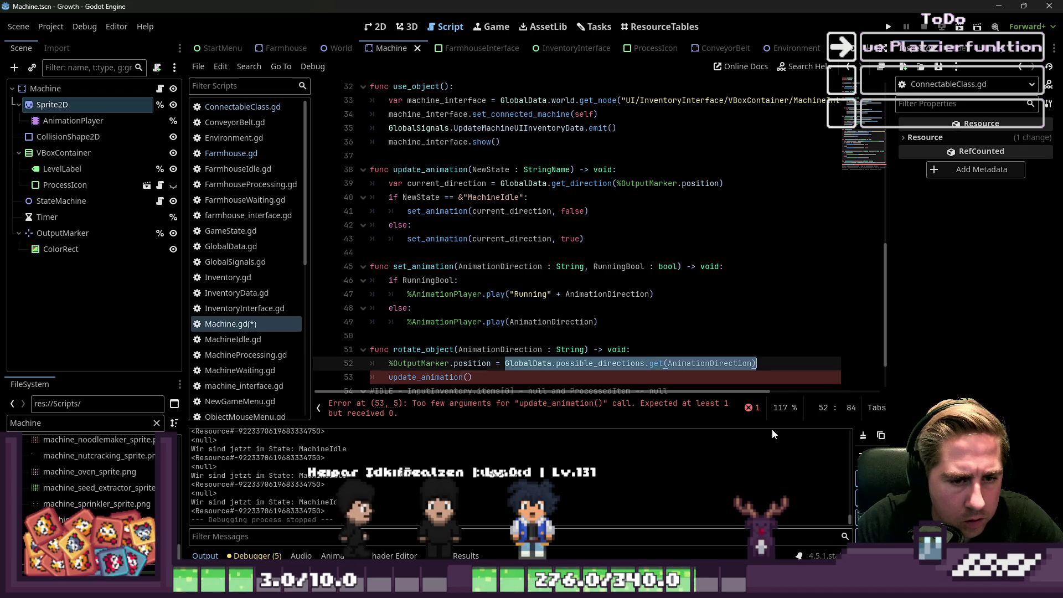
{"action": "key", "text": "Down"}
{"action": "key", "text": "Left"}
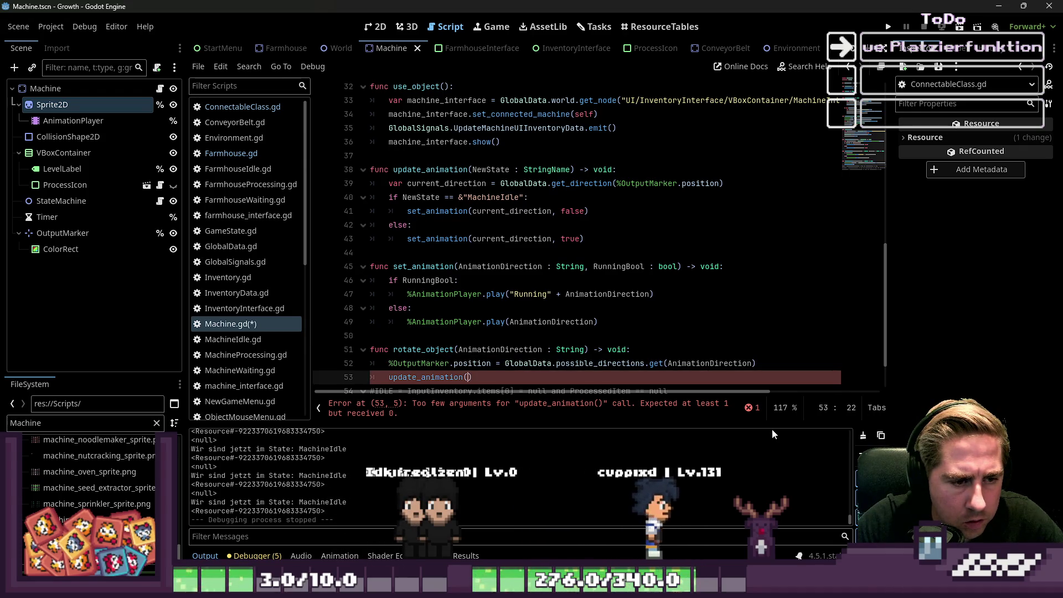
{"action": "key", "text": "Up"}
{"action": "key", "text": "Up"}
{"action": "key", "text": "ctrl+d"}
{"action": "key", "text": "Down"}
{"action": "key", "text": "Down"}
{"action": "key", "text": "End"}
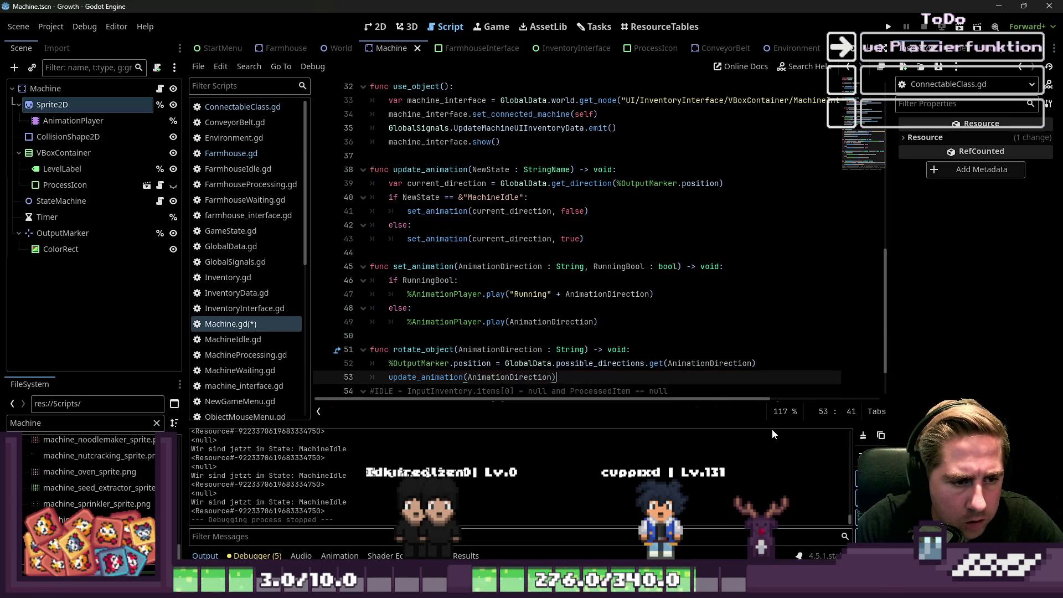
Step: Tidy the blank lines after rotate_object and save Machine.gd
{"action": "key", "text": "Down"}
{"action": "key", "text": "Up"}
{"action": "key", "text": "Down"}
{"action": "key", "text": "Home"}
{"action": "key", "text": "Return"}
{"action": "key", "text": "Up"}
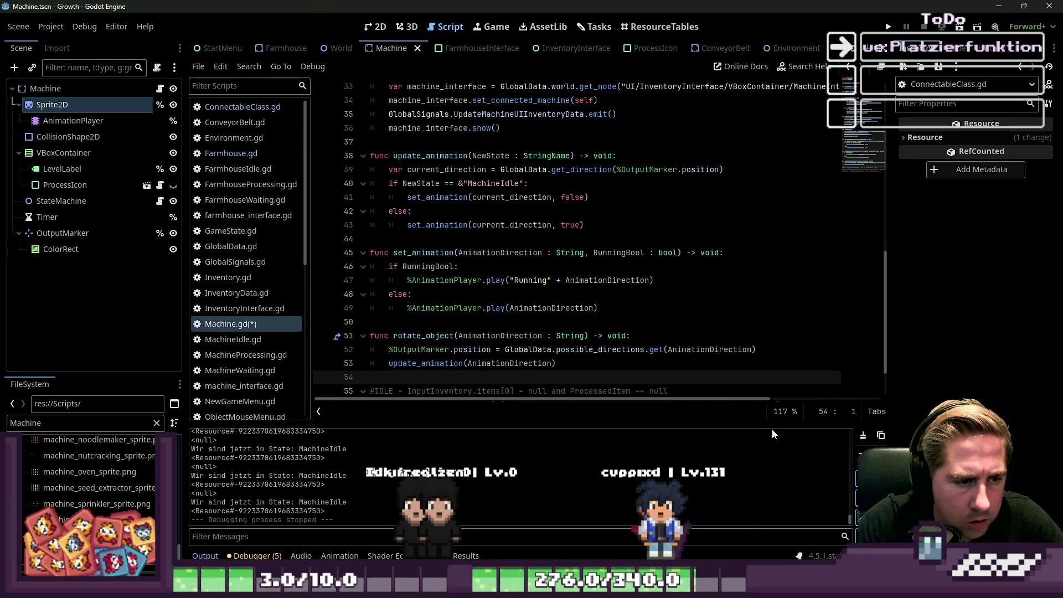
{"action": "key", "text": "ctrl+s"}
{"action": "left_click", "coordinate": [888, 29]}
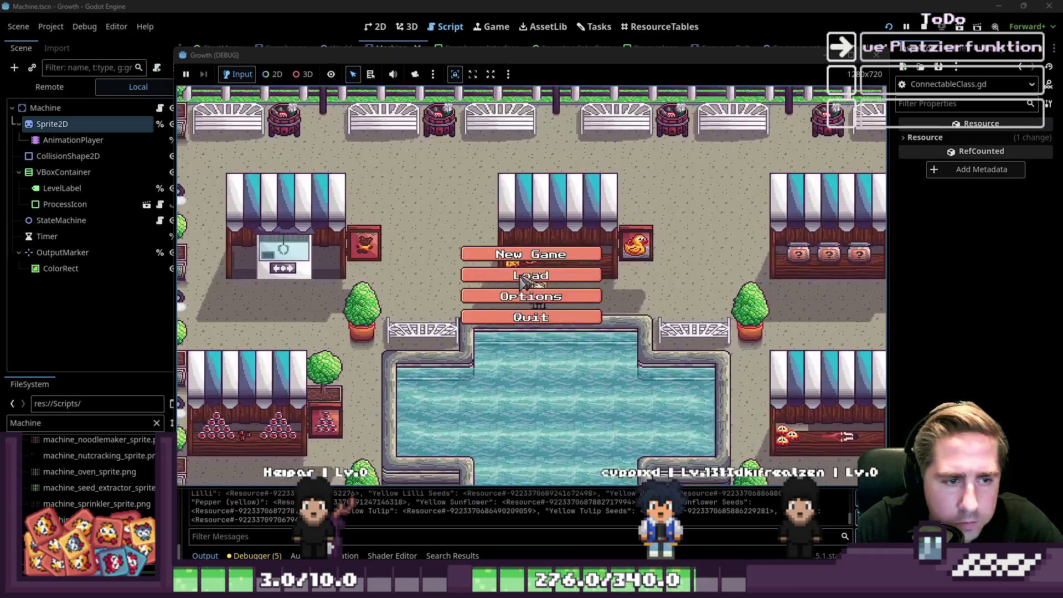
Step: Start a new game, move the machine item into hotbar slot 4, then stop the run
{"action": "left_click", "coordinate": [535, 250]}
{"action": "type", "text": "cxys"}
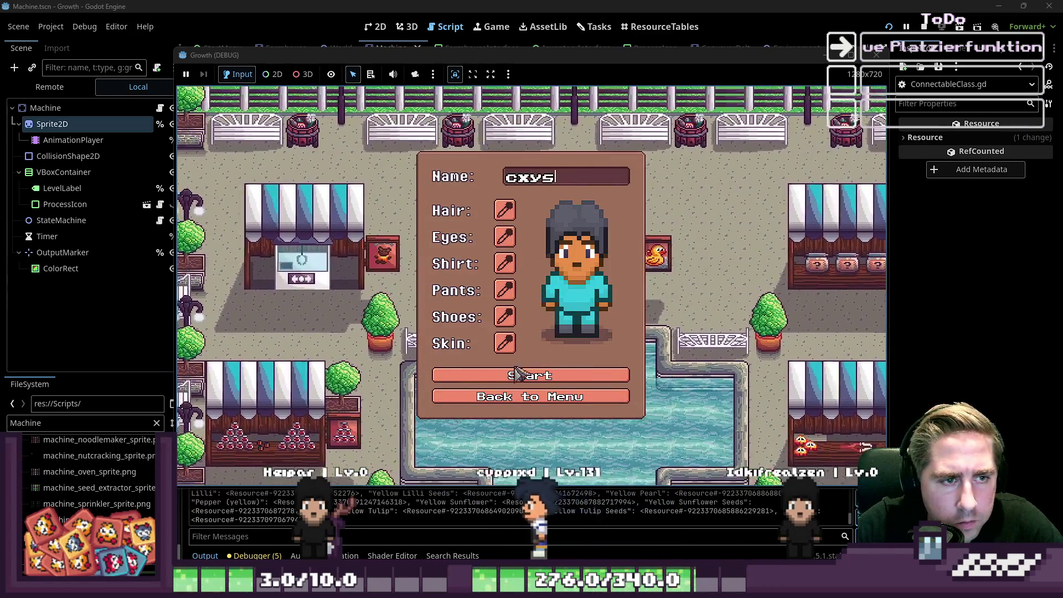
{"action": "left_click", "coordinate": [530, 376]}
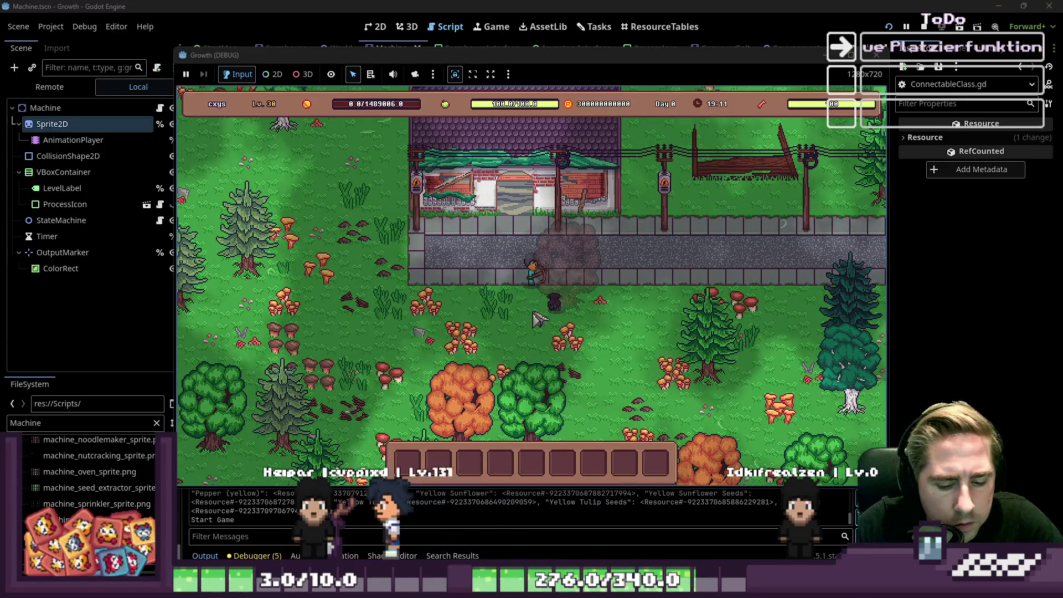
{"action": "key", "text": "i"}
{"action": "scroll", "coordinate": [718, 250], "scroll_direction": "down", "scroll_amount": 3}
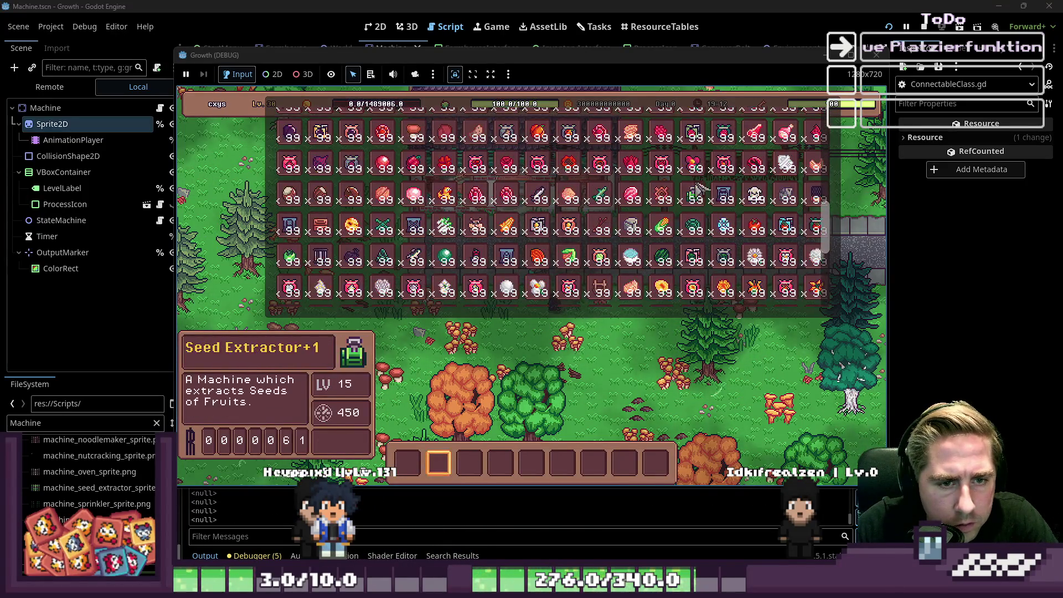
{"action": "mouse_move", "coordinate": [643, 237]}
{"action": "left_mouse_down"}
{"action": "mouse_move", "coordinate": [540, 464]}
{"action": "mouse_move", "coordinate": [507, 468]}
{"action": "left_mouse_up"}
{"action": "key", "text": "i"}
{"action": "scroll", "coordinate": [575, 379], "scroll_direction": "down", "scroll_amount": 2}
{"action": "scroll", "coordinate": [576, 379], "scroll_direction": "up", "scroll_amount": 5}
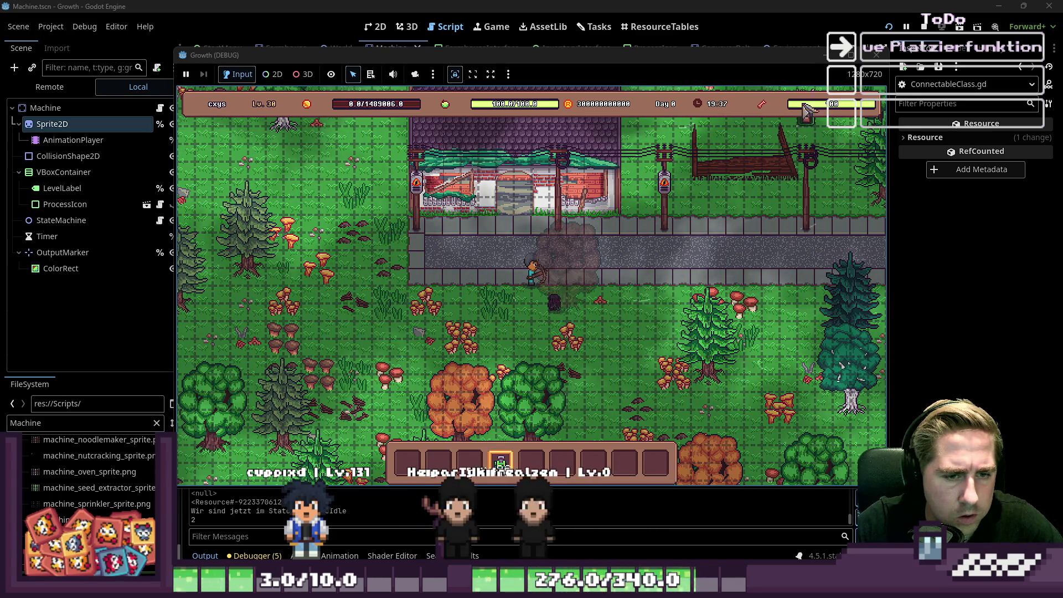
{"action": "left_click", "coordinate": [876, 55]}
{"action": "left_click", "coordinate": [552, 308]}
{"action": "scroll", "coordinate": [552, 303], "scroll_direction": "down", "scroll_amount": 1}
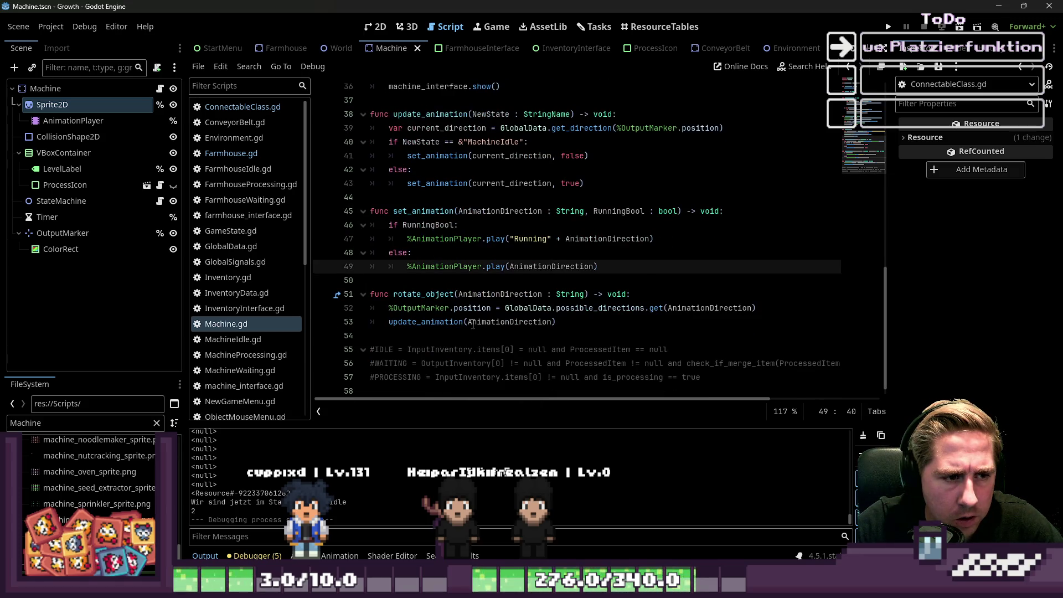
Step: Compare the update_animation and set_animation definitions and their parameters
{"action": "double_click", "coordinate": [420, 323]}
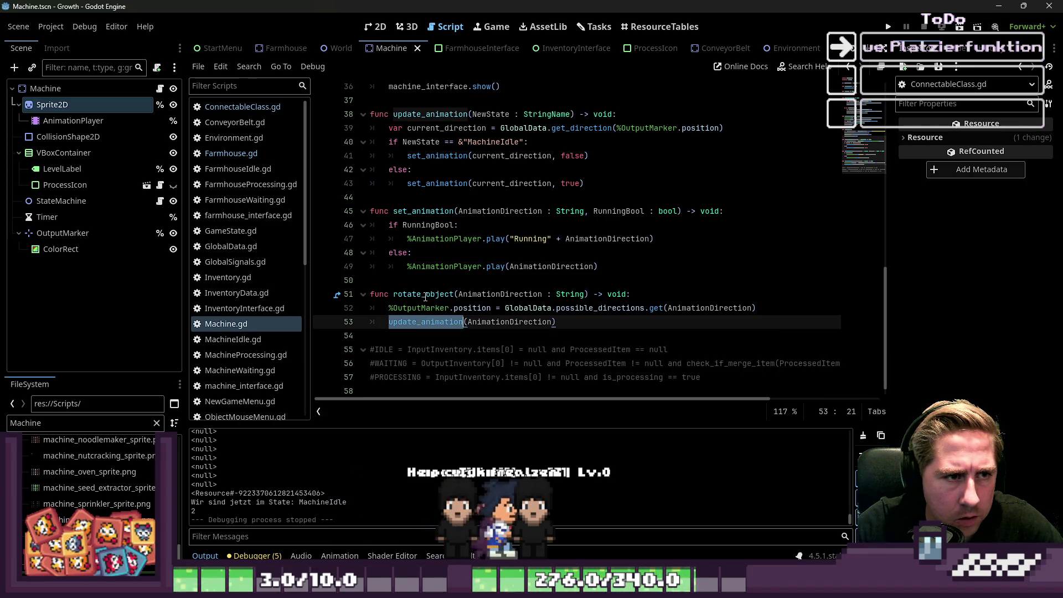
{"action": "double_click", "coordinate": [419, 143]}
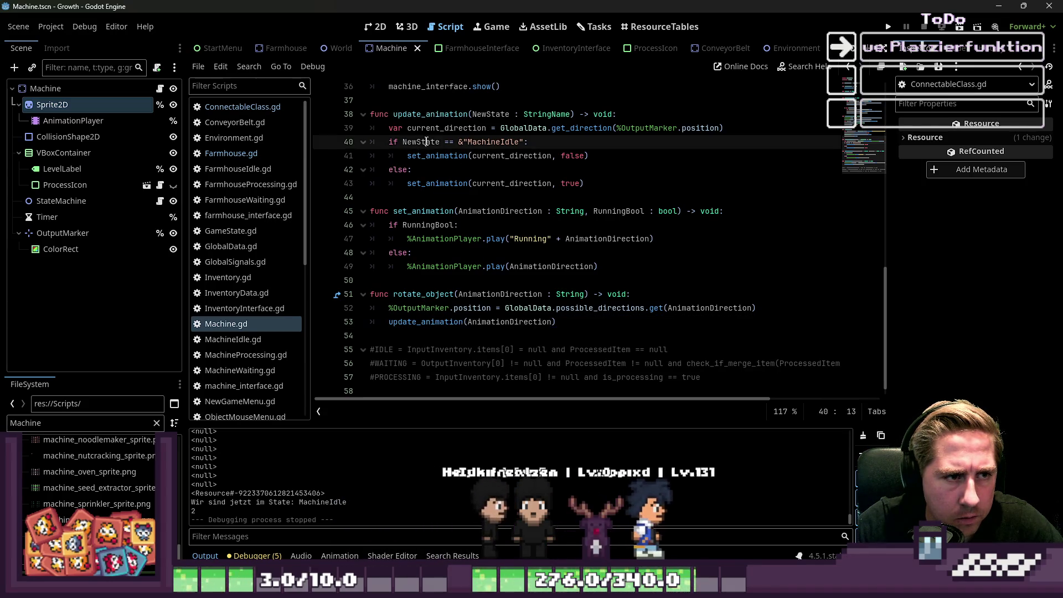
{"action": "left_click", "coordinate": [423, 116]}
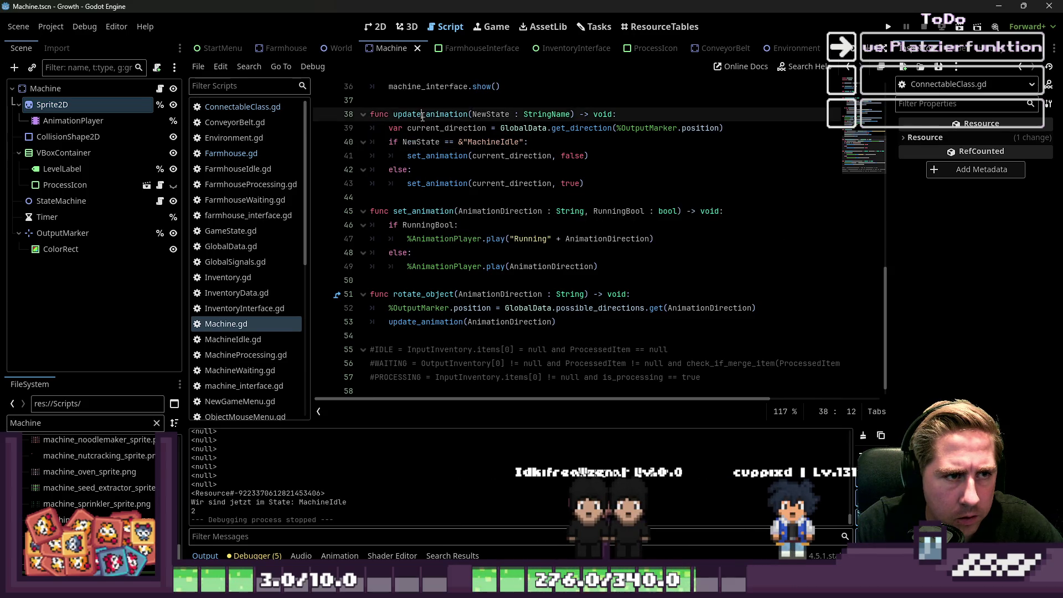
{"action": "scroll", "coordinate": [516, 178], "scroll_direction": "up", "scroll_amount": 1}
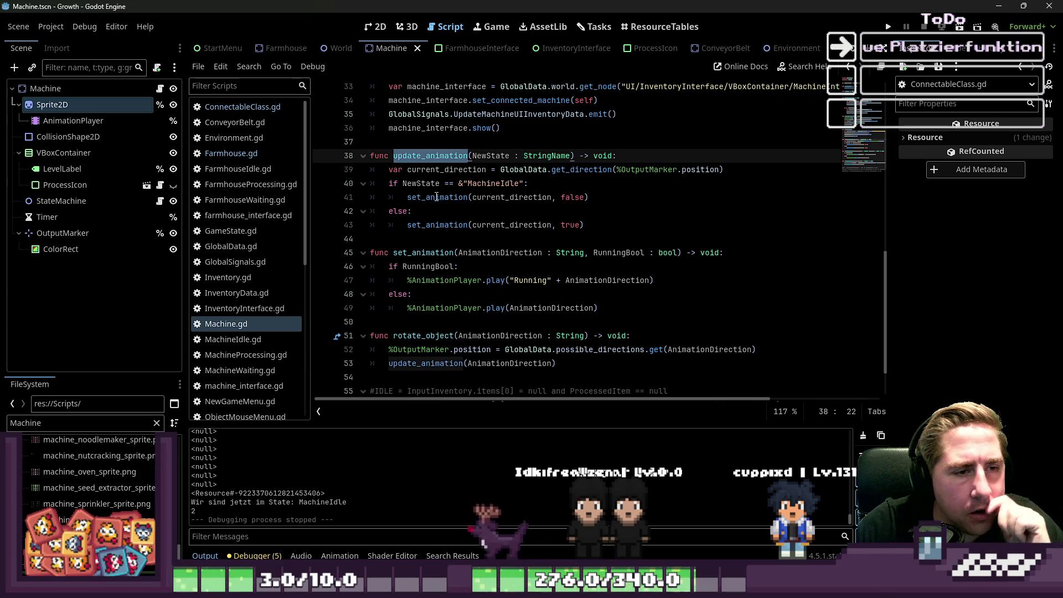
{"action": "left_click", "coordinate": [443, 226]}
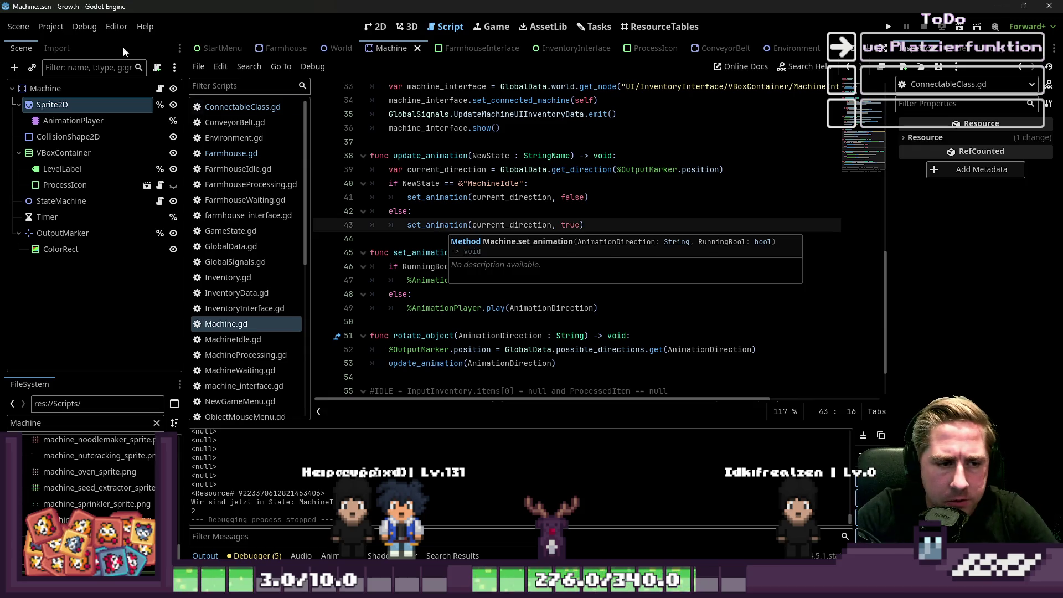
{"action": "left_click", "coordinate": [438, 294]}
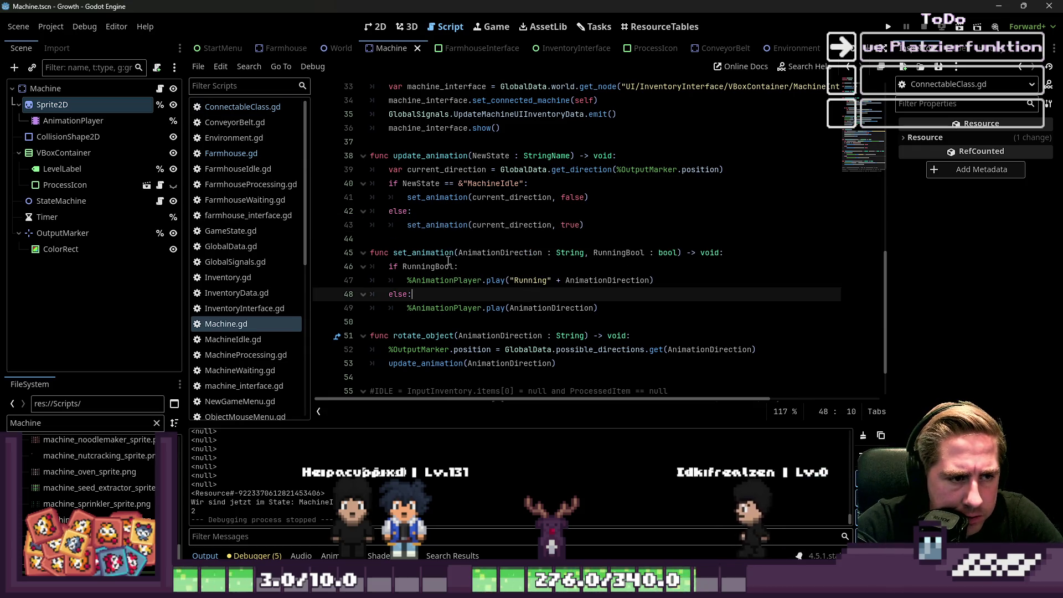
Step: Change line 53 to call set_animation(AnimationDirection, false) and save the script
{"action": "double_click", "coordinate": [424, 253]}
{"action": "key", "text": "ctrl+c"}
{"action": "scroll", "coordinate": [448, 266], "scroll_direction": "down", "scroll_amount": 1}
{"action": "double_click", "coordinate": [432, 322]}
{"action": "key", "text": "ctrl+v"}
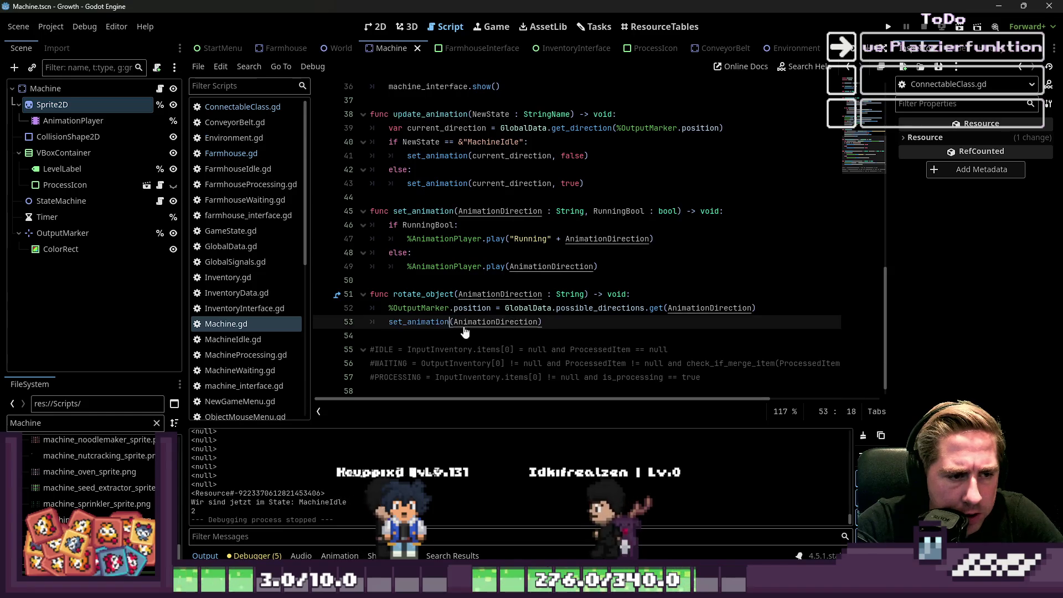
{"action": "left_click", "coordinate": [539, 326]}
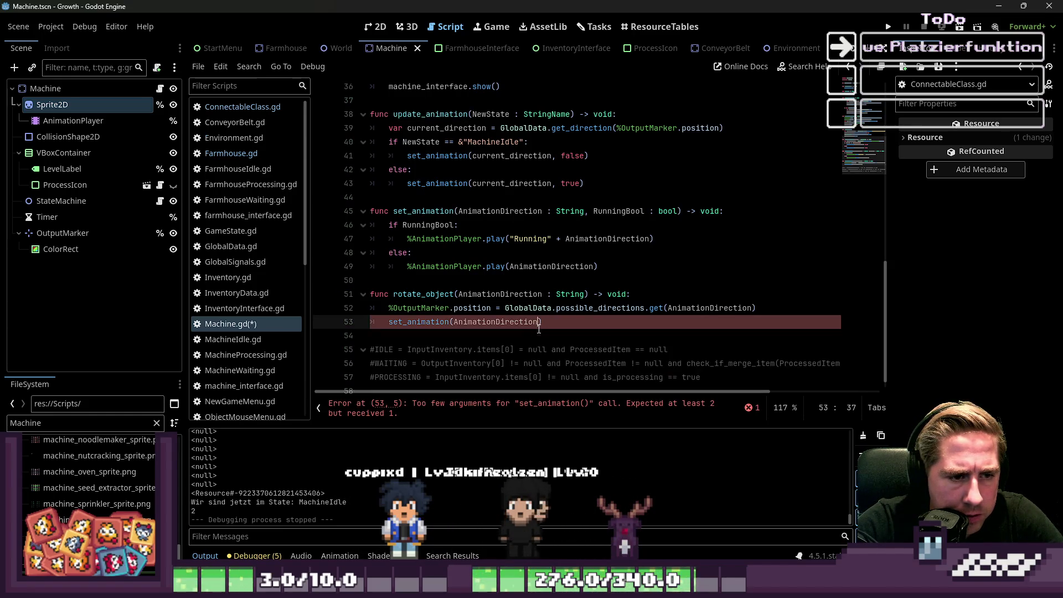
{"action": "type", "text": ", false"}
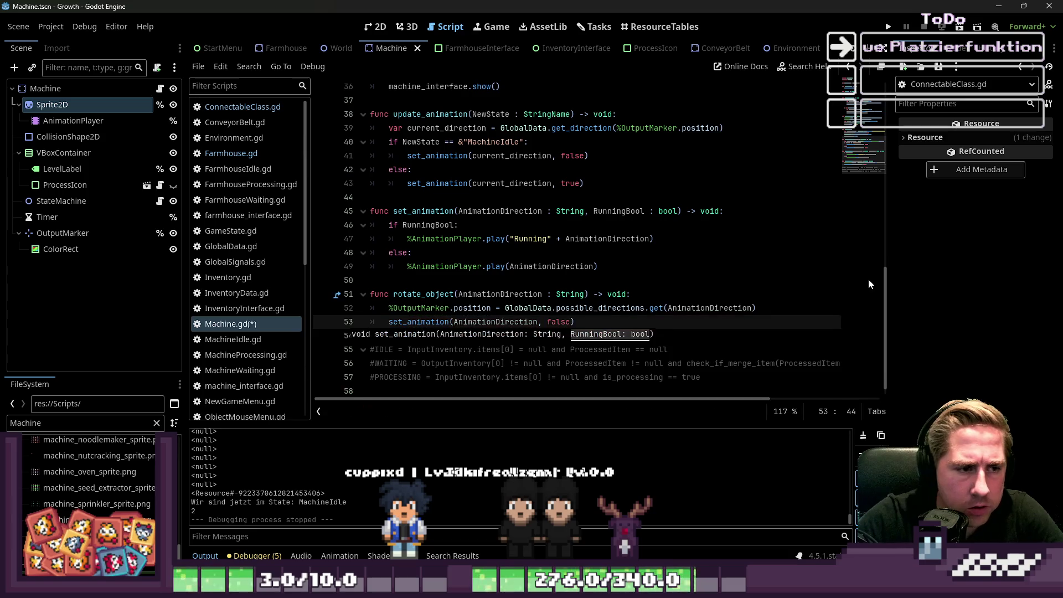
{"action": "left_click", "coordinate": [653, 239]}
{"action": "key", "text": "ctrl+s"}
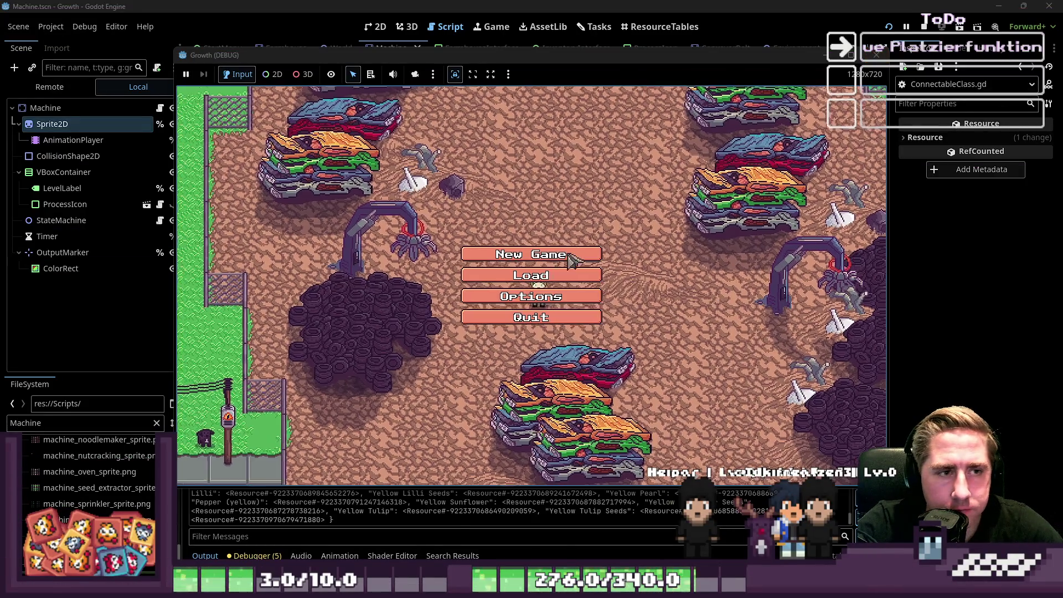
Step: Start a new game with character 'cs' and select the machine item in slot 5
{"action": "left_click", "coordinate": [526, 306]}
{"action": "type", "text": "cs"}
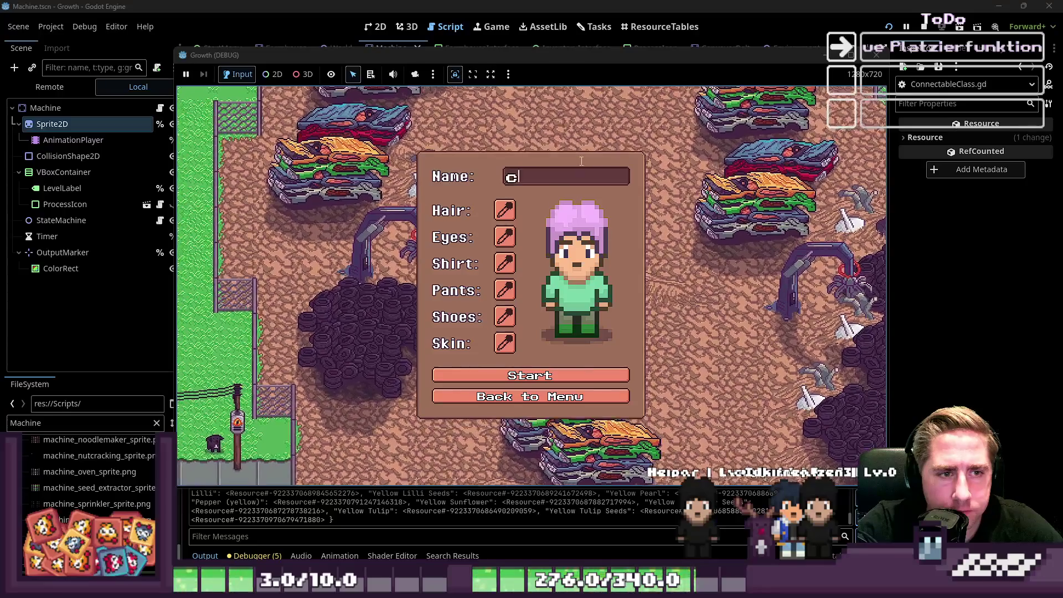
{"action": "left_click", "coordinate": [493, 377]}
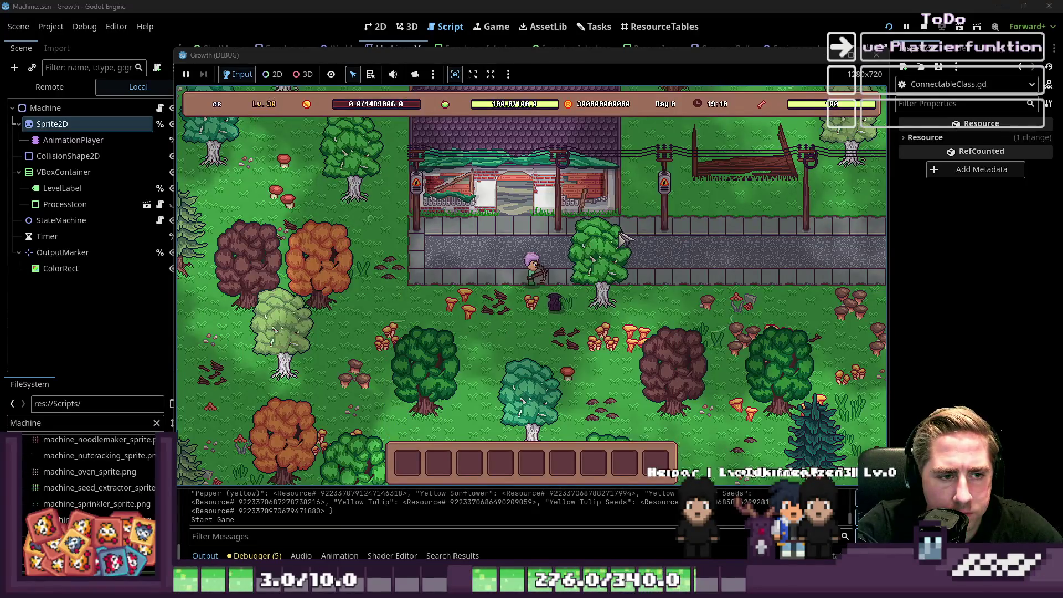
{"action": "key", "text": "i"}
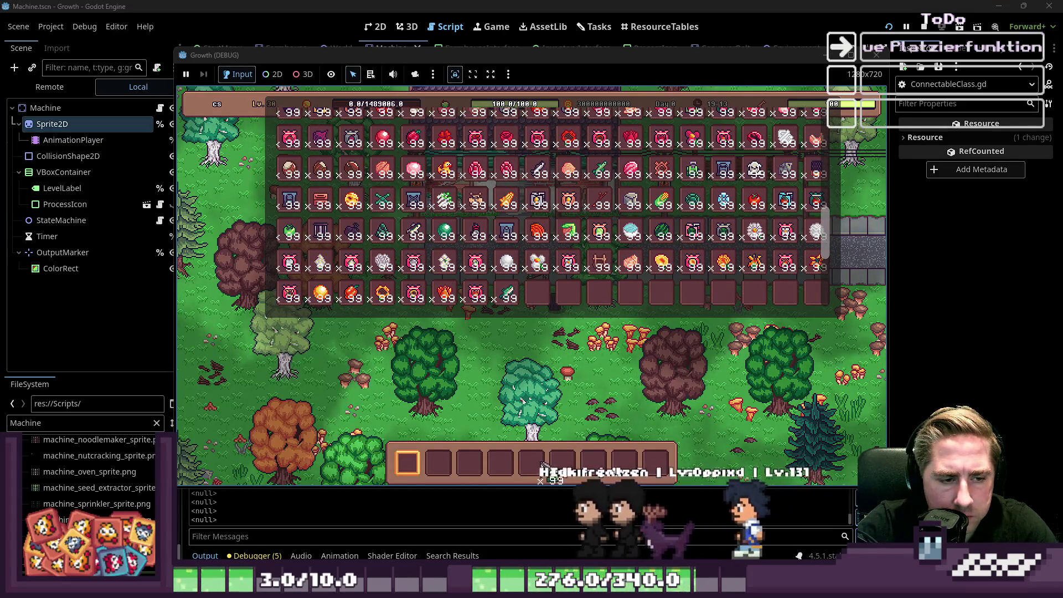
{"action": "key", "text": "i"}
{"action": "key", "text": "5"}
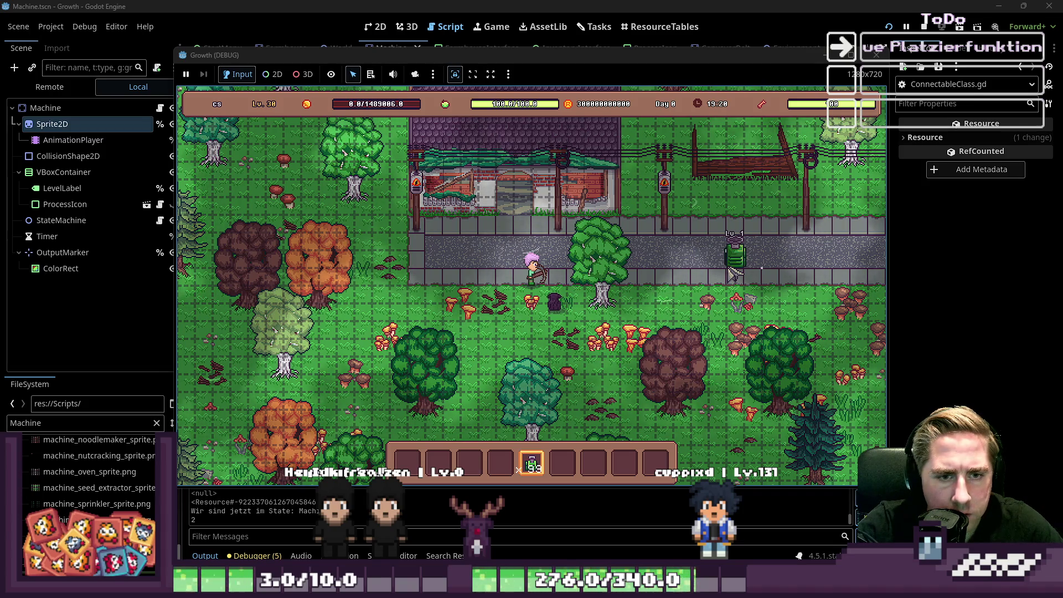
Step: Place six machines on, below and right along the path, then stop the game
{"action": "left_click", "coordinate": [731, 272]}
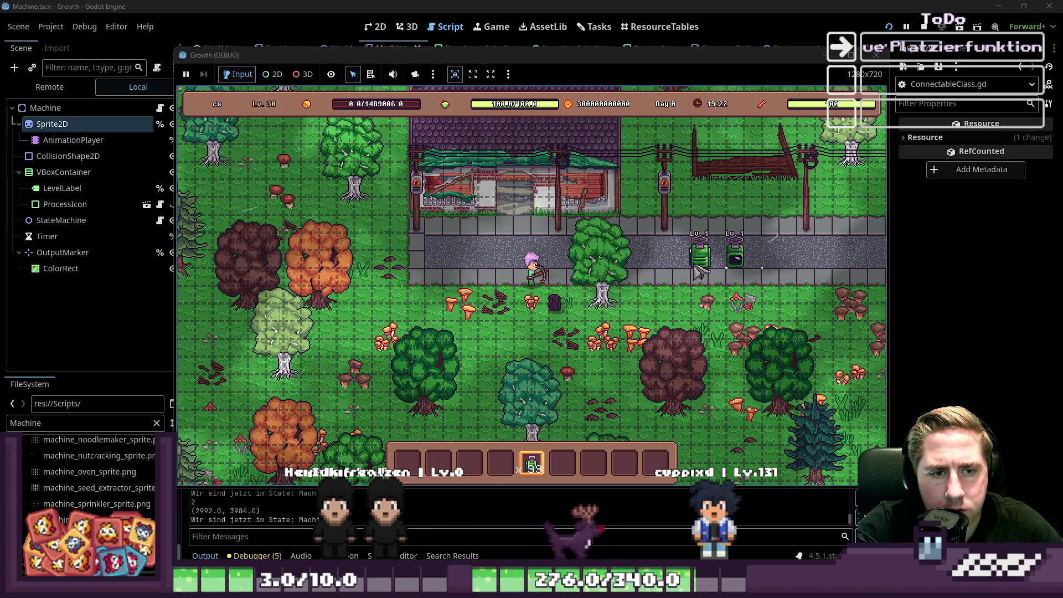
{"action": "left_click", "coordinate": [649, 272]}
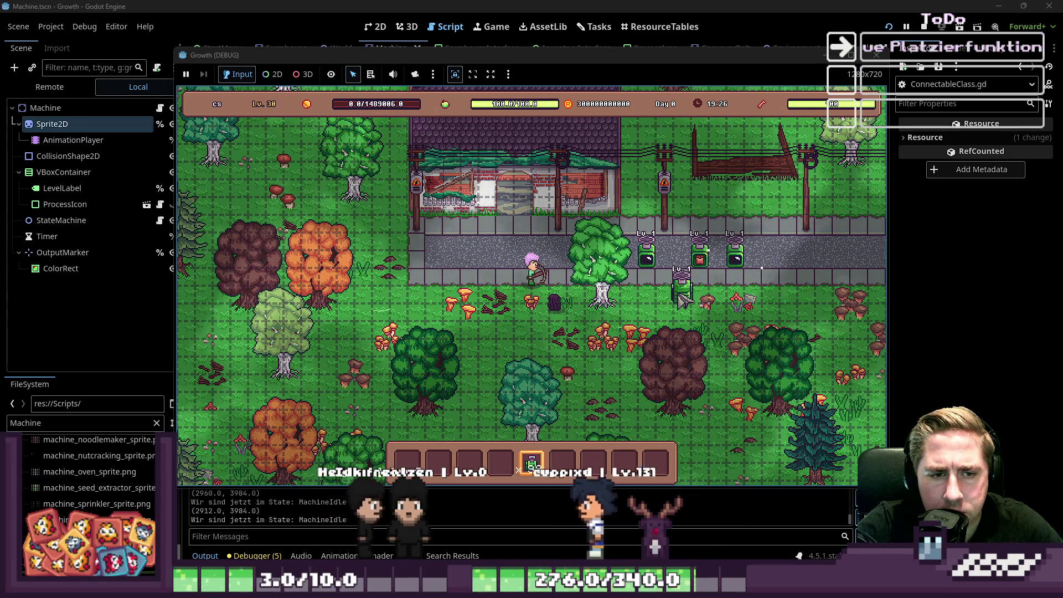
{"action": "left_click", "coordinate": [681, 300]}
{"action": "left_click", "coordinate": [644, 308]}
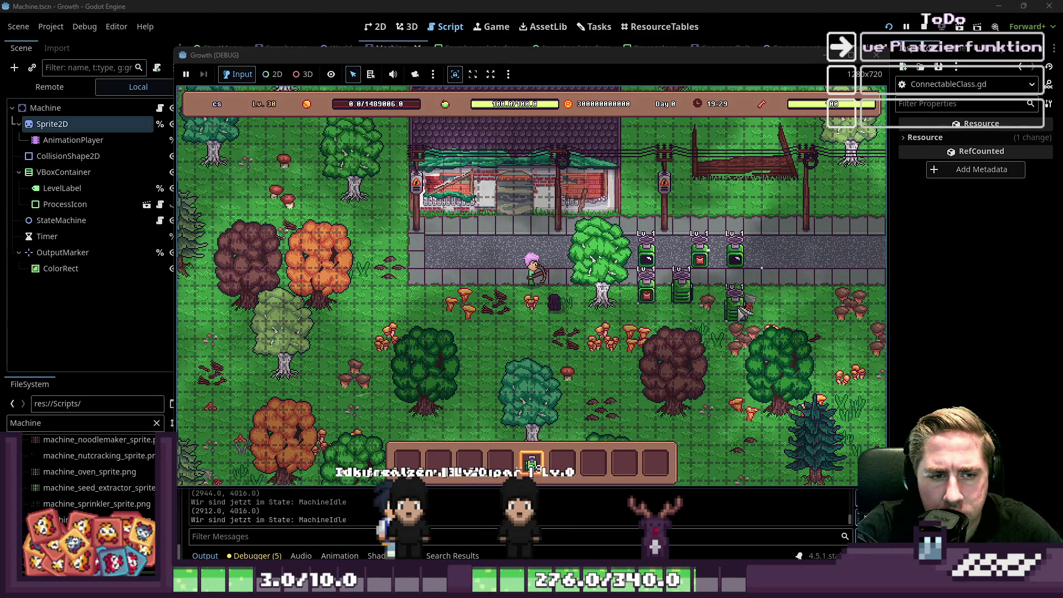
{"action": "left_click", "coordinate": [790, 272]}
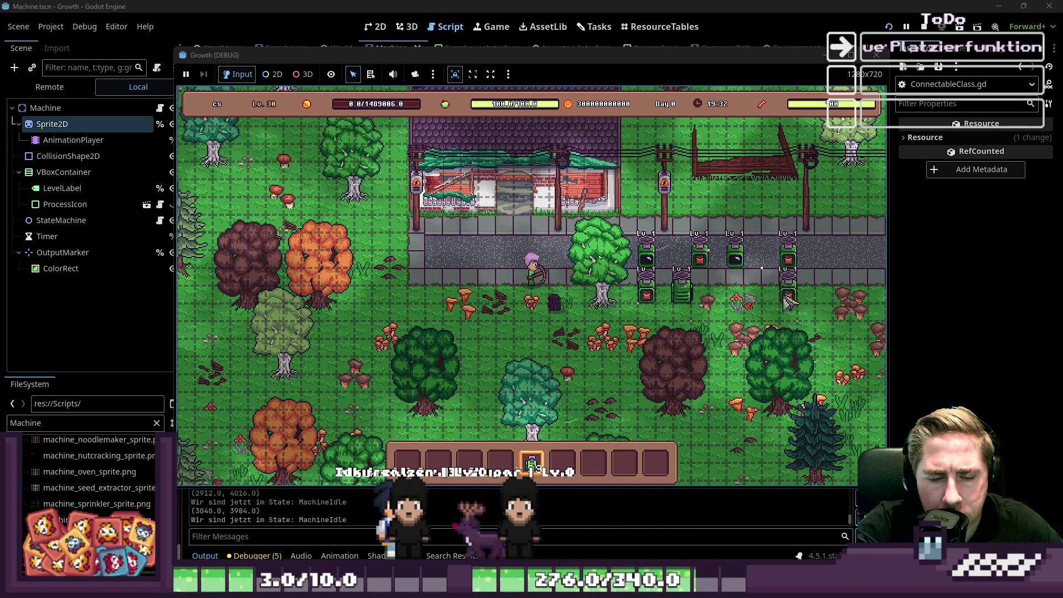
{"action": "left_click", "coordinate": [822, 272]}
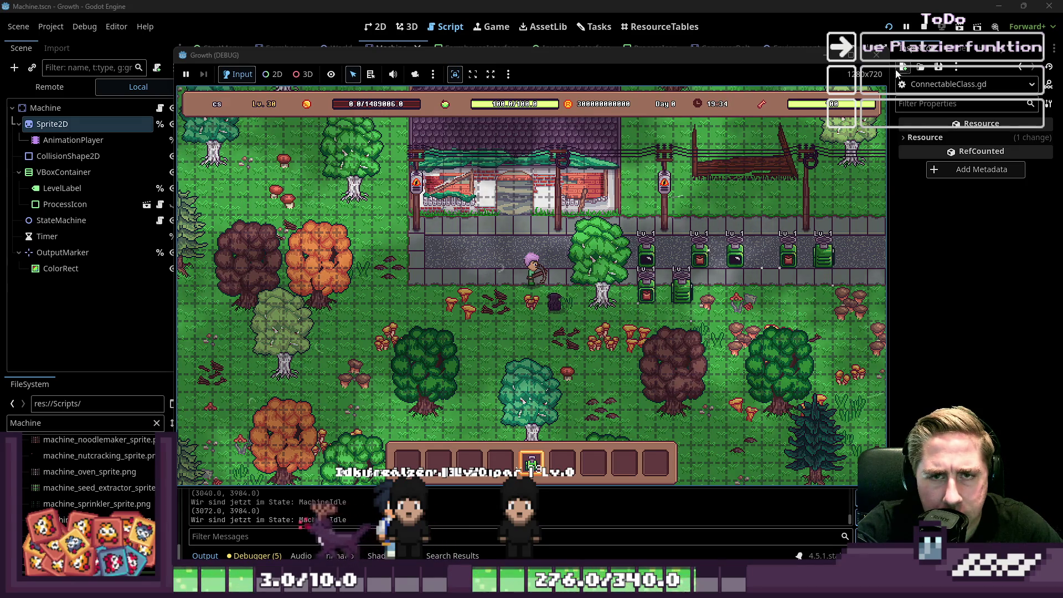
{"action": "key", "text": "F8"}
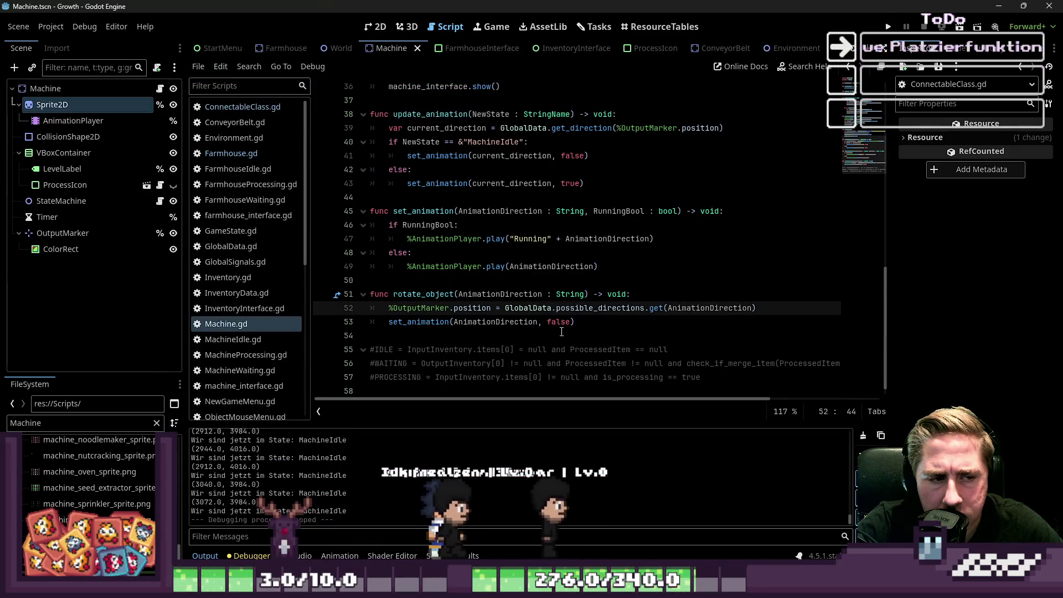
Step: Inspect the OutputMarker and AnimationDirection code on lines 52–53 of rotate_object
{"action": "double_click", "coordinate": [511, 322]}
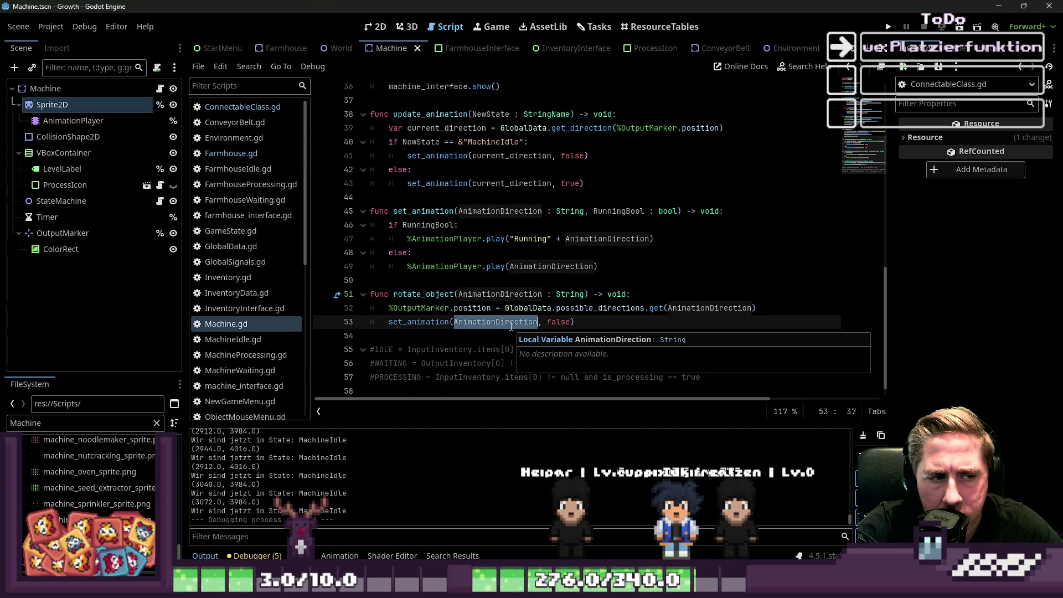
{"action": "left_click", "coordinate": [478, 295]}
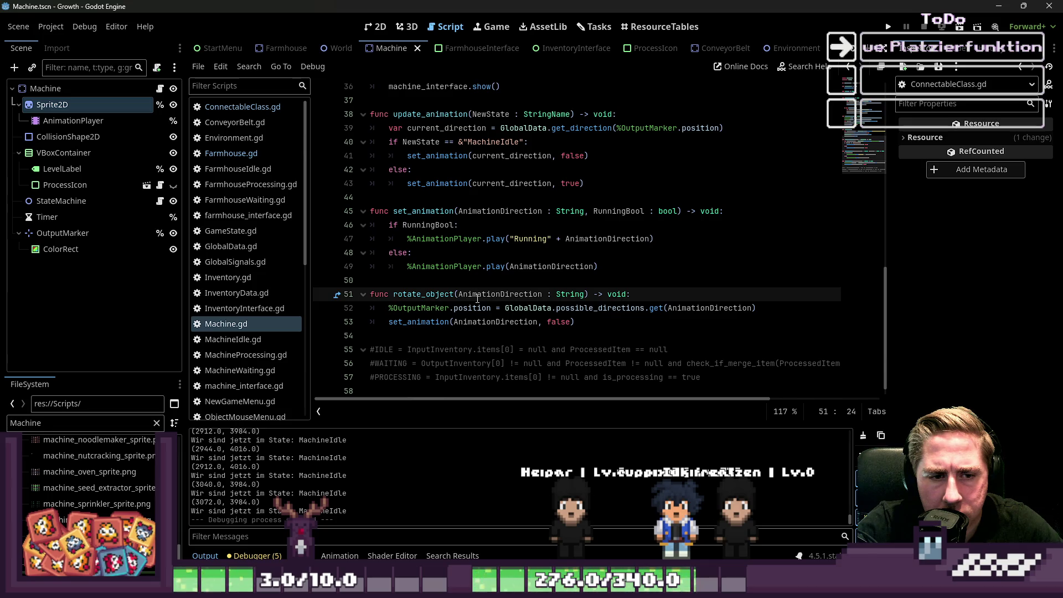
{"action": "left_click", "coordinate": [521, 308]}
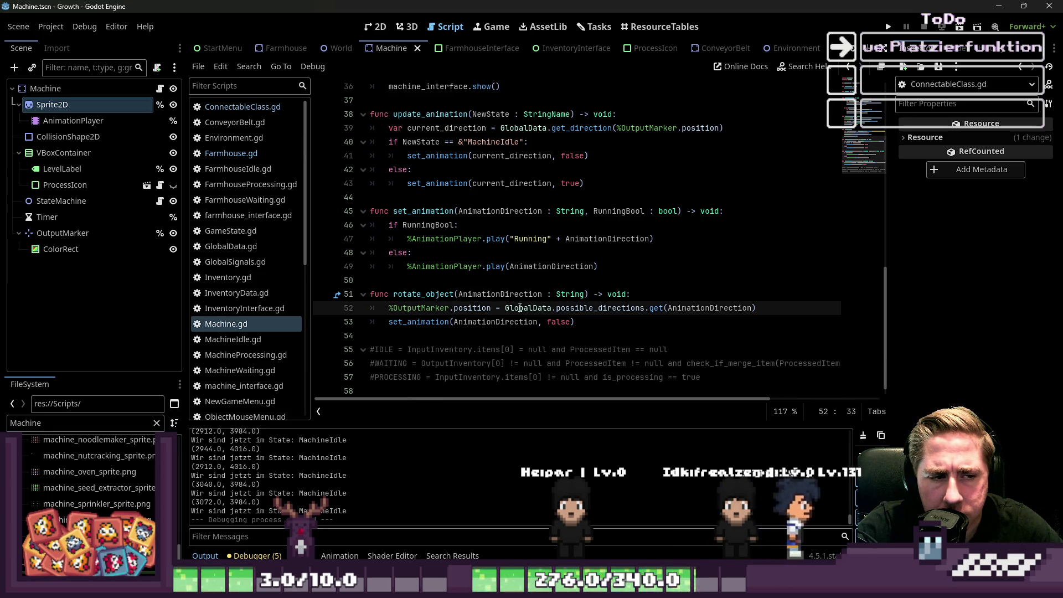
{"action": "double_click", "coordinate": [521, 308]}
{"action": "left_click", "coordinate": [474, 307]}
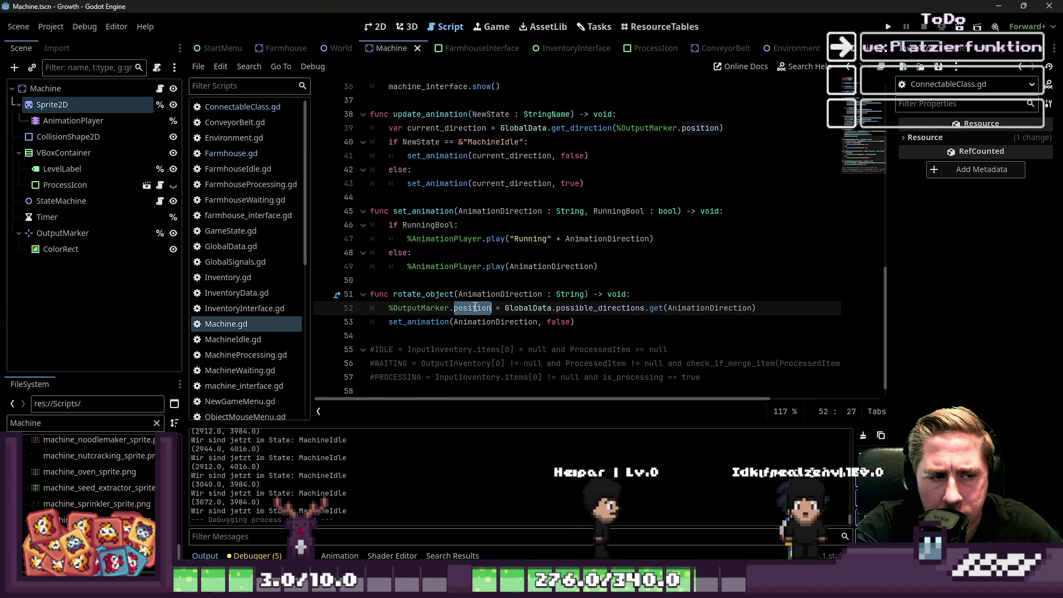
{"action": "double_click", "coordinate": [476, 322]}
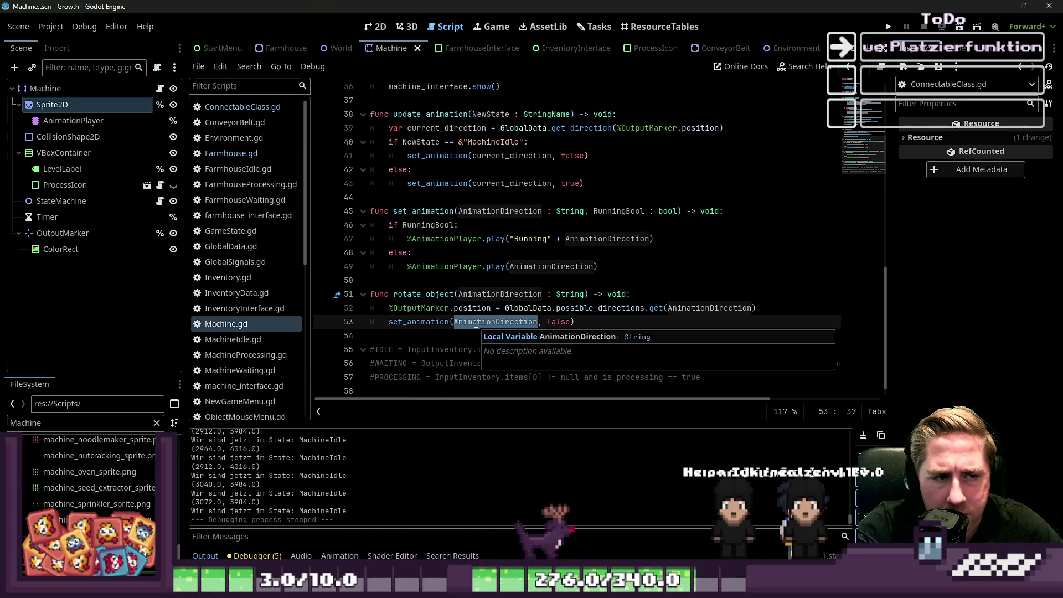
Step: Check the AnimationPlayer call in set_animation, then run the game again
{"action": "left_click", "coordinate": [440, 268]}
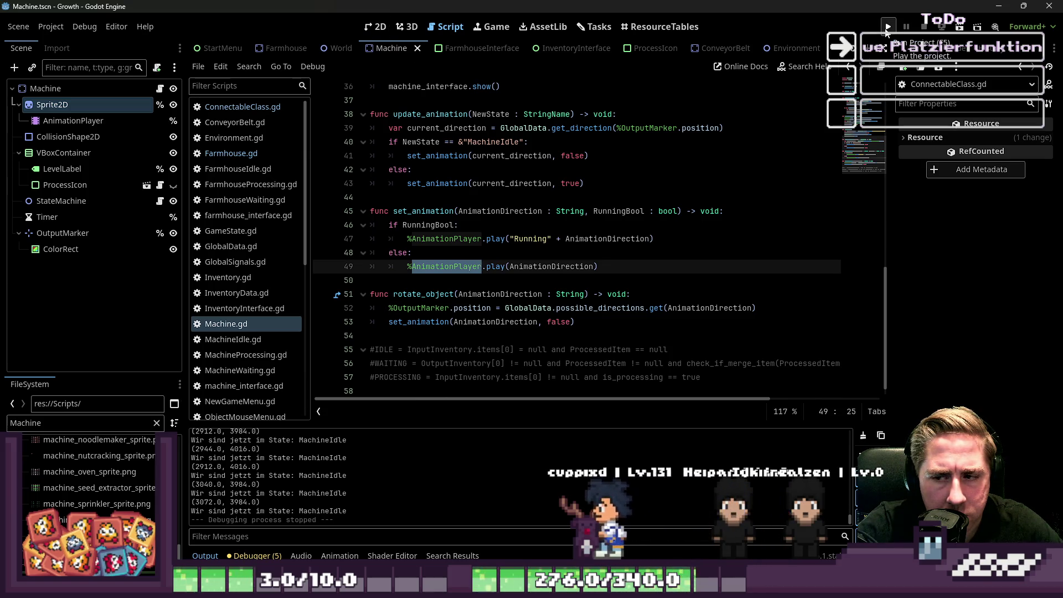
{"action": "left_click", "coordinate": [566, 281]}
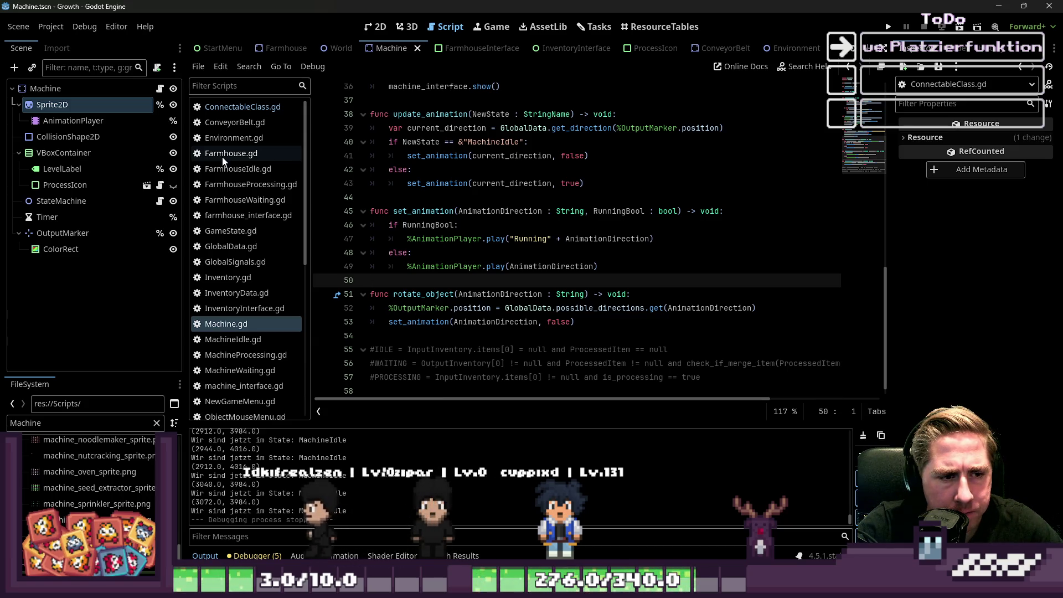
{"action": "scroll", "coordinate": [219, 199], "scroll_direction": "down", "scroll_amount": 3}
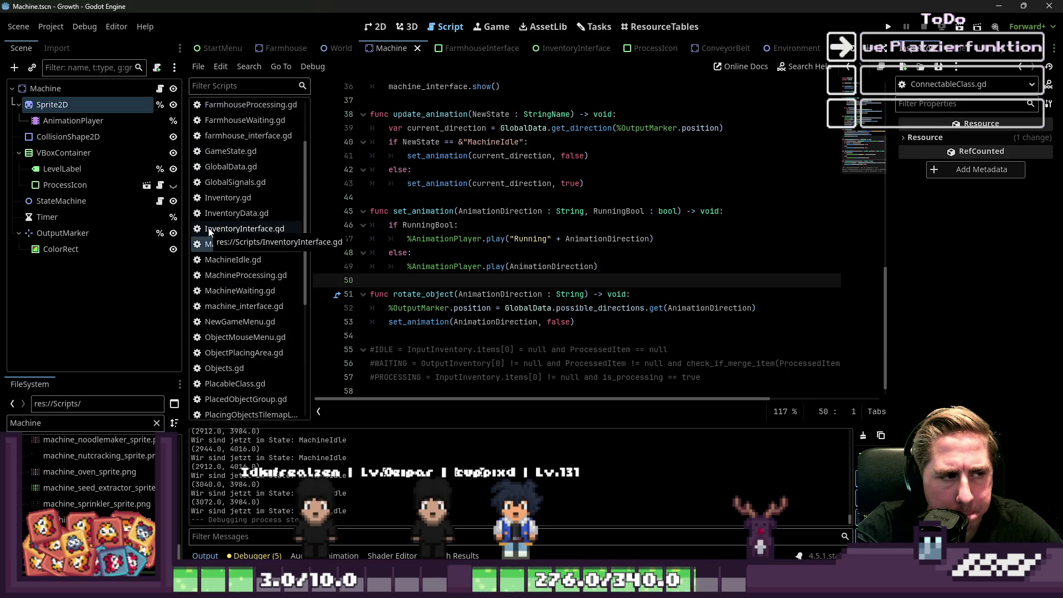
{"action": "left_click", "coordinate": [888, 27]}
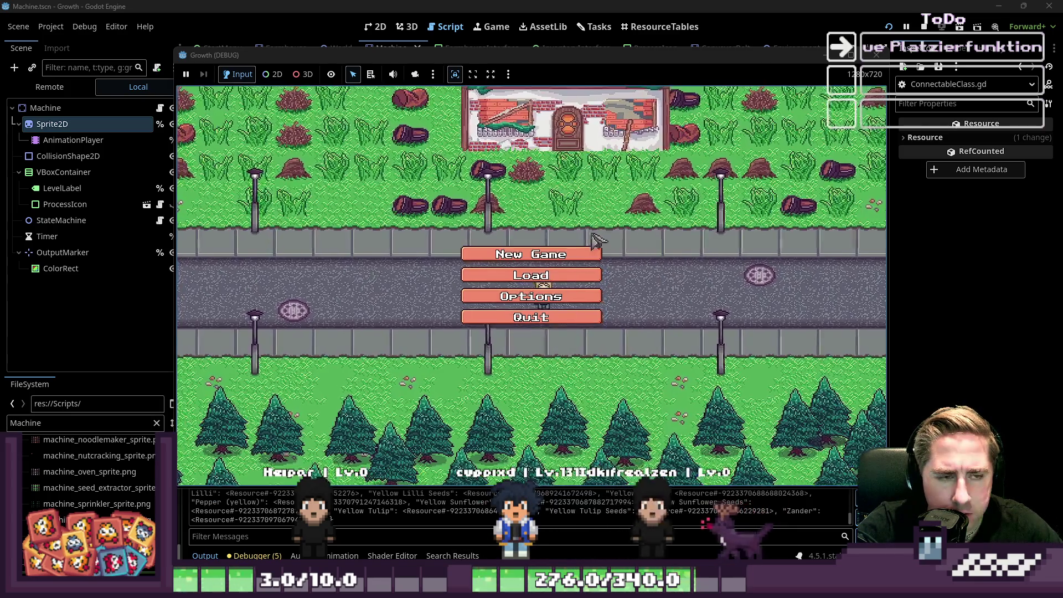
Step: Start a new game with a character named 'xcyd'
{"action": "left_click", "coordinate": [531, 252]}
{"action": "left_click", "coordinate": [571, 172]}
{"action": "type", "text": "xcyd"}
{"action": "left_click", "coordinate": [503, 377]}
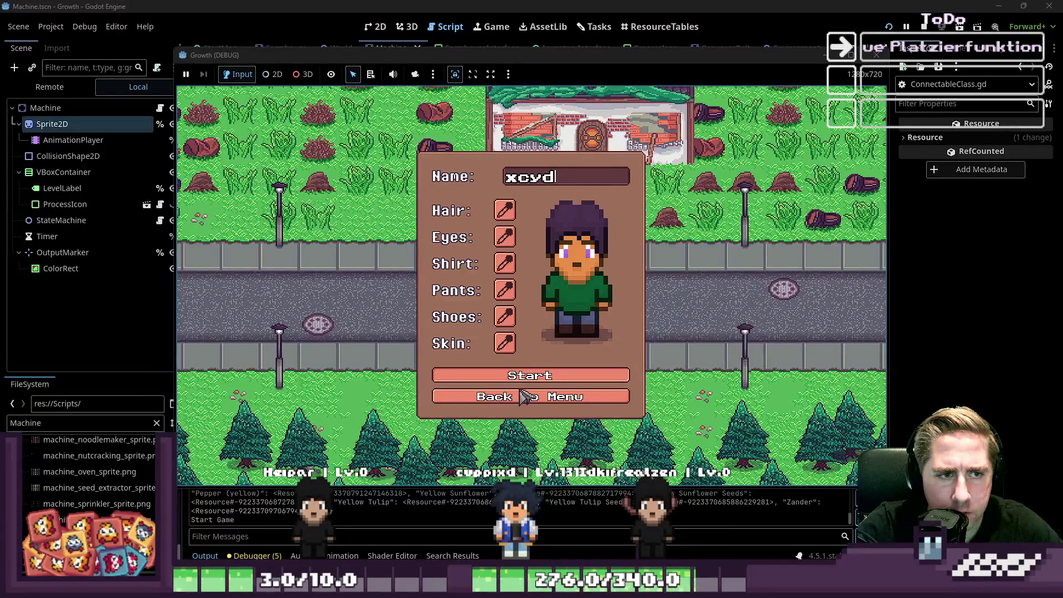
Step: Select the beehive in slot 5 and place four beehives along the road
{"action": "key", "text": "i"}
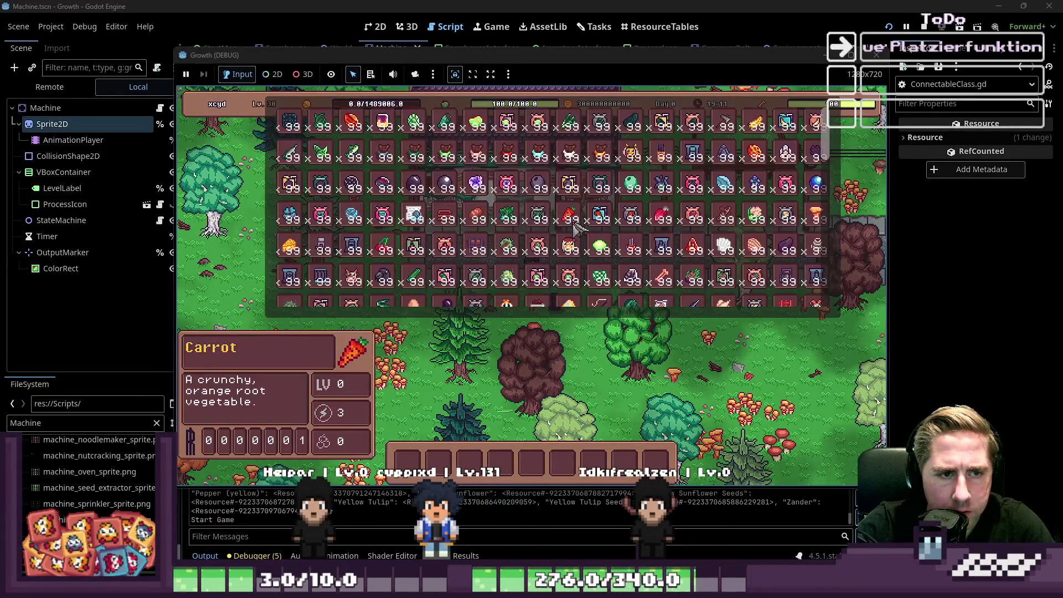
{"action": "key", "text": "8"}
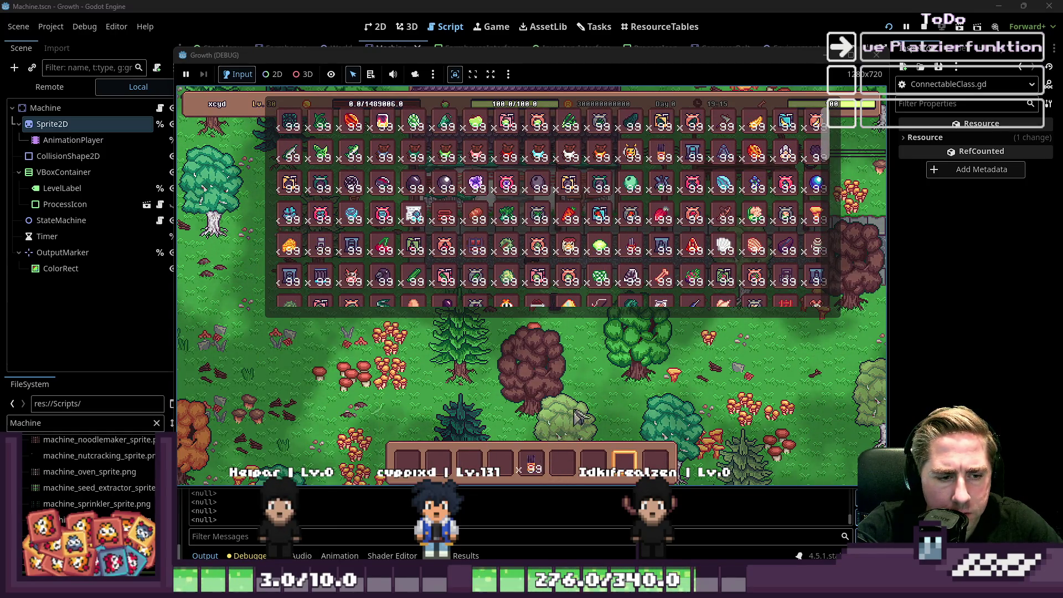
{"action": "key", "text": "i"}
{"action": "key", "text": "5"}
{"action": "left_click", "coordinate": [636, 263]}
{"action": "left_click", "coordinate": [576, 266]}
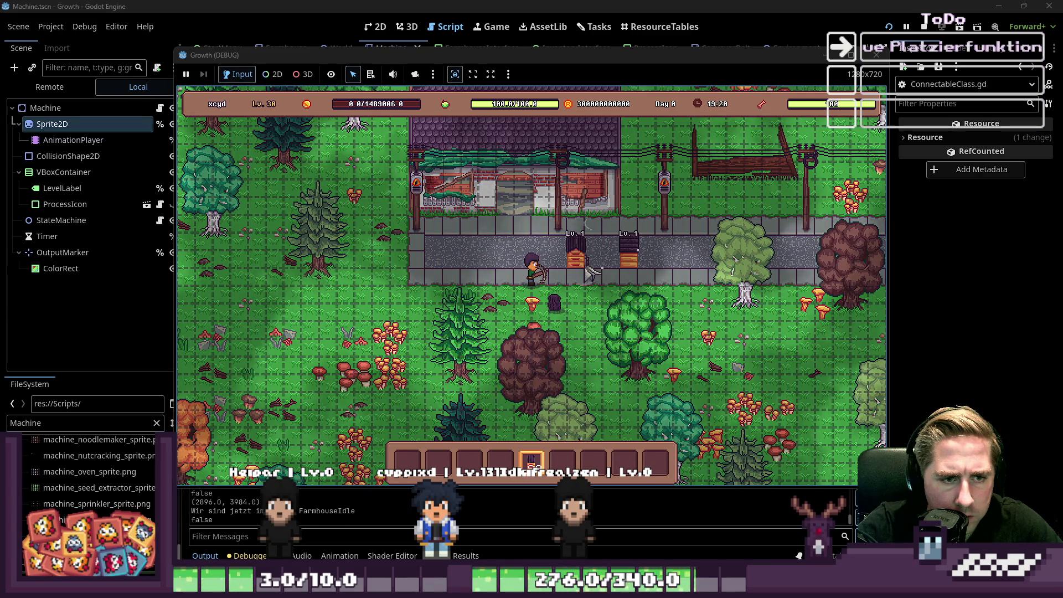
{"action": "left_click", "coordinate": [540, 268]}
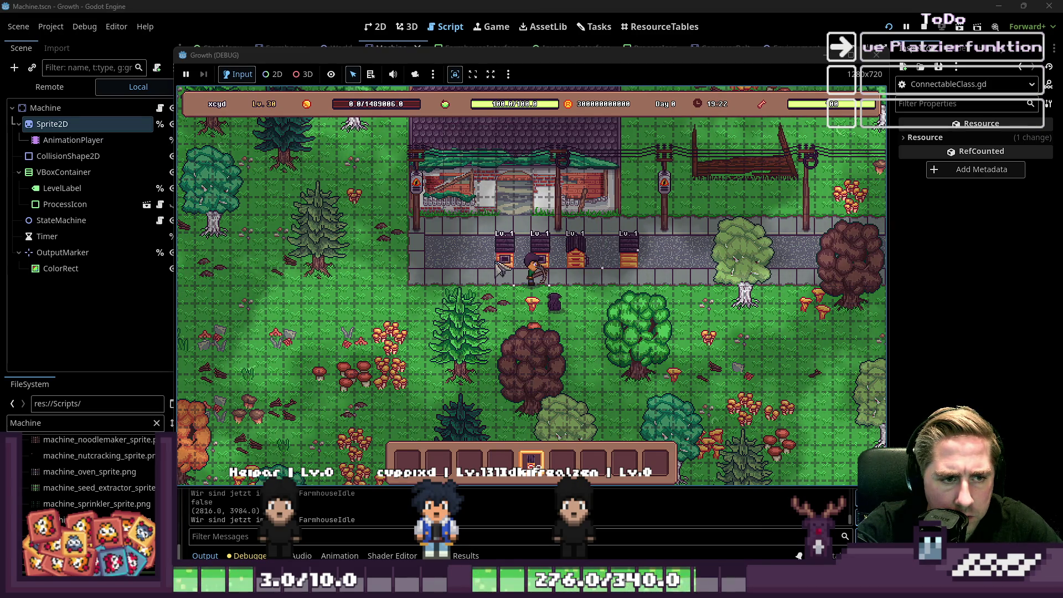
{"action": "left_click", "coordinate": [503, 264]}
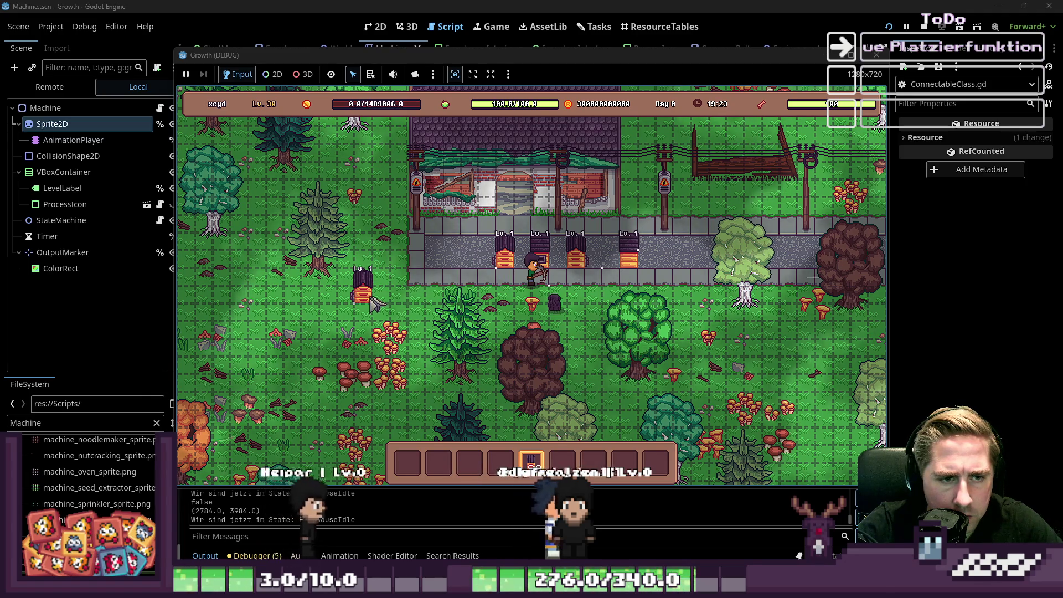
Step: Stop the game and open the machine's AnimationPlayer from the Scene tree
{"action": "scroll", "coordinate": [375, 304], "scroll_direction": "down", "scroll_amount": 3}
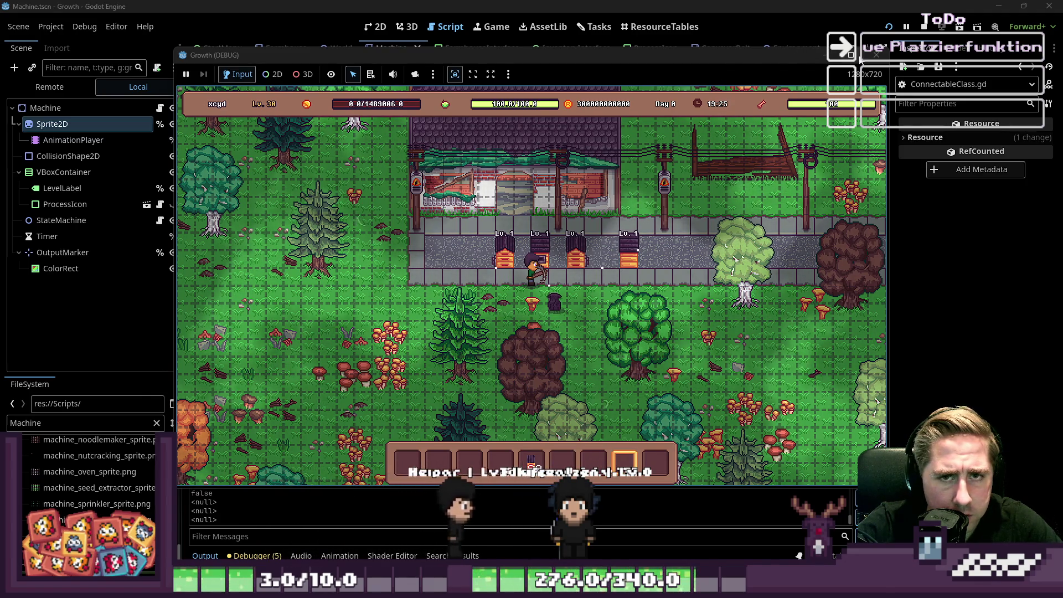
{"action": "left_click", "coordinate": [876, 55]}
{"action": "left_click", "coordinate": [423, 308]}
{"action": "double_click", "coordinate": [423, 322]}
{"action": "left_click", "coordinate": [115, 123]}
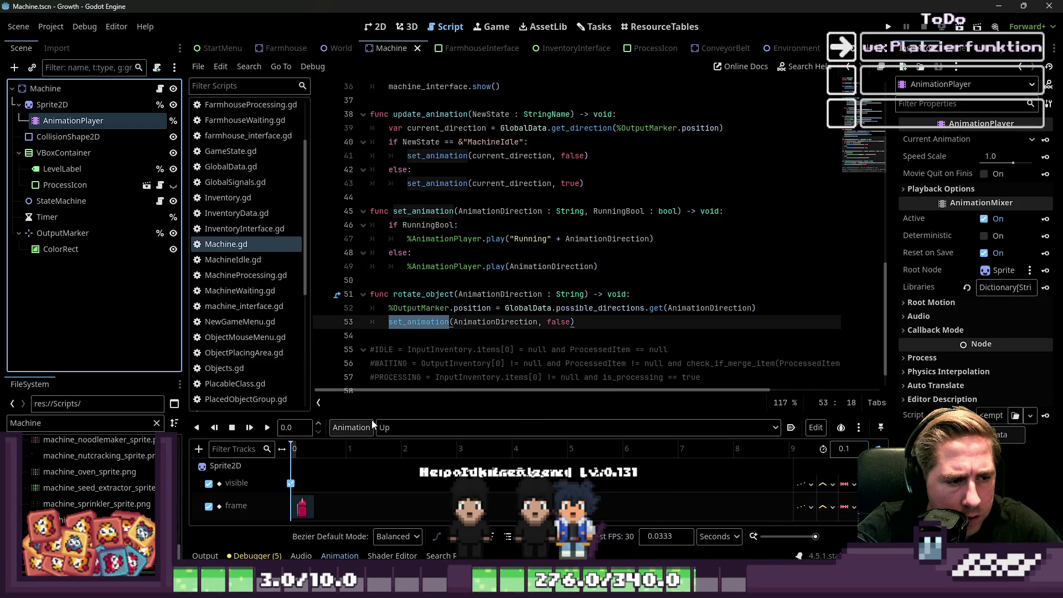
Step: Enlarge the Animation panel and give the machine the 'Seedex_' seed extractor sprite
{"action": "left_click_drag", "start_coordinate": [372, 415], "coordinate": [380, 322]}
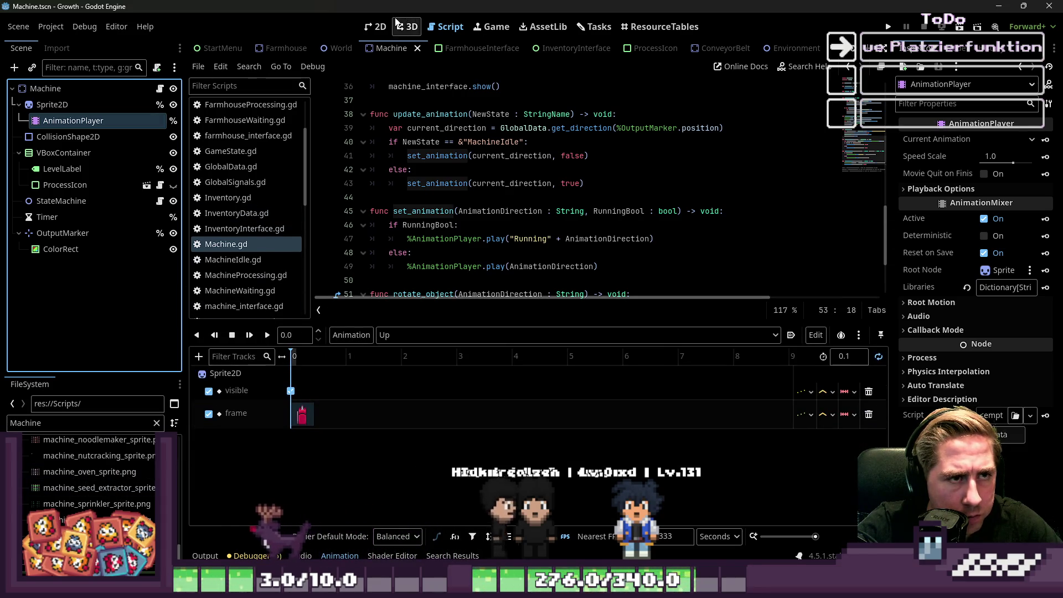
{"action": "left_click", "coordinate": [374, 27]}
{"action": "scroll", "coordinate": [454, 222], "scroll_direction": "up", "scroll_amount": 3}
{"action": "double_click", "coordinate": [93, 422]}
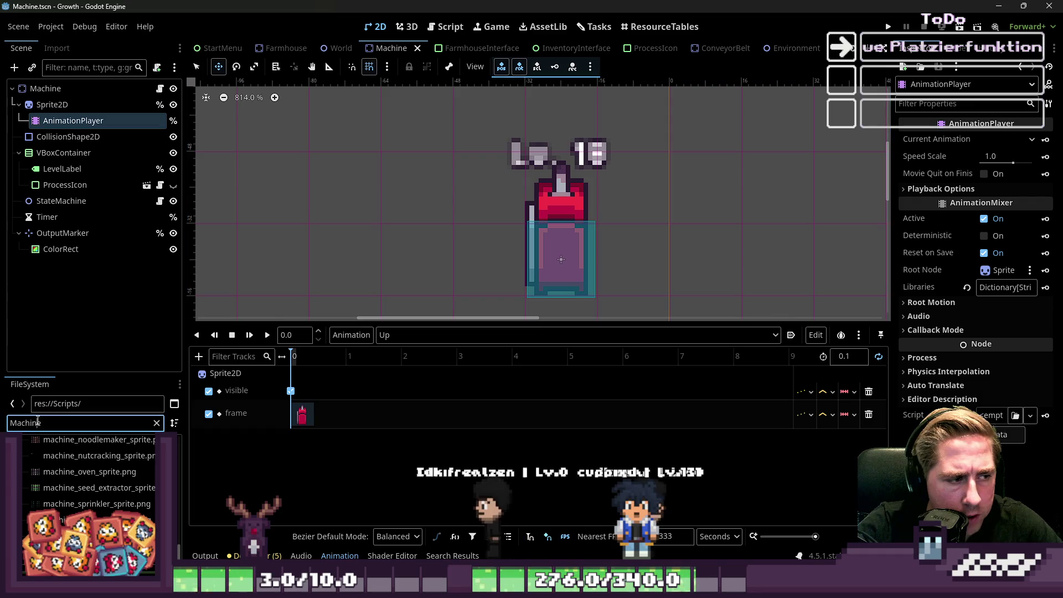
{"action": "type", "text": "Seedex"}
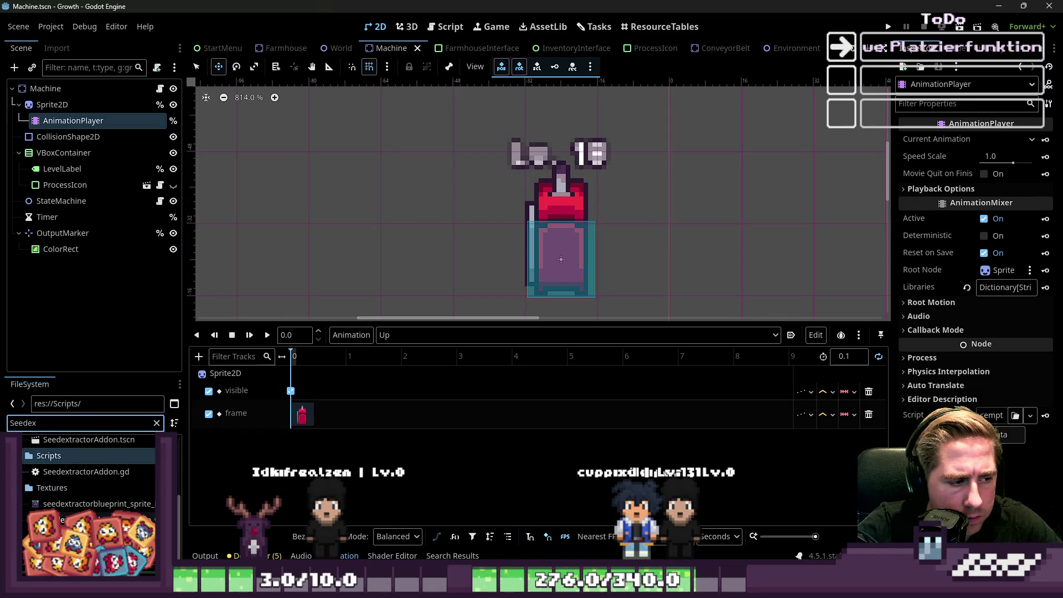
{"action": "key", "text": "Left"}
{"action": "key", "text": "Left"}
{"action": "type", "text": "_"}
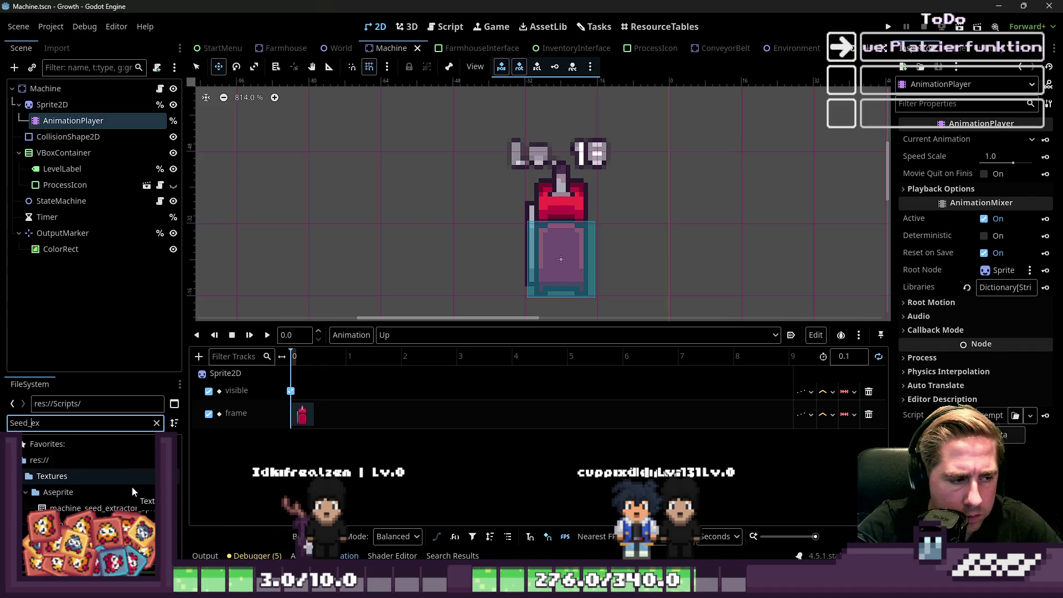
{"action": "left_click", "coordinate": [94, 508]}
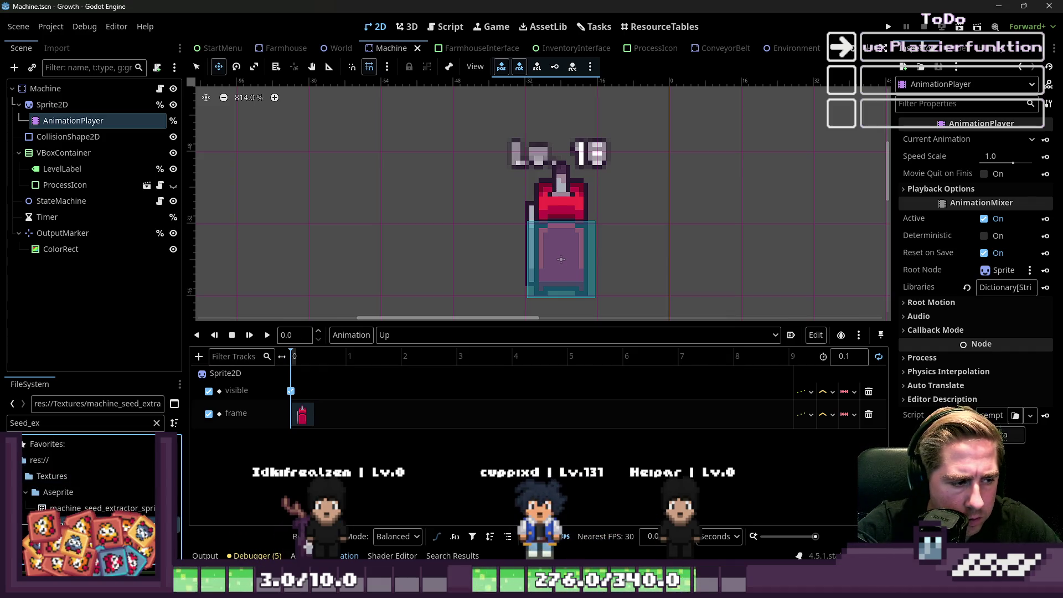
{"action": "left_click_drag", "start_coordinate": [51, 111], "coordinate": [51, 105]}
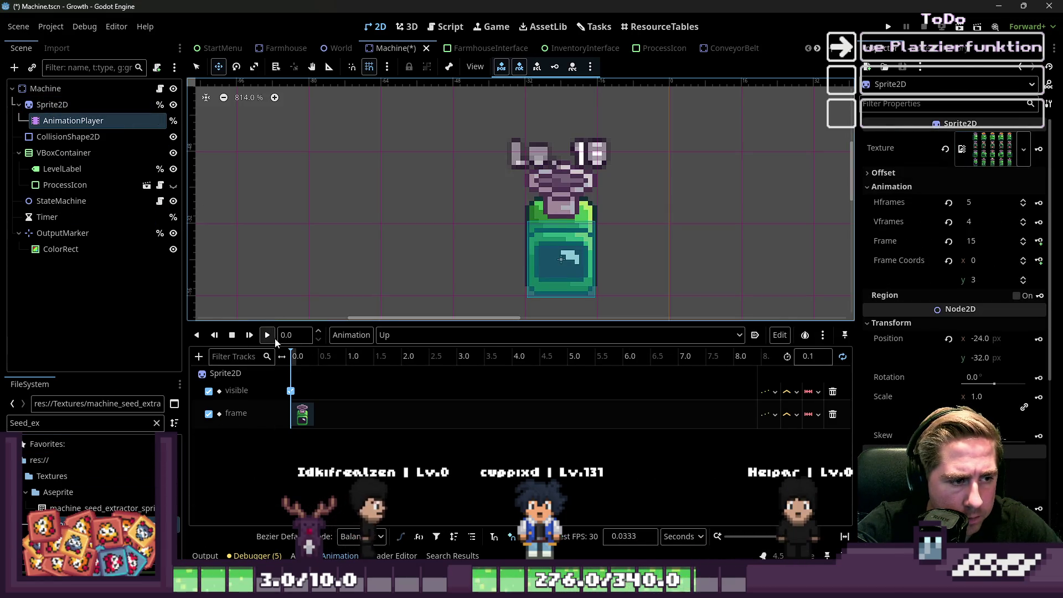
Step: Preview the Down, Left, Right and Up animations, ending on Down, then stop playback
{"action": "left_click", "coordinate": [268, 335]}
{"action": "left_click", "coordinate": [400, 335]}
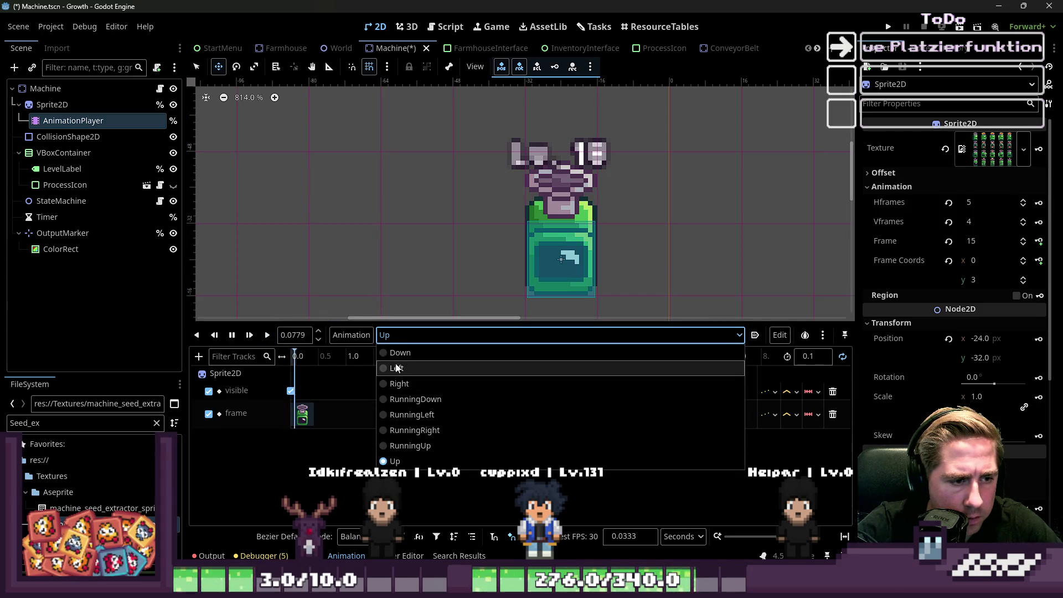
{"action": "left_click", "coordinate": [397, 355]}
{"action": "left_click", "coordinate": [420, 335]}
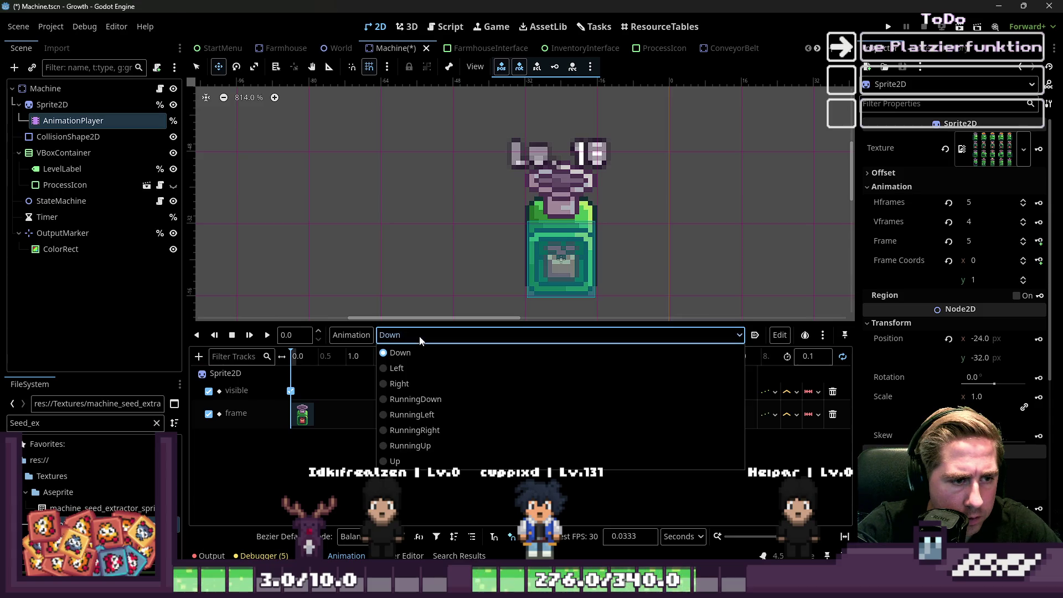
{"action": "left_click", "coordinate": [415, 369]}
{"action": "left_click", "coordinate": [433, 336]}
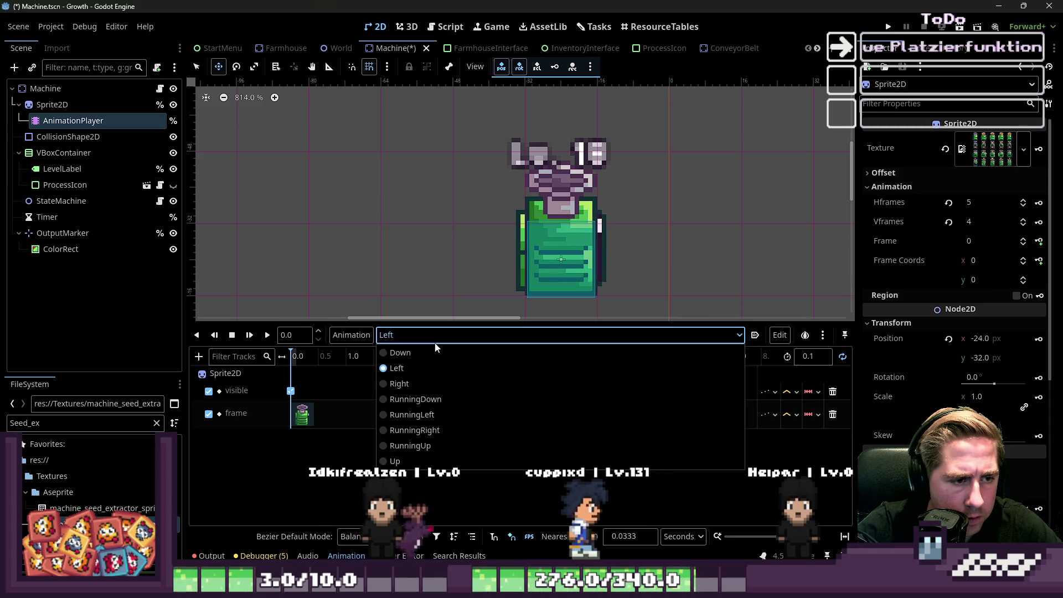
{"action": "left_click", "coordinate": [425, 384]}
{"action": "left_click", "coordinate": [435, 336]}
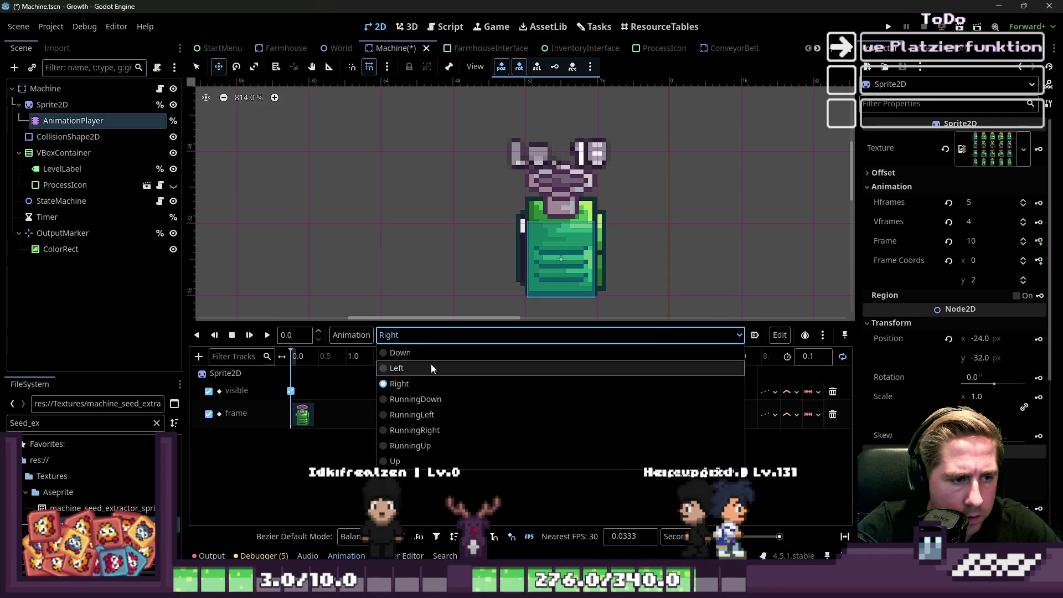
{"action": "left_click", "coordinate": [406, 459]}
{"action": "left_click", "coordinate": [413, 335]}
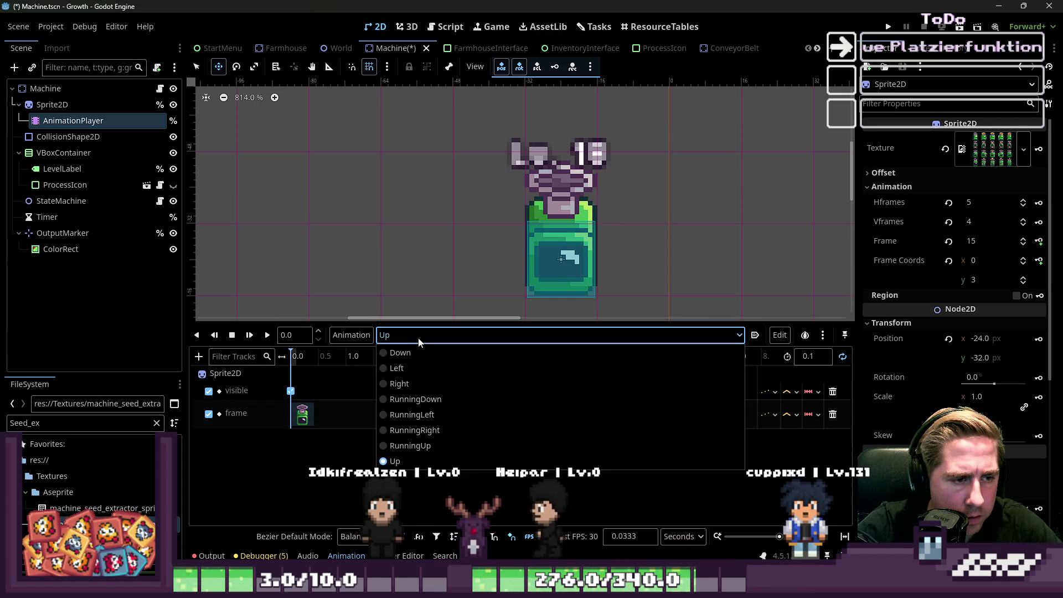
{"action": "left_click", "coordinate": [409, 357]}
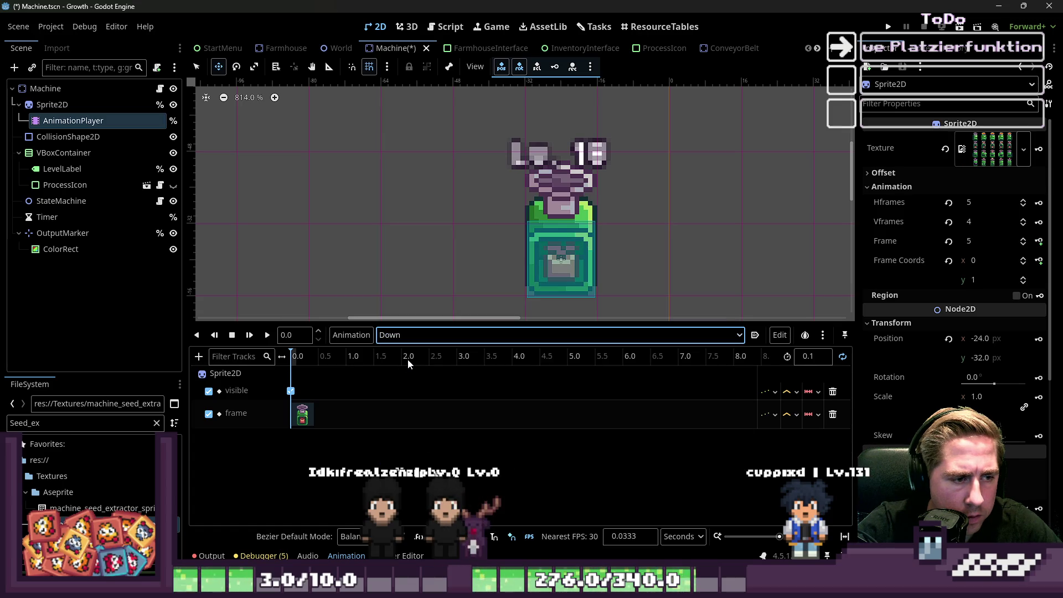
{"action": "left_click", "coordinate": [231, 335]}
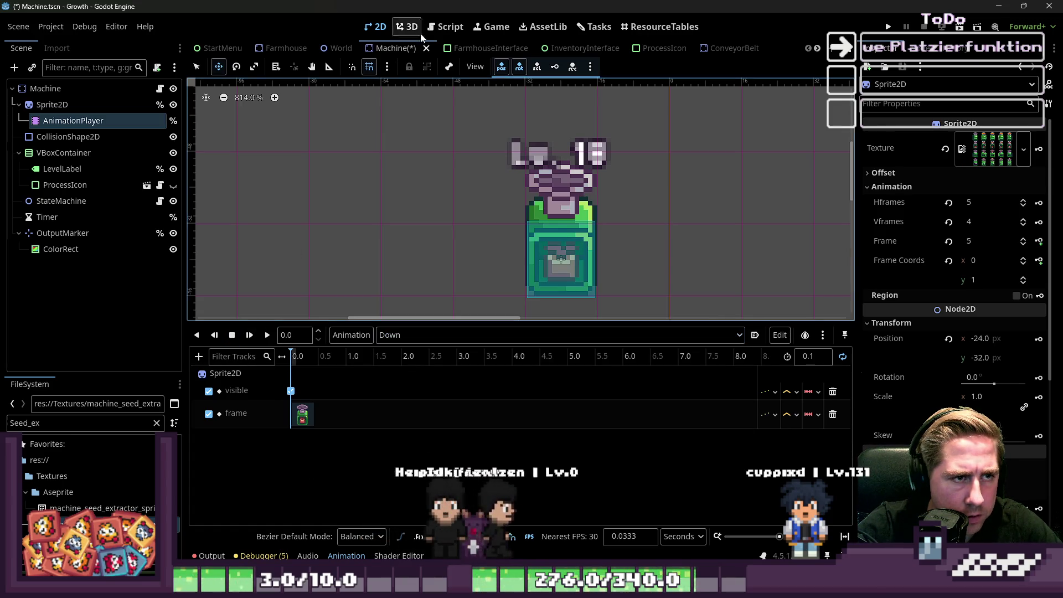
Step: Return to Machine.gd and look at the set_animation call on line 53
{"action": "left_click", "coordinate": [450, 26]}
{"action": "double_click", "coordinate": [428, 211]}
{"action": "left_click", "coordinate": [419, 225]}
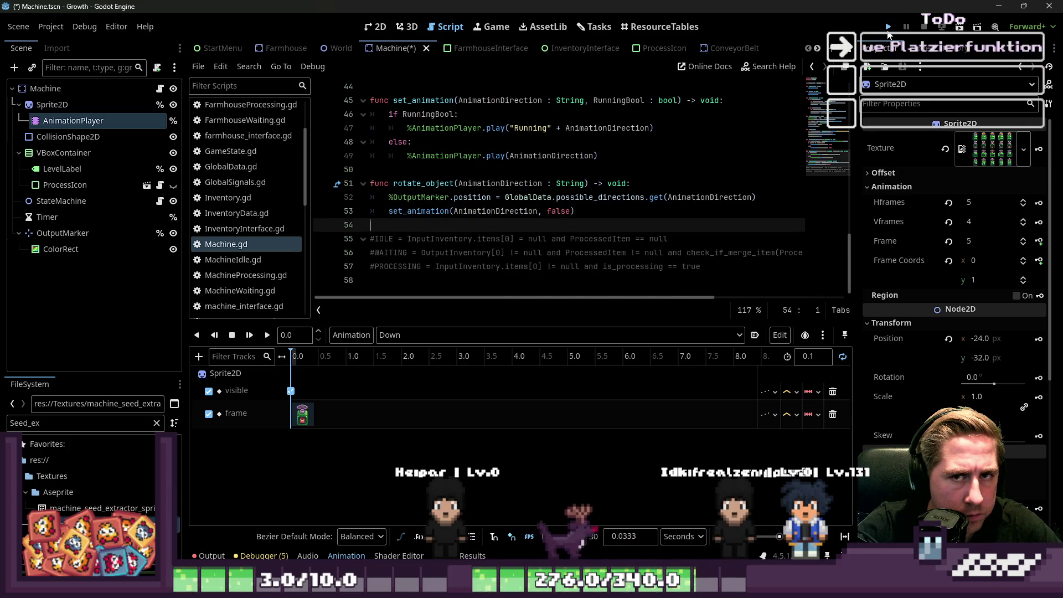
Step: Save and briefly run Growth, stopping it with F8
{"action": "left_click", "coordinate": [887, 29]}
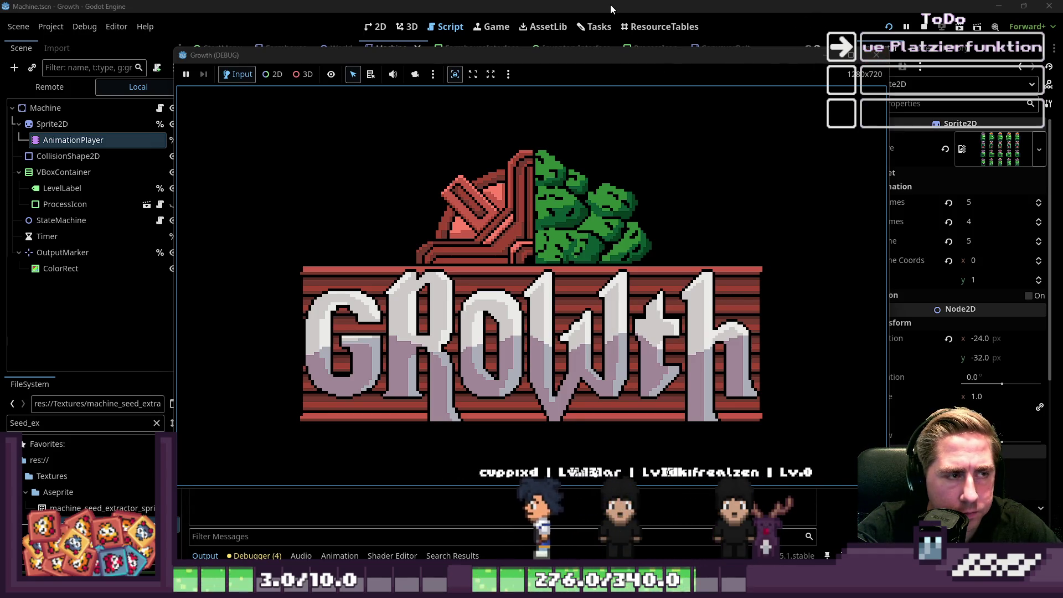
{"action": "key", "text": "F8"}
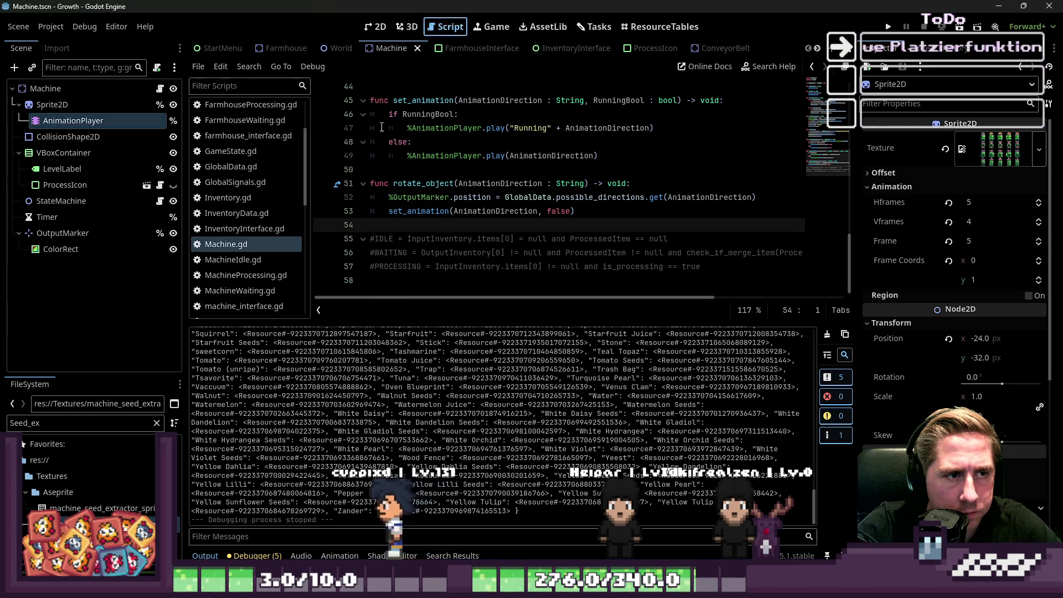
{"action": "scroll", "coordinate": [243, 194], "scroll_direction": "up", "scroll_amount": 3}
{"action": "left_click", "coordinate": [236, 155]}
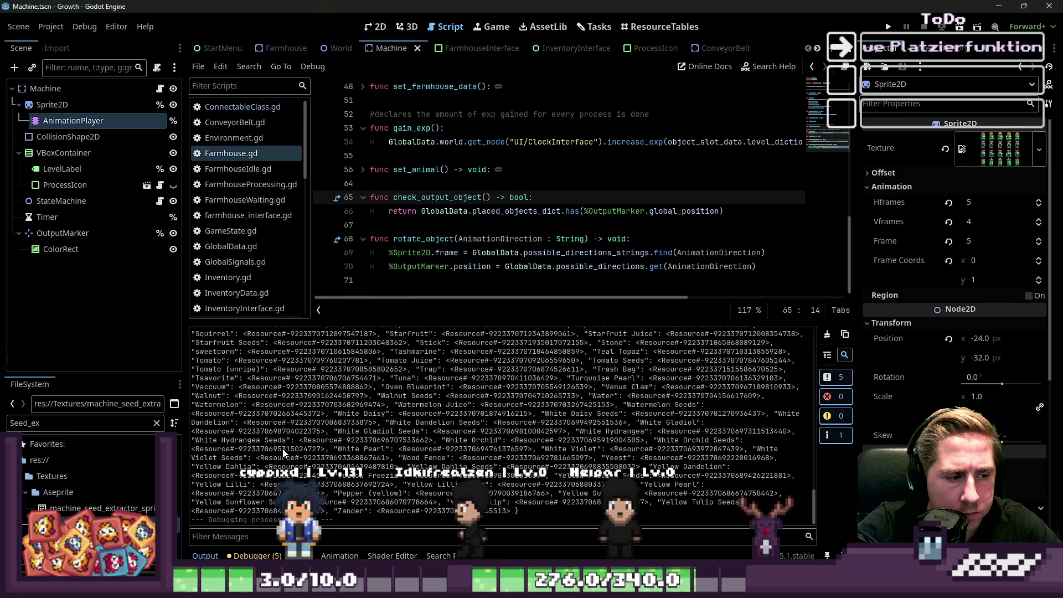
{"action": "left_click", "coordinate": [380, 253]}
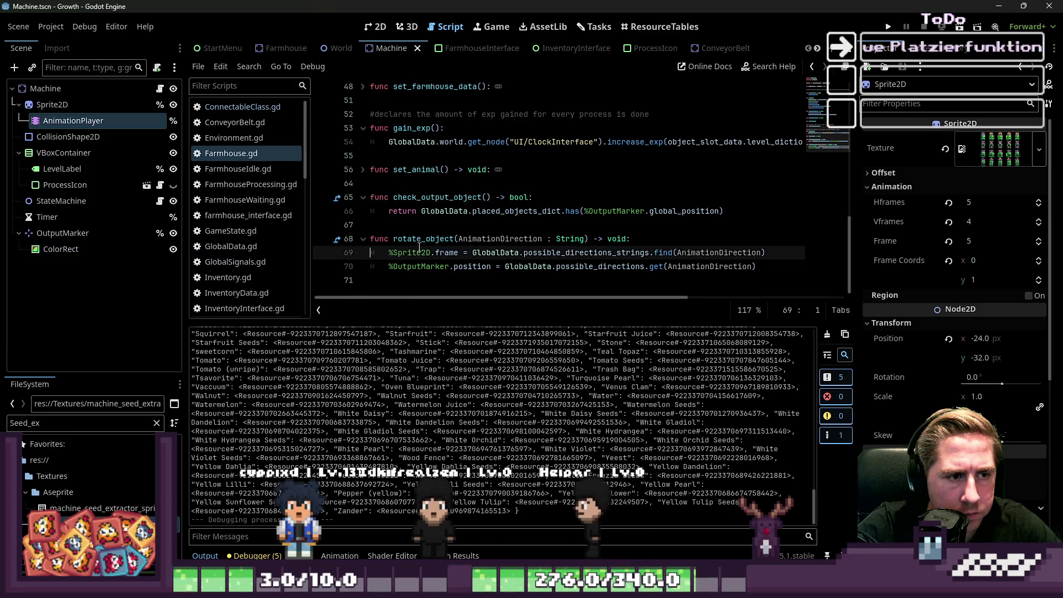
{"action": "double_click", "coordinate": [430, 240]}
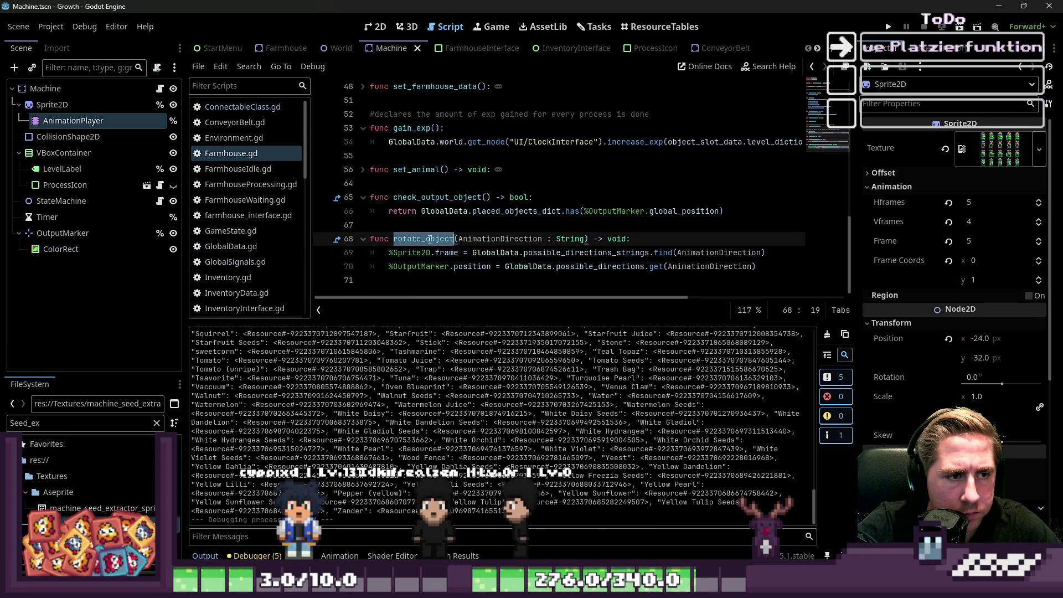
{"action": "left_click", "coordinate": [441, 268]}
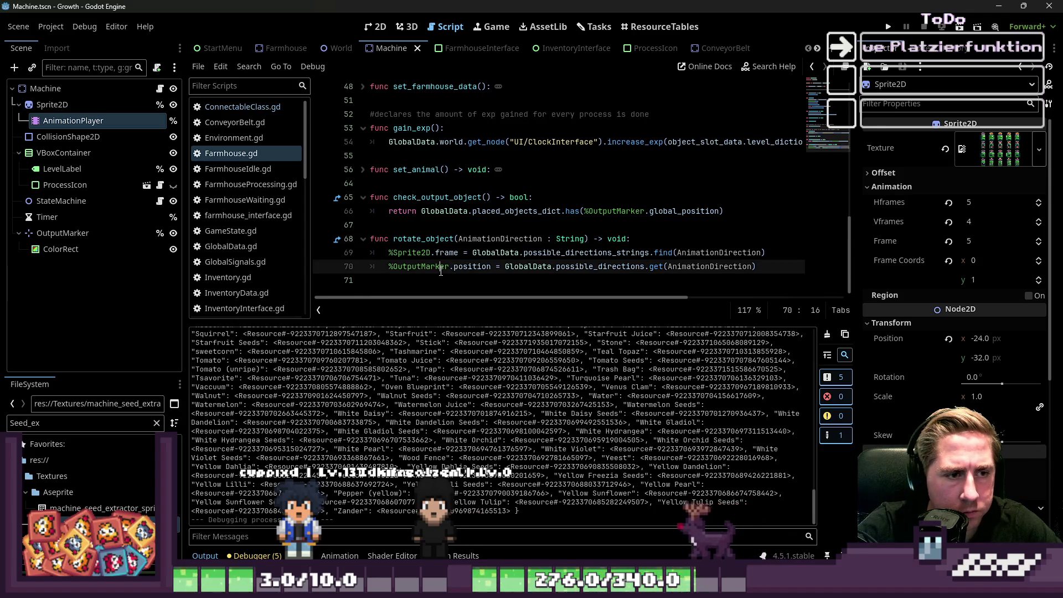
{"action": "left_click", "coordinate": [264, 148]}
{"action": "scroll", "coordinate": [254, 158], "scroll_direction": "down", "scroll_amount": 3}
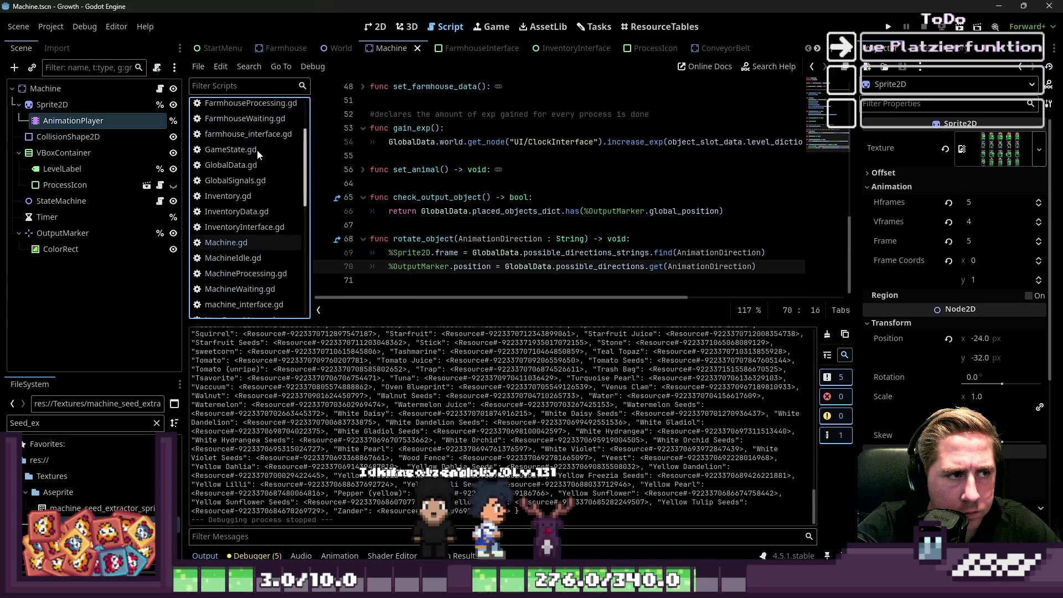
{"action": "left_click", "coordinate": [226, 244]}
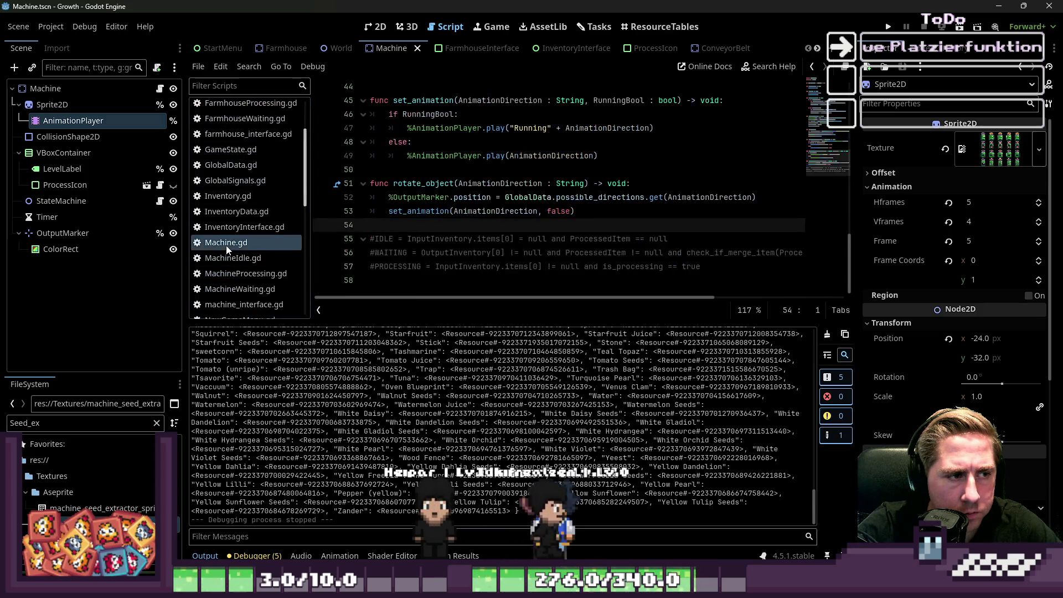
{"action": "scroll", "coordinate": [401, 248], "scroll_direction": "up", "scroll_amount": 1}
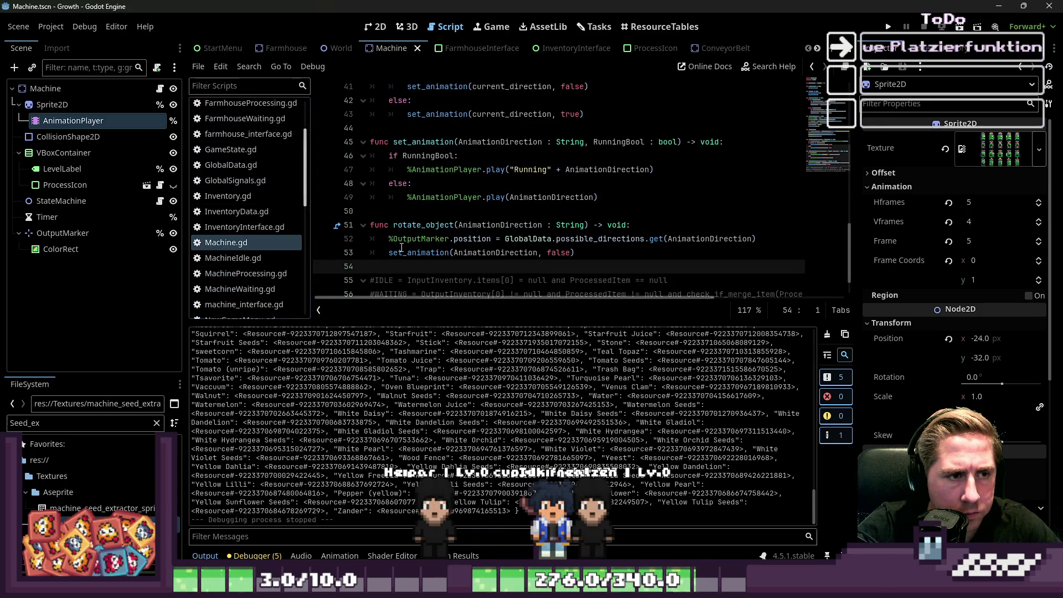
{"action": "scroll", "coordinate": [244, 156], "scroll_direction": "up", "scroll_amount": 3}
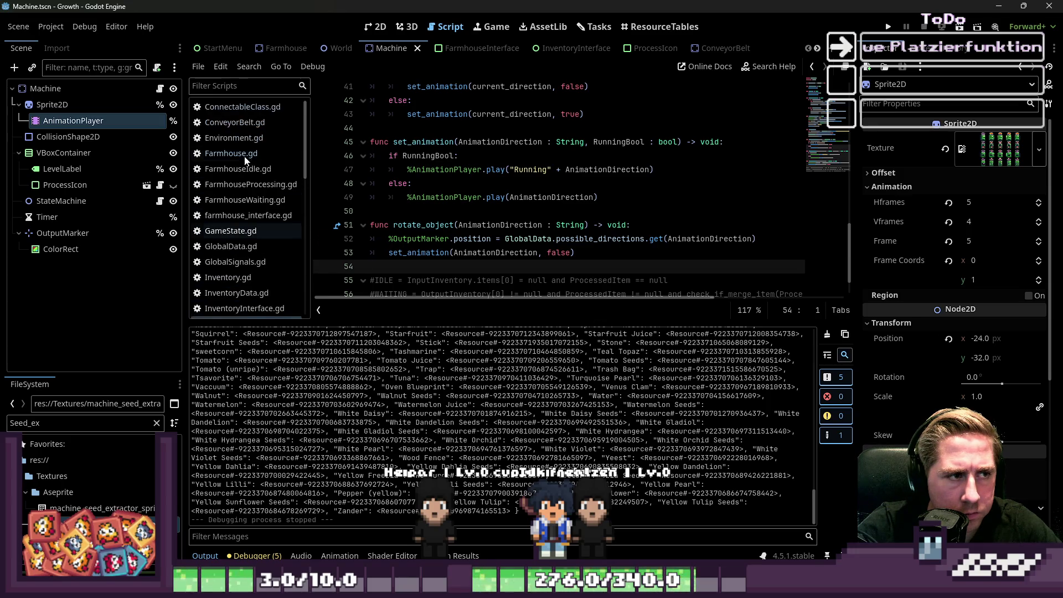
{"action": "left_click", "coordinate": [240, 153]}
{"action": "scroll", "coordinate": [239, 111], "scroll_direction": "down", "scroll_amount": 4}
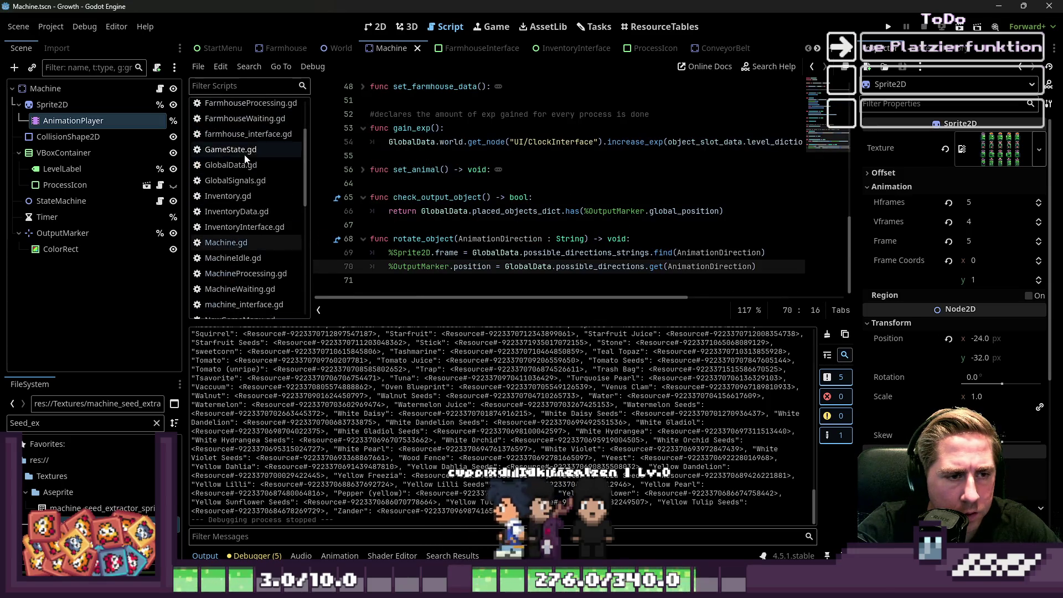
{"action": "left_click", "coordinate": [233, 214]}
{"action": "left_click", "coordinate": [452, 239]}
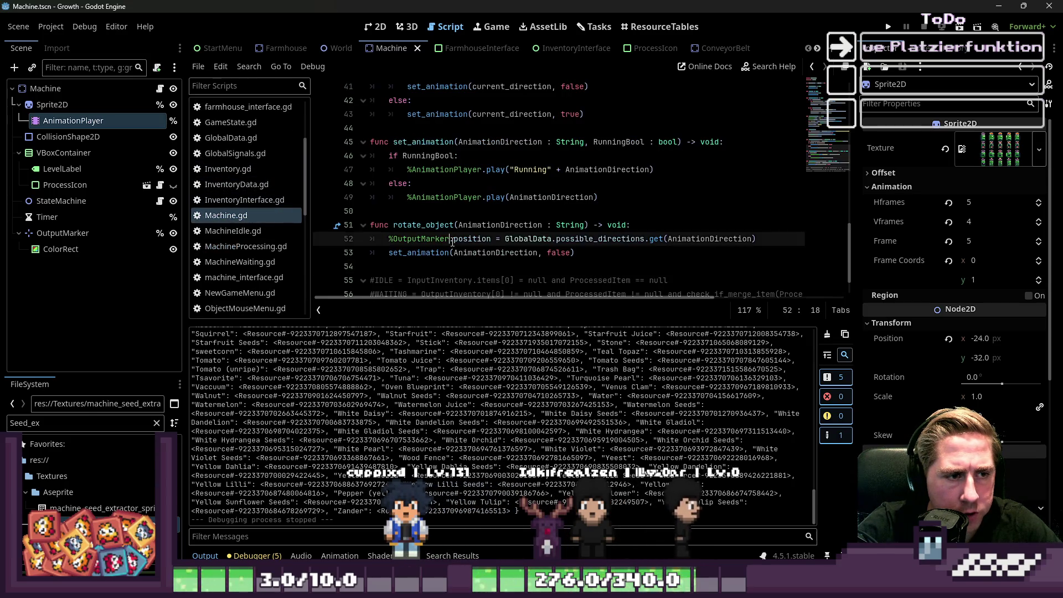
{"action": "double_click", "coordinate": [400, 254]}
{"action": "scroll", "coordinate": [267, 207], "scroll_direction": "up", "scroll_amount": 3}
{"action": "left_click", "coordinate": [231, 132]}
{"action": "left_click", "coordinate": [464, 252]}
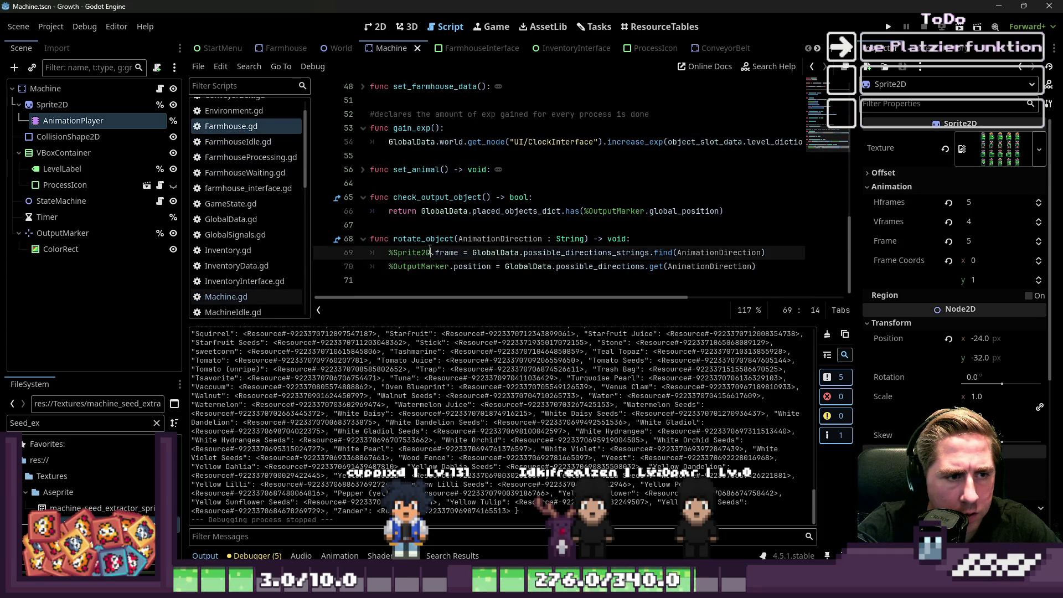
{"action": "left_click", "coordinate": [767, 253]}
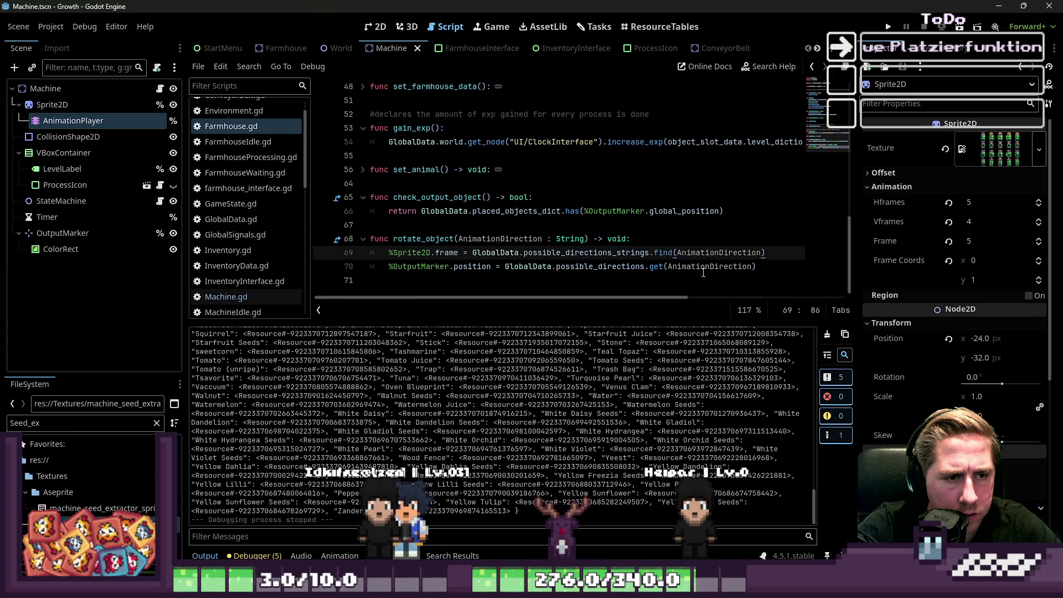
{"action": "left_click", "coordinate": [525, 266]}
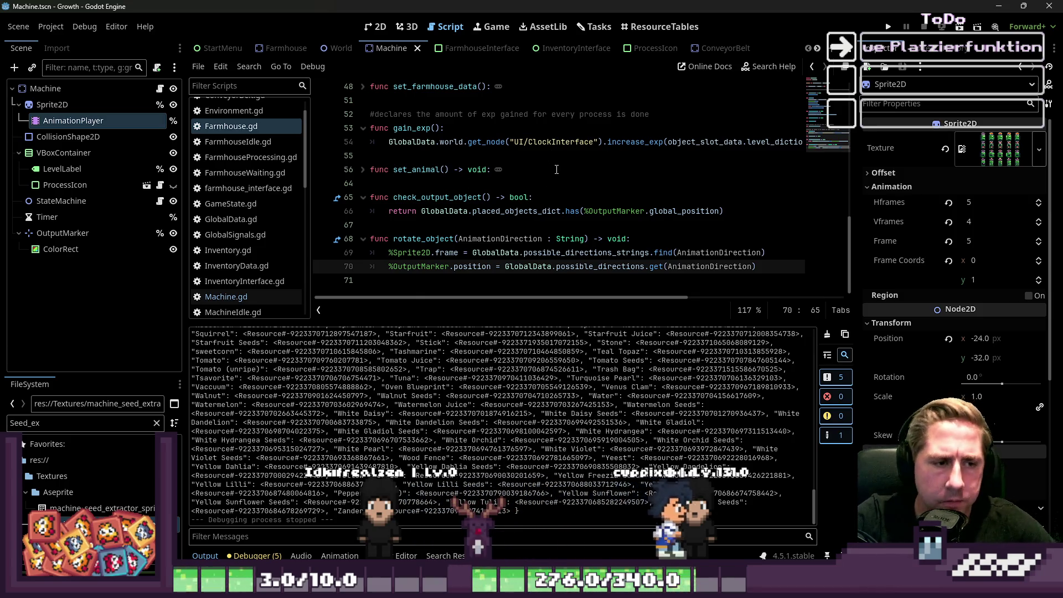
{"action": "left_click", "coordinate": [247, 295]}
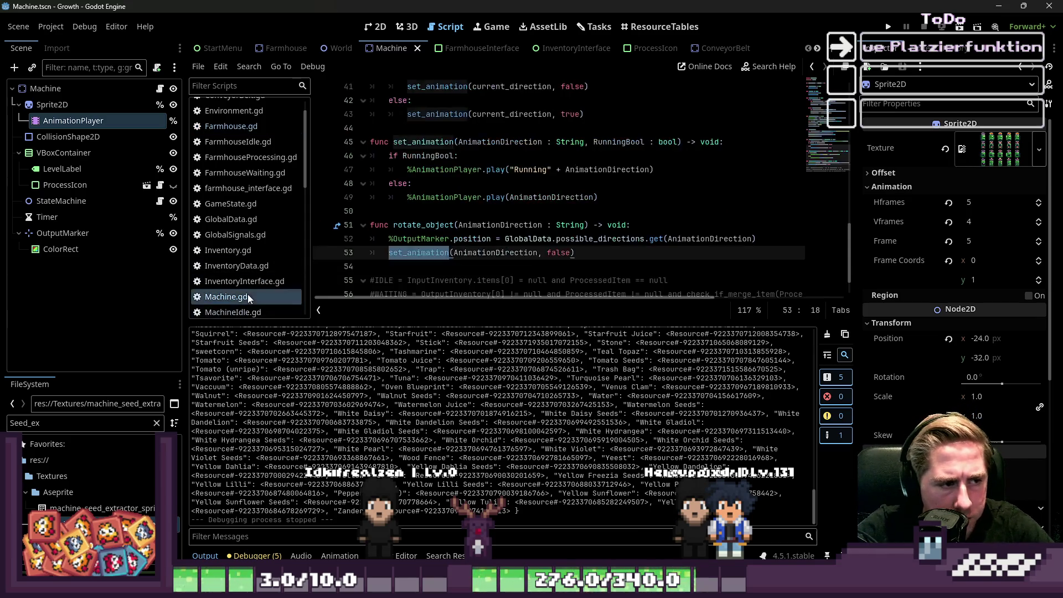
Step: Move the set_animation line above the OutputMarker position line in rotate_object
{"action": "left_click_drag", "start_coordinate": [576, 211], "coordinate": [370, 210]}
{"action": "key", "text": "ctrl+c"}
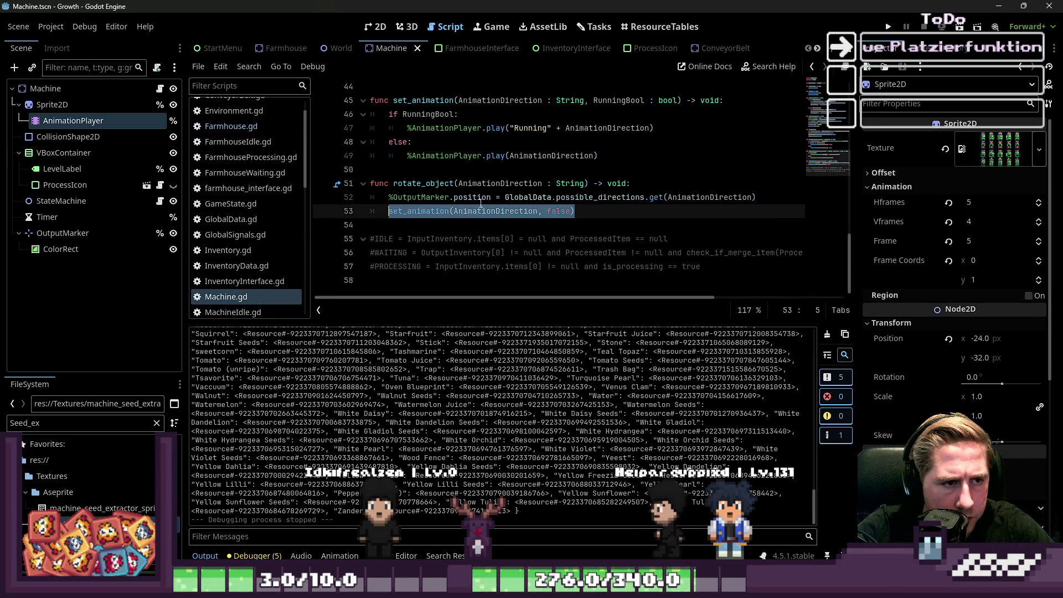
{"action": "key", "text": "BackSpace"}
{"action": "key", "text": "BackSpace"}
{"action": "key", "text": "Up"}
{"action": "key", "text": "Return"}
{"action": "key", "text": "ctrl+v"}
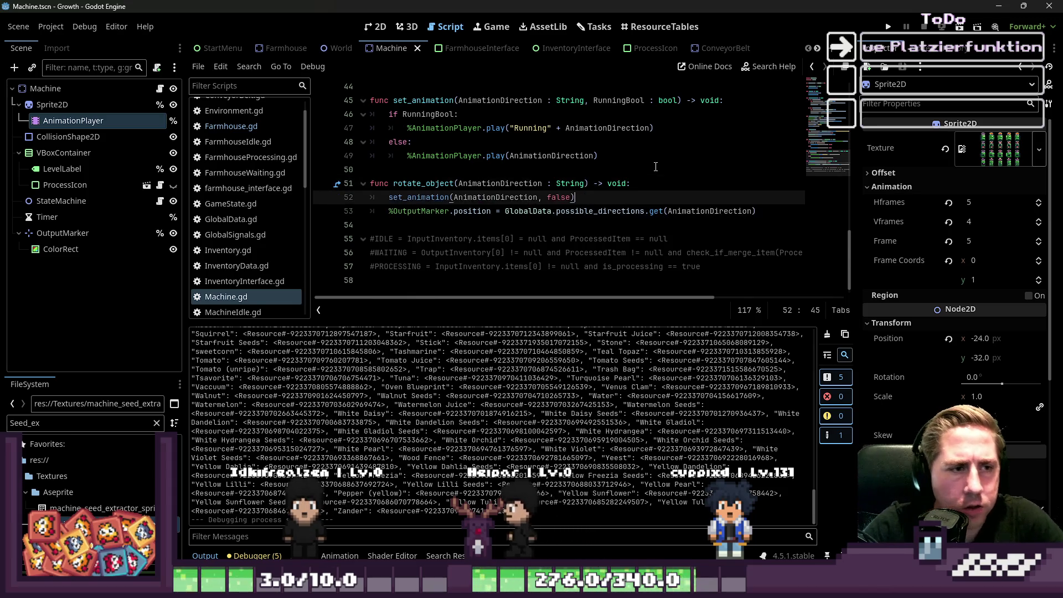
Step: Add print(AnimationDirection) above set_animation and run the game
{"action": "left_click", "coordinate": [522, 198]}
{"action": "left_click", "coordinate": [743, 185]}
{"action": "key", "text": "Return"}
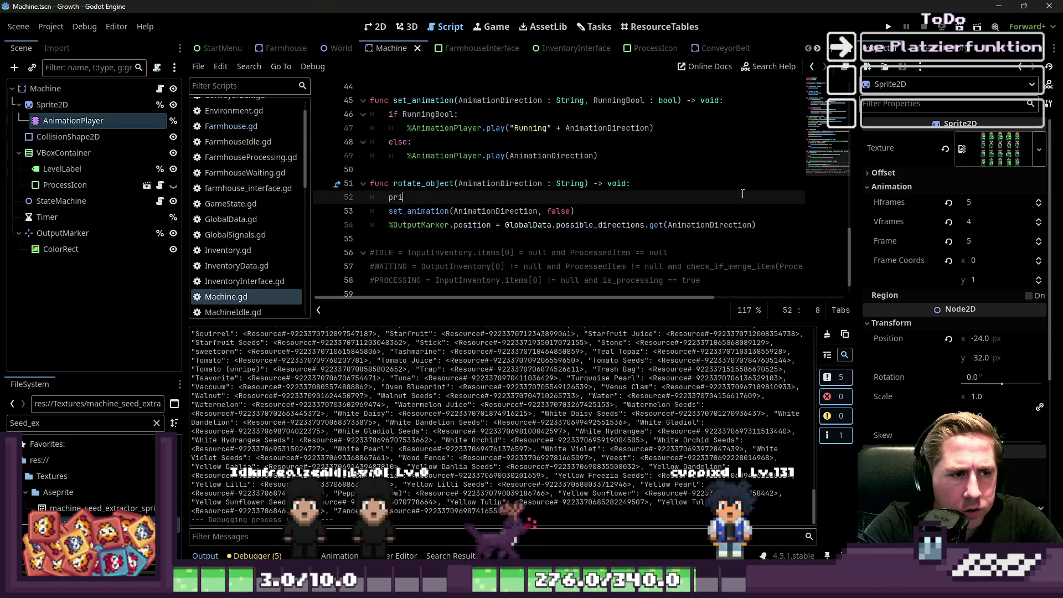
{"action": "type", "text": "nt(AnimationDirection"}
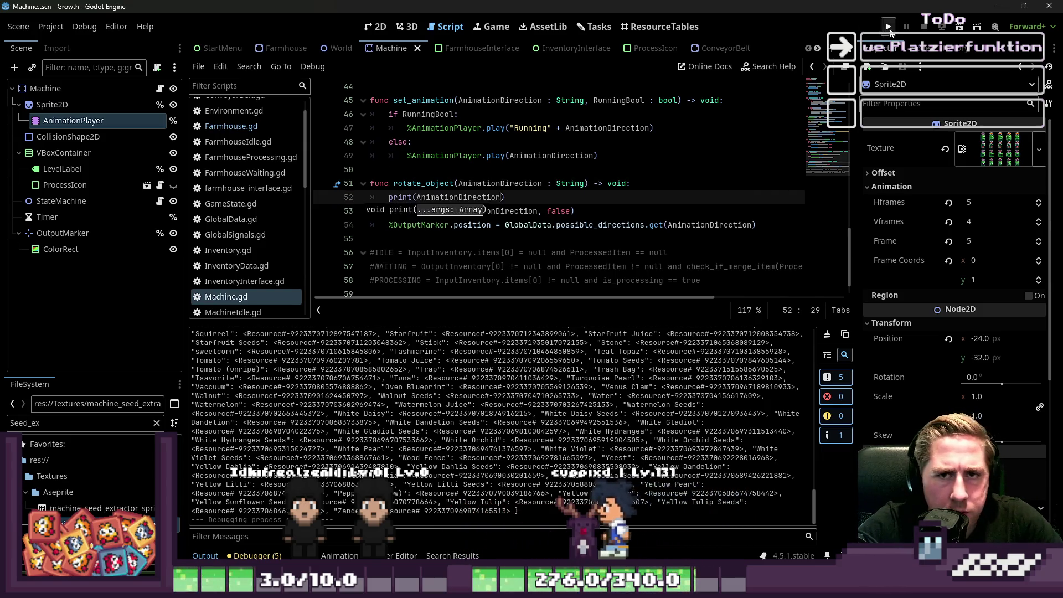
{"action": "left_click", "coordinate": [888, 27]}
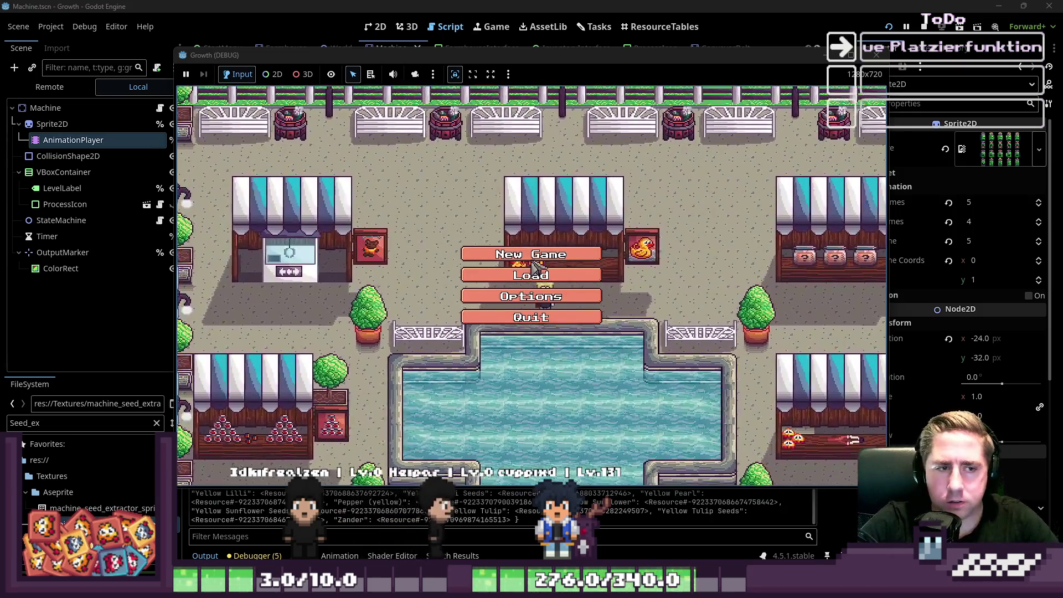
Step: Start a new game with a newly named character
{"action": "left_click", "coordinate": [546, 255]}
{"action": "type", "text": "adsl"}
{"action": "key", "text": "BackSpace"}
{"action": "left_click", "coordinate": [587, 375]}
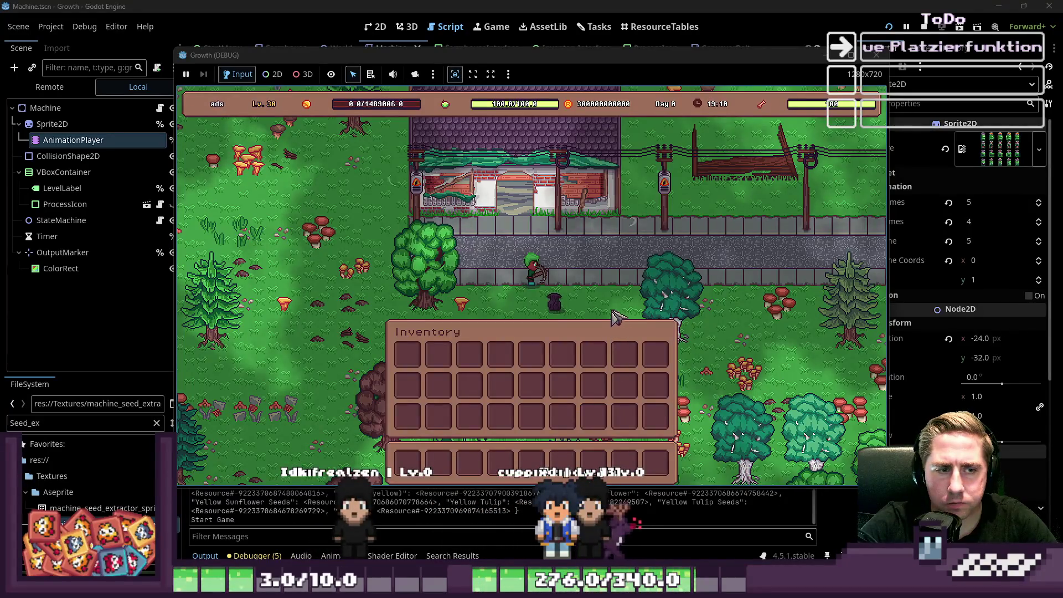
Step: Equip the machine item from the hotbar for placement
{"action": "key", "text": "i"}
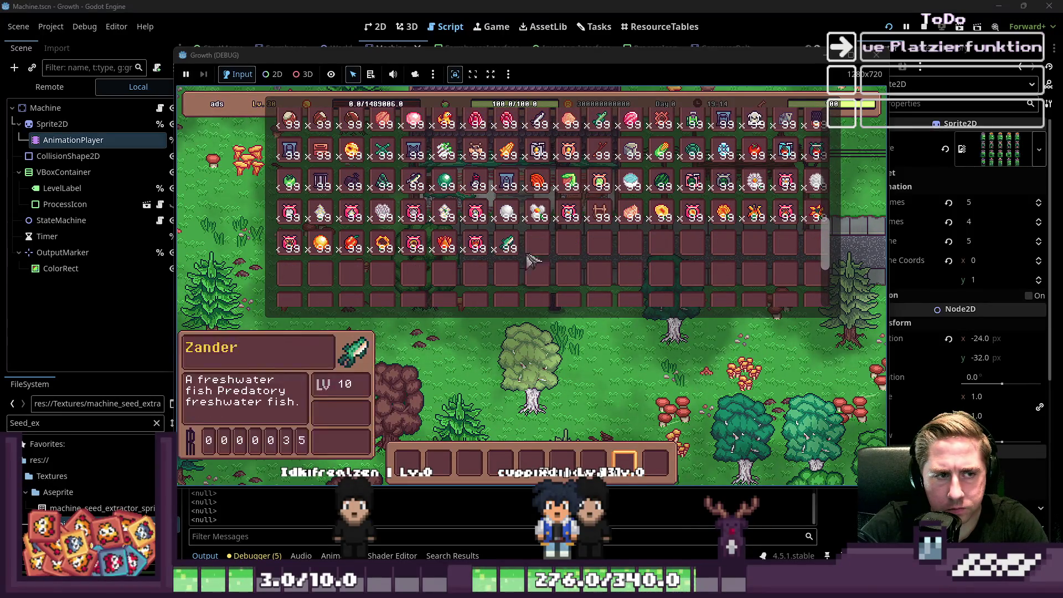
{"action": "scroll", "coordinate": [779, 195], "scroll_direction": "up", "scroll_amount": 6}
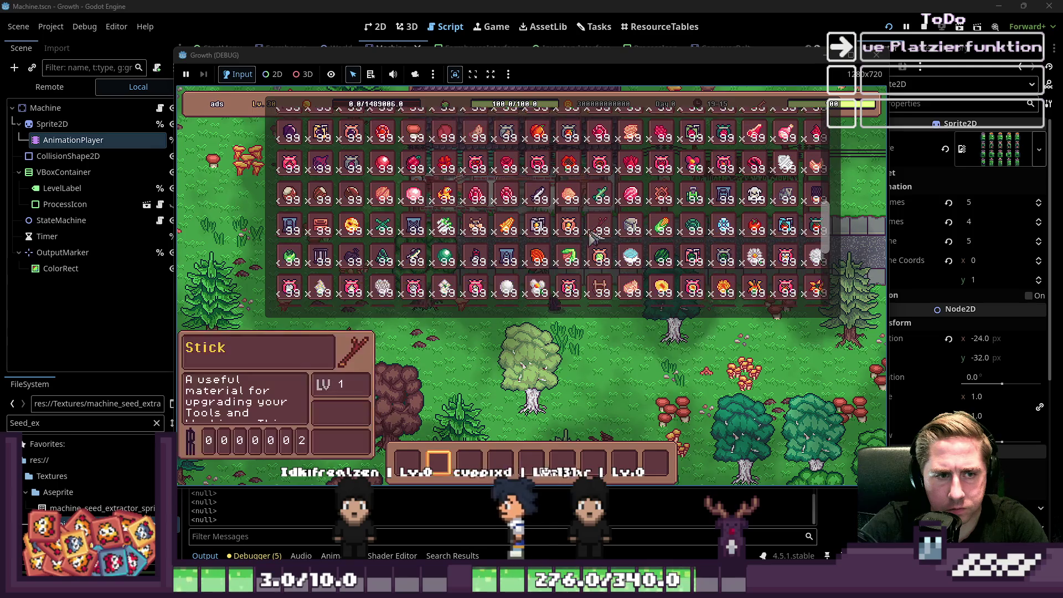
{"action": "scroll", "coordinate": [625, 191], "scroll_direction": "down", "scroll_amount": 6}
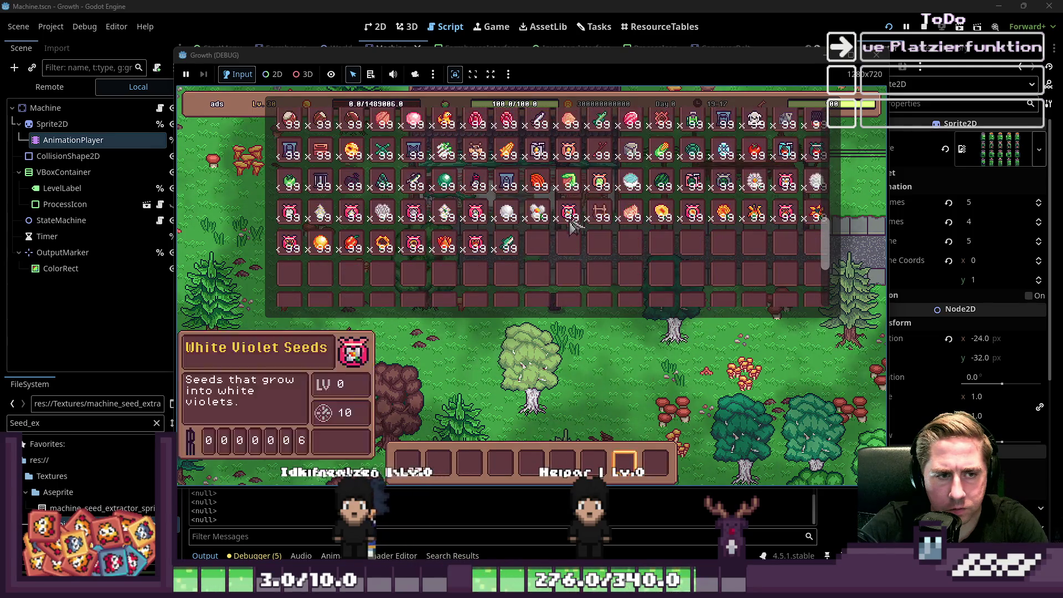
{"action": "scroll", "coordinate": [625, 191], "scroll_direction": "up", "scroll_amount": 5}
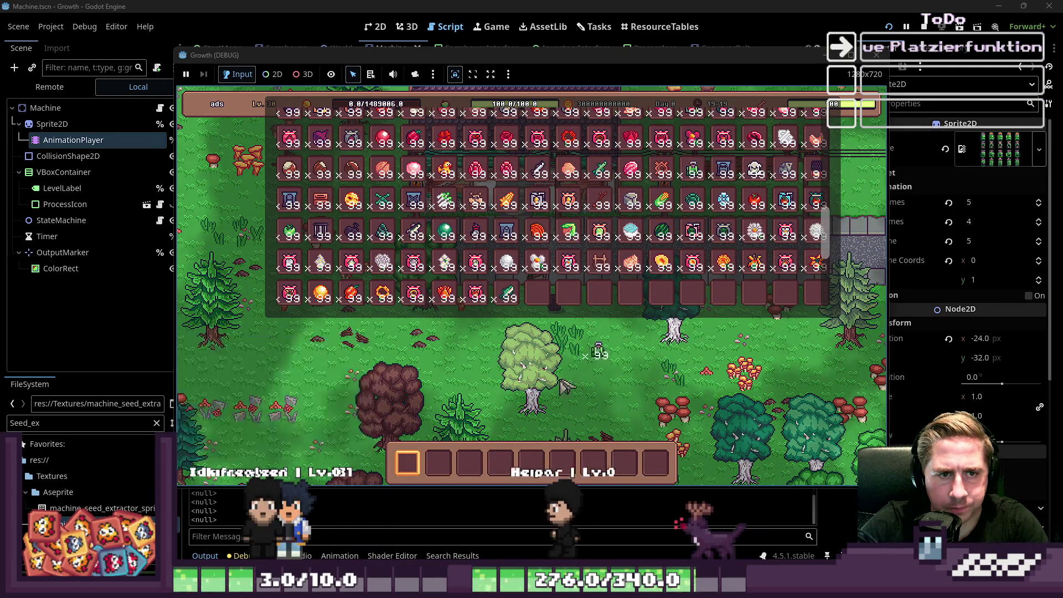
{"action": "left_click", "coordinate": [535, 468]}
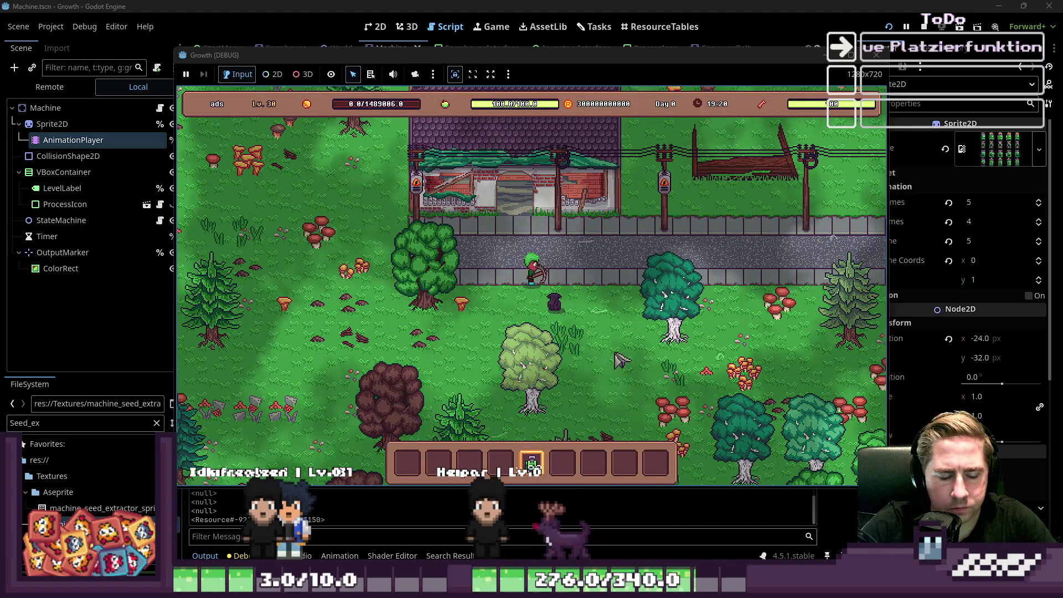
{"action": "left_click", "coordinate": [595, 310]}
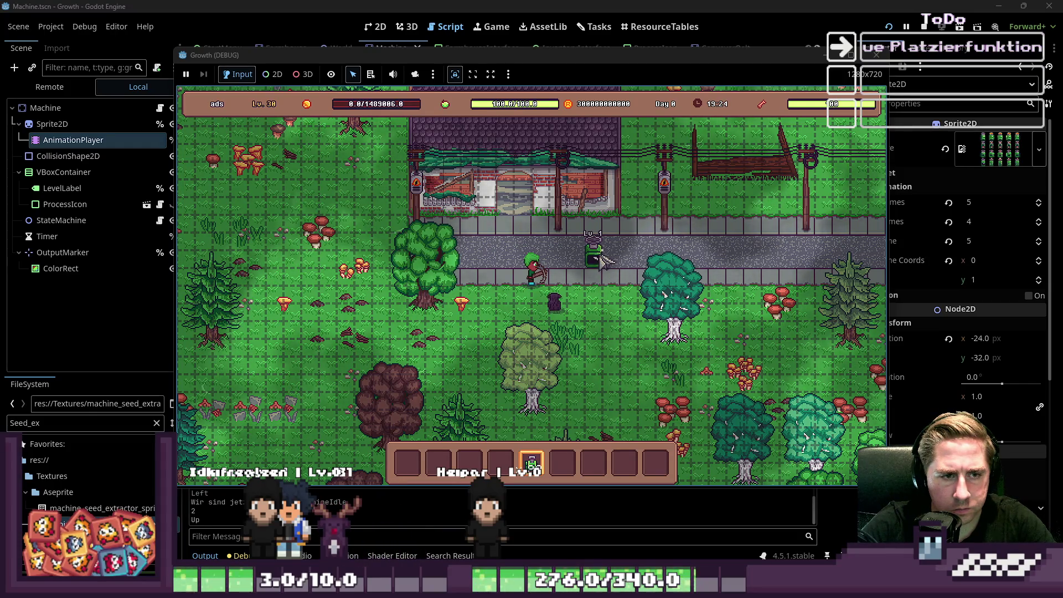
Step: Place three machines on the path, rotating with R between them, then stop the game
{"action": "key", "text": "r"}
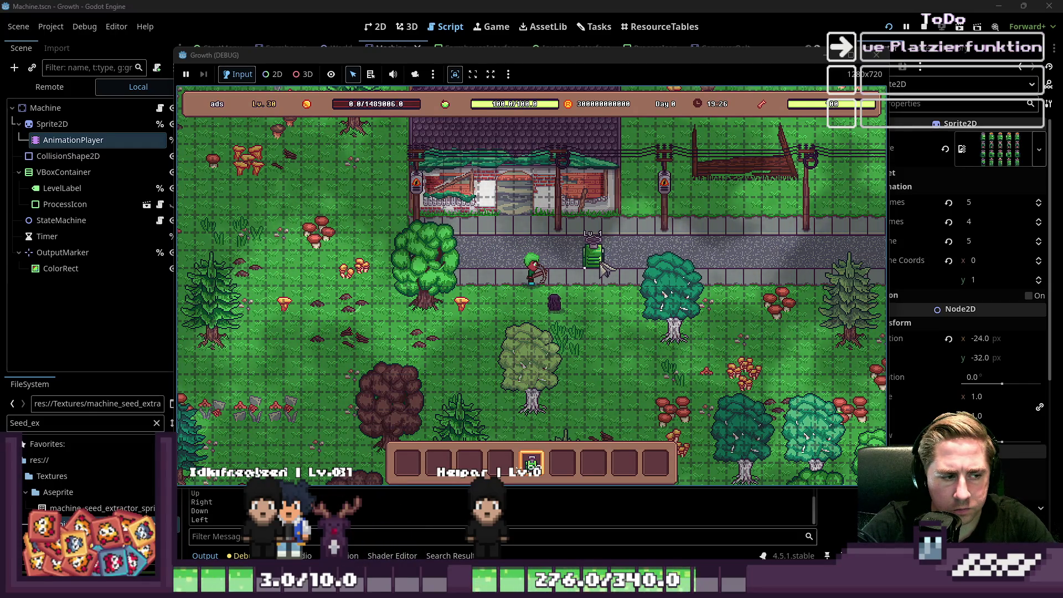
{"action": "left_click", "coordinate": [605, 269]}
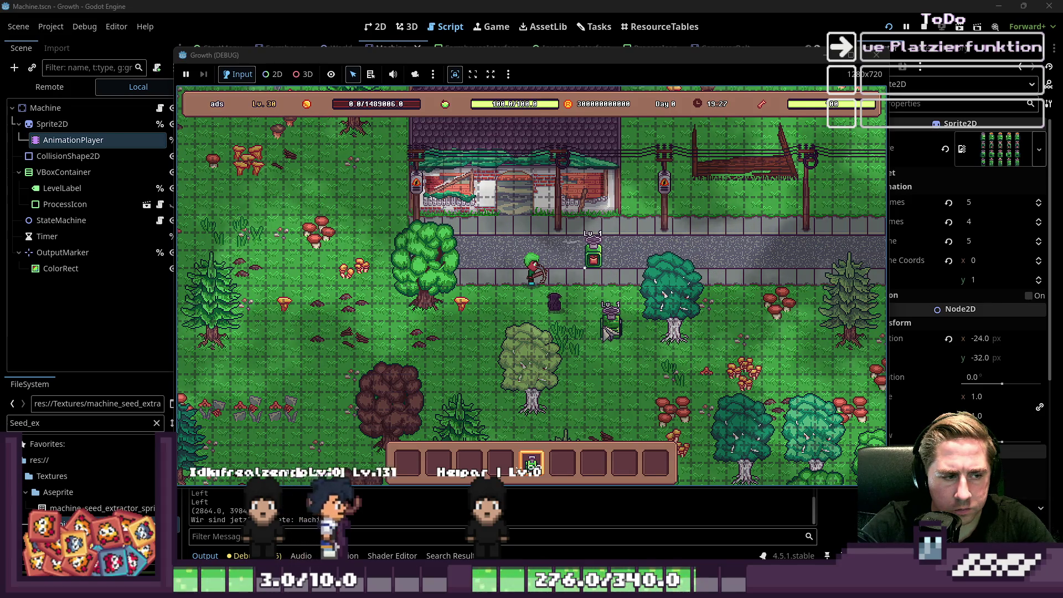
{"action": "left_click", "coordinate": [604, 329]}
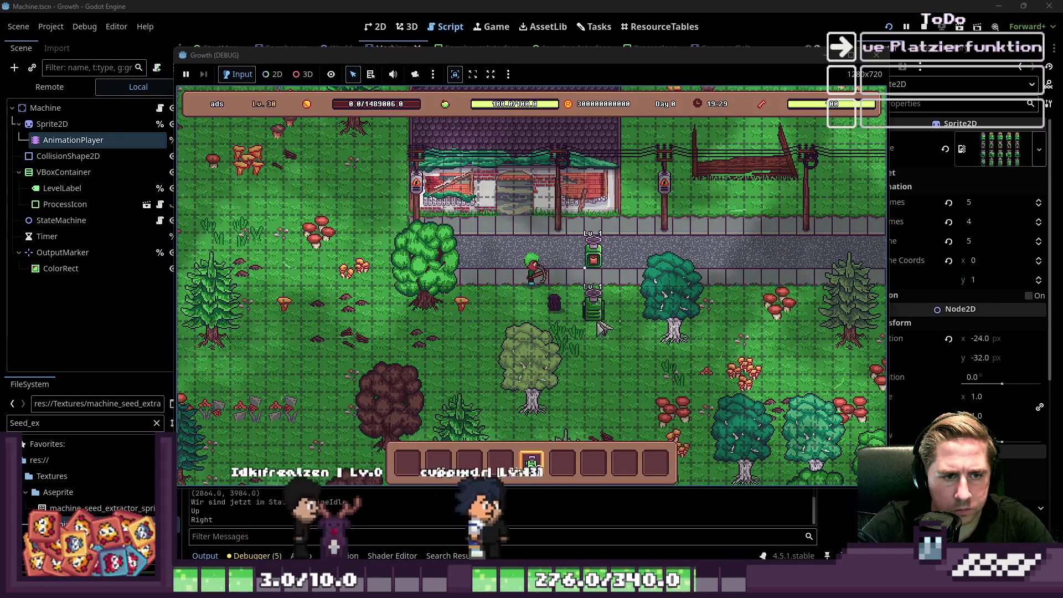
{"action": "key", "text": "r"}
{"action": "left_click", "coordinate": [630, 266]}
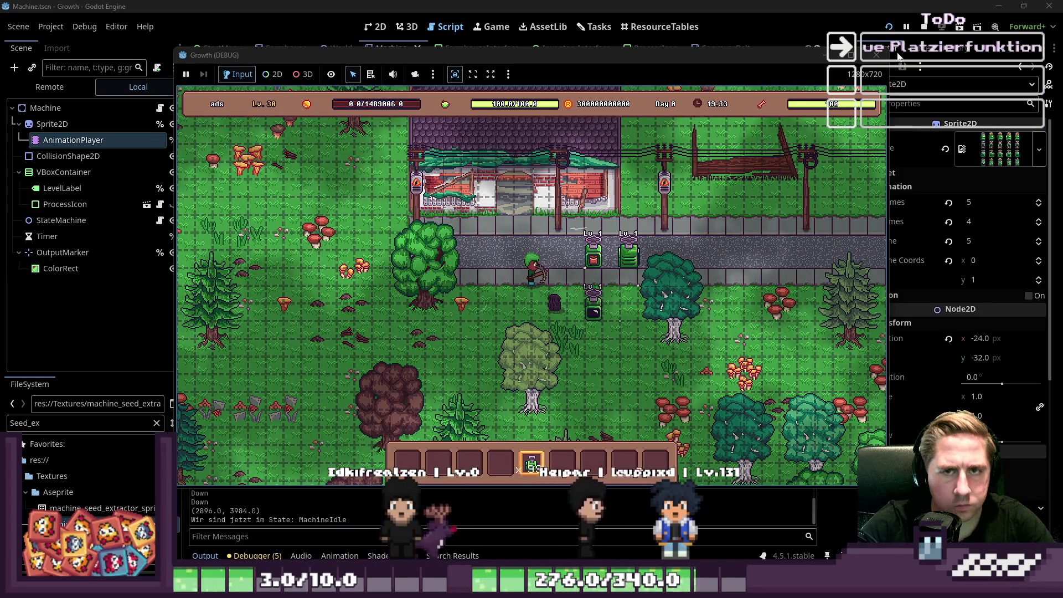
{"action": "left_click", "coordinate": [878, 55]}
{"action": "left_click", "coordinate": [503, 173]}
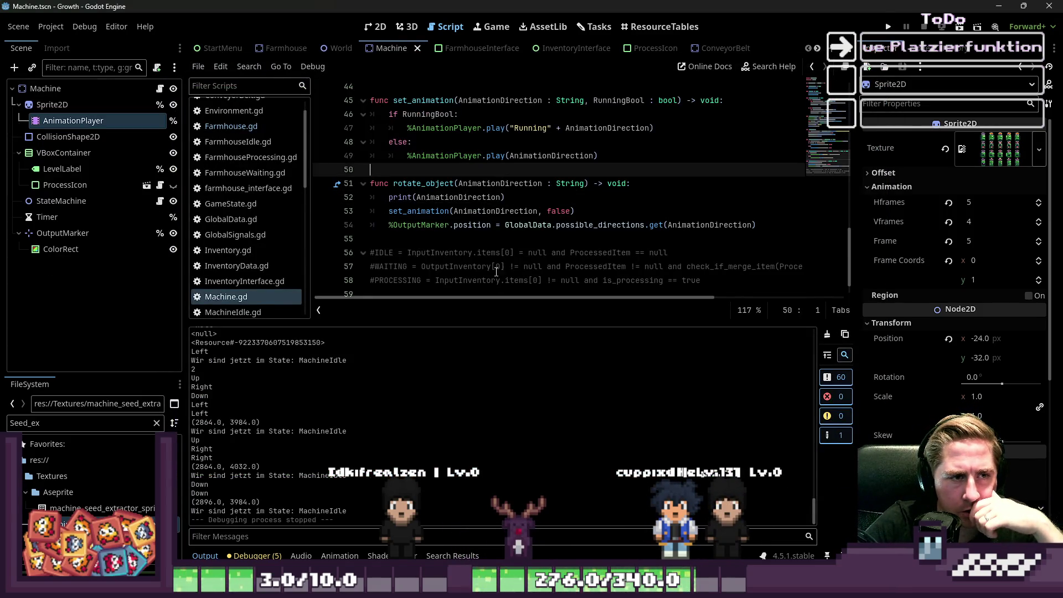
{"action": "left_click", "coordinate": [497, 187]}
{"action": "double_click", "coordinate": [495, 183]}
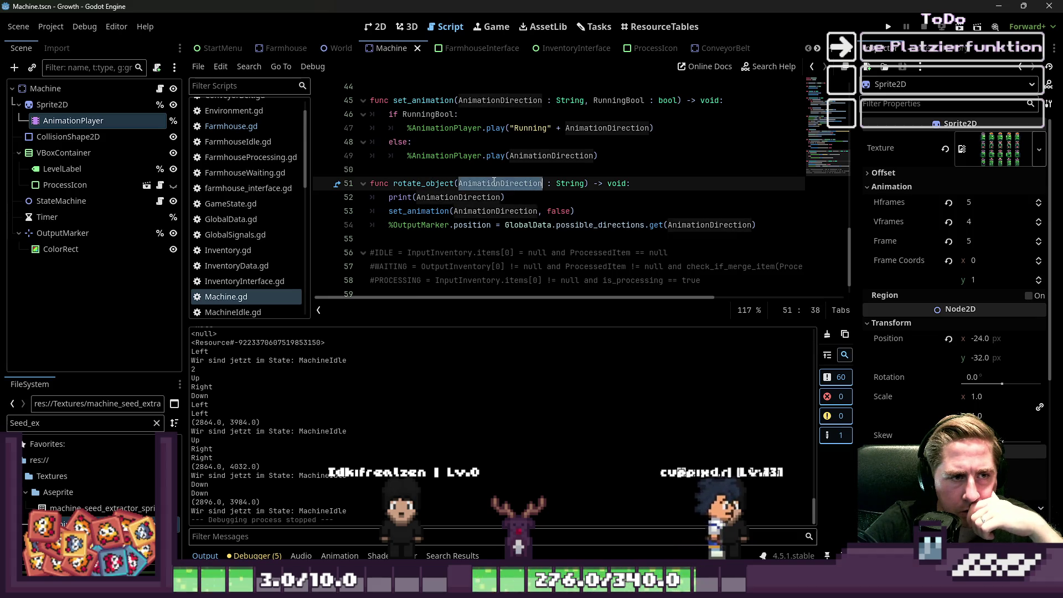
{"action": "double_click", "coordinate": [424, 184]}
{"action": "scroll", "coordinate": [235, 183], "scroll_direction": "up", "scroll_amount": 2}
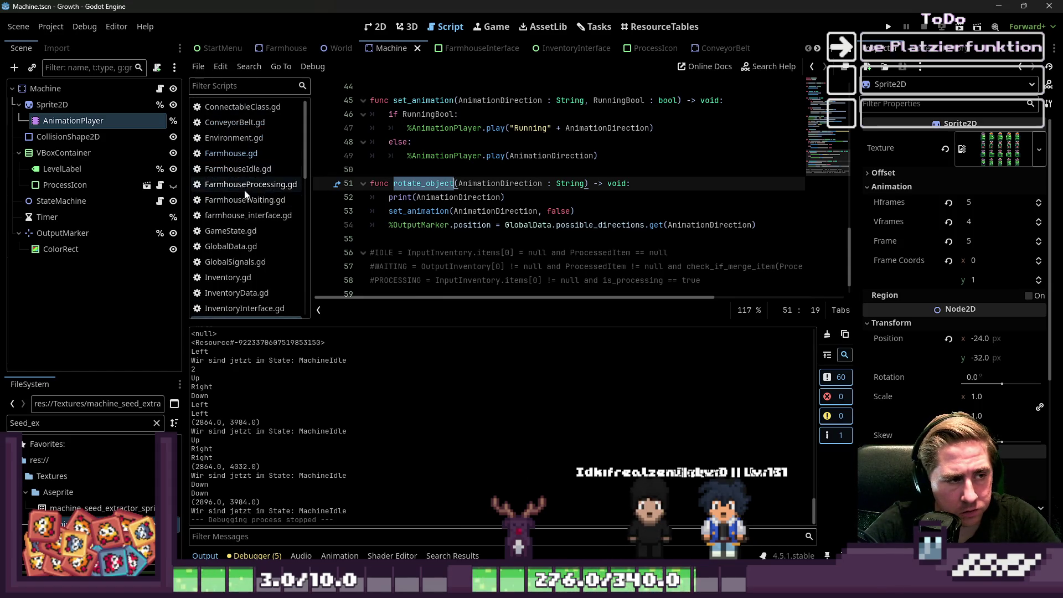
Step: Open GlobalData.gd, search 'place_o', and jump to place_item_from_active_slot
{"action": "scroll", "coordinate": [243, 194], "scroll_direction": "down", "scroll_amount": 2}
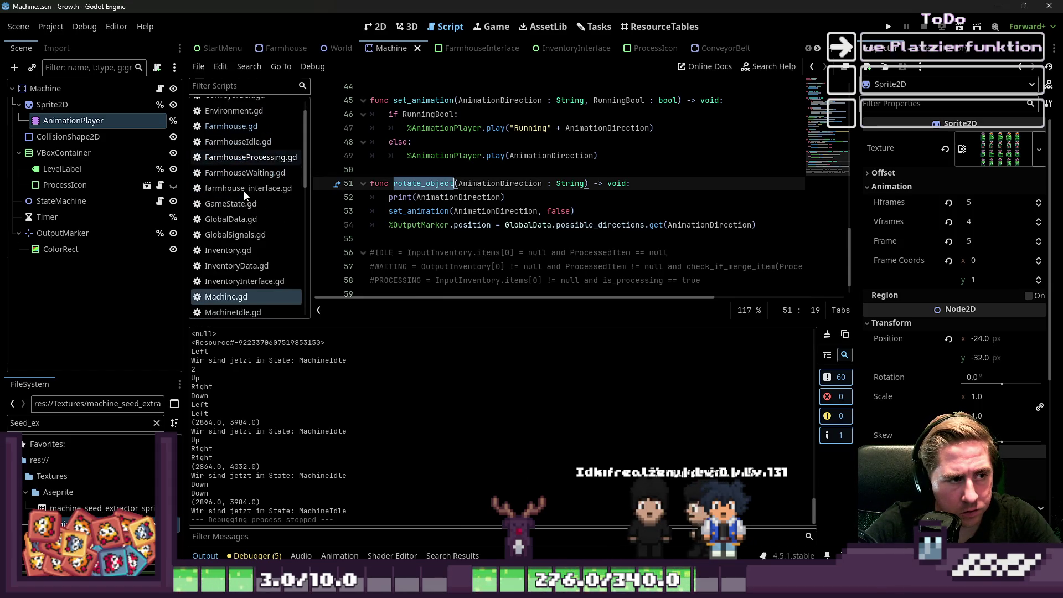
{"action": "left_click", "coordinate": [242, 222]}
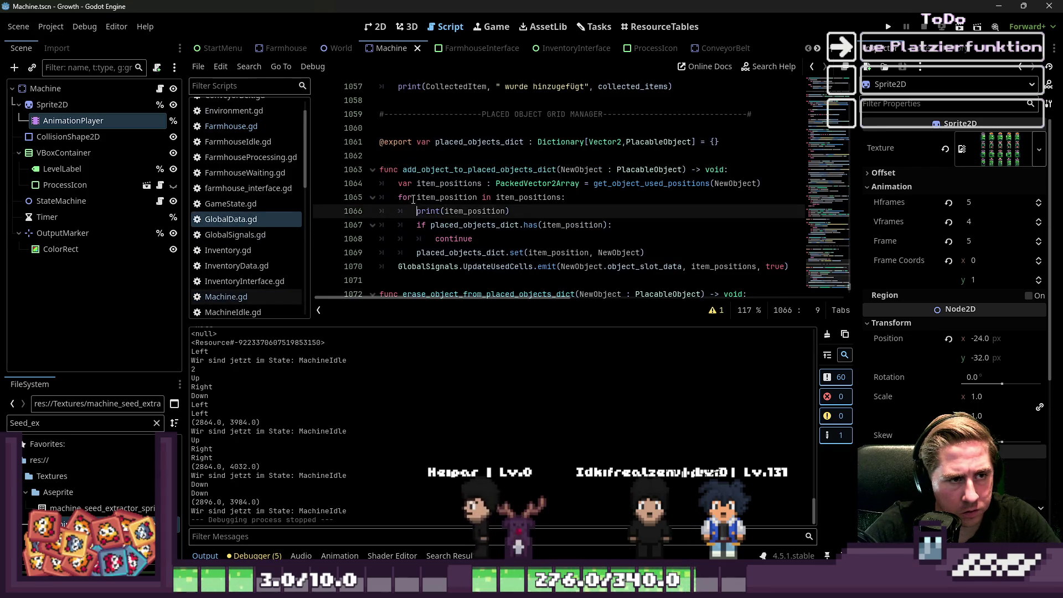
{"action": "scroll", "coordinate": [454, 202], "scroll_direction": "down", "scroll_amount": 1}
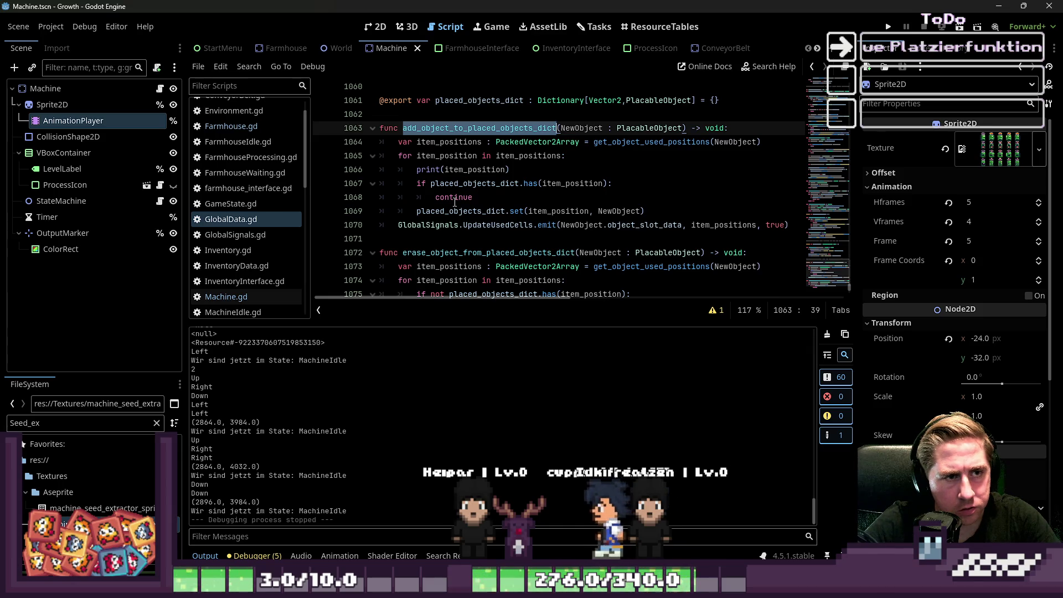
{"action": "key", "text": "ctrl+f"}
{"action": "scroll", "coordinate": [459, 205], "scroll_direction": "up", "scroll_amount": 8}
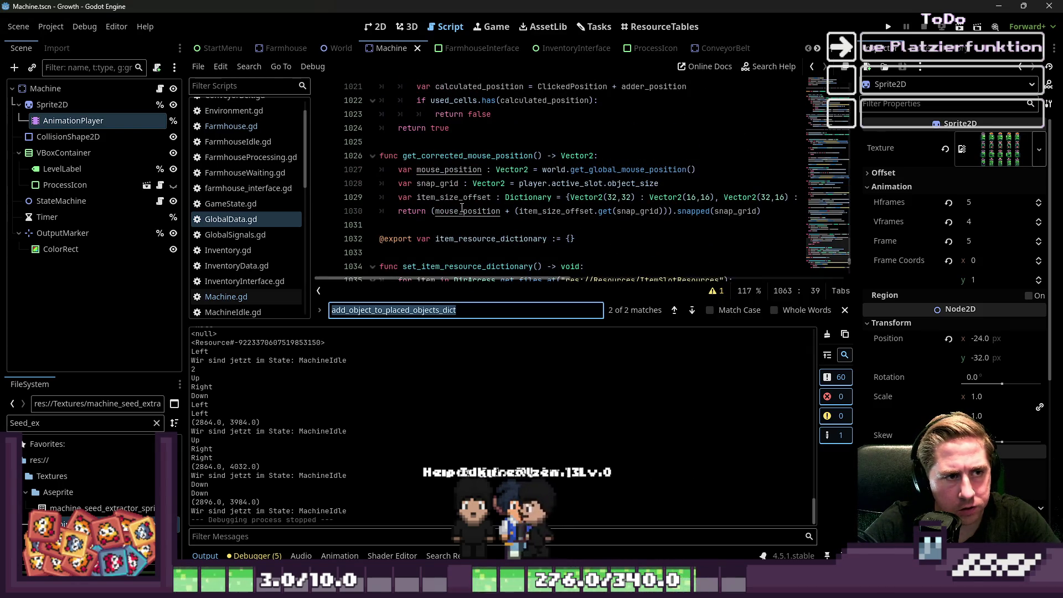
{"action": "type", "text": "place"}
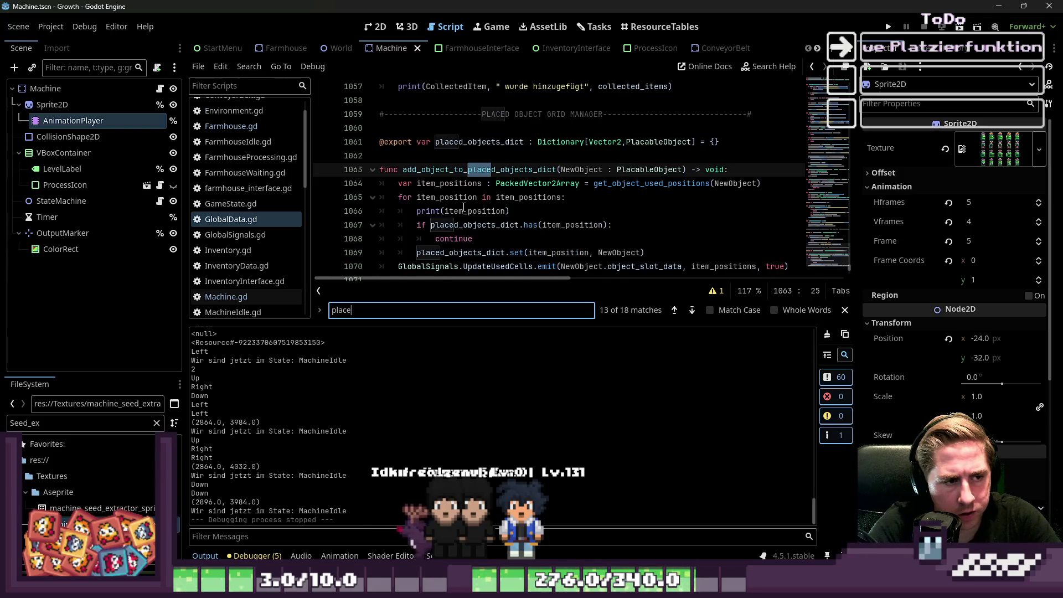
{"action": "type", "text": "_o"}
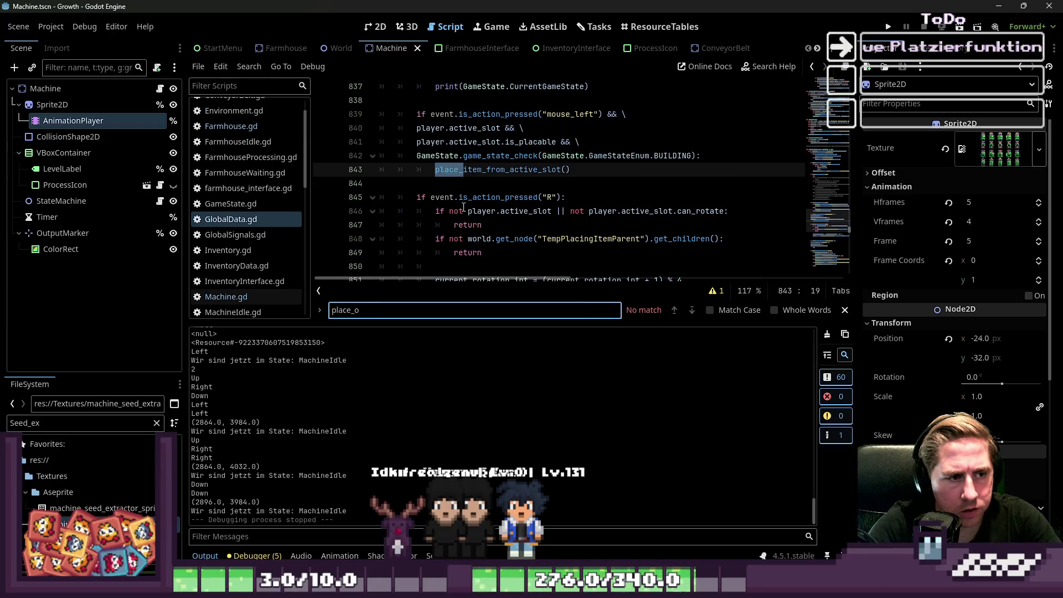
{"action": "key", "text": "Escape"}
{"action": "left_click", "coordinate": [515, 175], "text": "ctrl"}
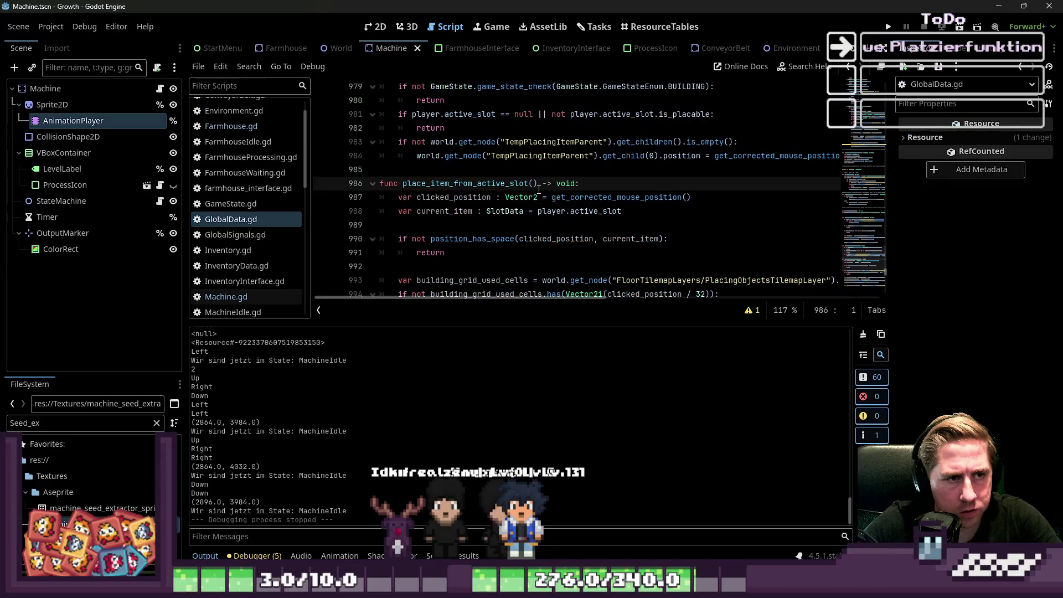
Step: Inspect position_has_space, building_grid_used_cells and current_item_scene in place_item_from_active_slot
{"action": "left_click", "coordinate": [466, 170]}
{"action": "scroll", "coordinate": [467, 173], "scroll_direction": "down", "scroll_amount": 1}
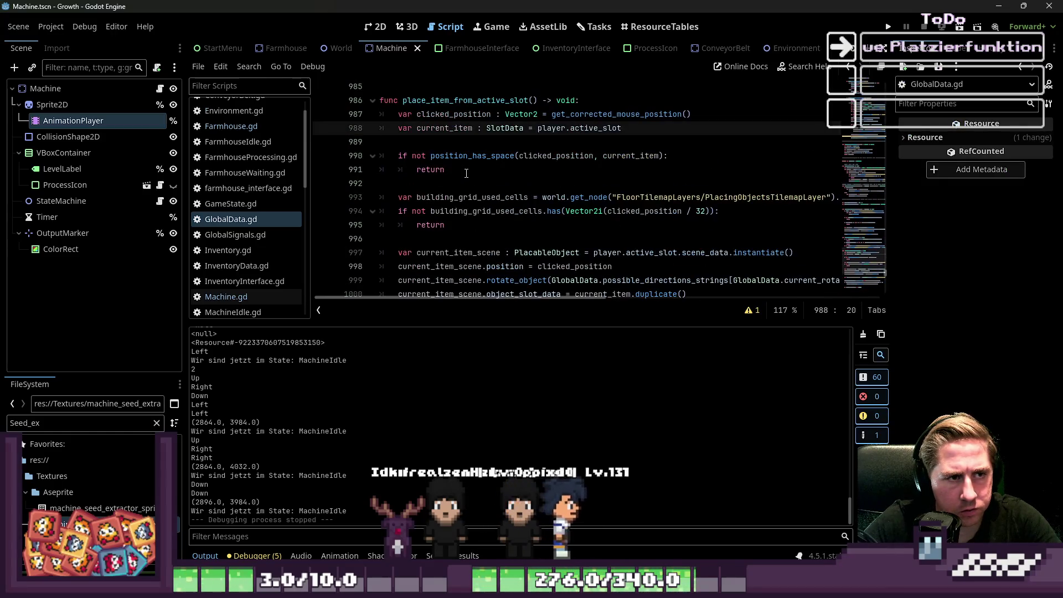
{"action": "double_click", "coordinate": [464, 155]}
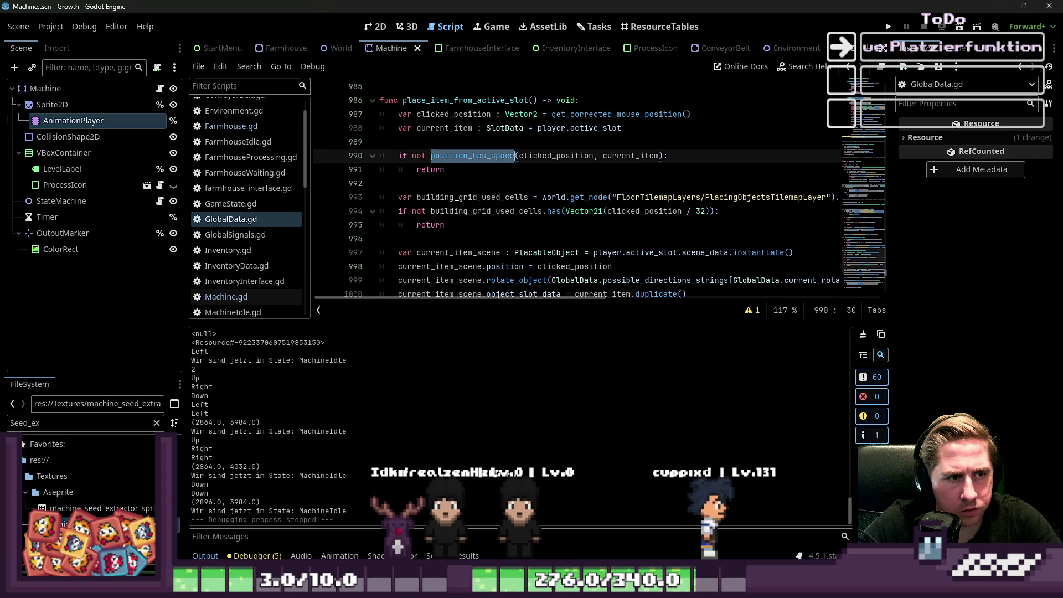
{"action": "double_click", "coordinate": [472, 197]}
{"action": "scroll", "coordinate": [481, 221], "scroll_direction": "down", "scroll_amount": 2}
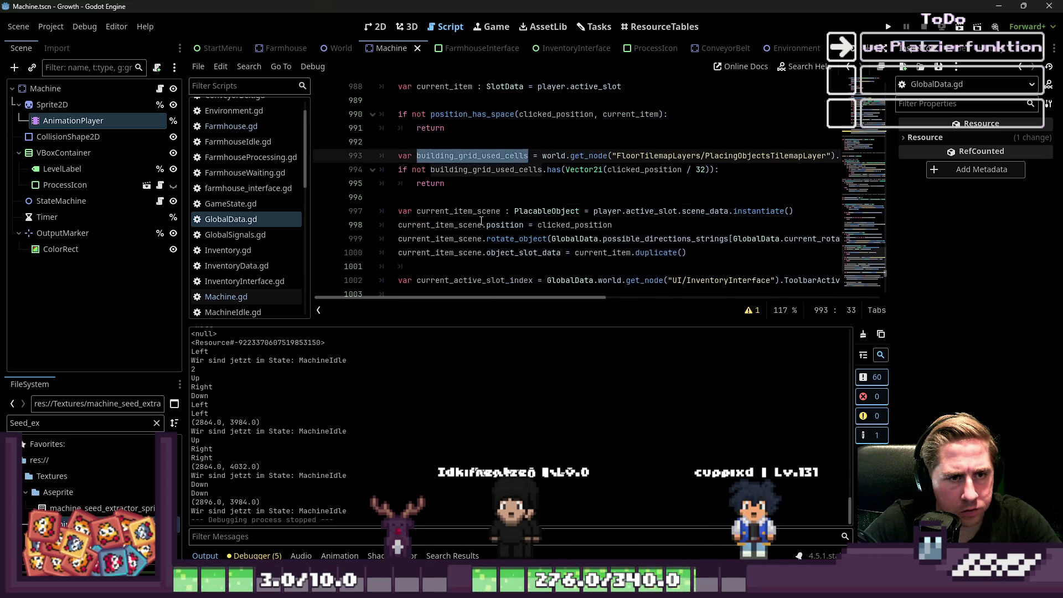
{"action": "double_click", "coordinate": [459, 170]}
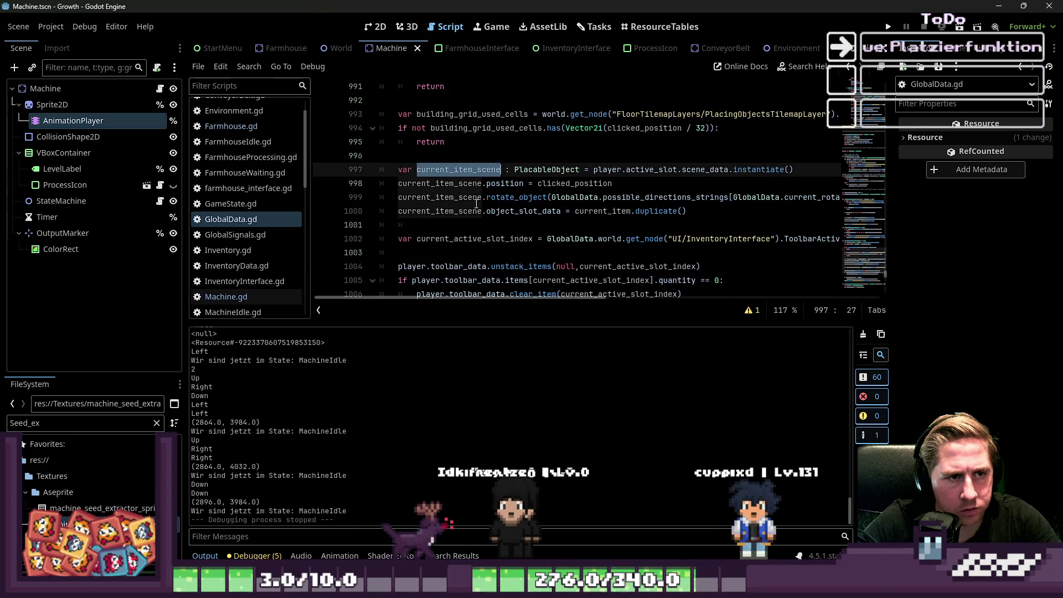
{"action": "left_click", "coordinate": [514, 198]}
Step: Select and copy the direction expression passed to rotate_object on line 999
{"action": "left_click_drag", "start_coordinate": [540, 297], "coordinate": [579, 300]}
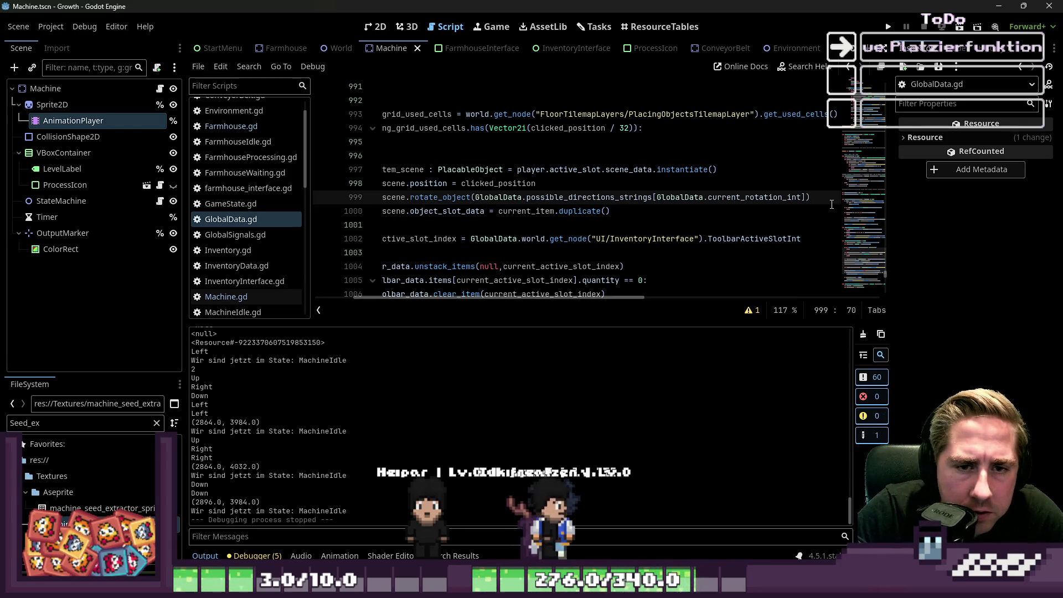
{"action": "left_click_drag", "start_coordinate": [807, 194], "coordinate": [543, 183]}
{"action": "mouse_move", "coordinate": [526, 197]}
{"action": "left_mouse_down"}
{"action": "mouse_move", "coordinate": [559, 209]}
{"action": "mouse_move", "coordinate": [627, 197]}
{"action": "left_mouse_up"}
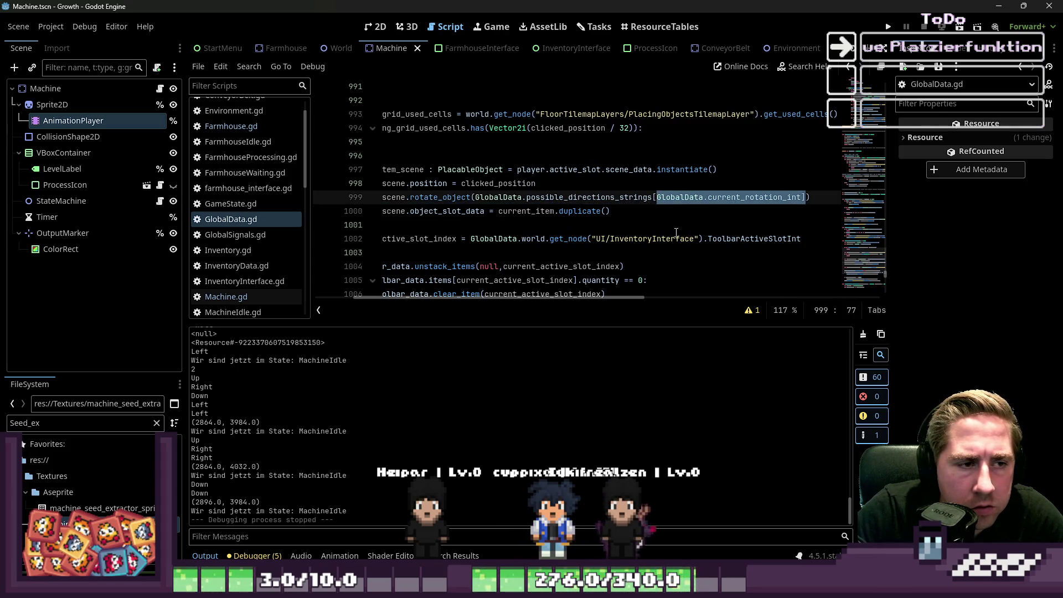
{"action": "left_click", "coordinate": [640, 205]}
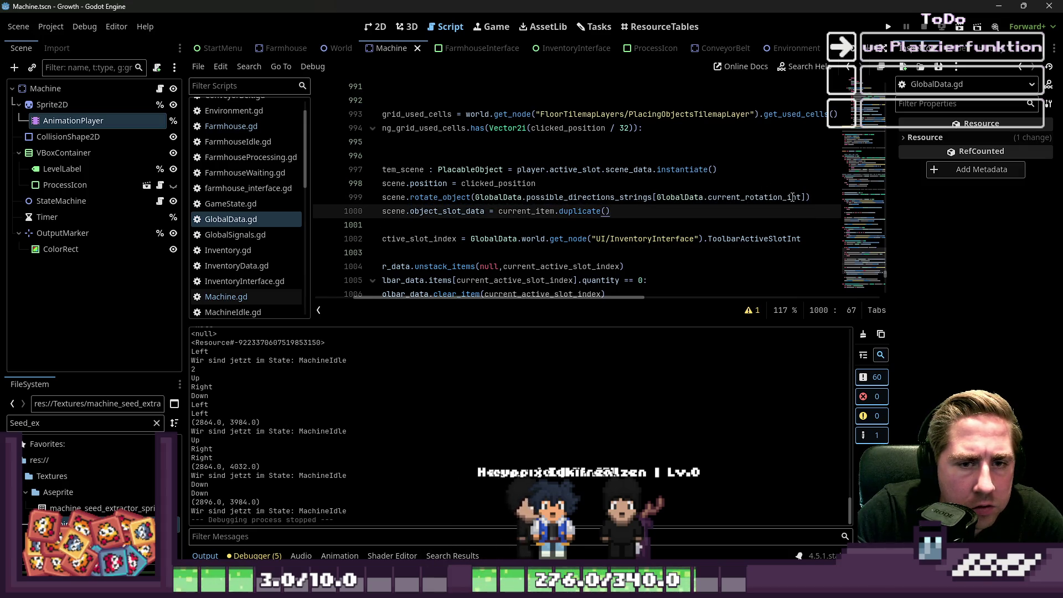
{"action": "left_click_drag", "start_coordinate": [809, 197], "coordinate": [622, 212]}
{"action": "left_click_drag", "start_coordinate": [480, 207], "coordinate": [476, 198]}
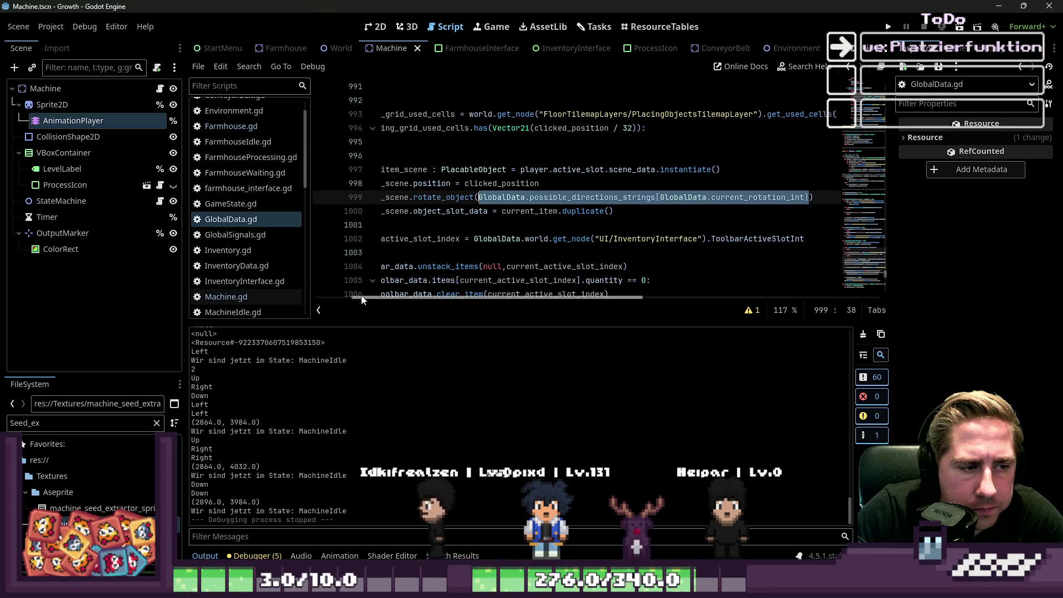
{"action": "left_click", "coordinate": [244, 299]}
Step: Add print(GlobalData.possible_directions_strings[GlobalData.current_rotation_int]) to rotate_object and run the game
{"action": "left_click", "coordinate": [456, 225]}
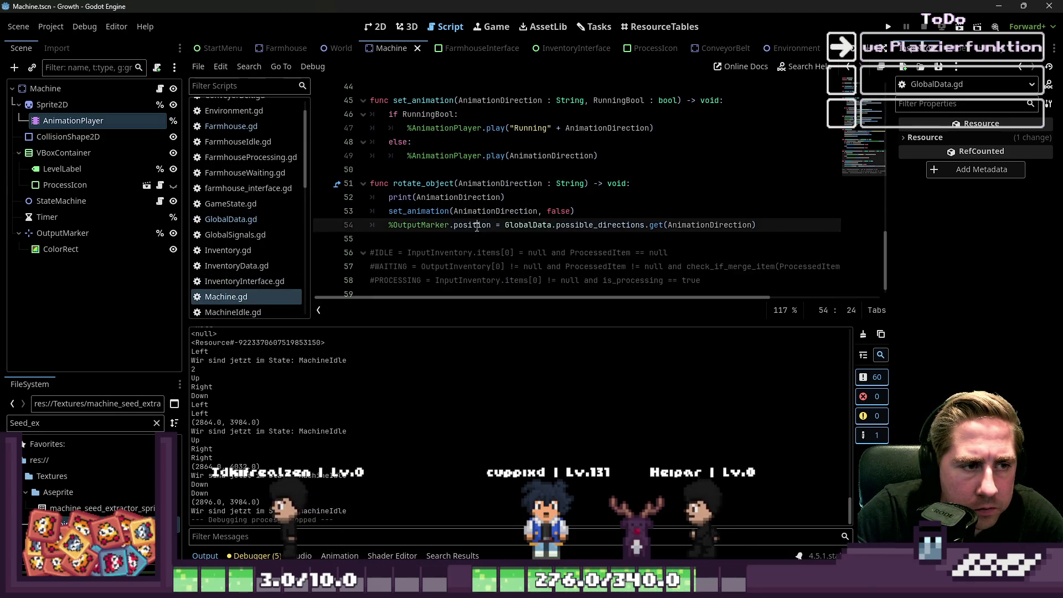
{"action": "left_click", "coordinate": [476, 216]}
{"action": "key", "text": "ctrl+shift+Return"}
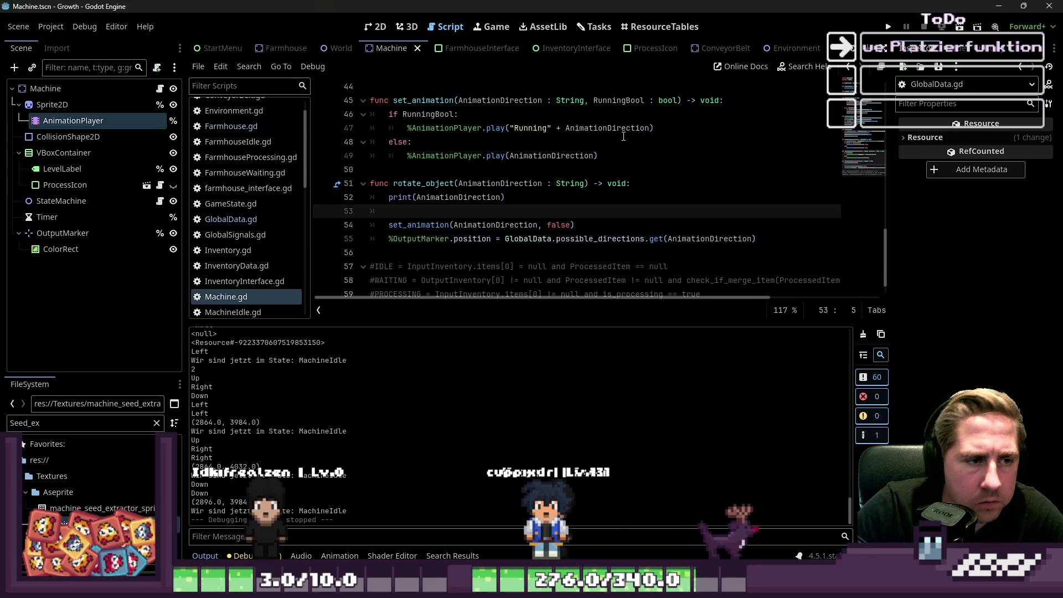
{"action": "type", "text": "print("}
{"action": "type", "text": "GlobalData.possible_directions_strings[GlobalData.current_rotation_int]"}
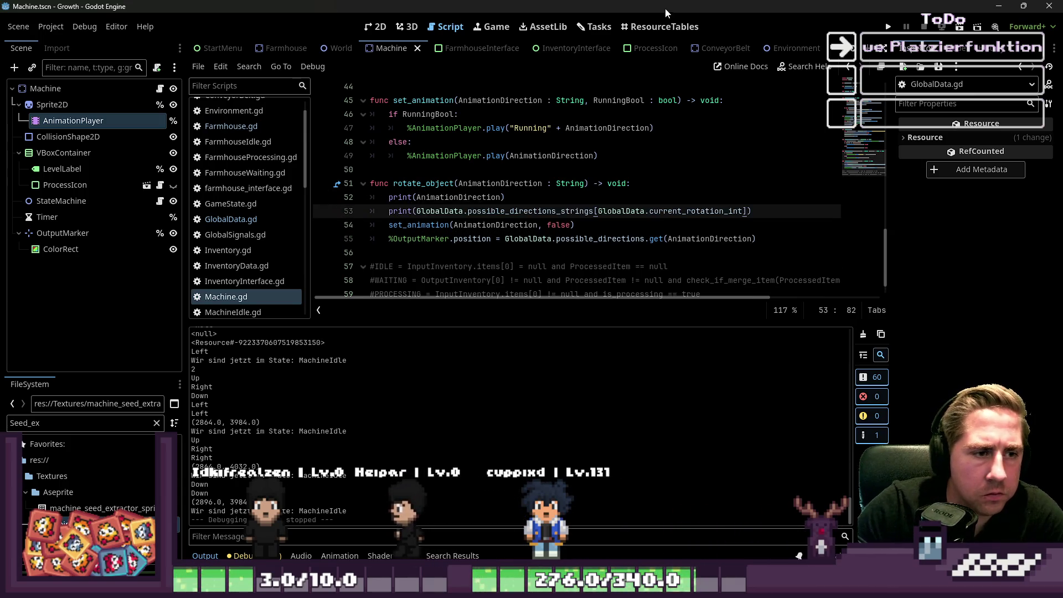
{"action": "left_click", "coordinate": [887, 27]}
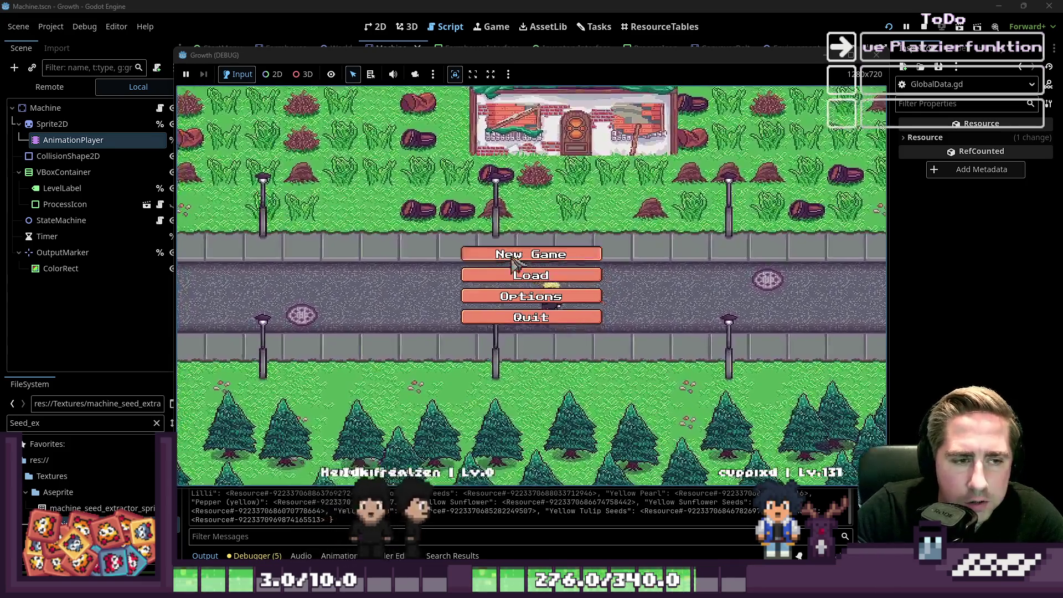
Step: Start a new game with a character named 'cxy'
{"action": "left_click", "coordinate": [531, 254]}
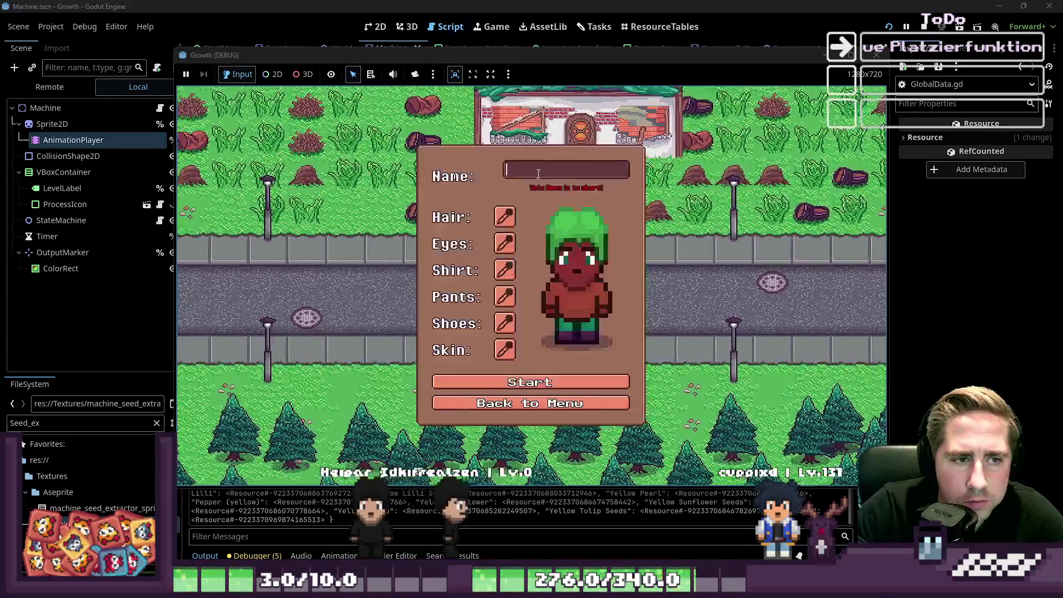
{"action": "type", "text": "cxy"}
{"action": "left_click", "coordinate": [531, 376]}
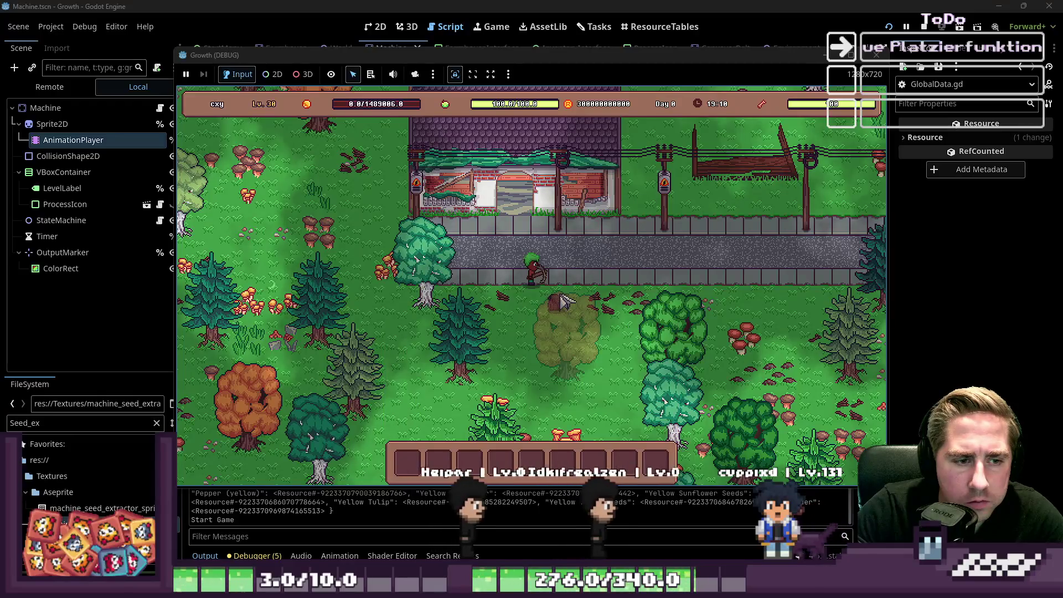
Step: Move the Seed Extractor from the inventory into a hotbar slot and close the inventory
{"action": "key", "text": "i"}
{"action": "scroll", "coordinate": [630, 256], "scroll_direction": "down", "scroll_amount": 2}
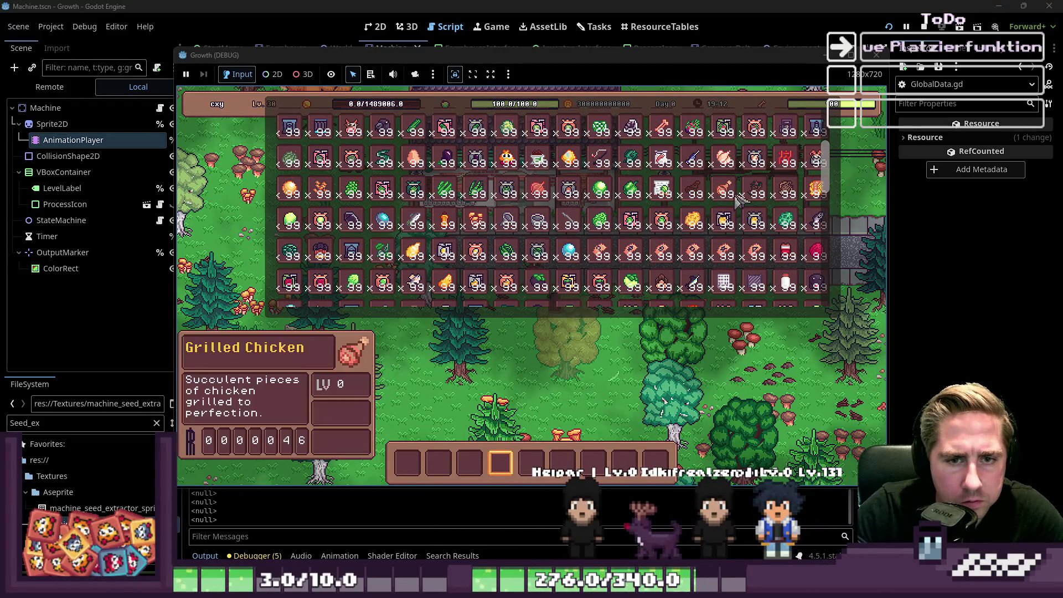
{"action": "scroll", "coordinate": [764, 227], "scroll_direction": "down", "scroll_amount": 5}
{"action": "scroll", "coordinate": [764, 227], "scroll_direction": "down", "scroll_amount": 6}
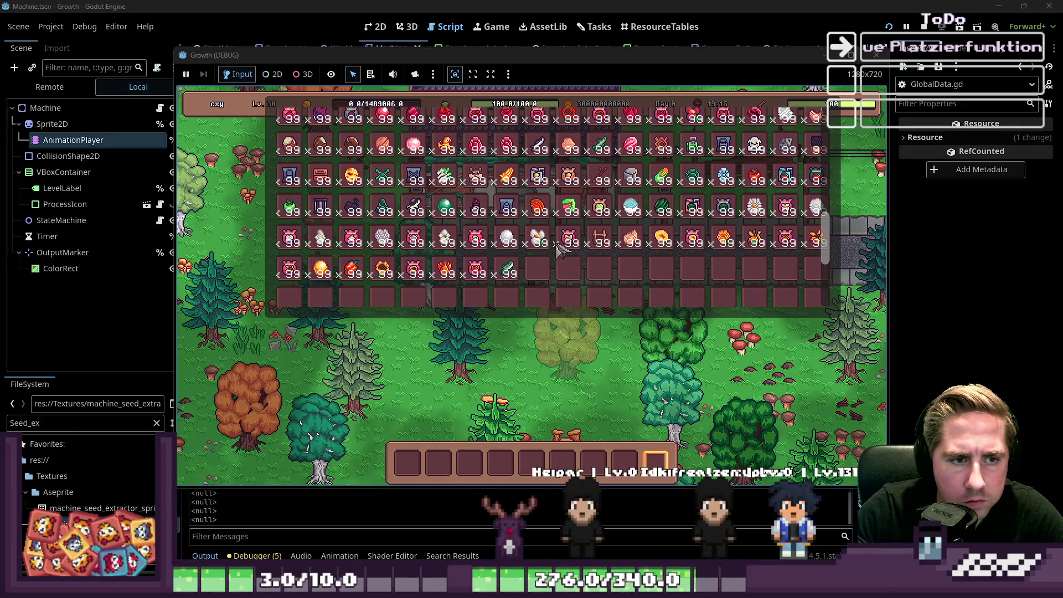
{"action": "scroll", "coordinate": [468, 236], "scroll_direction": "up", "scroll_amount": 3}
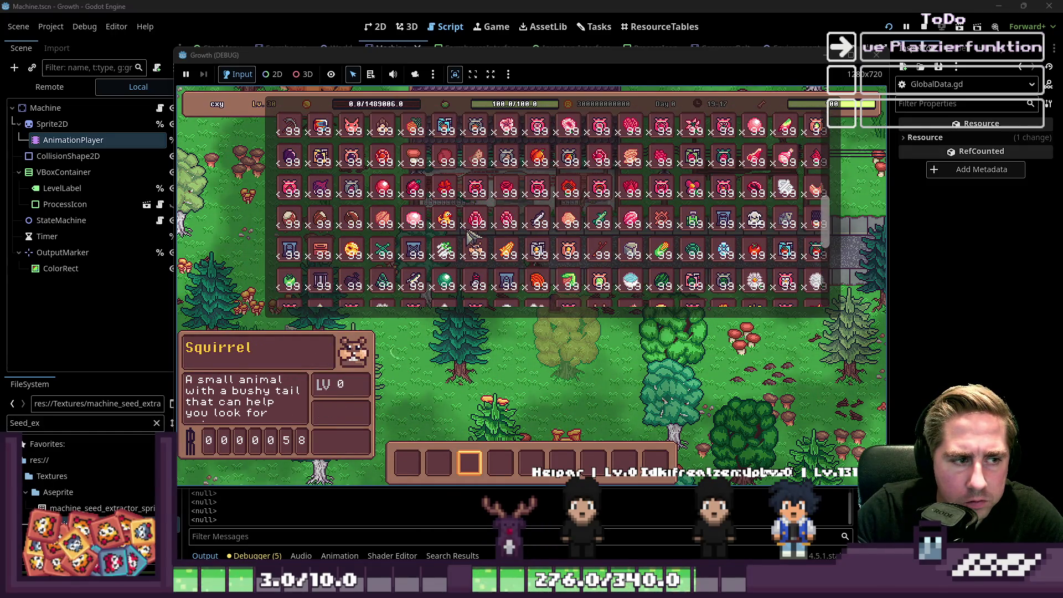
{"action": "scroll", "coordinate": [468, 235], "scroll_direction": "up", "scroll_amount": 3}
{"action": "scroll", "coordinate": [467, 235], "scroll_direction": "down", "scroll_amount": 1}
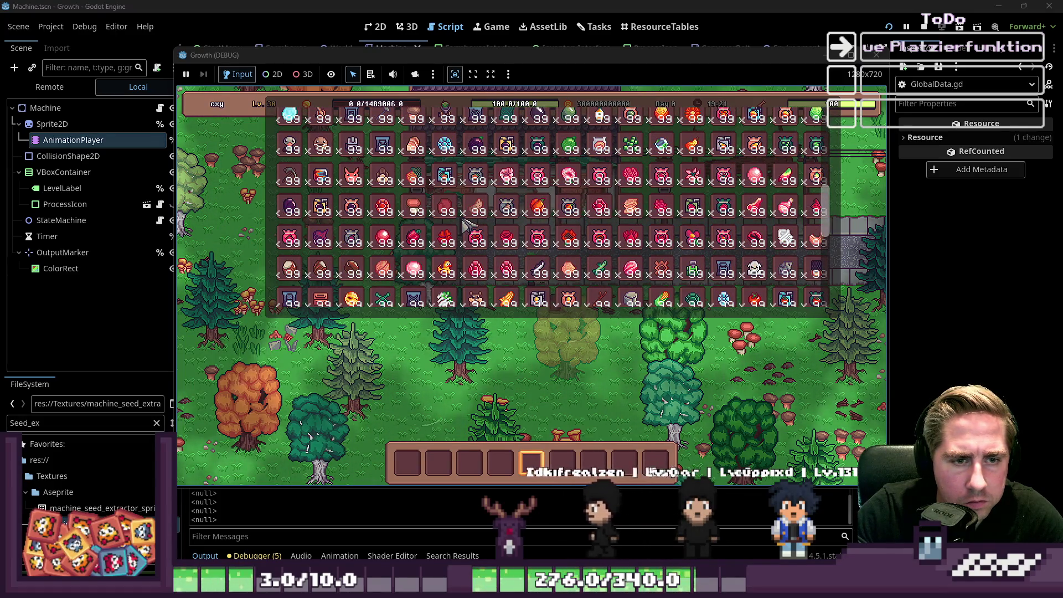
{"action": "scroll", "coordinate": [468, 224], "scroll_direction": "down", "scroll_amount": 3}
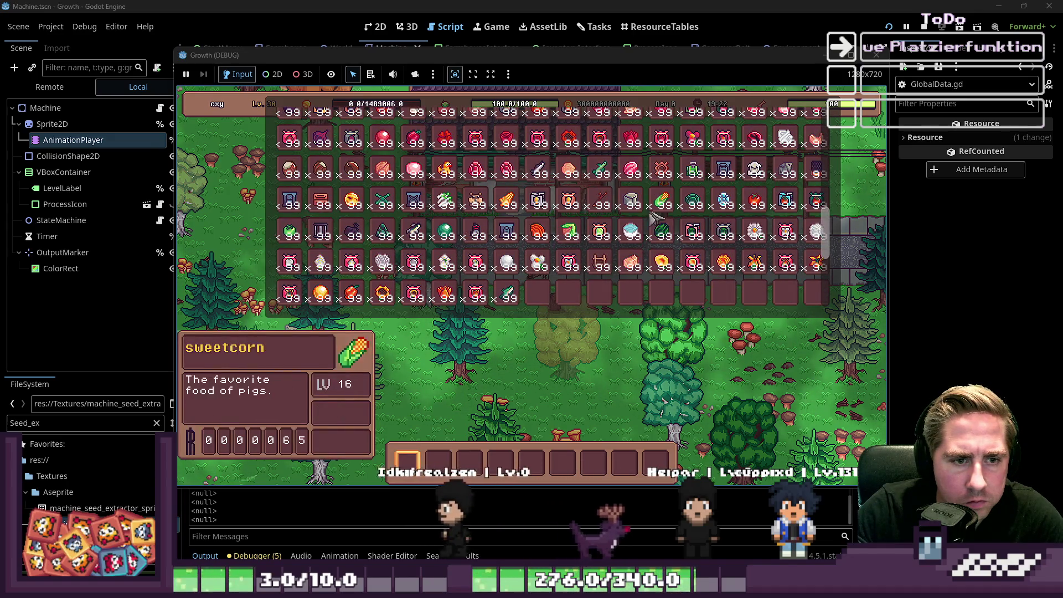
{"action": "left_click_drag", "start_coordinate": [506, 293], "coordinate": [501, 464]}
{"action": "key", "text": "e"}
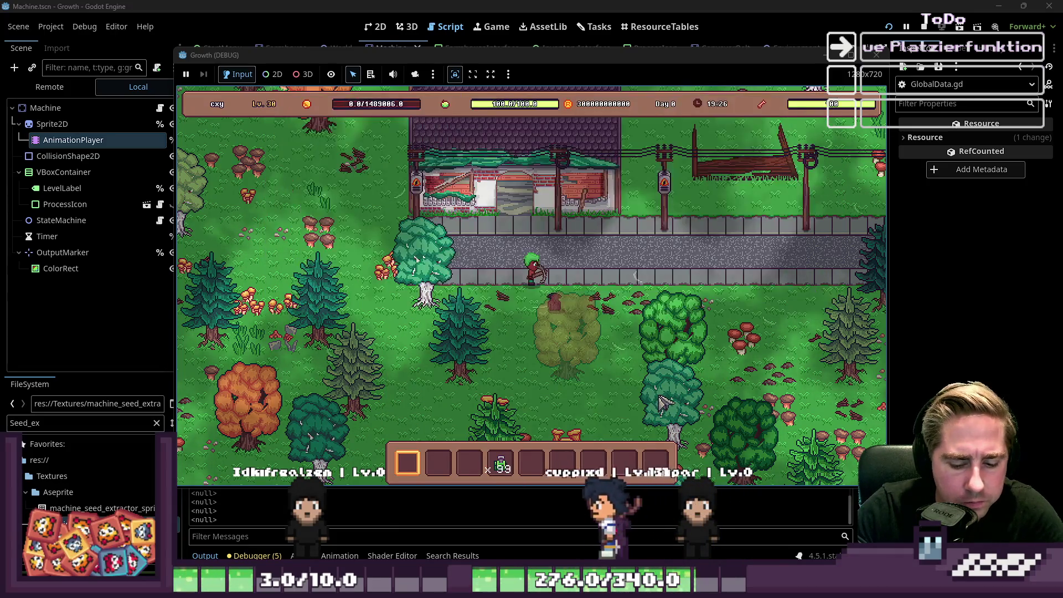
Step: In build mode, place a Seed Extractor on the road and rotate it up, right and left
{"action": "key", "text": "b"}
{"action": "scroll", "coordinate": [626, 285], "scroll_direction": "up", "scroll_amount": 2}
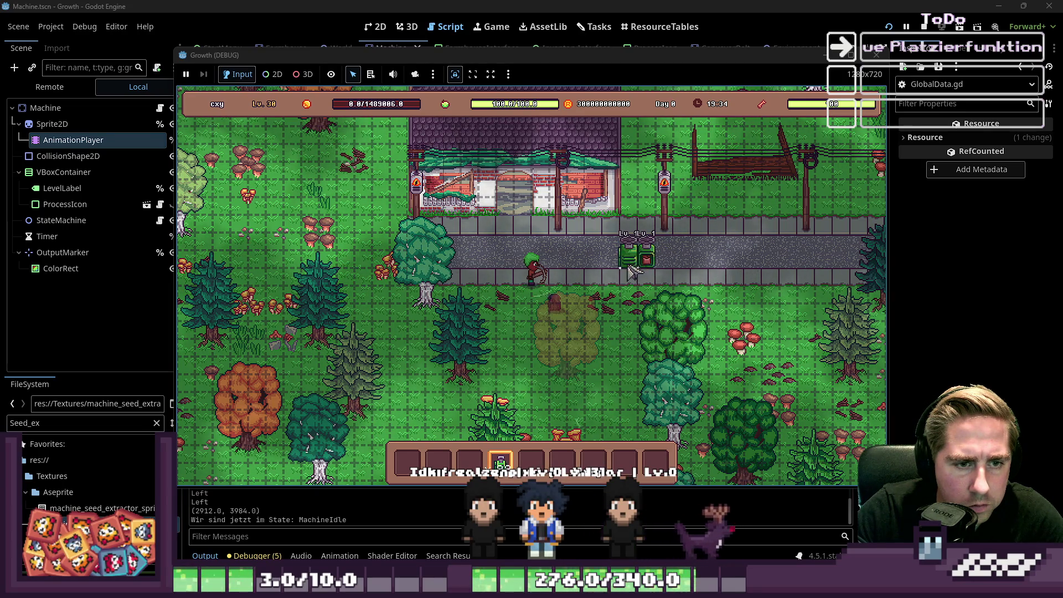
{"action": "left_click", "coordinate": [582, 268]}
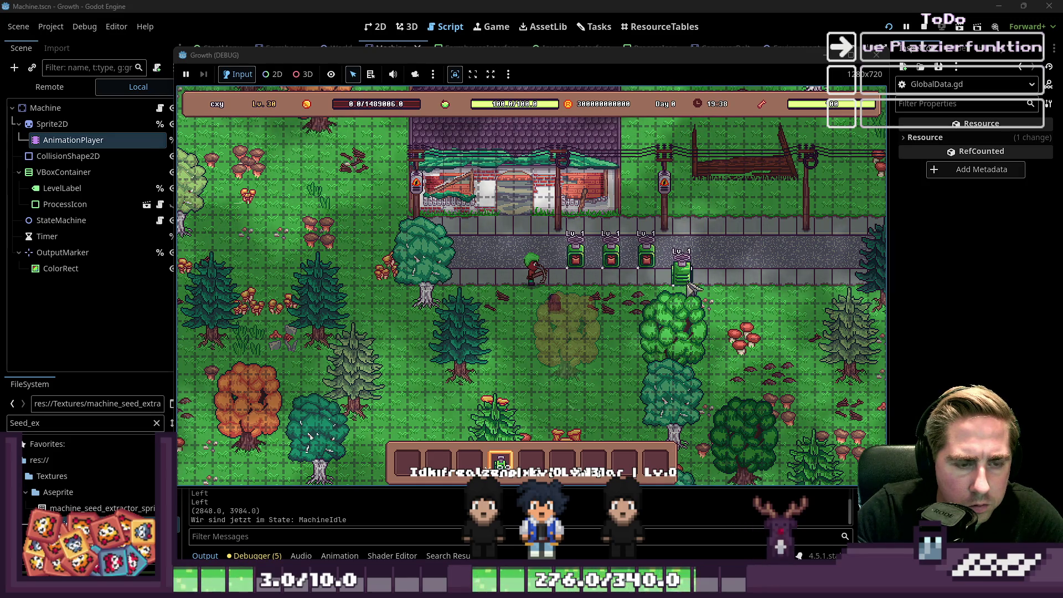
{"action": "key", "text": "Up"}
{"action": "key", "text": "Right"}
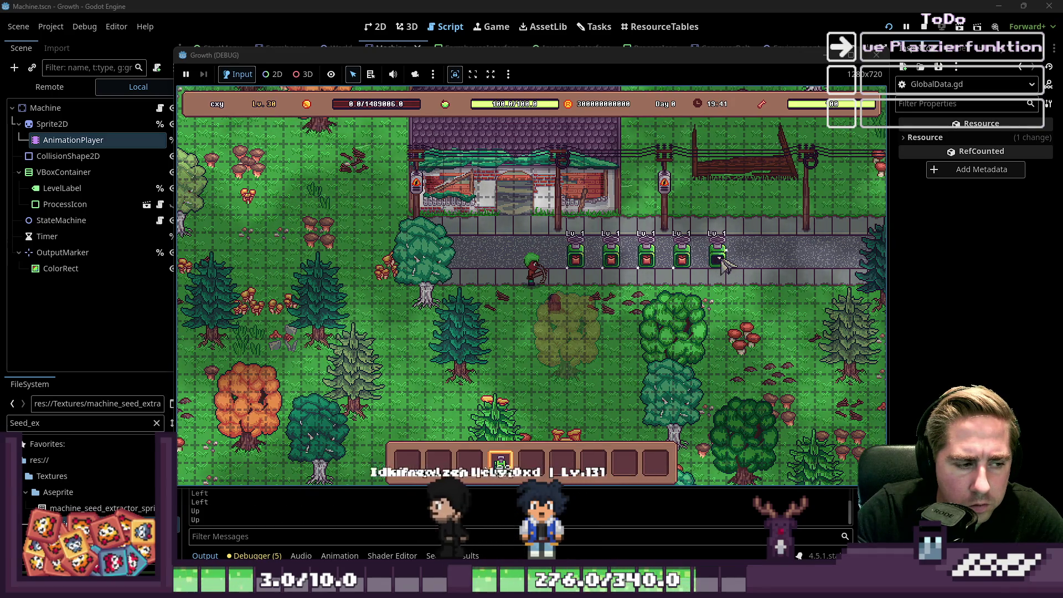
{"action": "key", "text": "Left"}
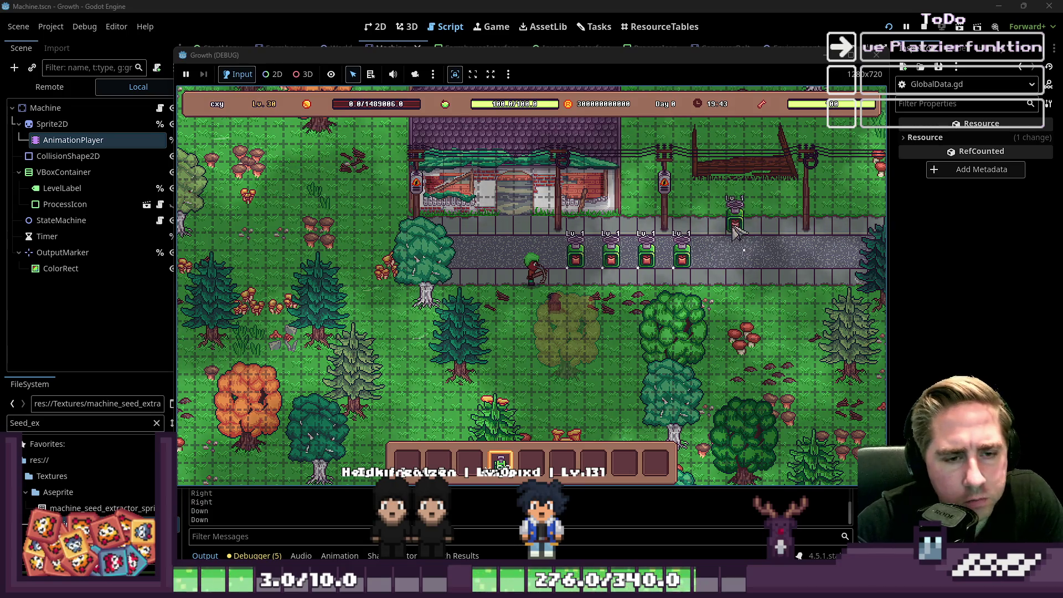
Step: Stop the game and delete the two debug print lines 52–53 in rotate_object
{"action": "left_click", "coordinate": [874, 55]}
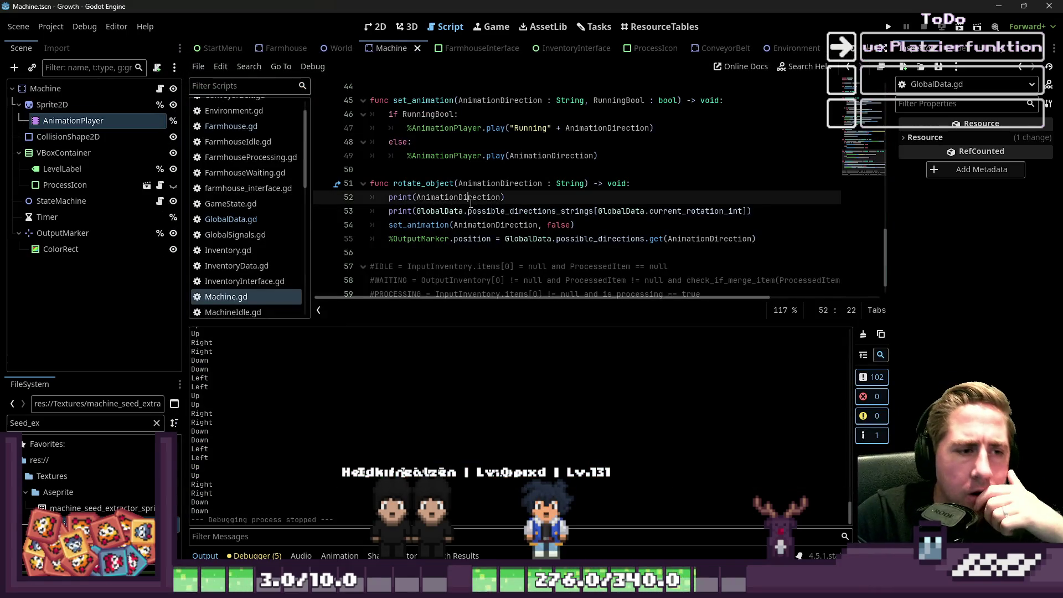
{"action": "double_click", "coordinate": [438, 223]}
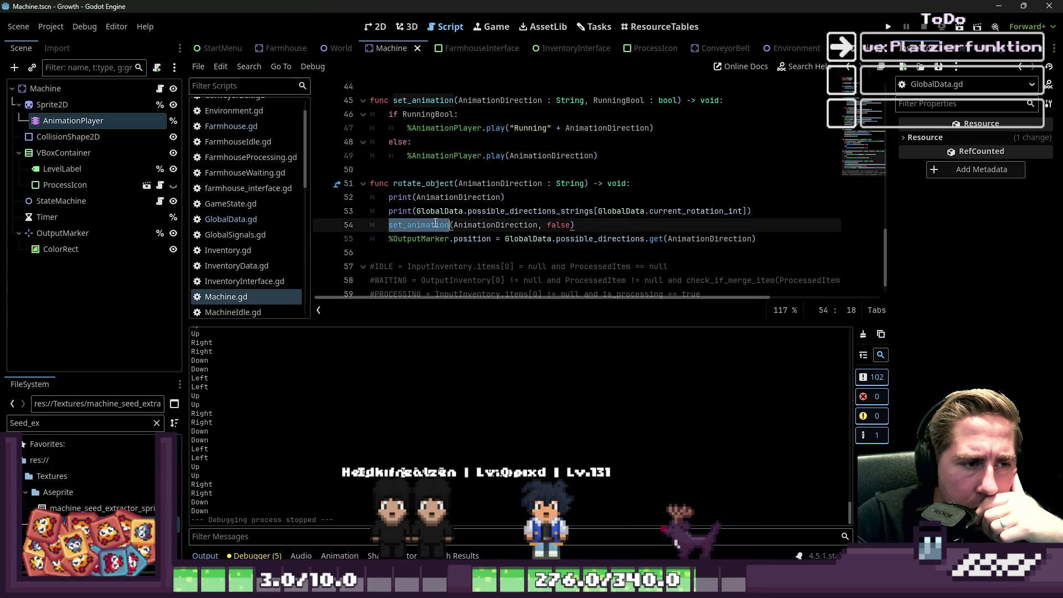
{"action": "left_click", "coordinate": [463, 211]}
{"action": "mouse_move", "coordinate": [779, 210]}
{"action": "left_mouse_down"}
{"action": "mouse_move", "coordinate": [354, 211]}
{"action": "mouse_move", "coordinate": [278, 197]}
{"action": "left_mouse_up"}
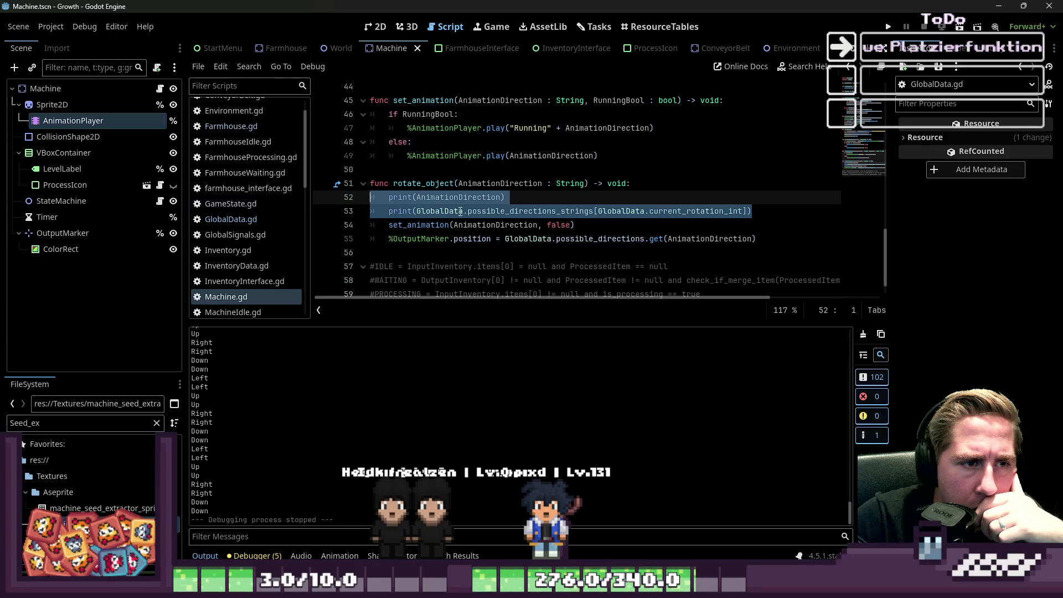
{"action": "scroll", "coordinate": [598, 222], "scroll_direction": "up", "scroll_amount": 2}
{"action": "scroll", "coordinate": [598, 221], "scroll_direction": "down", "scroll_amount": 1}
{"action": "key", "text": "BackSpace"}
{"action": "key", "text": "BackSpace"}
{"action": "left_click", "coordinate": [554, 238]}
Step: Add a print line above the play call in set_animation's else branch and rerun the game
{"action": "left_click", "coordinate": [464, 184]}
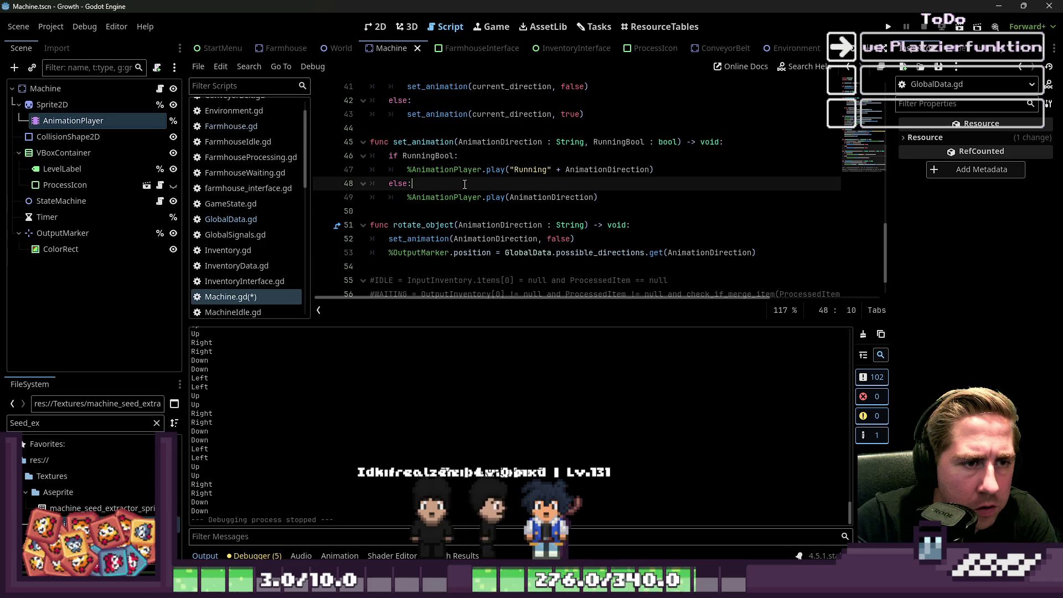
{"action": "double_click", "coordinate": [542, 197]}
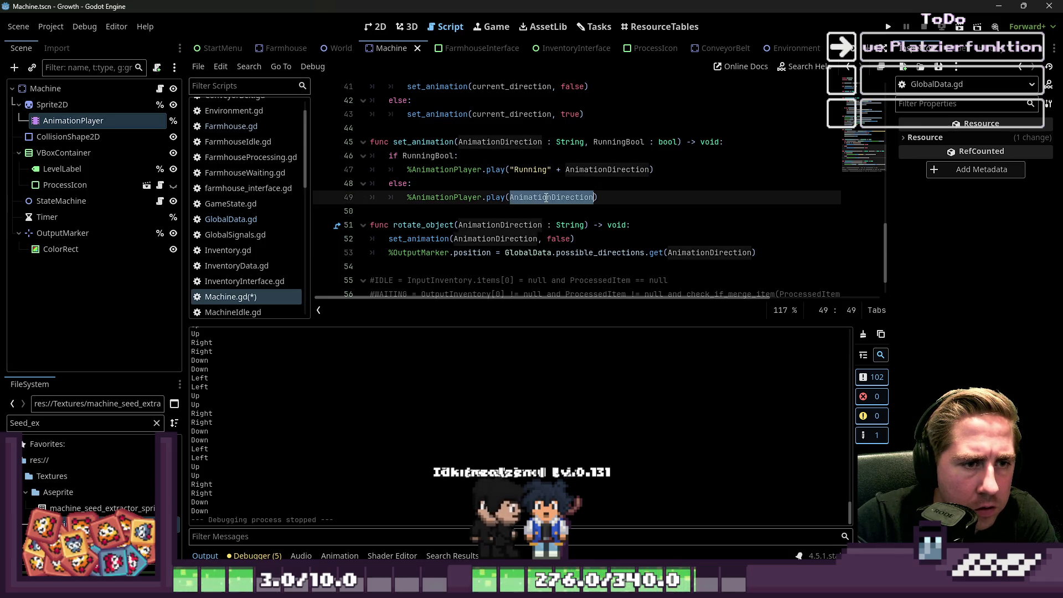
{"action": "left_click", "coordinate": [493, 185]}
{"action": "key", "text": "Return"}
{"action": "type", "text": "print(\"TRwa90djawidjawodijwa"}
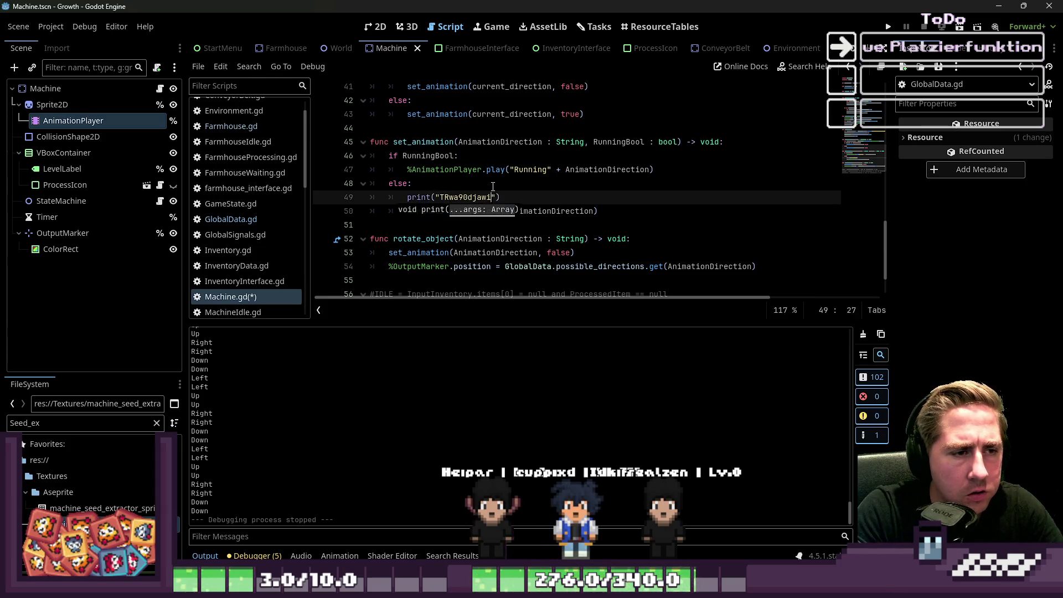
{"action": "left_click", "coordinate": [896, 24]}
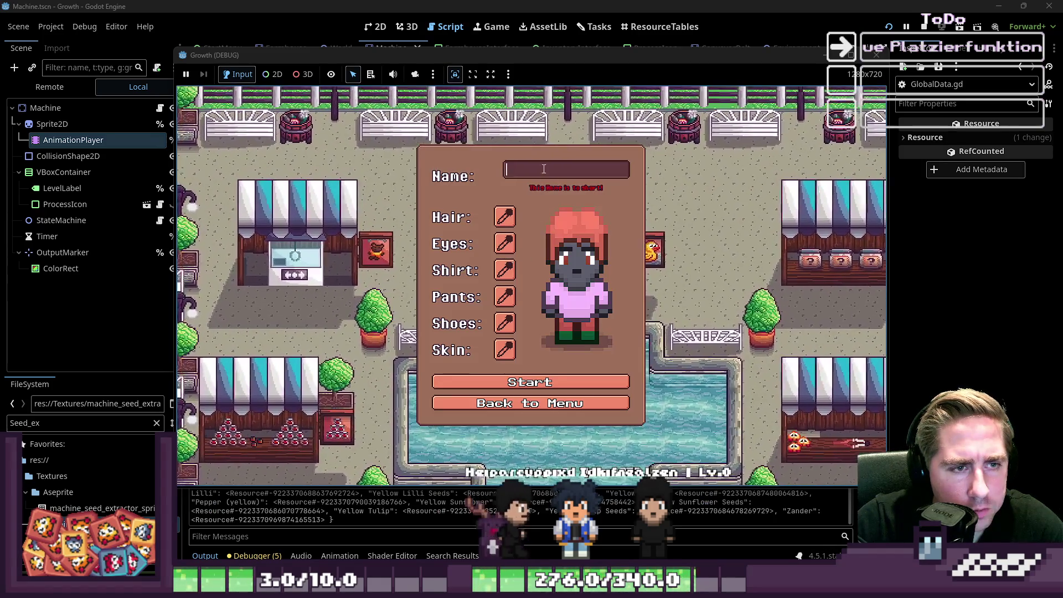
Step: Start a game as character 'asd' and close the inventory, triggering the Nil 'visible' error
{"action": "type", "text": "asd"}
{"action": "left_click", "coordinate": [554, 382]}
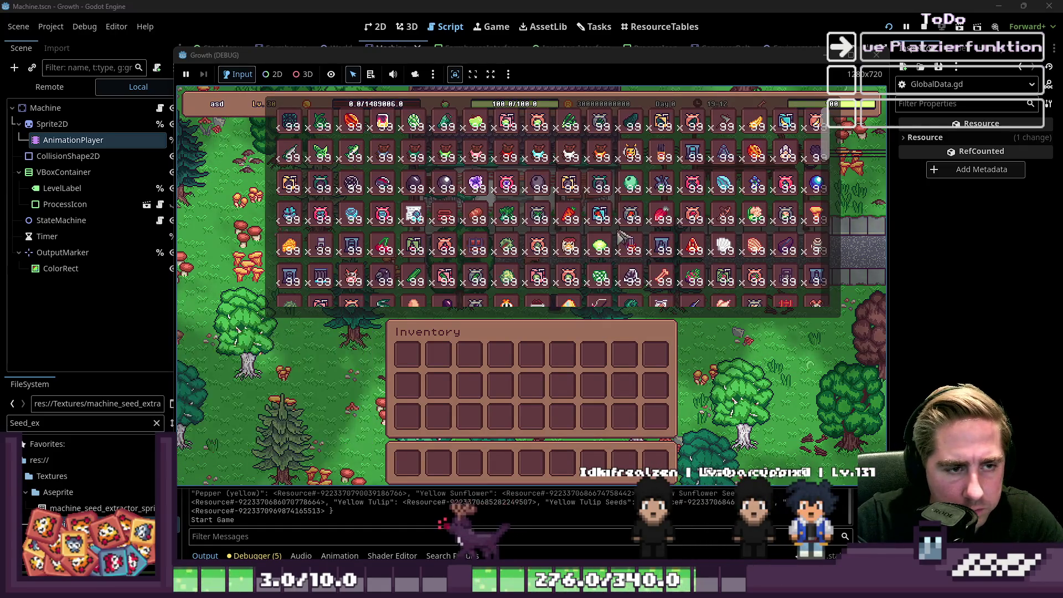
{"action": "scroll", "coordinate": [626, 238], "scroll_direction": "down", "scroll_amount": 10}
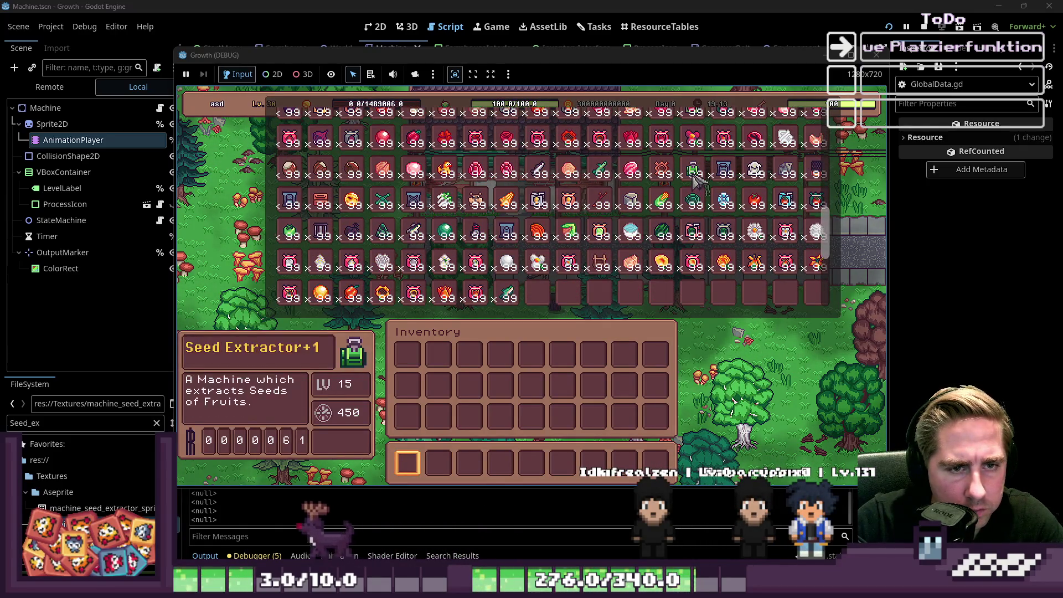
{"action": "key", "text": "Escape"}
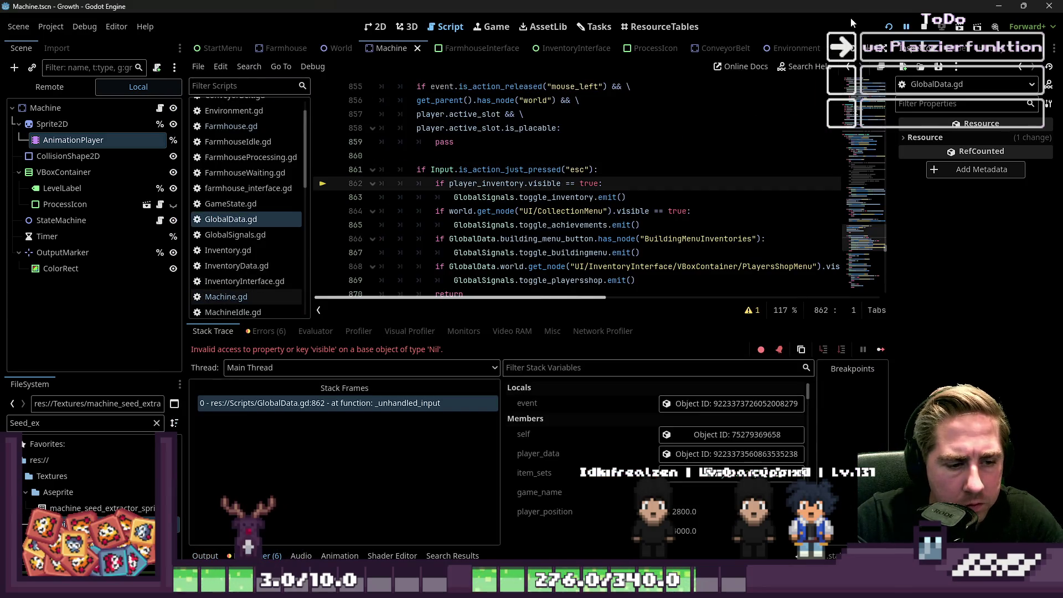
Step: Restart the game and delete the saved players from the Load list
{"action": "left_click", "coordinate": [929, 27]}
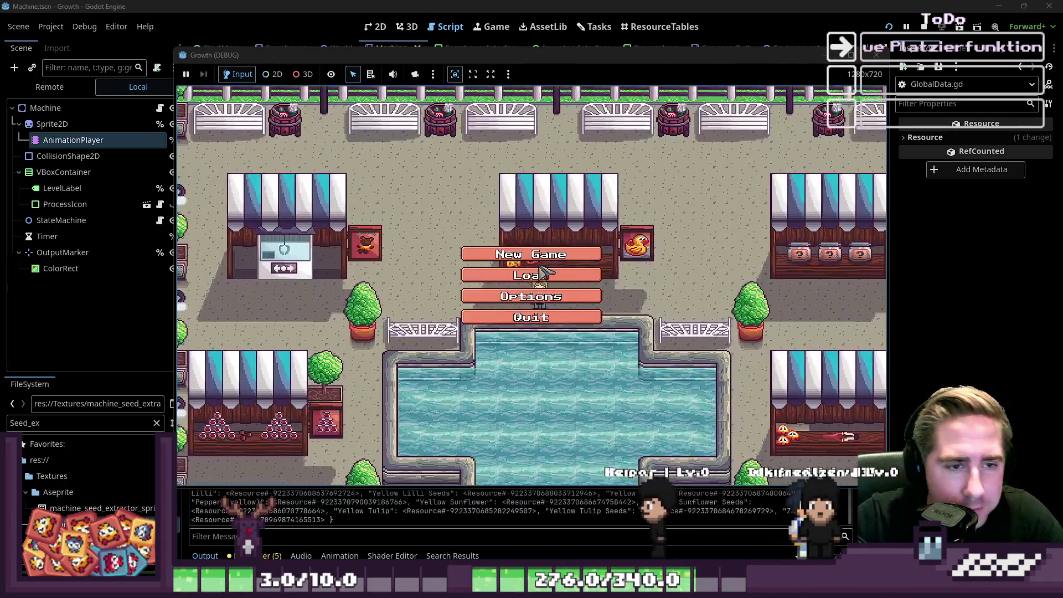
{"action": "left_click", "coordinate": [565, 253]}
{"action": "left_click", "coordinate": [571, 228]}
{"action": "left_click", "coordinate": [570, 228]}
{"action": "left_click", "coordinate": [570, 228]}
{"action": "left_click", "coordinate": [494, 367]}
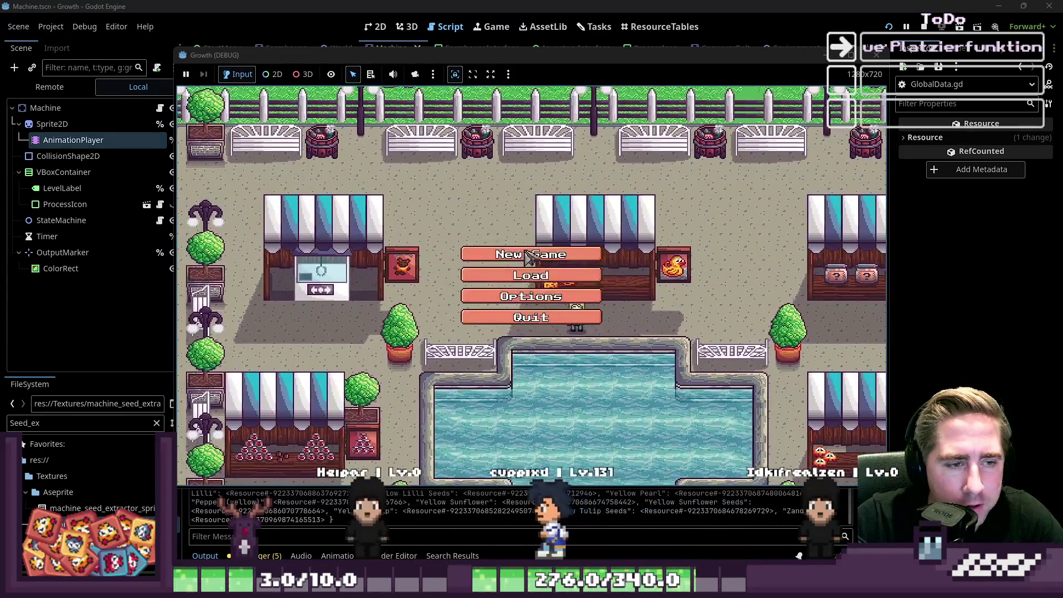
Step: Create a new character 'asd', enter the world, and close the item grid
{"action": "left_click", "coordinate": [554, 280]}
{"action": "type", "text": "asd"}
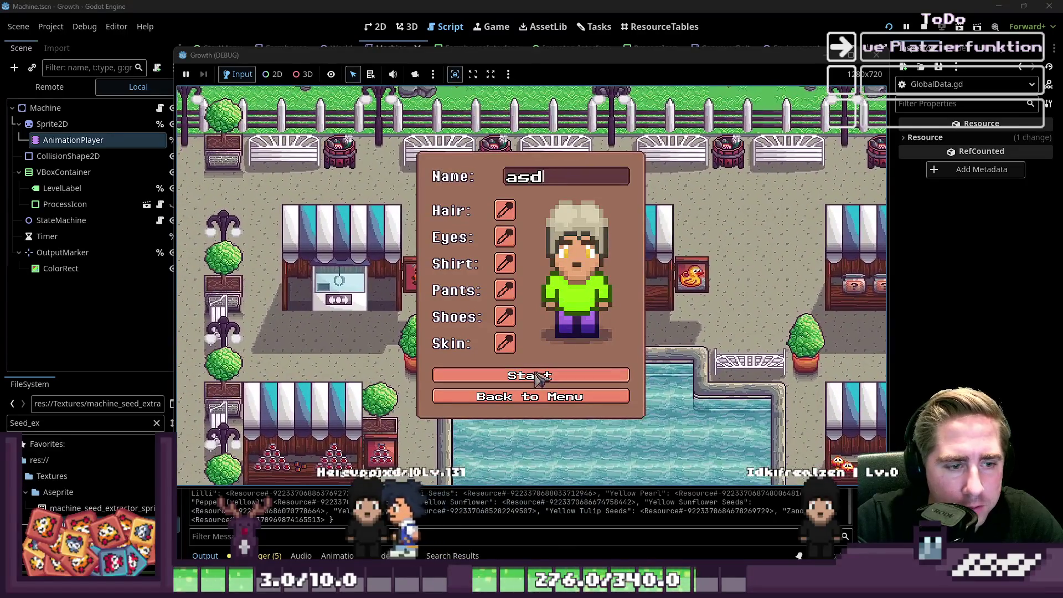
{"action": "key", "text": "Return"}
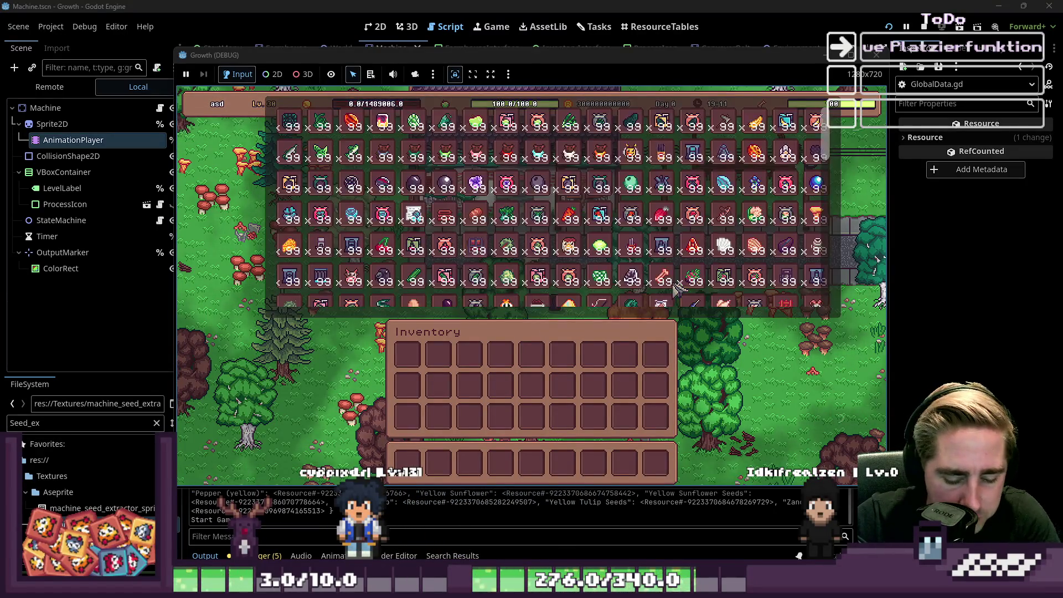
{"action": "scroll", "coordinate": [654, 221], "scroll_direction": "down", "scroll_amount": 5}
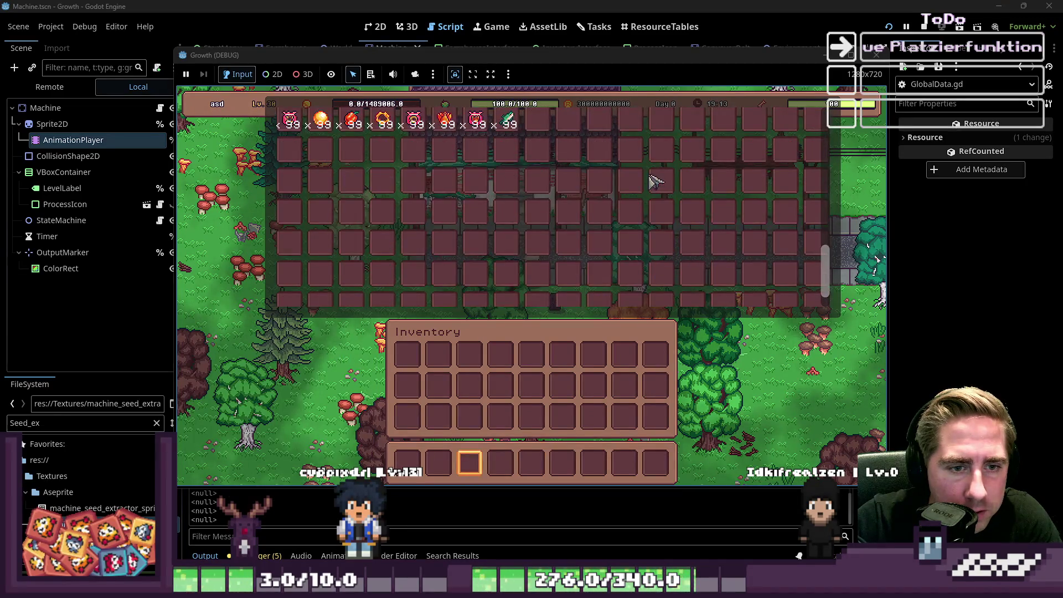
{"action": "scroll", "coordinate": [797, 194], "scroll_direction": "up", "scroll_amount": 2}
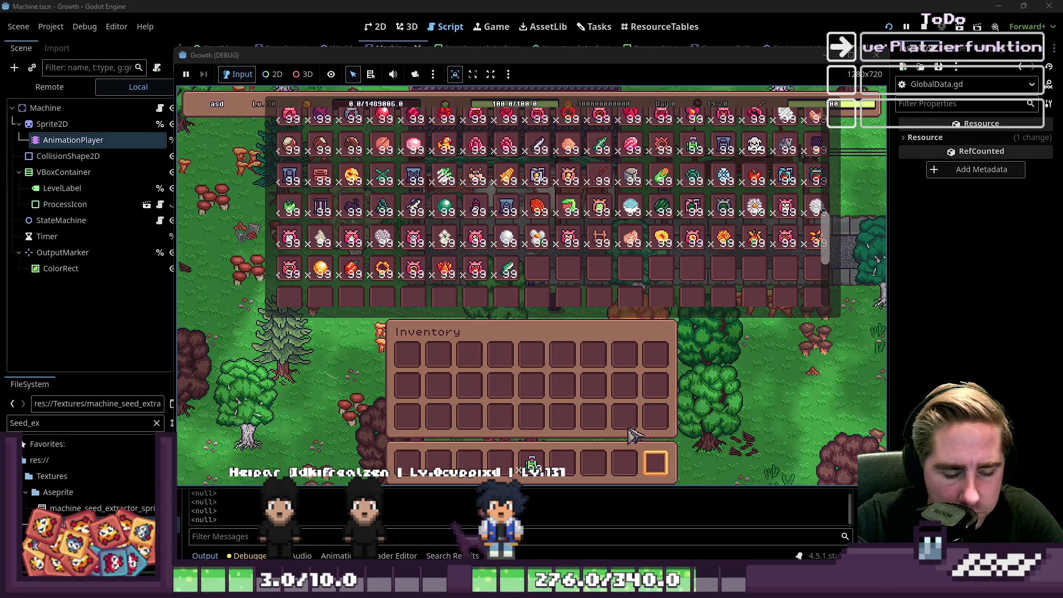
{"action": "key", "text": "Escape"}
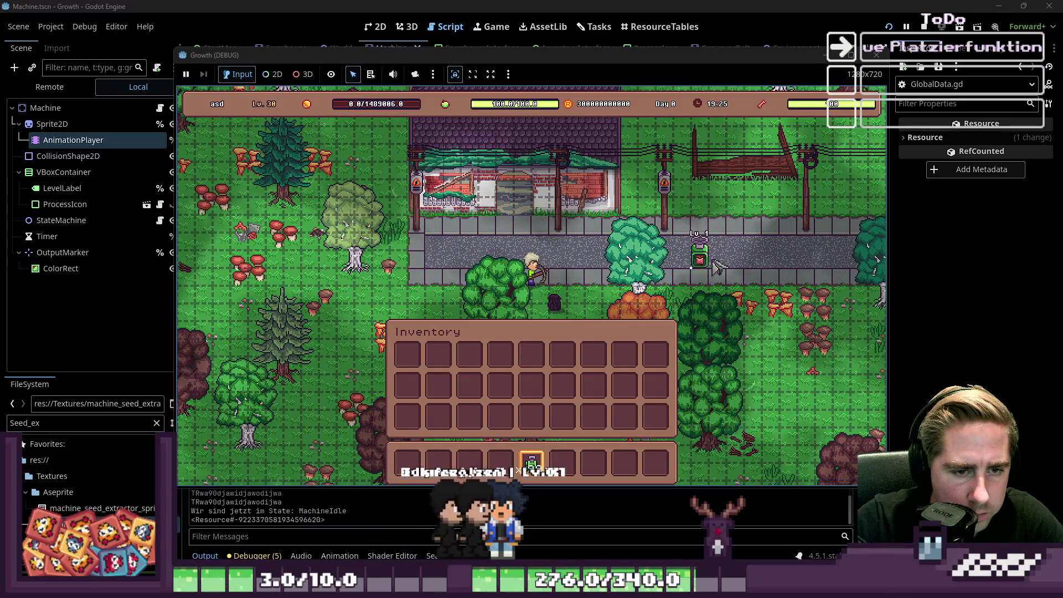
Step: Place three Seed Extractors: two along the road and one on the grass below
{"action": "left_click", "coordinate": [697, 270]}
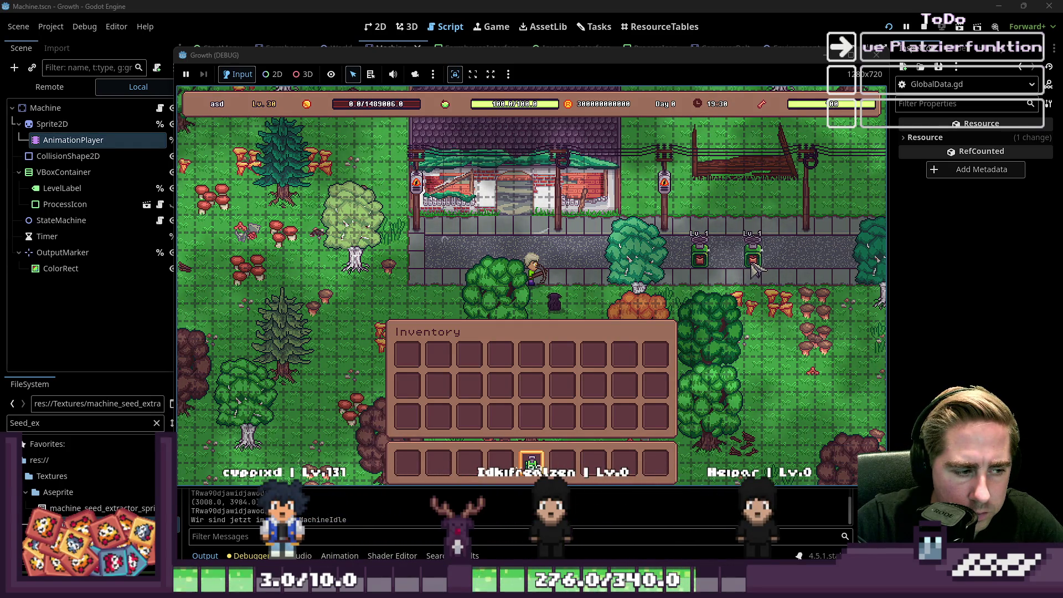
{"action": "left_click", "coordinate": [790, 265]}
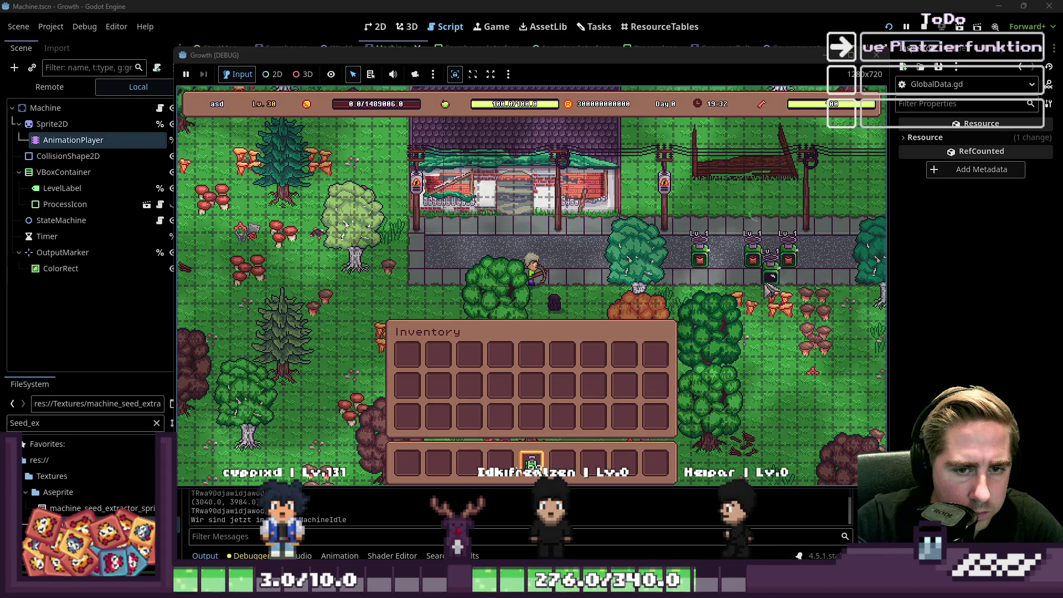
{"action": "left_click", "coordinate": [394, 309]}
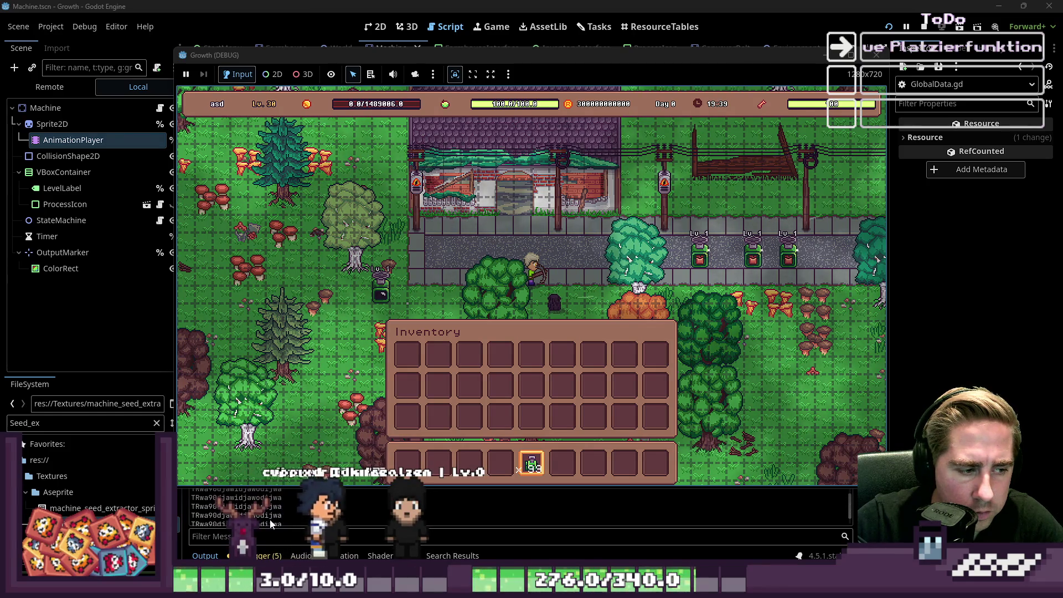
Step: Move the game window, place three more Lv.1 machines in the field, and close the game
{"action": "left_click", "coordinate": [575, 65]}
{"action": "mouse_move", "coordinate": [575, 65]}
{"action": "left_mouse_down"}
{"action": "mouse_move", "coordinate": [507, 56]}
{"action": "mouse_move", "coordinate": [529, 53]}
{"action": "left_mouse_up"}
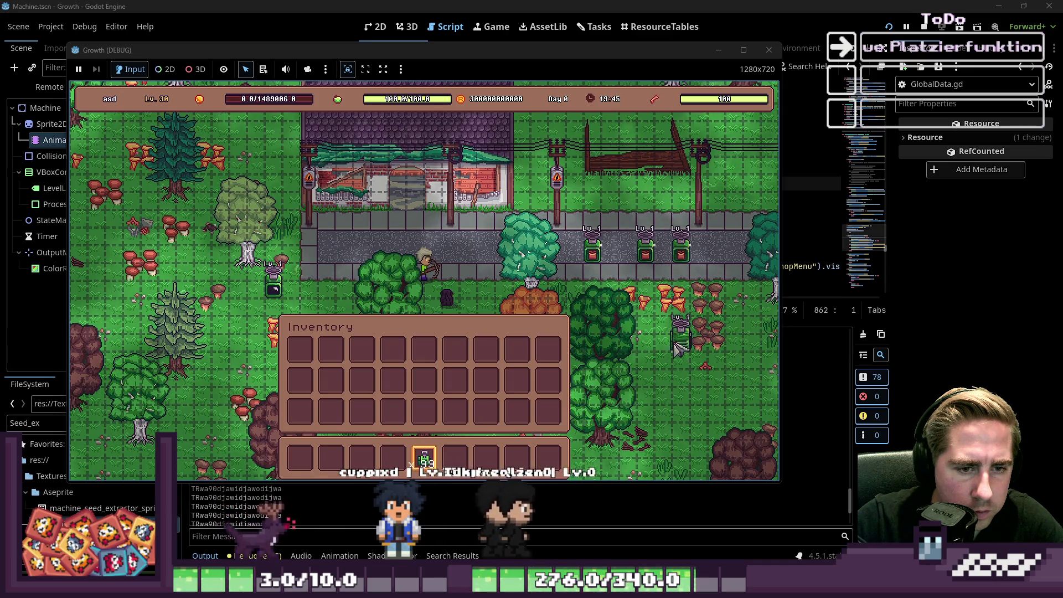
{"action": "left_click", "coordinate": [670, 358]}
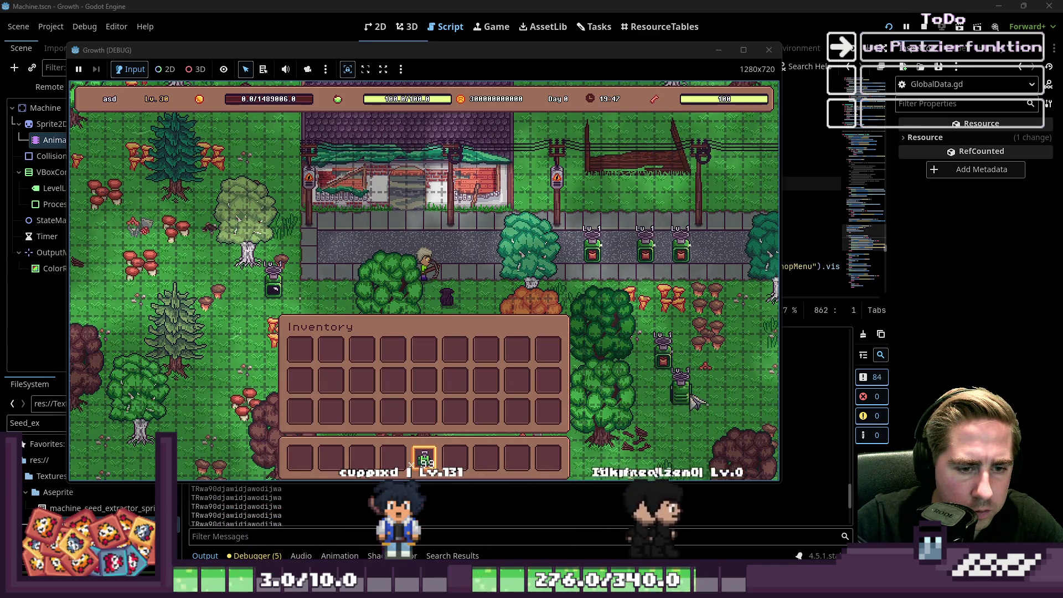
{"action": "left_click", "coordinate": [699, 396]}
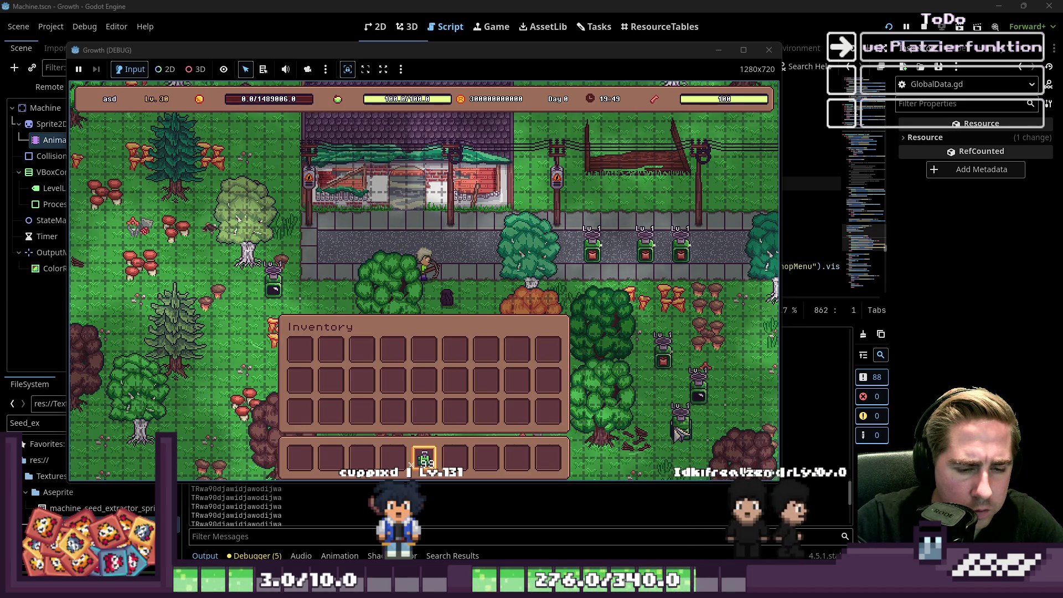
{"action": "left_click", "coordinate": [667, 421]}
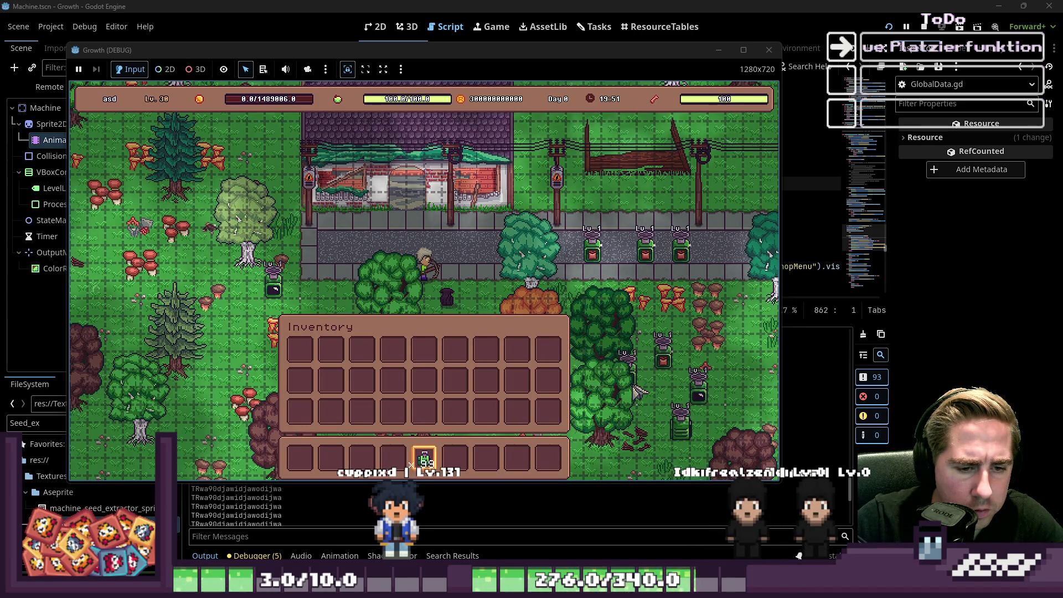
{"action": "left_click", "coordinate": [768, 50]}
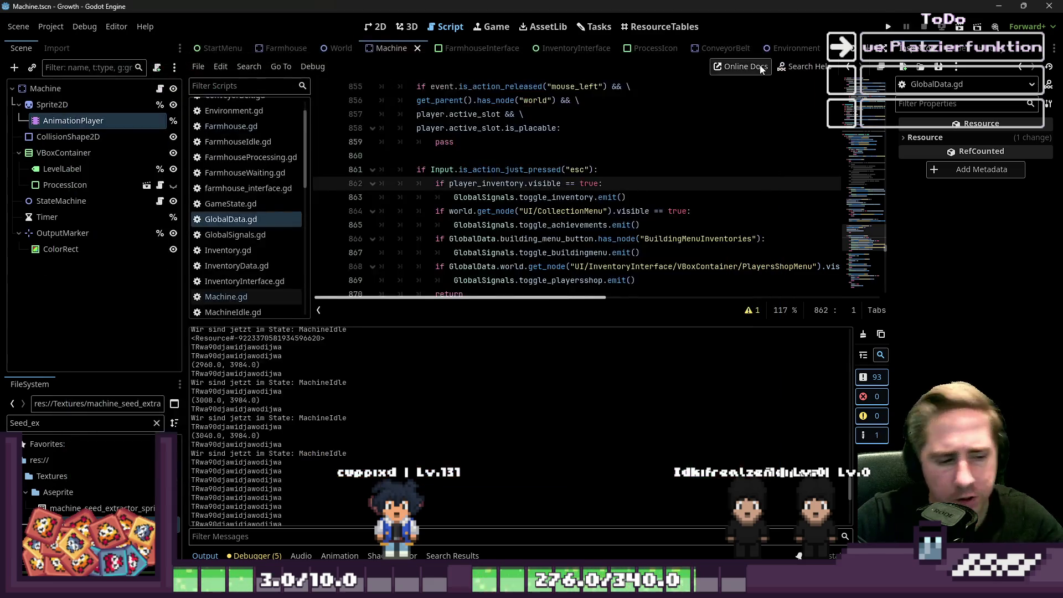
Step: Open Machine.gd and review its animation functions, inspecting AnimationPlayer and AnimationDirection in rotate_object
{"action": "scroll", "coordinate": [602, 235], "scroll_direction": "down", "scroll_amount": 3}
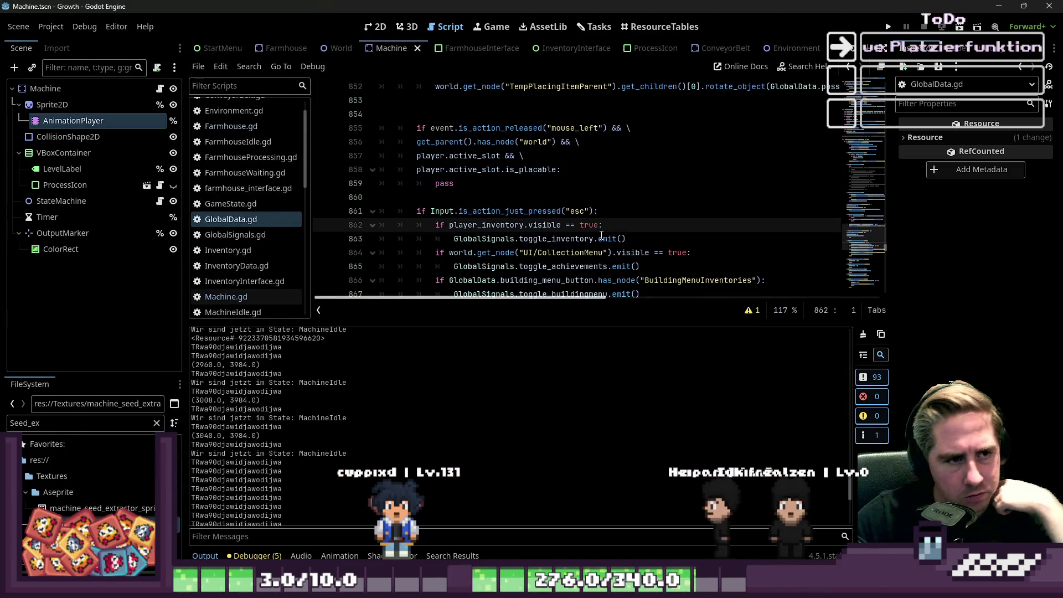
{"action": "left_click", "coordinate": [240, 297]}
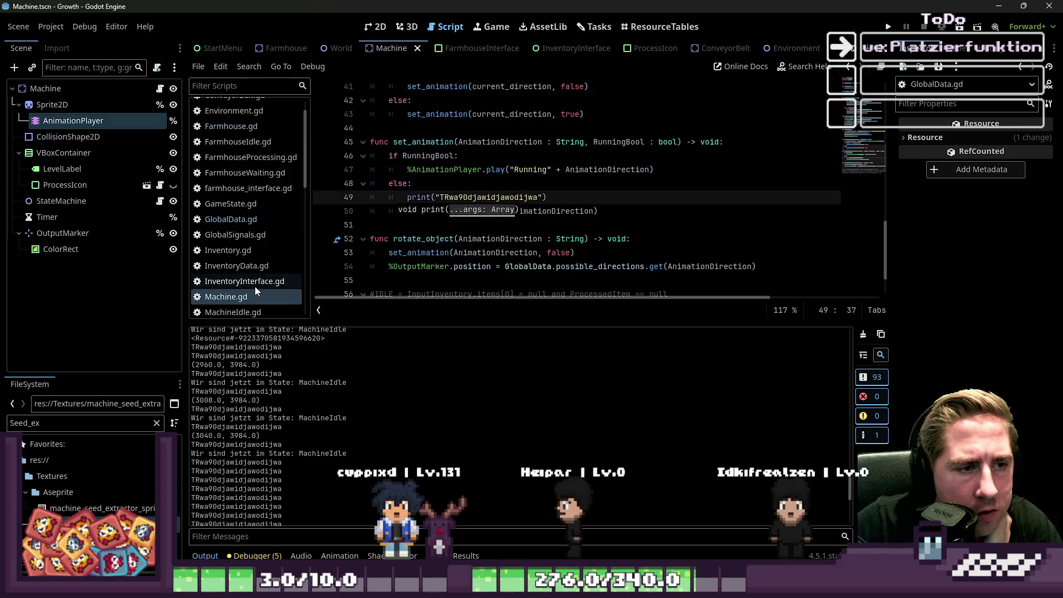
{"action": "scroll", "coordinate": [399, 207], "scroll_direction": "up", "scroll_amount": 1}
{"action": "double_click", "coordinate": [439, 212]}
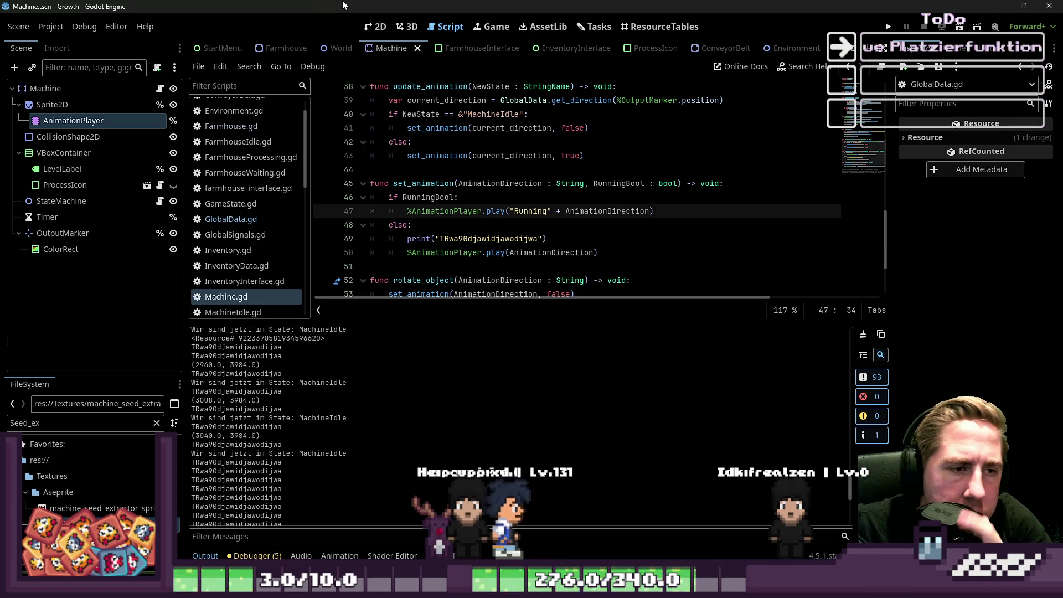
{"action": "scroll", "coordinate": [519, 162], "scroll_direction": "down", "scroll_amount": 2}
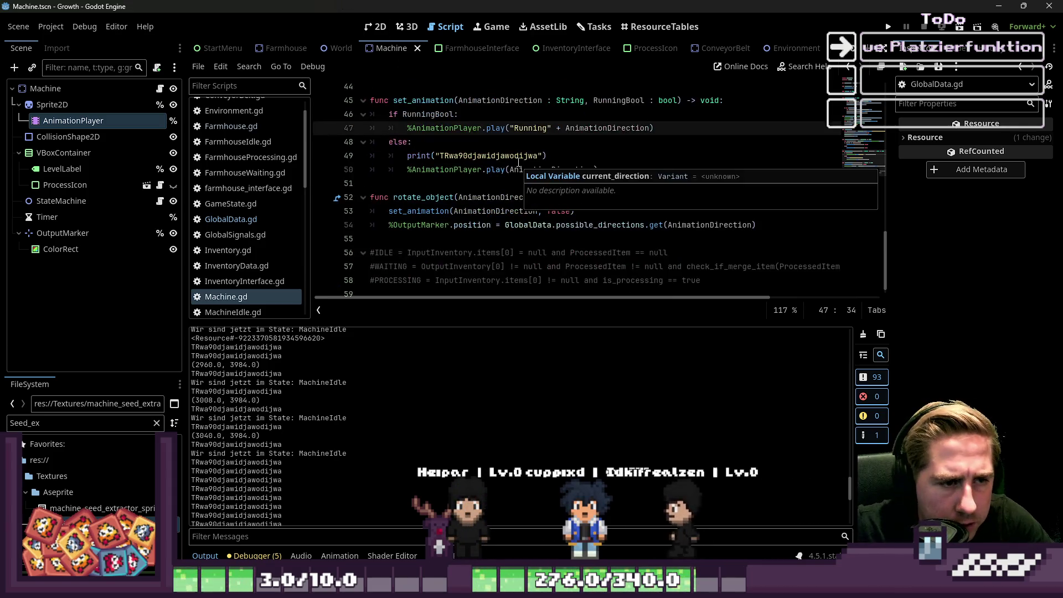
{"action": "double_click", "coordinate": [495, 211]}
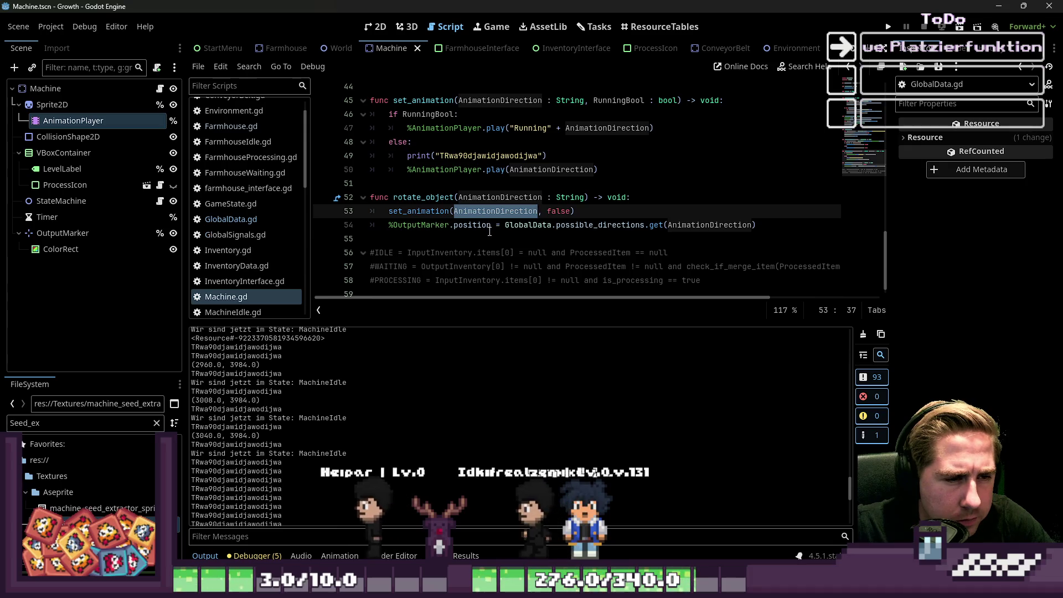
{"action": "left_click", "coordinate": [483, 198]}
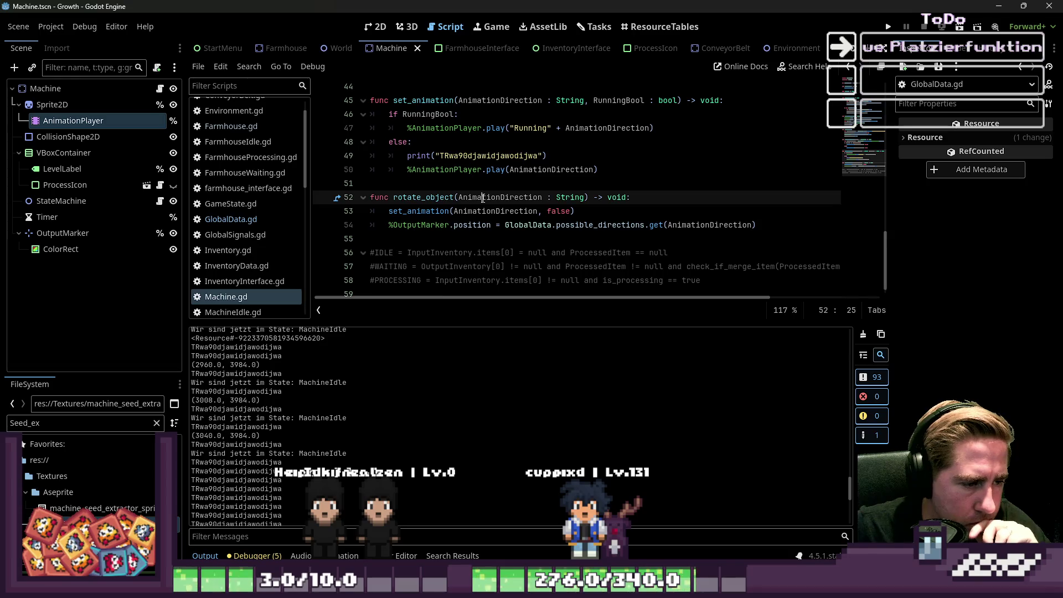
{"action": "scroll", "coordinate": [522, 183], "scroll_direction": "up", "scroll_amount": 2}
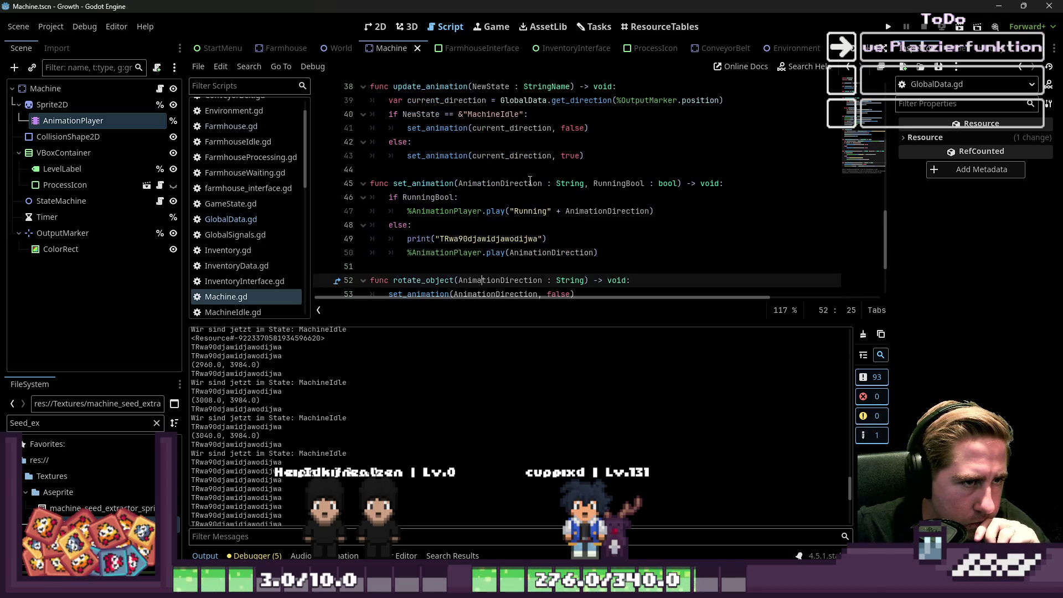
{"action": "scroll", "coordinate": [558, 172], "scroll_direction": "up", "scroll_amount": 1}
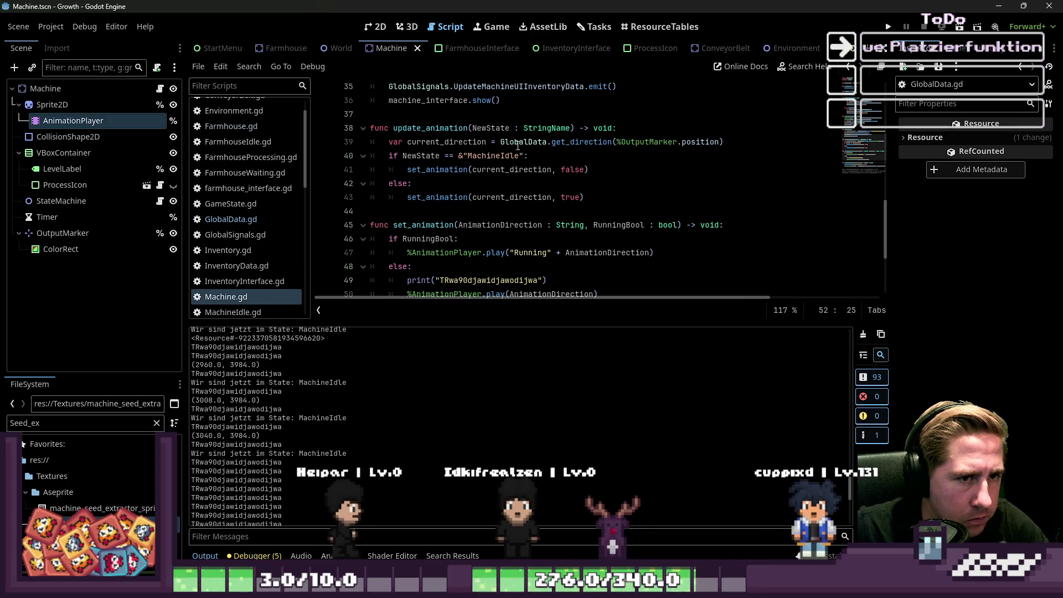
Step: Replace set_animation's AnimationDirection argument on line 53 with GlobalData.get_direction(%OutputMarker.position)
{"action": "left_click_drag", "start_coordinate": [501, 142], "coordinate": [598, 141]}
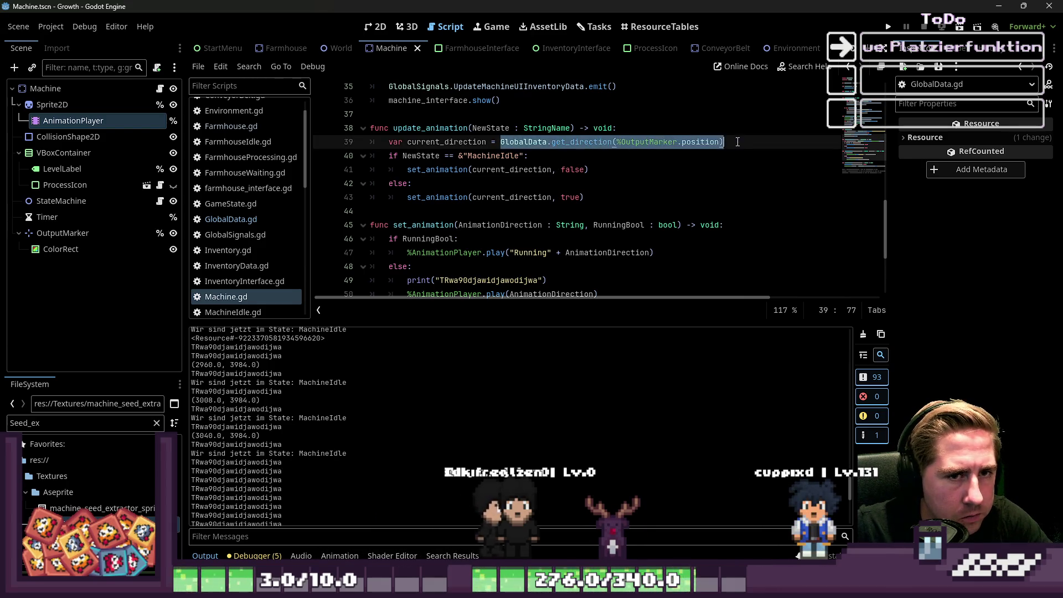
{"action": "scroll", "coordinate": [554, 222], "scroll_direction": "down", "scroll_amount": 2}
{"action": "left_click", "coordinate": [500, 252]}
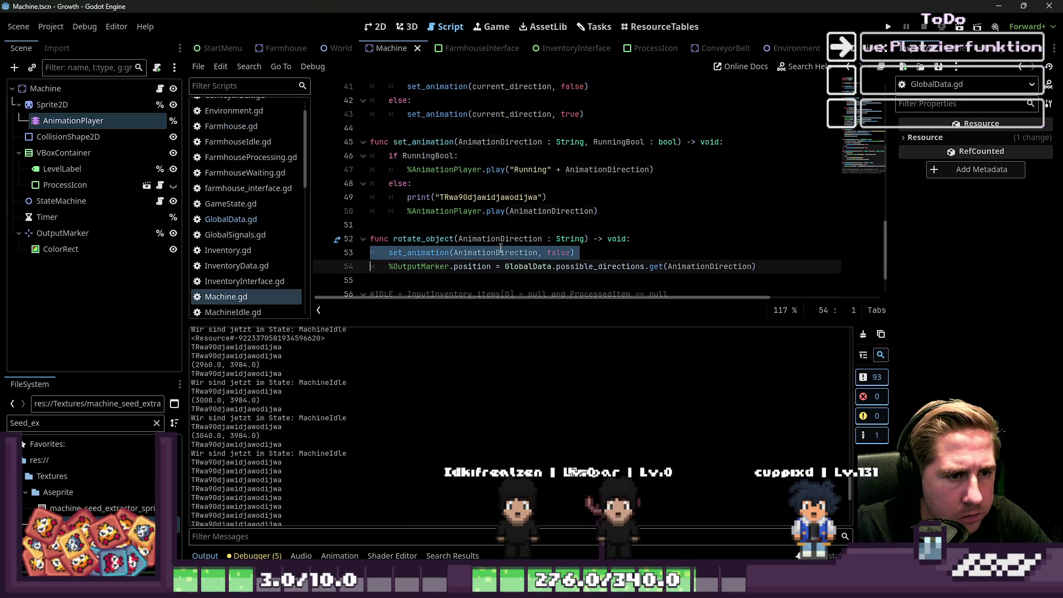
{"action": "left_click_drag", "start_coordinate": [571, 252], "coordinate": [459, 261]}
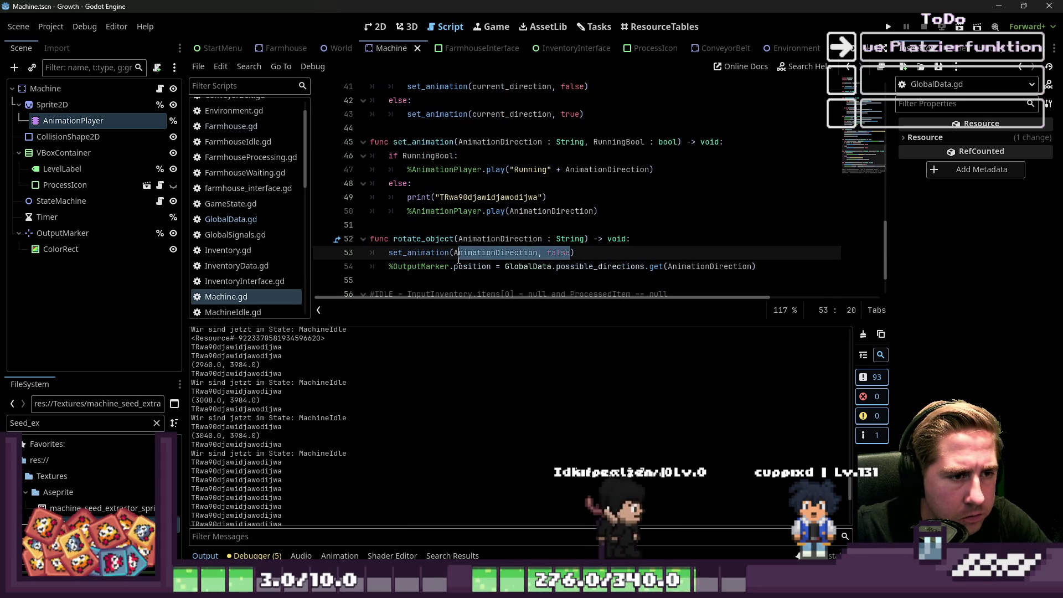
{"action": "double_click", "coordinate": [467, 254]}
{"action": "left_click_drag", "start_coordinate": [738, 251], "coordinate": [390, 255]}
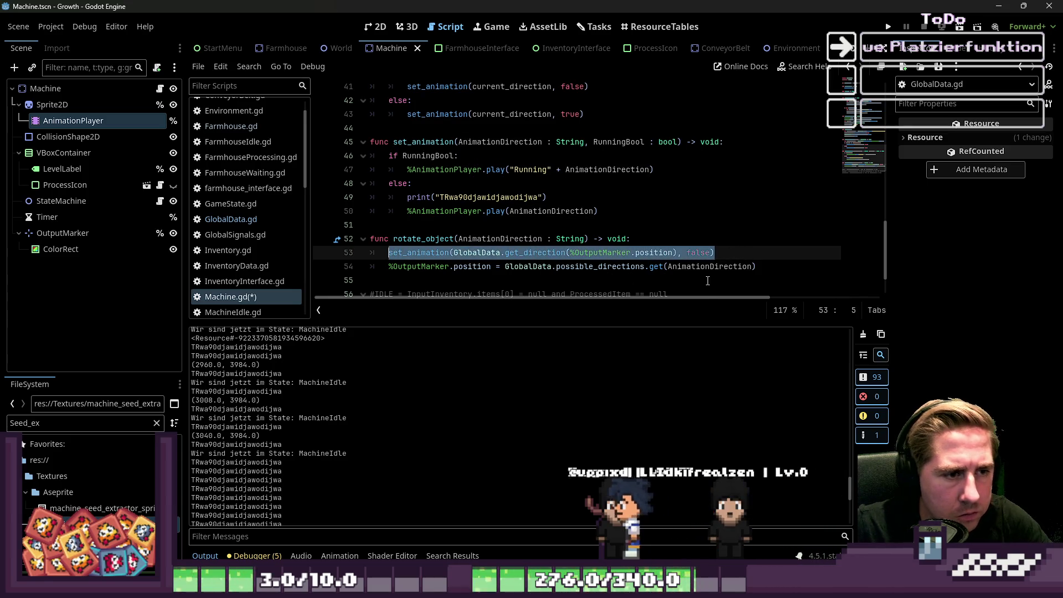
Step: Move the set_animation line below the OutputMarker position line, indent it, and run the game
{"action": "key", "text": "ctrl+x"}
{"action": "key", "text": "BackSpace"}
{"action": "key", "text": "BackSpace"}
{"action": "left_click", "coordinate": [480, 268]}
{"action": "key", "text": "ctrl+v"}
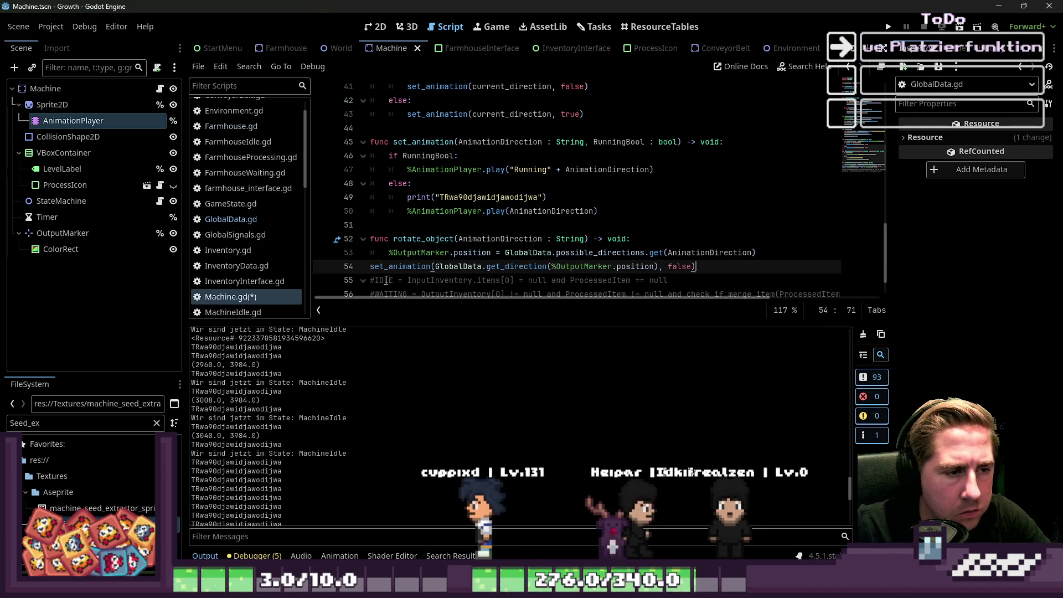
{"action": "left_click", "coordinate": [371, 266]}
{"action": "key", "text": "Tab"}
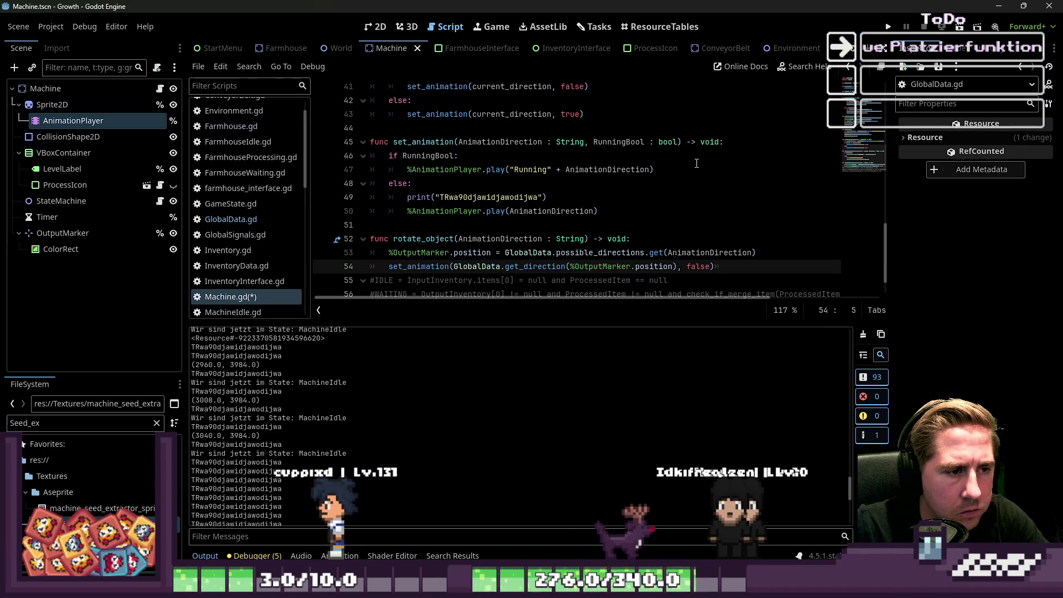
{"action": "key", "text": "Return"}
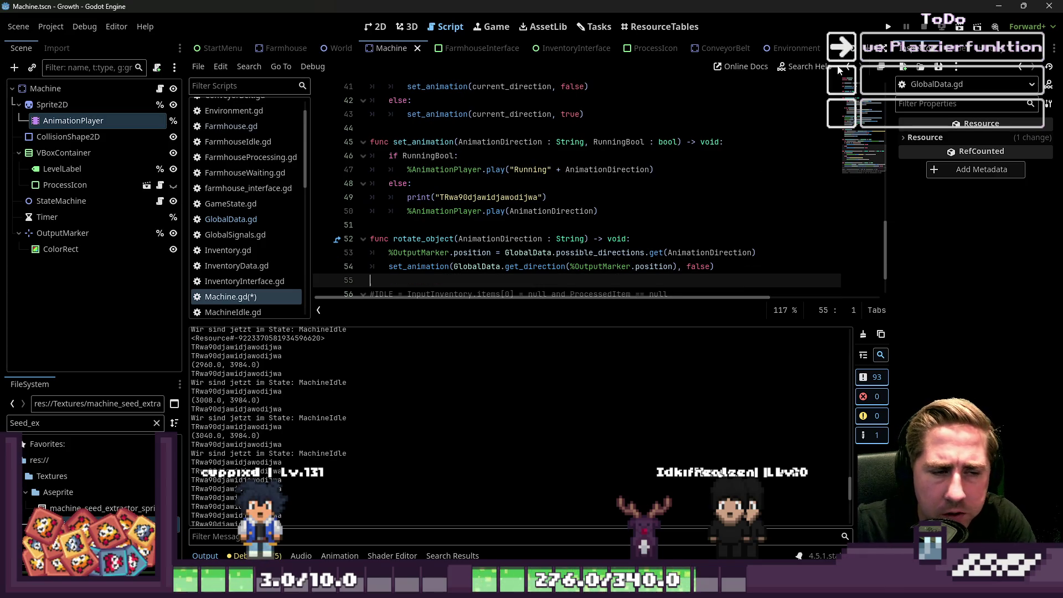
{"action": "left_click", "coordinate": [889, 28]}
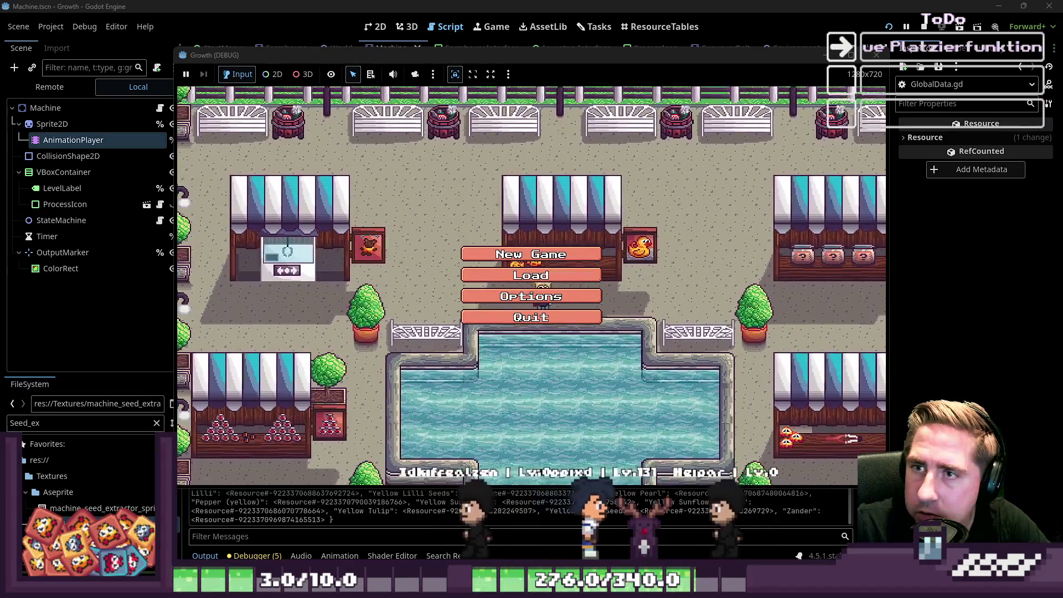
Step: Start a new game with a character named 'yxc'
{"action": "left_click", "coordinate": [531, 254]}
{"action": "type", "text": "yxc"}
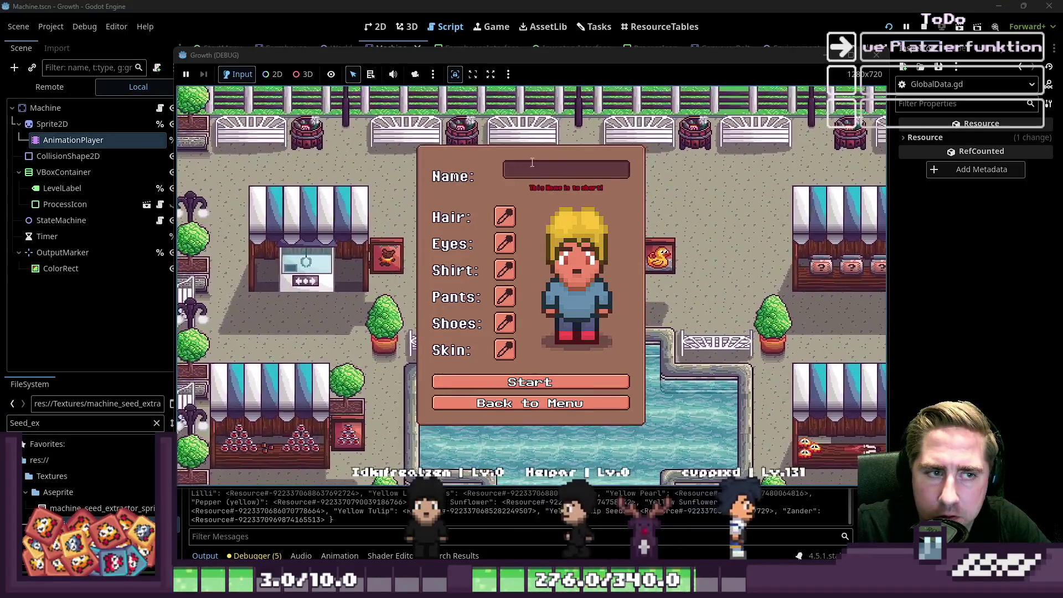
{"action": "left_click", "coordinate": [530, 375]}
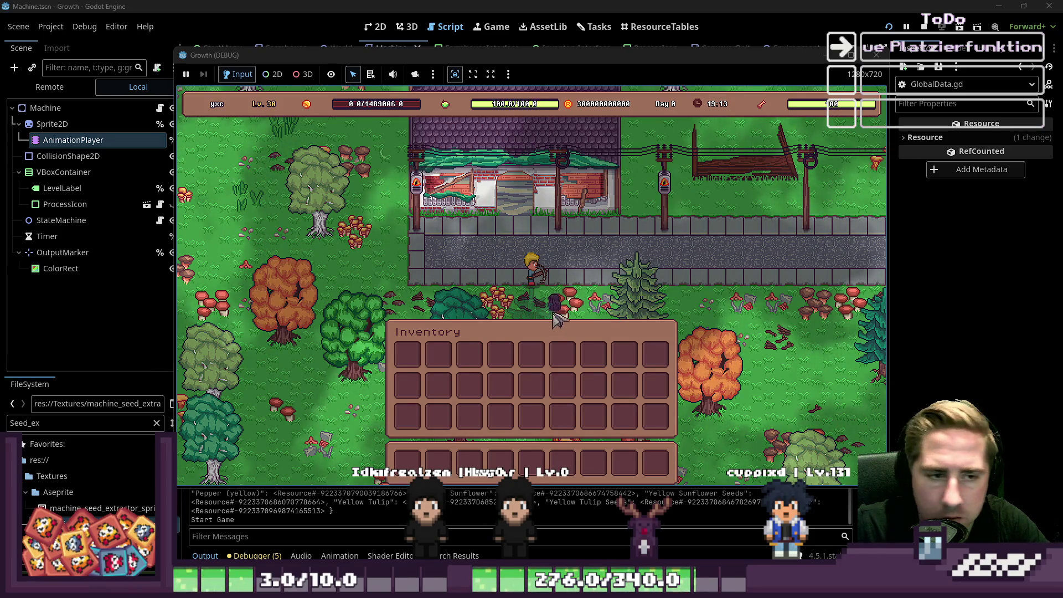
Step: Add the Seed Extractor to hotbar slot 6 from the item grid and select it
{"action": "key", "text": "i"}
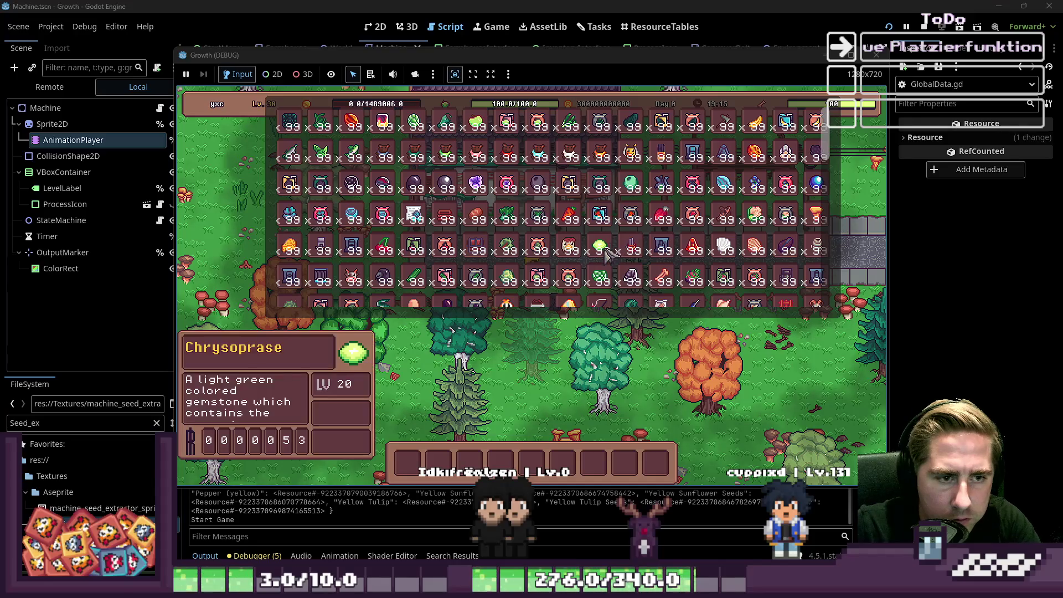
{"action": "scroll", "coordinate": [607, 252], "scroll_direction": "down", "scroll_amount": 10}
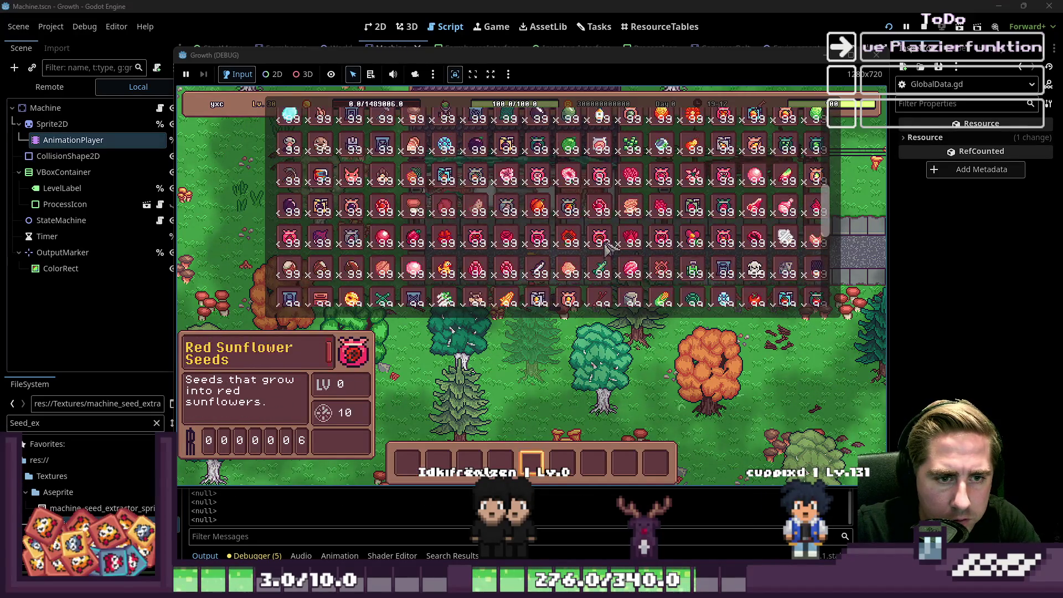
{"action": "scroll", "coordinate": [625, 244], "scroll_direction": "down", "scroll_amount": 4}
{"action": "key", "text": "6"}
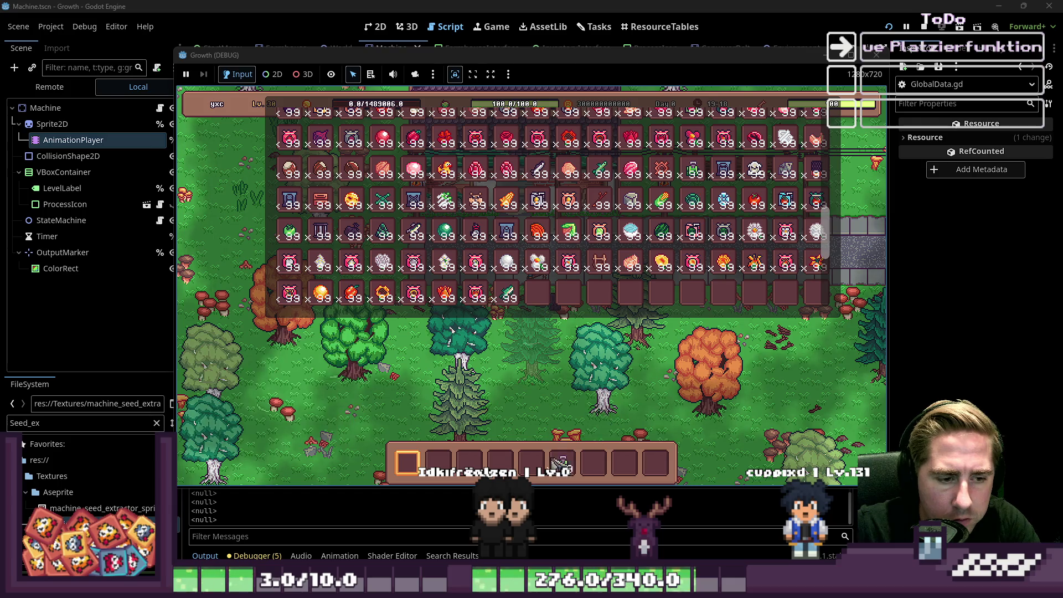
{"action": "key", "text": "i"}
{"action": "key", "text": "6"}
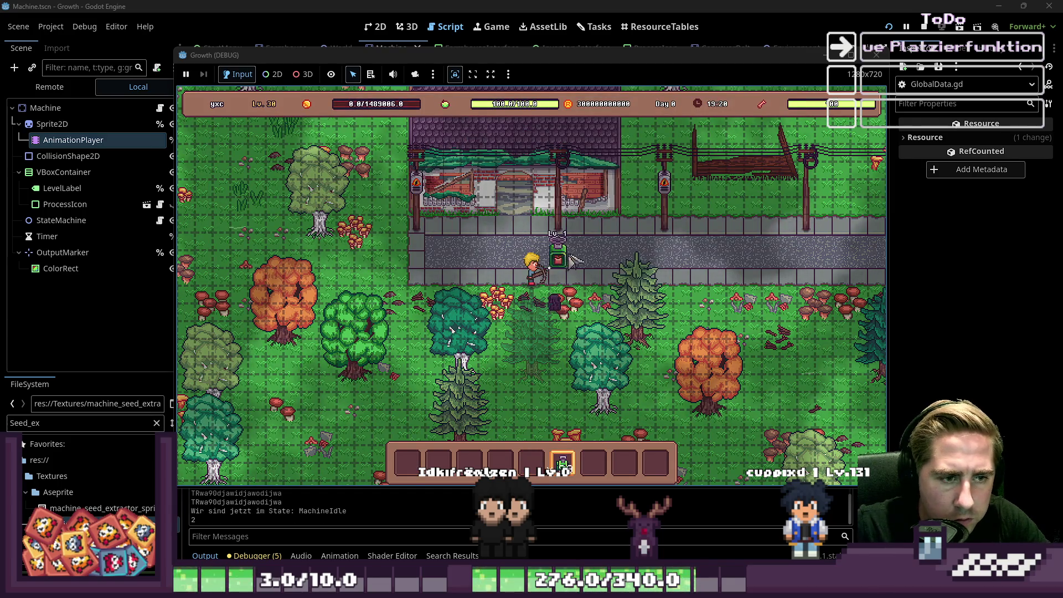
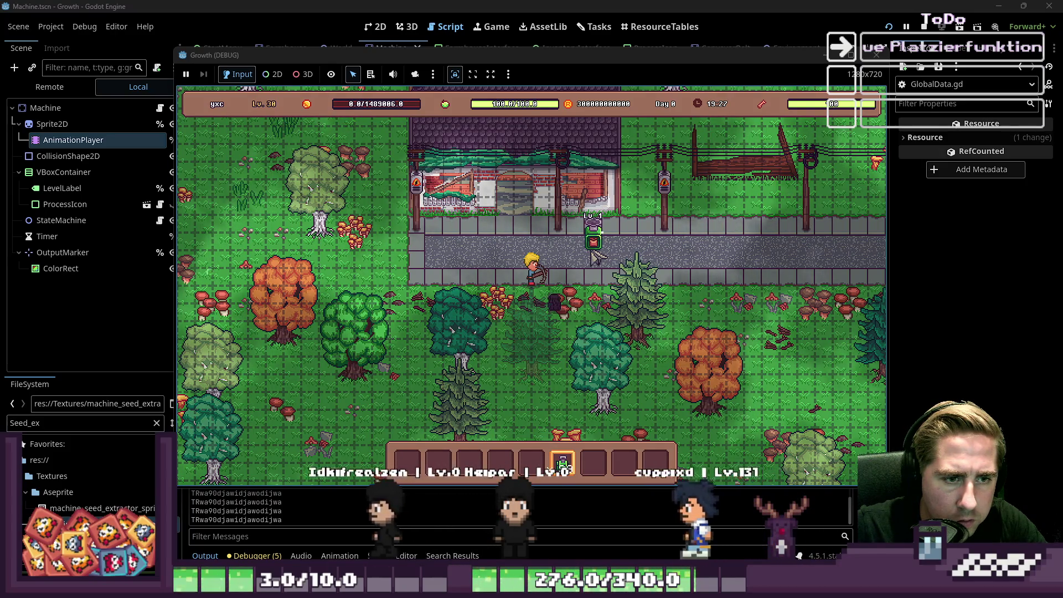
Step: Place Lv 1 machines along the right and middle of the path
{"action": "left_click", "coordinate": [579, 272]}
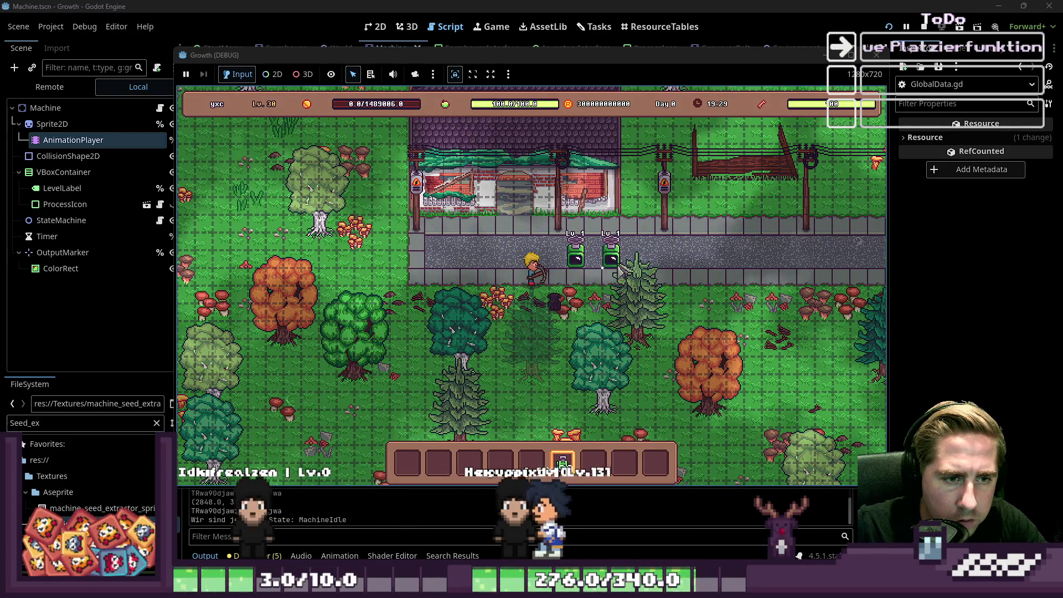
{"action": "left_click", "coordinate": [718, 269]}
{"action": "left_click", "coordinate": [754, 268]}
{"action": "left_click", "coordinate": [806, 267]}
{"action": "left_click", "coordinate": [787, 268]}
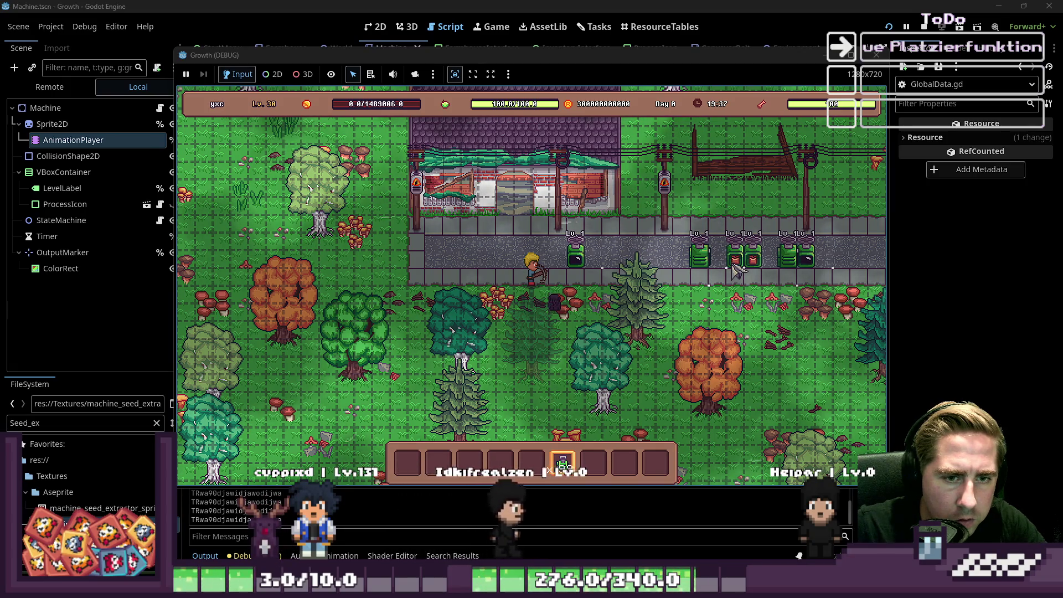
{"action": "left_click", "coordinate": [736, 270]}
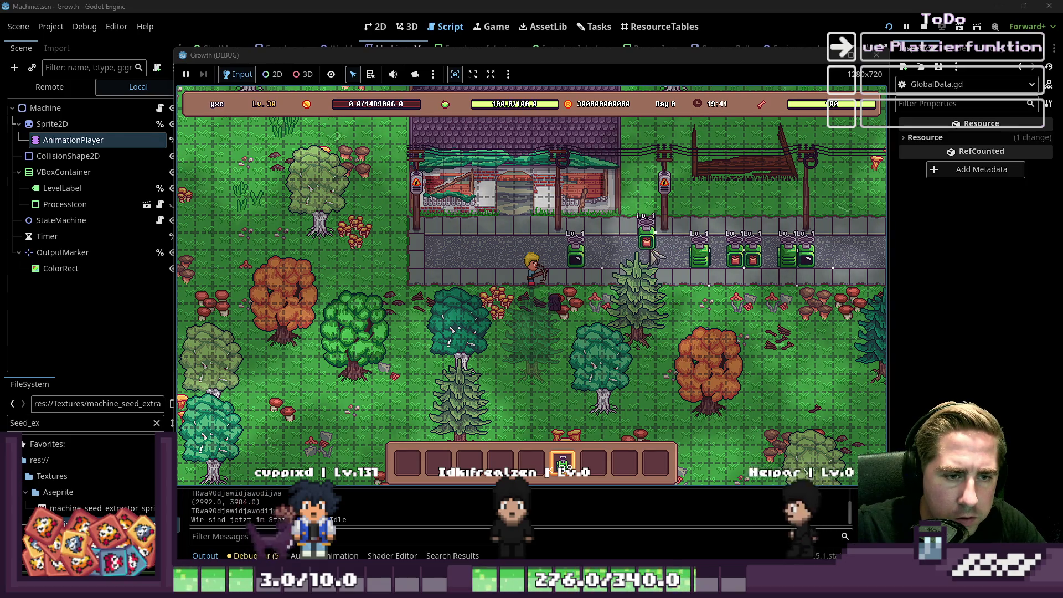
{"action": "left_click", "coordinate": [668, 269]}
{"action": "left_click", "coordinate": [629, 260]}
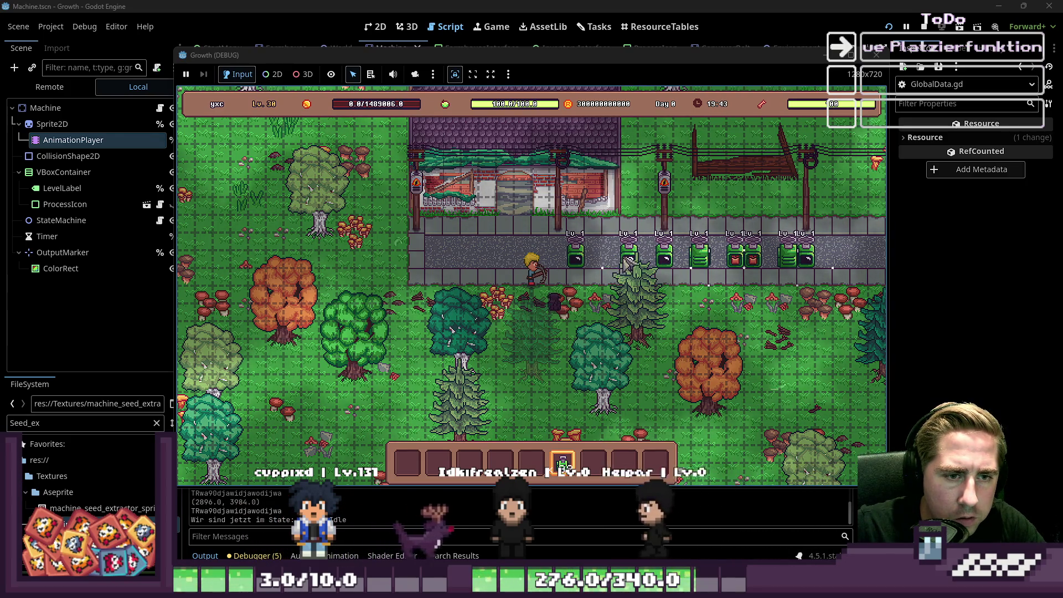
Step: Extend the machine line across the left part of the path to its left end
{"action": "left_click", "coordinate": [452, 260]}
{"action": "left_click", "coordinate": [470, 261]}
{"action": "left_click", "coordinate": [504, 260]}
{"action": "left_click", "coordinate": [487, 260]}
{"action": "left_click", "coordinate": [434, 260]}
{"action": "left_click", "coordinate": [418, 269]}
{"action": "left_click", "coordinate": [377, 268]}
{"action": "left_click", "coordinate": [347, 280]}
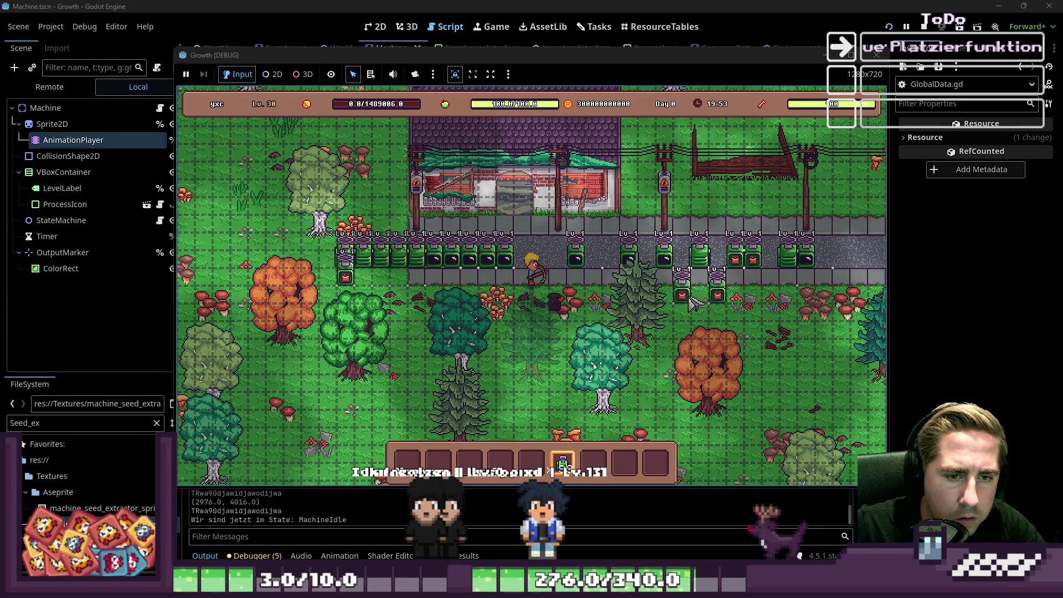
Step: Place a row of machines on the grass below the path
{"action": "left_click", "coordinate": [709, 304]}
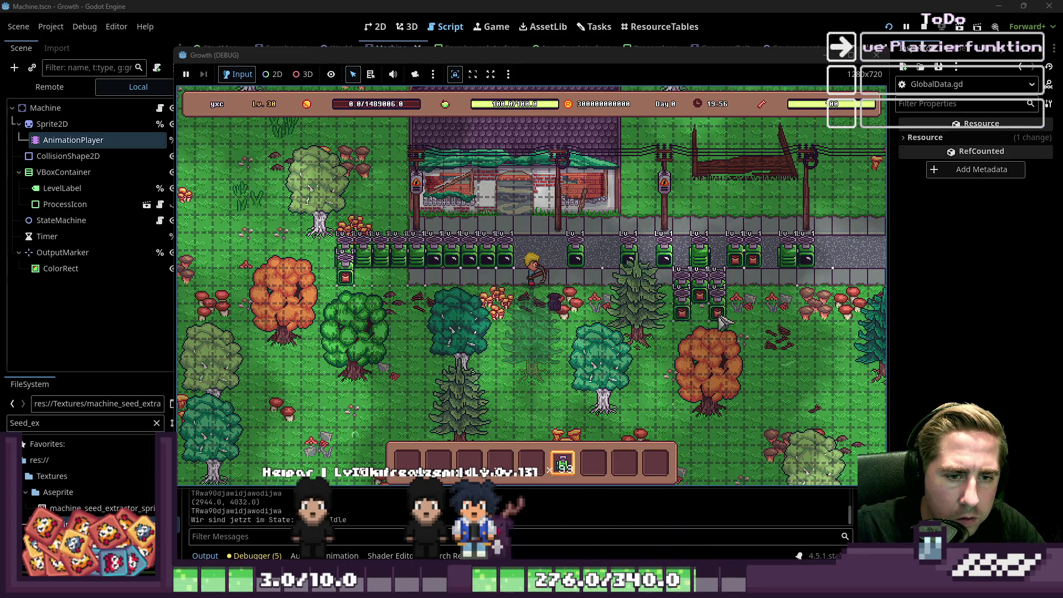
{"action": "left_click", "coordinate": [754, 332]}
{"action": "left_click", "coordinate": [771, 332]}
{"action": "left_click", "coordinate": [790, 332]}
{"action": "left_click", "coordinate": [811, 335]}
{"action": "left_click", "coordinate": [822, 346]}
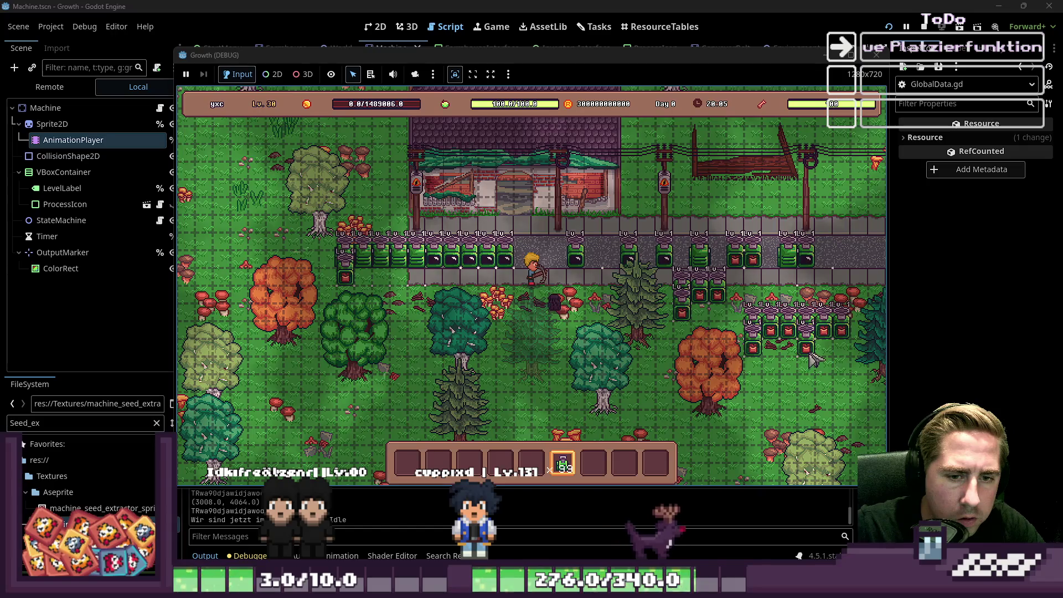
Step: Add an upper machine row on the right side of the grass, then close the game
{"action": "left_click", "coordinate": [825, 307]}
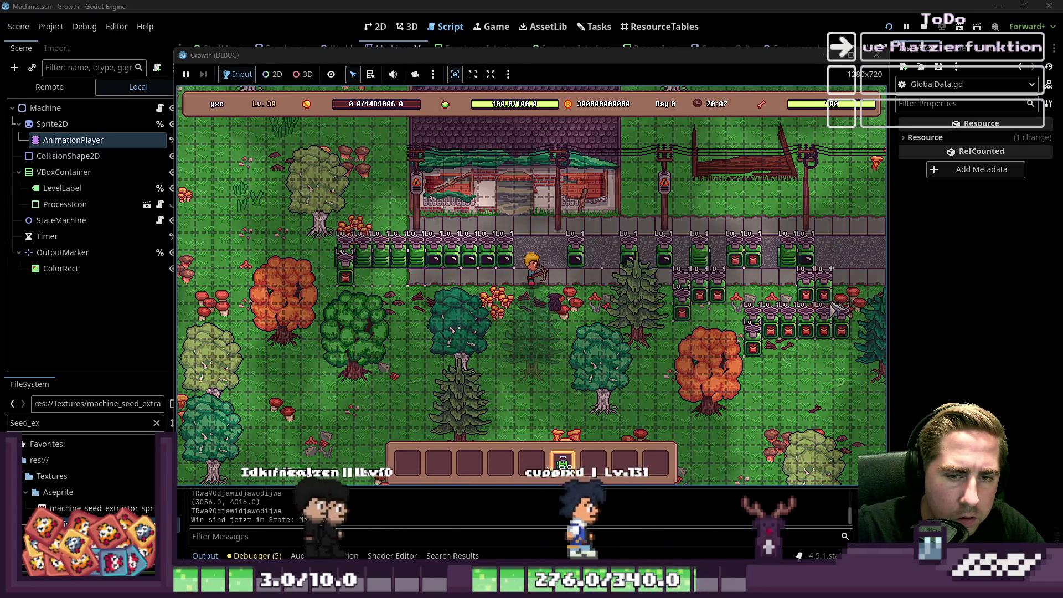
{"action": "left_click", "coordinate": [859, 308]}
{"action": "left_click", "coordinate": [786, 302]}
{"action": "left_click", "coordinate": [776, 302]}
{"action": "left_click", "coordinate": [731, 313]}
{"action": "left_click", "coordinate": [718, 316]}
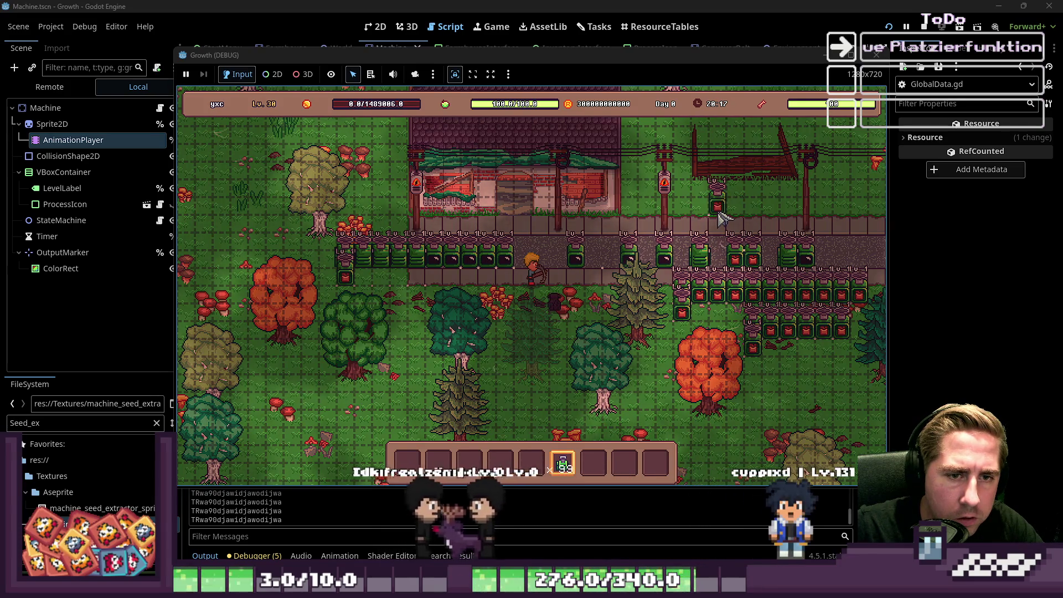
{"action": "left_click", "coordinate": [876, 55]}
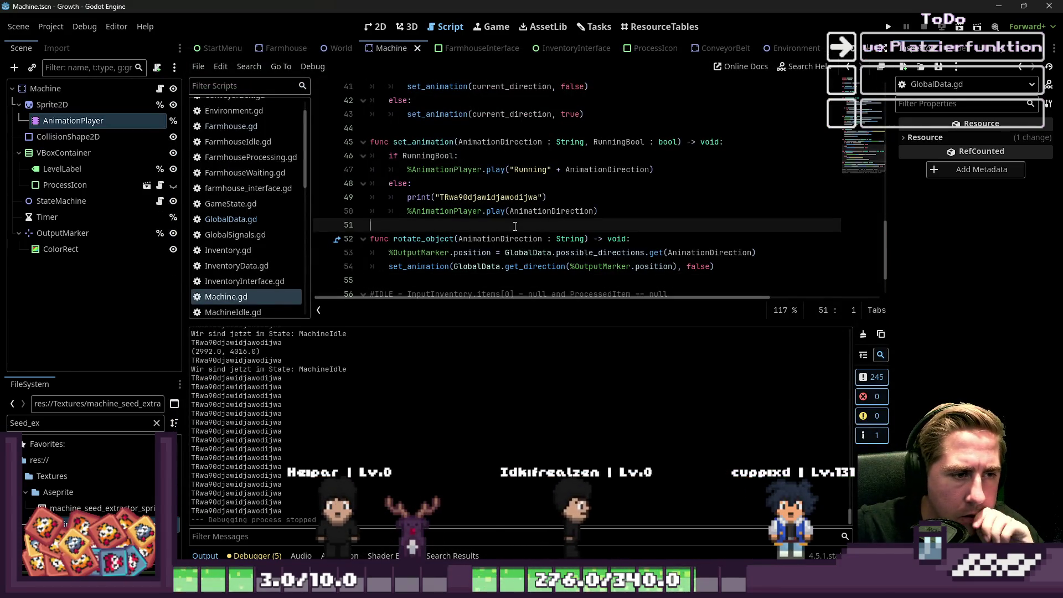
Step: Replace line 49's junk print string with AnimationDirection, save Machine.gd, and rerun the project
{"action": "left_click_drag", "start_coordinate": [546, 198], "coordinate": [392, 205]}
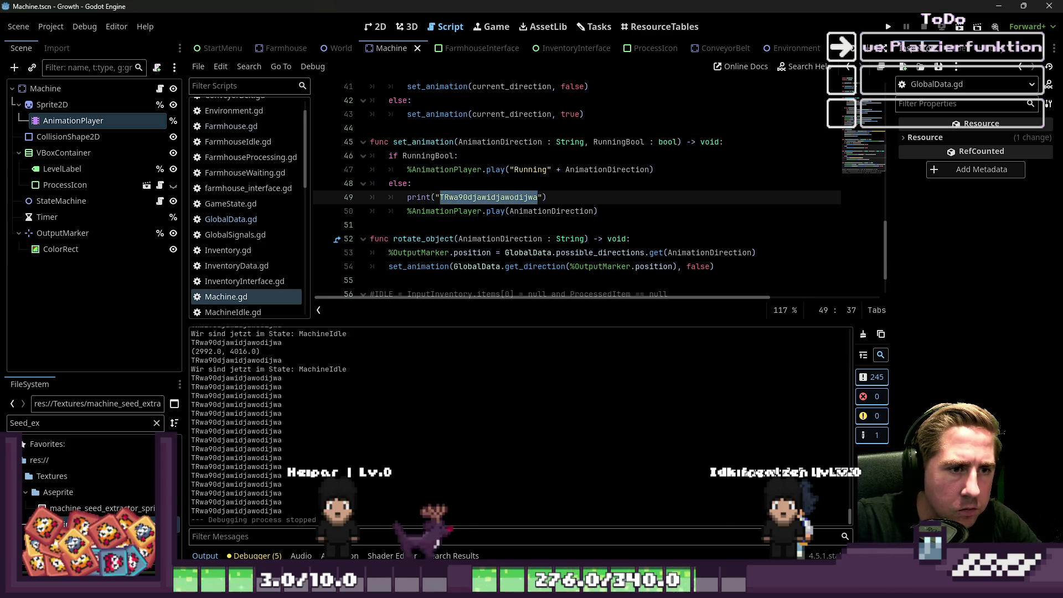
{"action": "type", "text": "Animation"}
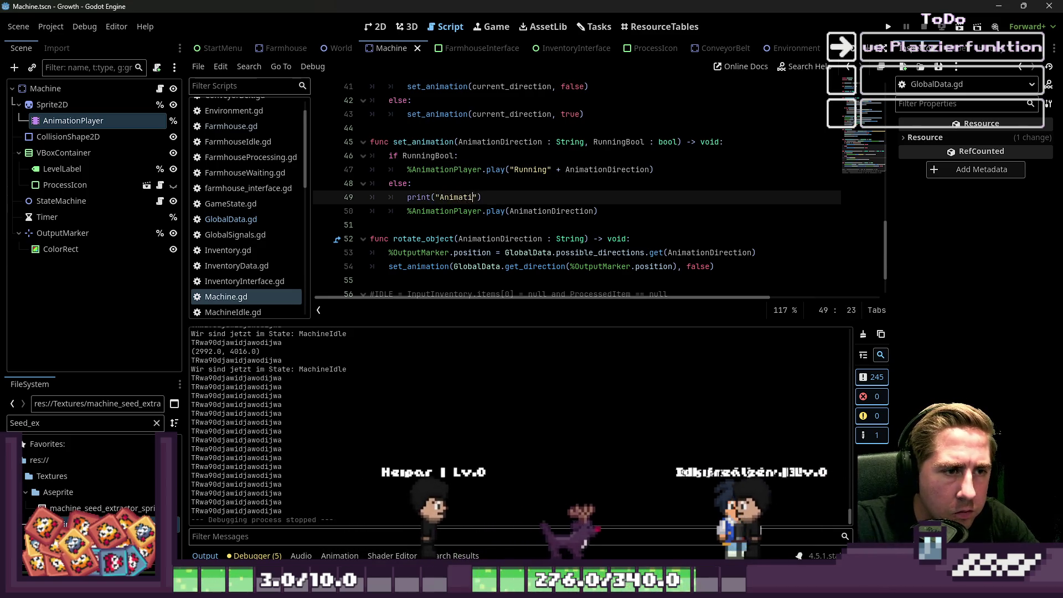
{"action": "type", "text": "Directi"}
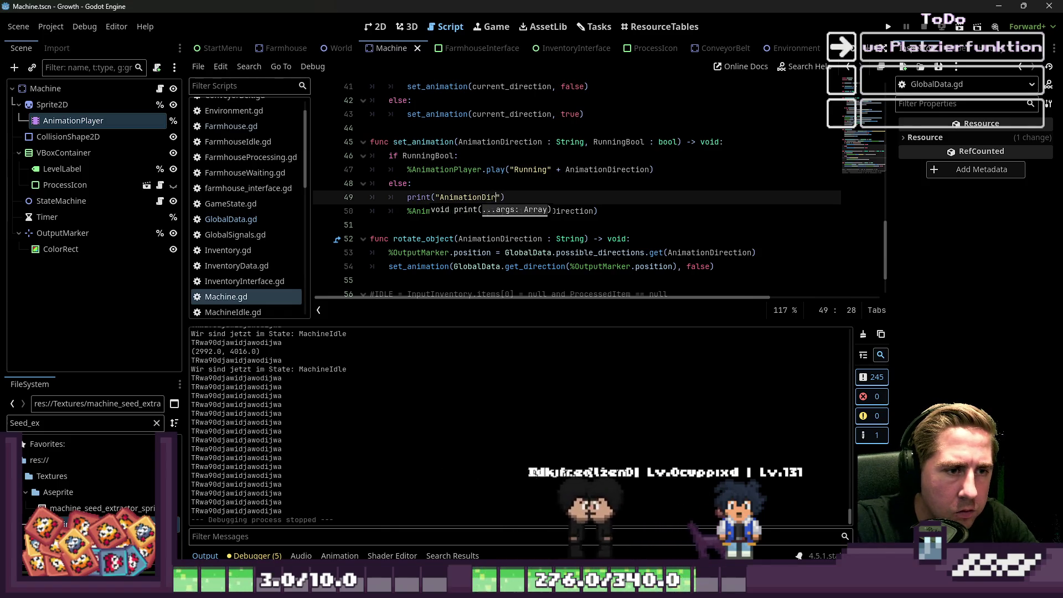
{"action": "type", "text": "on"}
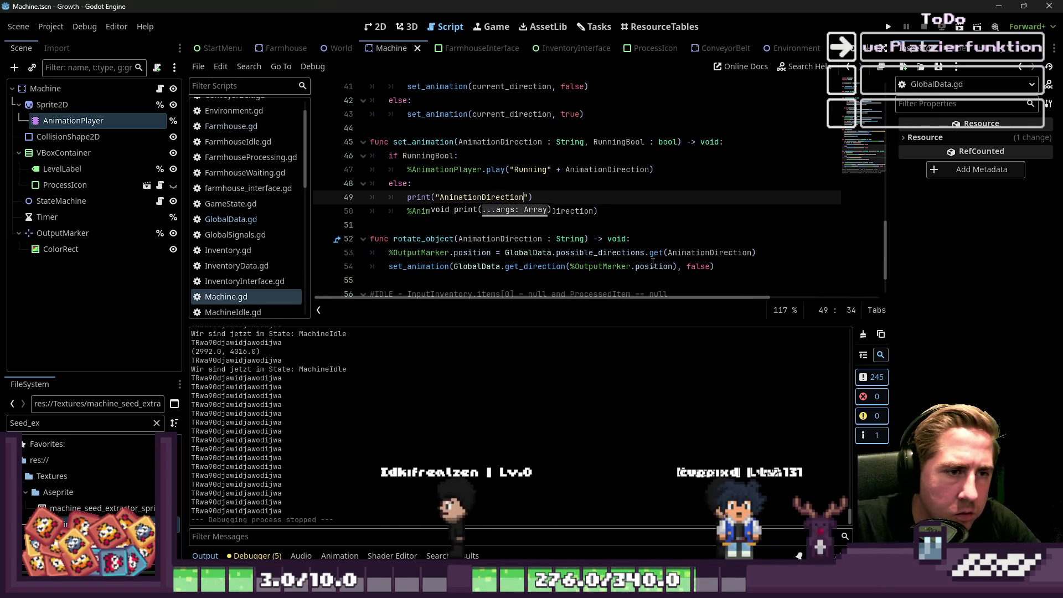
{"action": "left_click", "coordinate": [585, 184]}
{"action": "key", "text": "ctrl+s"}
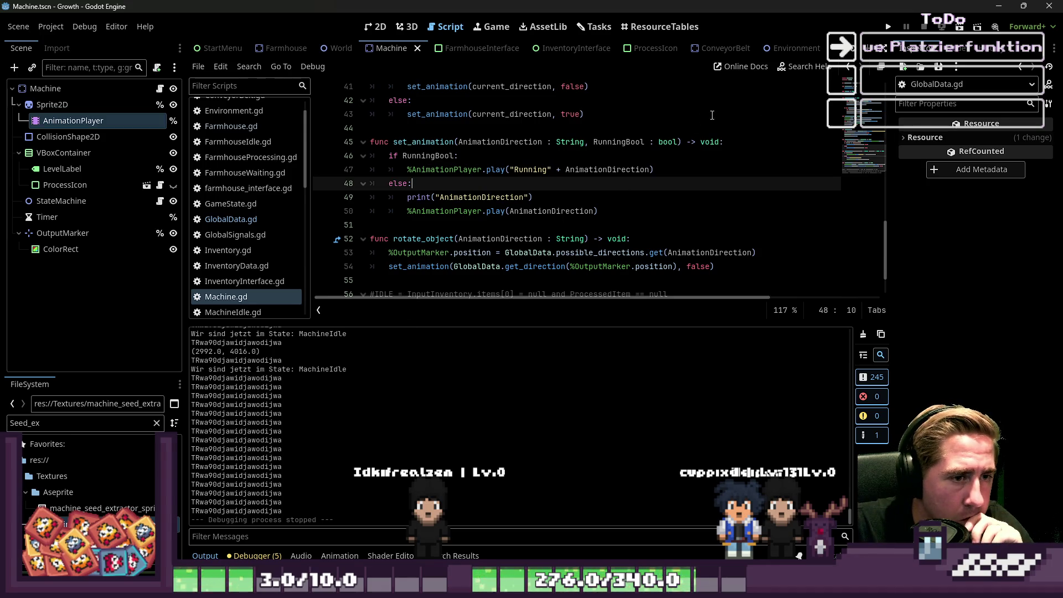
{"action": "left_click", "coordinate": [886, 32]}
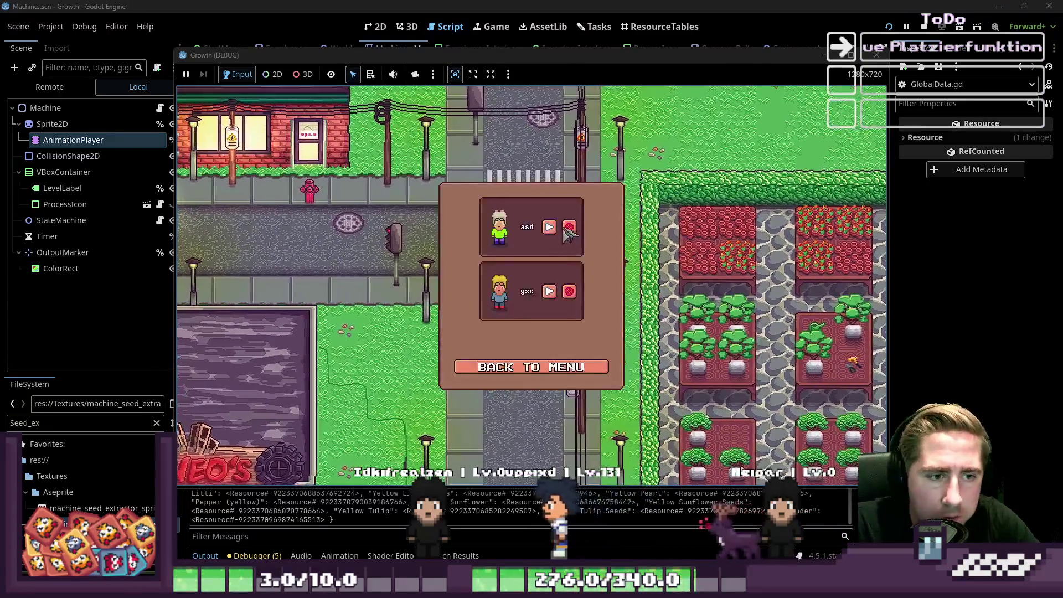
Step: Delete the old 'asd' save and start a new game with character name 'ads'
{"action": "left_click", "coordinate": [569, 229]}
{"action": "left_click", "coordinate": [531, 367]}
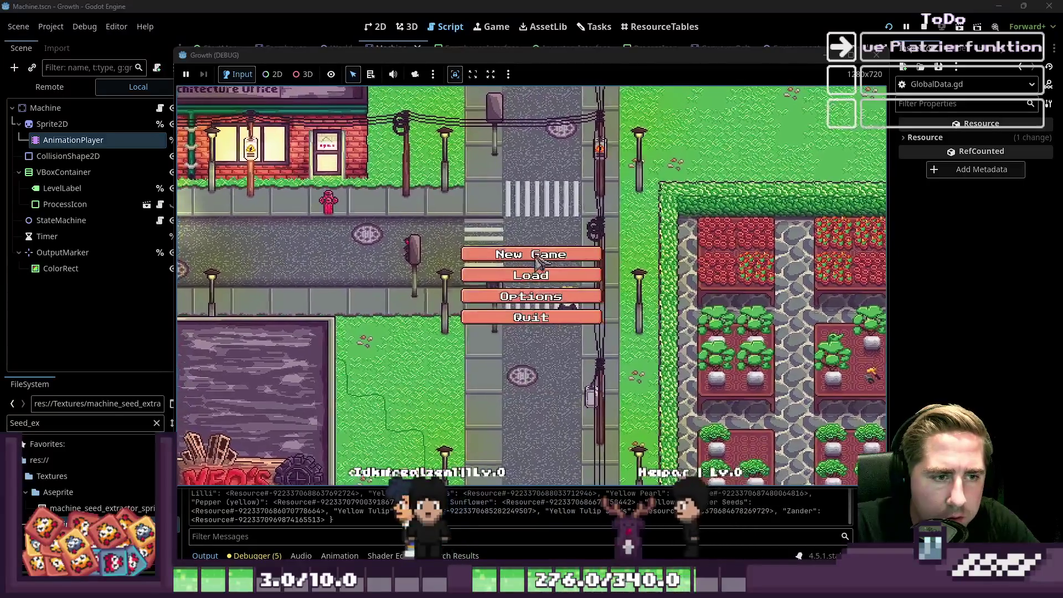
{"action": "left_click", "coordinate": [540, 256]}
{"action": "type", "text": "ads"}
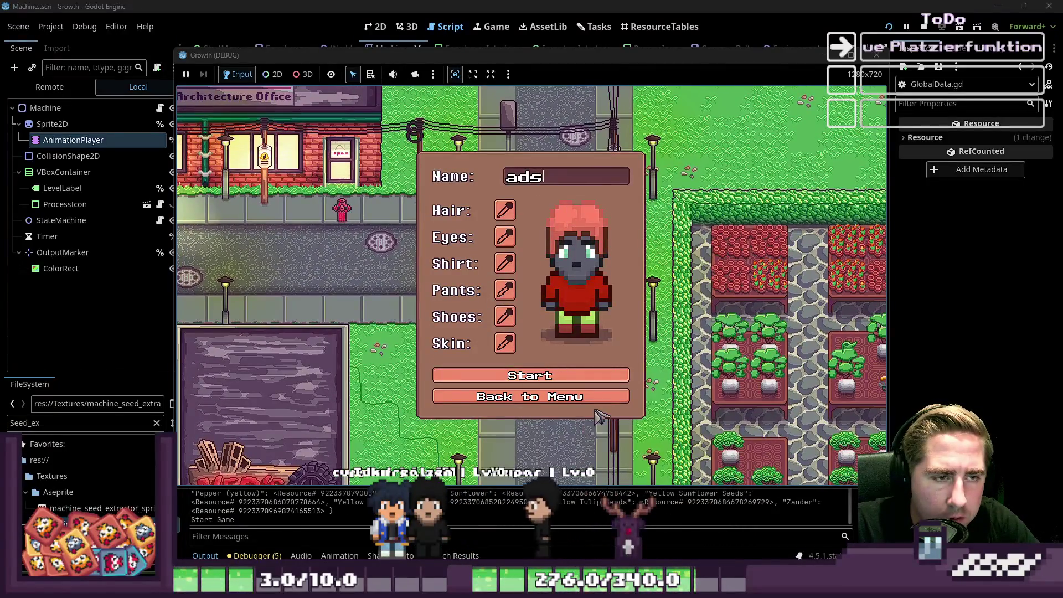
{"action": "left_click", "coordinate": [608, 376]}
Step: Move the machine into hotbar slot 5, equip it, and stop the game with F8
{"action": "key", "text": "i"}
{"action": "scroll", "coordinate": [637, 269], "scroll_direction": "down", "scroll_amount": 5}
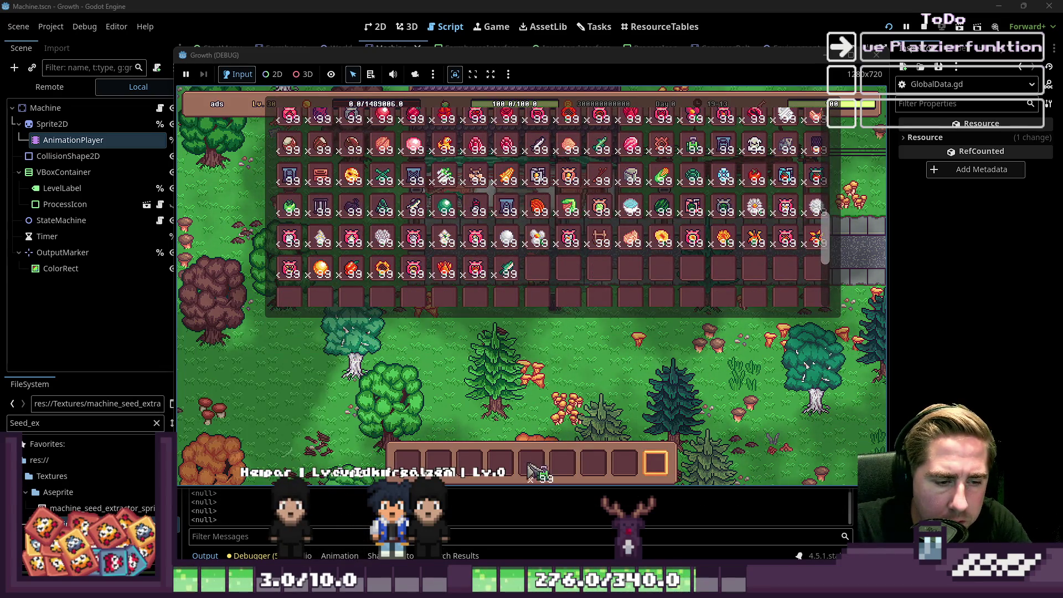
{"action": "left_click", "coordinate": [532, 468]}
{"action": "key", "text": "i"}
{"action": "key", "text": "5"}
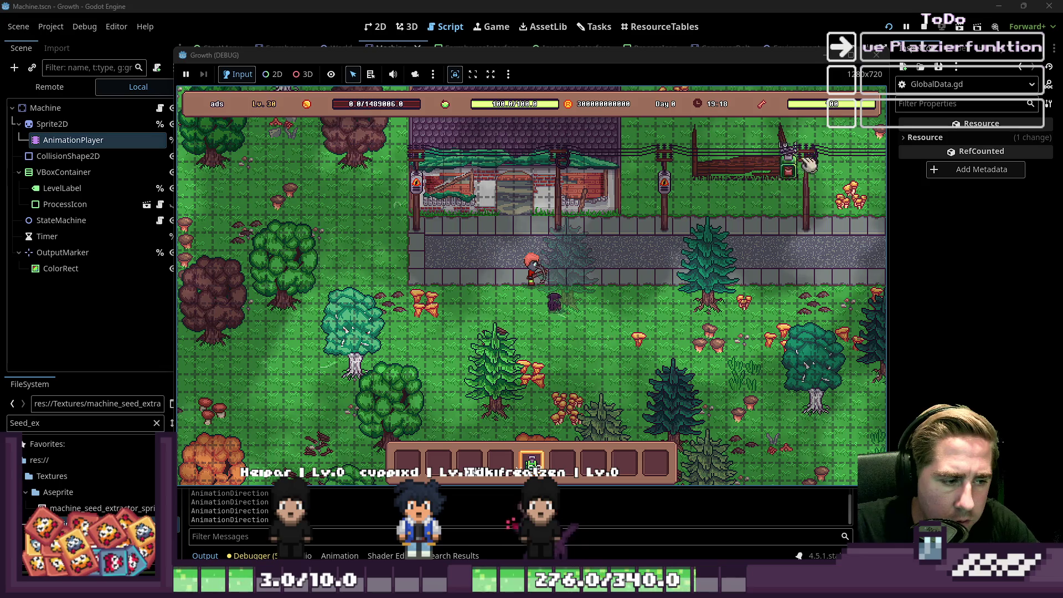
{"action": "key", "text": "F8"}
Step: Delete the opening quote before AnimationDirection on line 49
{"action": "left_click", "coordinate": [492, 198]}
{"action": "double_click", "coordinate": [492, 198]}
{"action": "left_click", "coordinate": [439, 197]}
{"action": "key", "text": "BackSpace"}
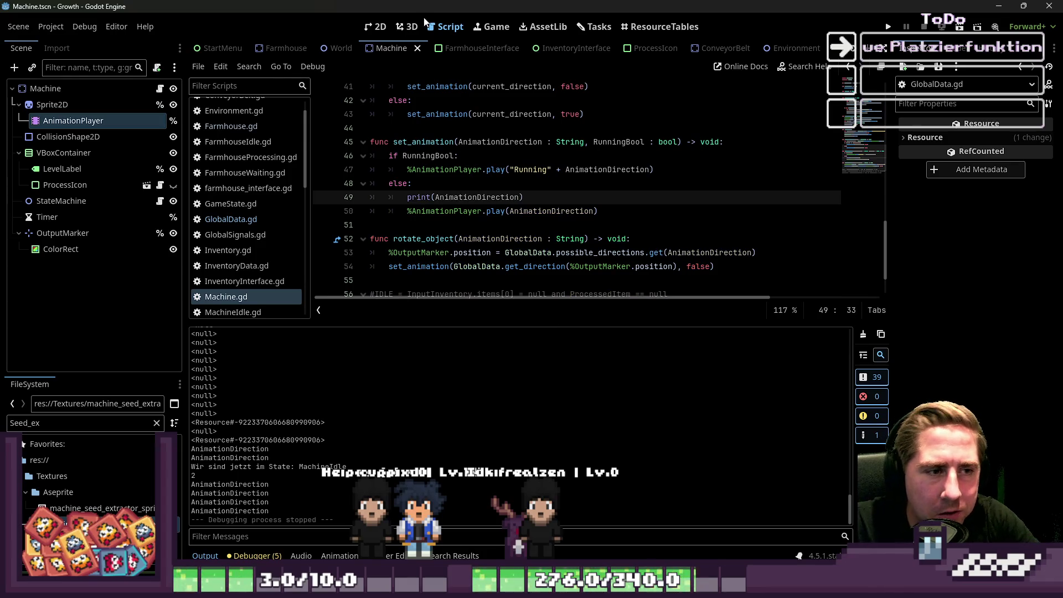
Step: Run the game again and start a new game with character name 'sad'
{"action": "left_click", "coordinate": [888, 28]}
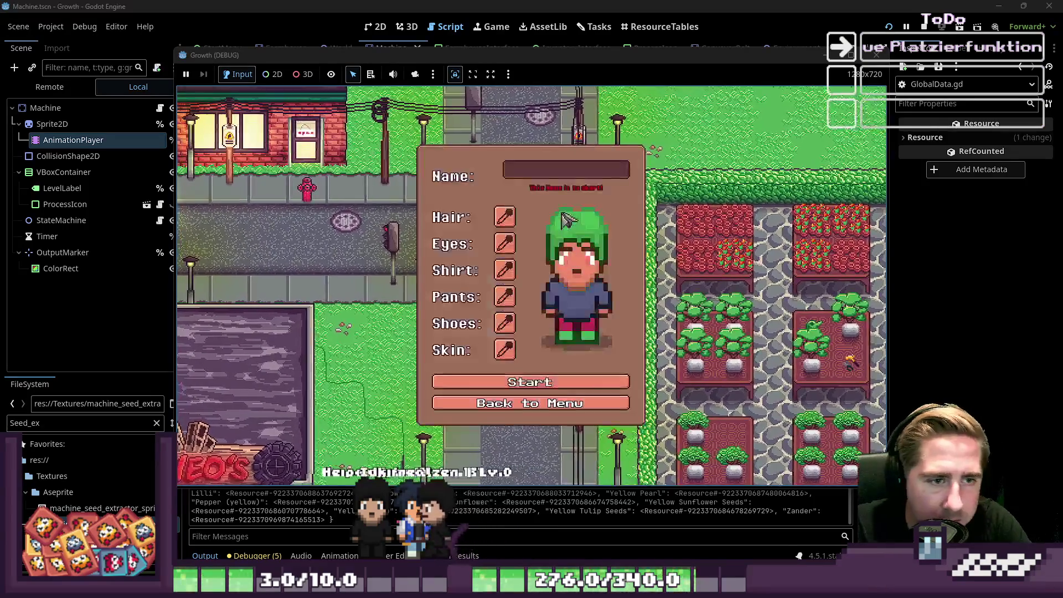
{"action": "type", "text": "sad"}
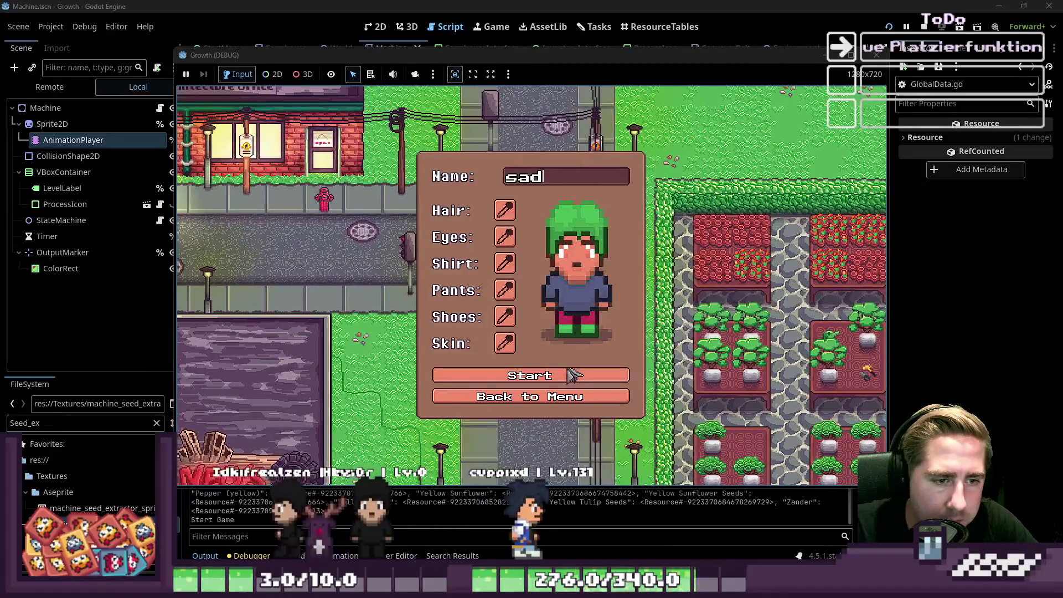
{"action": "key", "text": "Return"}
Step: Open the item panel and drag the Seed Extractor stack into the hotbar
{"action": "key", "text": "i"}
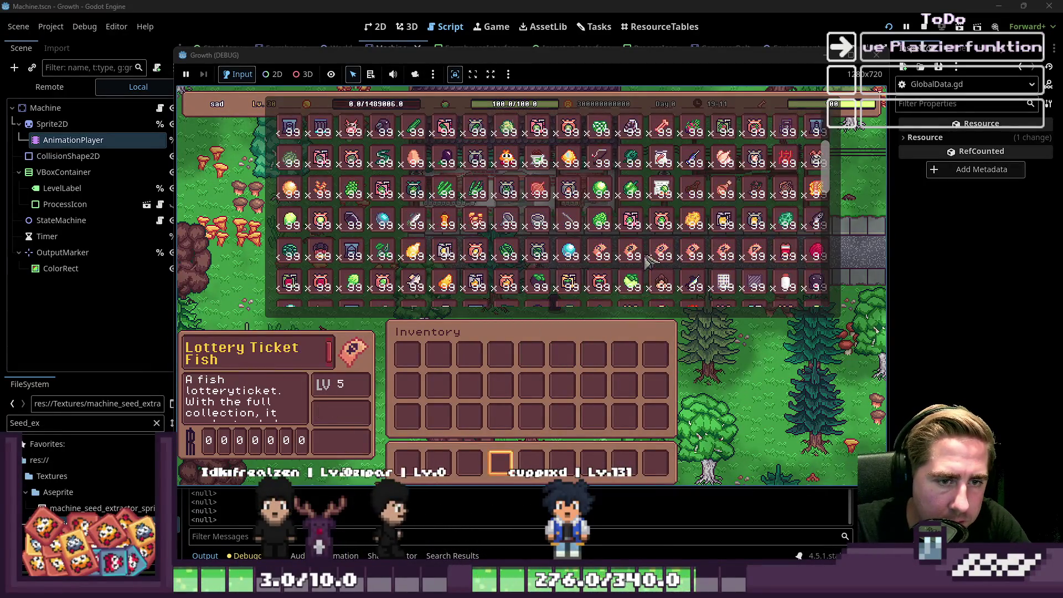
{"action": "scroll", "coordinate": [672, 231], "scroll_direction": "down", "scroll_amount": 3}
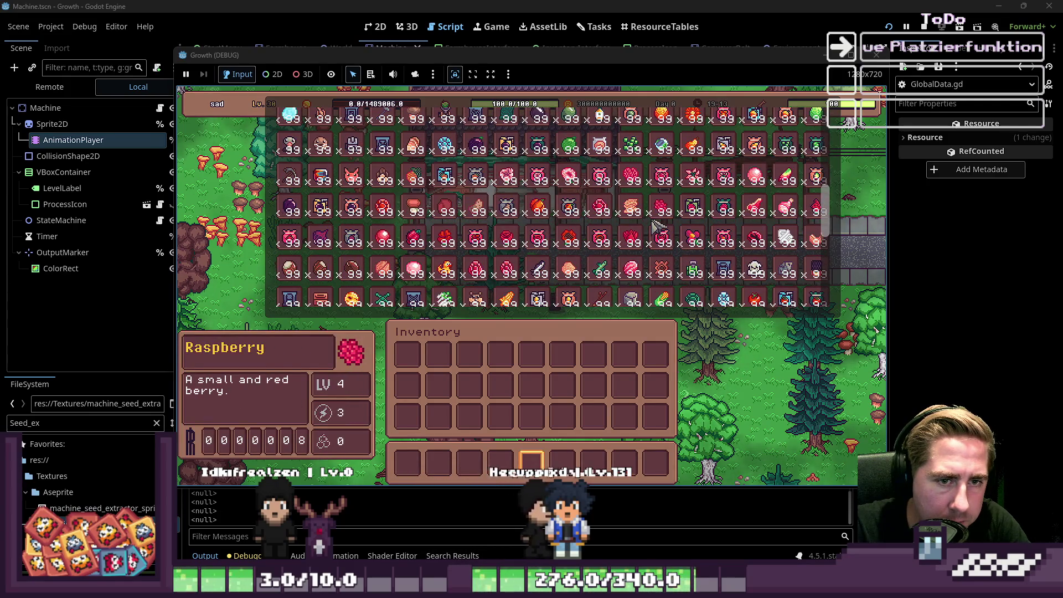
{"action": "scroll", "coordinate": [653, 221], "scroll_direction": "down", "scroll_amount": 5}
{"action": "mouse_move", "coordinate": [696, 146]}
{"action": "left_mouse_down"}
{"action": "mouse_move", "coordinate": [559, 443]}
{"action": "mouse_move", "coordinate": [563, 462]}
{"action": "left_mouse_up"}
{"action": "scroll", "coordinate": [648, 314], "scroll_direction": "down", "scroll_amount": 6}
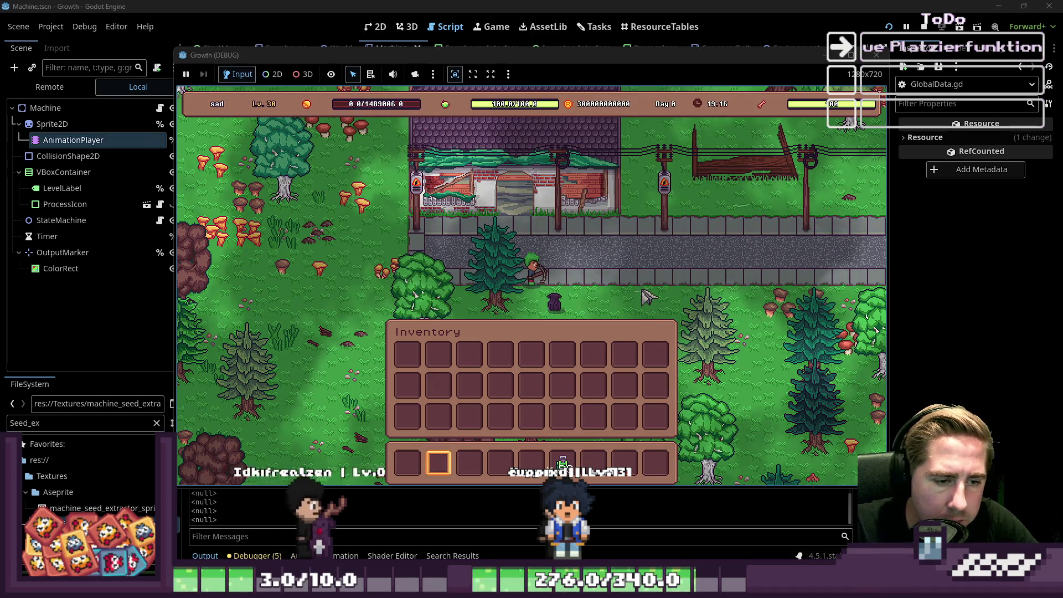
{"action": "scroll", "coordinate": [631, 288], "scroll_direction": "up", "scroll_amount": 1}
{"action": "scroll", "coordinate": [620, 268], "scroll_direction": "down", "scroll_amount": 1}
{"action": "scroll", "coordinate": [632, 268], "scroll_direction": "up", "scroll_amount": 1}
Step: Cycle the machine preview through its facing directions, ending facing left
{"action": "key", "text": "r"}
{"action": "key", "text": "r"}
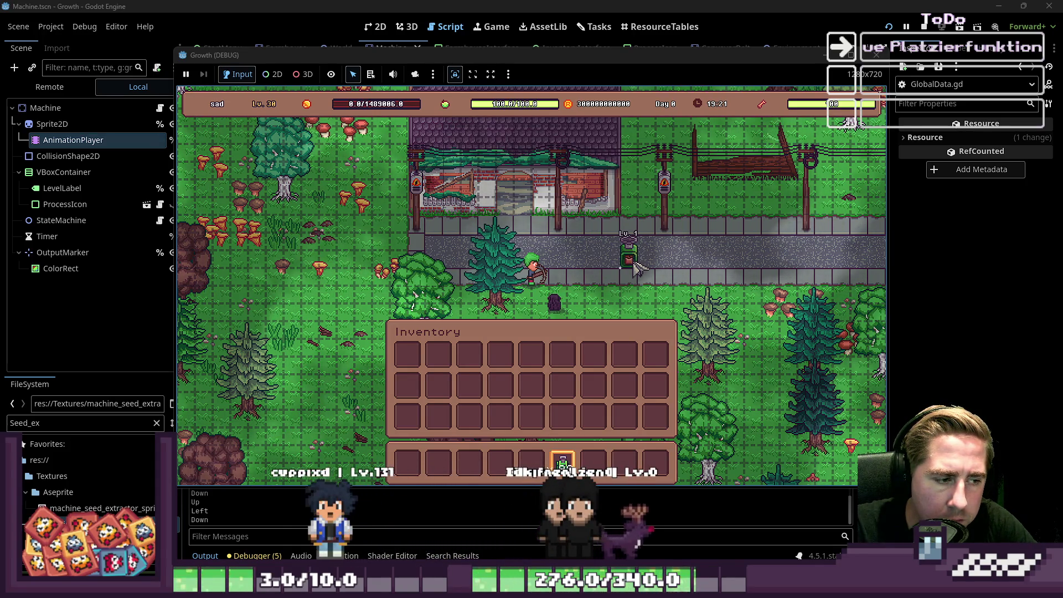
{"action": "key", "text": "r"}
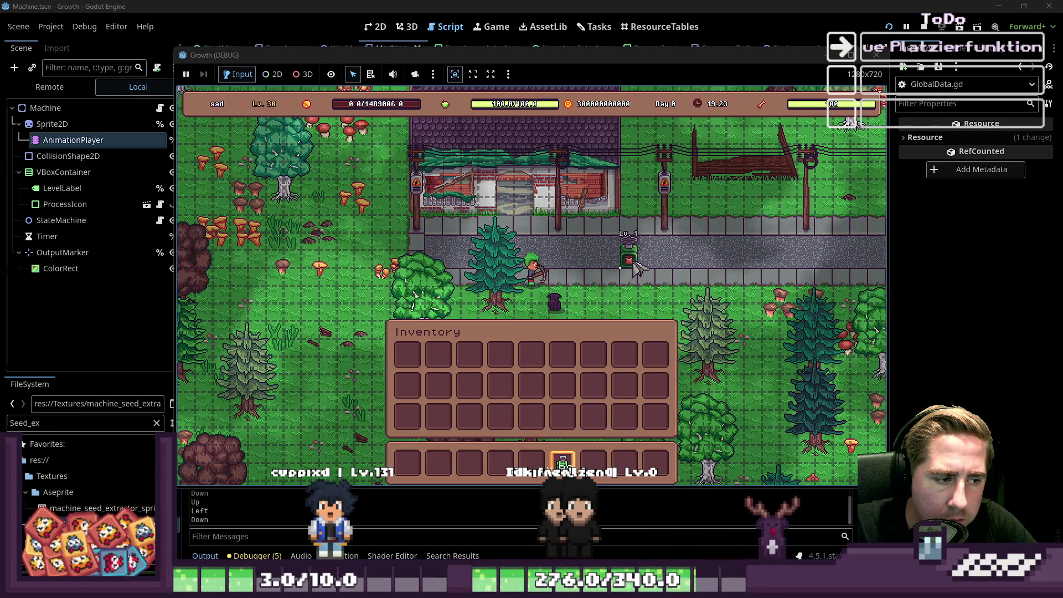
{"action": "key", "text": "r"}
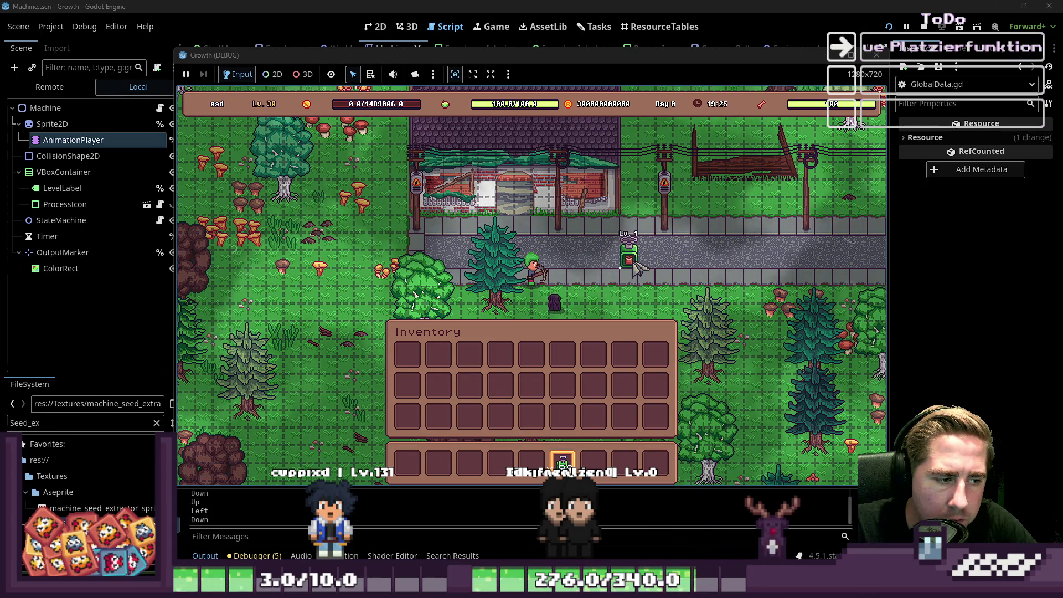
{"action": "key", "text": "r"}
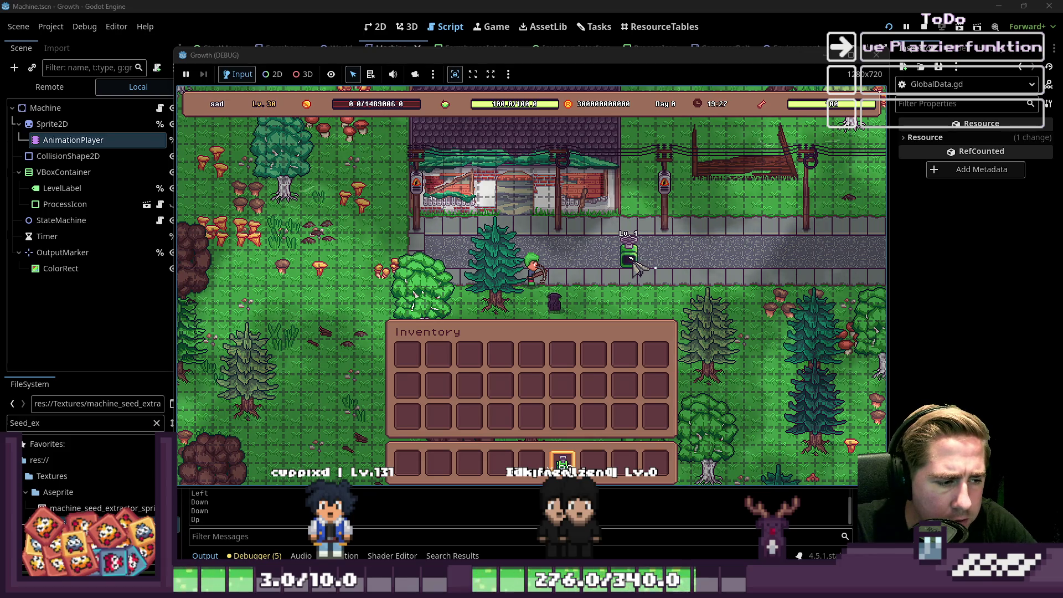
{"action": "key", "text": "r"}
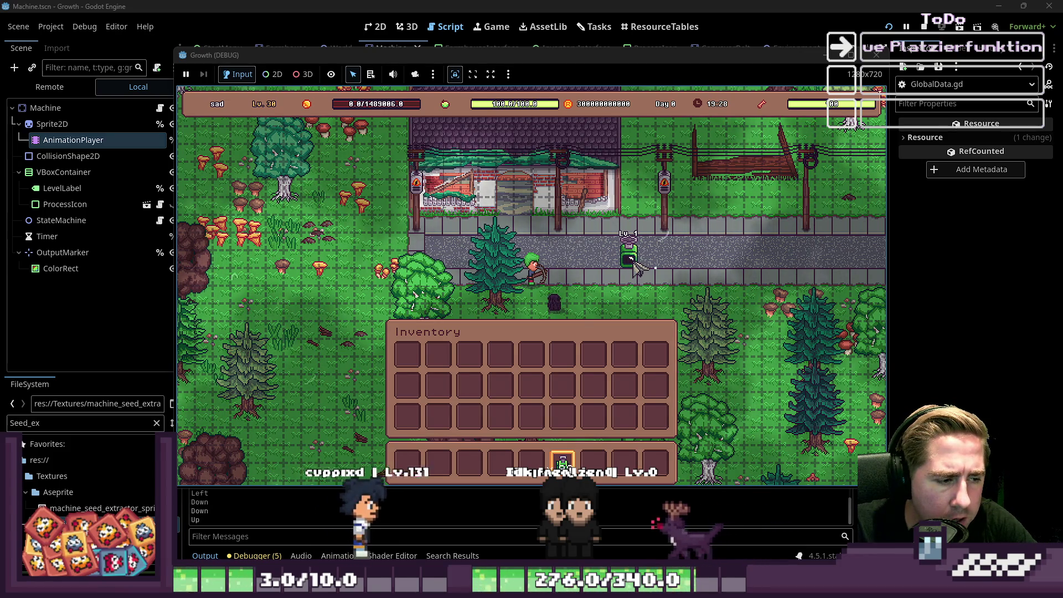
{"action": "key", "text": "r"}
{"action": "key", "text": "r"}
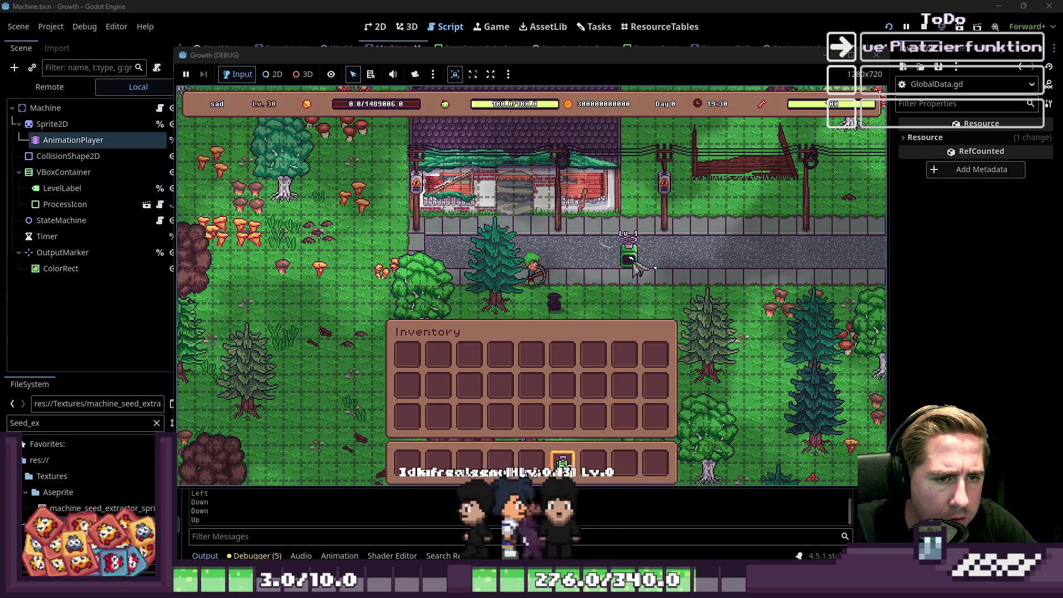
{"action": "key", "text": "r"}
{"action": "key", "text": "r"}
{"action": "key", "text": "r"}
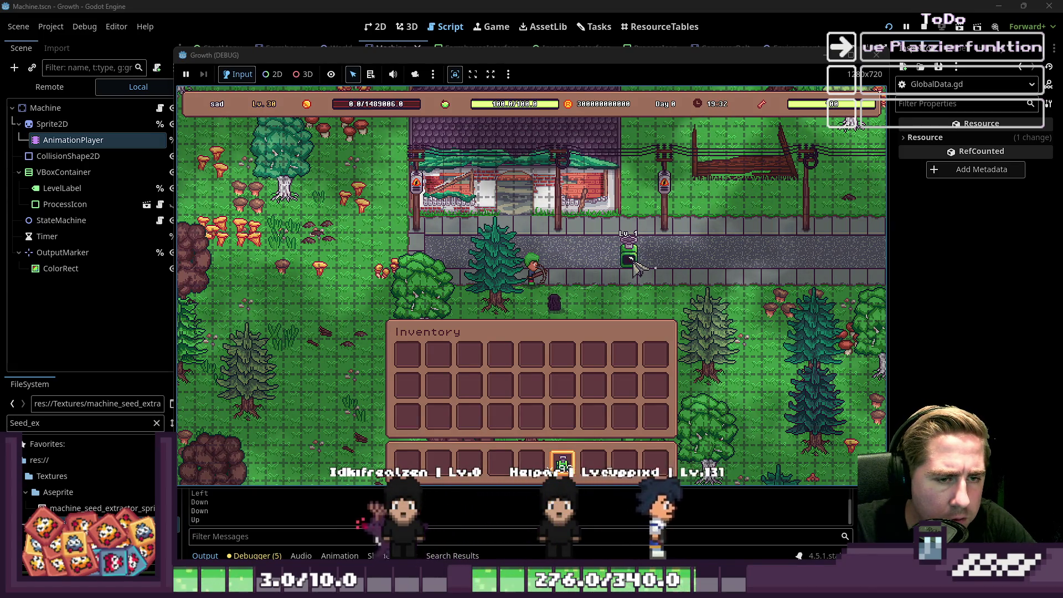
{"action": "key", "text": "r"}
{"action": "key", "text": "r"}
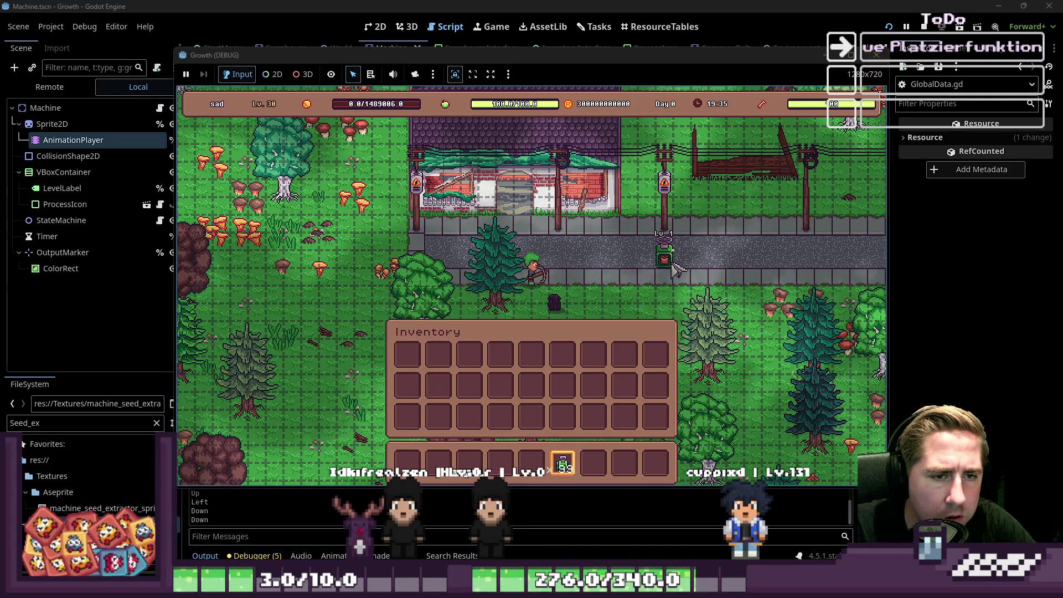
{"action": "key", "text": "r"}
{"action": "key", "text": "r"}
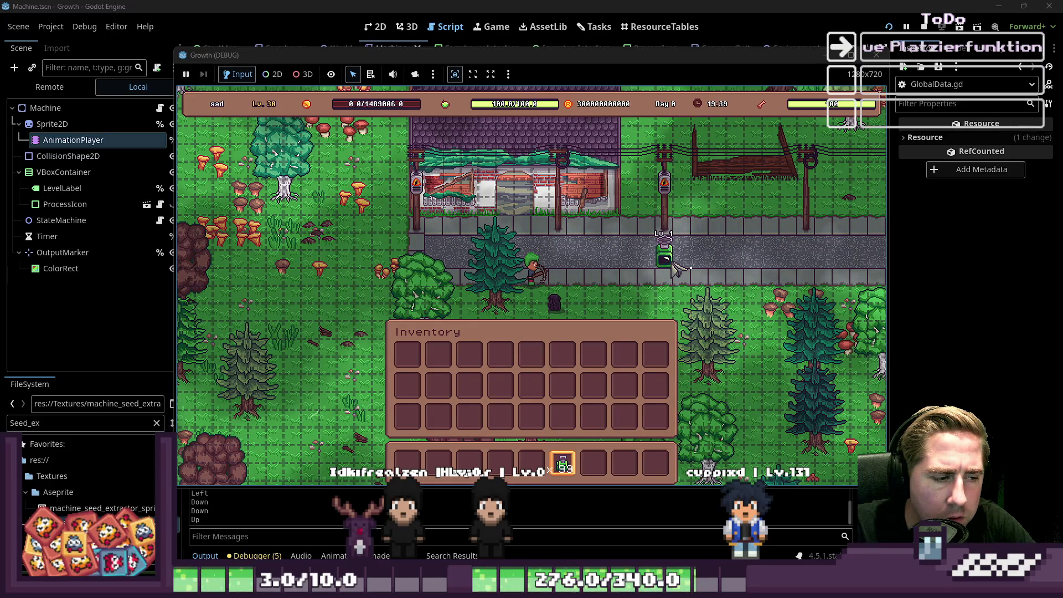
{"action": "key", "text": "r"}
Step: Place machines facing left, front and up along and just below the road
{"action": "left_click", "coordinate": [675, 266]}
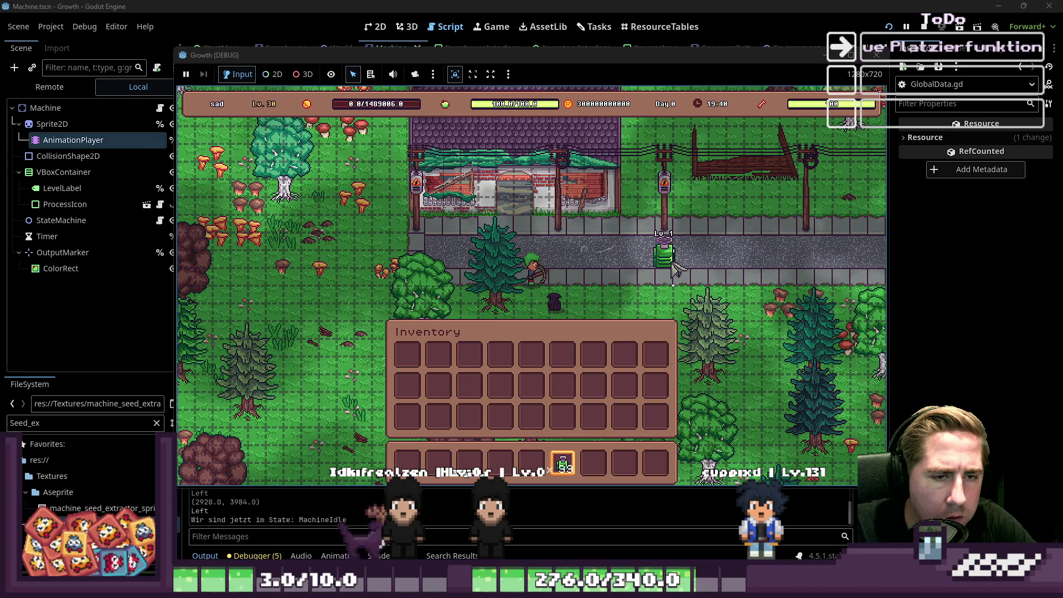
{"action": "key", "text": "r"}
{"action": "left_click", "coordinate": [612, 265]}
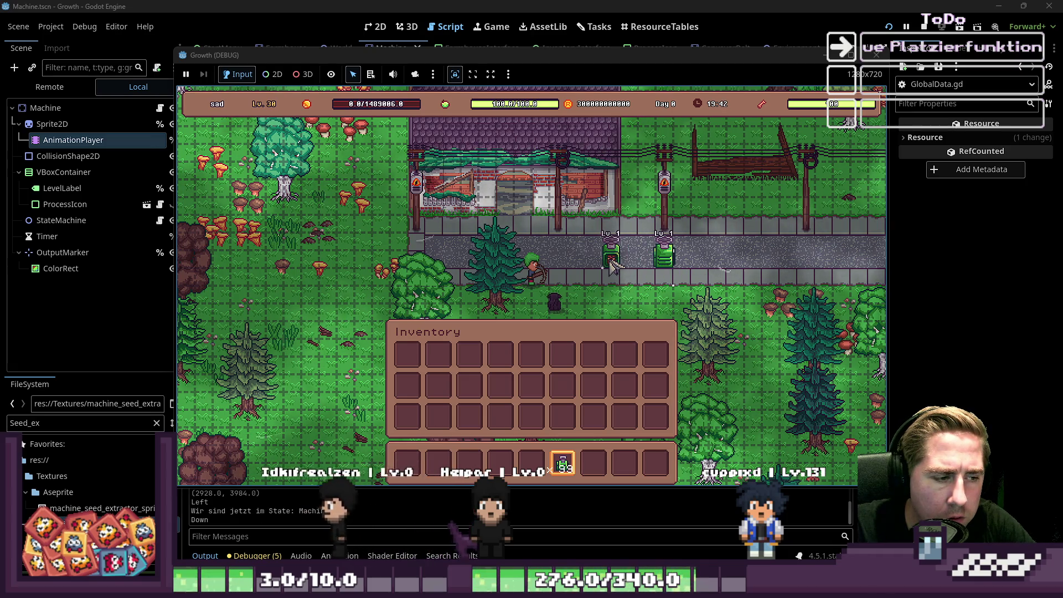
{"action": "left_click", "coordinate": [576, 267]}
{"action": "left_click", "coordinate": [576, 267]}
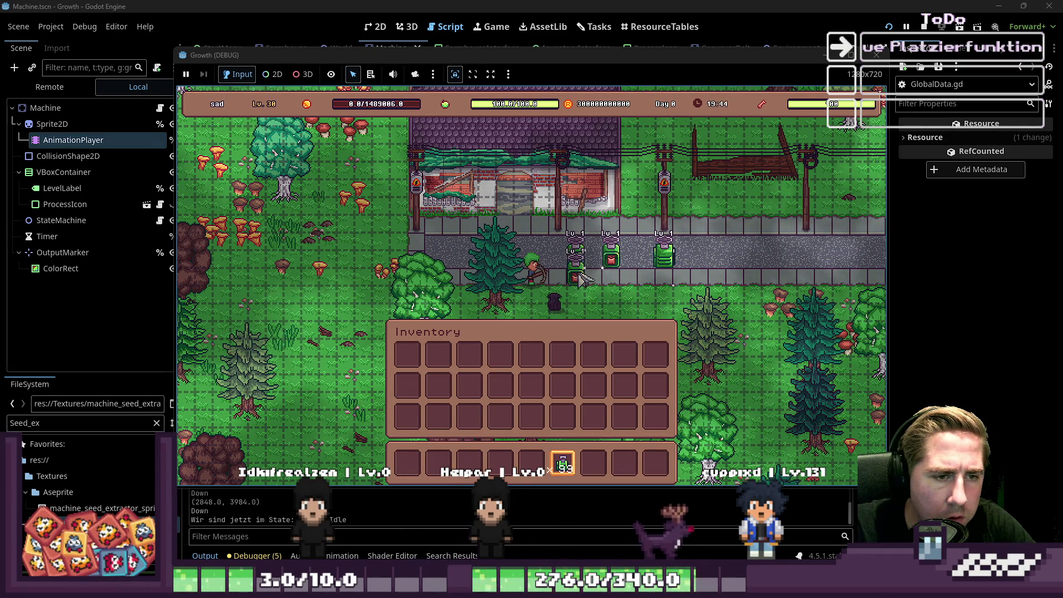
{"action": "key", "text": "r"}
{"action": "left_click", "coordinate": [619, 295]}
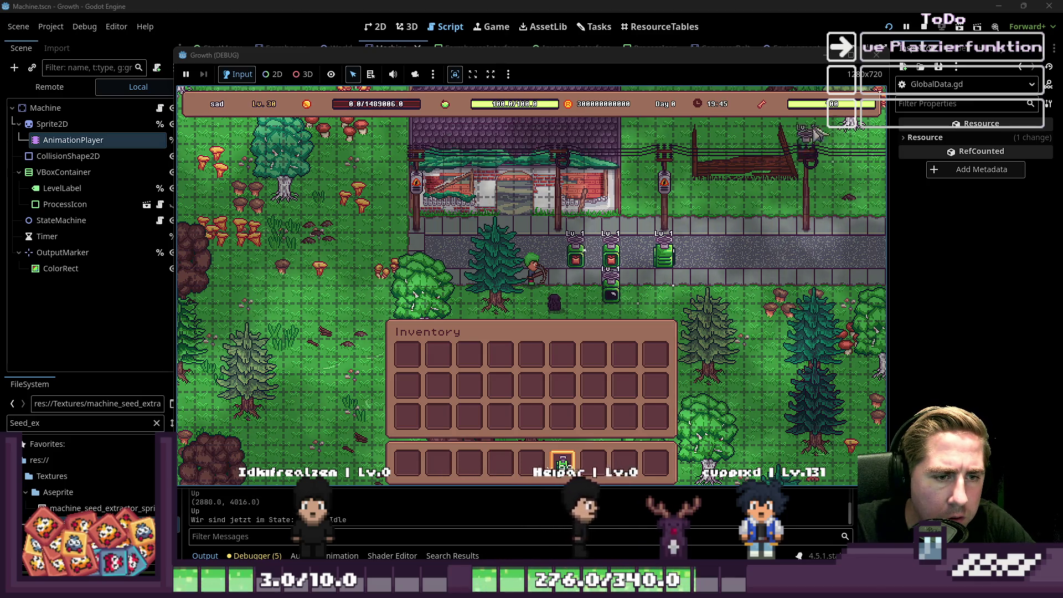
Step: Stop the game and return to the rotate_object function in Machine.gd
{"action": "left_click", "coordinate": [886, 55]}
{"action": "left_click", "coordinate": [540, 239]}
{"action": "scroll", "coordinate": [540, 236], "scroll_direction": "down", "scroll_amount": 2}
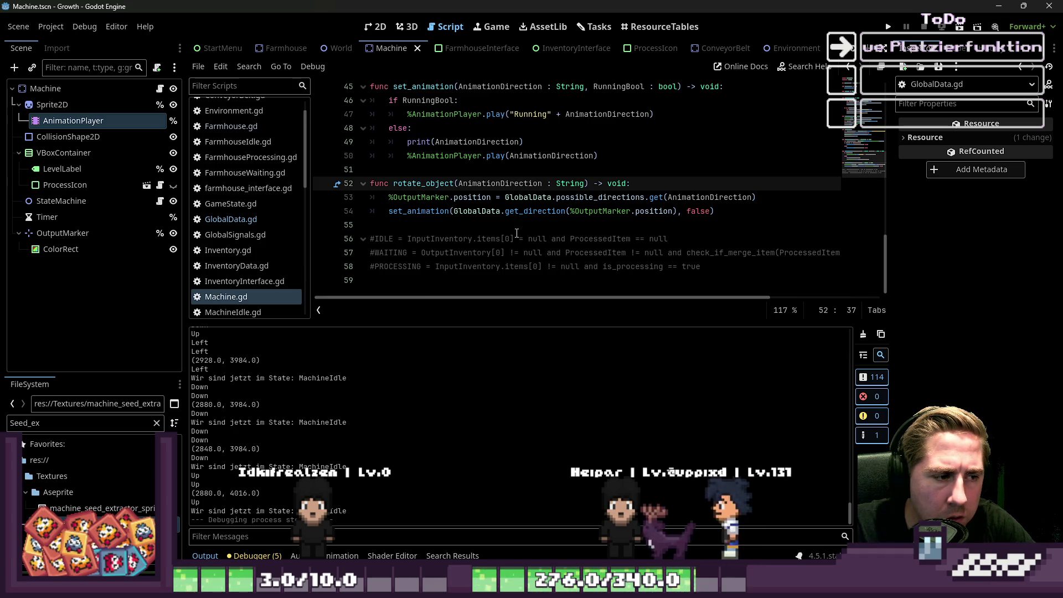
{"action": "left_click", "coordinate": [517, 233]}
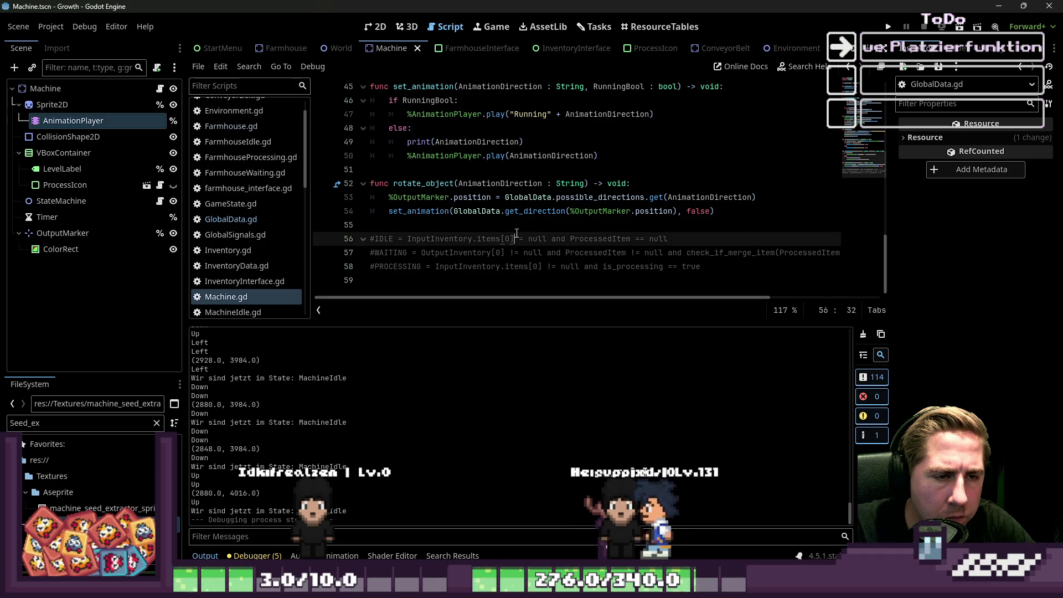
{"action": "left_click", "coordinate": [727, 217]}
{"action": "left_click", "coordinate": [687, 213]}
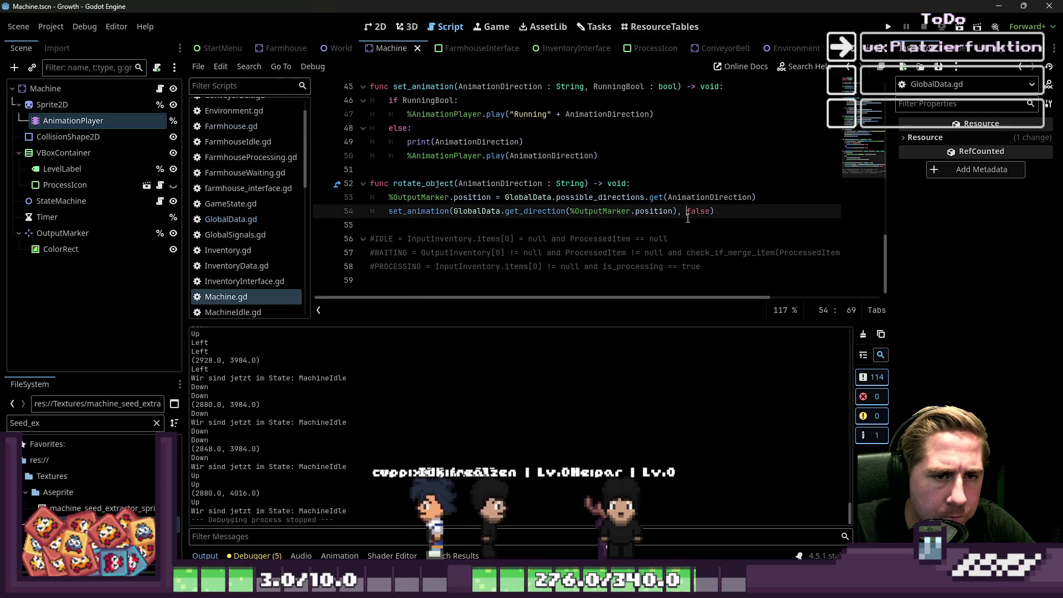
{"action": "scroll", "coordinate": [645, 213], "scroll_direction": "up", "scroll_amount": 2}
{"action": "scroll", "coordinate": [632, 213], "scroll_direction": "down", "scroll_amount": 2}
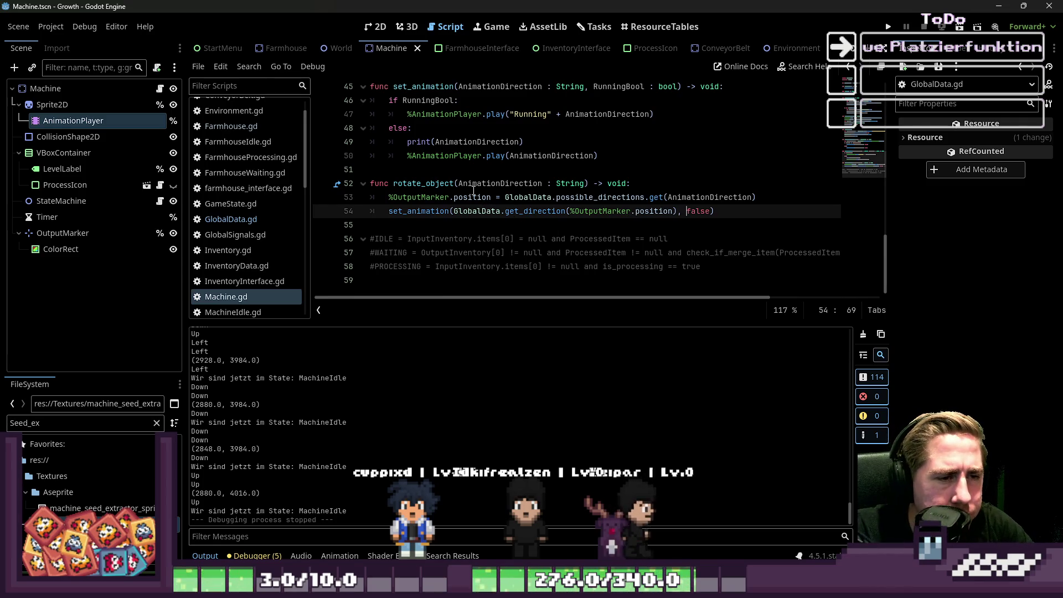
{"action": "double_click", "coordinate": [575, 197]}
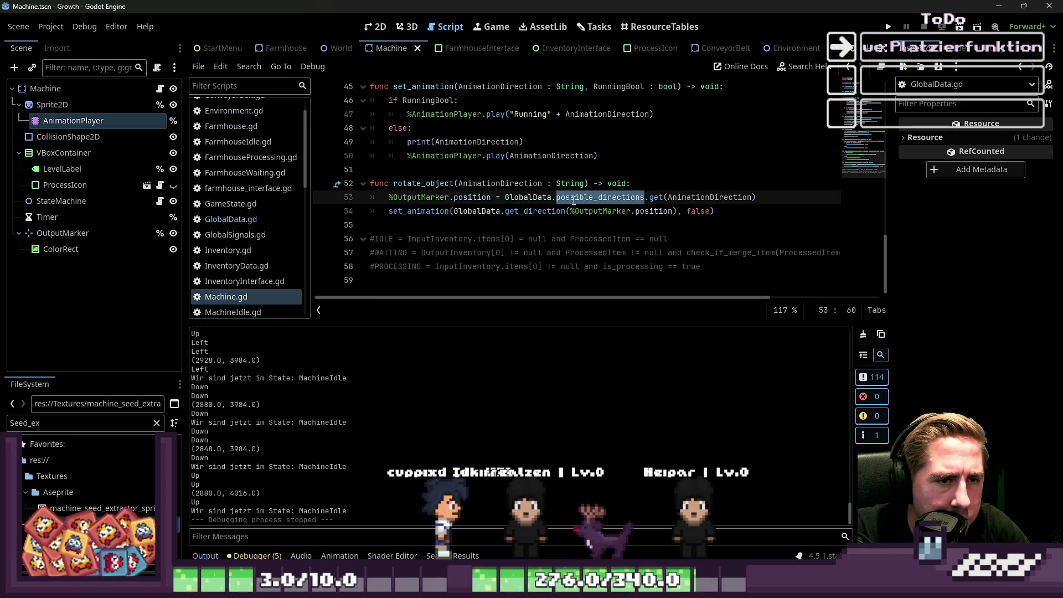
{"action": "left_click", "coordinate": [577, 198]}
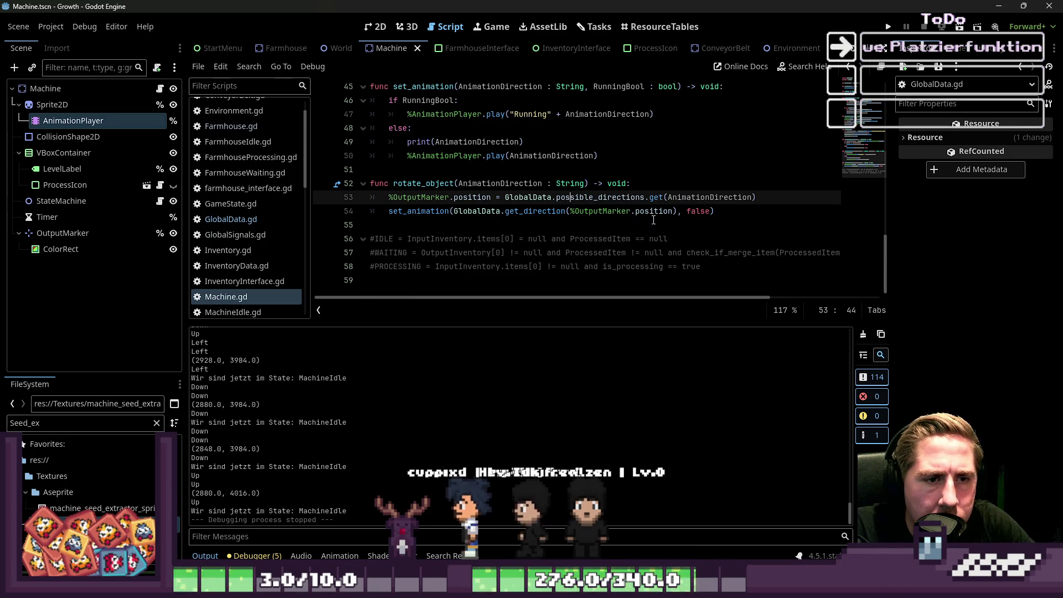
{"action": "left_click_drag", "start_coordinate": [677, 211], "coordinate": [453, 209]}
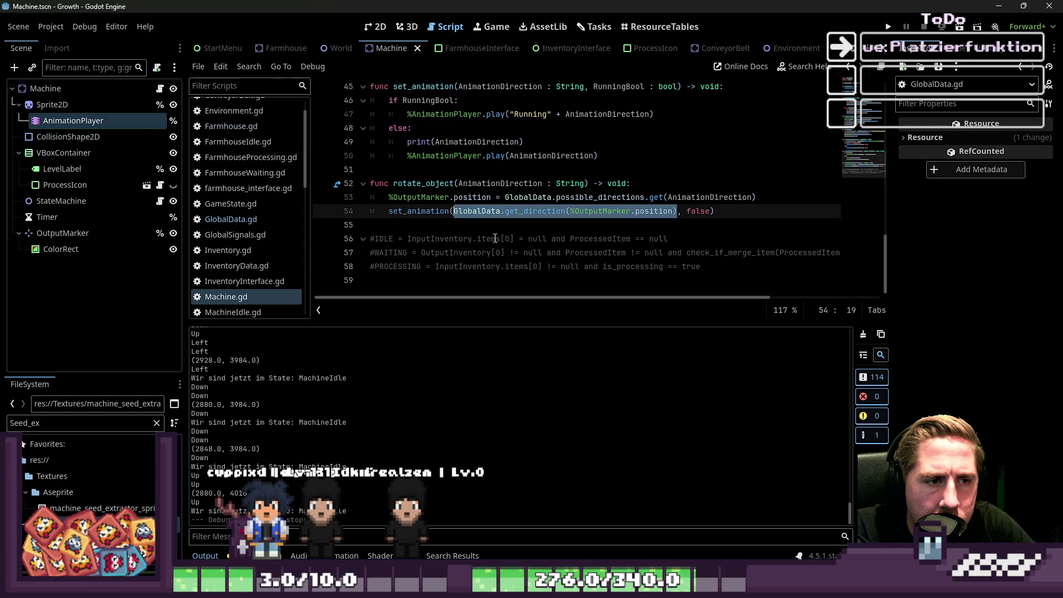
{"action": "scroll", "coordinate": [496, 238], "scroll_direction": "up", "scroll_amount": 3}
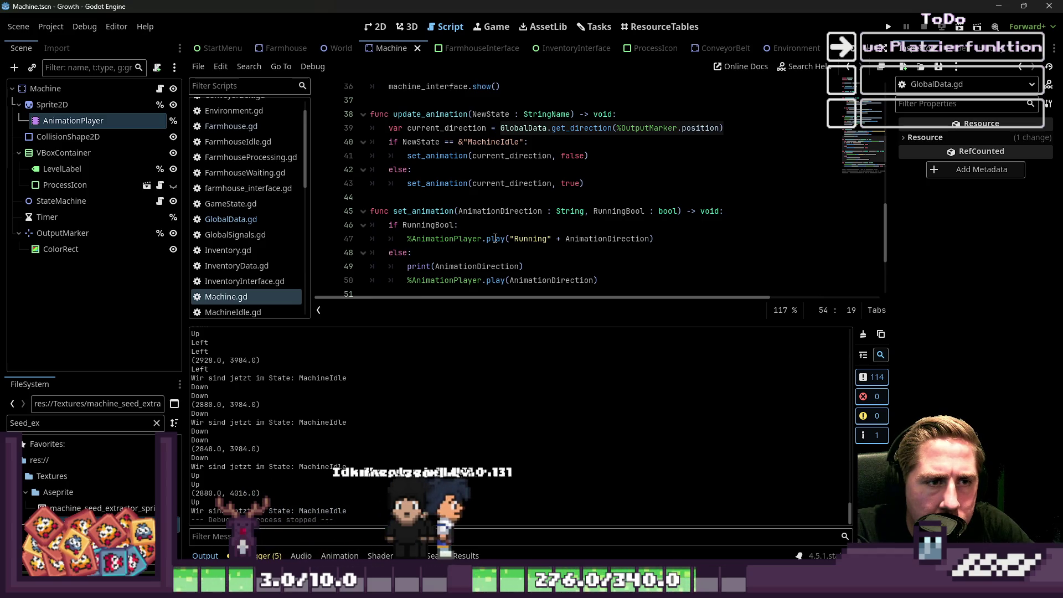
{"action": "scroll", "coordinate": [495, 239], "scroll_direction": "down", "scroll_amount": 2}
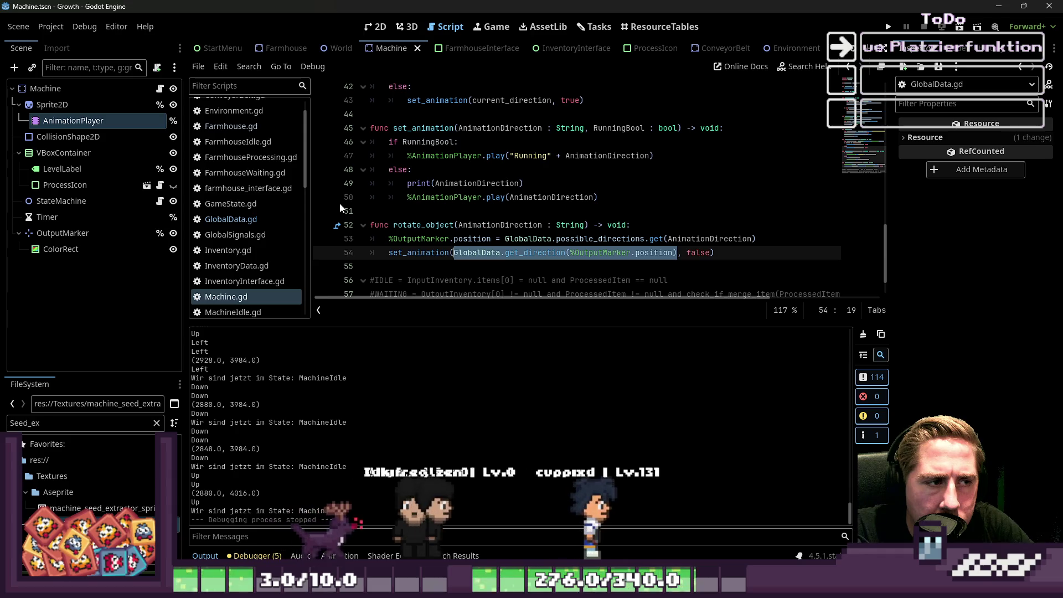
{"action": "left_click", "coordinate": [225, 131]}
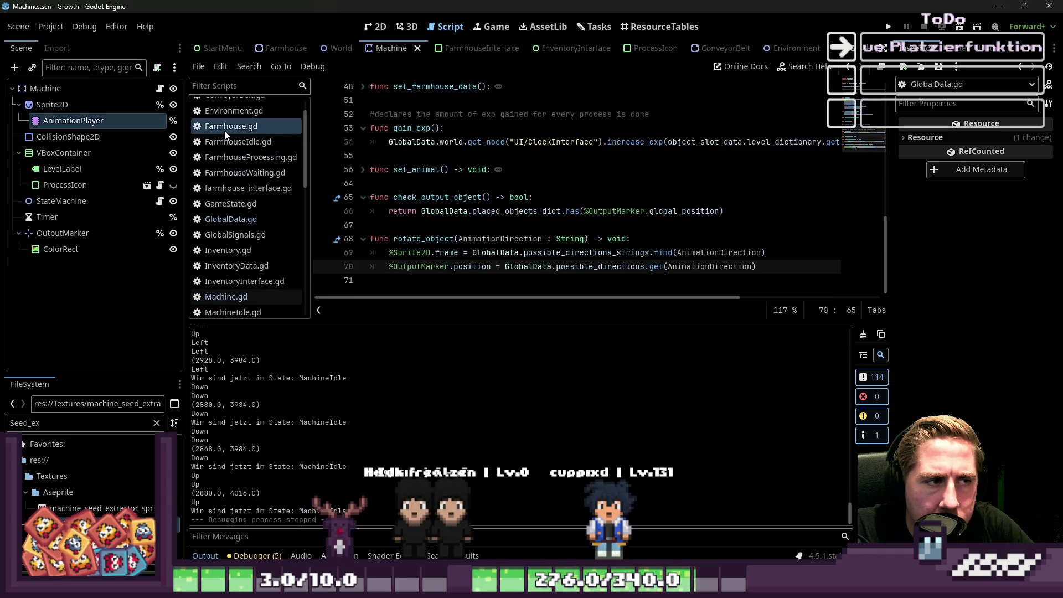
{"action": "left_click", "coordinate": [219, 295]}
{"action": "left_click", "coordinate": [405, 214]}
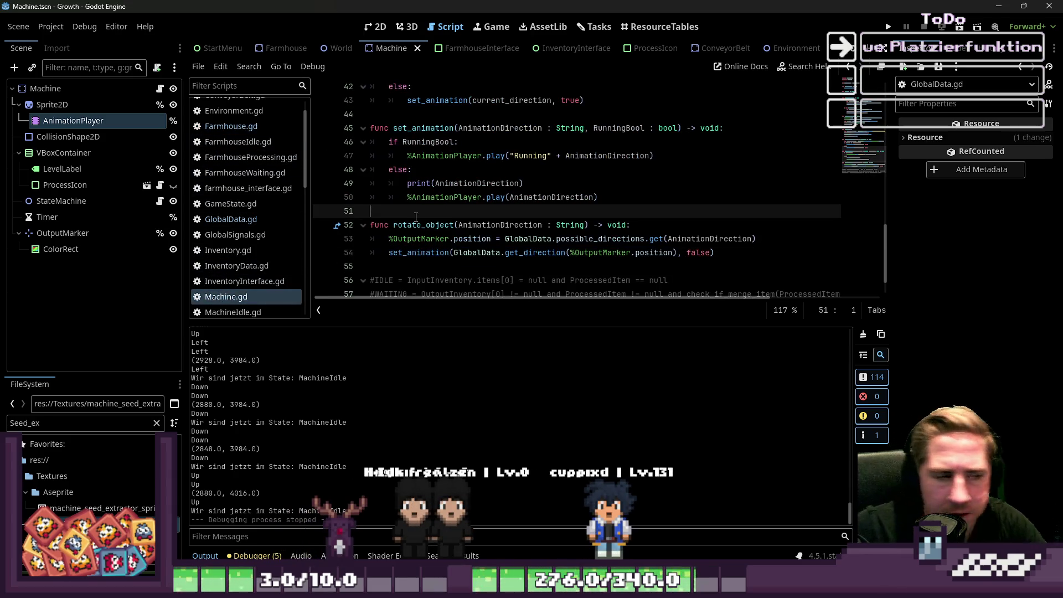
{"action": "left_click", "coordinate": [269, 132]}
{"action": "left_click", "coordinate": [243, 220]}
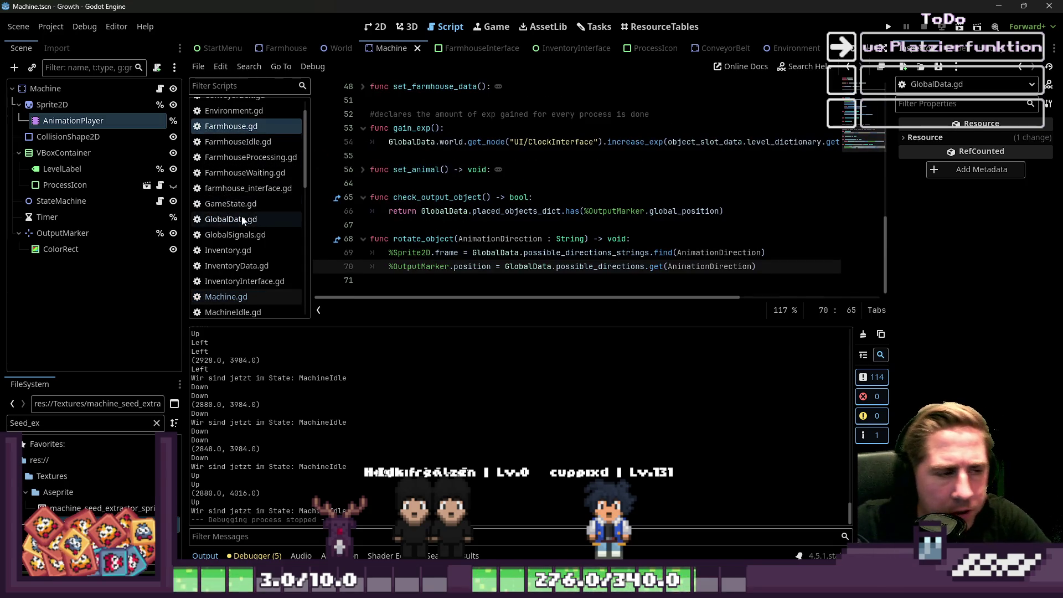
{"action": "left_click", "coordinate": [250, 297]}
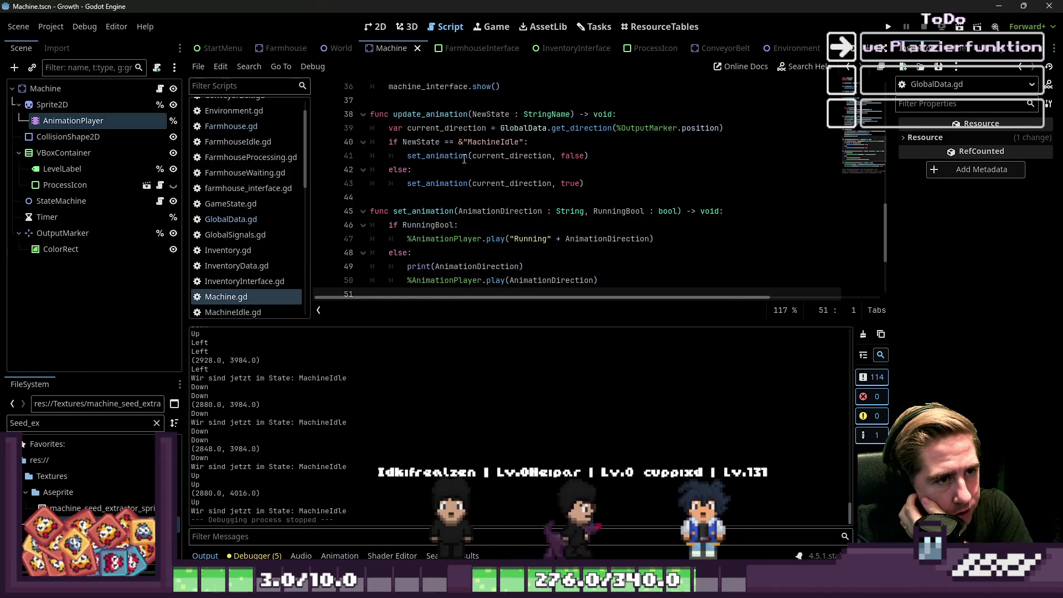
{"action": "left_click", "coordinate": [553, 143]}
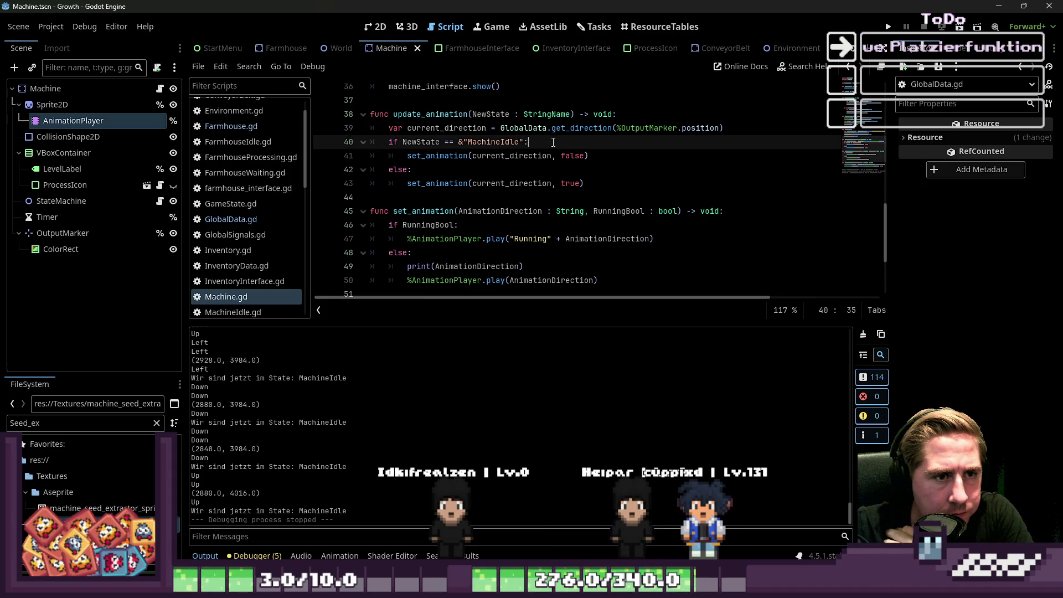
Step: Run the game and place three more machines leftward along the road
{"action": "key", "text": "F5"}
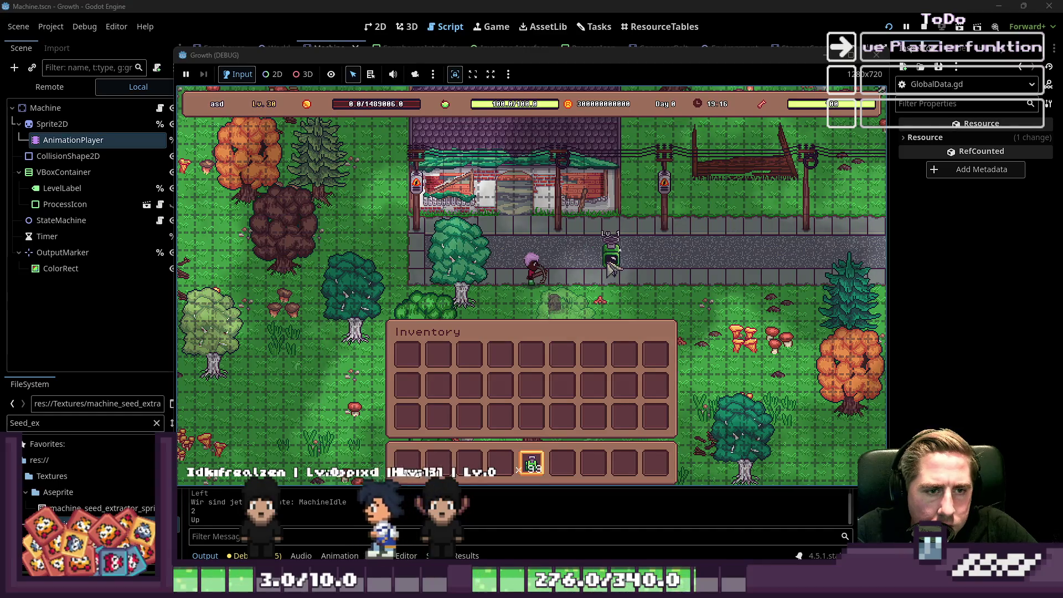
{"action": "left_click", "coordinate": [612, 269]}
{"action": "left_click", "coordinate": [578, 271]}
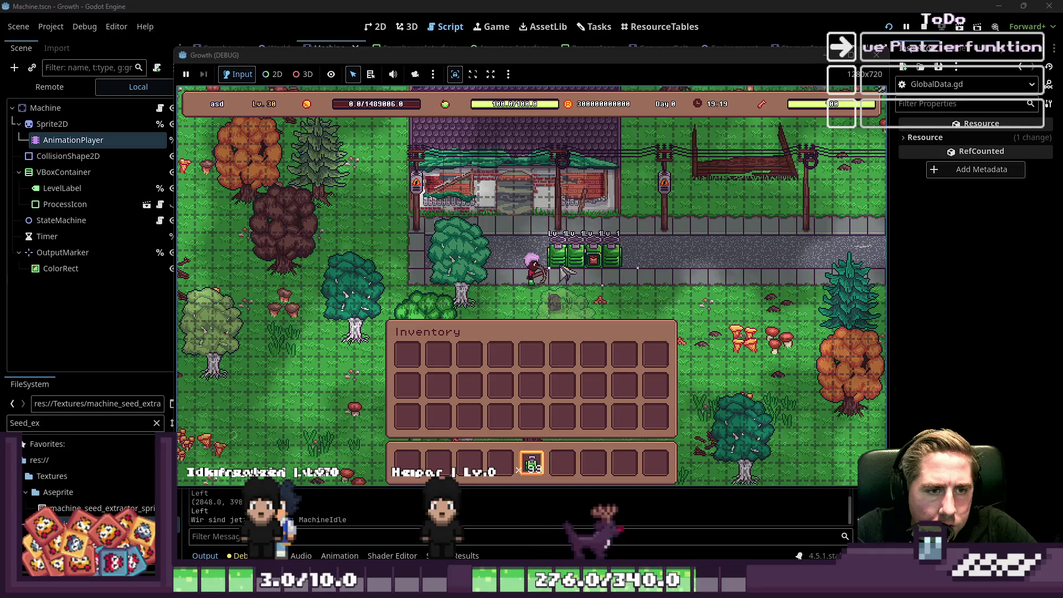
{"action": "left_click", "coordinate": [563, 270]}
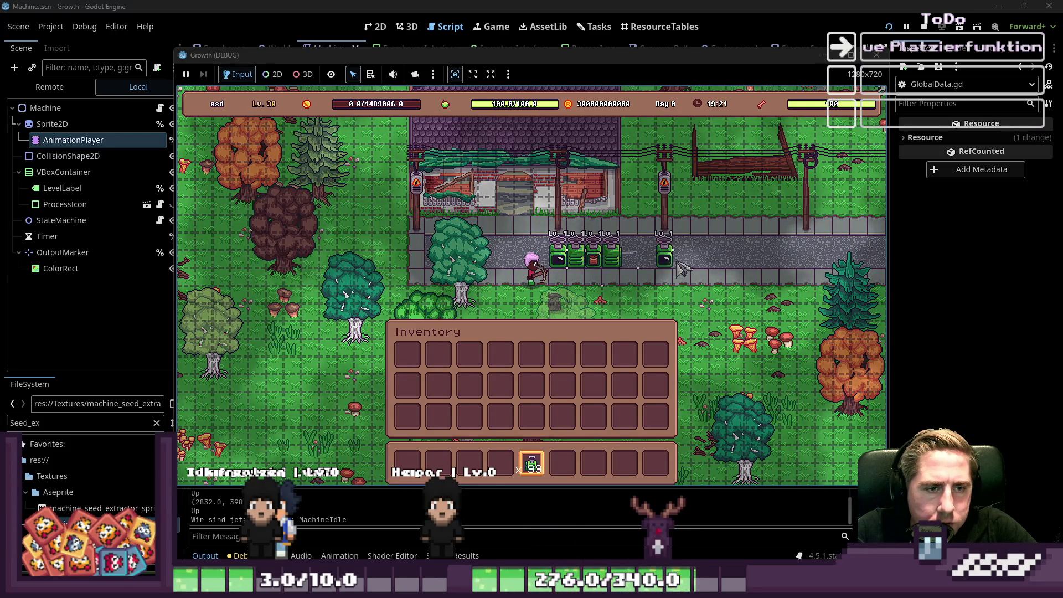
{"action": "scroll", "coordinate": [684, 283], "scroll_direction": "up", "scroll_amount": 1}
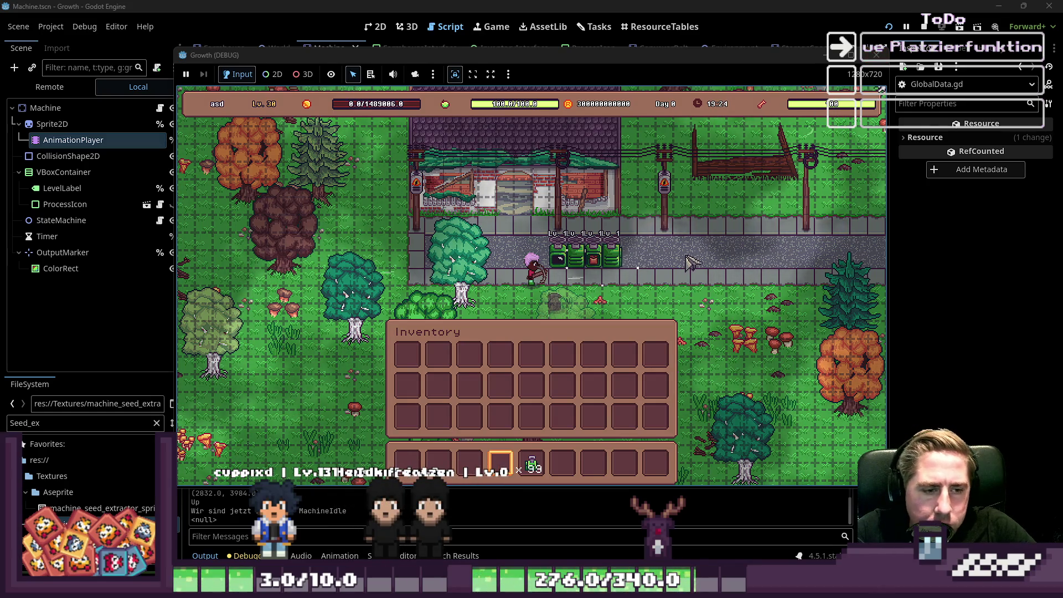
{"action": "scroll", "coordinate": [687, 257], "scroll_direction": "up", "scroll_amount": 1}
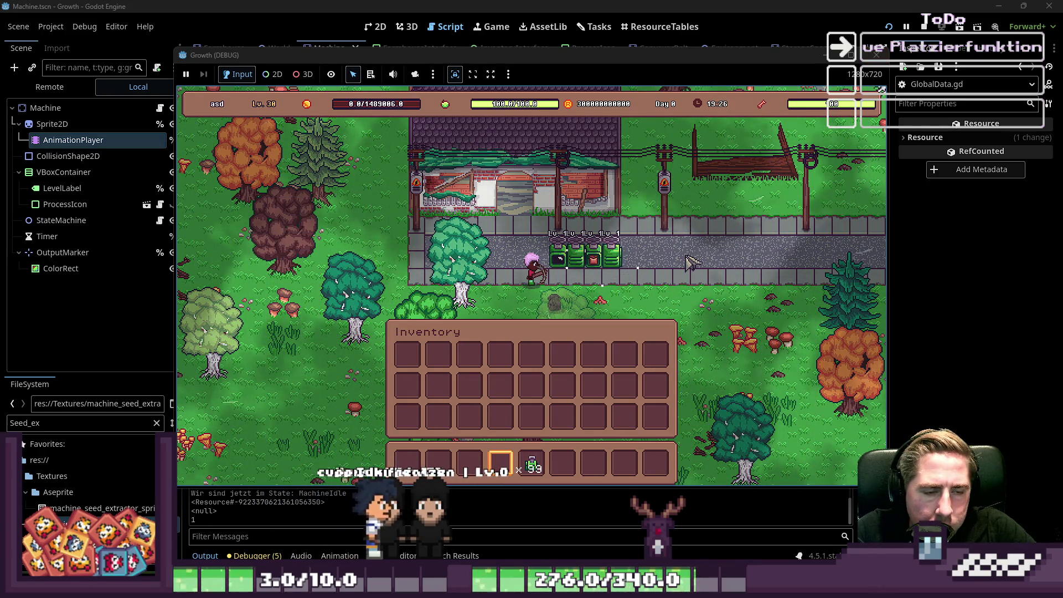
Step: Close the item catalog and inventory, walk the character through the forest, then stop the game
{"action": "key", "text": "F1"}
{"action": "key", "text": "Escape"}
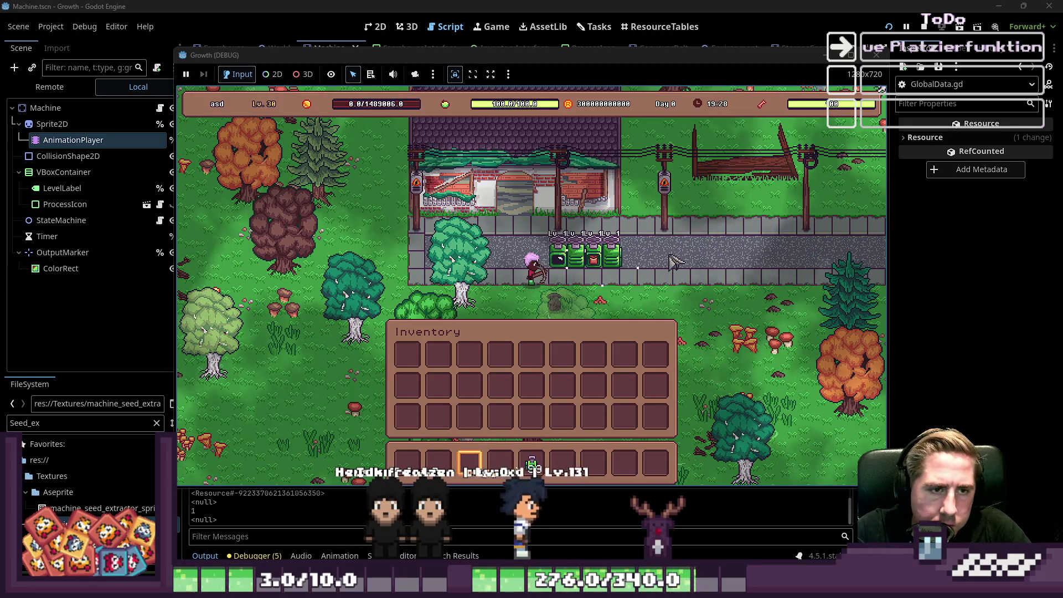
{"action": "key", "text": "Escape"}
{"action": "key", "text": "a+s"}
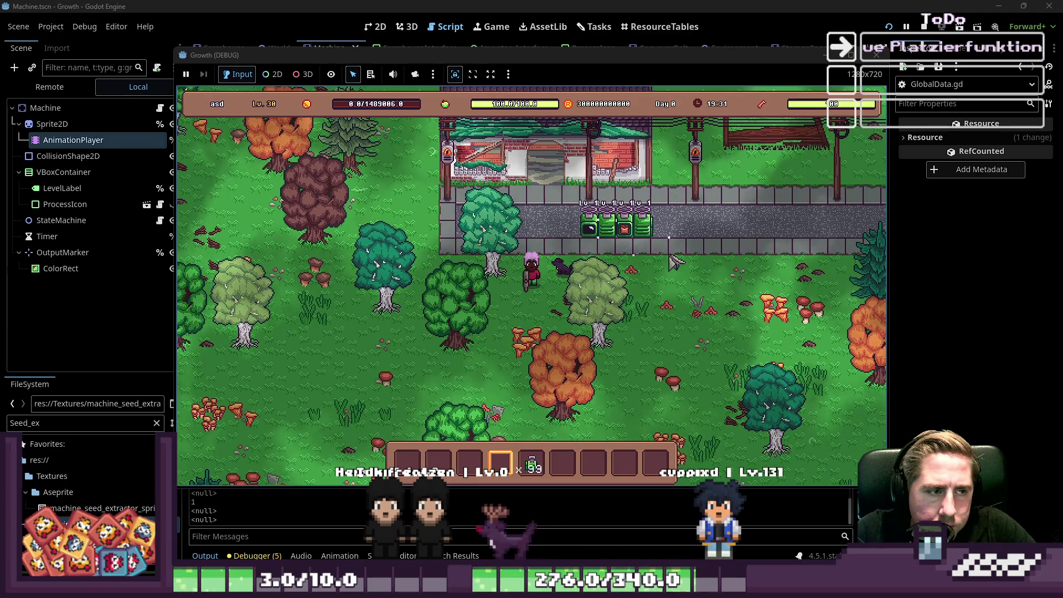
{"action": "key", "text": "a"}
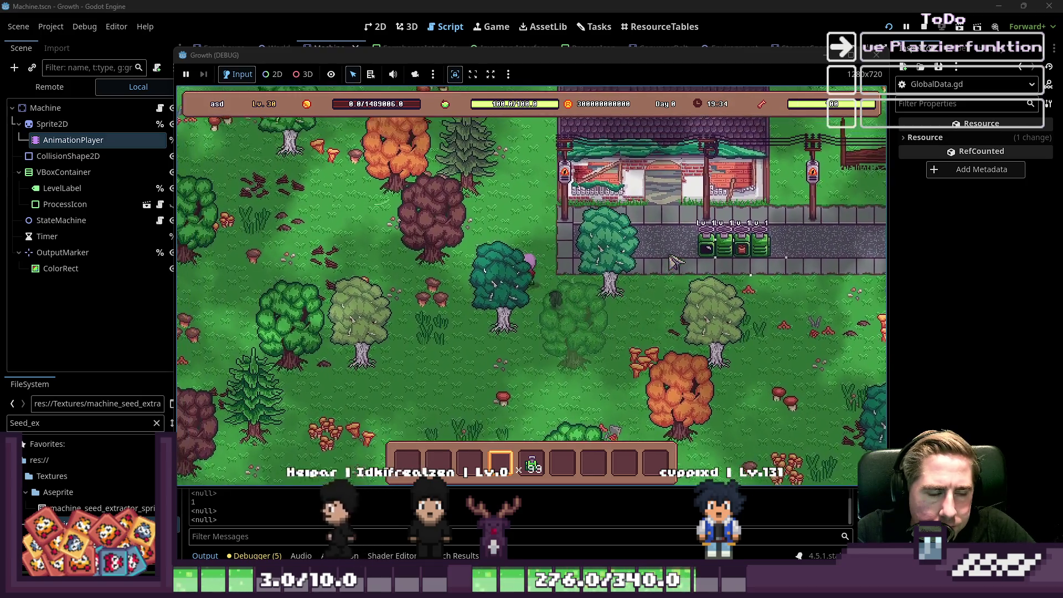
{"action": "key", "text": "a"}
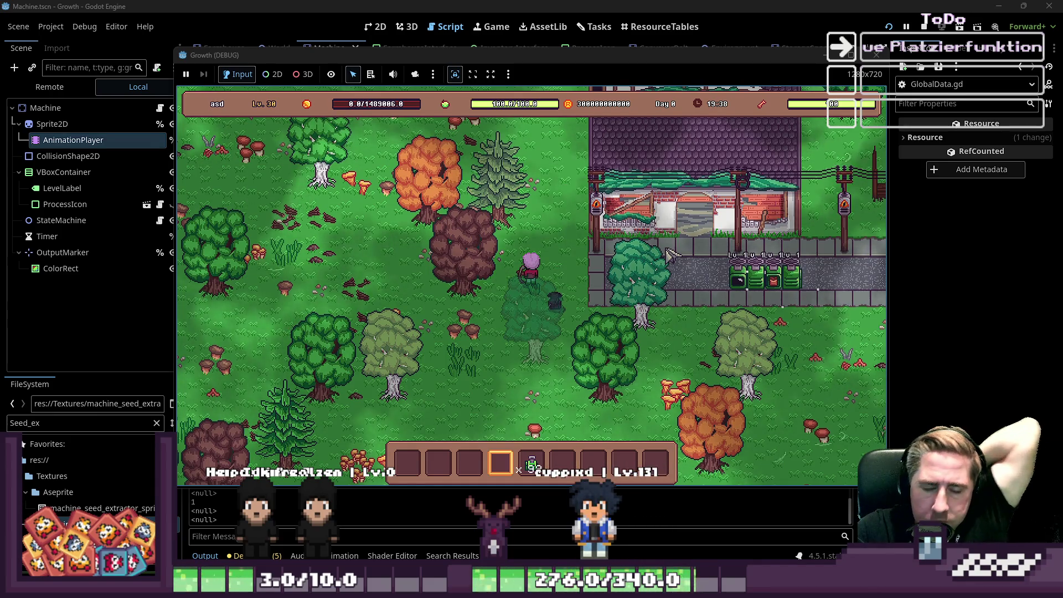
{"action": "left_click", "coordinate": [873, 58]}
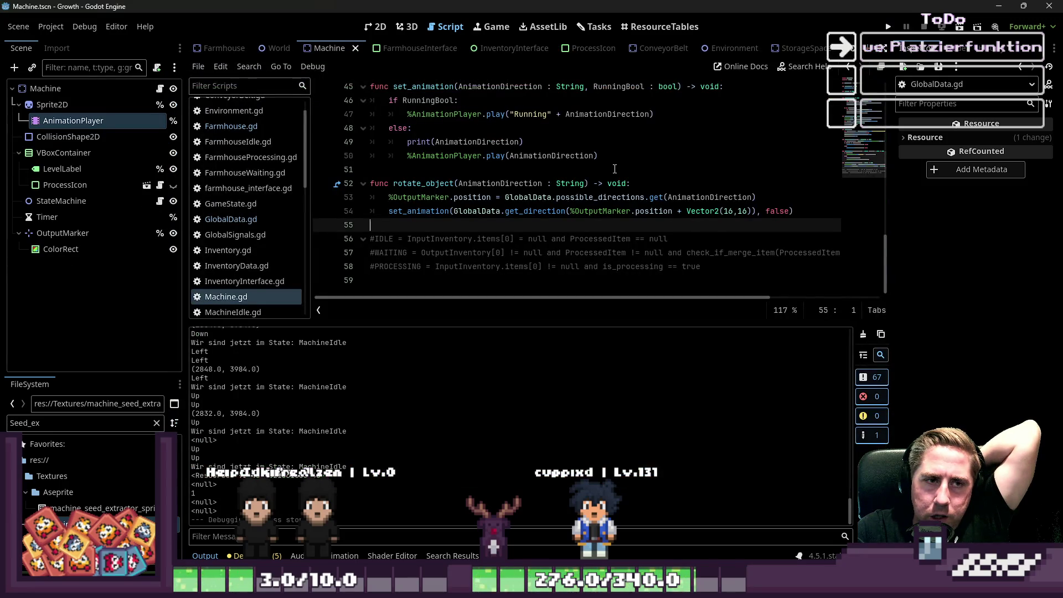
Step: Open ConnectableClass.gd and delete line 50's 'Ich bin ein Connectable' print statement
{"action": "scroll", "coordinate": [287, 122], "scroll_direction": "up", "scroll_amount": 2}
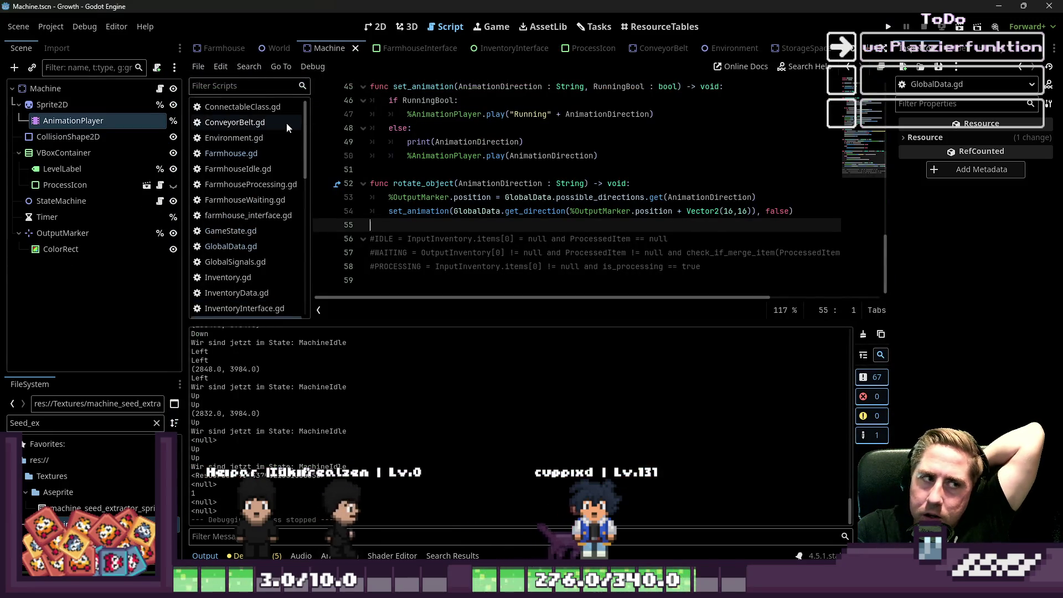
{"action": "left_click", "coordinate": [249, 107]}
{"action": "key", "text": "ctrl+z"}
{"action": "key", "text": "ctrl+z"}
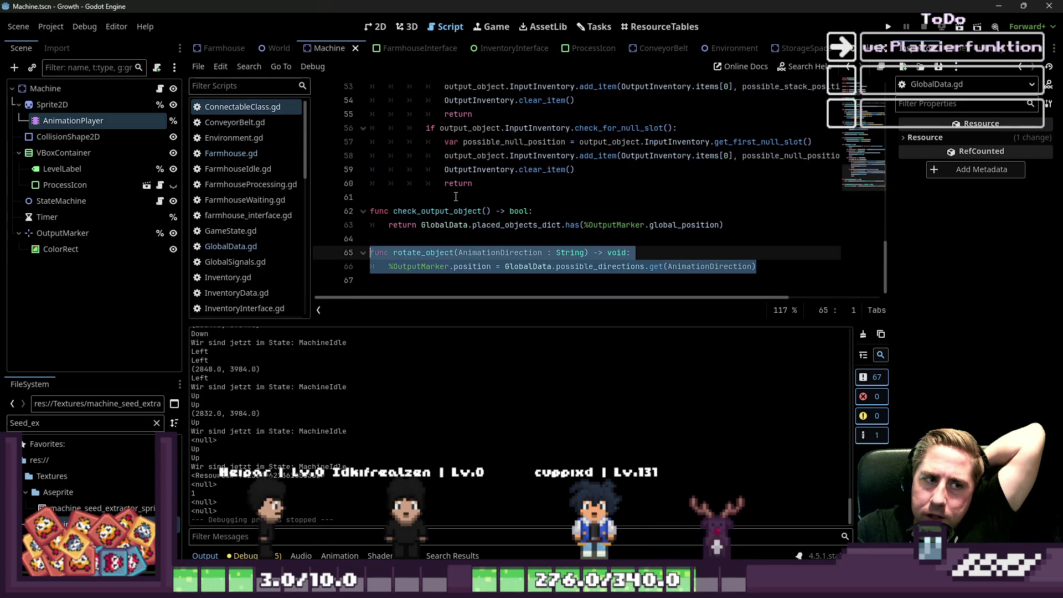
{"action": "scroll", "coordinate": [459, 225], "scroll_direction": "up", "scroll_amount": 2}
{"action": "scroll", "coordinate": [459, 225], "scroll_direction": "down", "scroll_amount": 1}
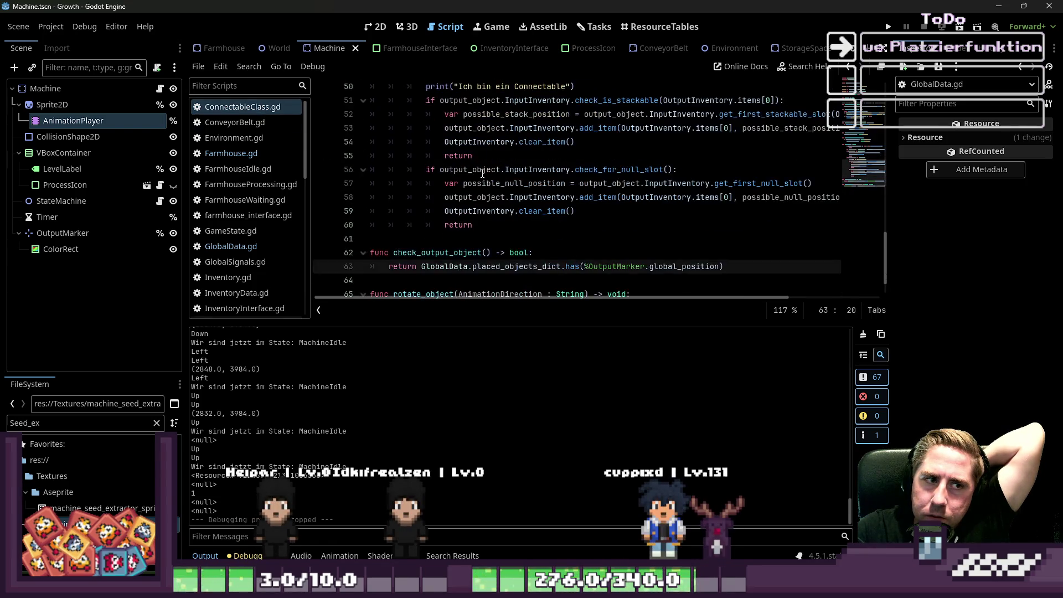
{"action": "left_click_drag", "start_coordinate": [587, 129], "coordinate": [369, 129]}
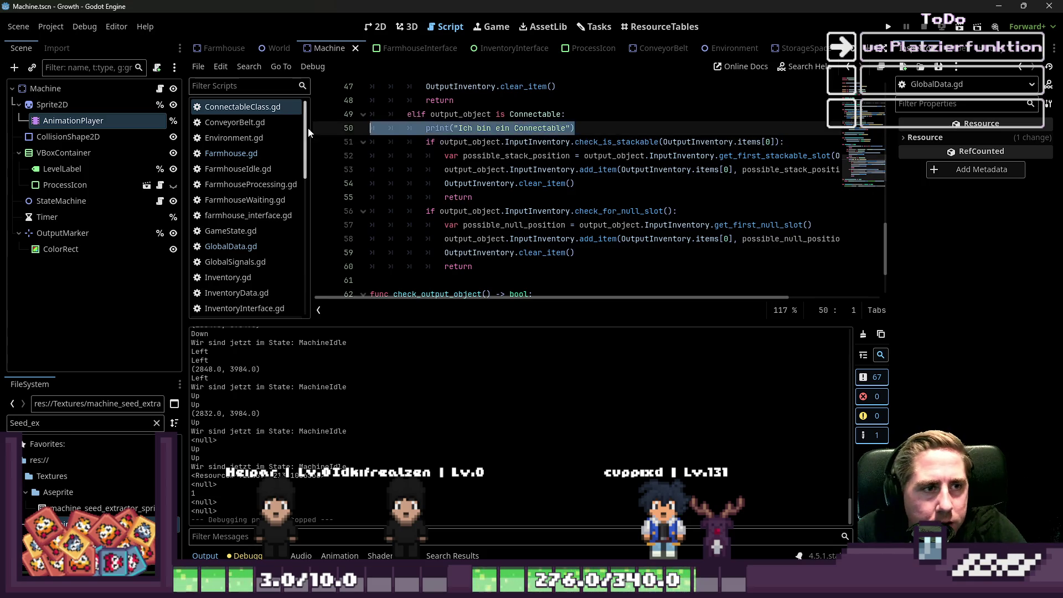
{"action": "key", "text": "BackSpace"}
{"action": "key", "text": "BackSpace"}
{"action": "key", "text": "ctrl+z"}
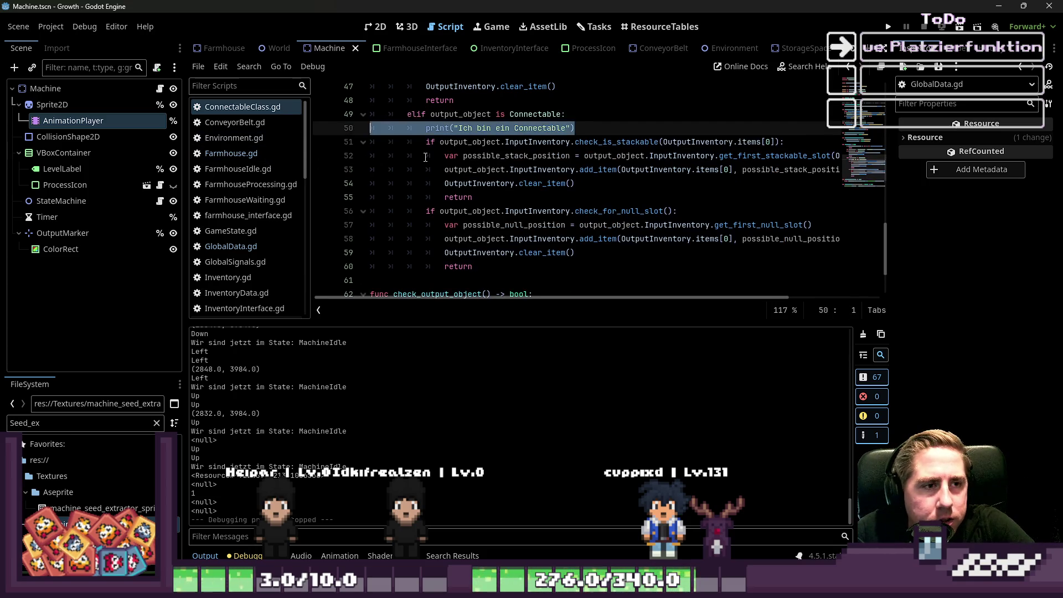
{"action": "key", "text": "BackSpace"}
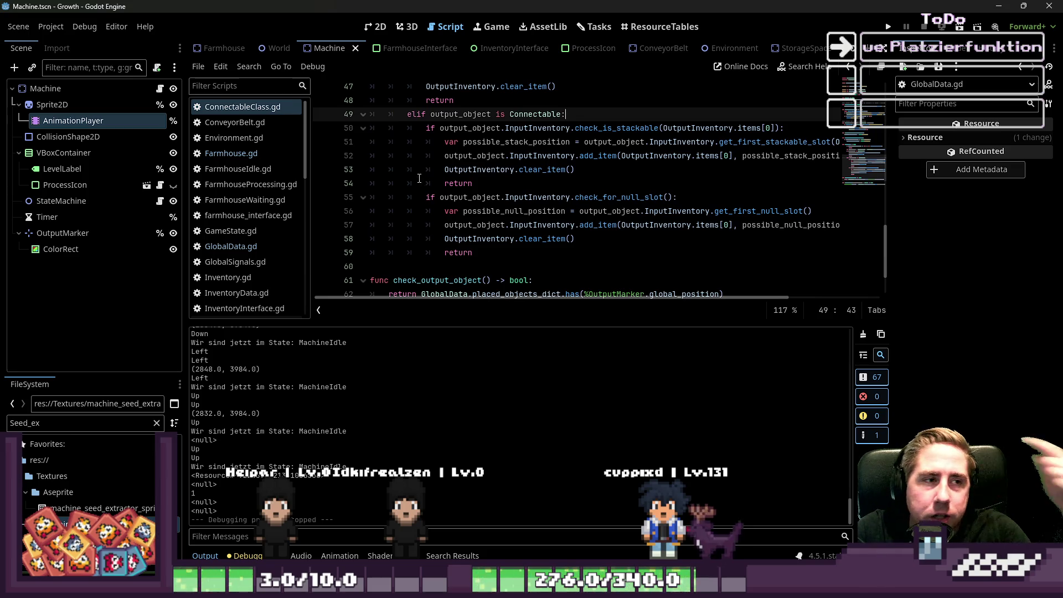
{"action": "left_click", "coordinate": [433, 159]}
Step: Save ConnectableClass.gd and enlarge the code editor by shrinking the script list and output
{"action": "key", "text": "ctrl+s"}
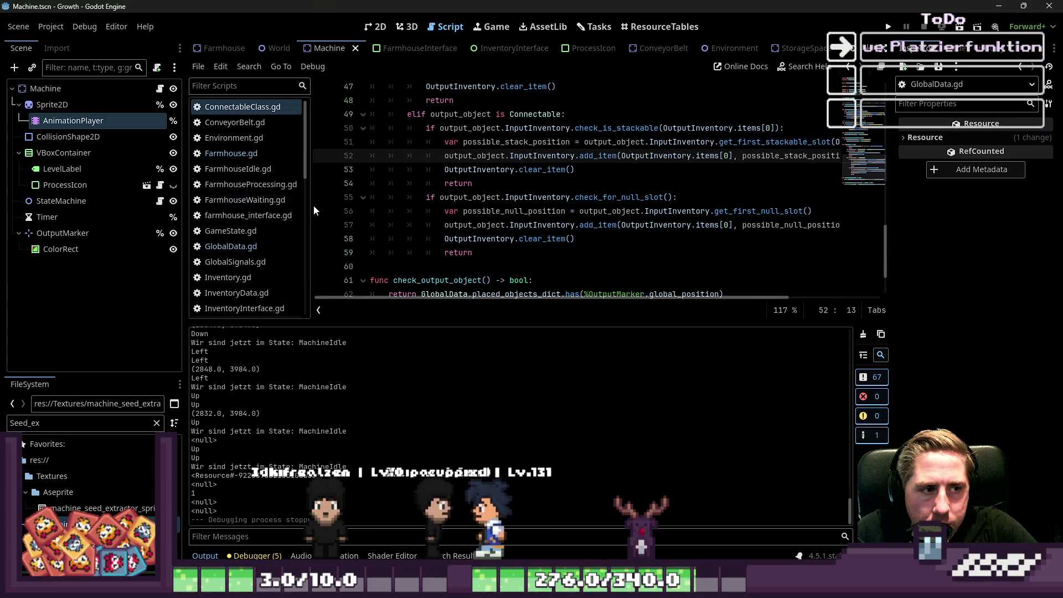
{"action": "left_click_drag", "start_coordinate": [310, 204], "coordinate": [280, 204]}
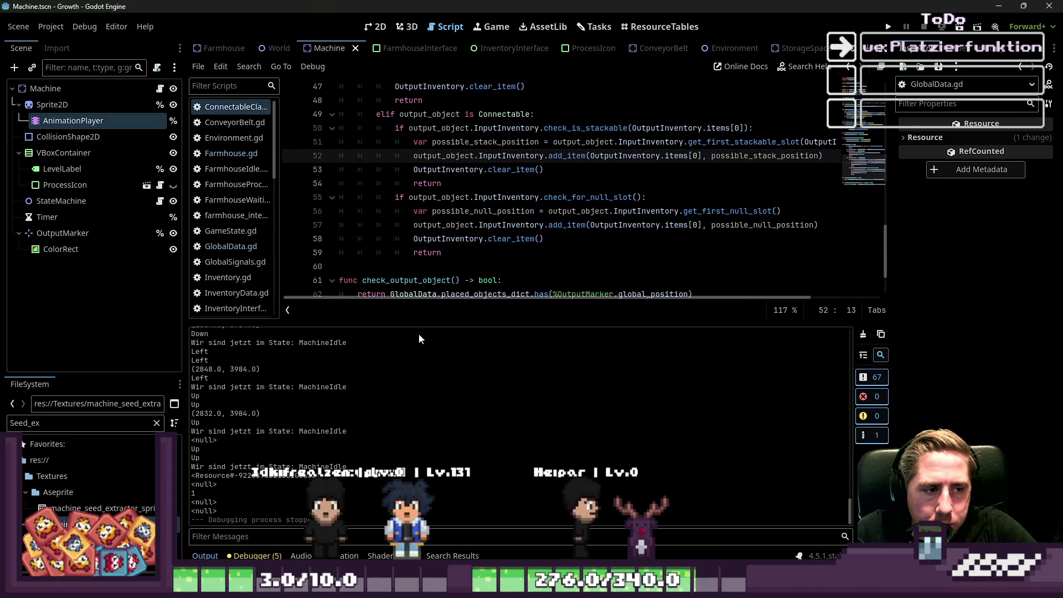
{"action": "left_click_drag", "start_coordinate": [413, 323], "coordinate": [400, 422]}
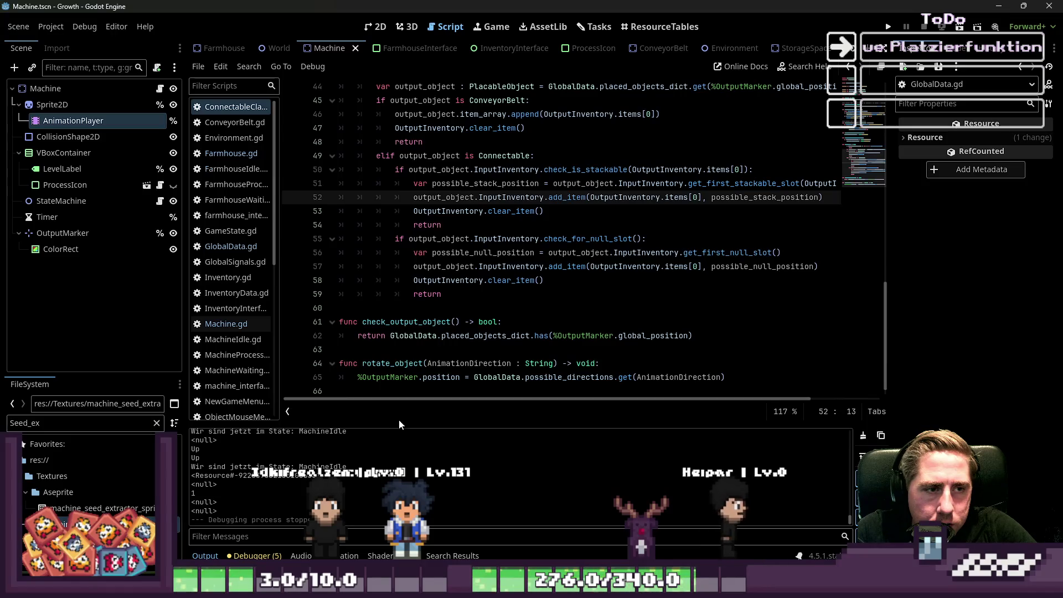
Step: Follow the check_output_object call in send_item to its definition
{"action": "left_click", "coordinate": [488, 170]}
{"action": "scroll", "coordinate": [288, 178], "scroll_direction": "up", "scroll_amount": 1}
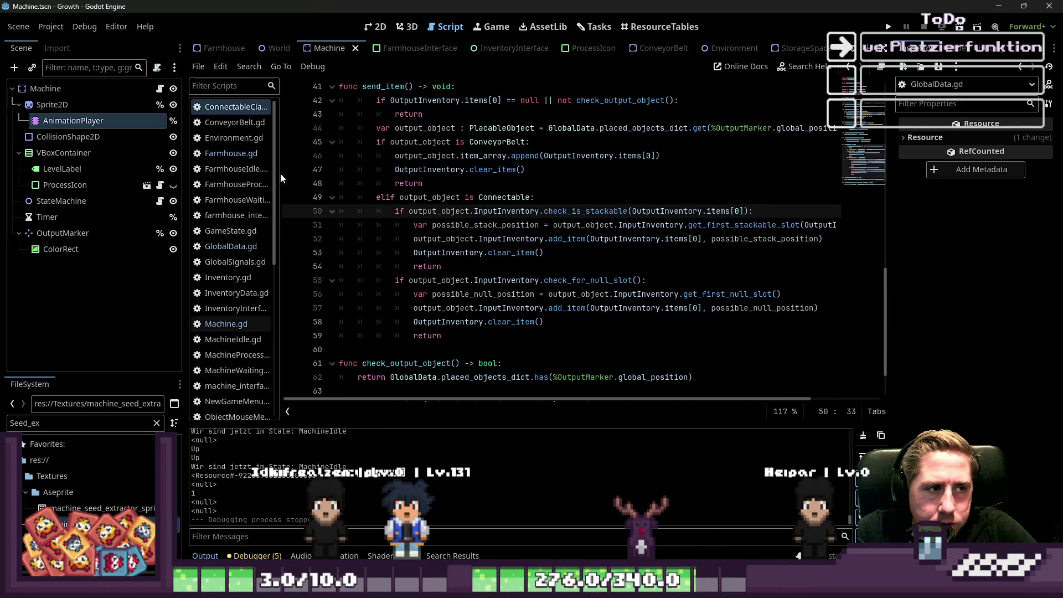
{"action": "scroll", "coordinate": [499, 194], "scroll_direction": "up", "scroll_amount": 1}
{"action": "left_click", "coordinate": [576, 169]}
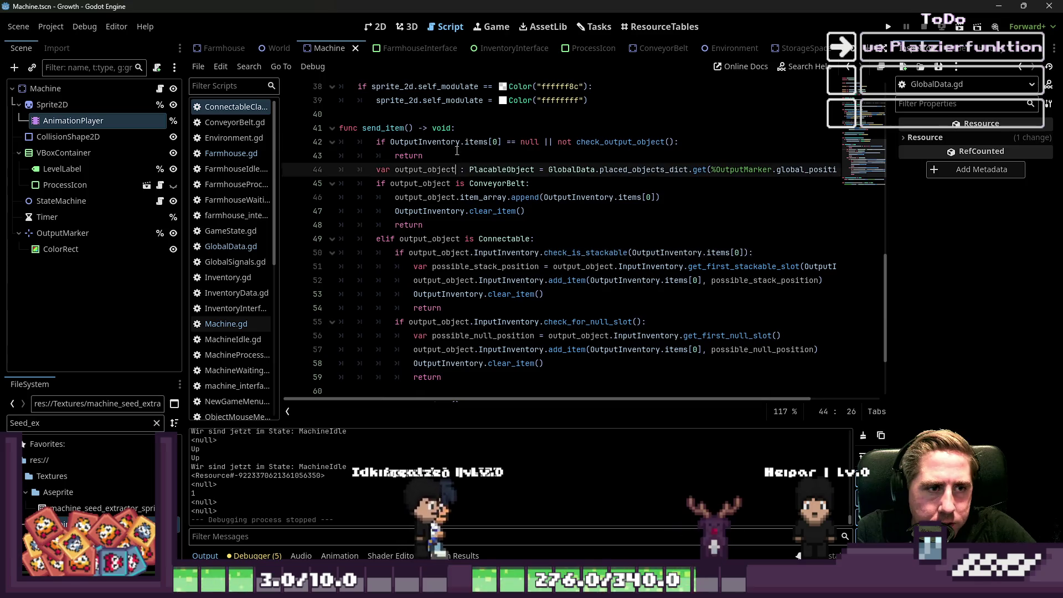
{"action": "left_click", "coordinate": [466, 141]}
{"action": "left_click", "coordinate": [623, 142]}
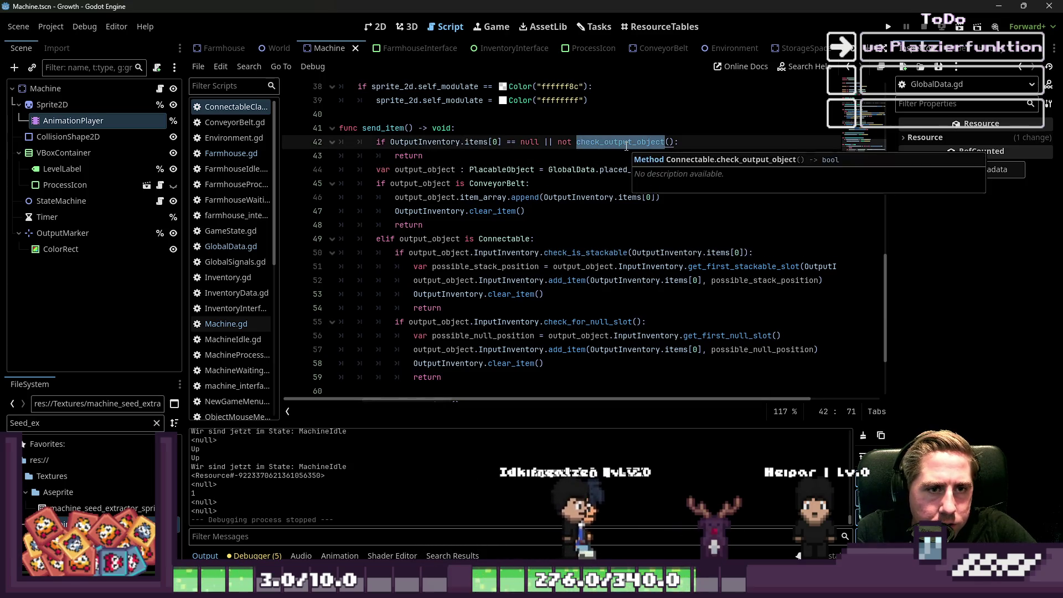
{"action": "left_click", "coordinate": [598, 143], "text": "ctrl"}
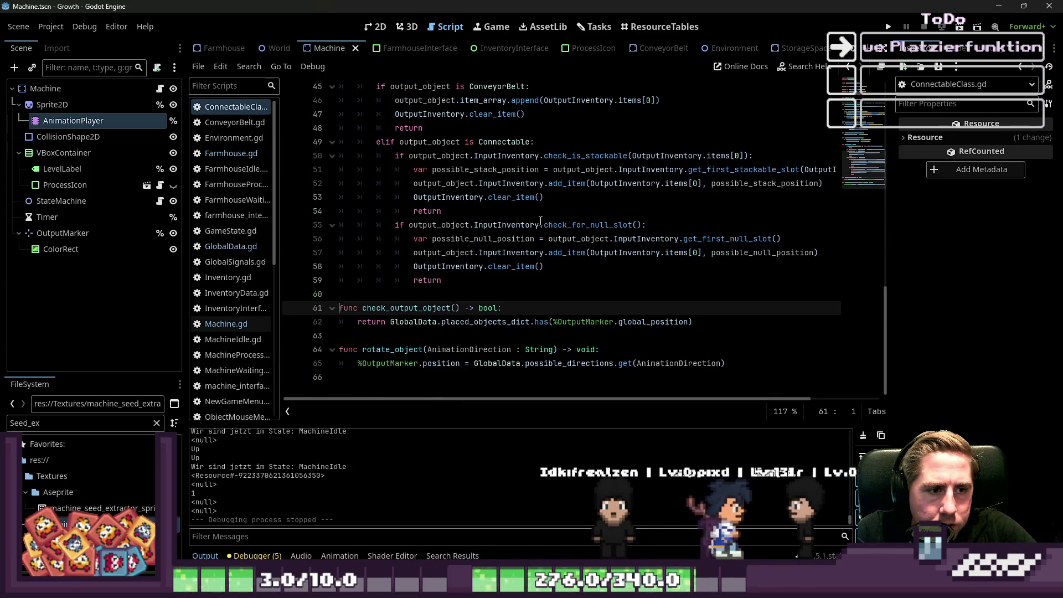
{"action": "double_click", "coordinate": [490, 320]}
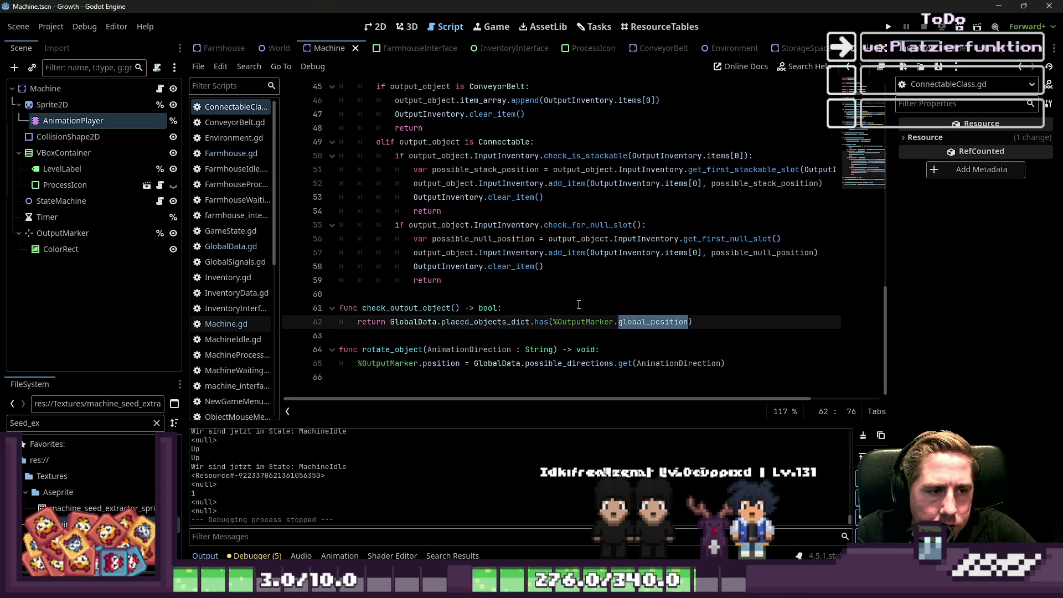
Step: Insert a new line below check_output_object and begin typing 'func check_conveyor'
{"action": "scroll", "coordinate": [570, 302], "scroll_direction": "up", "scroll_amount": 2}
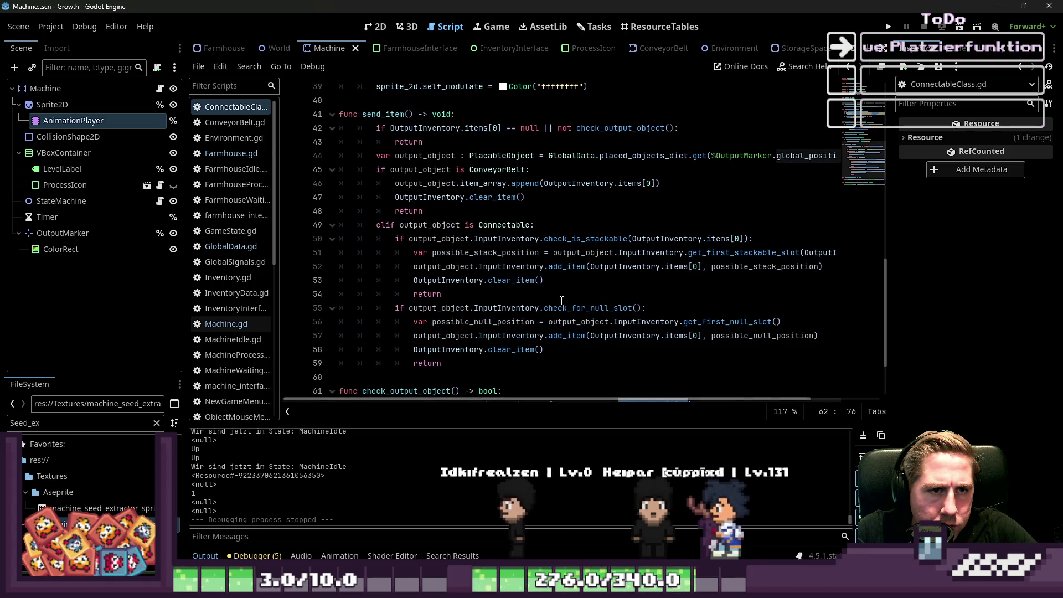
{"action": "left_click", "coordinate": [681, 141]}
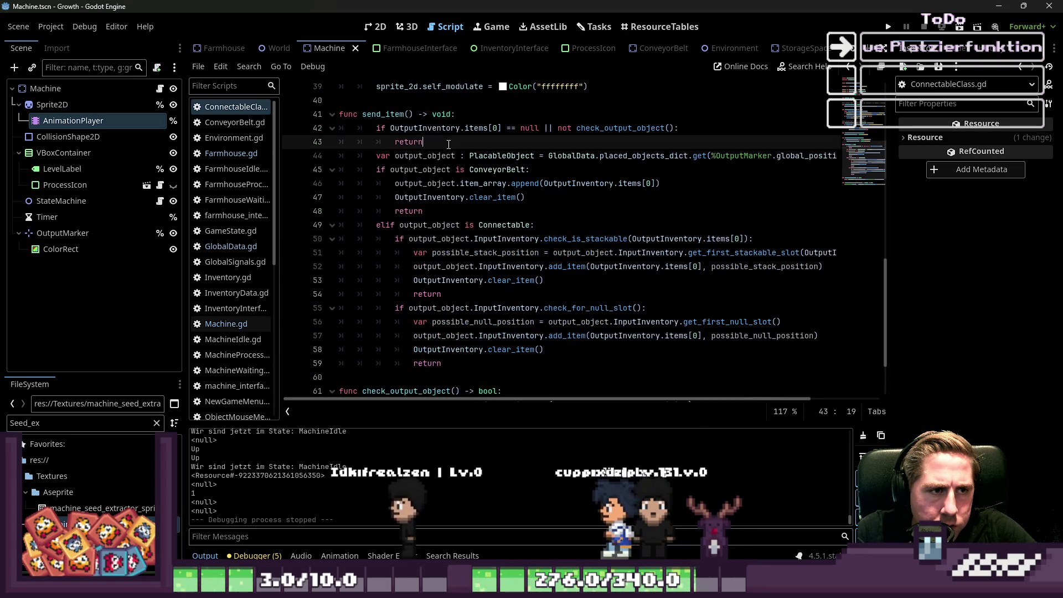
{"action": "left_click", "coordinate": [681, 126]}
{"action": "scroll", "coordinate": [457, 279], "scroll_direction": "down", "scroll_amount": 2}
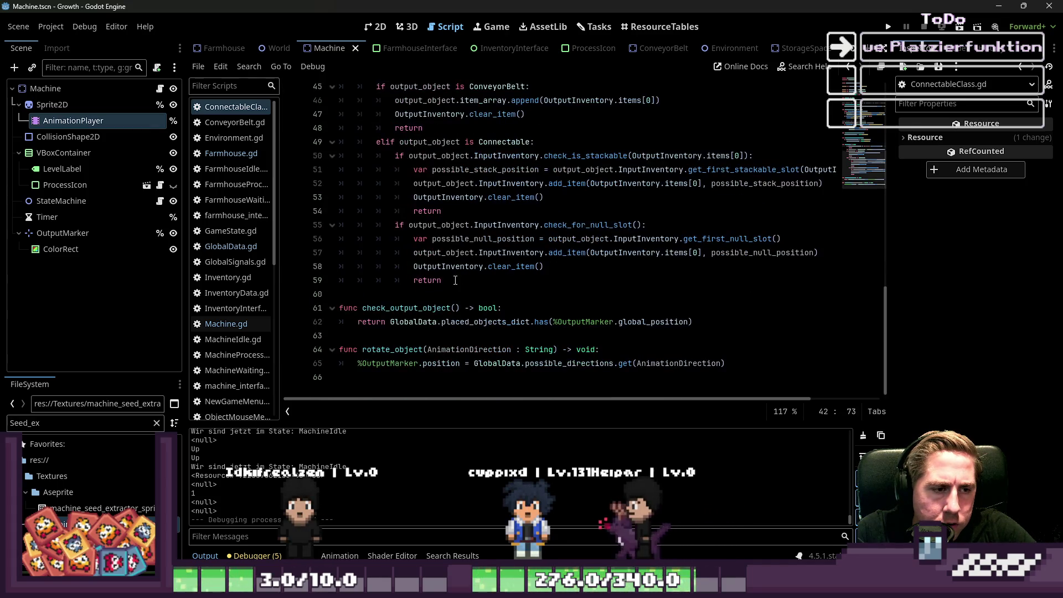
{"action": "left_click", "coordinate": [379, 335]}
{"action": "key", "text": "Return"}
{"action": "key", "text": "Return"}
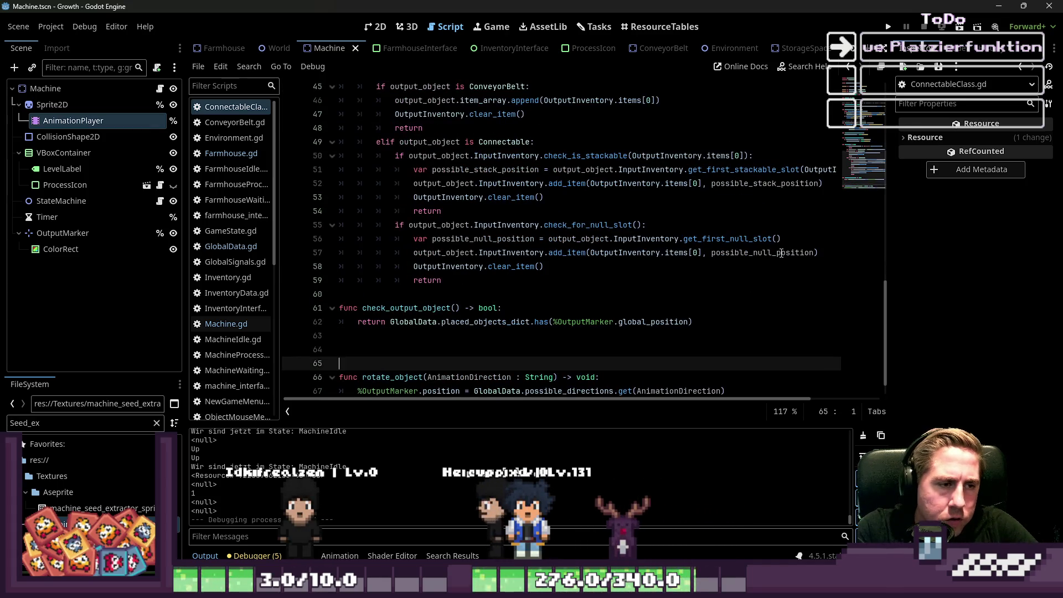
{"action": "key", "text": "Up"}
{"action": "type", "text": "func "}
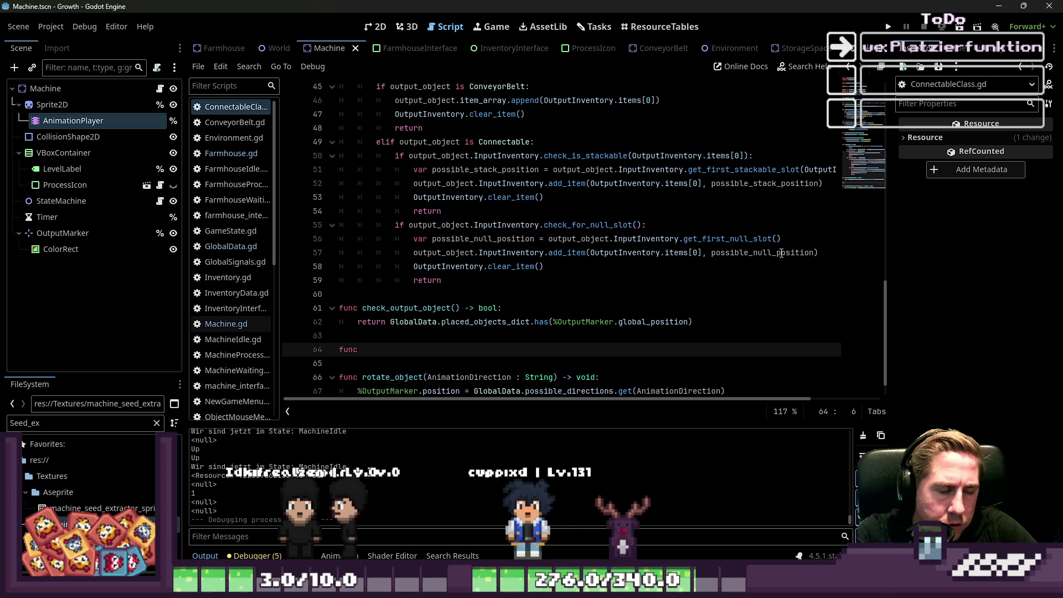
{"action": "type", "text": "check_co"}
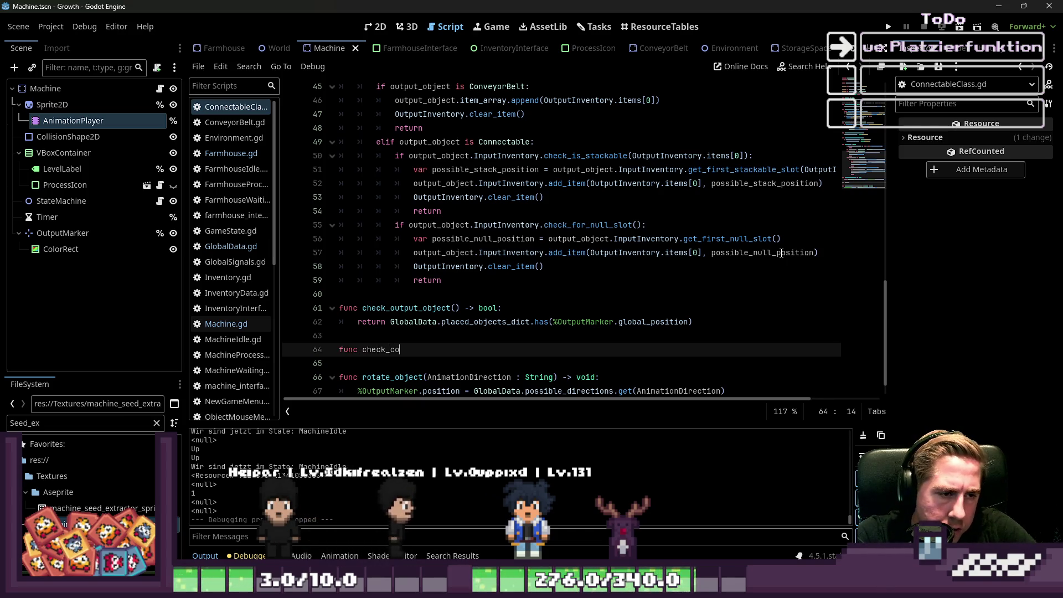
{"action": "type", "text": "nveyor"}
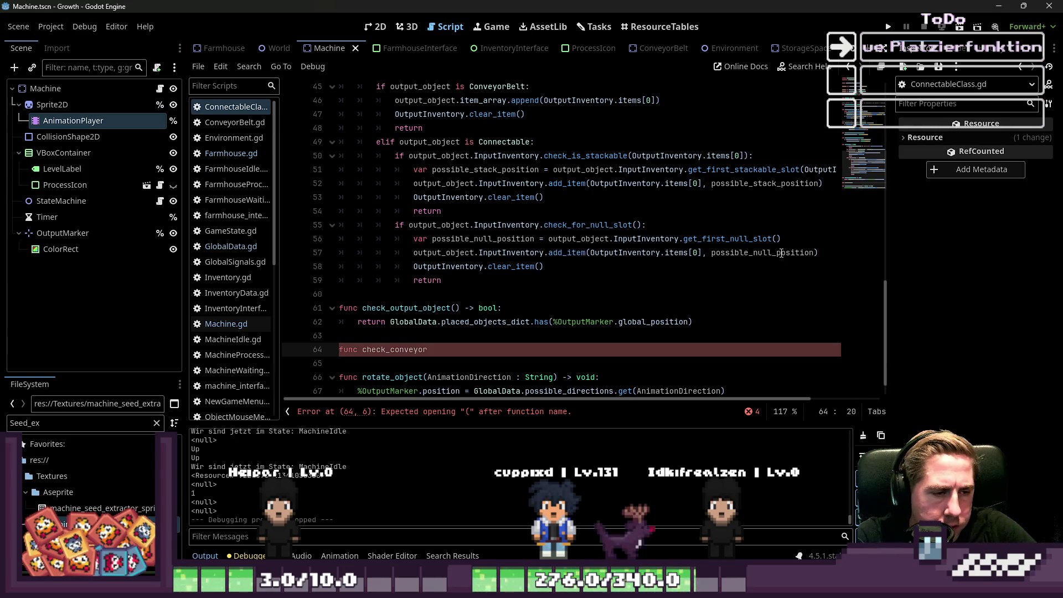
Step: Complete the header check_conveyor_belt_output_is_self() -> bool: and start its body with 'if'
{"action": "type", "text": "_belt"}
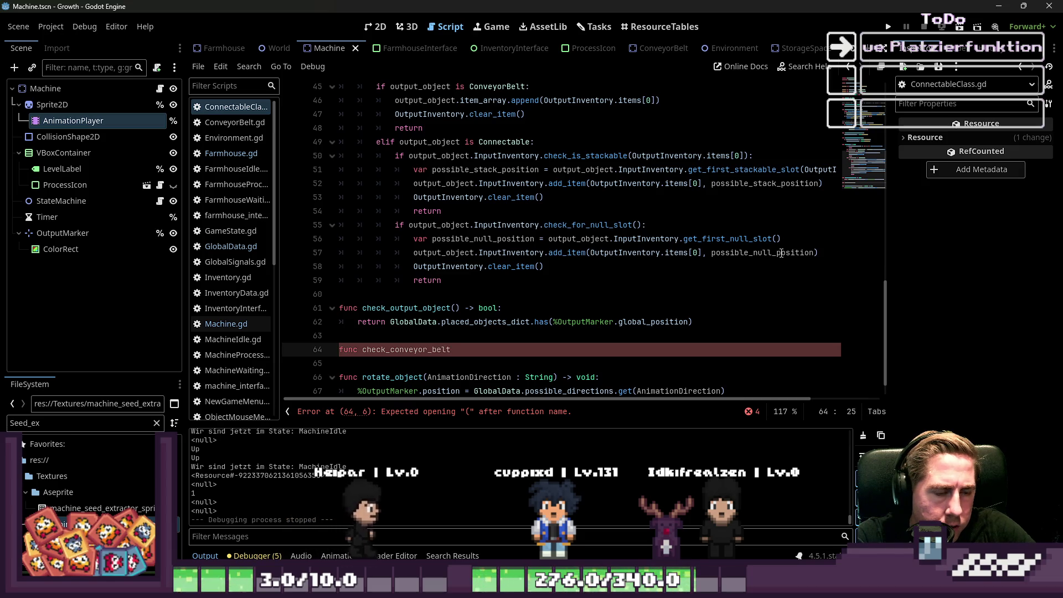
{"action": "type", "text": "_output"}
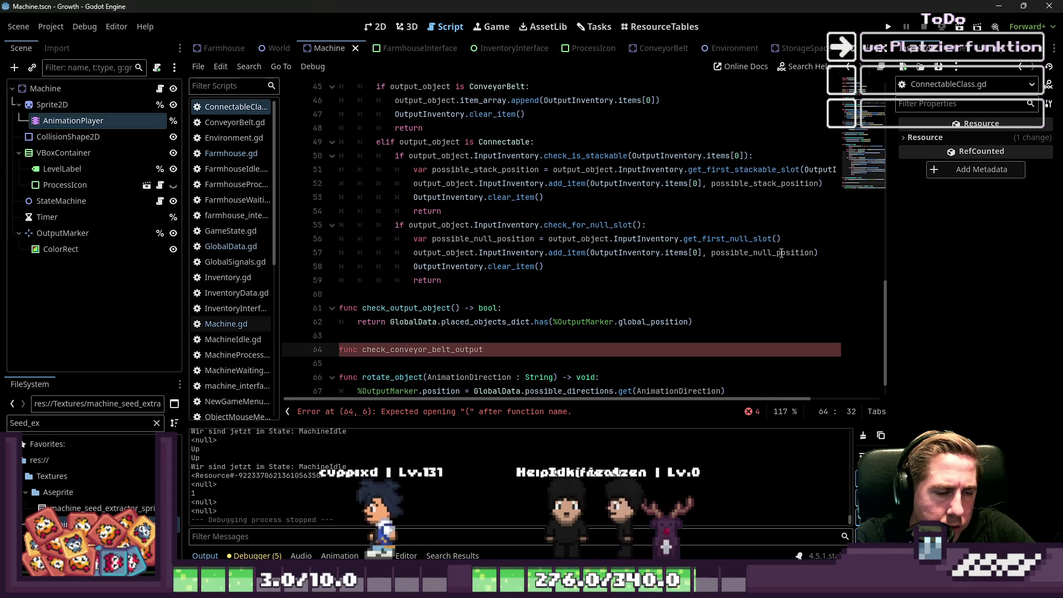
{"action": "type", "text": "_is_self("}
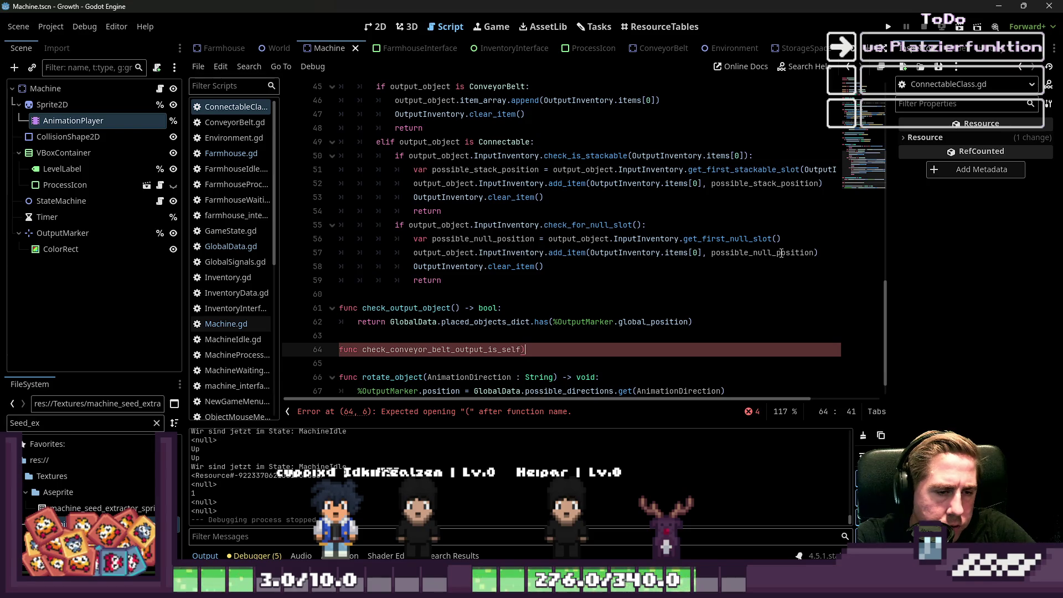
{"action": "type", "text": ") -> boo"}
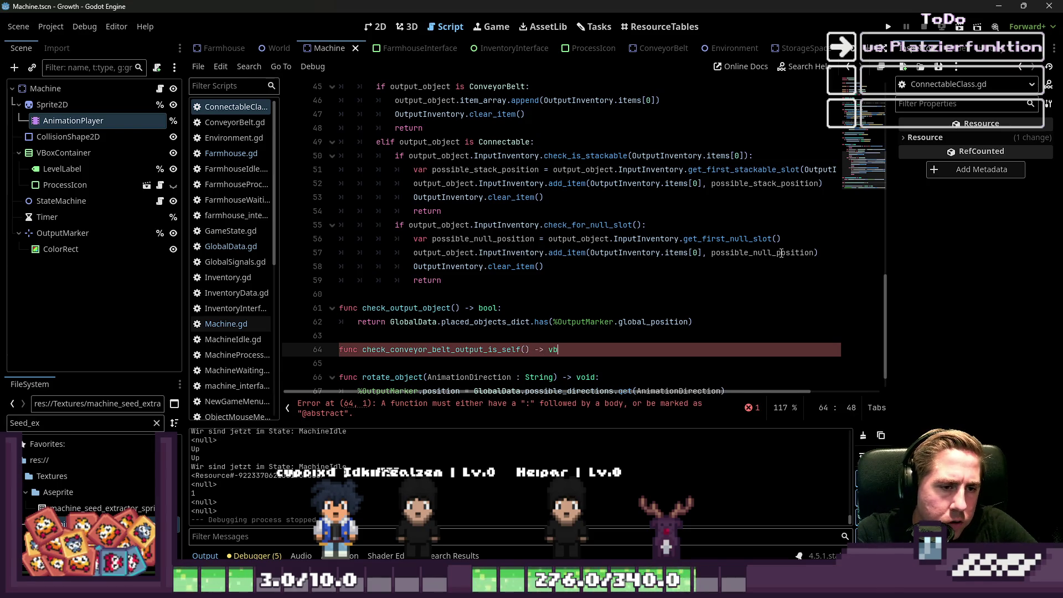
{"action": "type", "text": "l:"}
{"action": "key", "text": "Return"}
{"action": "type", "text": "i"}
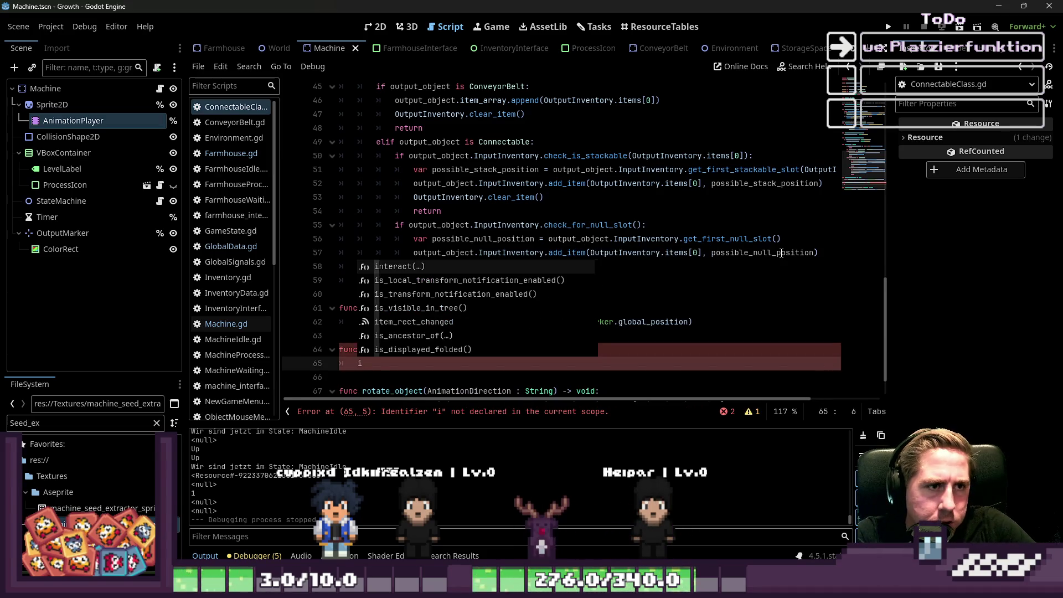
{"action": "type", "text": "f"}
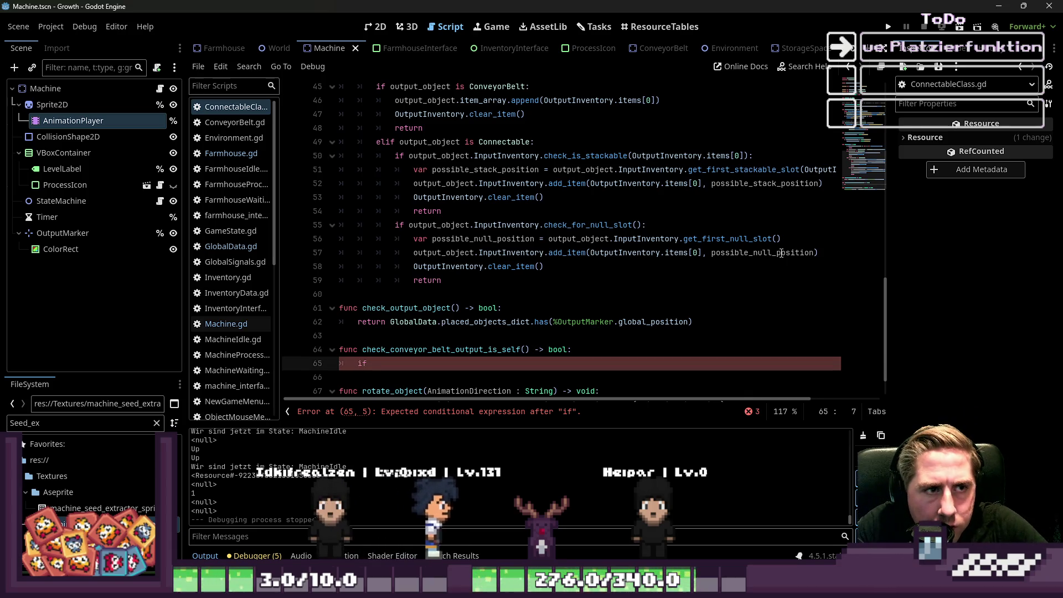
{"action": "scroll", "coordinate": [423, 156], "scroll_direction": "up", "scroll_amount": 2}
{"action": "left_click", "coordinate": [423, 156]}
Step: Add an OutputObject parameter, typed ConveyorBelt, to check_conveyor_belt_output_is_self
{"action": "double_click", "coordinate": [423, 156]}
{"action": "scroll", "coordinate": [465, 148], "scroll_direction": "up", "scroll_amount": 1}
{"action": "left_click", "coordinate": [433, 170]}
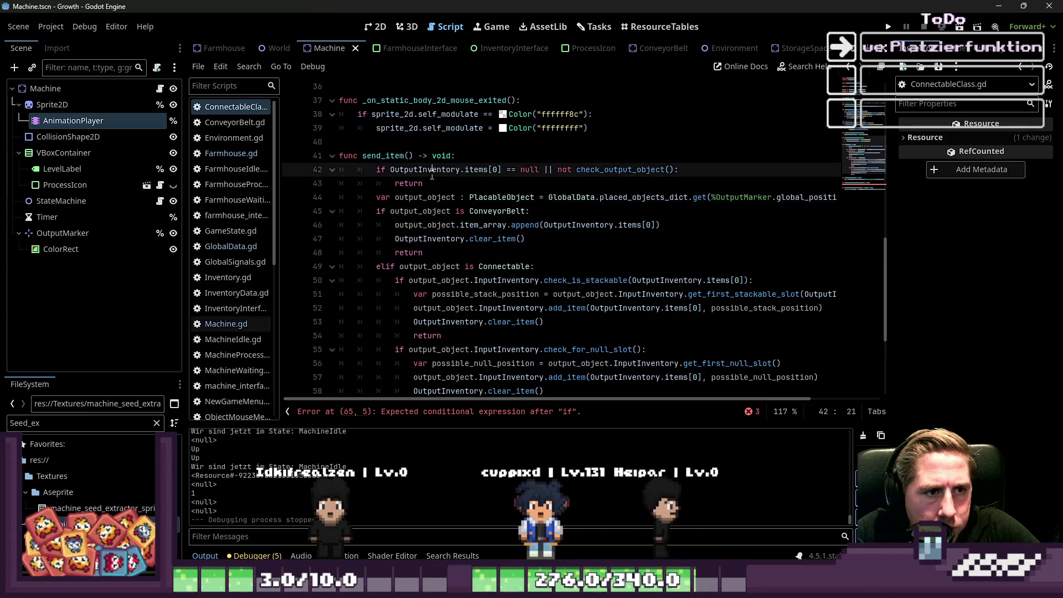
{"action": "scroll", "coordinate": [576, 179], "scroll_direction": "down", "scroll_amount": 4}
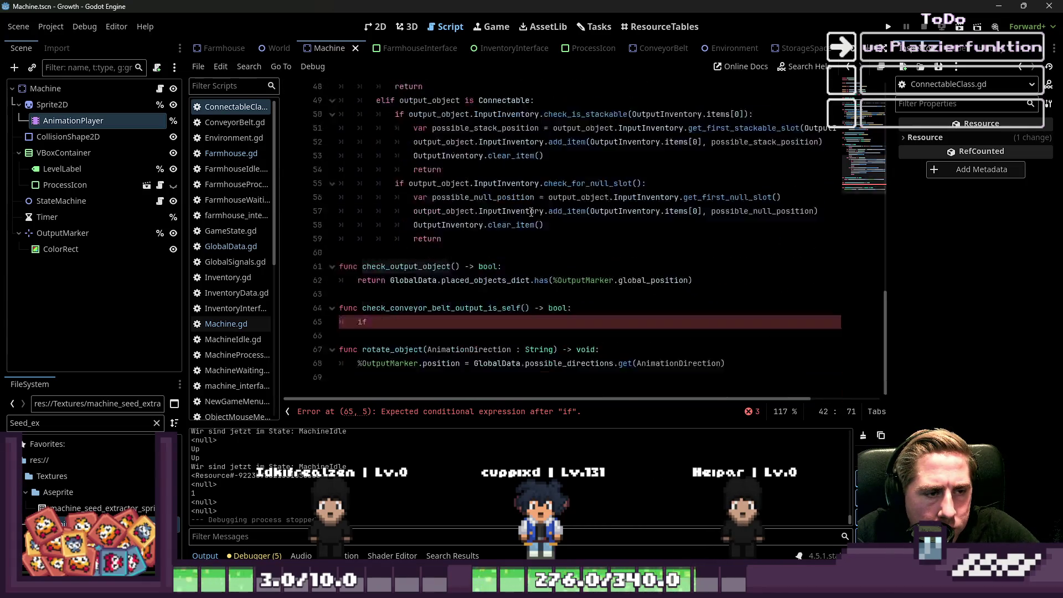
{"action": "left_click", "coordinate": [423, 281]}
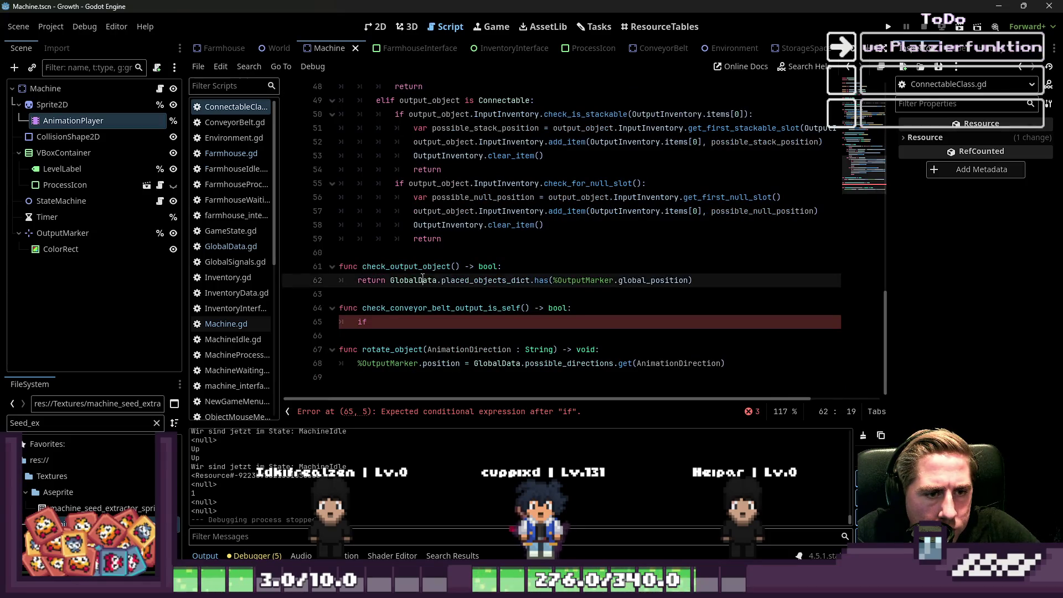
{"action": "left_click", "coordinate": [522, 308]}
{"action": "type", "text": "output_object"}
{"action": "key", "text": "ctrl+shift+Left"}
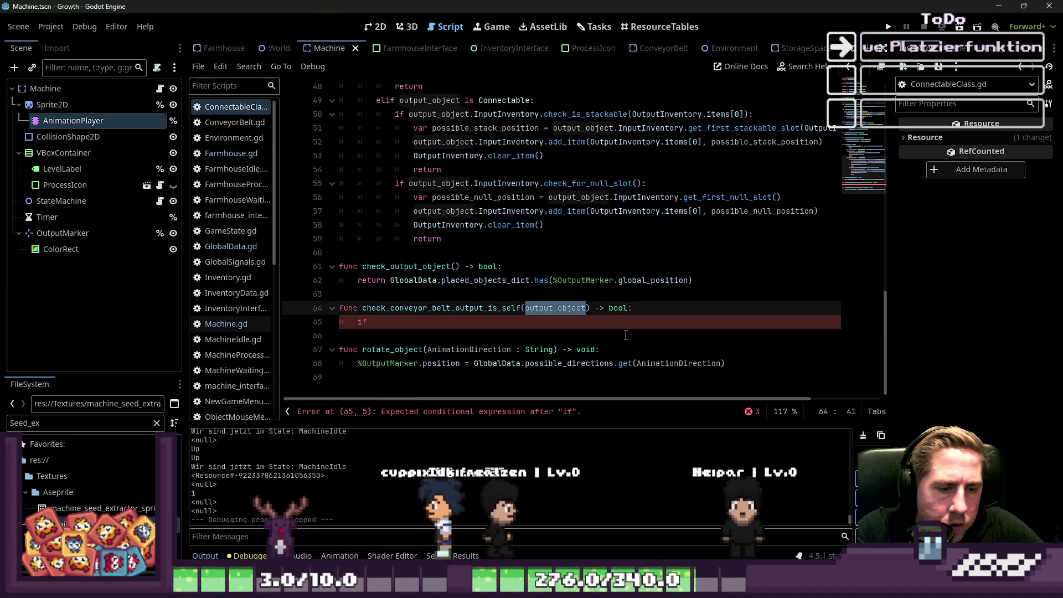
{"action": "type", "text": "Output"}
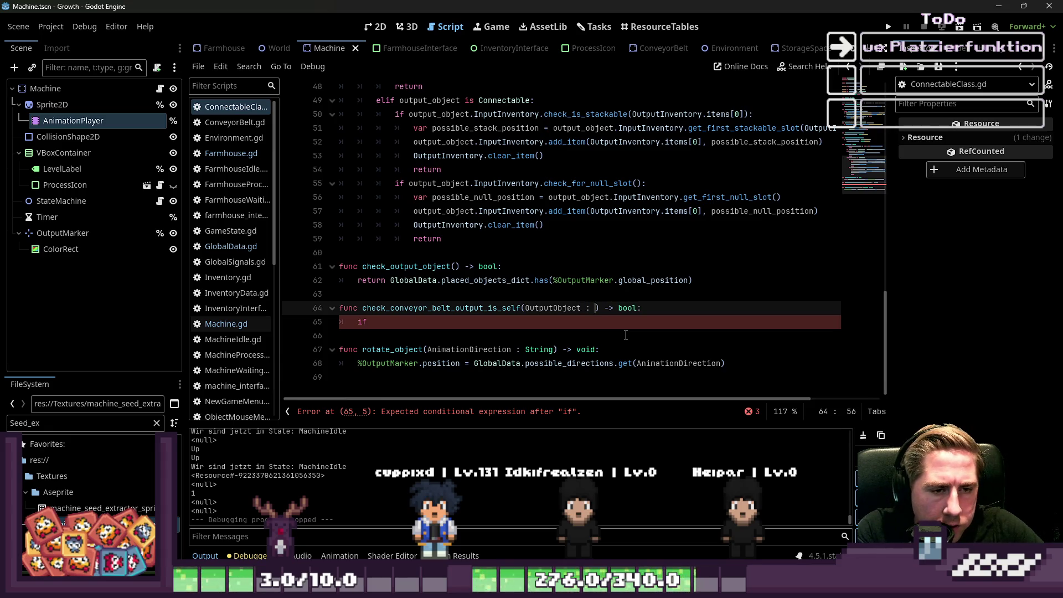
{"action": "type", "text": "o"}
{"action": "key", "text": "BackSpace"}
{"action": "key", "text": "BackSpace"}
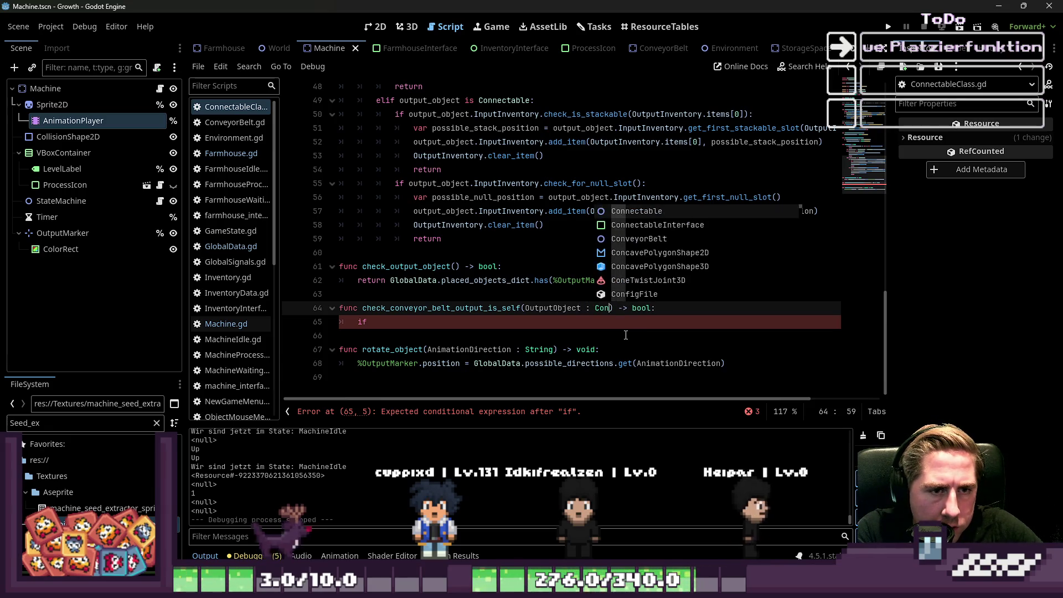
{"action": "type", "text": "o"}
{"action": "key", "text": "BackSpace"}
{"action": "key", "text": "BackSpace"}
{"action": "key", "text": "BackSpace"}
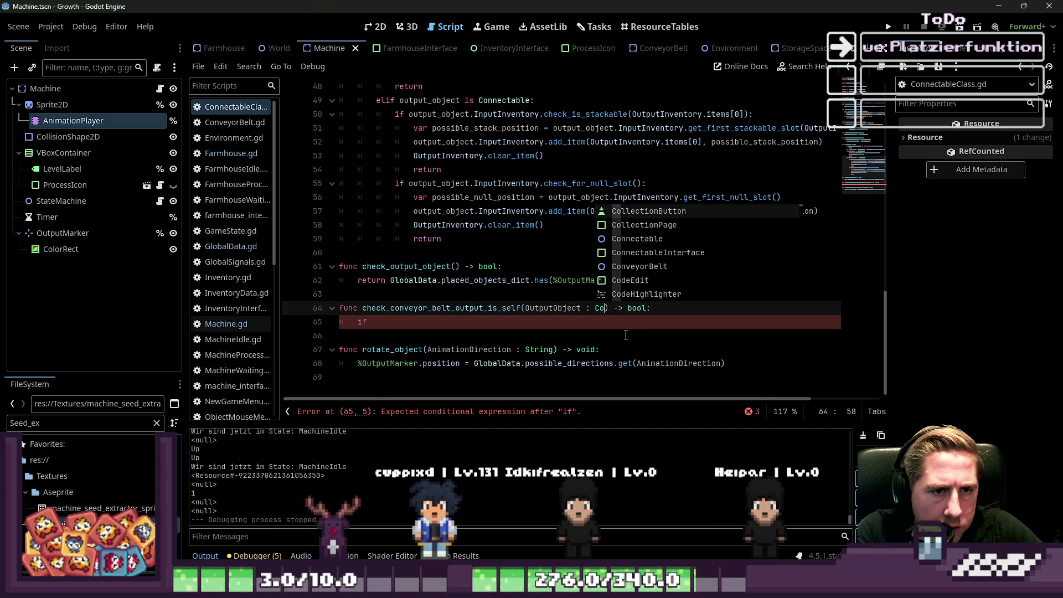
{"action": "type", "text": "nvy"}
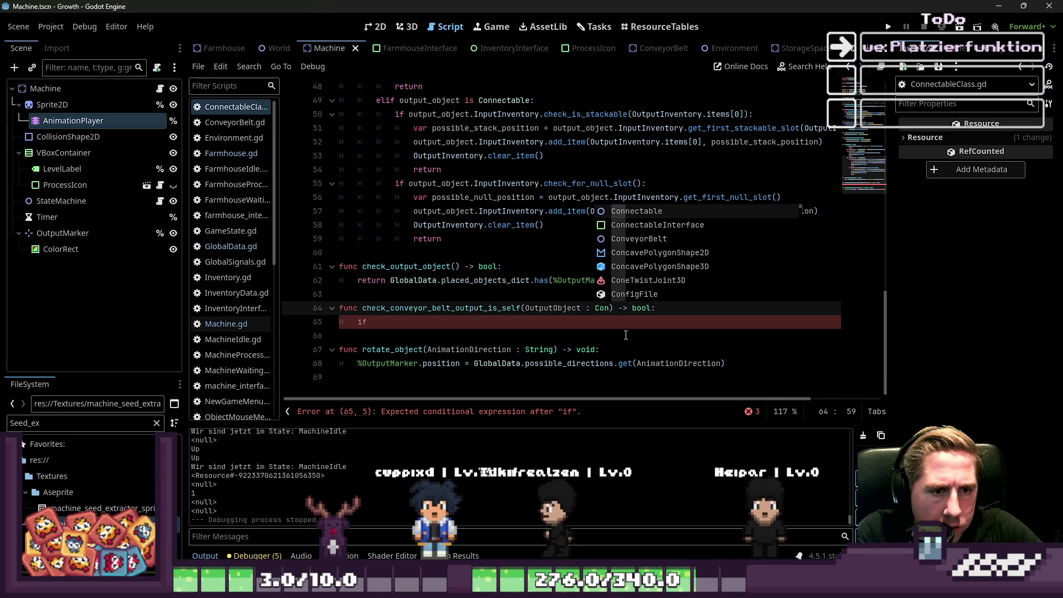
{"action": "key", "text": "Return"}
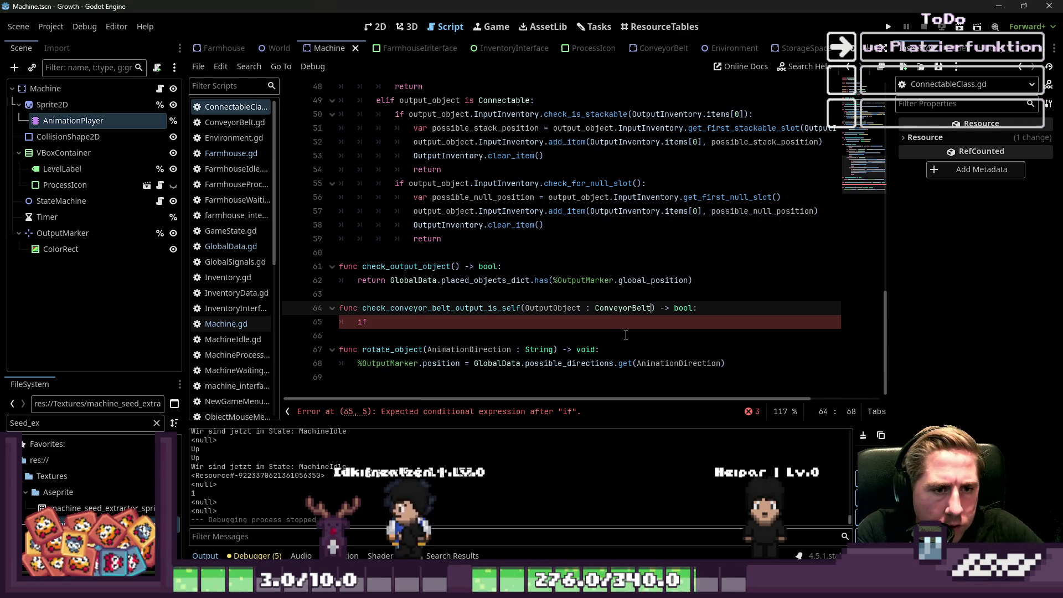
Step: Remove the ConveyorBelt type hint so the OutputObject parameter is untyped
{"action": "key", "text": "Down"}
{"action": "key", "text": "Down"}
{"action": "key", "text": "Up"}
{"action": "key", "text": "End"}
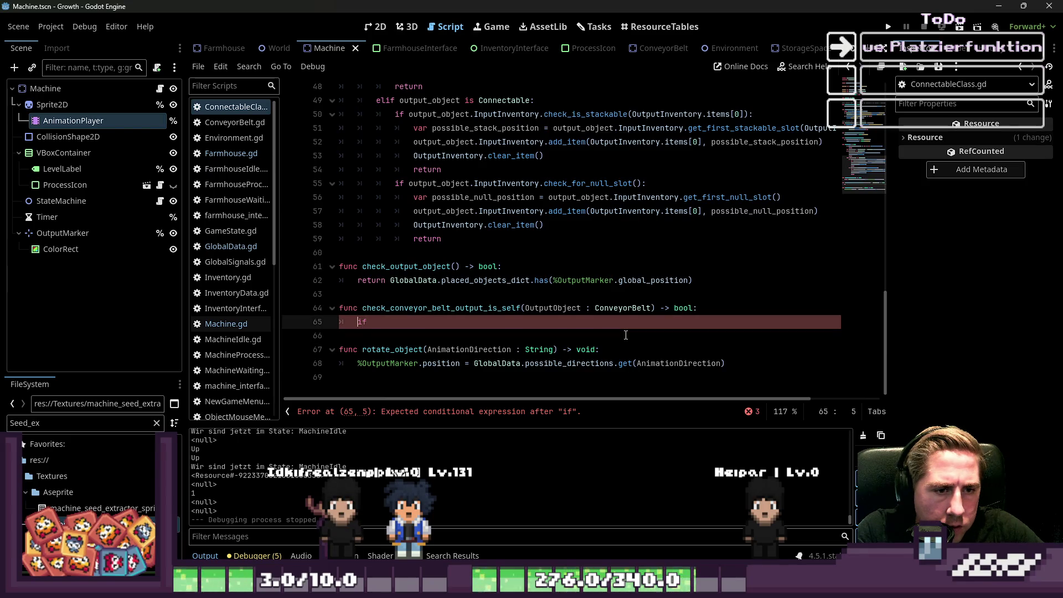
{"action": "key", "text": "Up"}
{"action": "key", "text": "End"}
{"action": "key", "text": "ctrl+shift+Right"}
{"action": "key", "text": "BackSpace"}
{"action": "key", "text": "BackSpace"}
{"action": "key", "text": "BackSpace"}
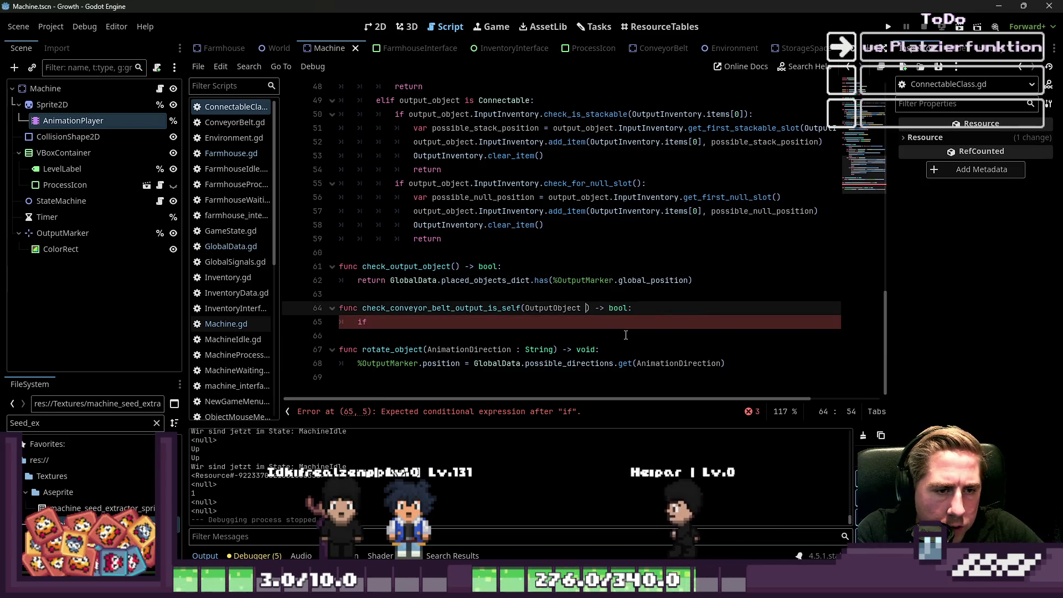
{"action": "key", "text": "Down"}
Step: Write 'if OutputObject is ConveyorBelt' on line 65 and delete the unfinished return line
{"action": "type", "text": "output_object"}
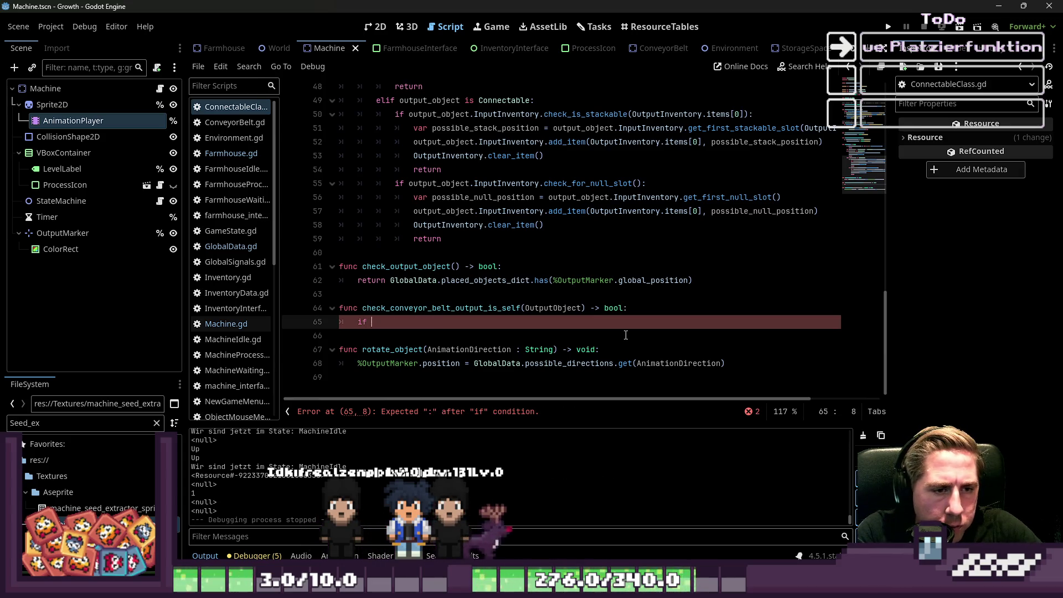
{"action": "type", "text": "utputI"}
{"action": "key", "text": "Return"}
{"action": "key", "text": "BackSpace"}
{"action": "key", "text": "BackSpace"}
{"action": "key", "text": "BackSpace"}
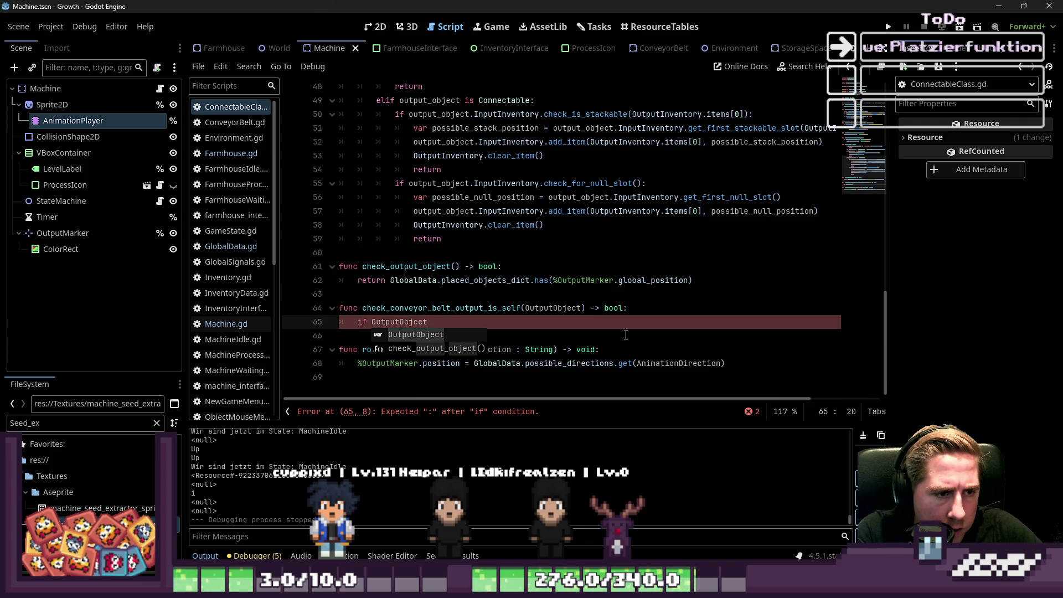
{"action": "type", "text": " is "}
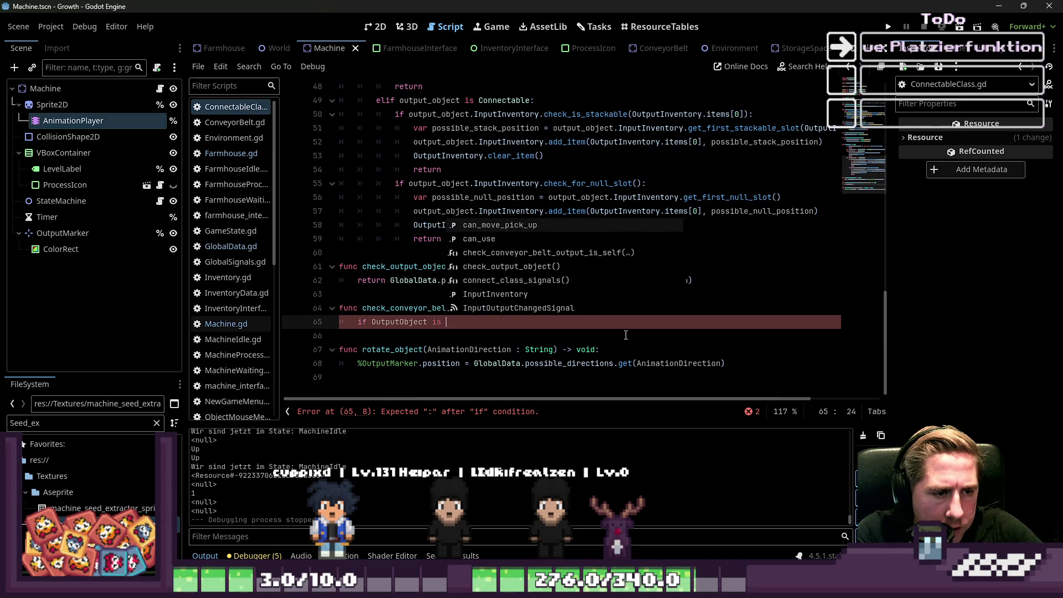
{"action": "type", "text": "Conv"}
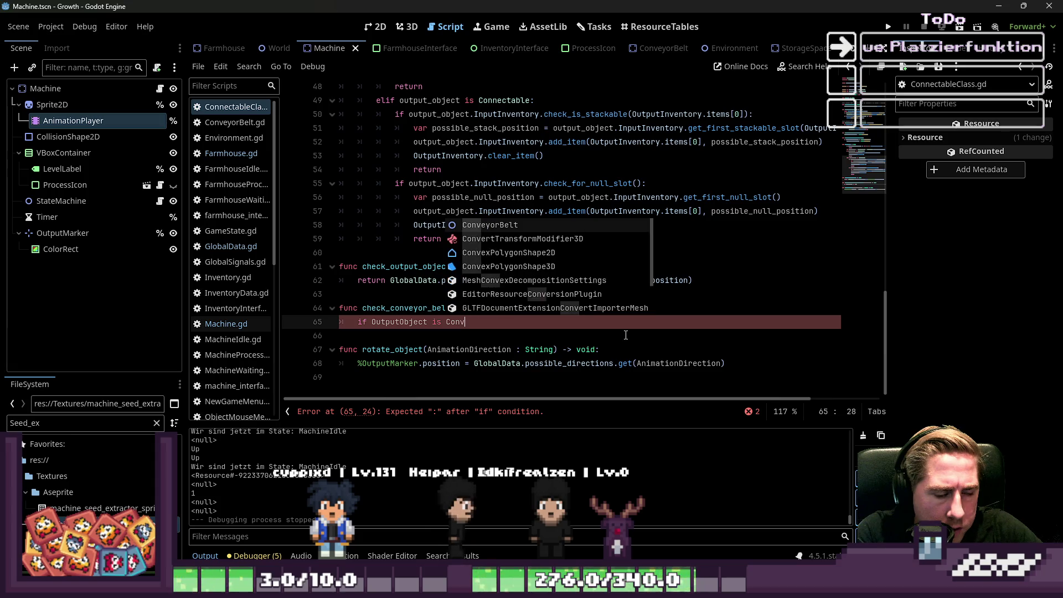
{"action": "key", "text": "Return"}
{"action": "type", "text": "return true"}
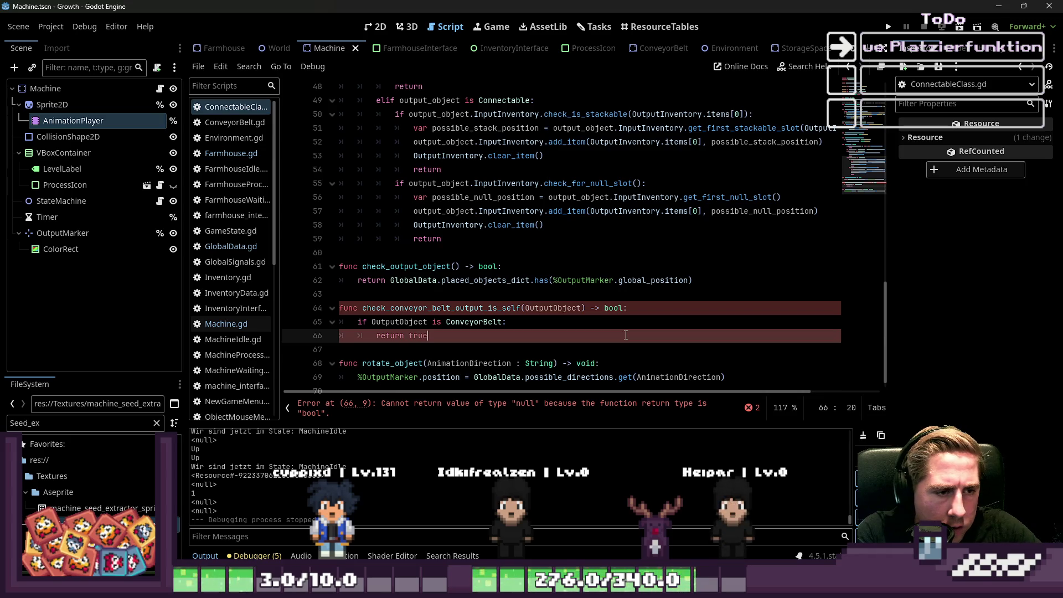
{"action": "key", "text": "Up"}
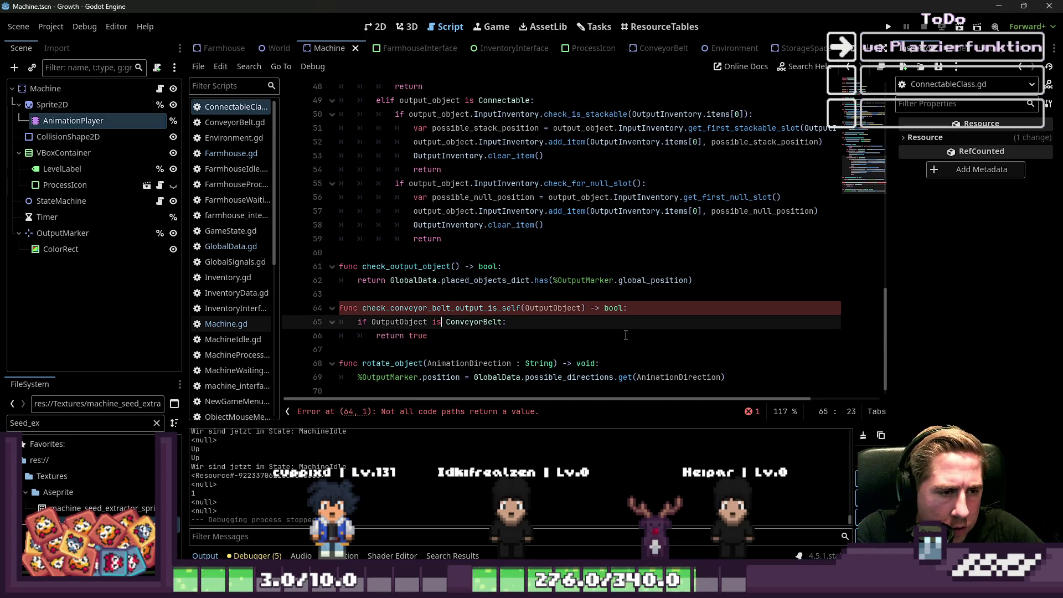
{"action": "key", "text": "Down"}
{"action": "key", "text": "ctrl+shift+Left"}
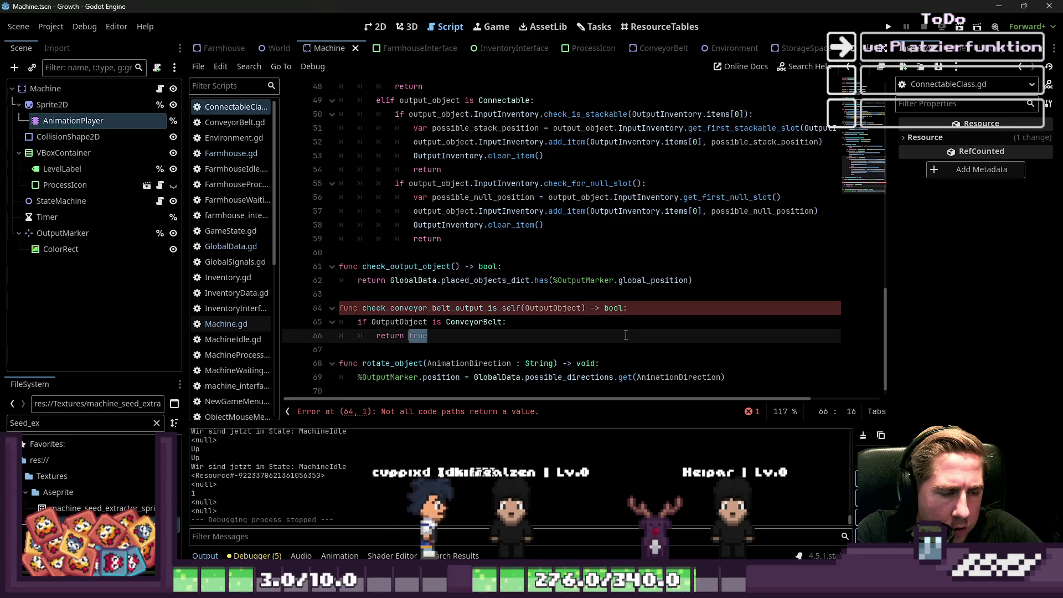
{"action": "key", "text": "BackSpace"}
{"action": "key", "text": "BackSpace"}
{"action": "key", "text": "BackSpace"}
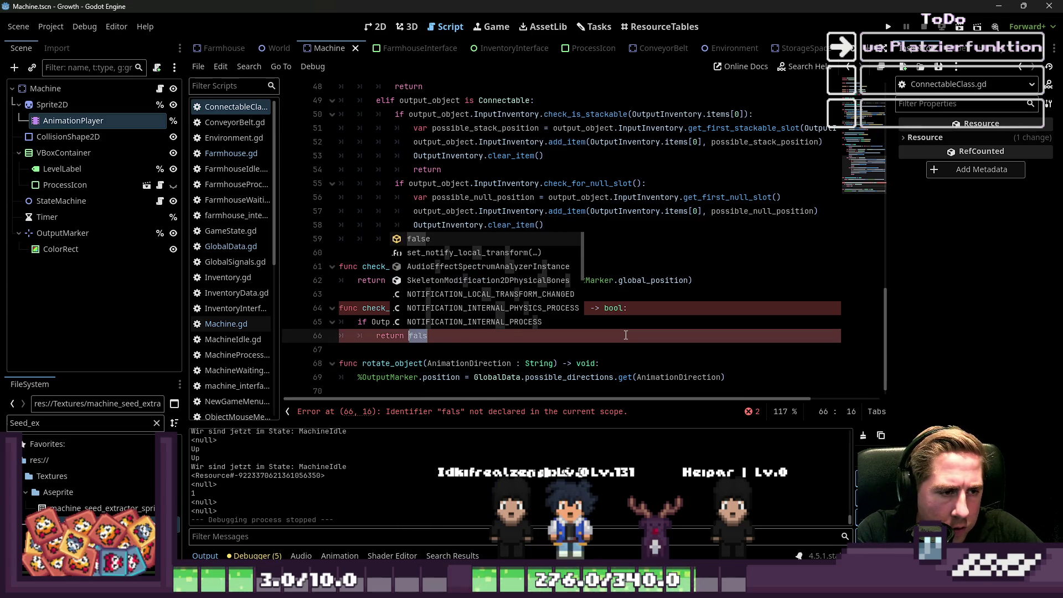
{"action": "key", "text": "BackSpace"}
{"action": "key", "text": "BackSpace"}
{"action": "key", "text": "BackSpace"}
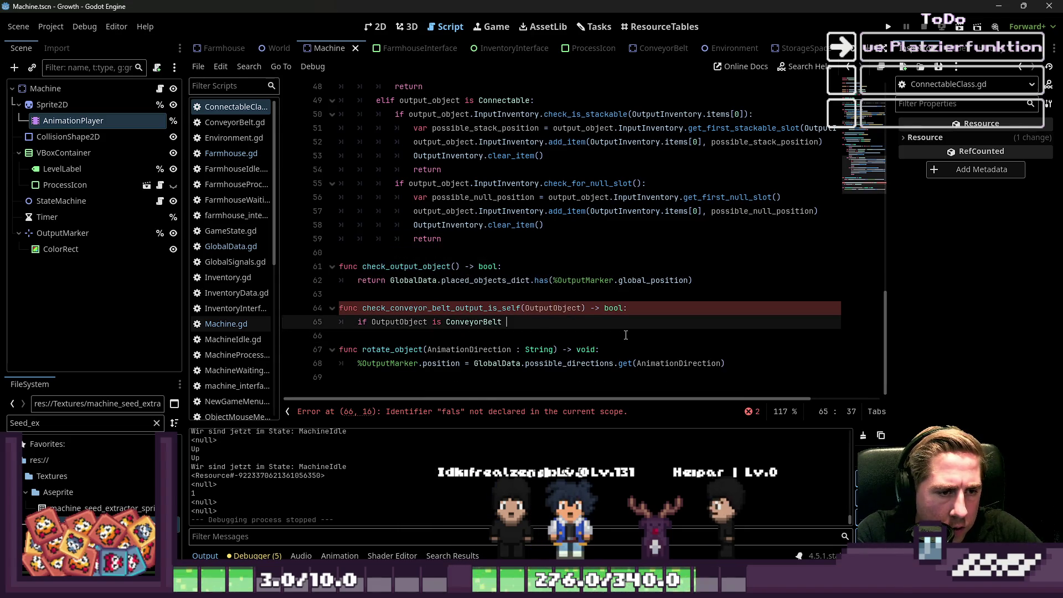
Step: Add a second condition using GlobalData.placed_objects_dict and OutputObject's OutputMarker position
{"action": "type", "text": "&& Ou"}
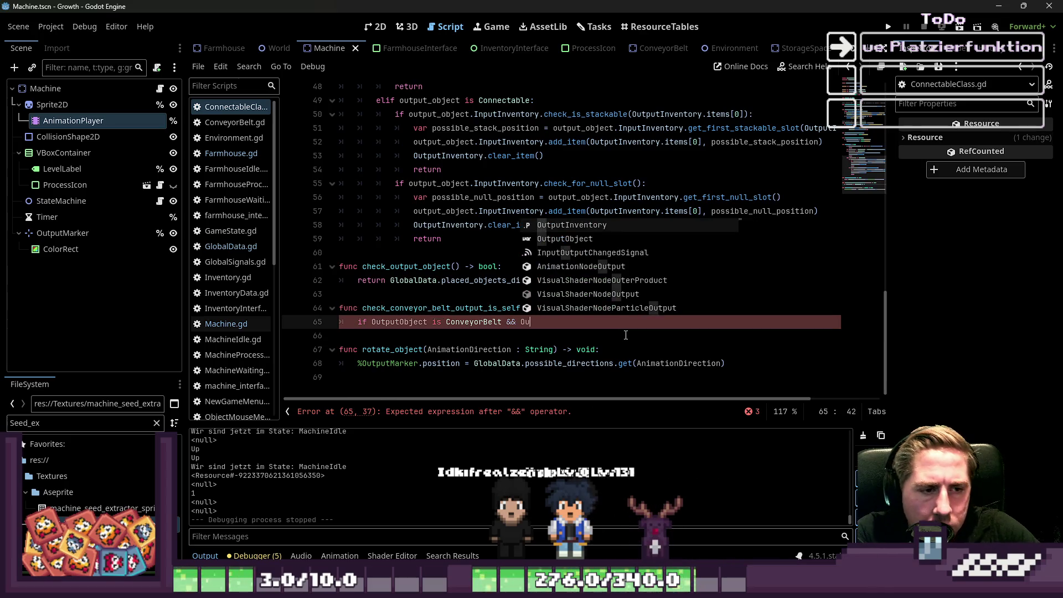
{"action": "key", "text": "Down"}
{"action": "key", "text": "Return"}
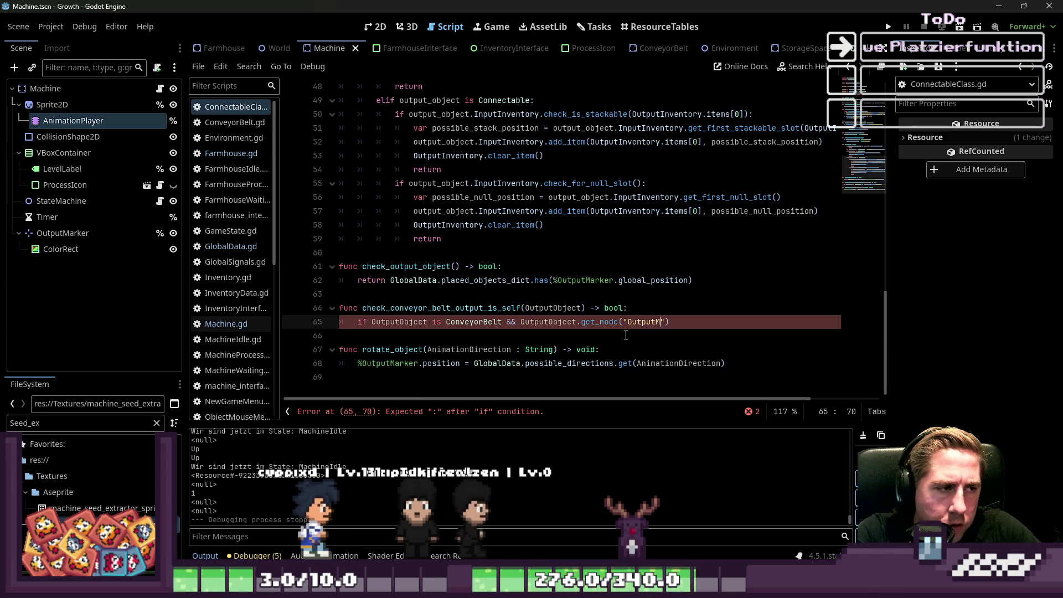
{"action": "type", "text": "Marker\""}
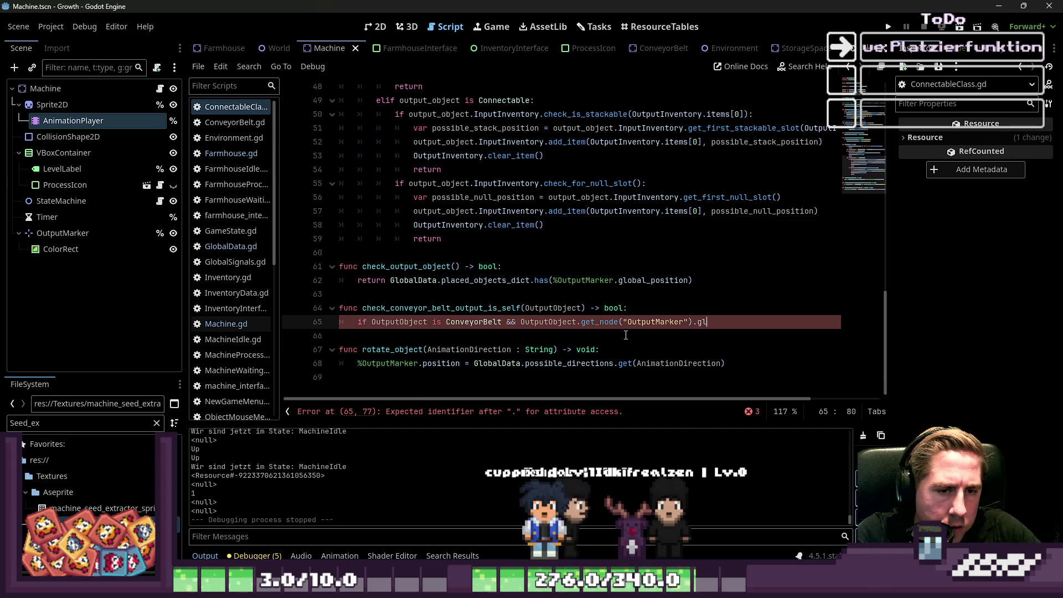
{"action": "type", "text": "tion"}
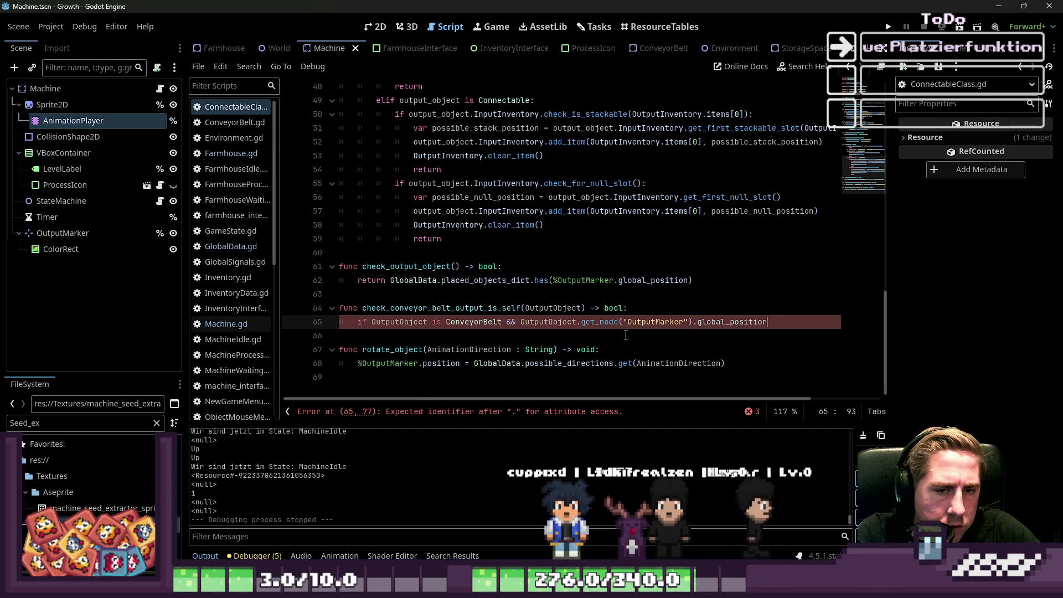
{"action": "left_click", "coordinate": [626, 335]}
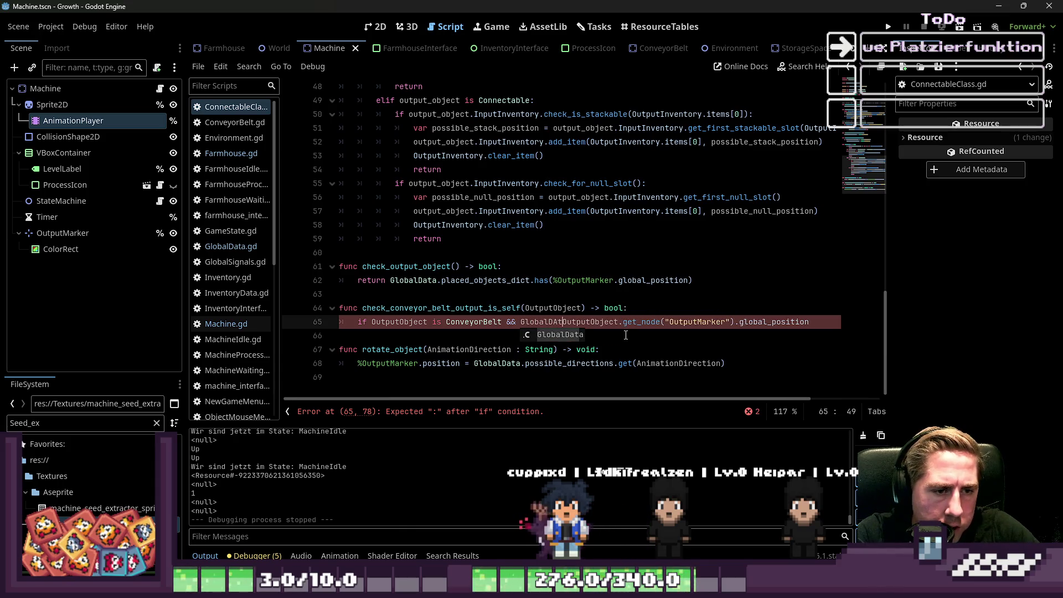
{"action": "type", "text": "ta.plac"}
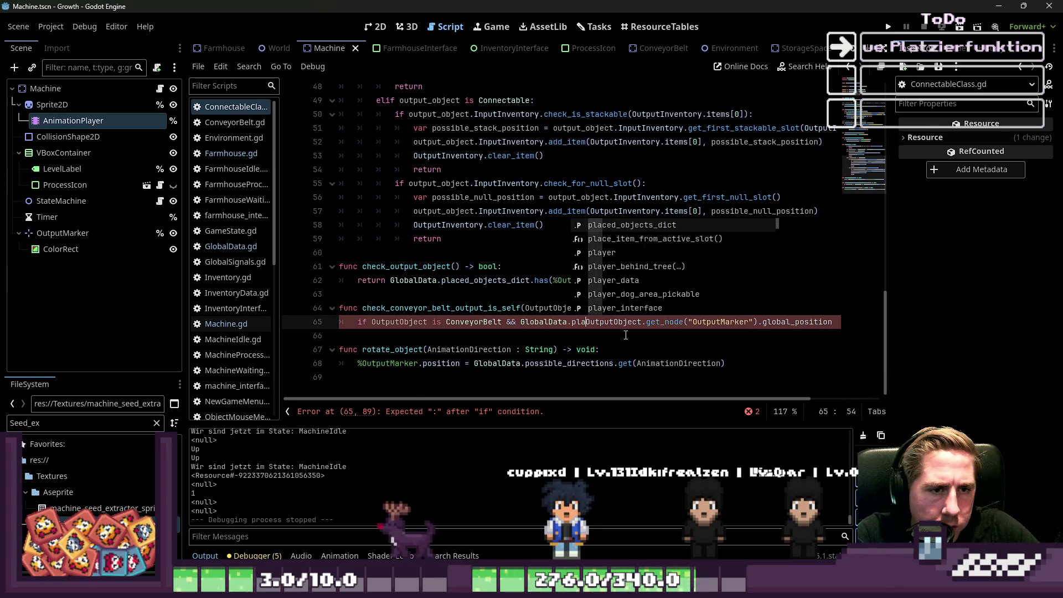
{"action": "key", "text": "Return"}
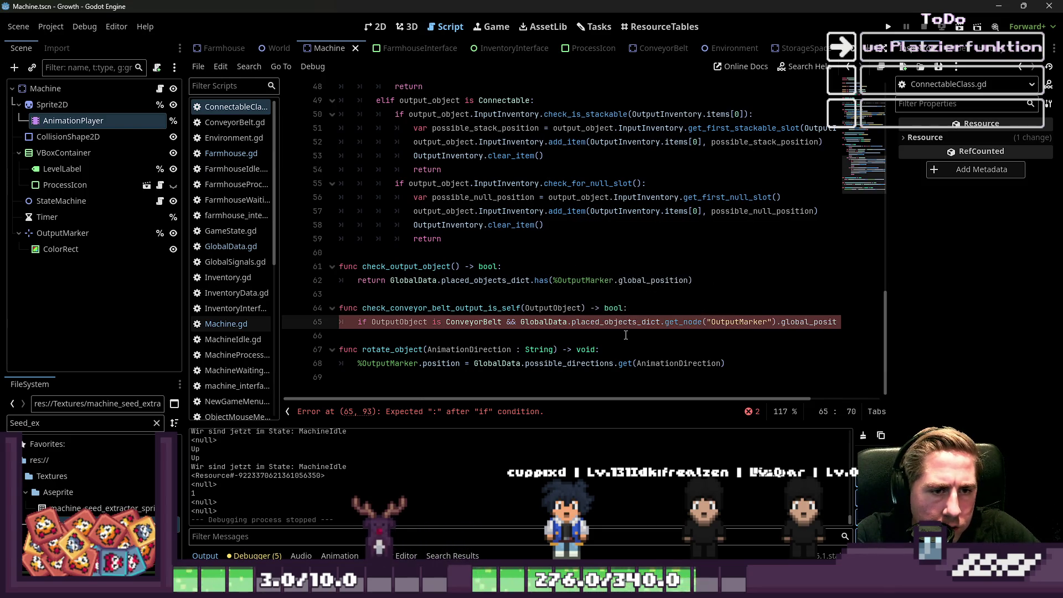
{"action": "key", "text": "ctrl+shift+Left"}
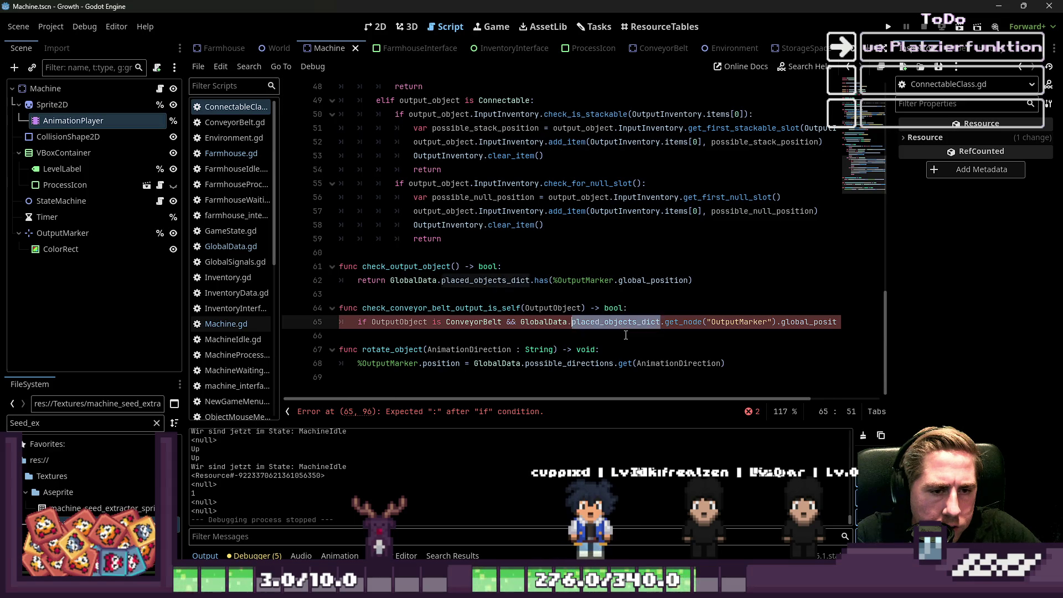
{"action": "key", "text": "ctrl+z"}
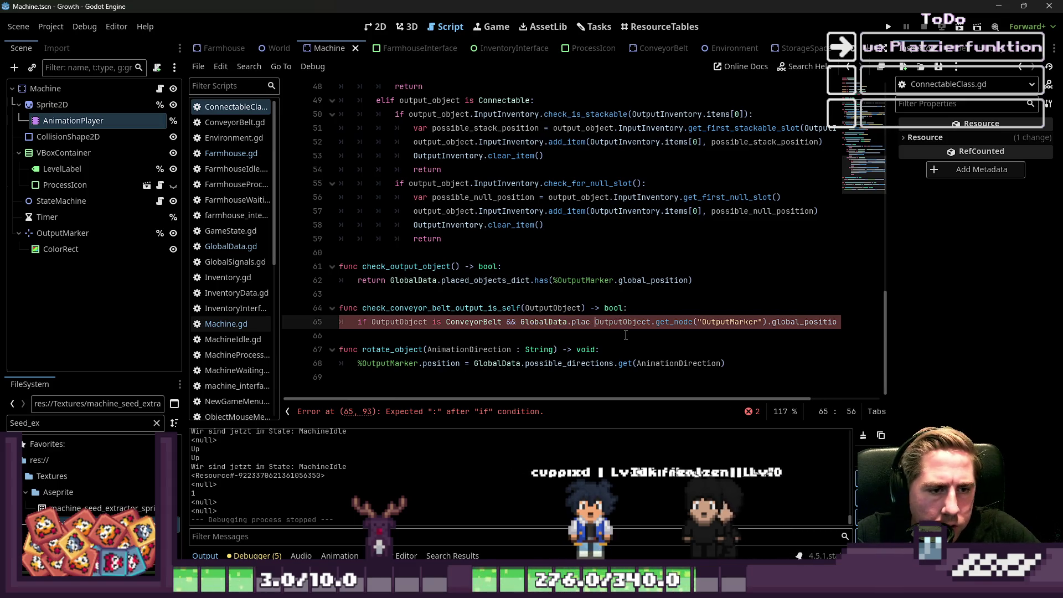
{"action": "key", "text": "ctrl+y"}
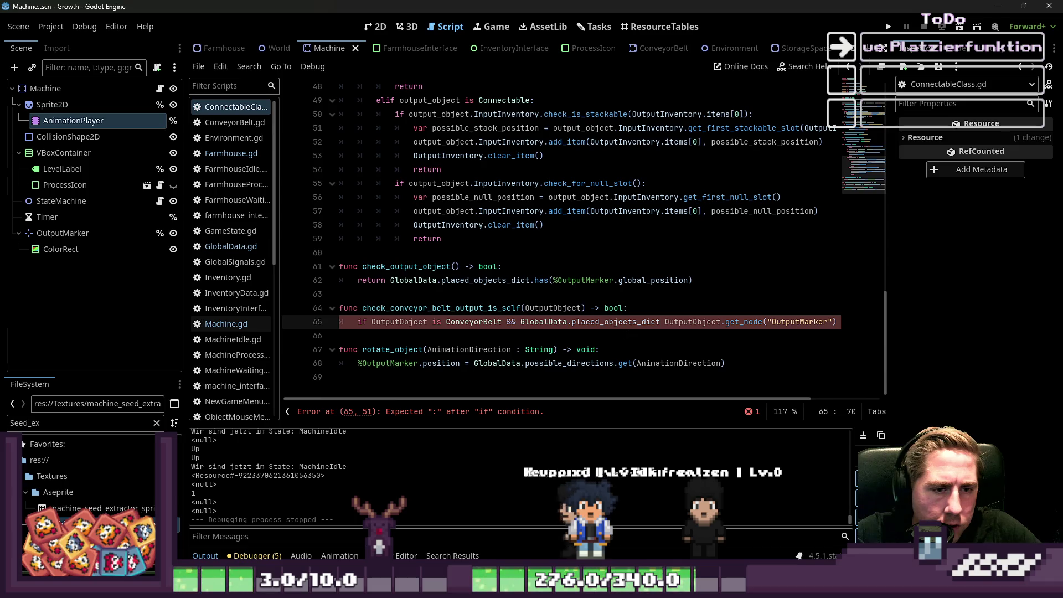
Step: Make the lookup placed_objects_dict.has(...) with the marker's global_position as its argument
{"action": "key", "text": "BackSpace"}
{"action": "type", "text": ".get"}
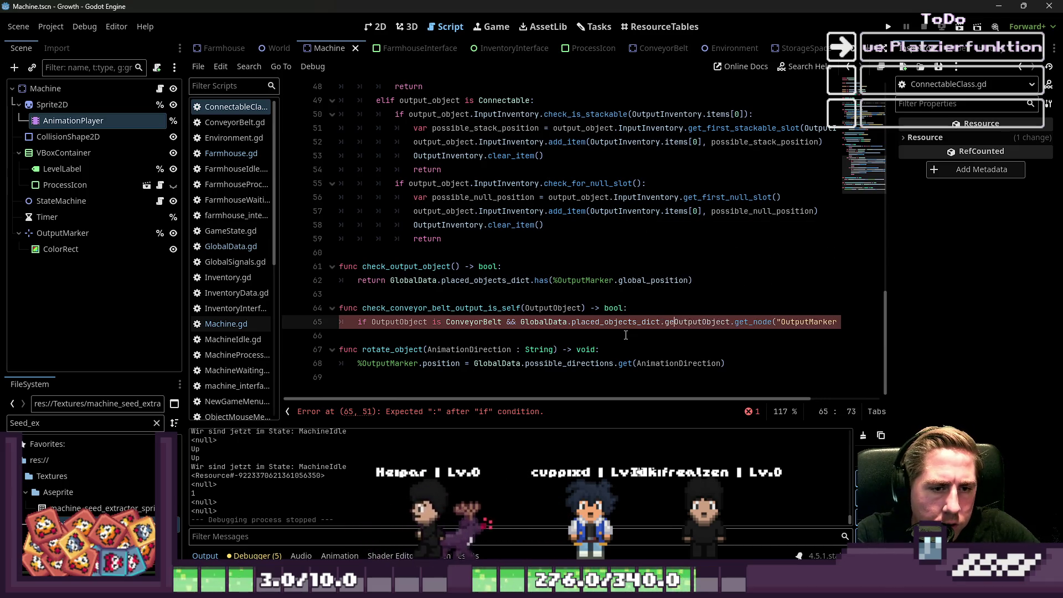
{"action": "key", "text": "shift+End"}
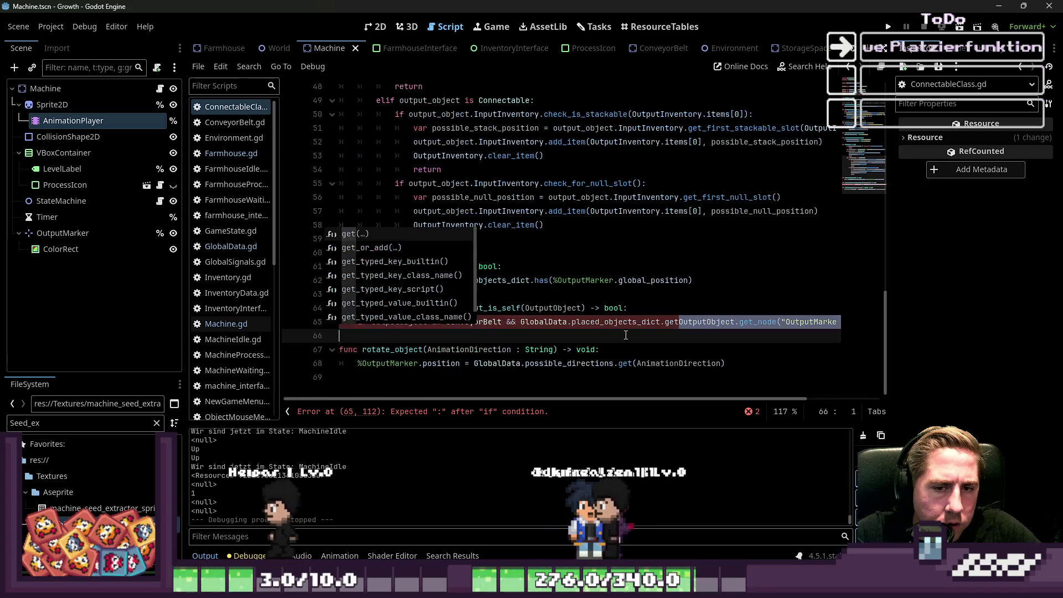
{"action": "type", "text": "("}
{"action": "key", "text": "ctrl+Left"}
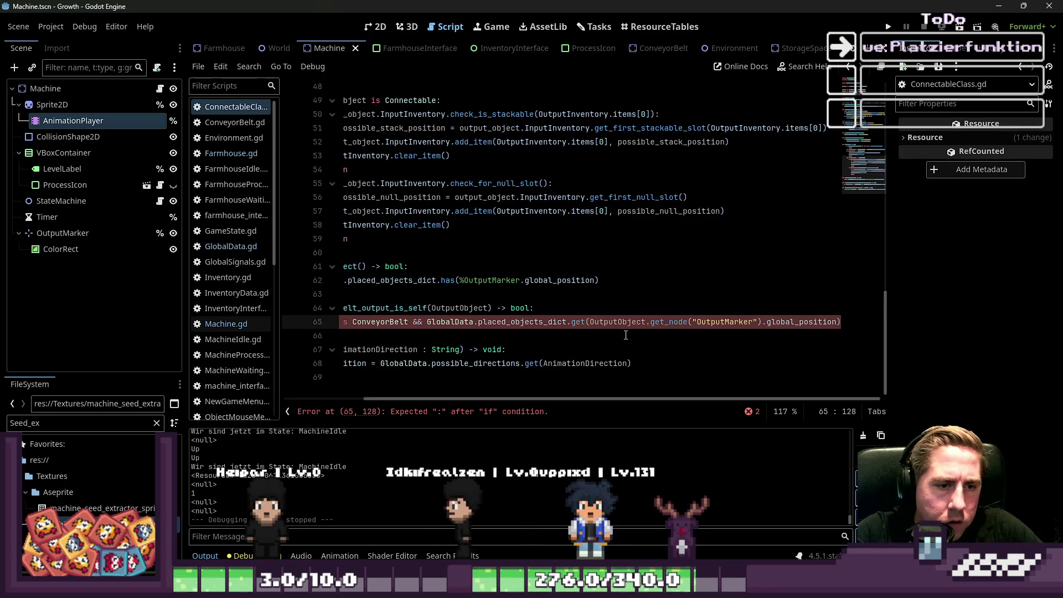
{"action": "key", "text": "ctrl+Right"}
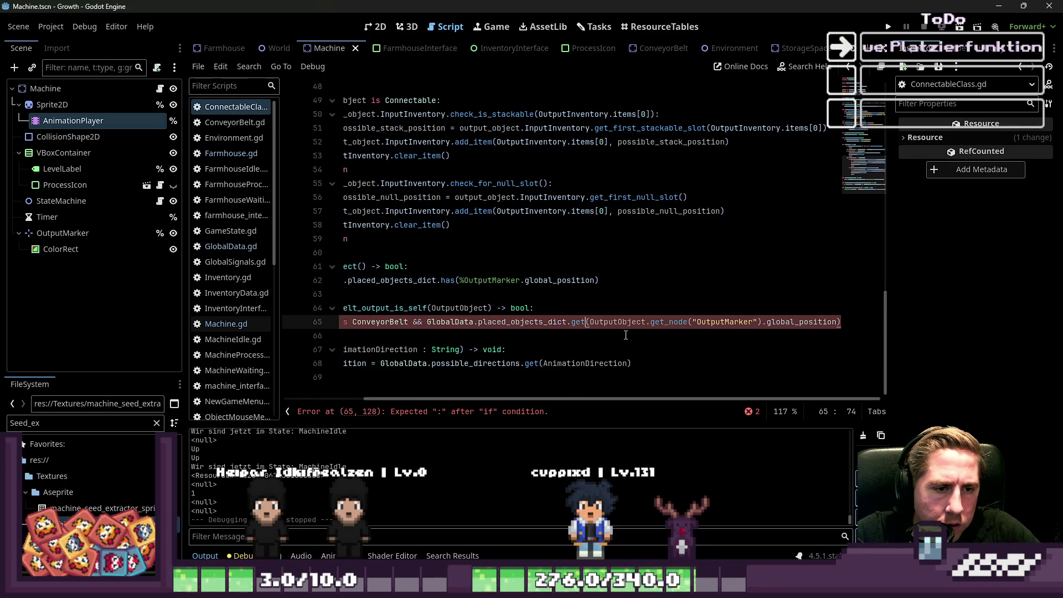
{"action": "key", "text": "BackSpace"}
{"action": "key", "text": "BackSpace"}
{"action": "key", "text": "BackSpace"}
{"action": "type", "text": "has"}
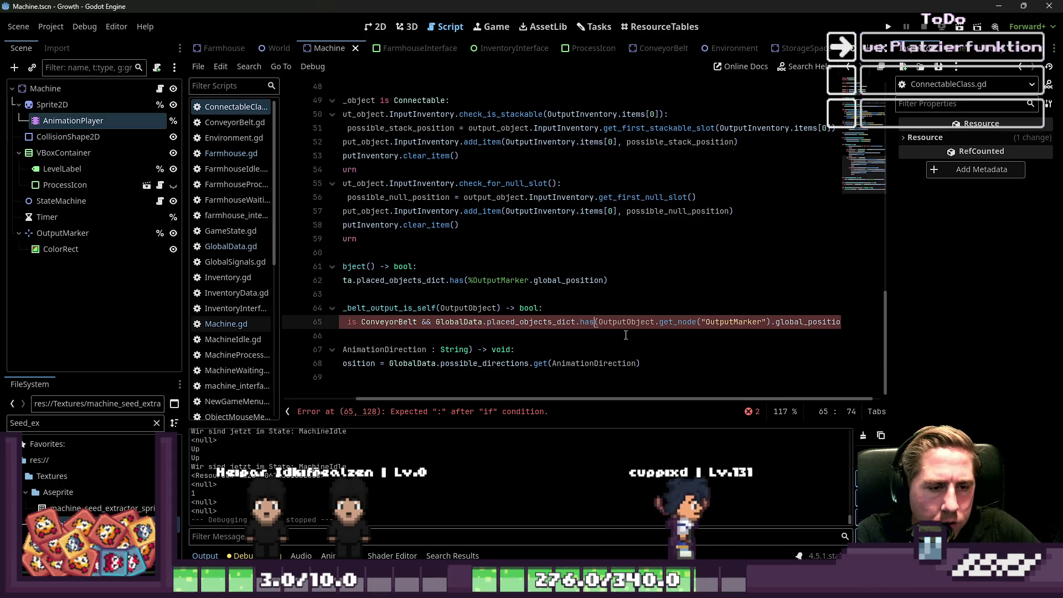
{"action": "key", "text": "Escape"}
Step: Wrap the line 65 condition onto a second line after the &&
{"action": "key", "text": "Up"}
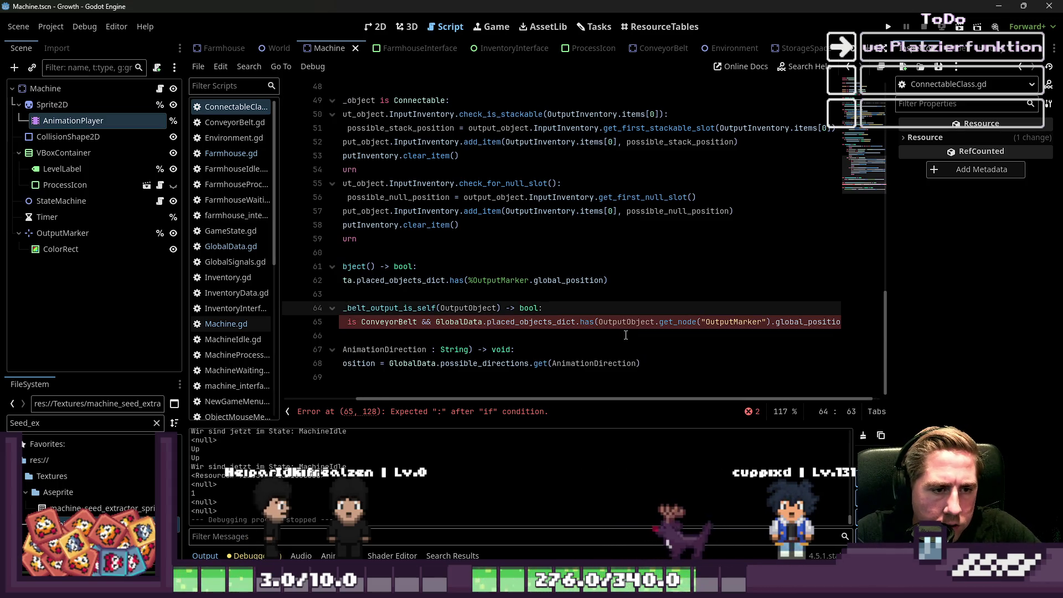
{"action": "key", "text": "Down"}
{"action": "key", "text": "ctrl+Left"}
{"action": "key", "text": "ctrl+Left"}
{"action": "key", "text": "ctrl+shift+Right"}
{"action": "key", "text": "ctrl+shift+Right"}
{"action": "key", "text": "ctrl+shift+Right"}
{"action": "key", "text": "ctrl+shift+Right"}
{"action": "key", "text": "ctrl+shift+Right"}
{"action": "key", "text": "ctrl+shift+Right"}
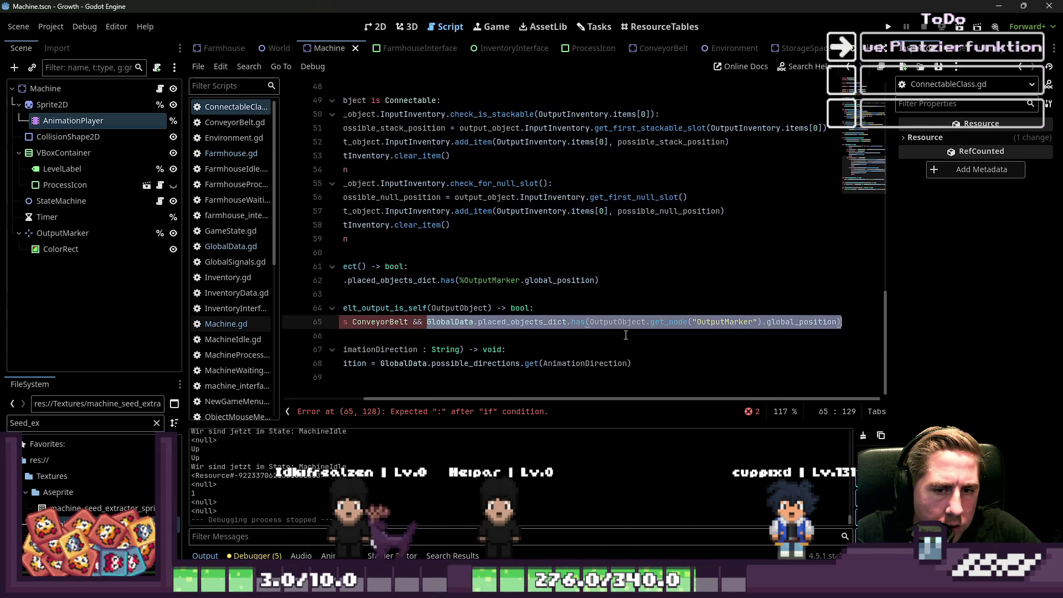
{"action": "key", "text": "Left"}
{"action": "key", "text": "ctrl+Left"}
{"action": "key", "text": "ctrl+Left"}
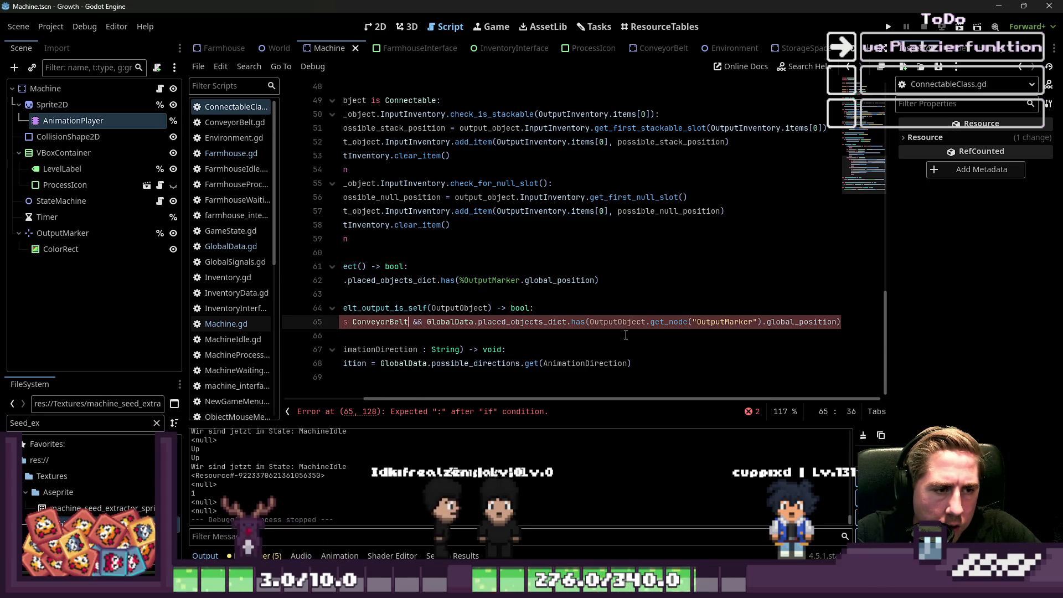
{"action": "key", "text": "Return"}
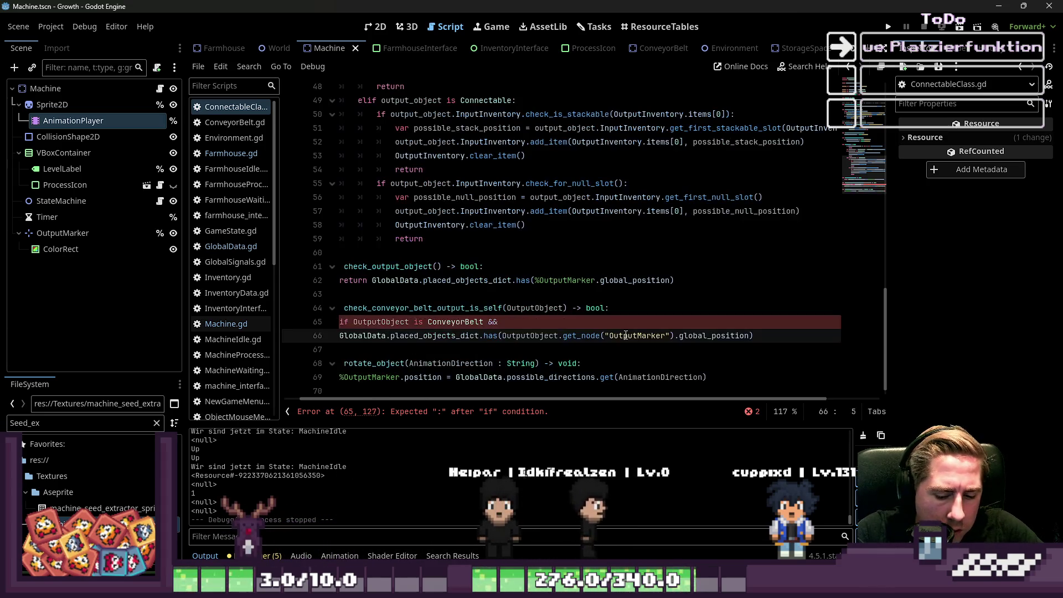
Step: Duplicate the has lookup line below as line 67
{"action": "key", "text": "Up"}
{"action": "key", "text": "End"}
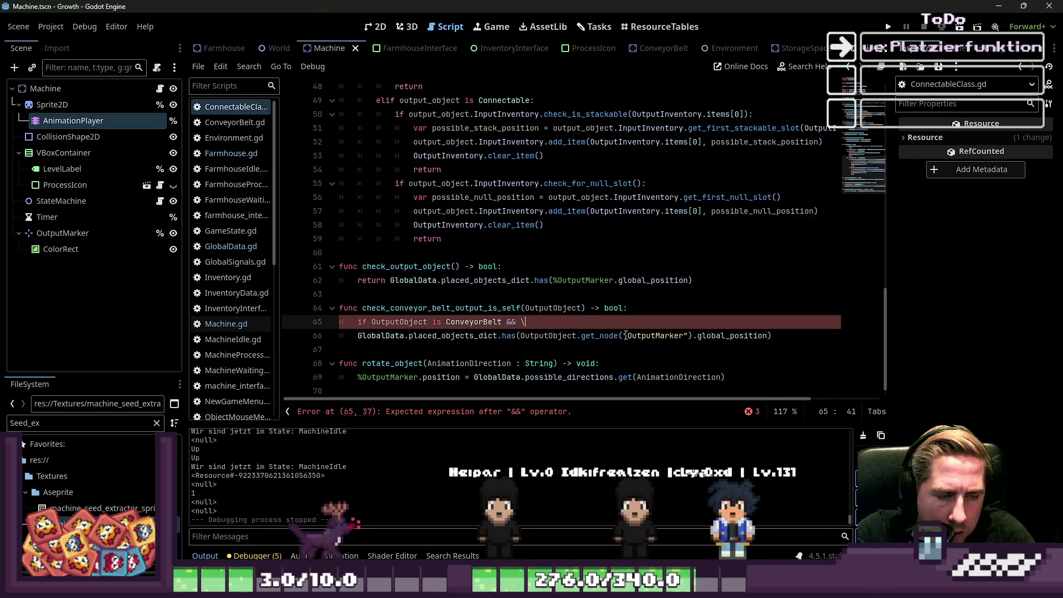
{"action": "key", "text": "Down"}
{"action": "key", "text": "ctrl+Right"}
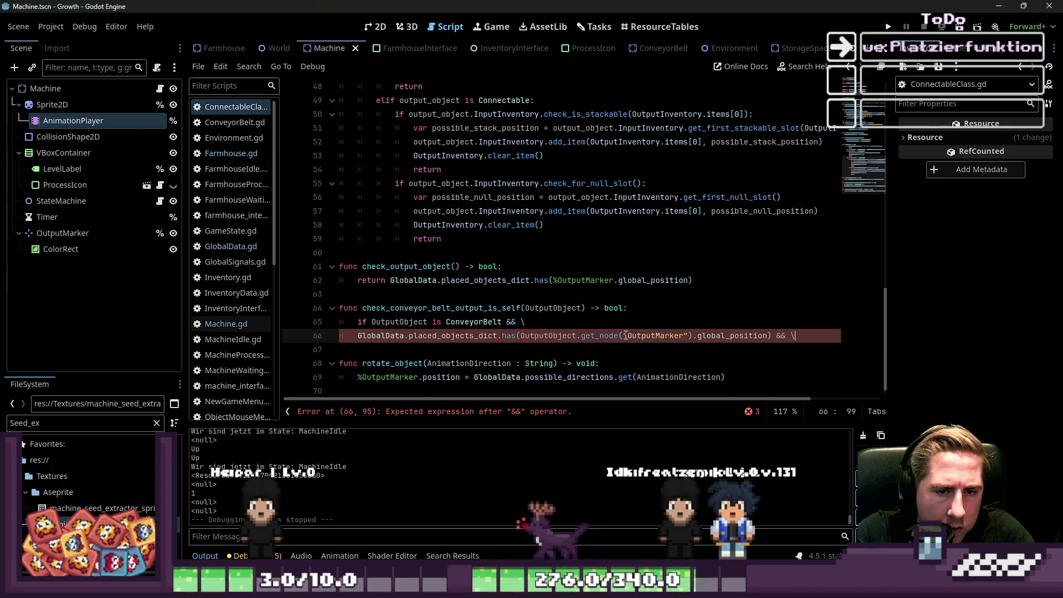
{"action": "key", "text": "Return"}
{"action": "type", "text": "GlobalData.placed_objects_dict.has(OutputObject.get_node(\"OutputMarker\").global_position)"}
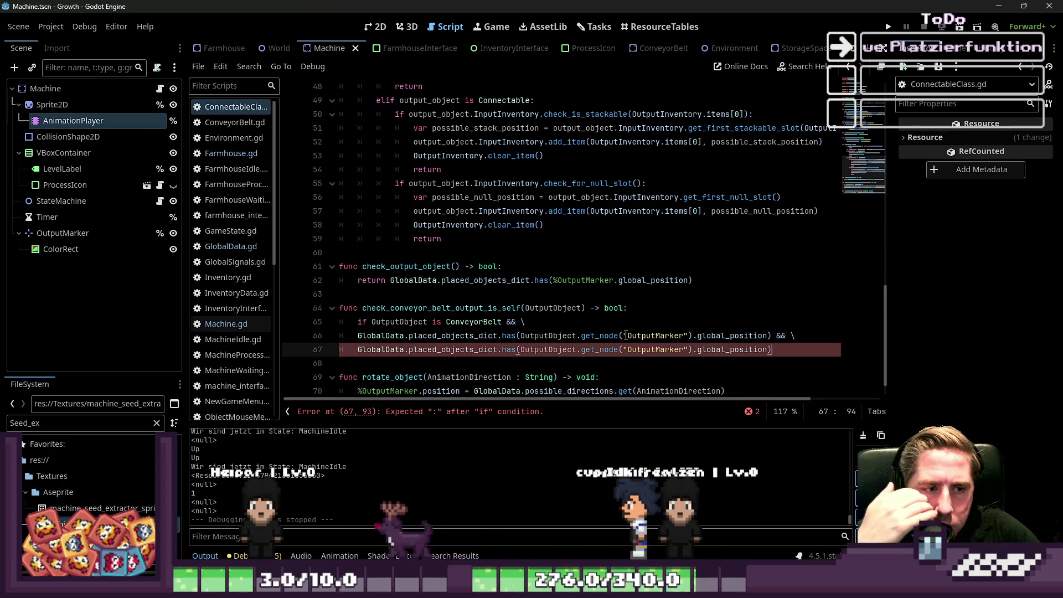
Step: Change line 67's lookup to placed_objects_dict.get(...) == self
{"action": "key", "text": "ctrl+Left"}
{"action": "key", "text": "ctrl+Left"}
{"action": "key", "text": "ctrl+Left"}
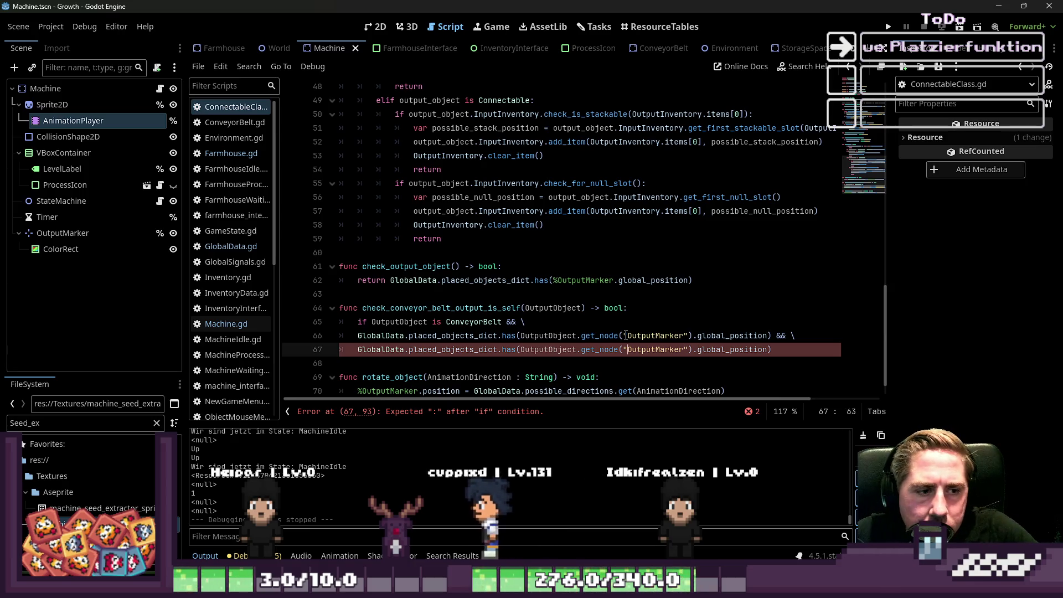
{"action": "key", "text": "BackSpace"}
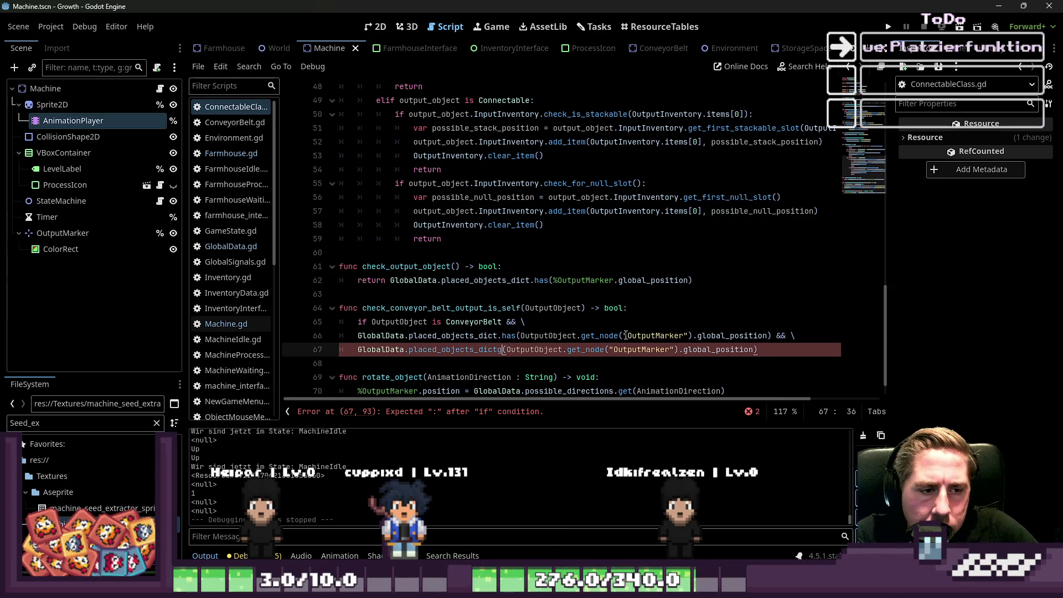
{"action": "type", "text": ".get"}
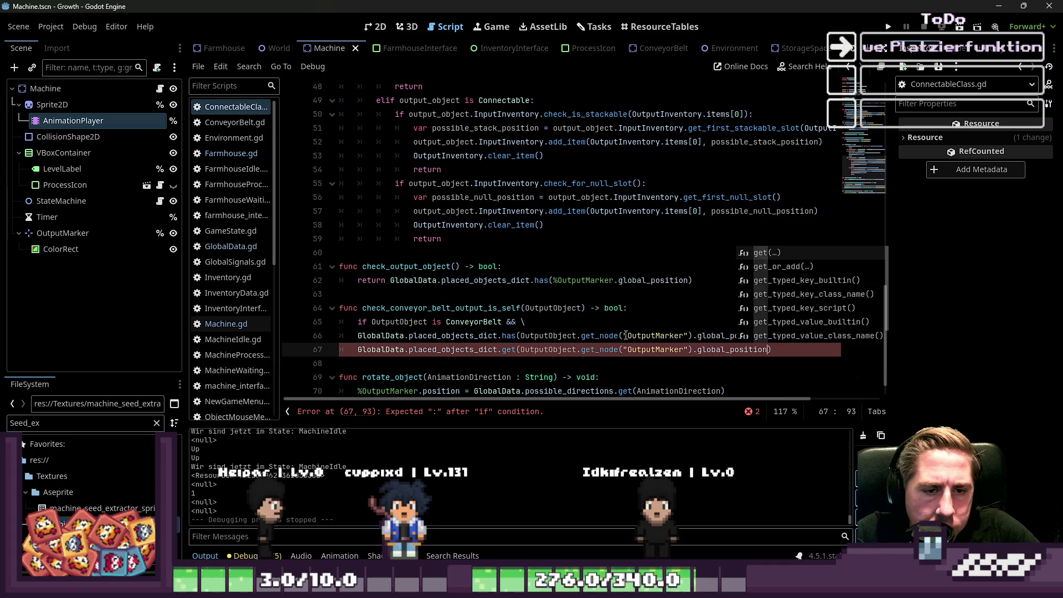
{"action": "key", "text": "End"}
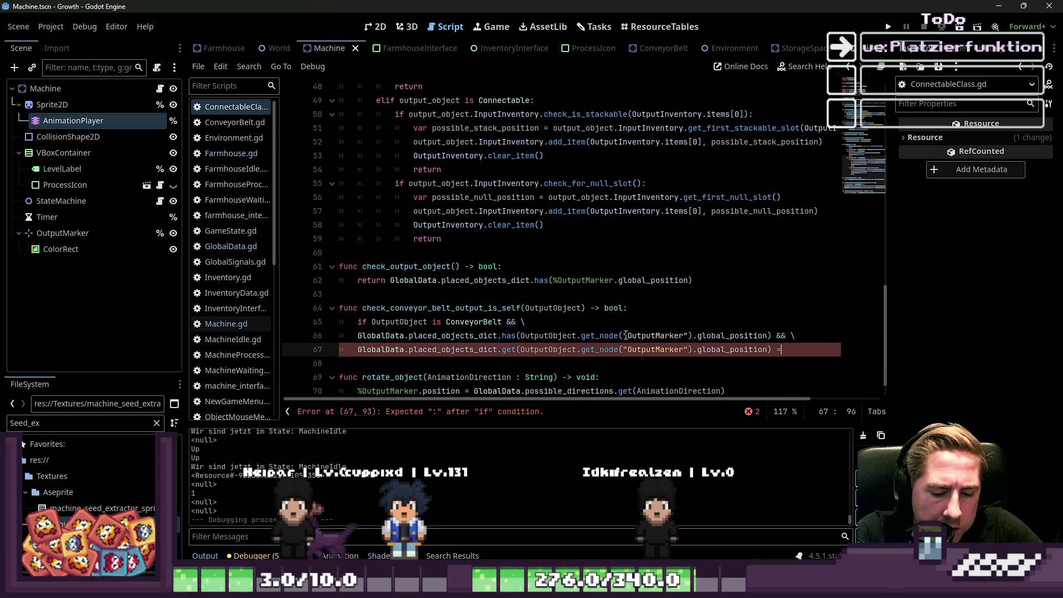
{"action": "type", "text": "öf"}
{"action": "type", "text": "l"}
{"action": "key", "text": "Return"}
Step: Replace the if keyword on line 65 with return
{"action": "key", "text": "Up"}
{"action": "key", "text": "Up"}
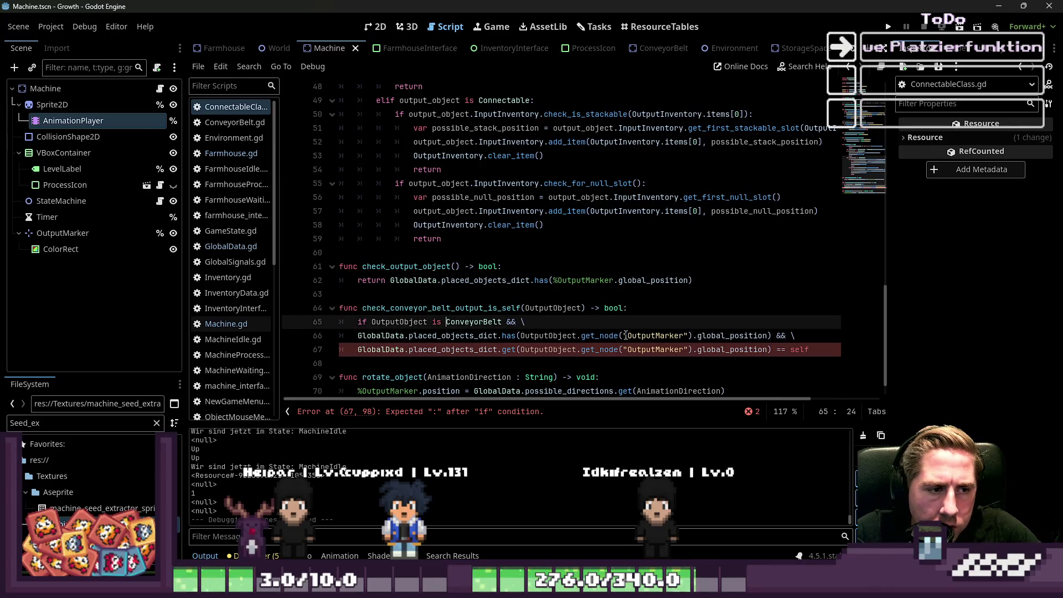
{"action": "type", "text": "return"}
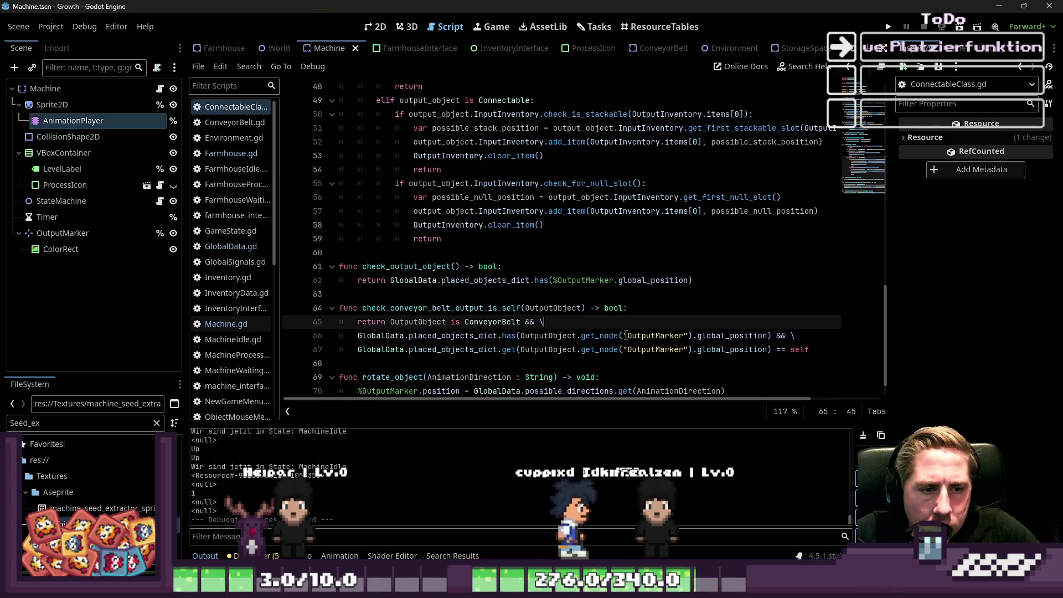
{"action": "key", "text": "Left"}
{"action": "key", "text": "Left"}
{"action": "key", "text": "Left"}
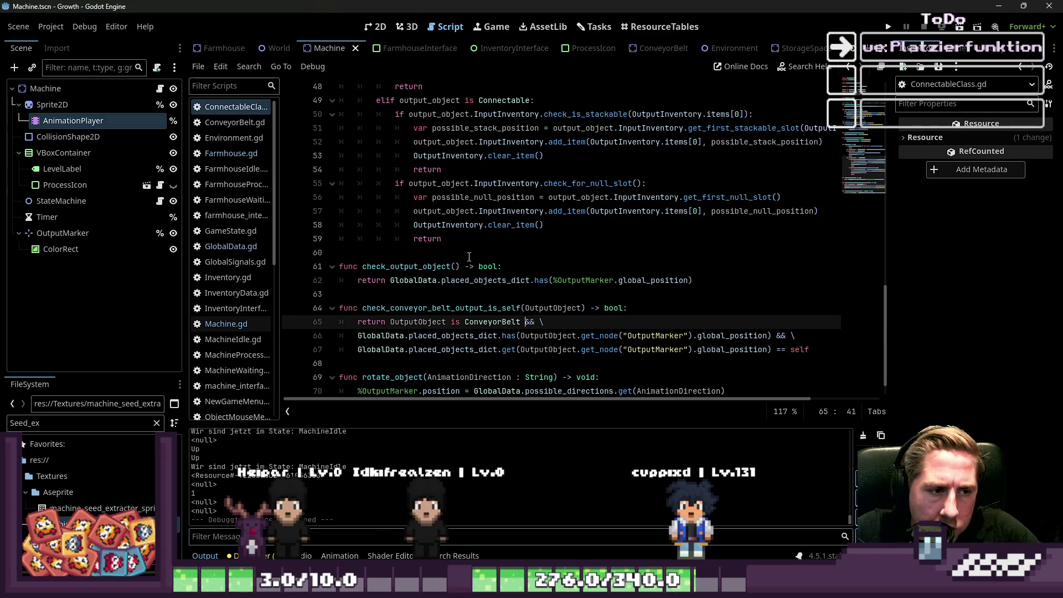
{"action": "double_click", "coordinate": [498, 308]}
Step: Insert 'if check_conveyor_belt_output_is_self(output_object)' in send_item's ConveyorBelt branch
{"action": "scroll", "coordinate": [477, 285], "scroll_direction": "up", "scroll_amount": 3}
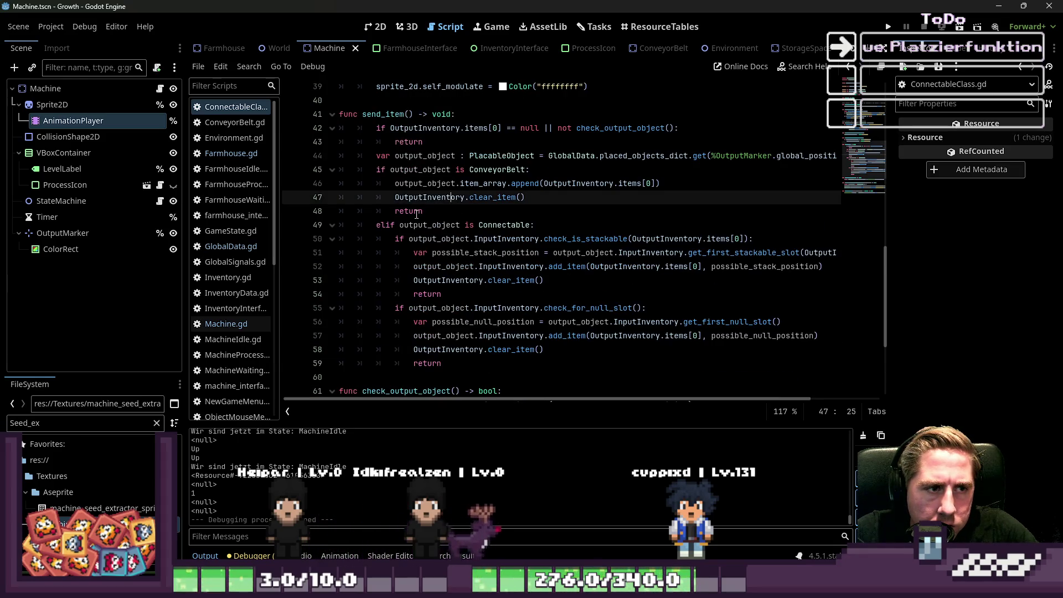
{"action": "left_click", "coordinate": [452, 211]}
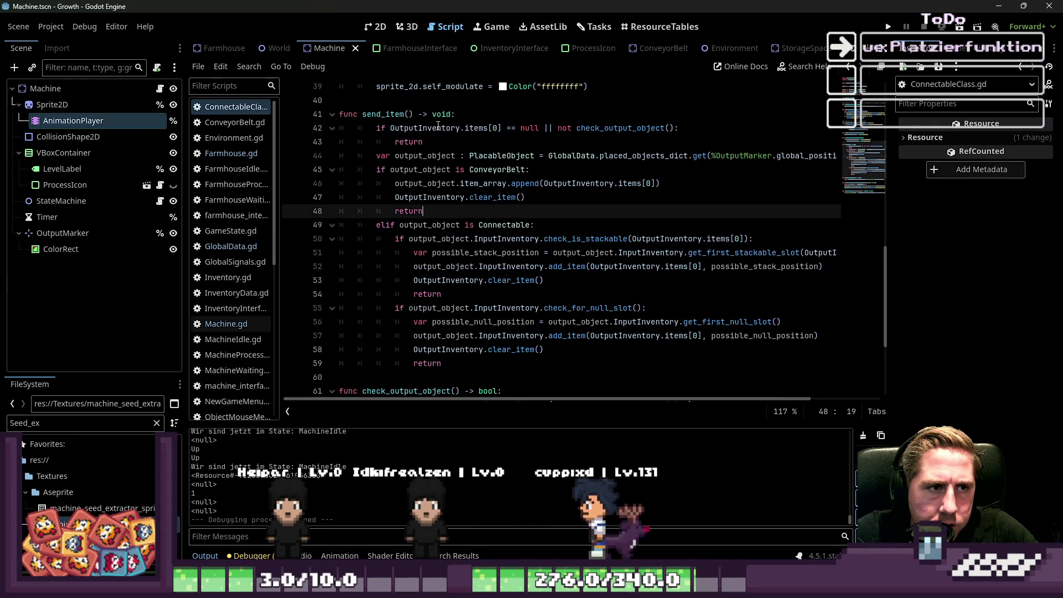
{"action": "left_click", "coordinate": [420, 128]}
{"action": "left_click", "coordinate": [416, 221]}
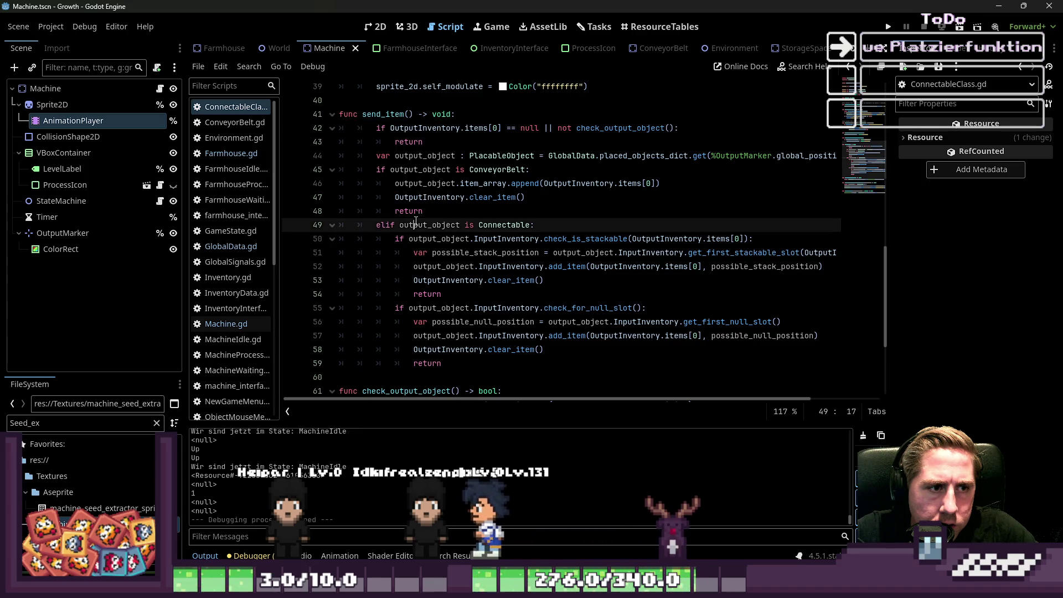
{"action": "left_click", "coordinate": [469, 225]}
{"action": "left_click", "coordinate": [471, 183]}
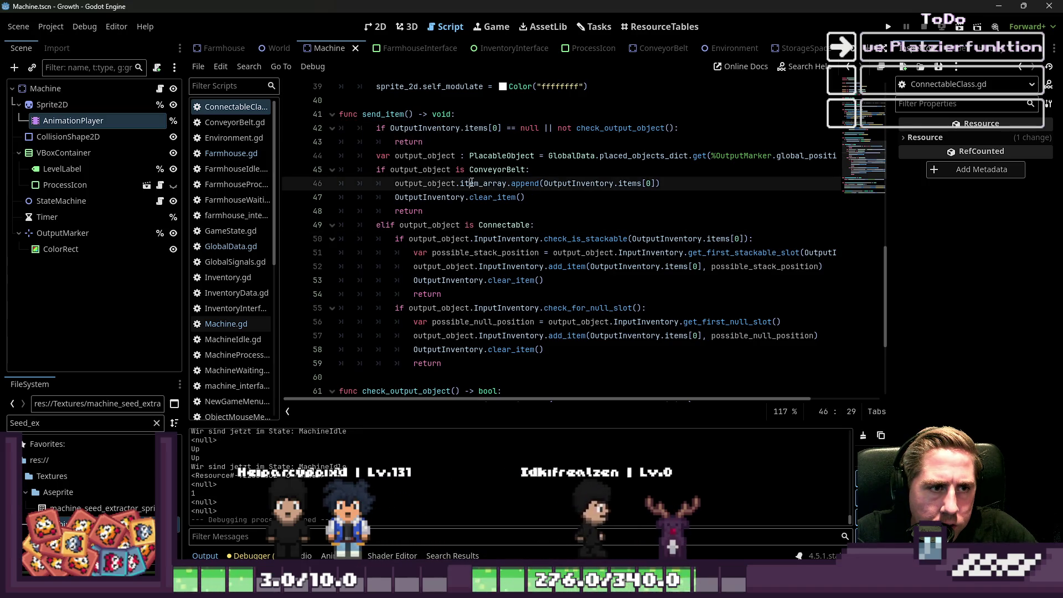
{"action": "left_click", "coordinate": [547, 176]}
{"action": "key", "text": "Return"}
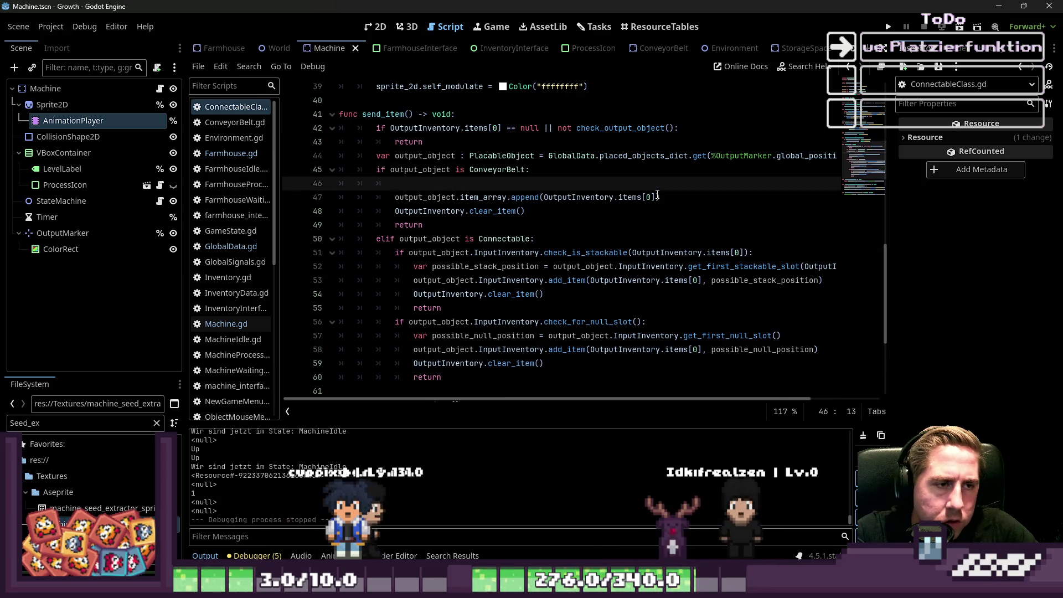
{"action": "type", "text": "if check_conveyor_belt_output_is_self:"}
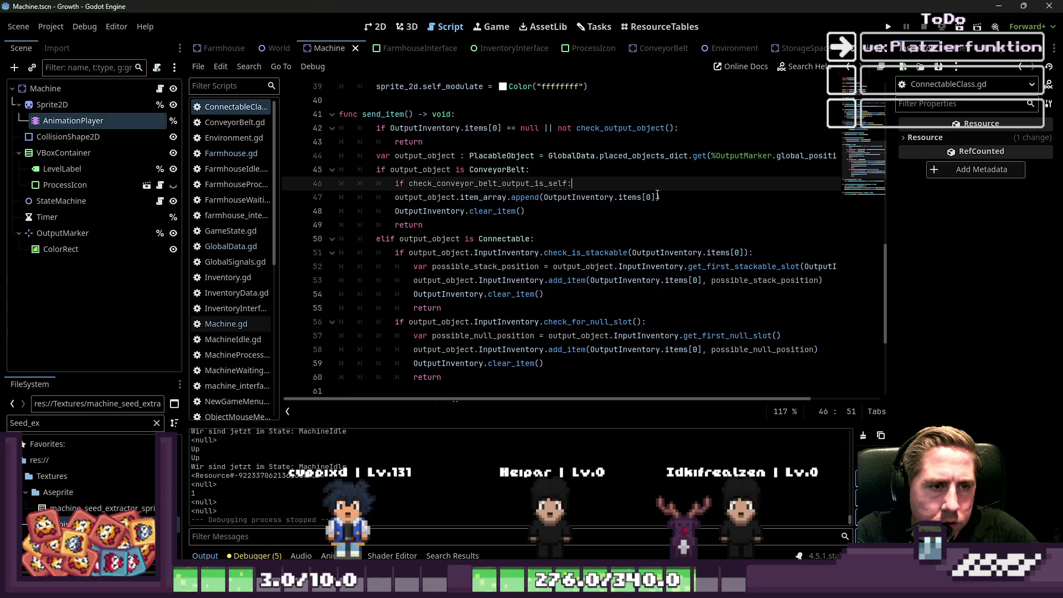
{"action": "key", "text": "BackSpace"}
{"action": "type", "text": "("}
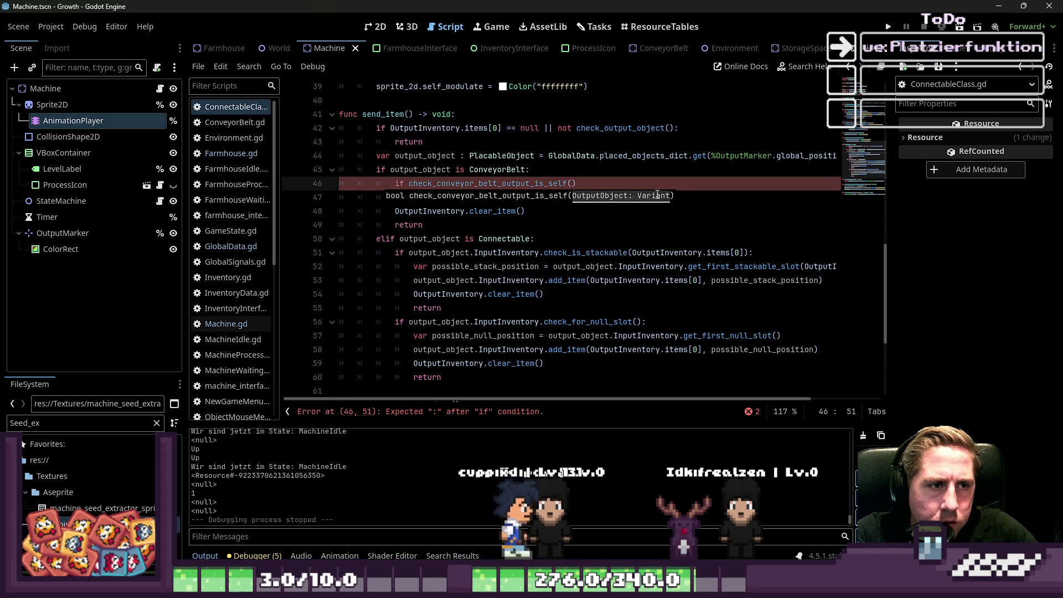
{"action": "type", "text": "outp"}
{"action": "key", "text": "Return"}
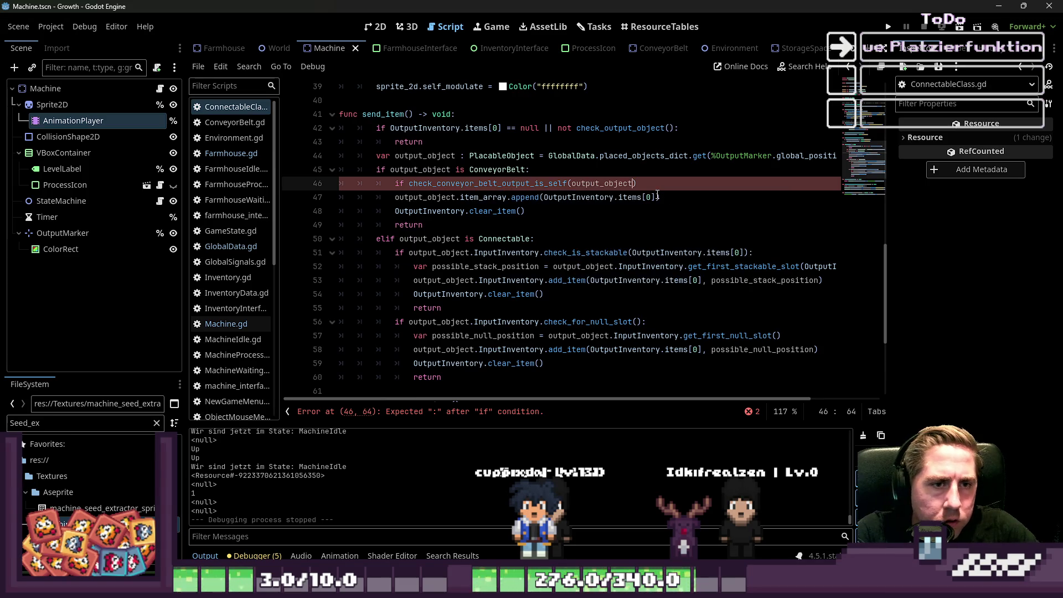
Step: Return early under that check, save the script and run the game
{"action": "key", "text": "Return"}
{"action": "type", "text": "return"}
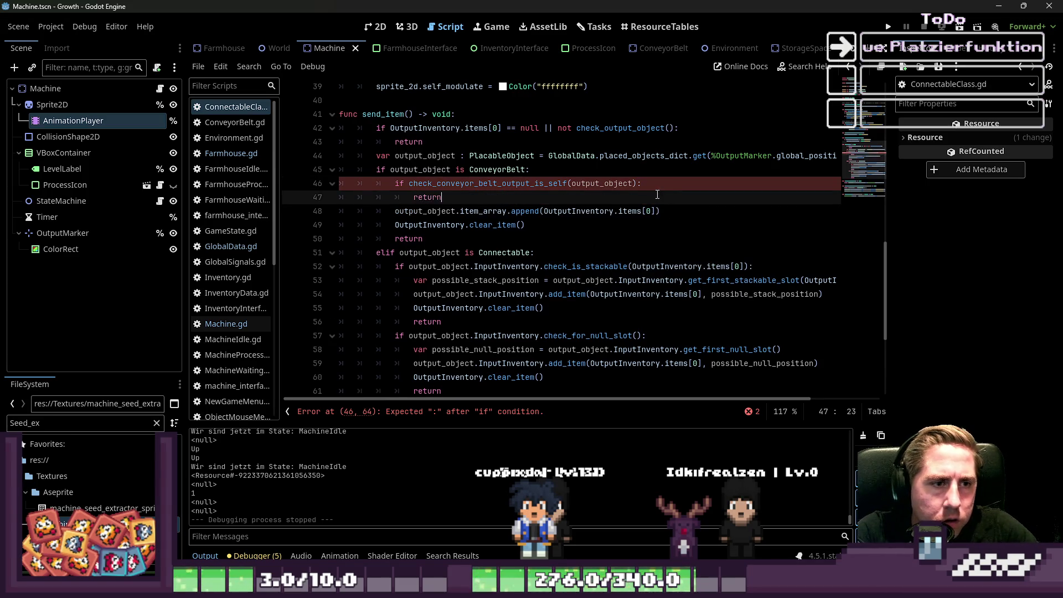
{"action": "key", "text": "Down"}
{"action": "key", "text": "ctrl+s"}
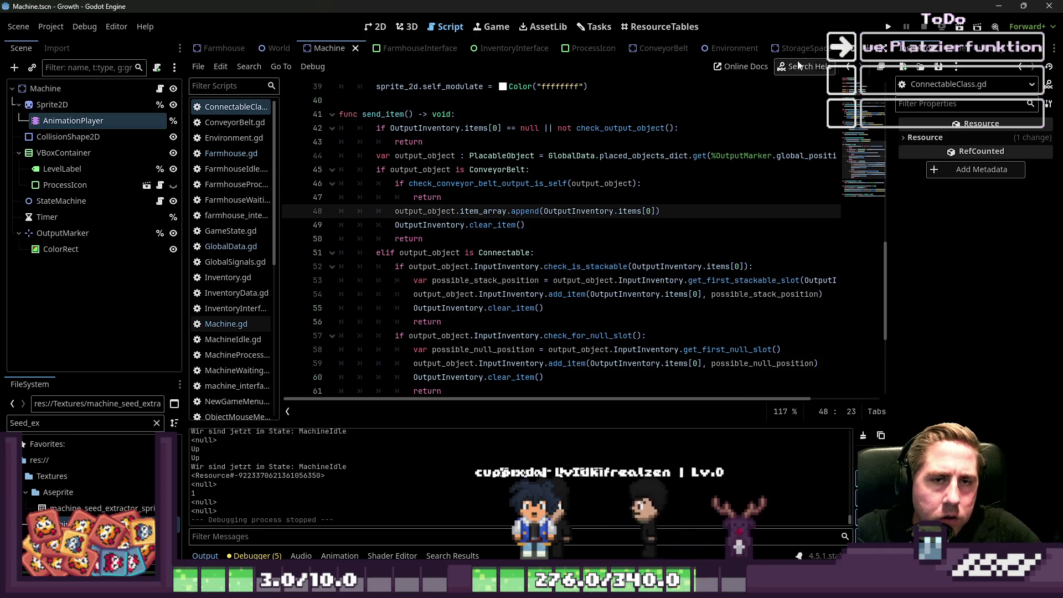
{"action": "left_click", "coordinate": [888, 26]}
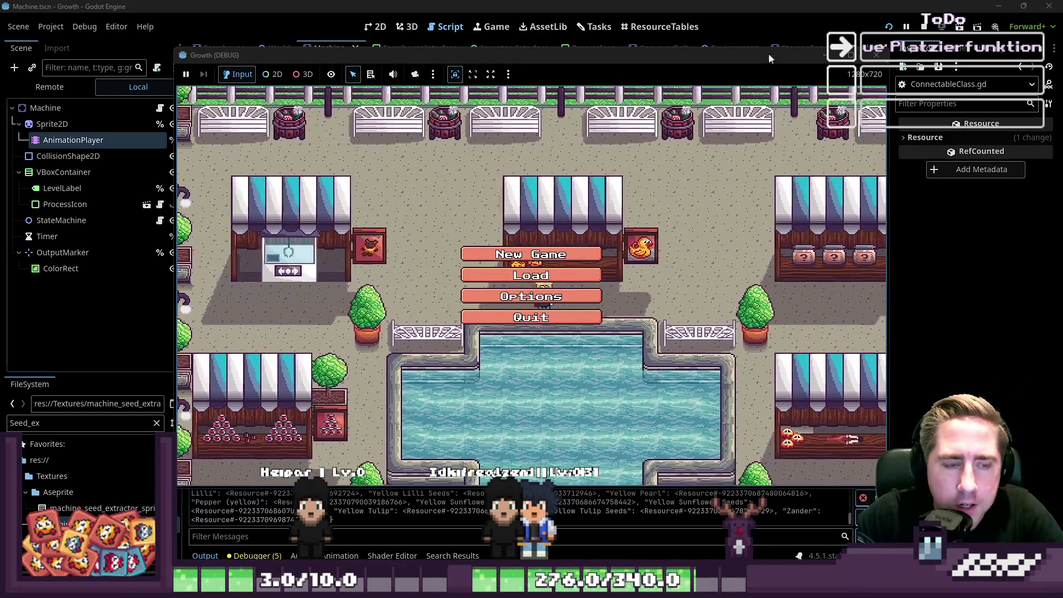
Step: Start a new game and enter the world with a new character
{"action": "left_click", "coordinate": [511, 259]}
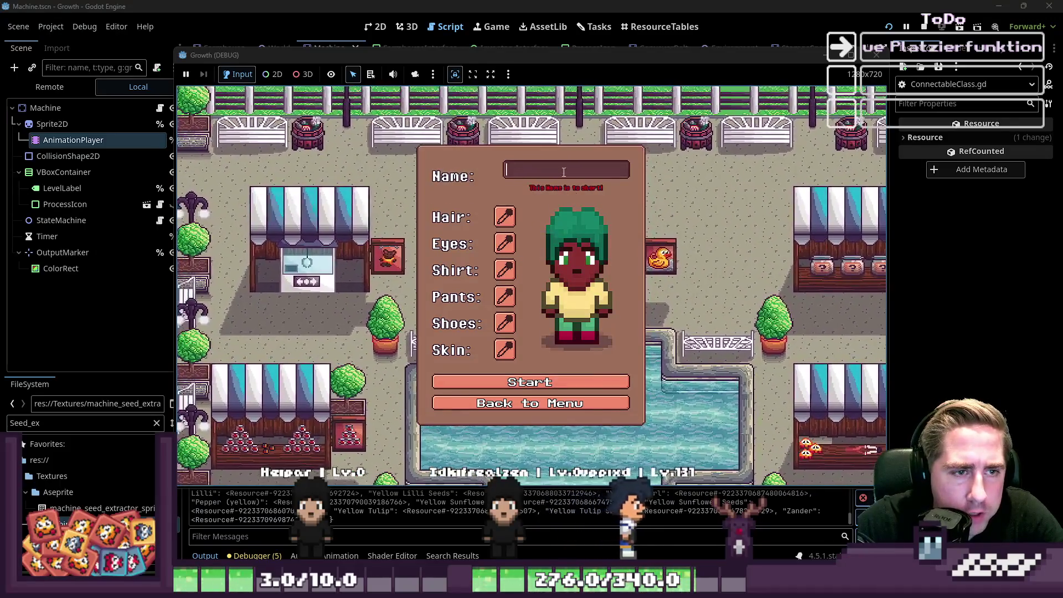
{"action": "type", "text": "ewal"}
{"action": "left_click", "coordinate": [532, 376]}
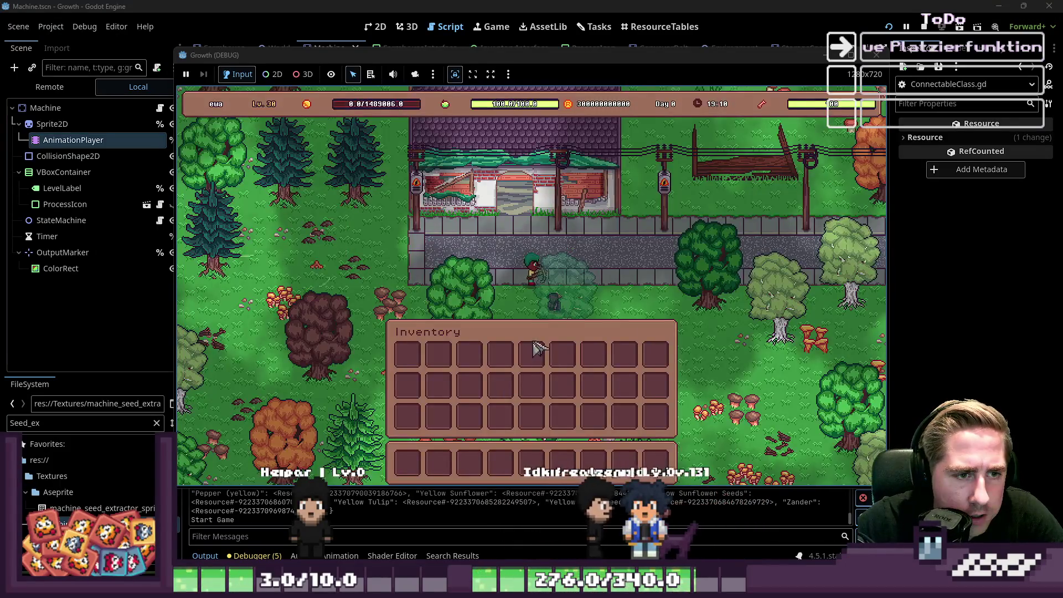
{"action": "key", "text": "s"}
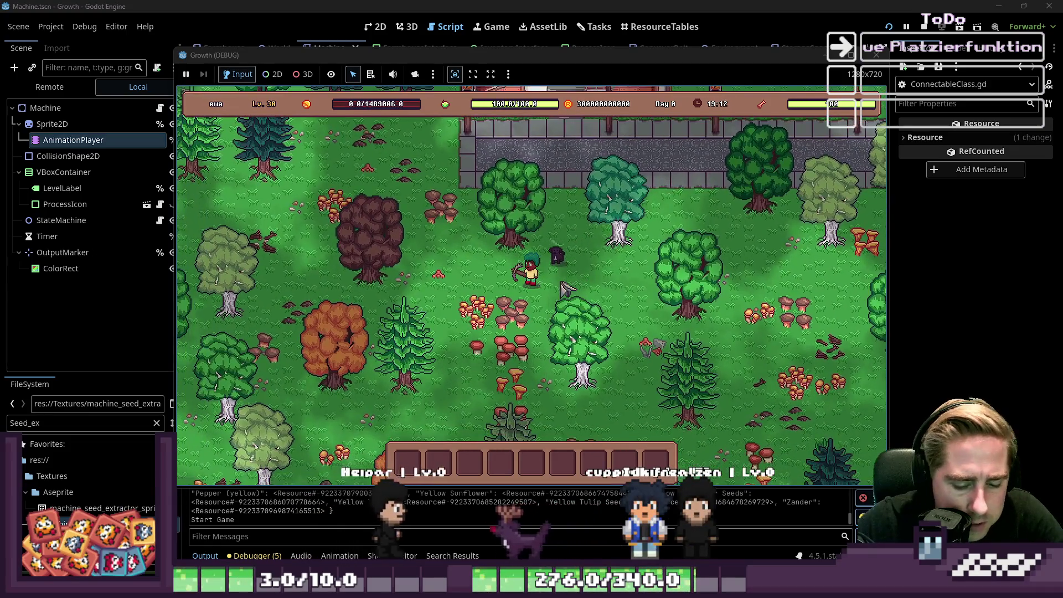
Step: Open the player's inventory and scroll through the full item catalog
{"action": "key", "text": "i"}
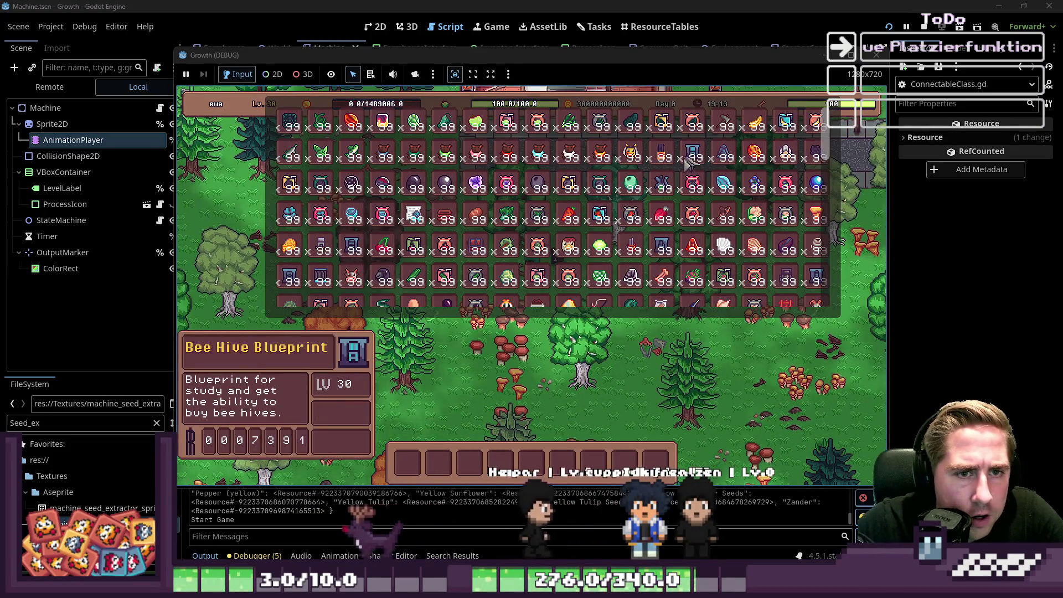
{"action": "scroll", "coordinate": [672, 177], "scroll_direction": "down", "scroll_amount": 5}
{"action": "scroll", "coordinate": [672, 177], "scroll_direction": "down", "scroll_amount": 5}
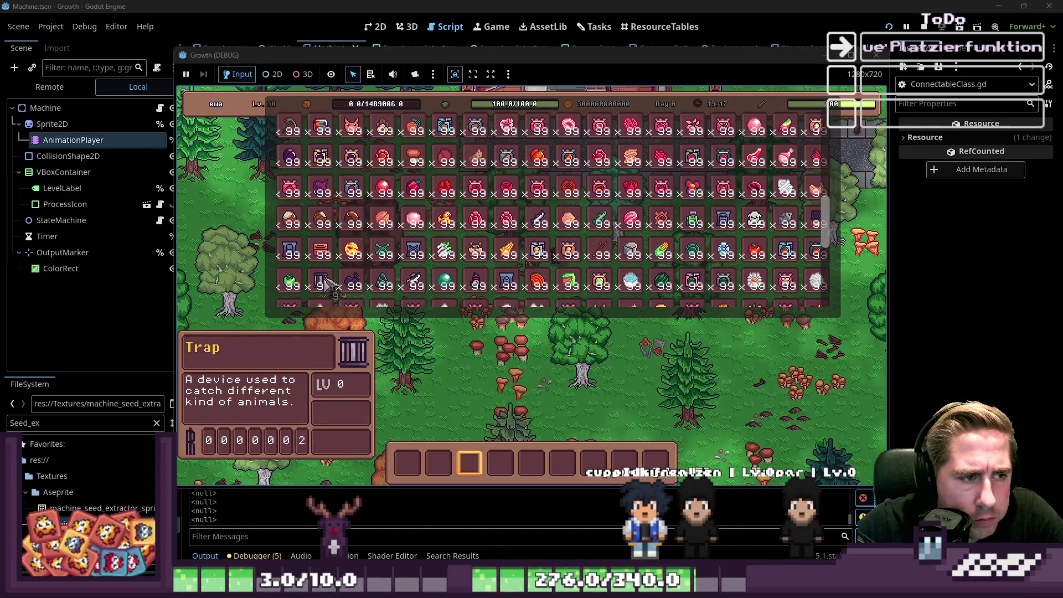
{"action": "scroll", "coordinate": [360, 266], "scroll_direction": "down", "scroll_amount": 1}
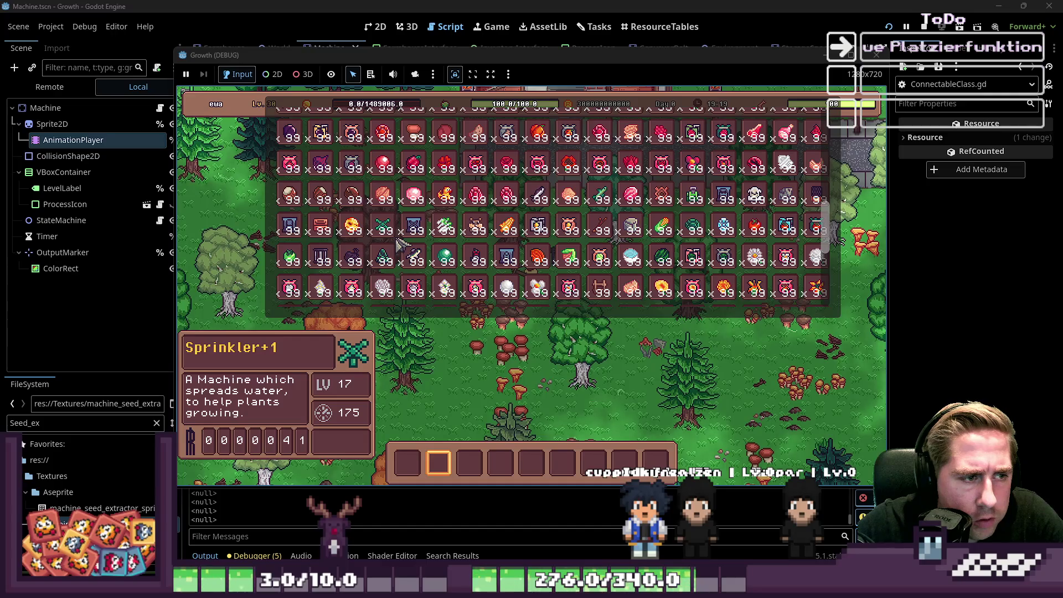
{"action": "scroll", "coordinate": [398, 244], "scroll_direction": "up", "scroll_amount": 5}
{"action": "scroll", "coordinate": [333, 207], "scroll_direction": "up", "scroll_amount": 2}
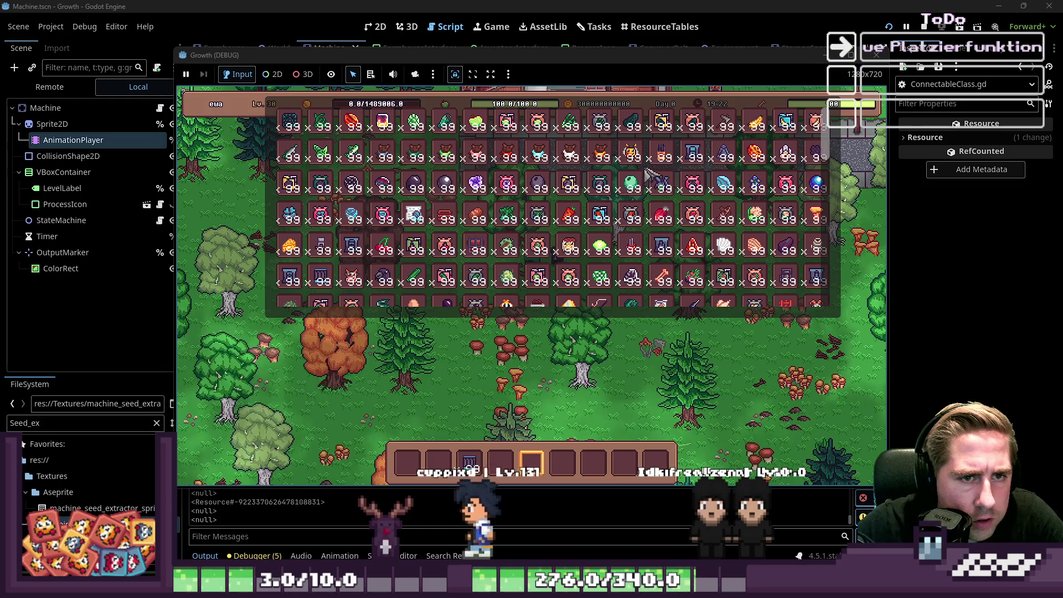
Step: Move the beehive stack and the bees into the hotbar and close the inventory
{"action": "key", "text": "6"}
{"action": "left_click_drag", "start_coordinate": [637, 150], "coordinate": [595, 465]}
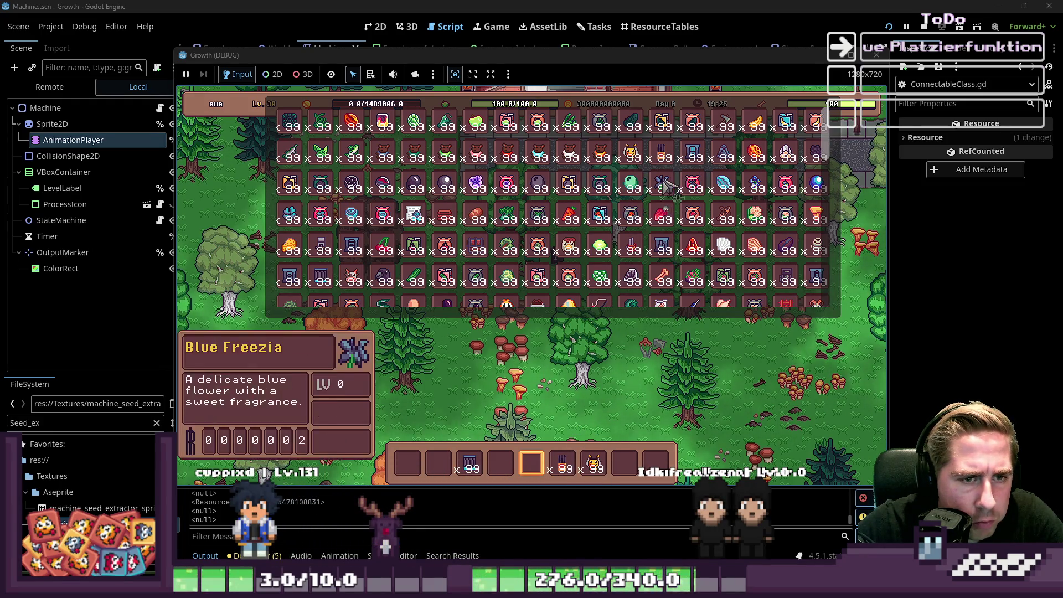
{"action": "key", "text": "i"}
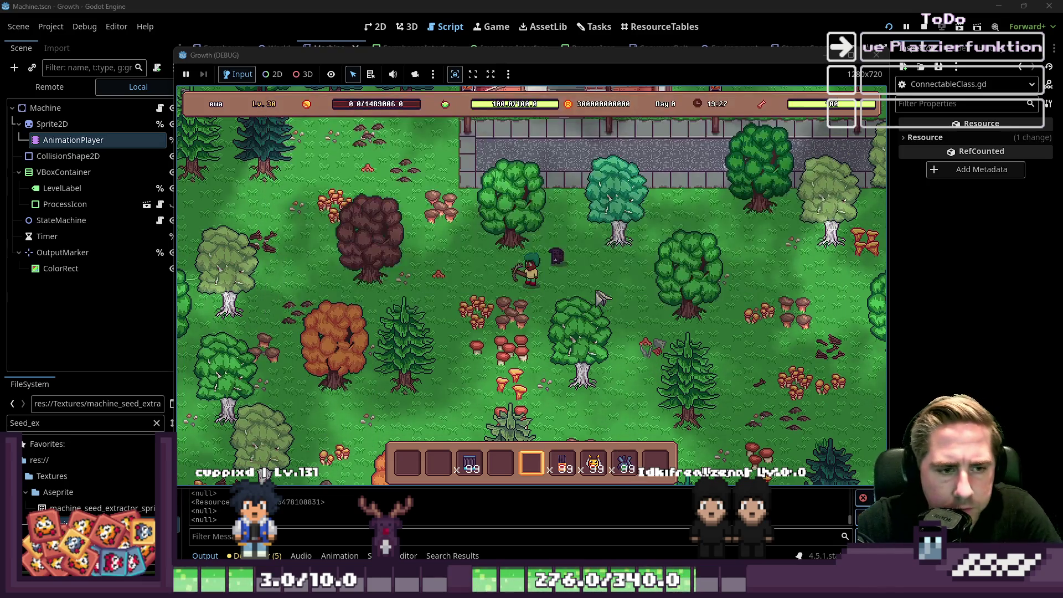
Step: Place a beehive near the player and bring up the placed machine's options
{"action": "key", "text": "6"}
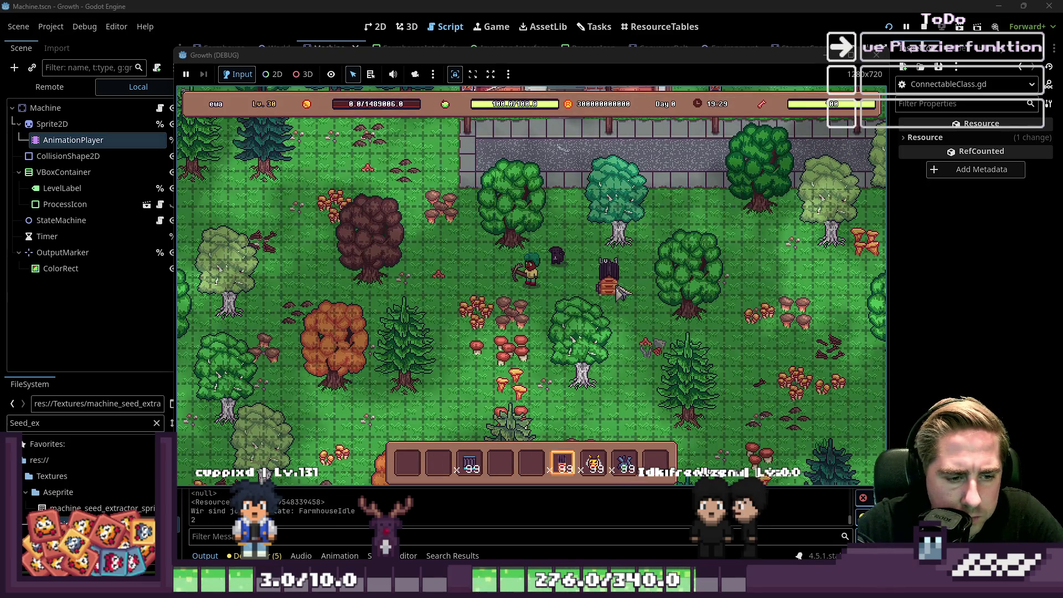
{"action": "left_click", "coordinate": [599, 284]}
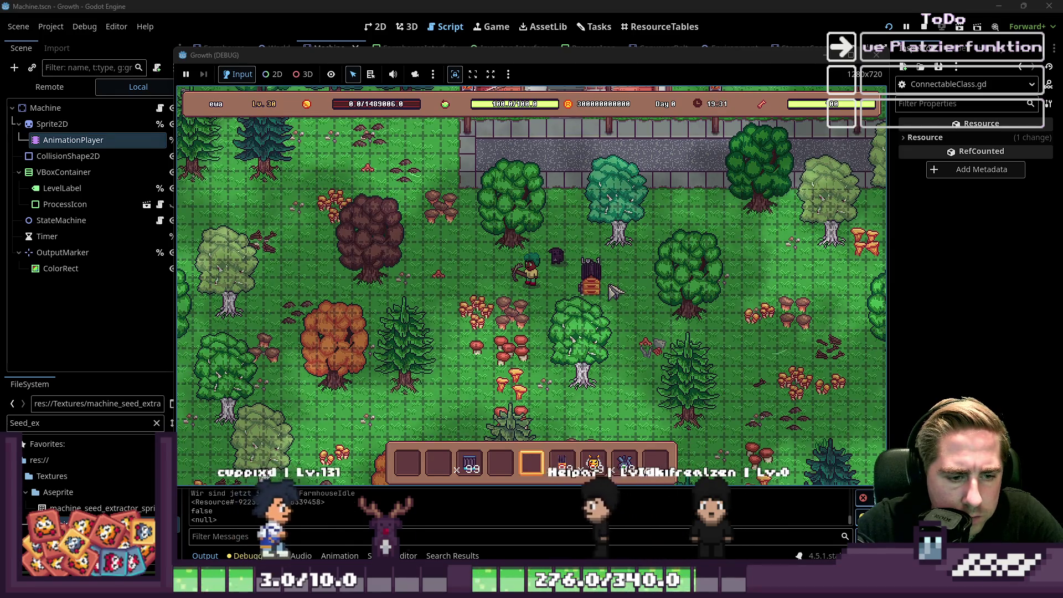
{"action": "key", "text": "3"}
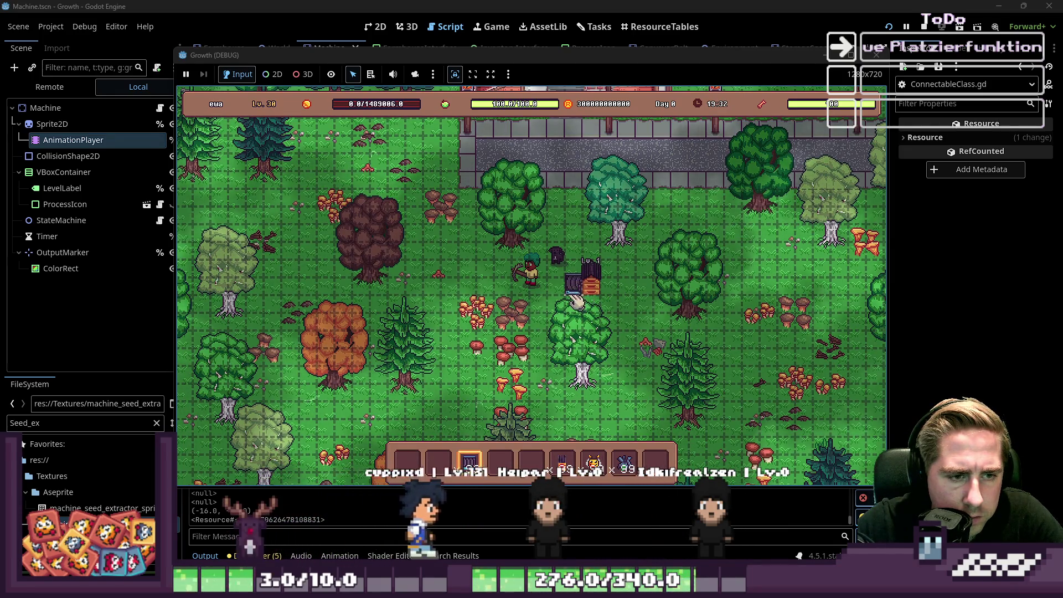
{"action": "left_click", "coordinate": [576, 295]}
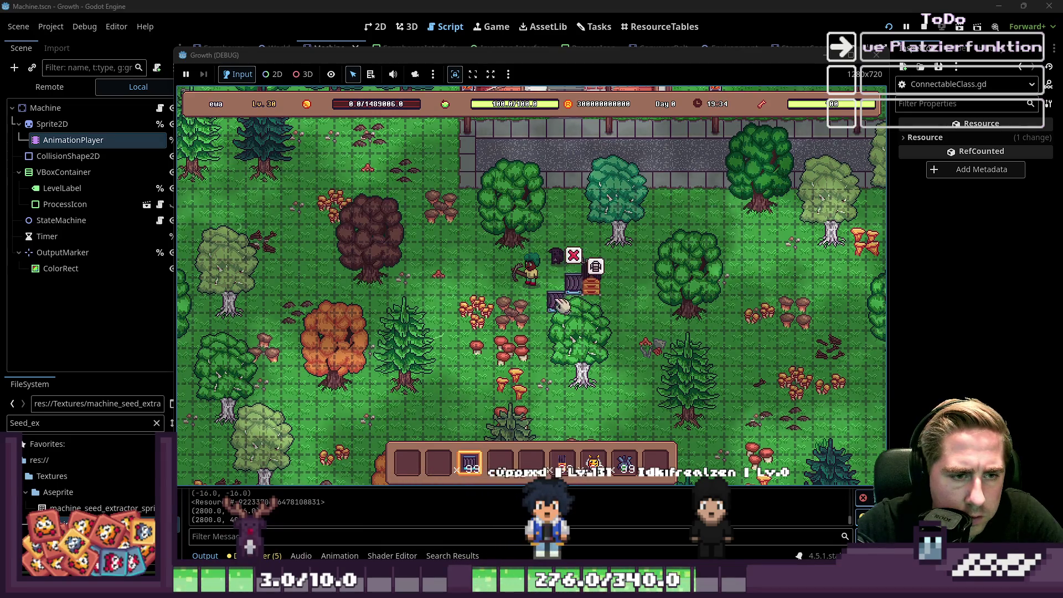
{"action": "key", "text": "2"}
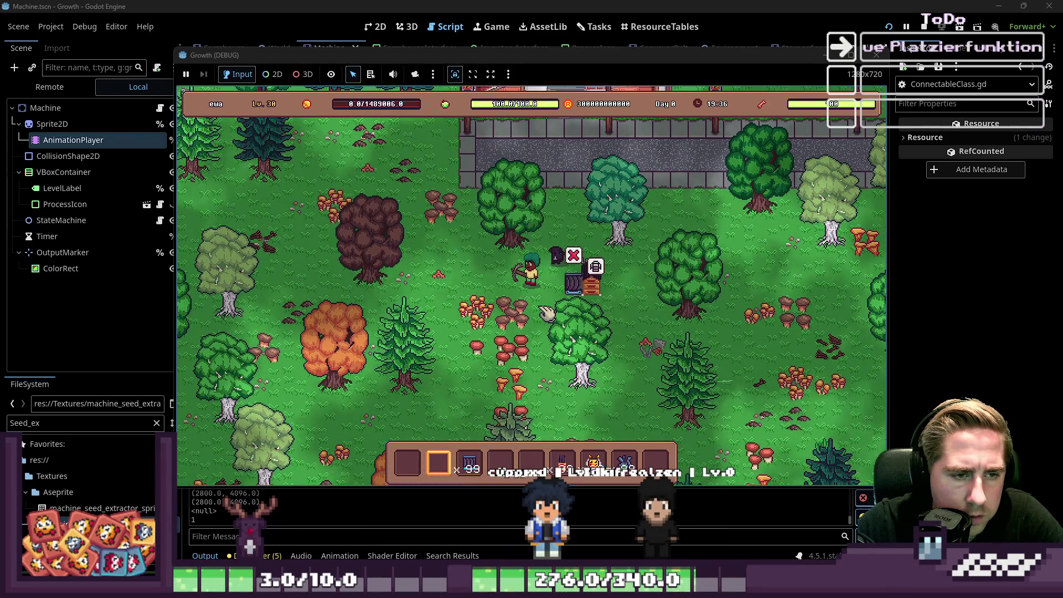
Step: Fill the beehive with Blue Freezia flowers and bees, taking half of each back
{"action": "left_click", "coordinate": [614, 285]}
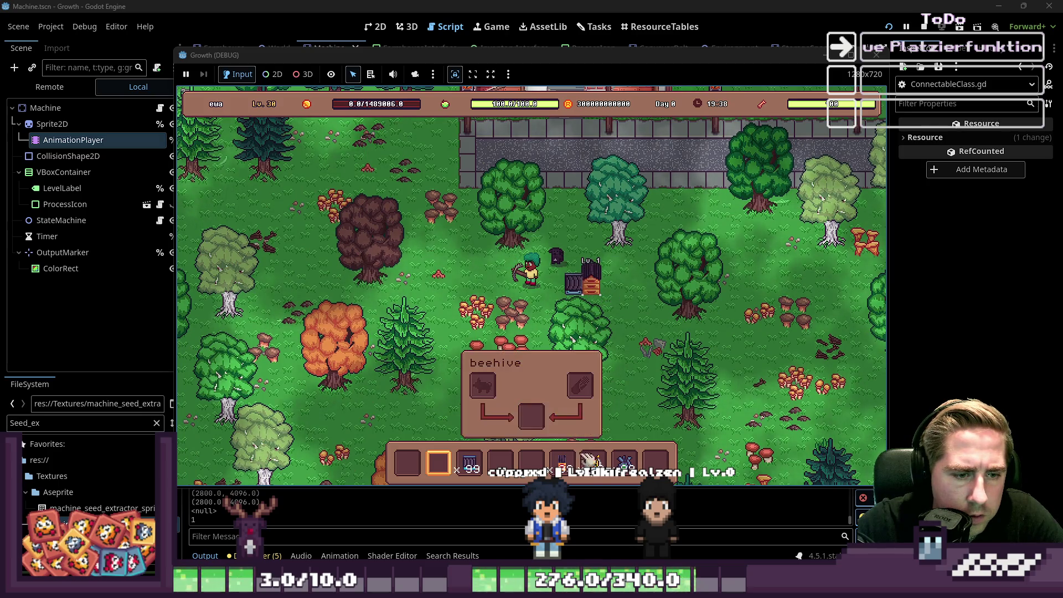
{"action": "left_click", "coordinate": [580, 385]}
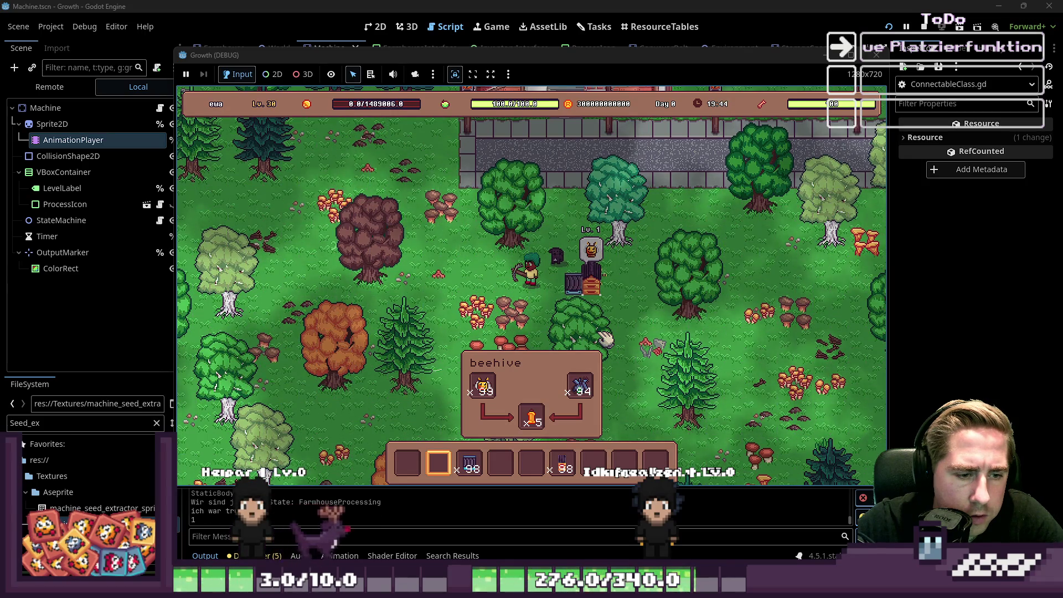
{"action": "right_click", "coordinate": [580, 387]}
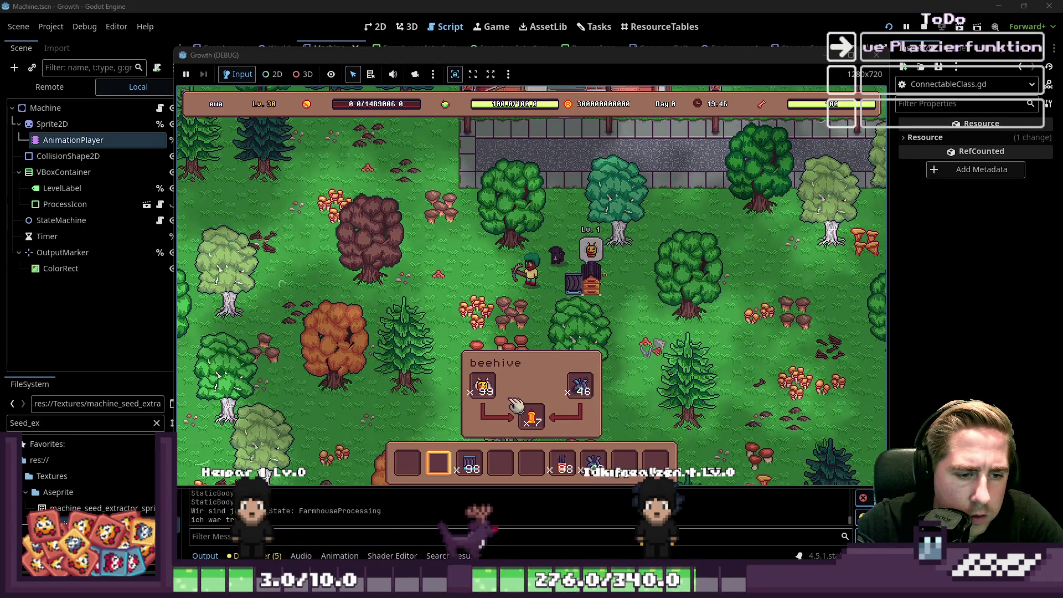
{"action": "right_click", "coordinate": [483, 386]}
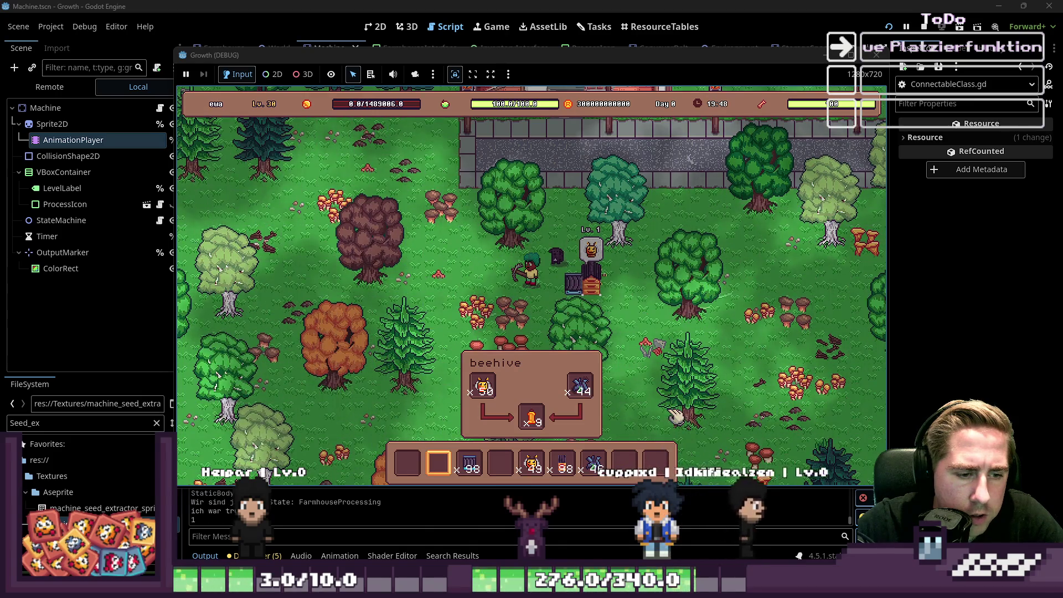
Step: Place a second beehive beside the first and drag bees from the hotbar into it
{"action": "key", "text": "a"}
{"action": "key", "text": "6"}
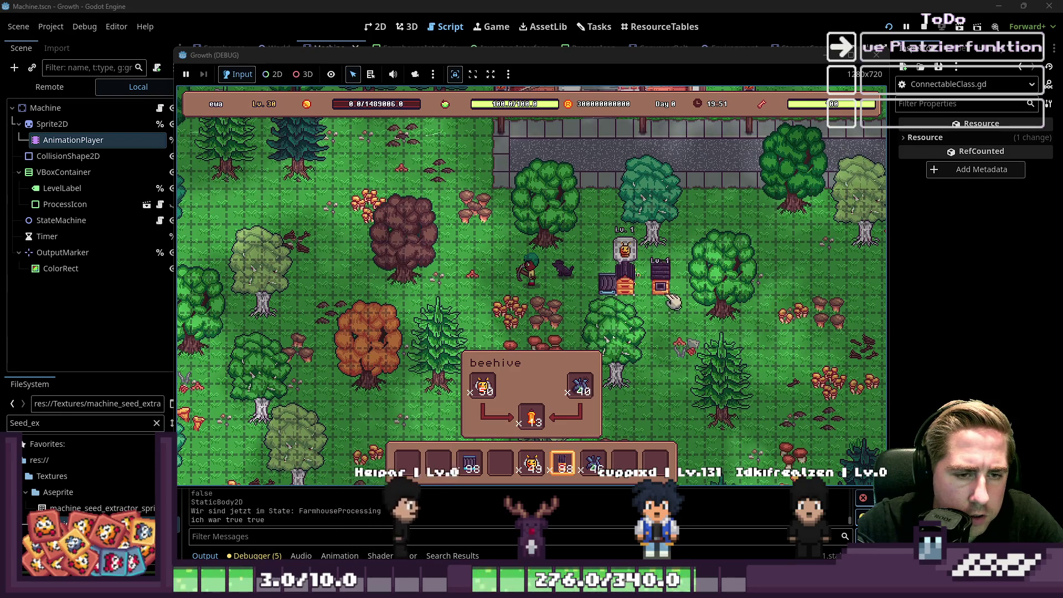
{"action": "left_click", "coordinate": [671, 299]}
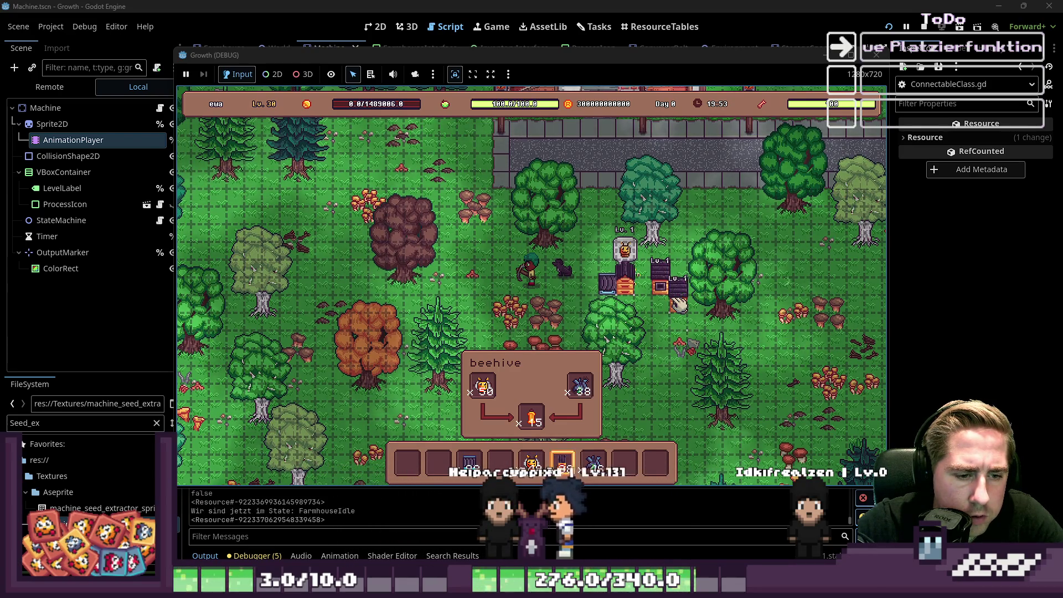
{"action": "key", "text": "3"}
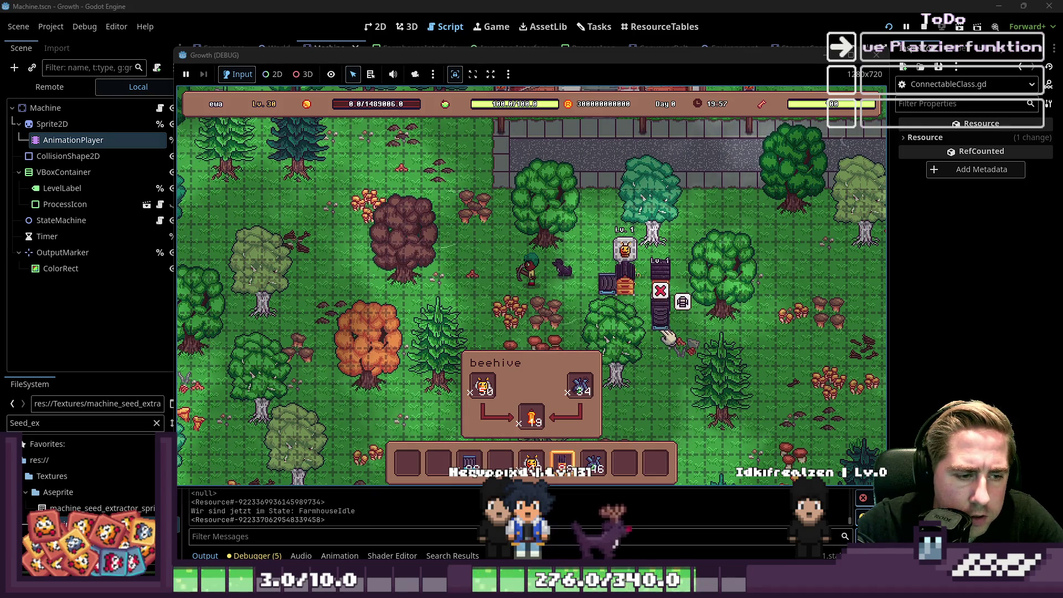
{"action": "key", "text": "2"}
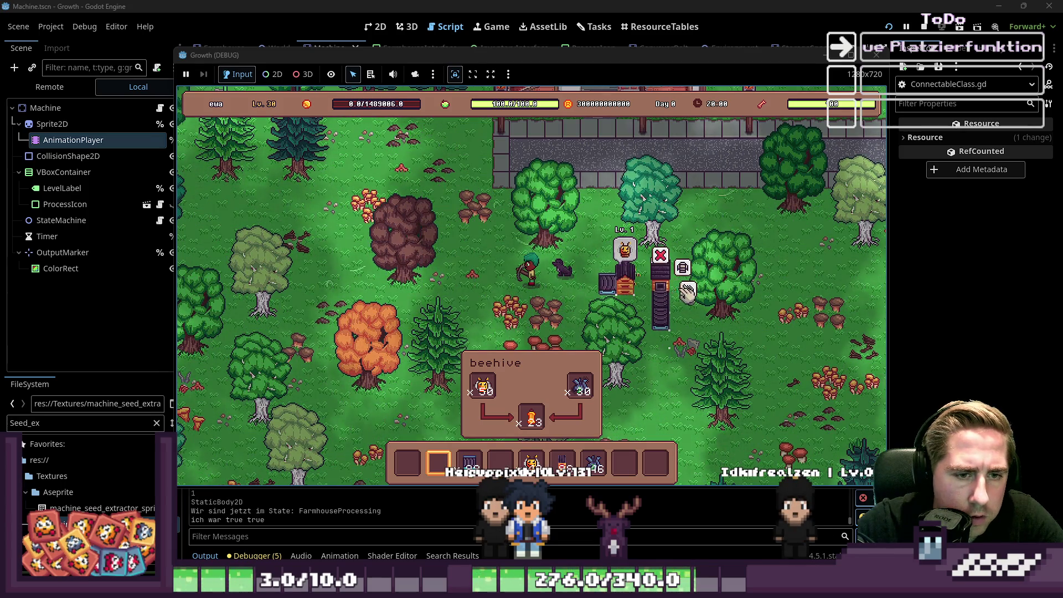
{"action": "mouse_move", "coordinate": [562, 478]}
{"action": "left_click_drag", "start_coordinate": [530, 453], "coordinate": [483, 385]}
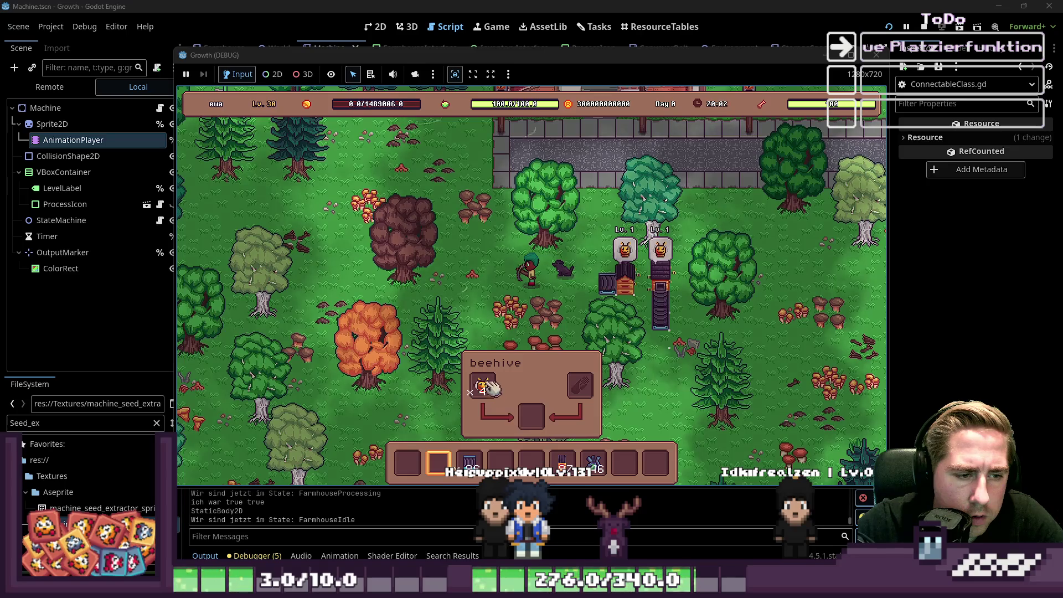
Step: Add the flower stack to the beehive, then move the game window up and back down-right
{"action": "left_click_drag", "start_coordinate": [594, 461], "coordinate": [595, 390]}
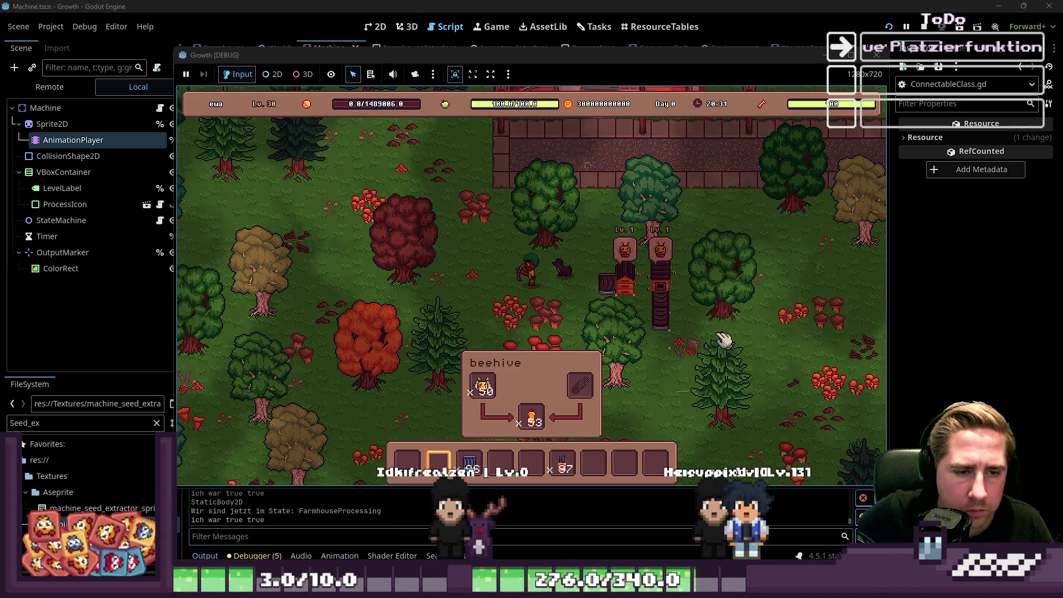
{"action": "left_click_drag", "start_coordinate": [457, 53], "coordinate": [459, 24]}
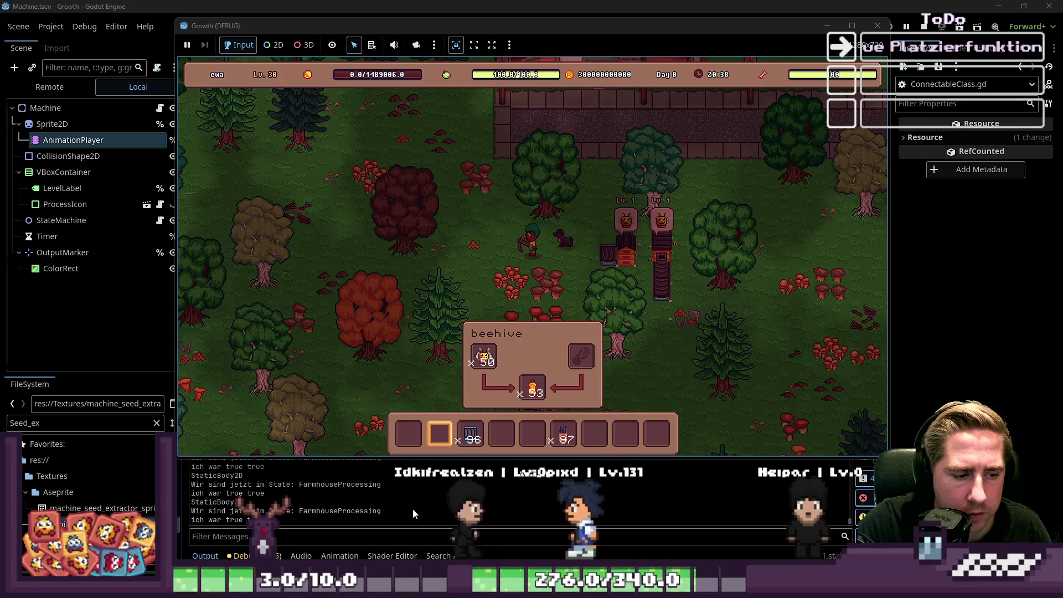
{"action": "left_click_drag", "start_coordinate": [783, 33], "coordinate": [799, 52]}
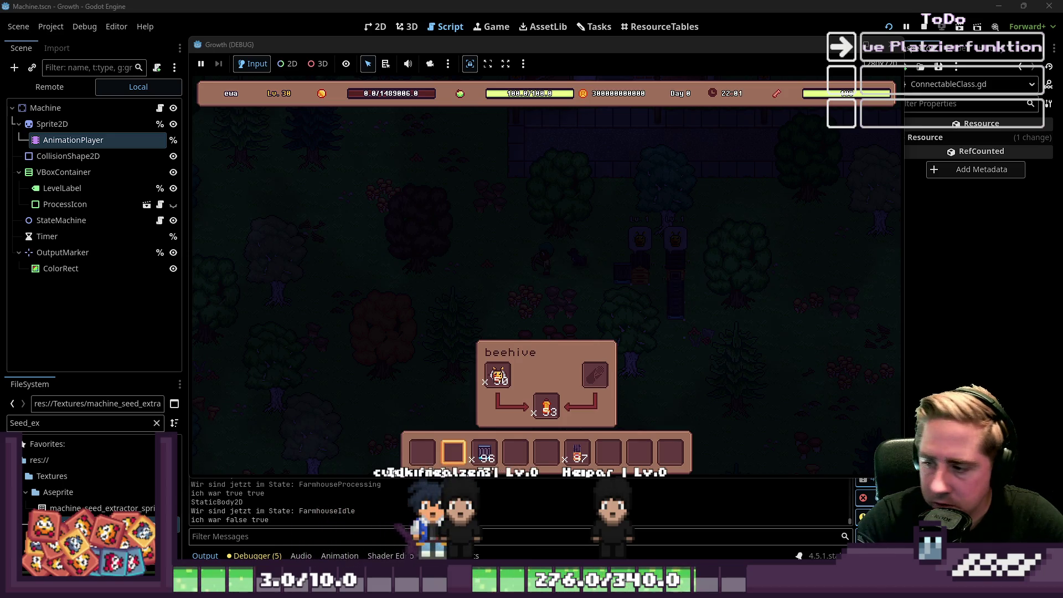
Step: Focus the game window and walk the player over to the beehive
{"action": "left_click", "coordinate": [570, 291]}
{"action": "key", "text": "i"}
{"action": "key", "text": "i"}
{"action": "key", "text": "d"}
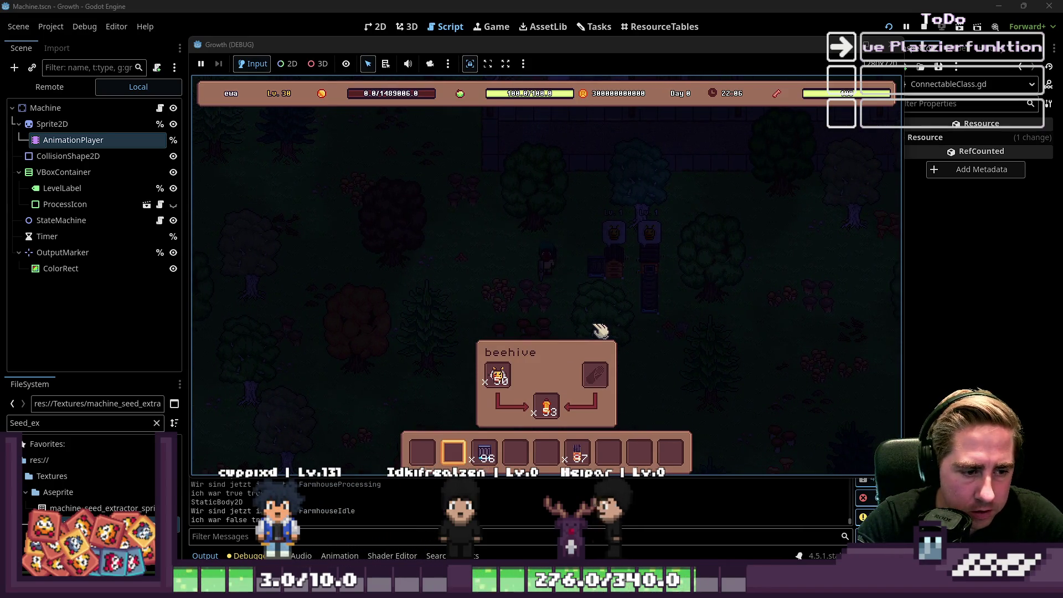
{"action": "scroll", "coordinate": [601, 331], "scroll_direction": "down", "scroll_amount": 1}
{"action": "scroll", "coordinate": [600, 330], "scroll_direction": "up", "scroll_amount": 2}
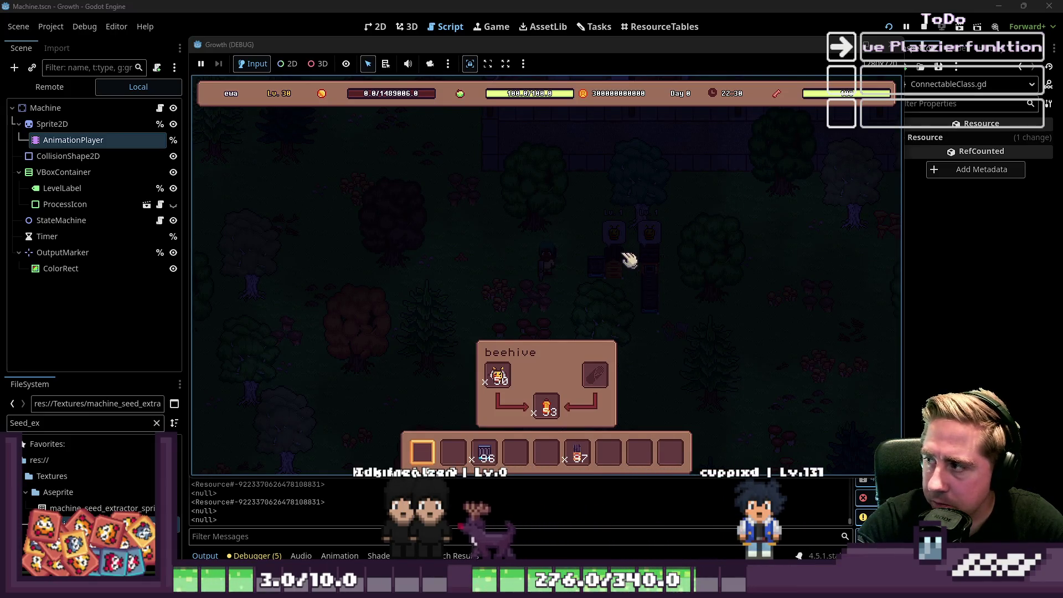
Step: Try picking up the beehive, crashing at ObjectMouseMenu.gd line 60
{"action": "key", "text": "e"}
{"action": "key", "text": "e"}
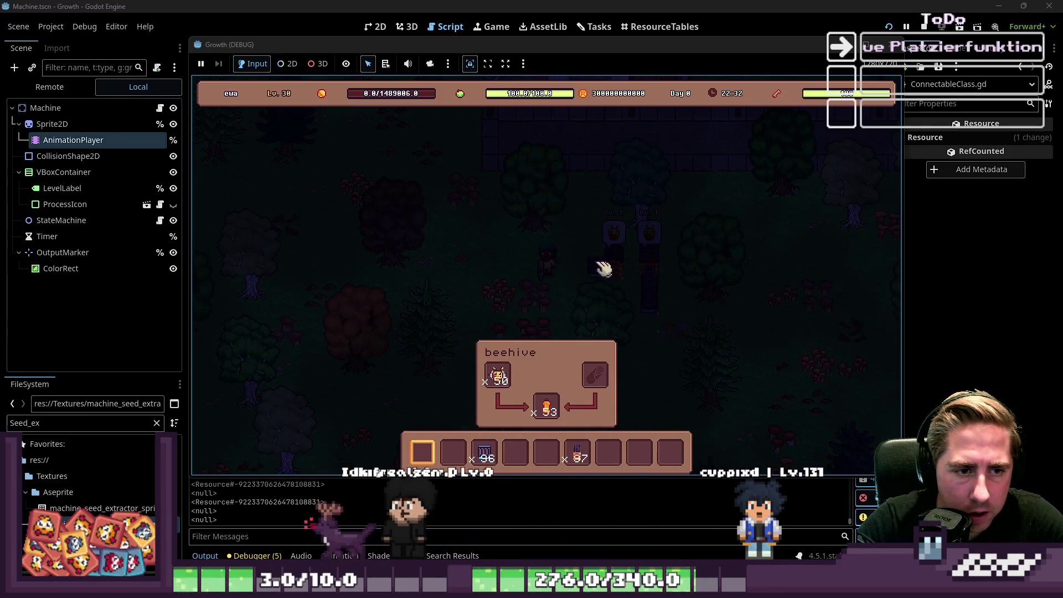
{"action": "key", "text": "e"}
{"action": "key", "text": "e"}
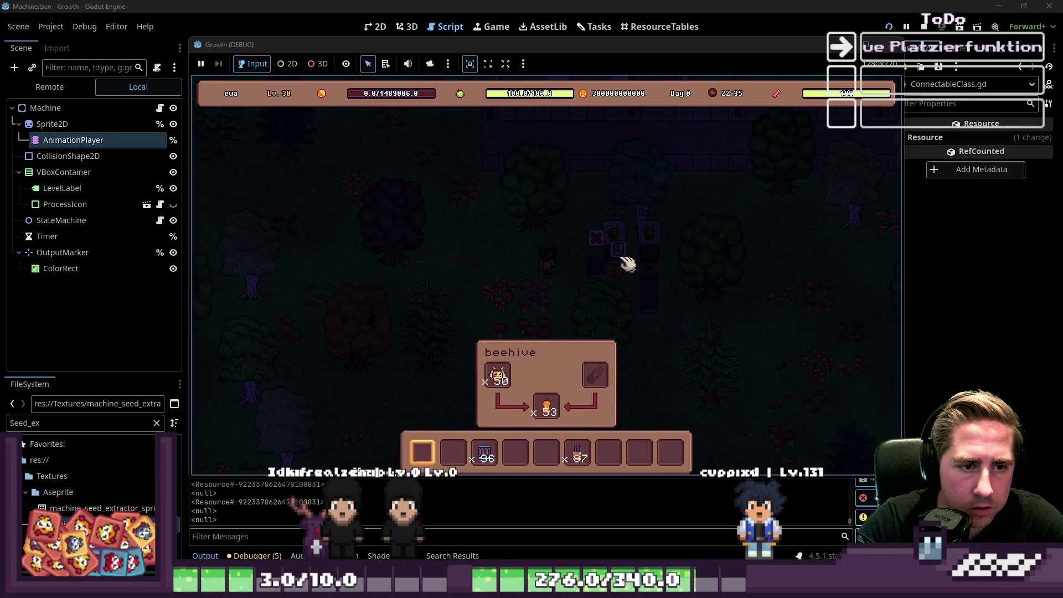
{"action": "left_click", "coordinate": [624, 259]}
{"action": "left_click", "coordinate": [588, 266]}
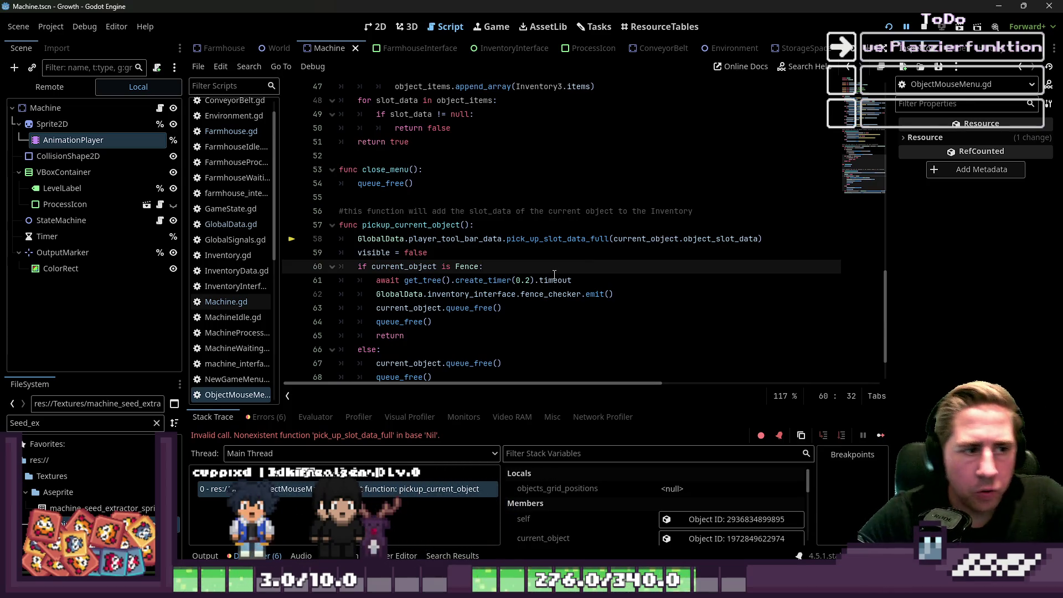
Step: Inspect check_inventories in ObjectMouseMenu.gd, including its Inventory1 parameter and object_items variable
{"action": "scroll", "coordinate": [557, 258], "scroll_direction": "up", "scroll_amount": 13}
{"action": "scroll", "coordinate": [557, 258], "scroll_direction": "up", "scroll_amount": 3}
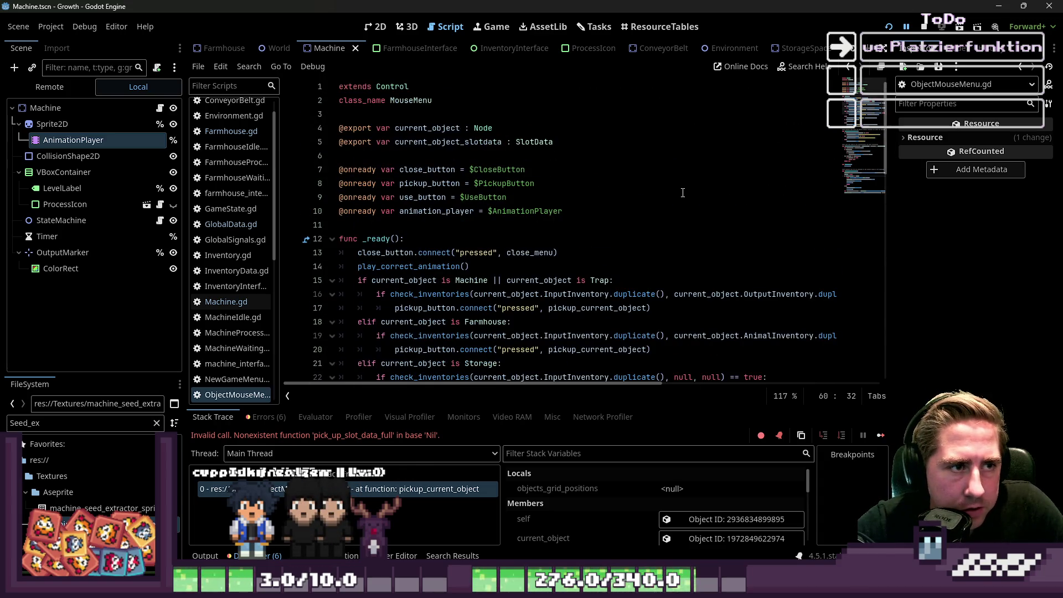
{"action": "scroll", "coordinate": [482, 96], "scroll_direction": "down", "scroll_amount": 11}
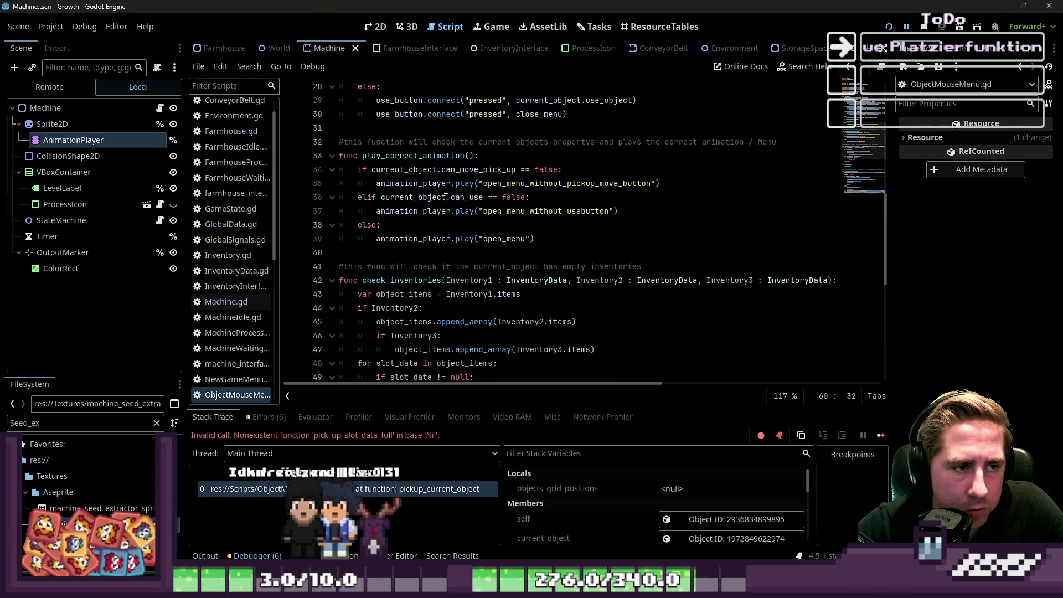
{"action": "mouse_move", "coordinate": [443, 159]}
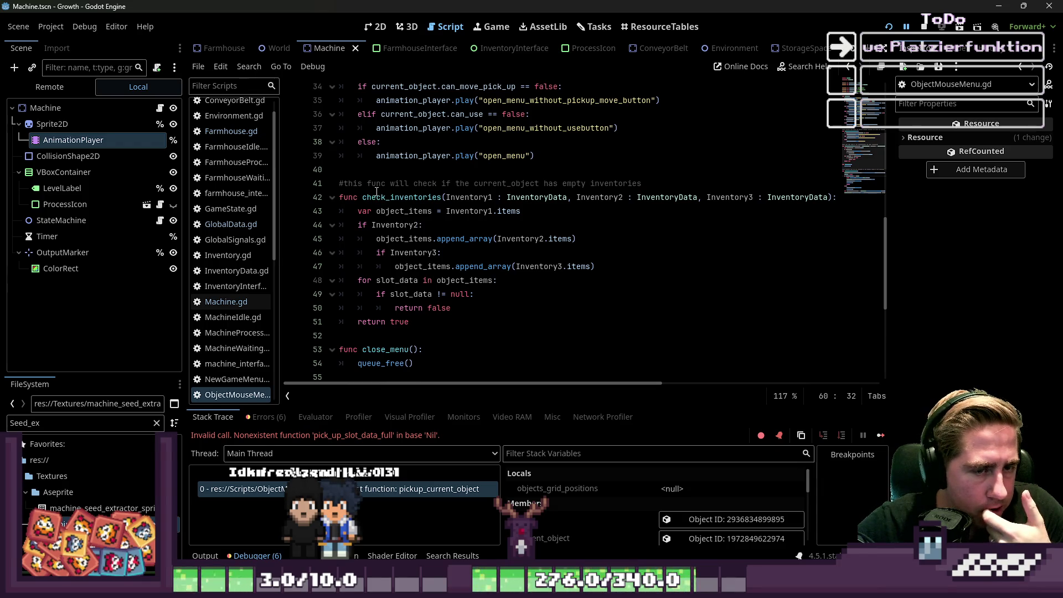
{"action": "left_click", "coordinate": [376, 192]}
{"action": "double_click", "coordinate": [471, 197]}
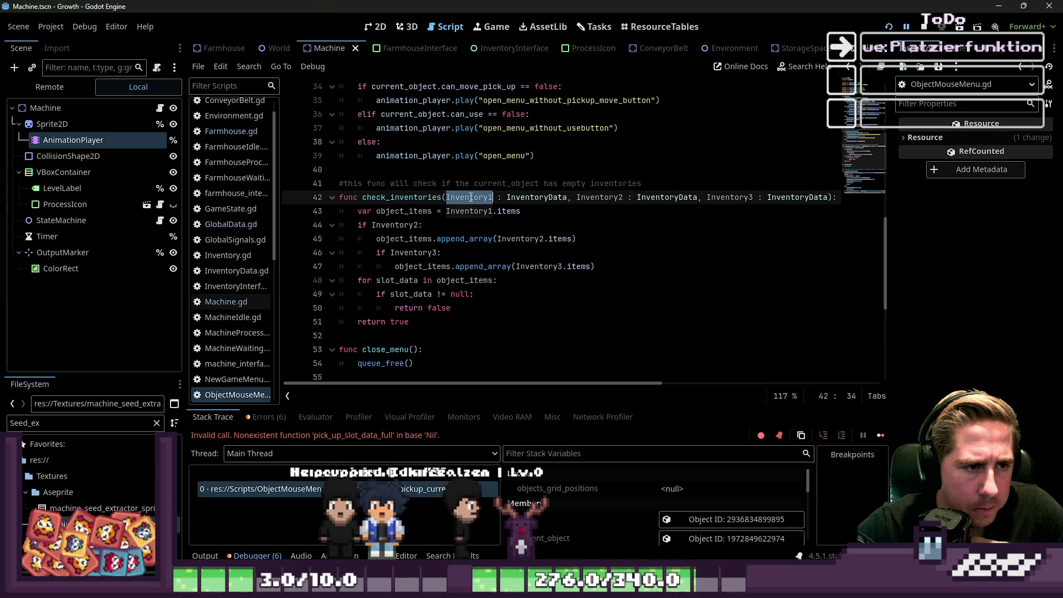
{"action": "left_click", "coordinate": [456, 213]}
{"action": "double_click", "coordinate": [393, 211]}
Step: Examine the crashing player_tool_bar_data pickup call on line 58, then open Farmhouse.gd and InventoryData.gd
{"action": "scroll", "coordinate": [392, 211], "scroll_direction": "down", "scroll_amount": 1}
{"action": "left_click", "coordinate": [426, 211]}
{"action": "double_click", "coordinate": [404, 155]}
{"action": "scroll", "coordinate": [457, 220], "scroll_direction": "down", "scroll_amount": 3}
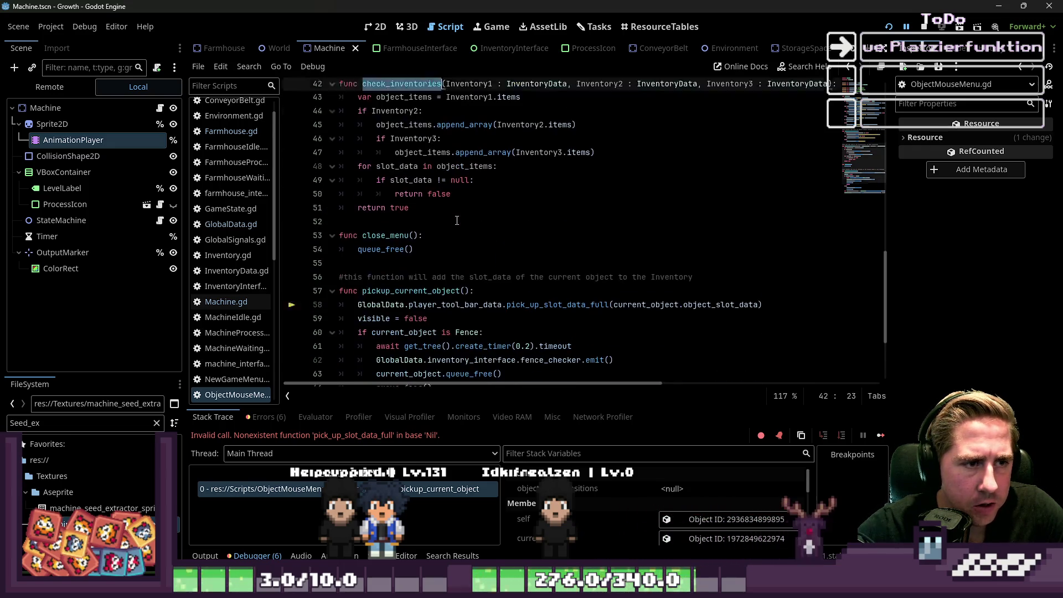
{"action": "left_click", "coordinate": [449, 252]}
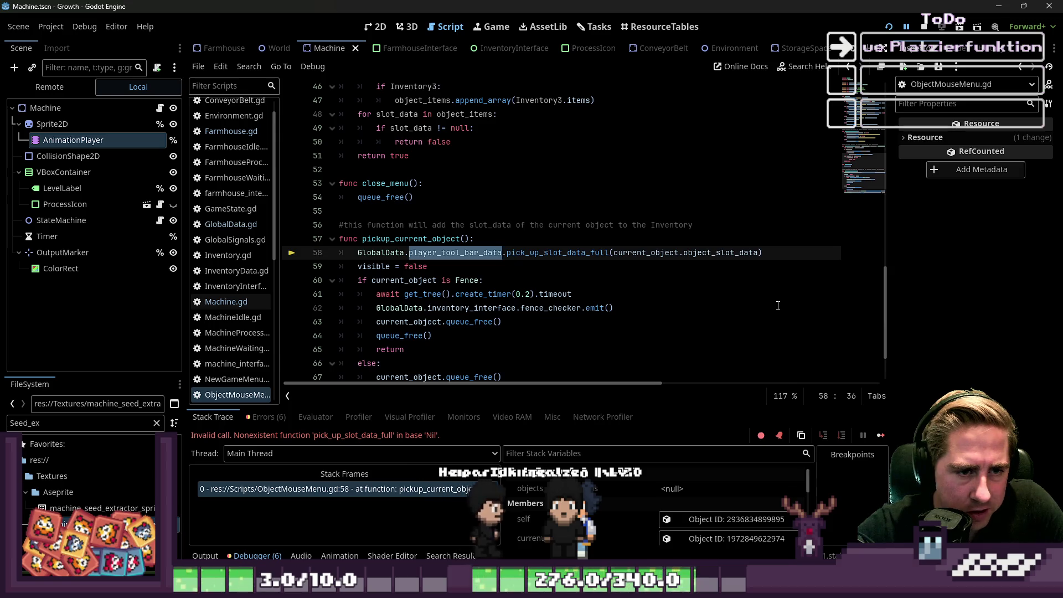
{"action": "left_click_drag", "start_coordinate": [753, 253], "coordinate": [355, 253]}
{"action": "left_click", "coordinate": [449, 252]}
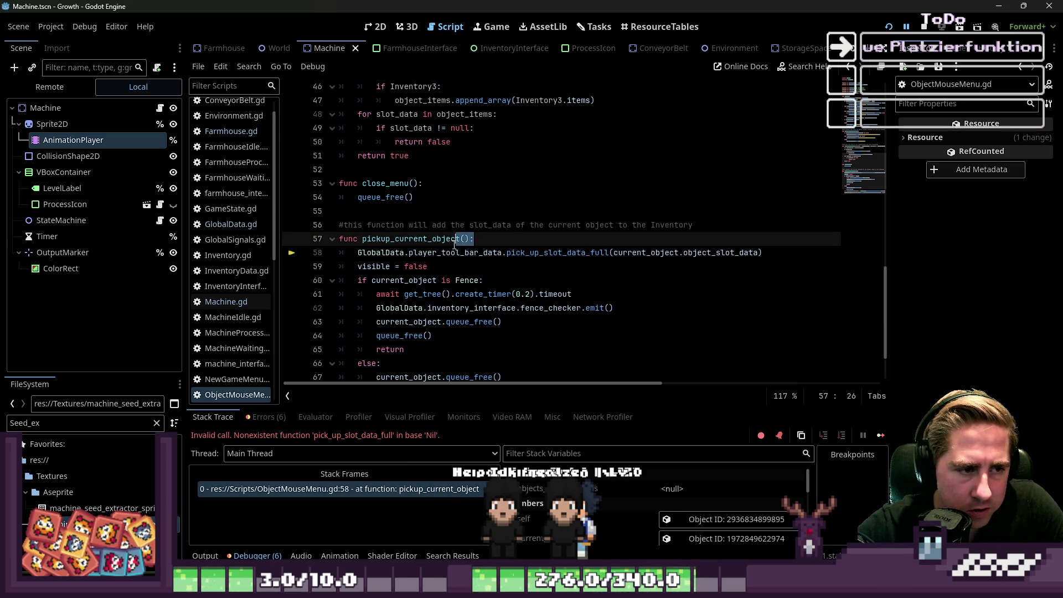
{"action": "left_click", "coordinate": [227, 136]}
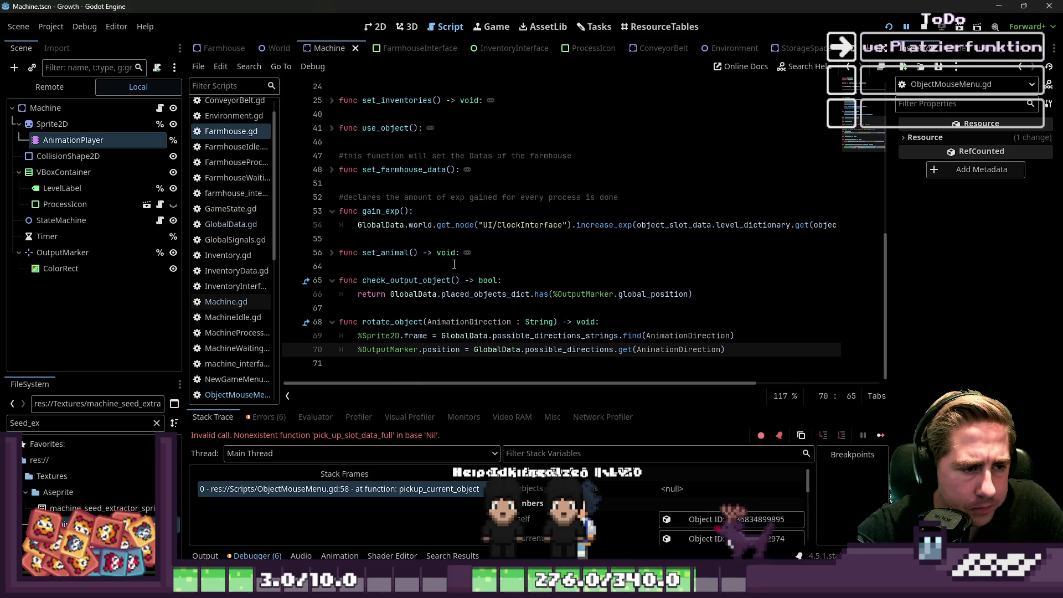
{"action": "left_click", "coordinate": [233, 272]}
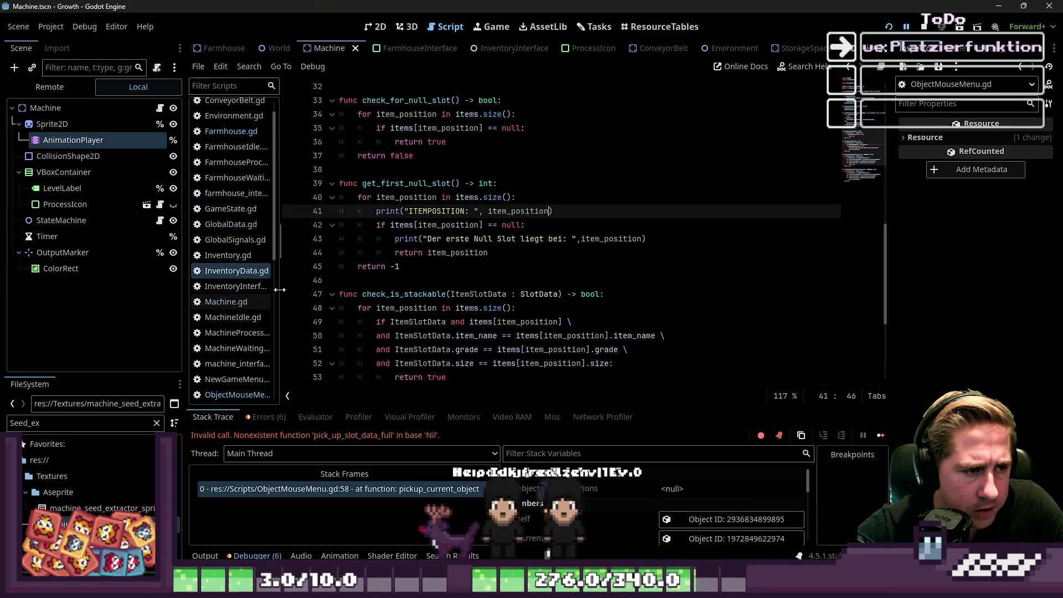
Step: Widen the script list and browse InventoryData.gd around get_first_stackable_slot
{"action": "left_click_drag", "start_coordinate": [279, 290], "coordinate": [328, 290]}
{"action": "left_click", "coordinate": [244, 286]}
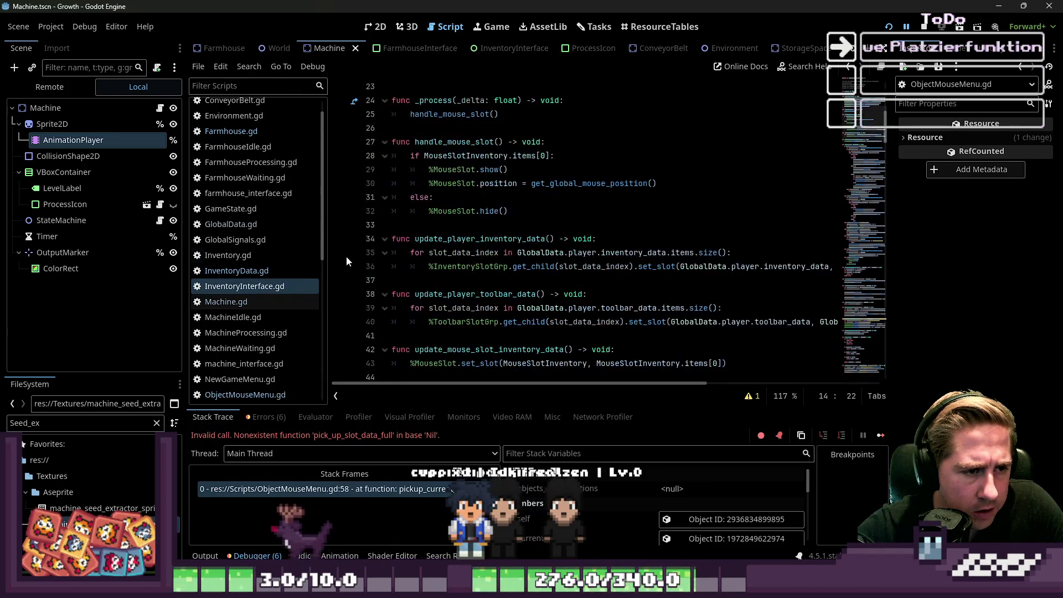
{"action": "left_click", "coordinate": [253, 273]}
{"action": "scroll", "coordinate": [488, 256], "scroll_direction": "down", "scroll_amount": 3}
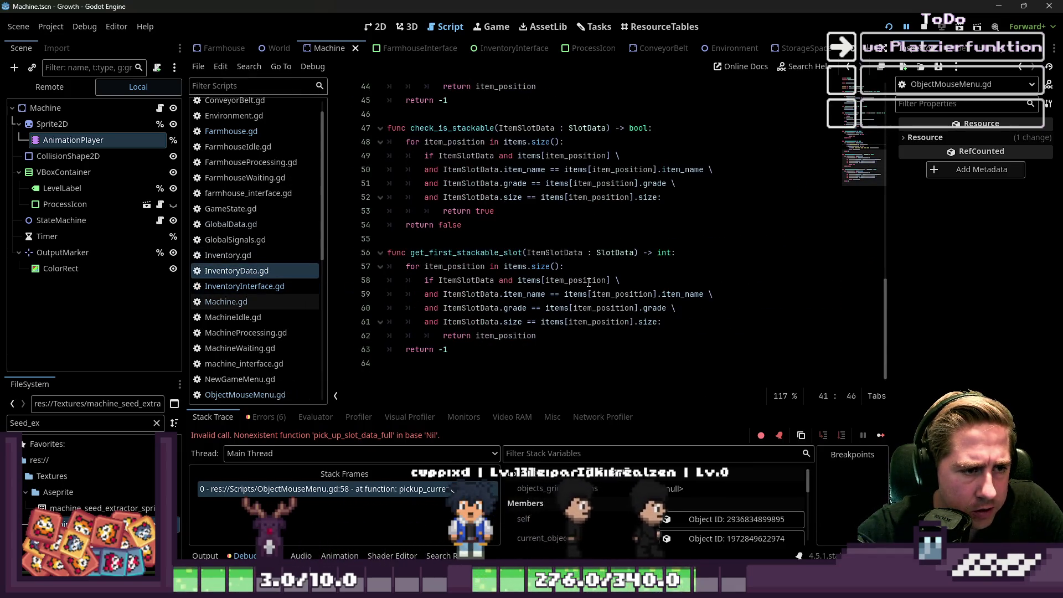
{"action": "double_click", "coordinate": [487, 256]}
{"action": "scroll", "coordinate": [551, 255], "scroll_direction": "up", "scroll_amount": 9}
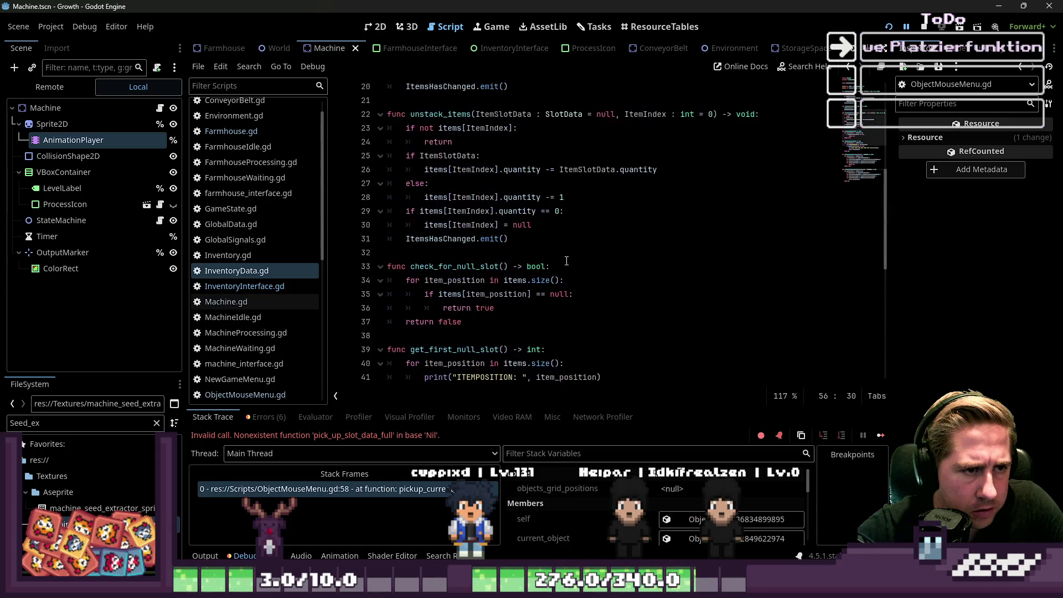
{"action": "scroll", "coordinate": [548, 254], "scroll_direction": "up", "scroll_amount": 4}
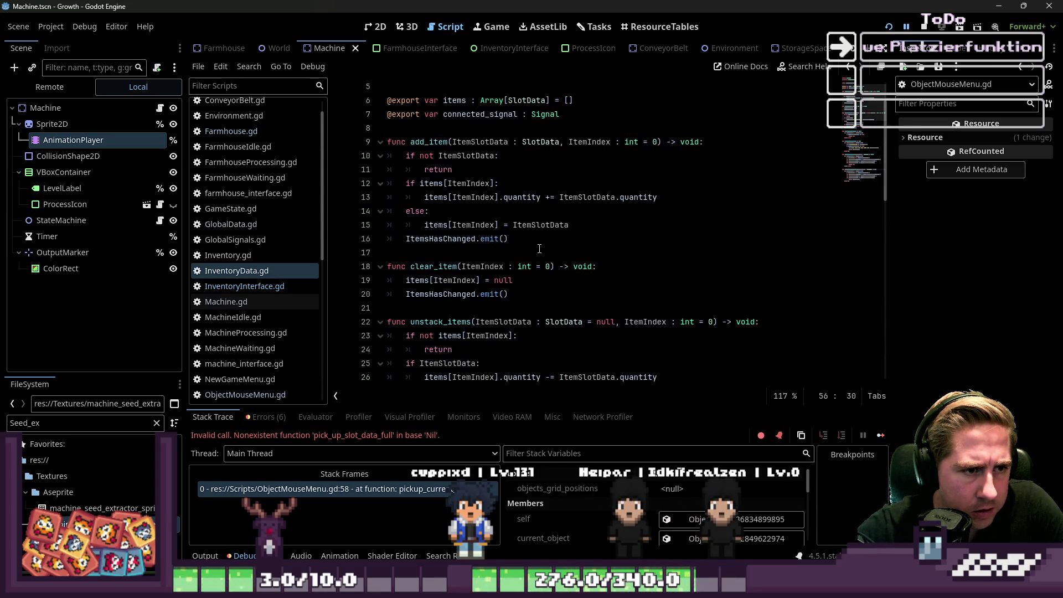
{"action": "scroll", "coordinate": [534, 245], "scroll_direction": "down", "scroll_amount": 11}
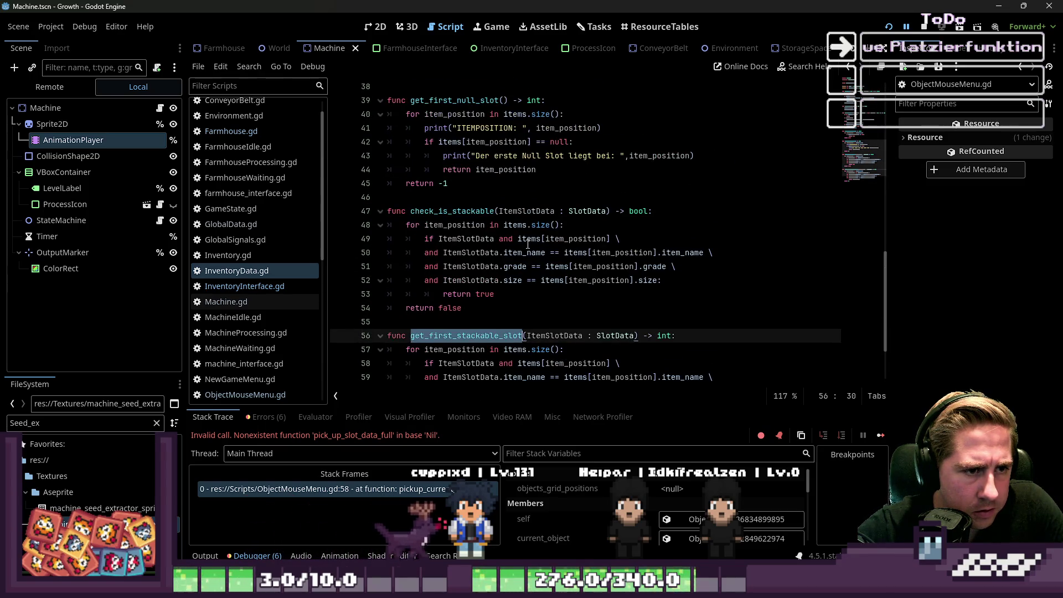
{"action": "scroll", "coordinate": [526, 245], "scroll_direction": "up", "scroll_amount": 6}
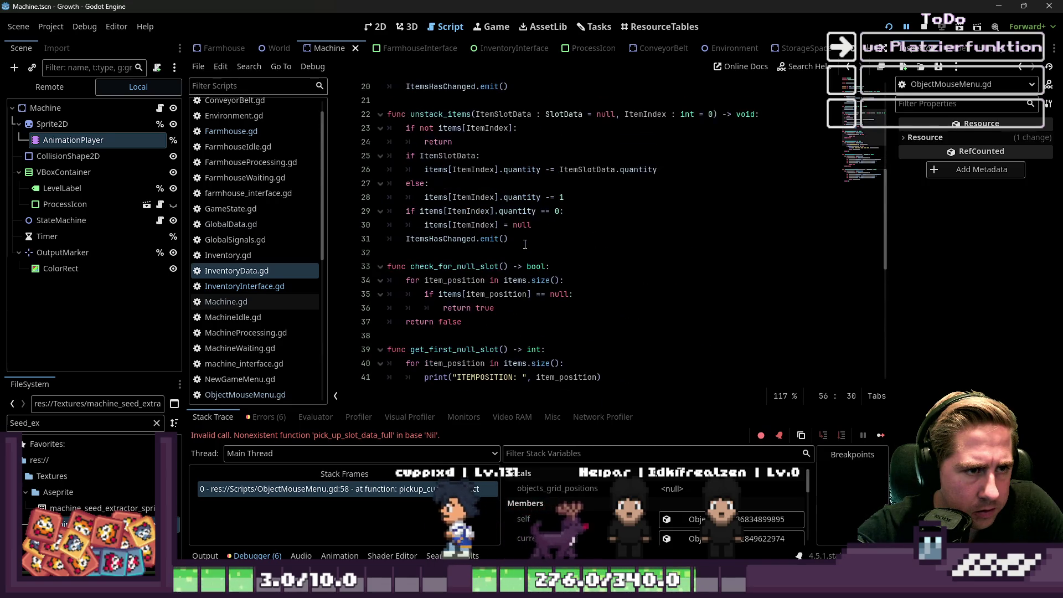
{"action": "scroll", "coordinate": [524, 245], "scroll_direction": "down", "scroll_amount": 7}
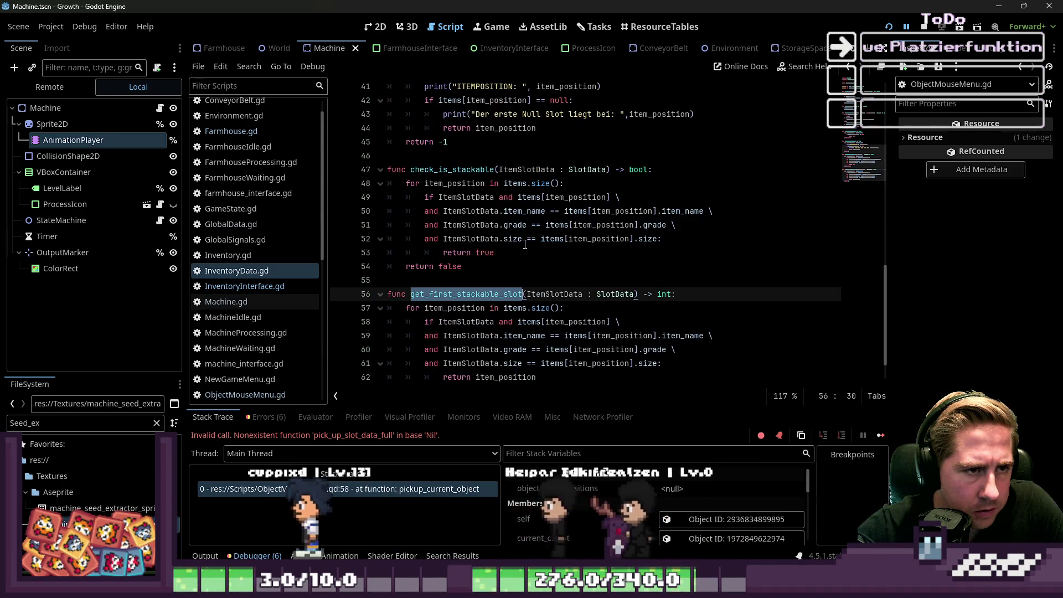
{"action": "scroll", "coordinate": [525, 245], "scroll_direction": "up", "scroll_amount": 1}
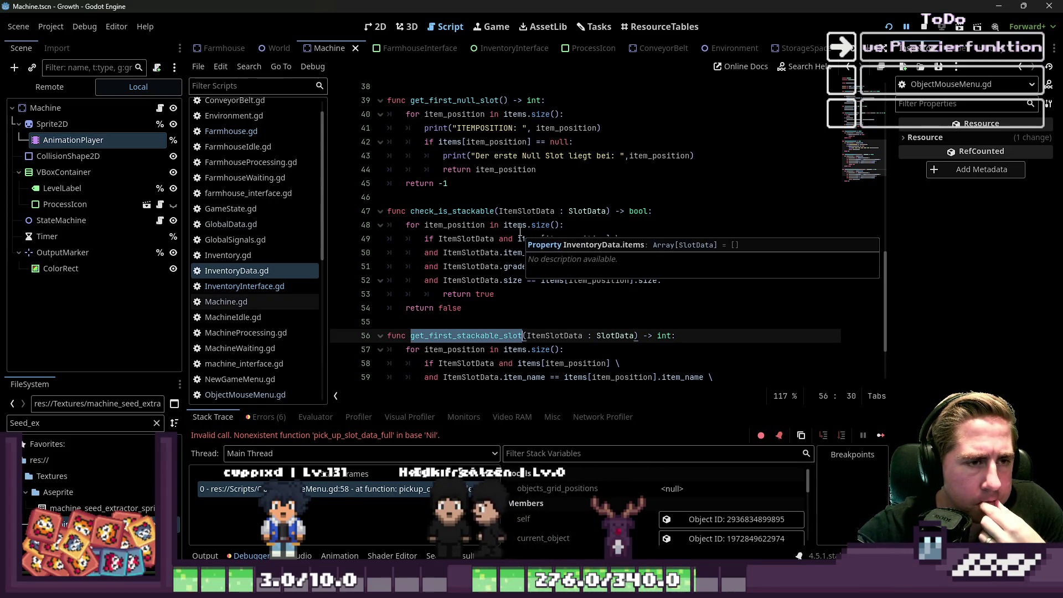
Step: Delete the ITEMPOSITION and second debug print lines from get_first_null_slot, then save InventoryData.gd
{"action": "triple_click", "coordinate": [554, 128]}
{"action": "key", "text": "BackSpace"}
{"action": "key", "text": "BackSpace"}
{"action": "mouse_move", "coordinate": [694, 142]}
{"action": "left_mouse_down"}
{"action": "mouse_move", "coordinate": [551, 142]}
{"action": "mouse_move", "coordinate": [574, 128]}
{"action": "left_mouse_up"}
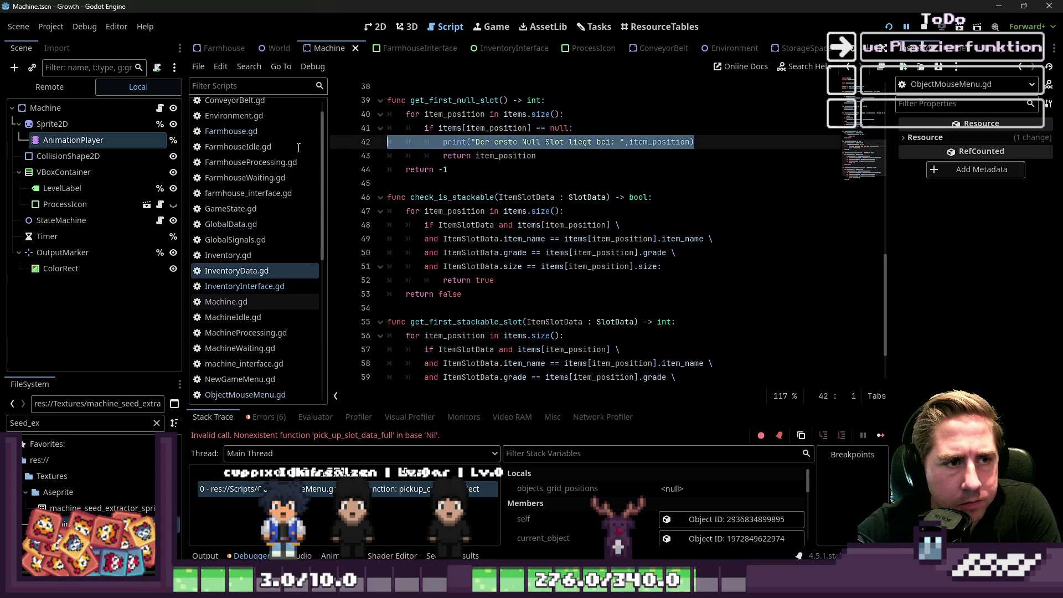
{"action": "key", "text": "BackSpace"}
{"action": "scroll", "coordinate": [508, 200], "scroll_direction": "down", "scroll_amount": 2}
{"action": "scroll", "coordinate": [508, 200], "scroll_direction": "up", "scroll_amount": 3}
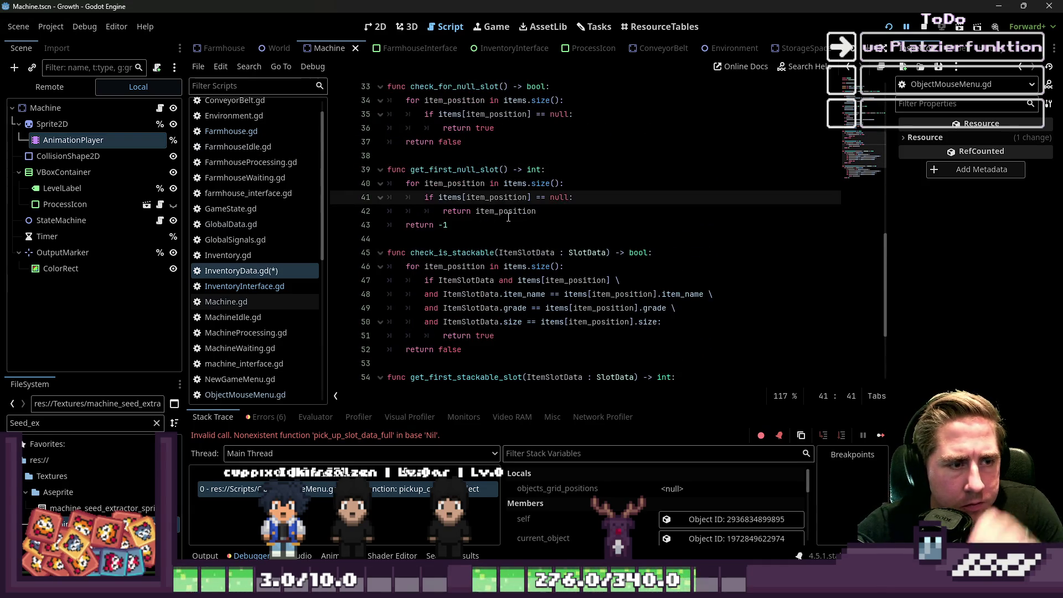
{"action": "scroll", "coordinate": [508, 217], "scroll_direction": "up", "scroll_amount": 4}
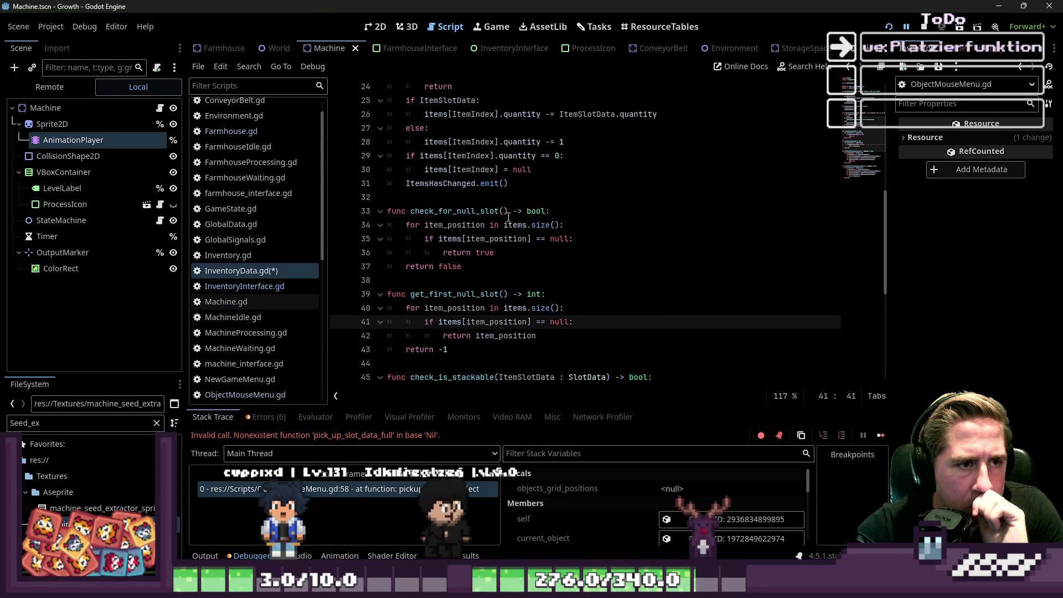
{"action": "scroll", "coordinate": [508, 217], "scroll_direction": "up", "scroll_amount": 5}
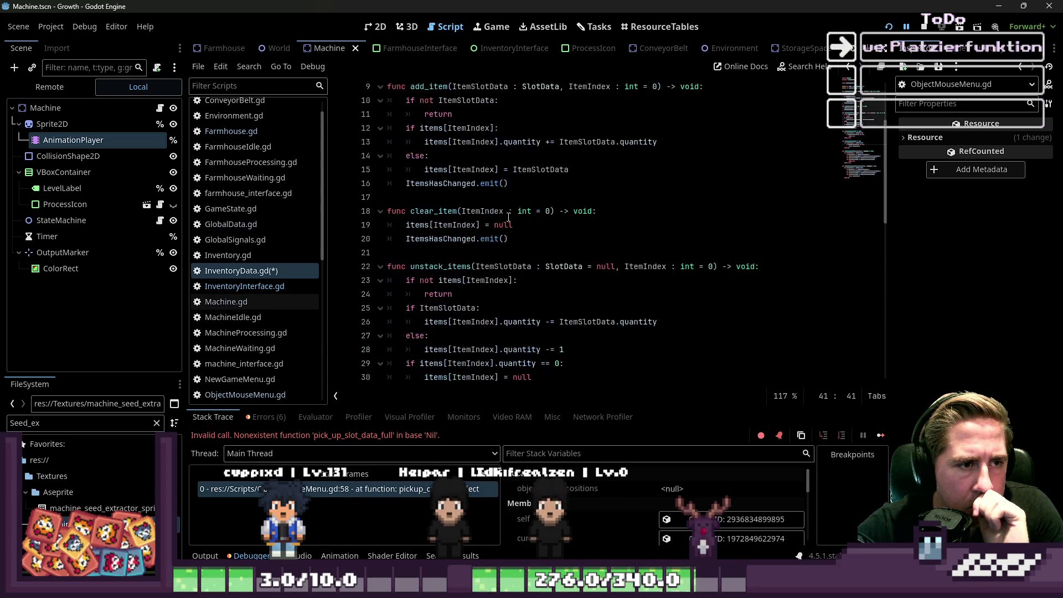
{"action": "scroll", "coordinate": [509, 217], "scroll_direction": "up", "scroll_amount": 1}
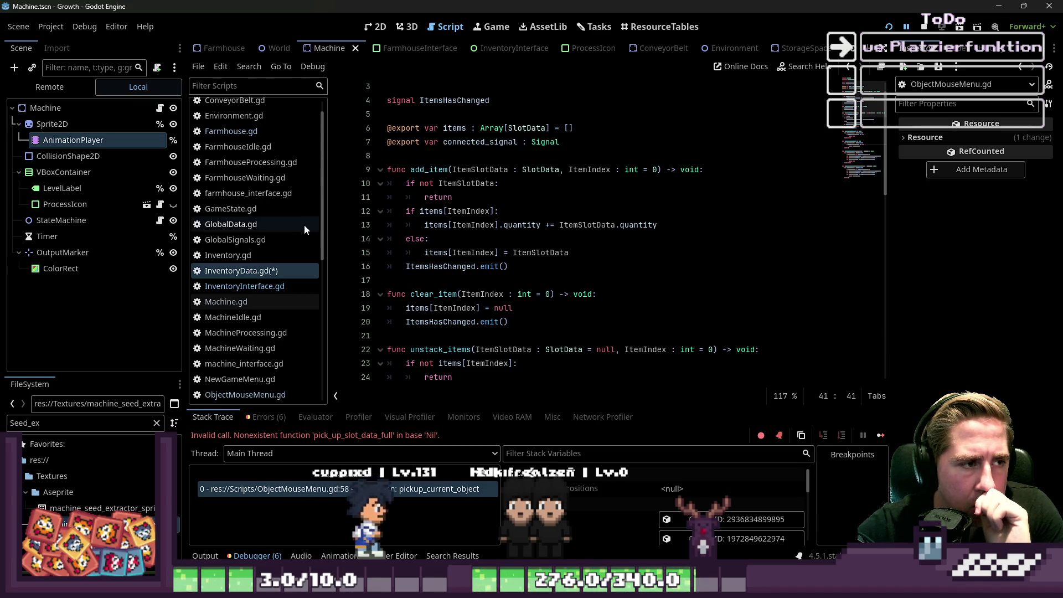
{"action": "left_click", "coordinate": [509, 266]}
{"action": "key", "text": "ctrl+s"}
Step: Review the check_for_null_slot function further down InventoryData.gd
{"action": "scroll", "coordinate": [264, 244], "scroll_direction": "down", "scroll_amount": 5}
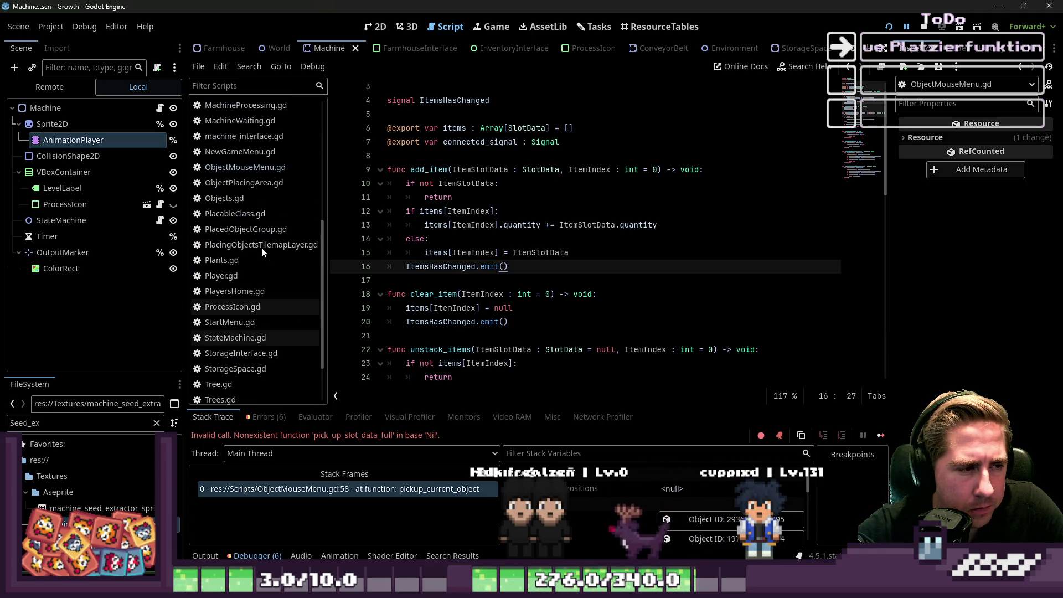
{"action": "scroll", "coordinate": [437, 175], "scroll_direction": "down", "scroll_amount": 5}
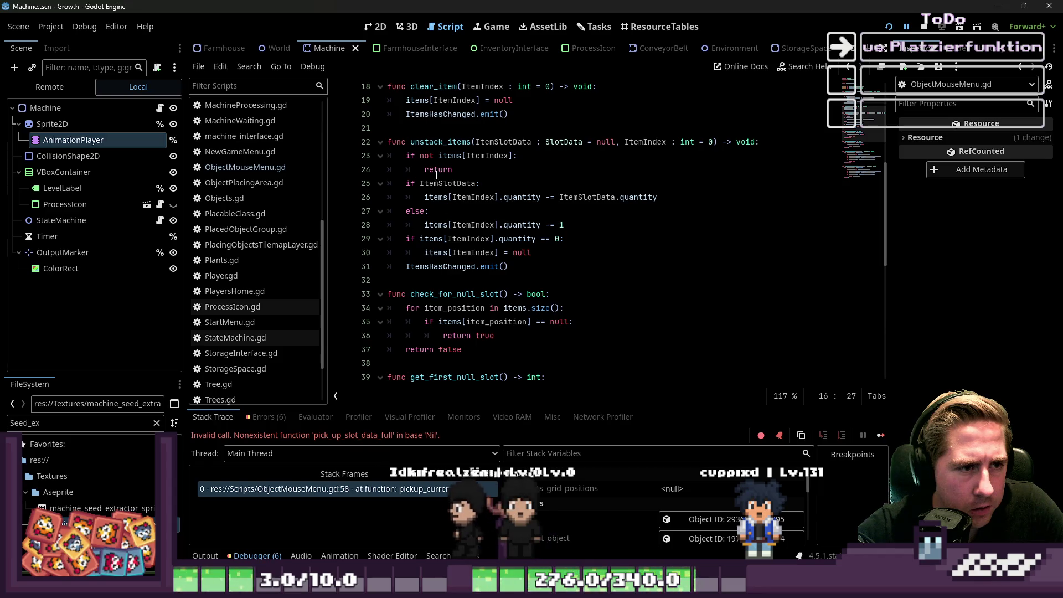
{"action": "scroll", "coordinate": [437, 175], "scroll_direction": "down", "scroll_amount": 2}
{"action": "double_click", "coordinate": [427, 211]}
{"action": "scroll", "coordinate": [427, 215], "scroll_direction": "down", "scroll_amount": 3}
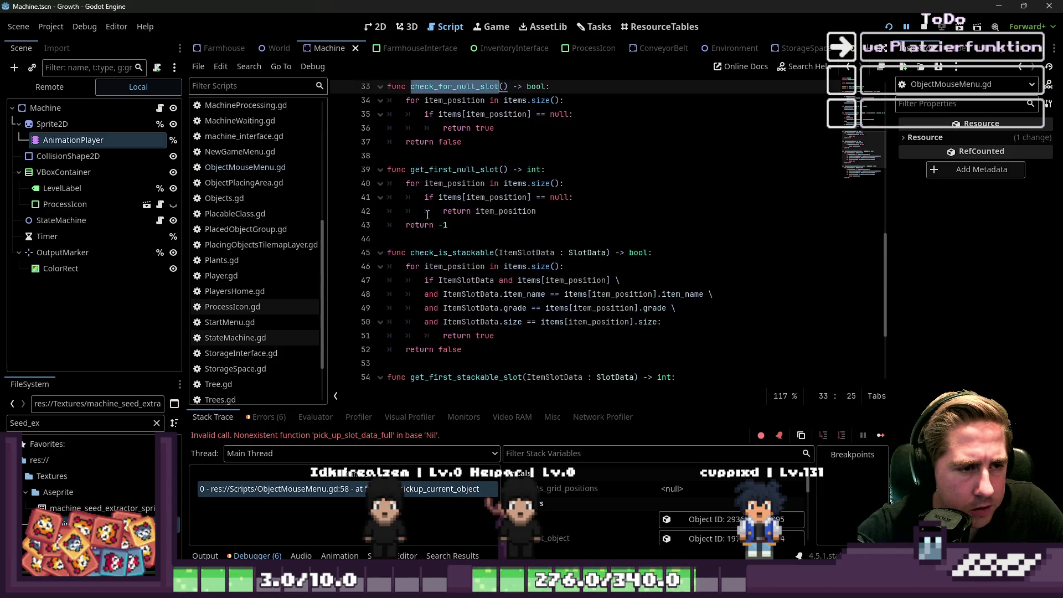
{"action": "scroll", "coordinate": [221, 200], "scroll_direction": "up", "scroll_amount": 5}
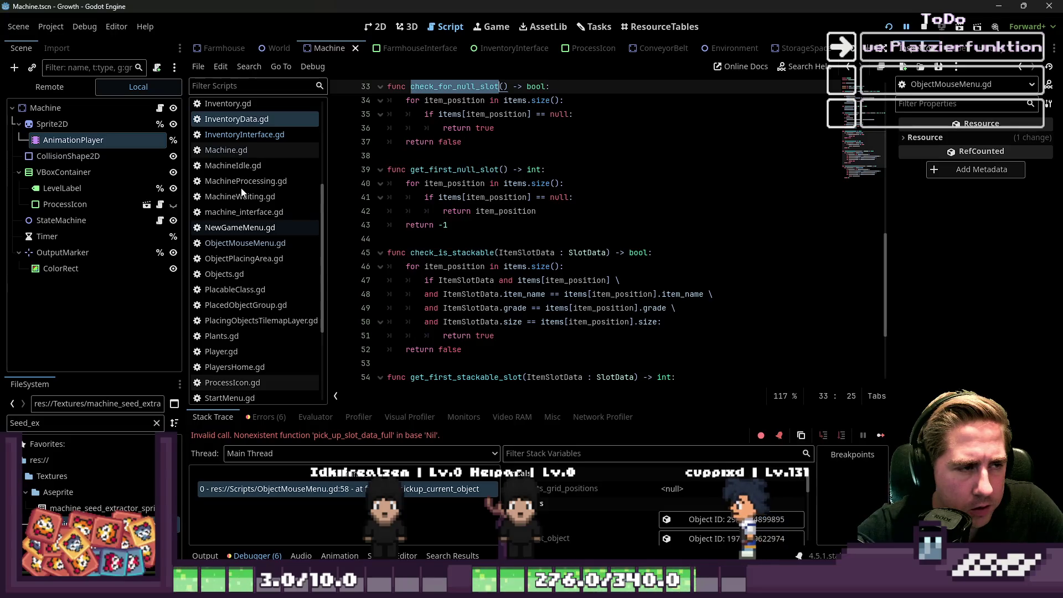
{"action": "scroll", "coordinate": [242, 192], "scroll_direction": "down", "scroll_amount": 3}
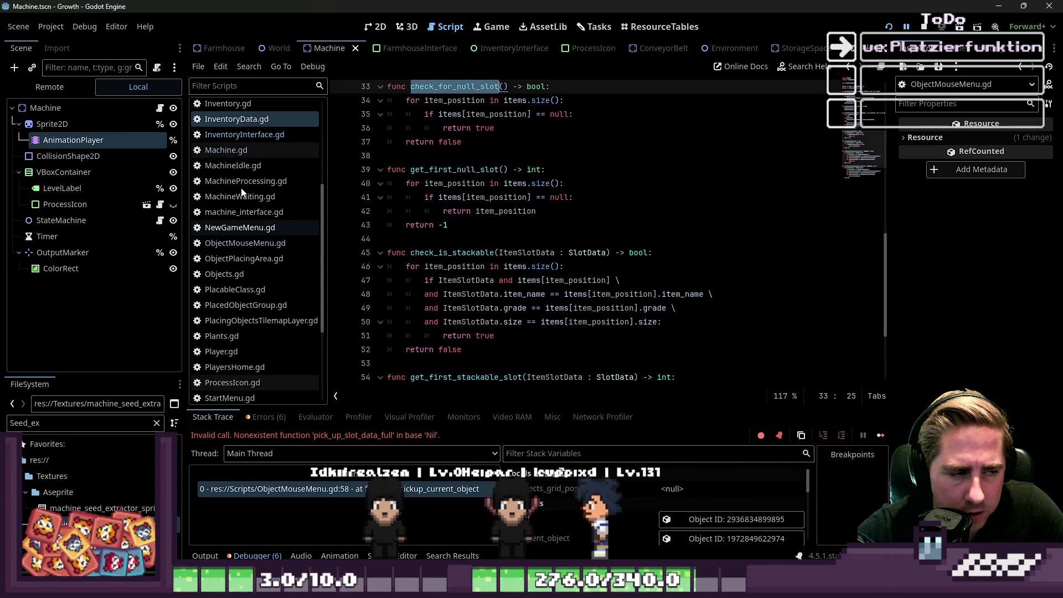
Step: Open StorageInterface.gd and inspect its connect_machine_slots function
{"action": "left_click", "coordinate": [253, 353]}
{"action": "scroll", "coordinate": [519, 265], "scroll_direction": "down", "scroll_amount": 1}
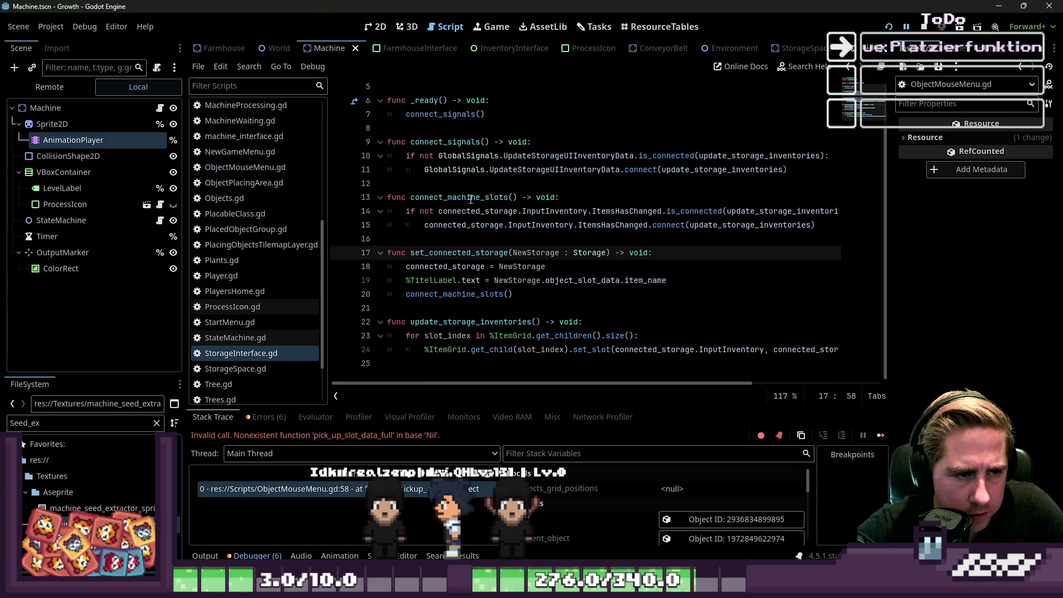
{"action": "left_click", "coordinate": [480, 197]}
{"action": "scroll", "coordinate": [260, 274], "scroll_direction": "up", "scroll_amount": 5}
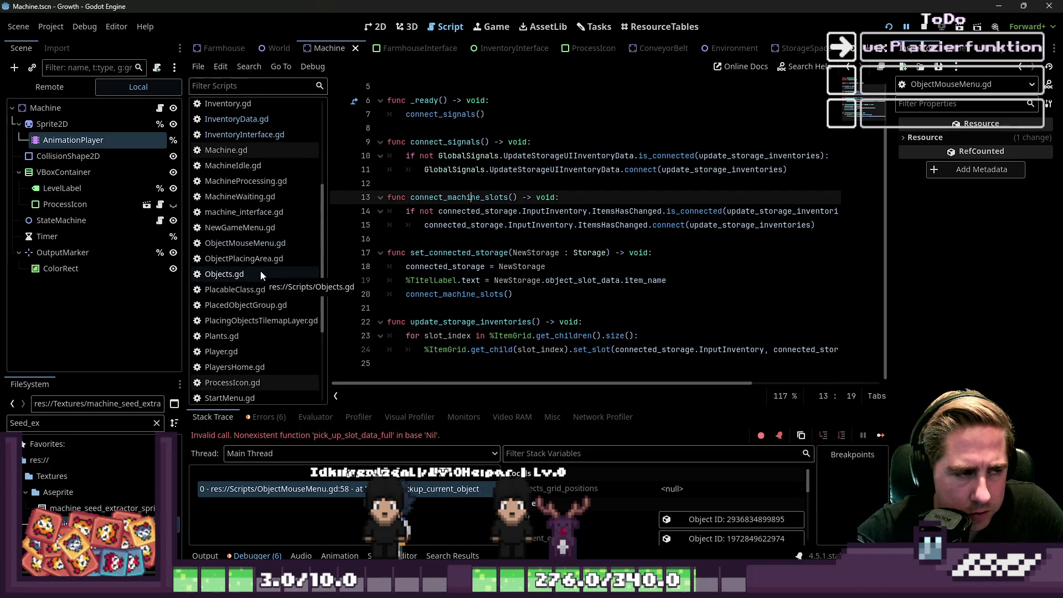
{"action": "scroll", "coordinate": [253, 197], "scroll_direction": "up", "scroll_amount": 3}
{"action": "scroll", "coordinate": [252, 198], "scroll_direction": "up", "scroll_amount": 2}
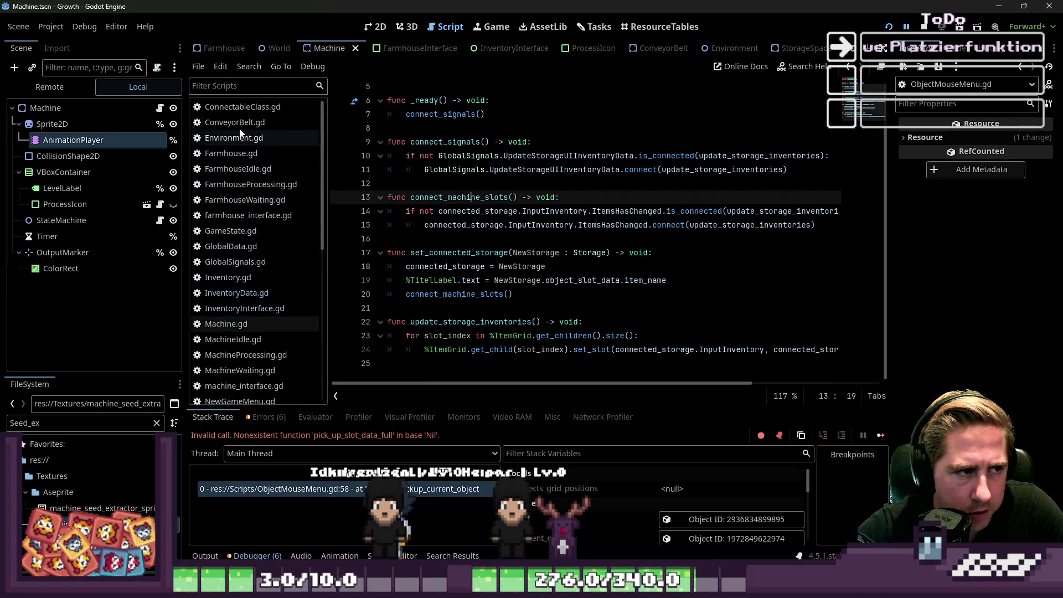
{"action": "left_click", "coordinate": [252, 106]}
Step: Select lines 52–61 of the Connectable branch's stack and empty-slot logic, then return to InventoryData.gd
{"action": "left_click", "coordinate": [485, 241]}
{"action": "scroll", "coordinate": [486, 260], "scroll_direction": "down", "scroll_amount": 2}
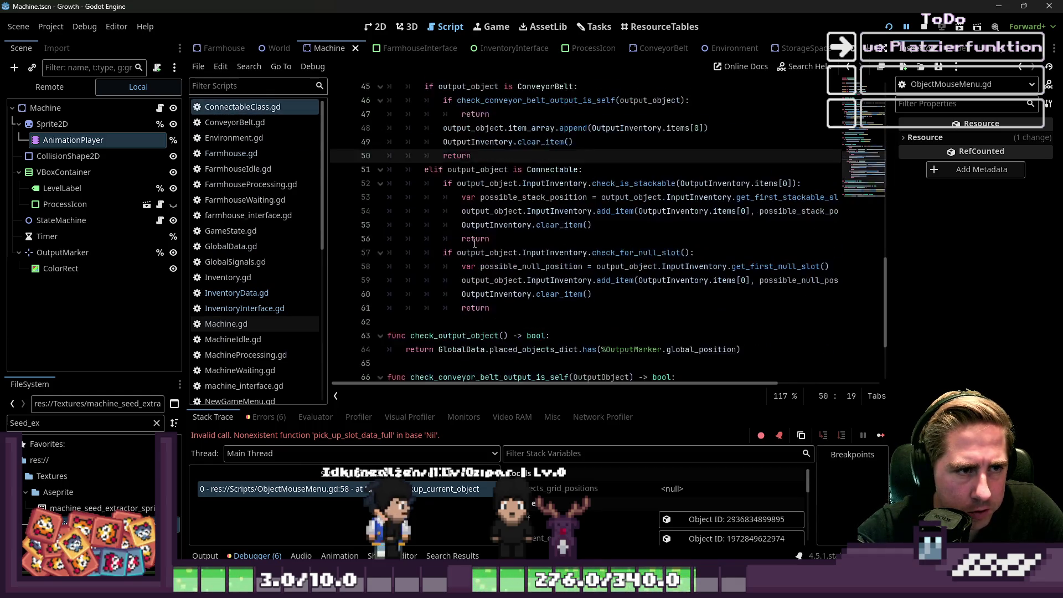
{"action": "mouse_move", "coordinate": [490, 308]}
{"action": "left_mouse_down"}
{"action": "mouse_move", "coordinate": [420, 260]}
{"action": "mouse_move", "coordinate": [376, 186]}
{"action": "mouse_move", "coordinate": [360, 187]}
{"action": "left_mouse_up"}
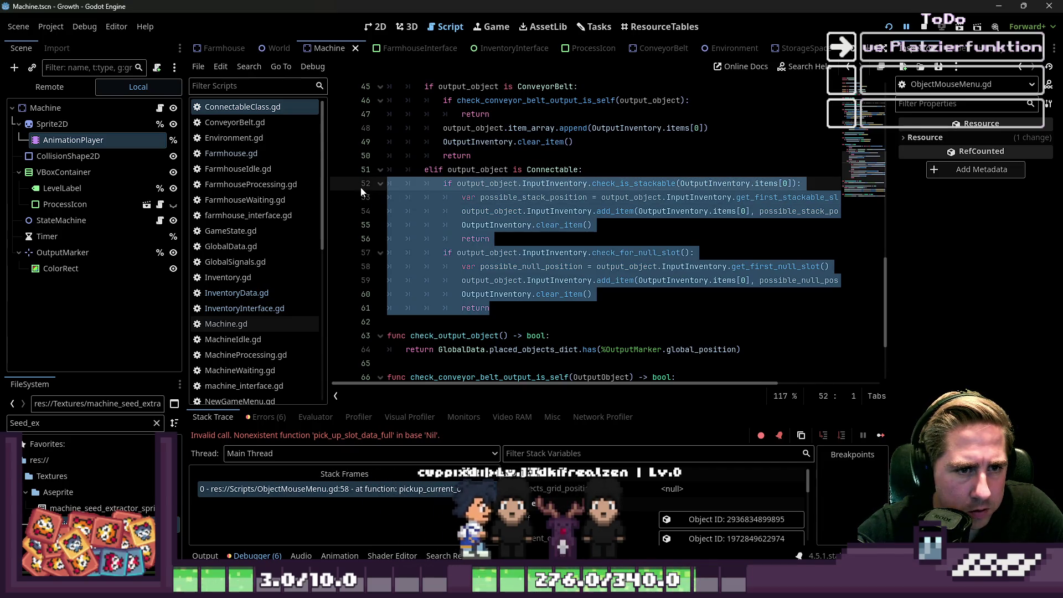
{"action": "left_click", "coordinate": [490, 308]}
{"action": "mouse_move", "coordinate": [490, 308]}
{"action": "left_mouse_down"}
{"action": "mouse_move", "coordinate": [443, 224]}
{"action": "mouse_move", "coordinate": [384, 193]}
{"action": "mouse_move", "coordinate": [379, 172]}
{"action": "left_mouse_up"}
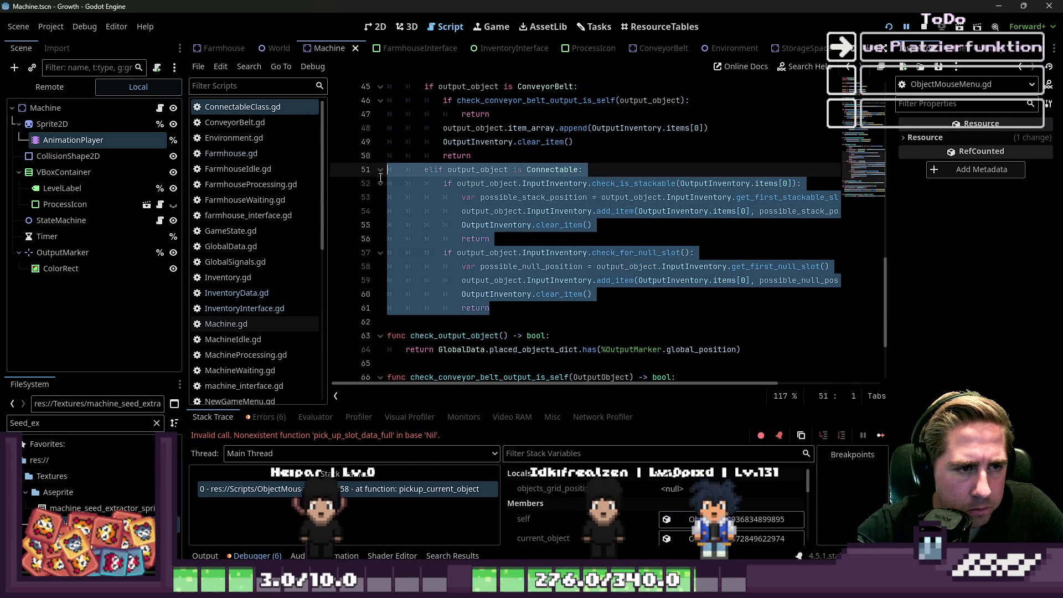
{"action": "left_click_drag", "start_coordinate": [379, 172], "coordinate": [380, 178]}
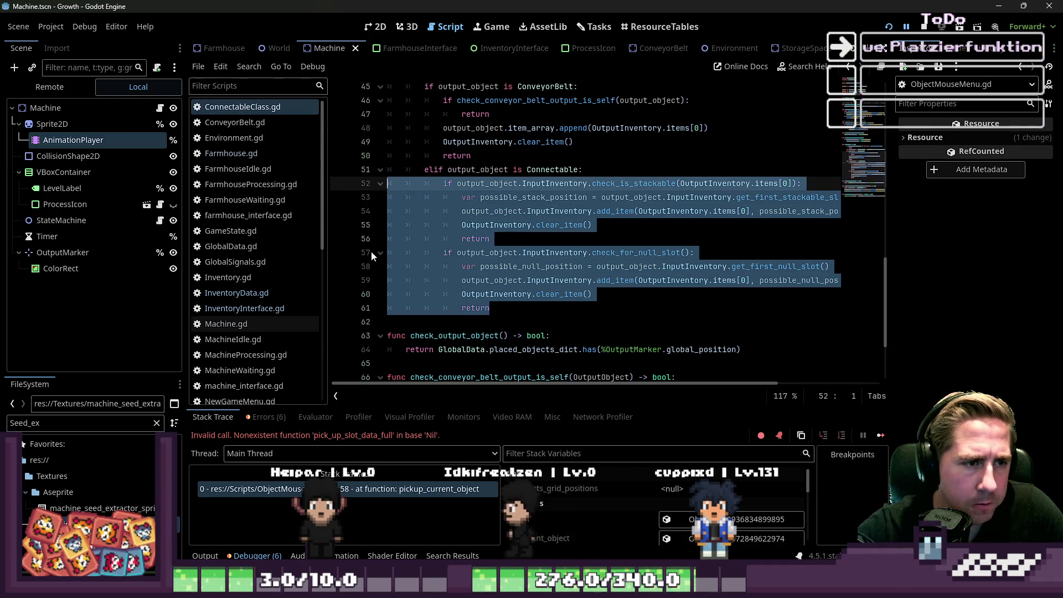
{"action": "left_click", "coordinate": [236, 292]}
Step: Paste the copied logic at the end of InventoryData.gd and shift lines 63–72 left
{"action": "left_click", "coordinate": [444, 363]}
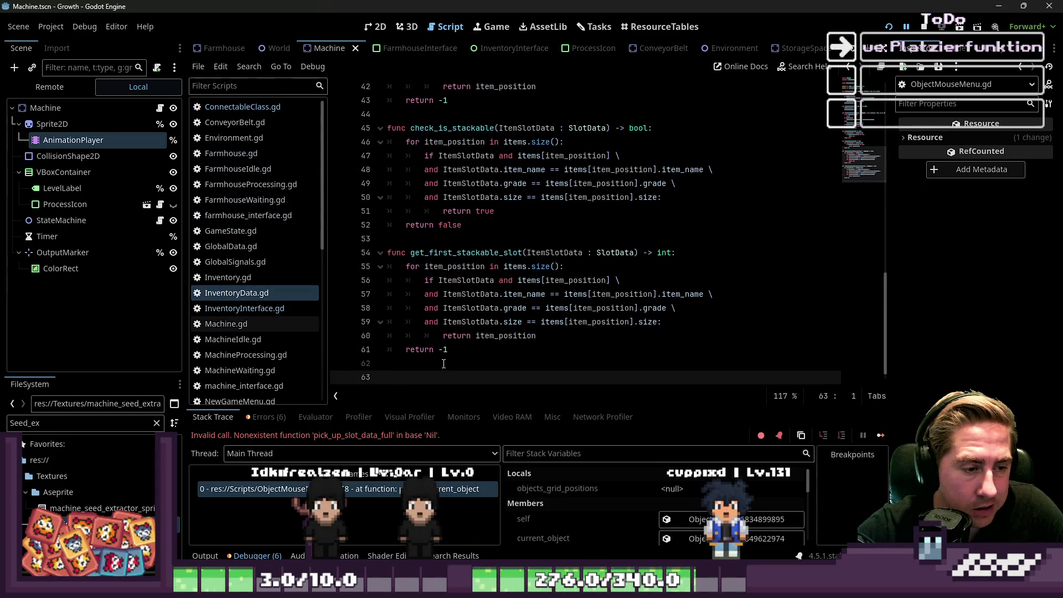
{"action": "key", "text": "ctrl+v"}
{"action": "mouse_move", "coordinate": [394, 249]}
{"action": "left_mouse_down"}
{"action": "mouse_move", "coordinate": [498, 294]}
{"action": "mouse_move", "coordinate": [582, 360]}
{"action": "left_mouse_up"}
{"action": "key", "text": "shift+Tab"}
{"action": "key", "text": "shift+Tab"}
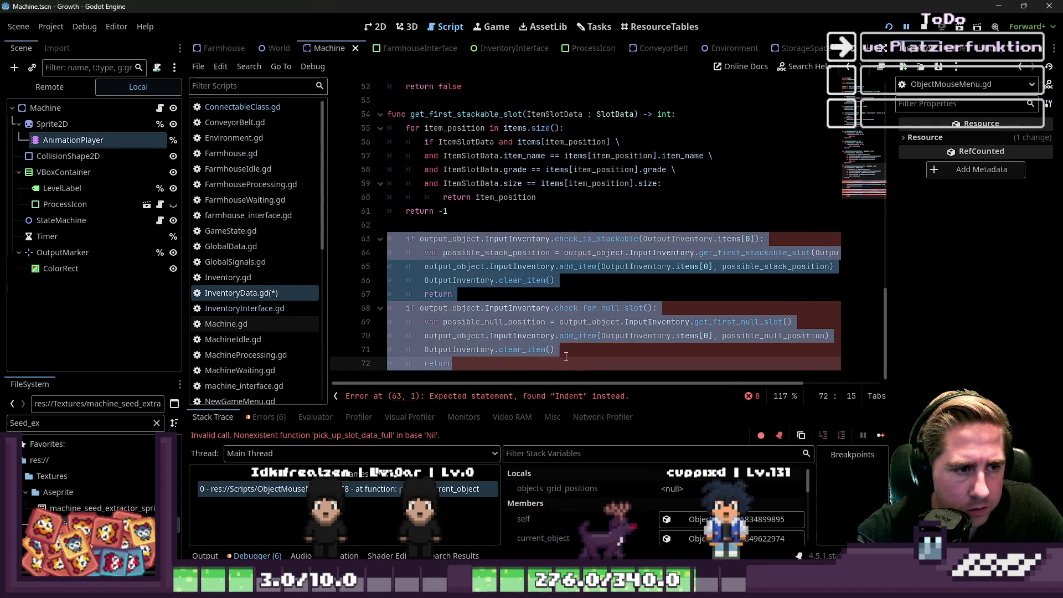
Step: Add the header 'func add_item_to_player_toolbar_inventory() -> void:' above the pasted block
{"action": "left_click", "coordinate": [474, 227]}
{"action": "key", "text": "Return"}
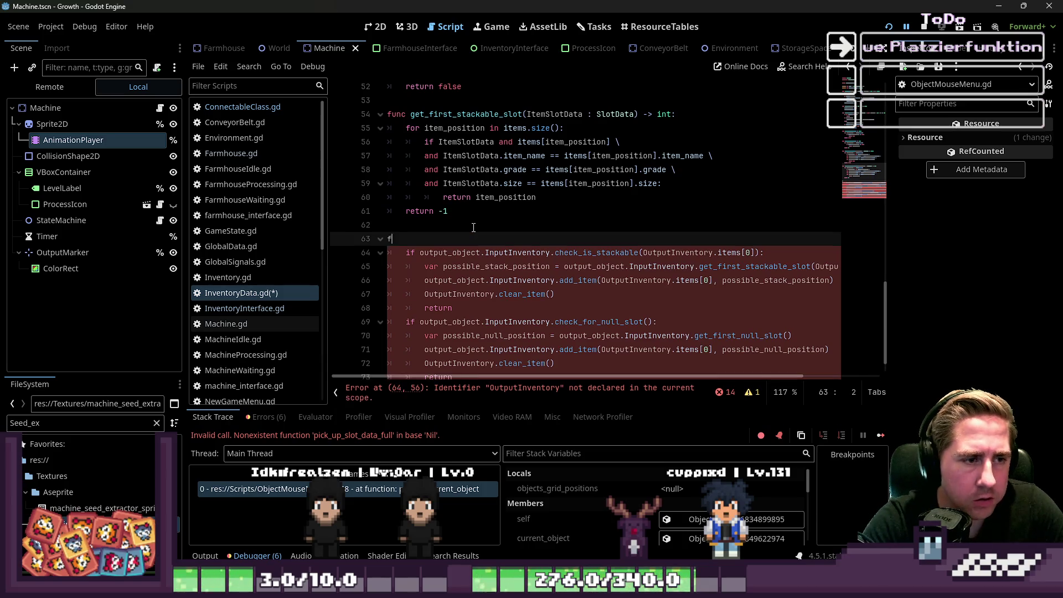
{"action": "type", "text": "func "}
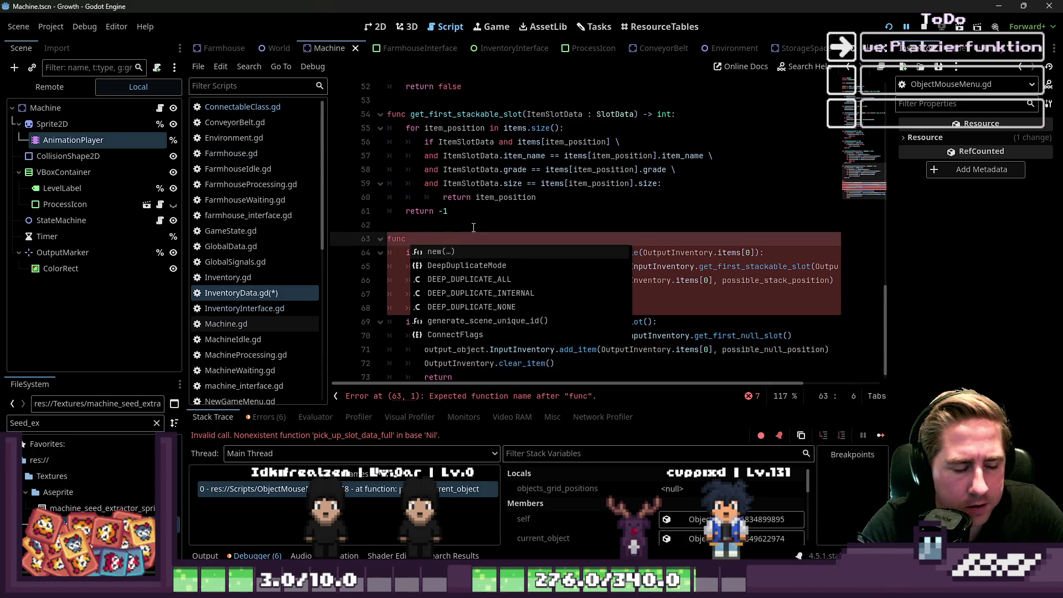
{"action": "type", "text": "add"}
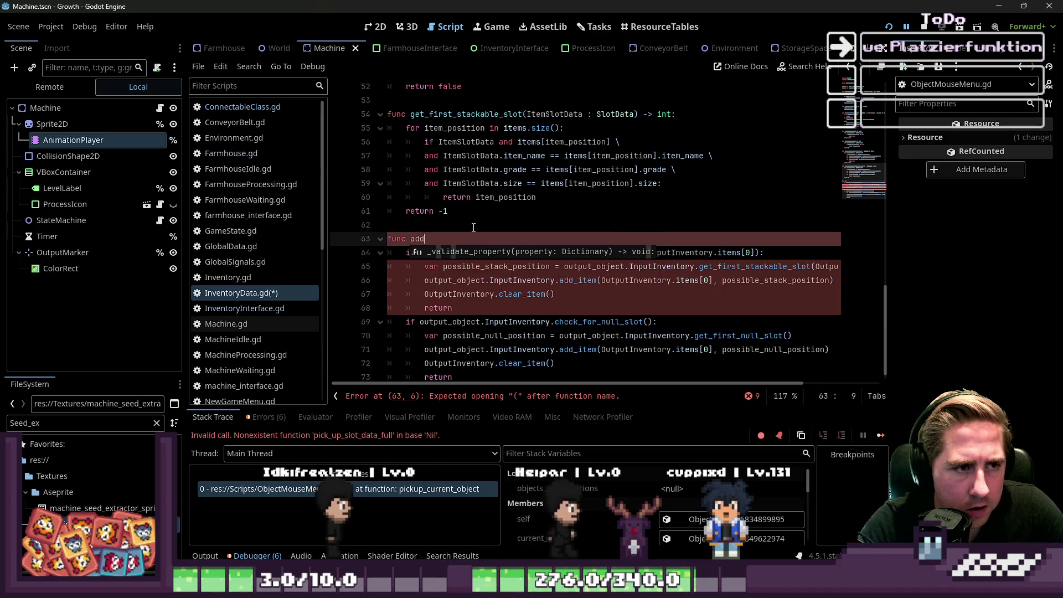
{"action": "type", "text": "_item_to_"}
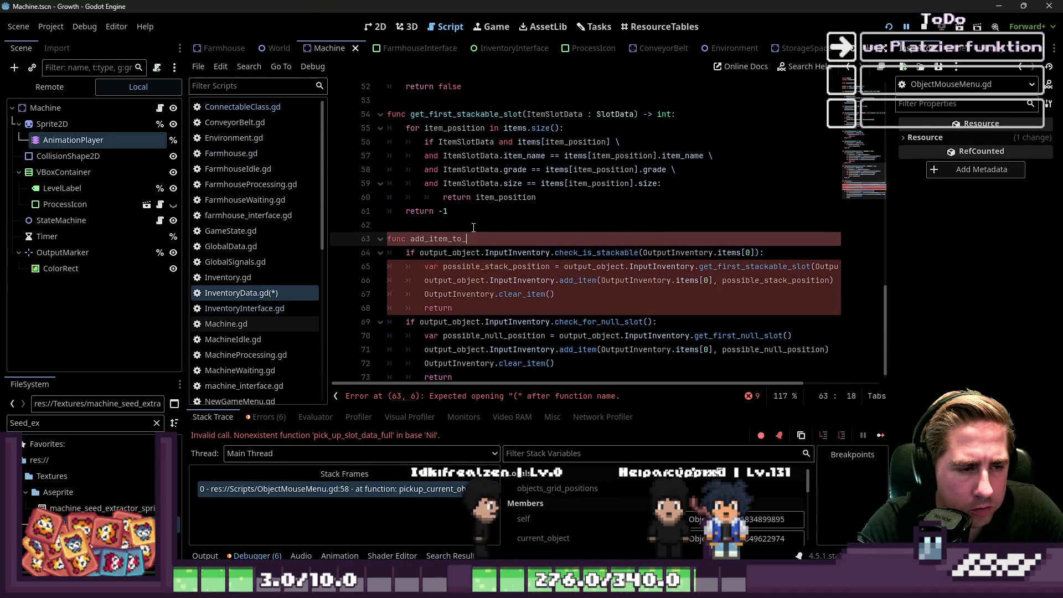
{"action": "type", "text": "playe"}
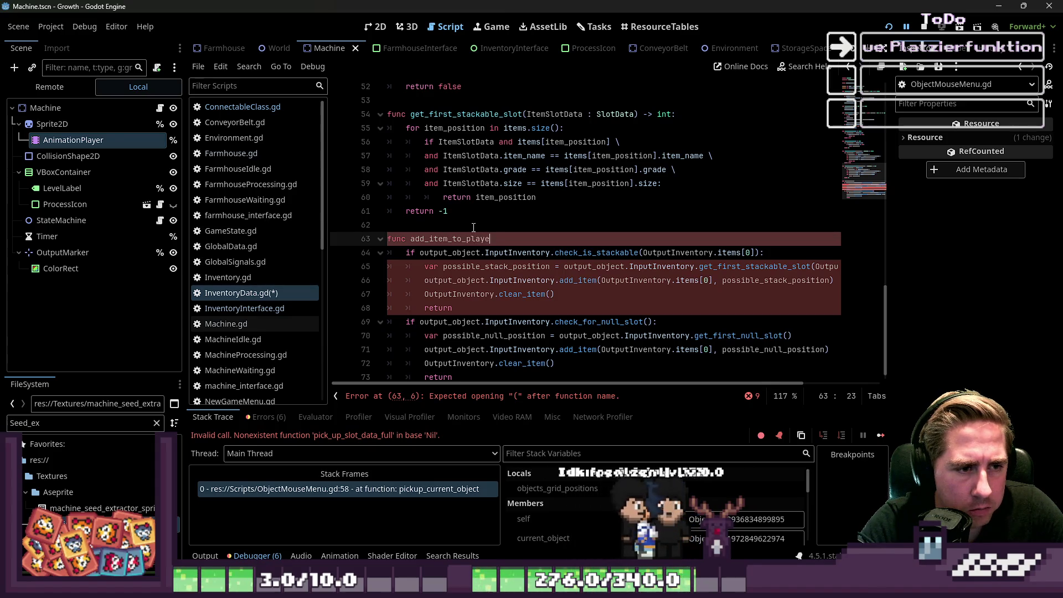
{"action": "type", "text": "r_inventory_toolbar"}
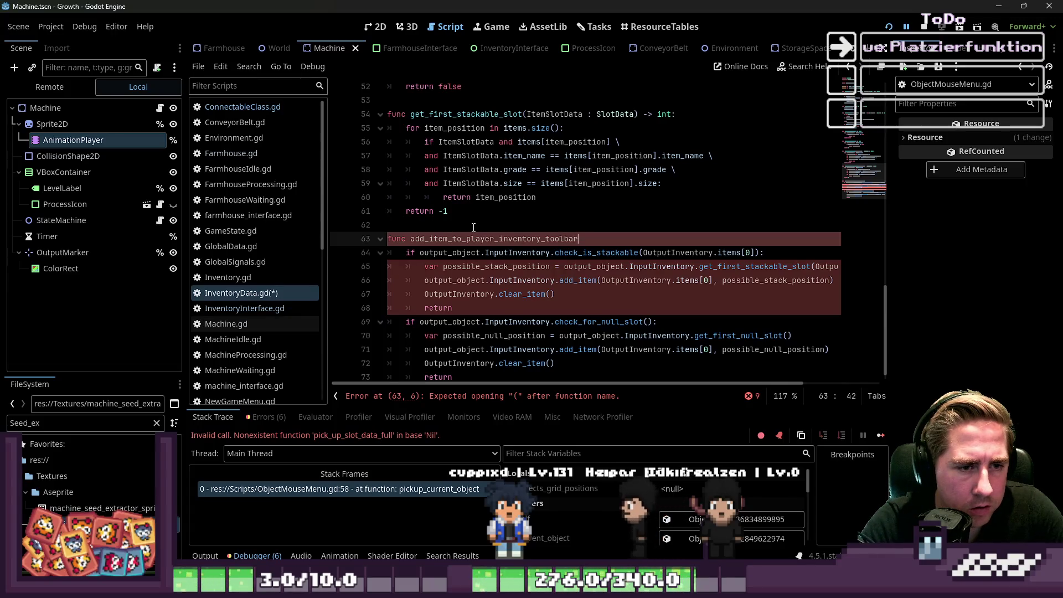
{"action": "key", "text": "ctrl+shift+Left"}
{"action": "type", "text": "dd_item_to_player_too"}
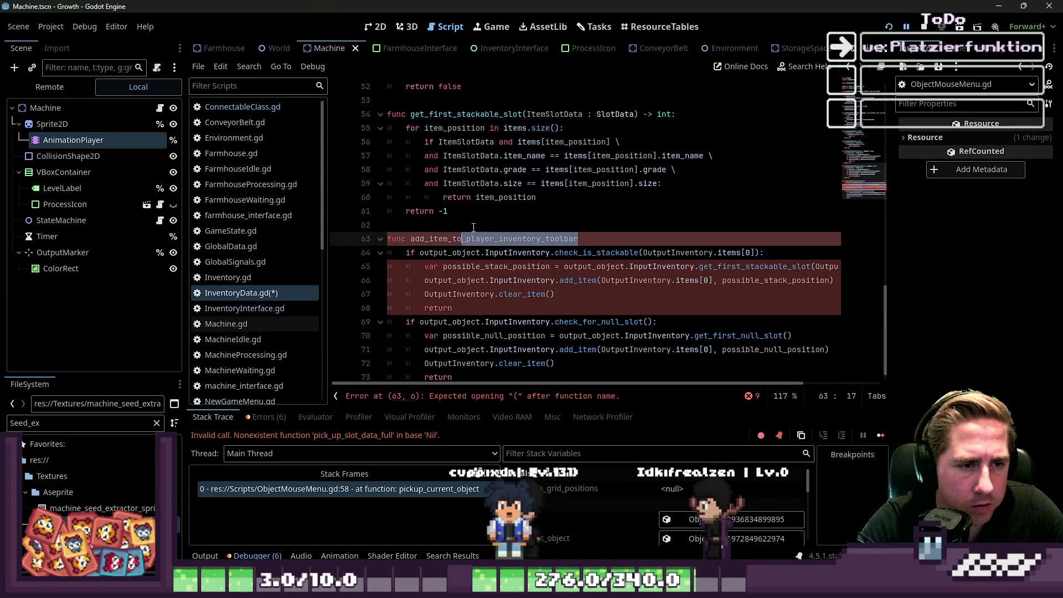
{"action": "type", "text": "lbar_inven"}
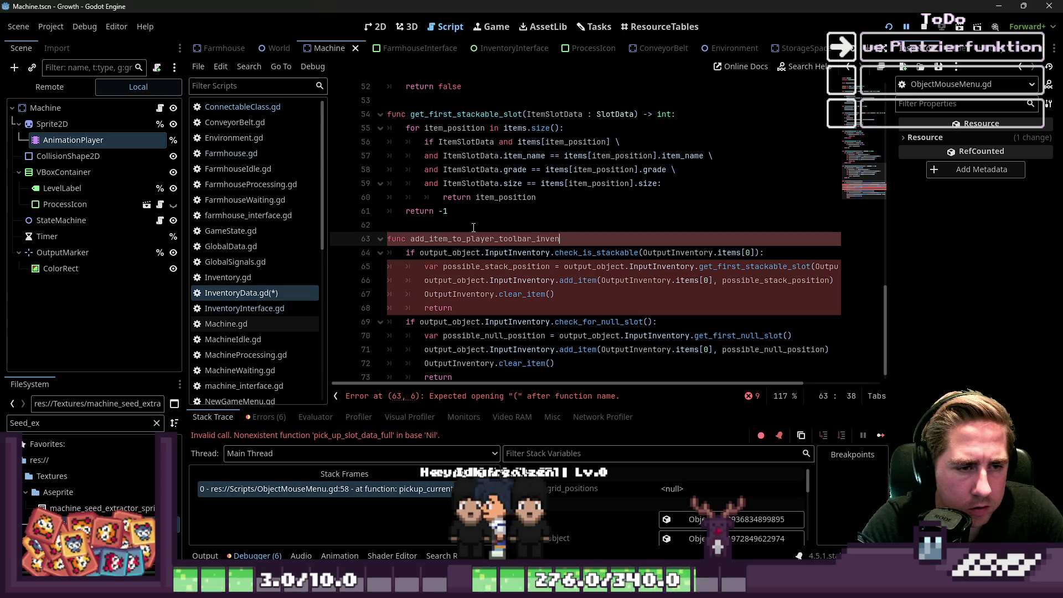
{"action": "type", "text": "tory()"}
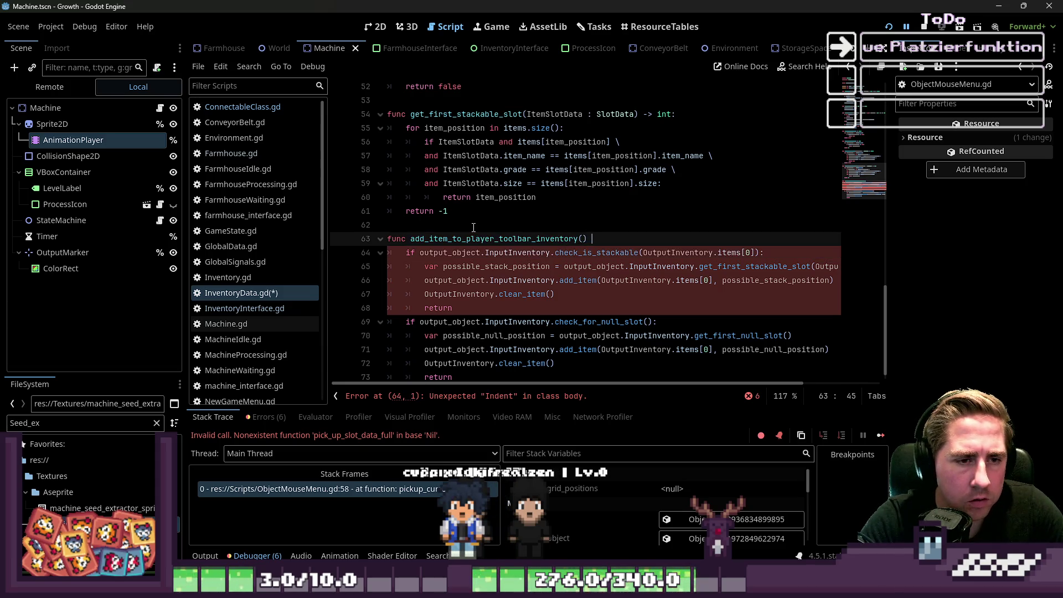
{"action": "key", "text": "BackSpace"}
{"action": "key", "text": "BackSpace"}
{"action": "type", "text": "v"}
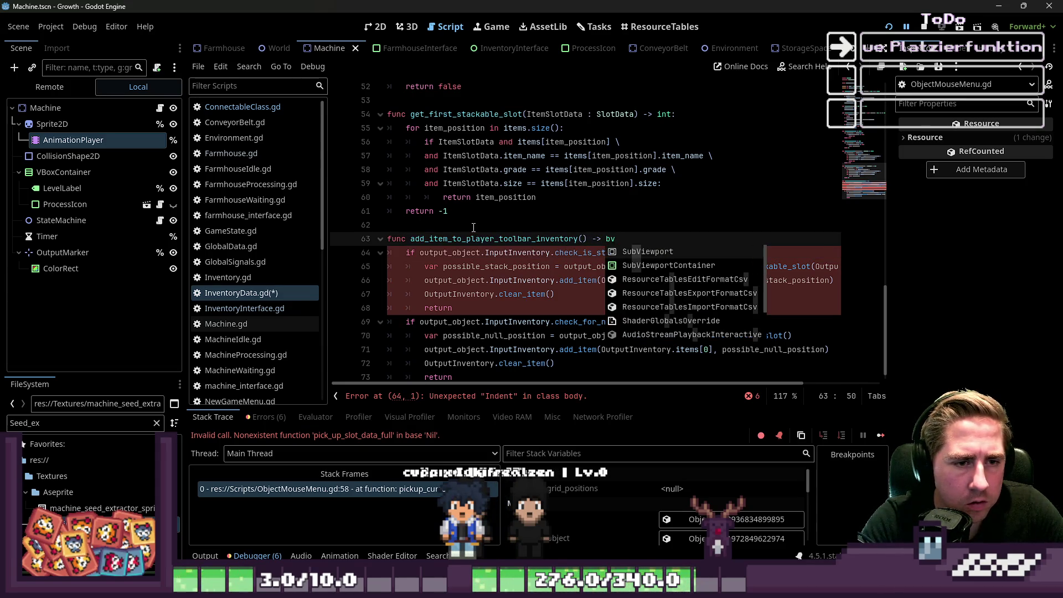
{"action": "type", "text": "oid;"}
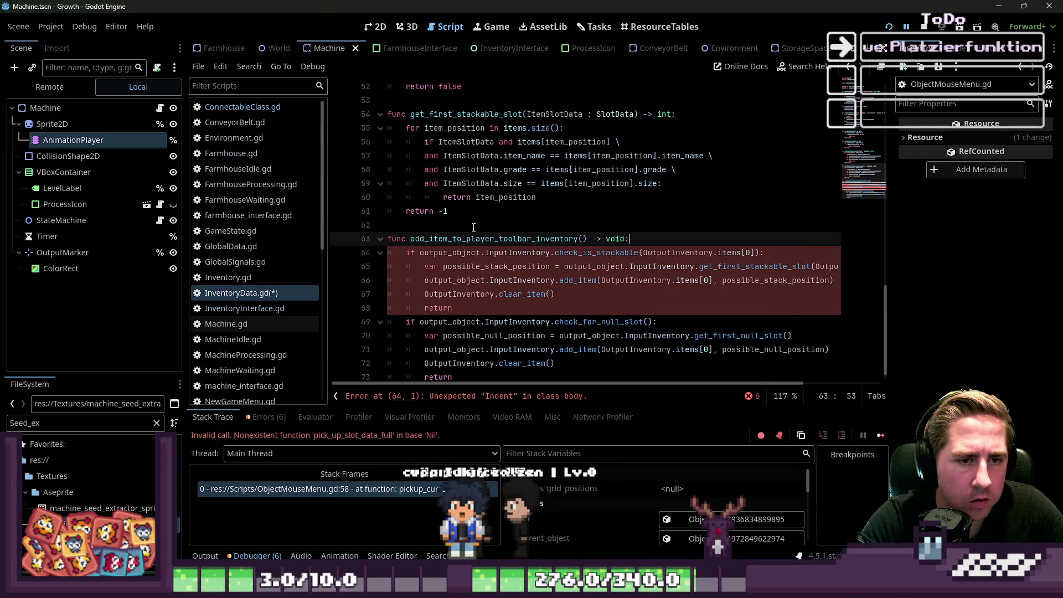
{"action": "key", "text": "Right"}
Step: Remove the output_object.InputInventory. prefix on line 64 and add an ItemSlotData : SlotData parameter
{"action": "key", "text": "Up"}
{"action": "key", "text": "ctrl+Left"}
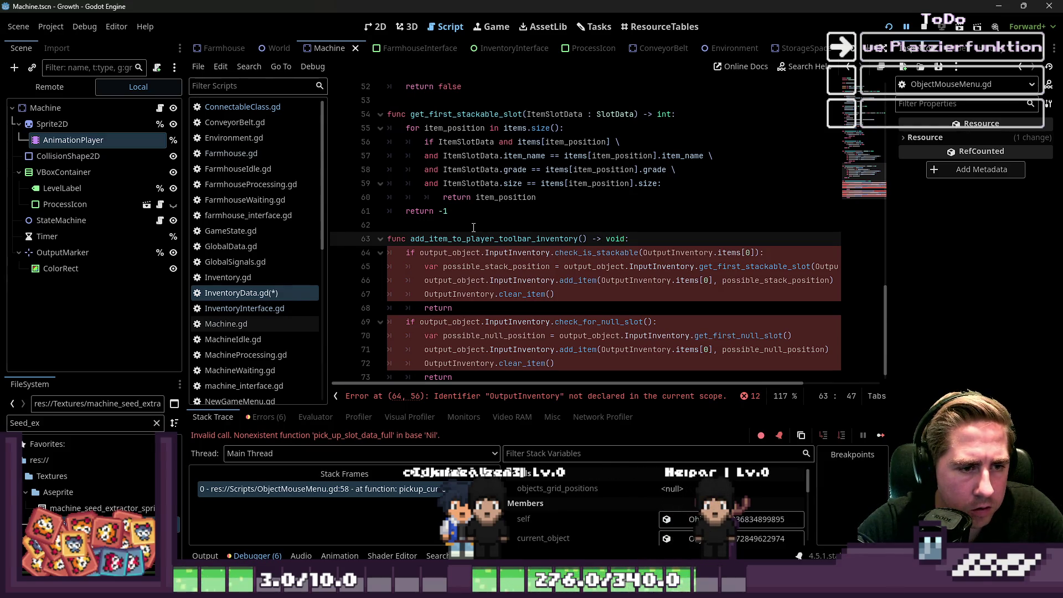
{"action": "key", "text": "Down"}
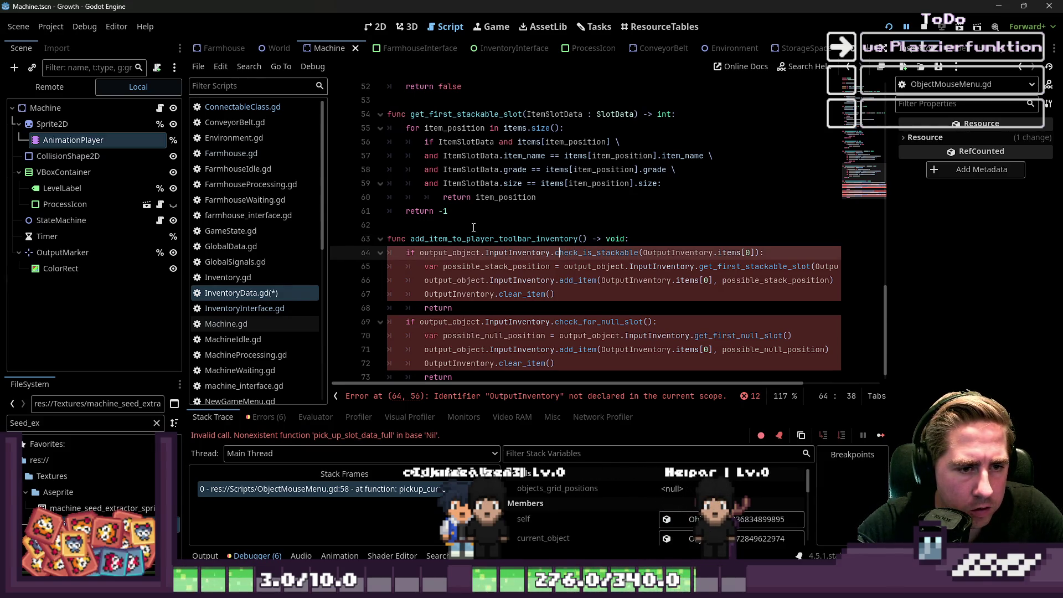
{"action": "key", "text": "ctrl+shift+Left"}
{"action": "key", "text": "ctrl+shift+Left"}
{"action": "key", "text": "ctrl+shift+Left"}
{"action": "key", "text": "BackSpace"}
{"action": "key", "text": "ctrl+Right"}
{"action": "key", "text": "ctrl+Right"}
{"action": "key", "text": "Up"}
{"action": "key", "text": "ctrl+Left"}
{"action": "key", "text": "ctrl+Left"}
{"action": "key", "text": "ctrl+Left"}
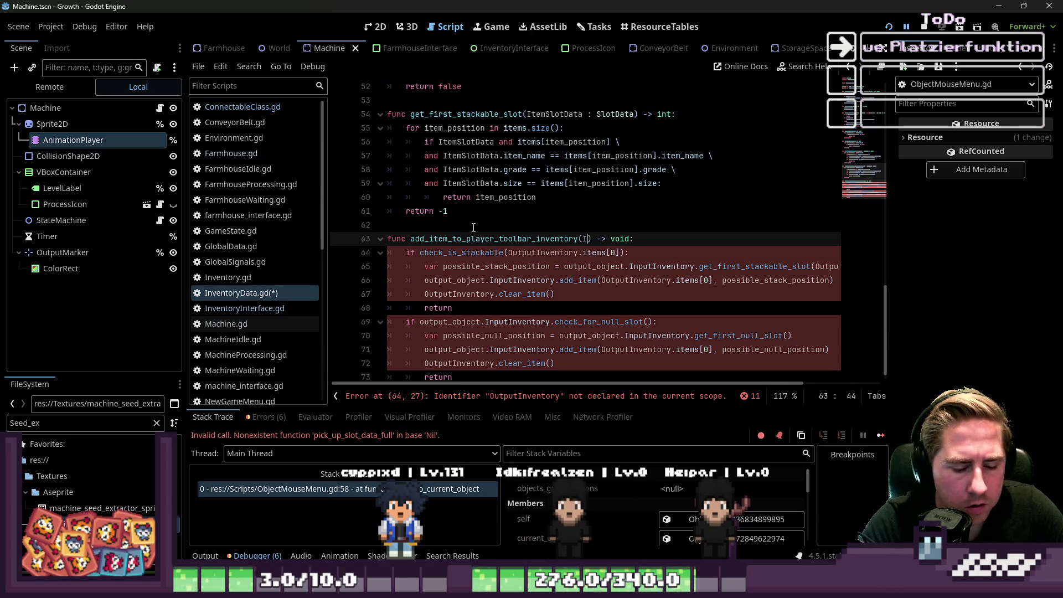
{"action": "type", "text": "temSlotData"}
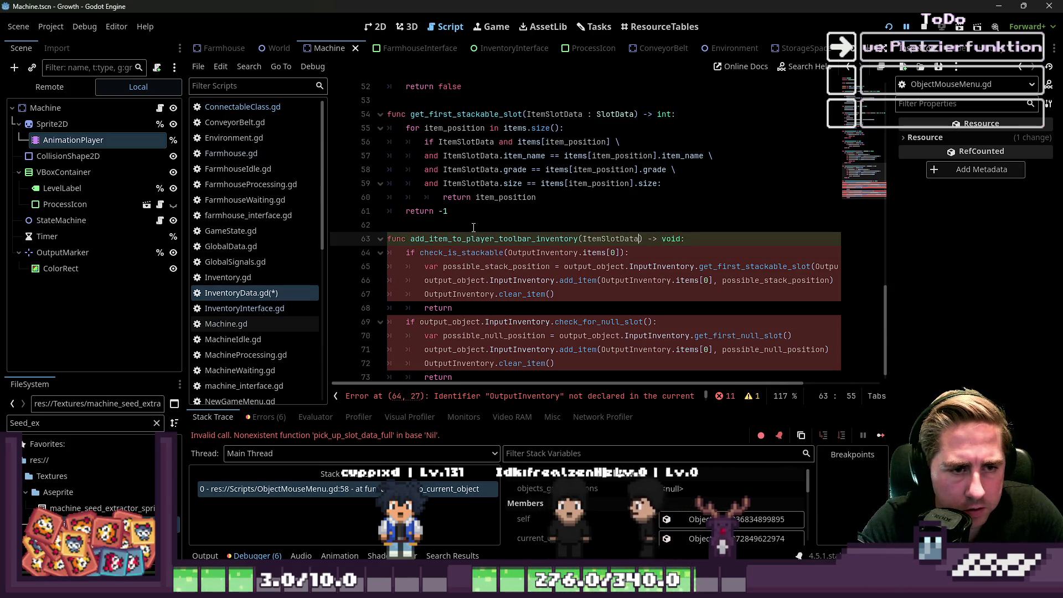
{"action": "type", "text": " : SlotData"}
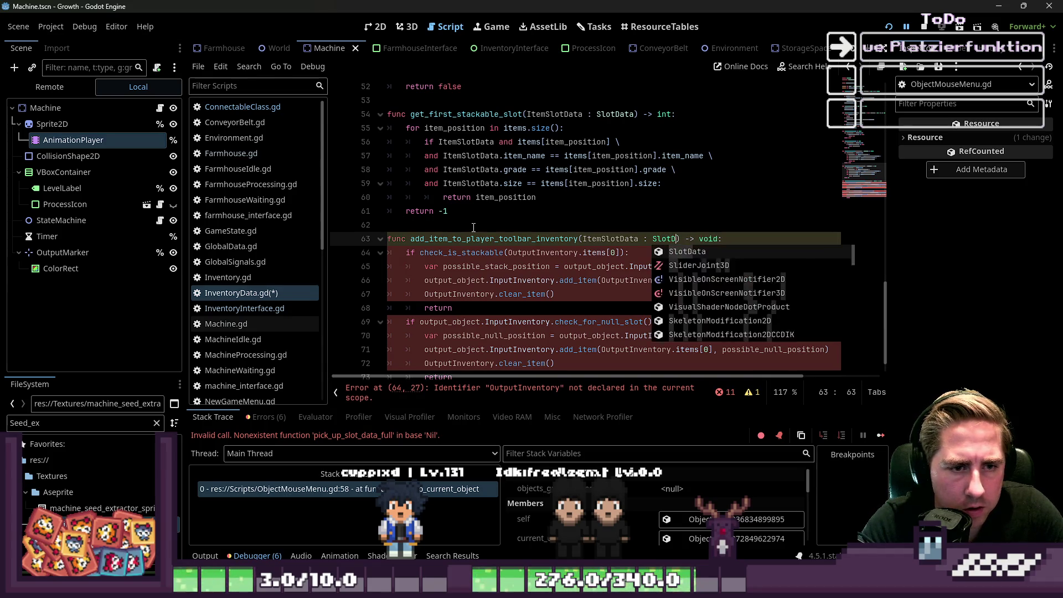
Step: Replace check_is_stackable's OutputInventory.items[0] argument on line 64 with ItemSlotData
{"action": "key", "text": "Right"}
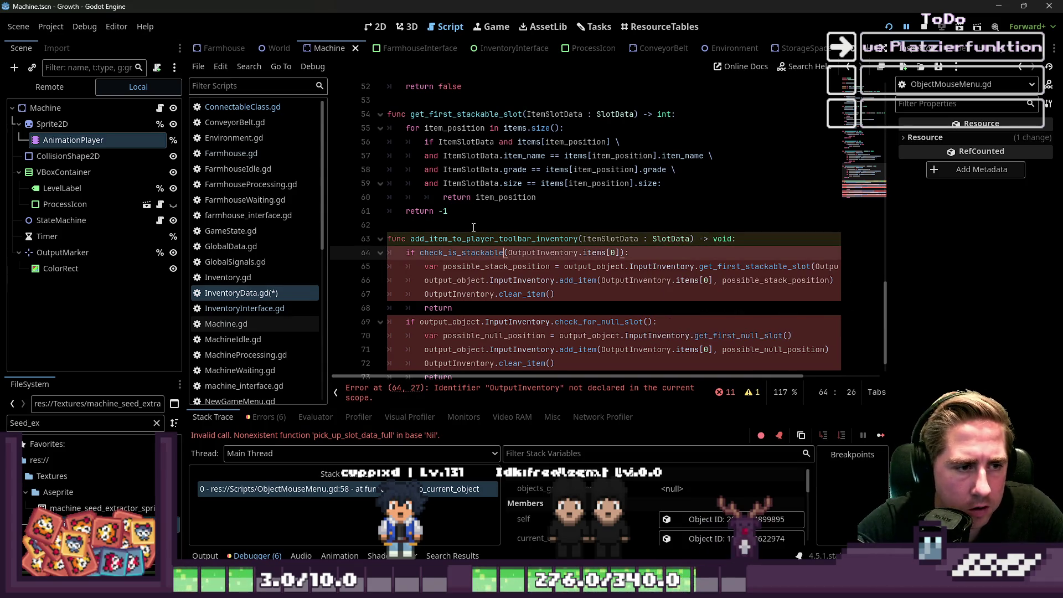
{"action": "key", "text": "Up"}
{"action": "key", "text": "ctrl+shift+Right"}
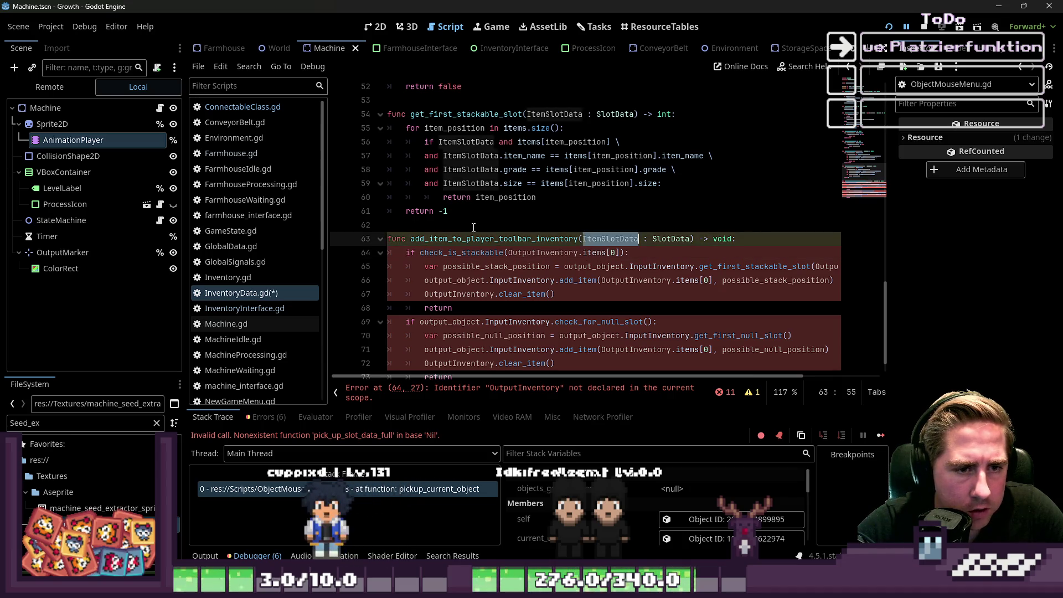
{"action": "key", "text": "Down"}
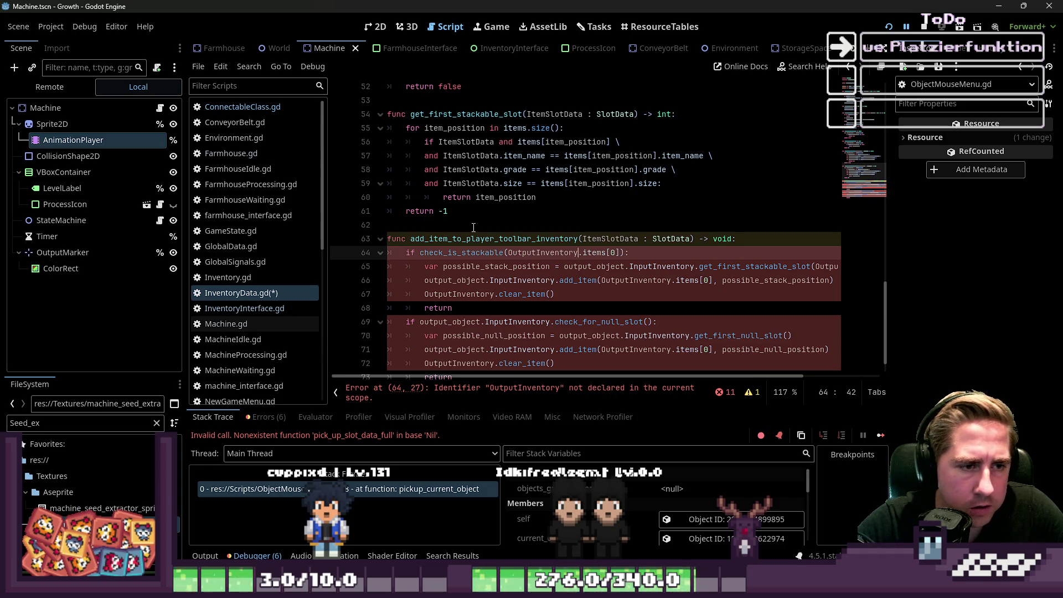
{"action": "key", "text": "ctrl+shift+Left"}
{"action": "key", "text": "Left"}
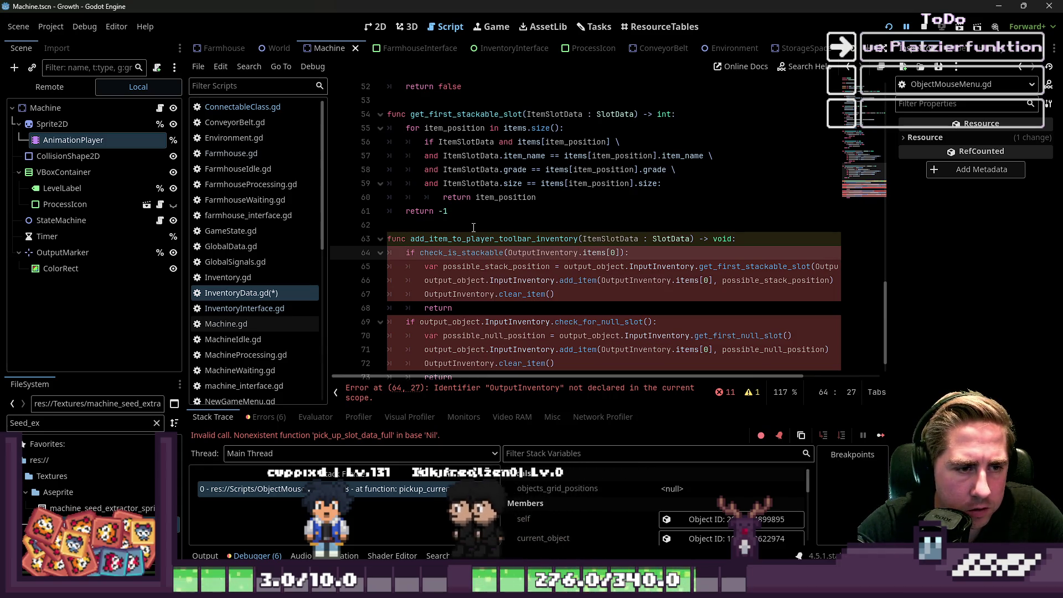
{"action": "key", "text": "ctrl+shift+Right"}
{"action": "key", "text": "ctrl+shift+Right"}
{"action": "key", "text": "ctrl+shift+Right"}
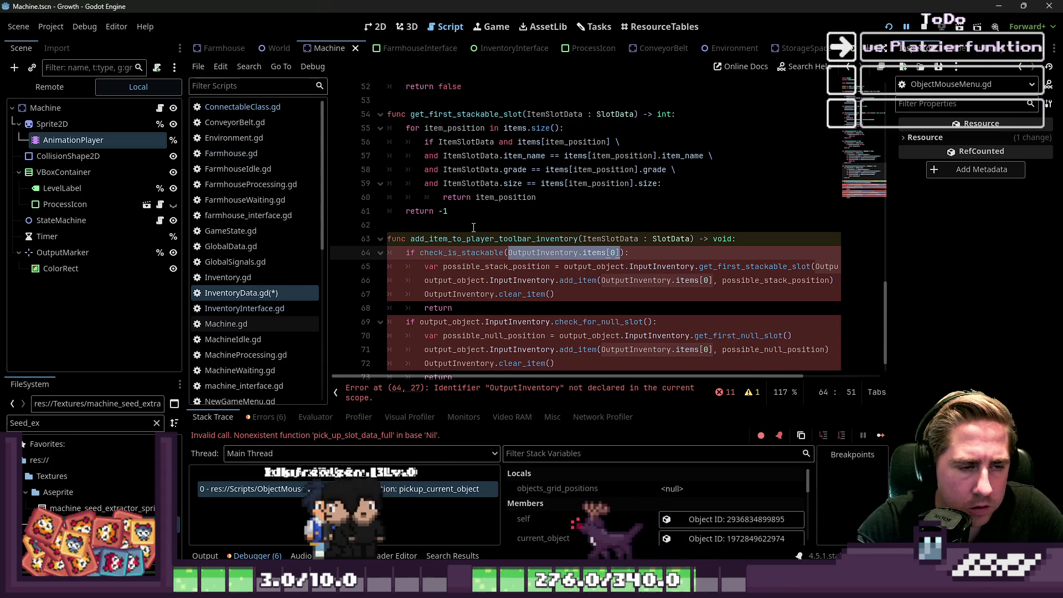
{"action": "key", "text": "BackSpace"}
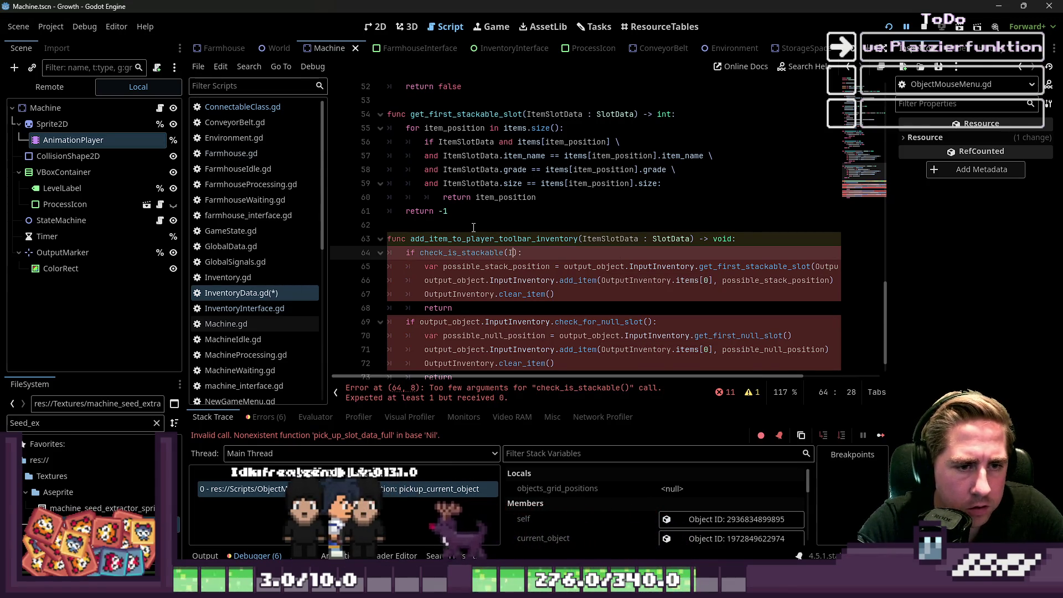
{"action": "type", "text": "ItemS"}
{"action": "type", "text": "lotD"}
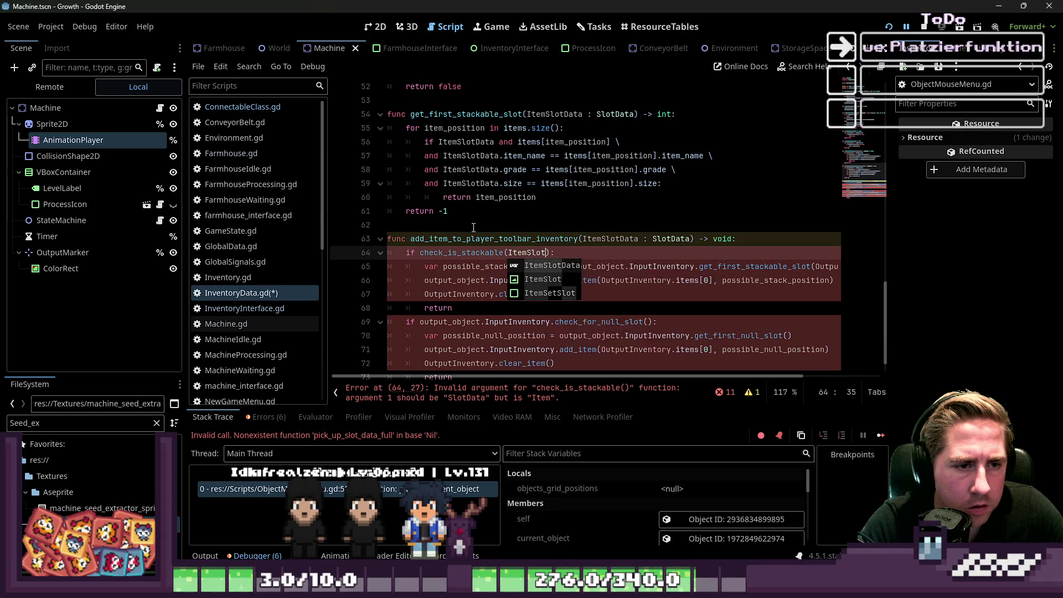
{"action": "type", "text": "ata"}
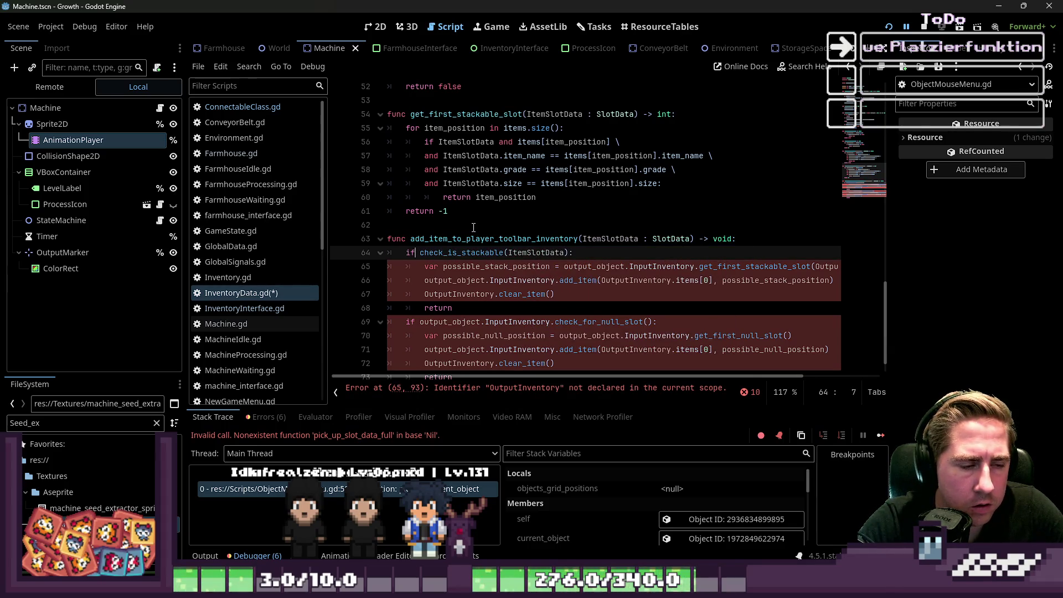
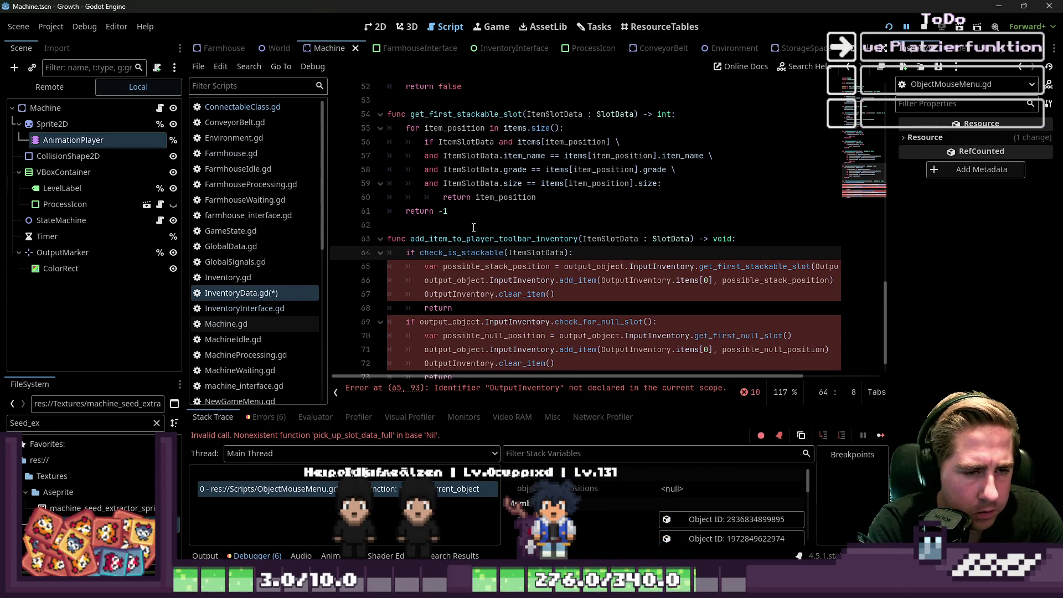
Step: In InventoryInterface.gd, collapse the _input function and locate change_active_slot_texture
{"action": "scroll", "coordinate": [474, 227], "scroll_direction": "up", "scroll_amount": 15}
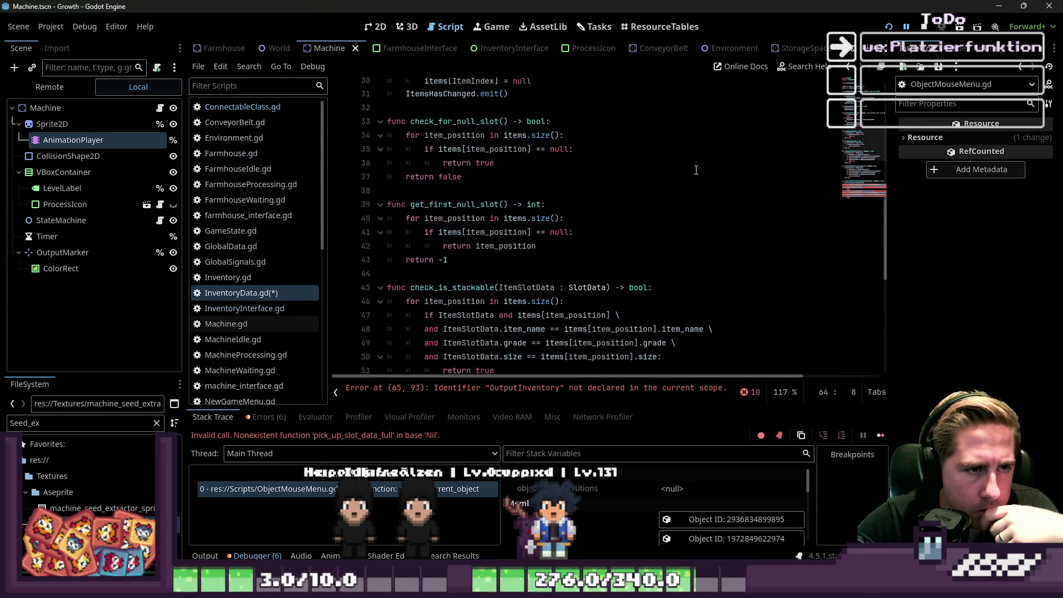
{"action": "scroll", "coordinate": [277, 289], "scroll_direction": "down", "scroll_amount": 2}
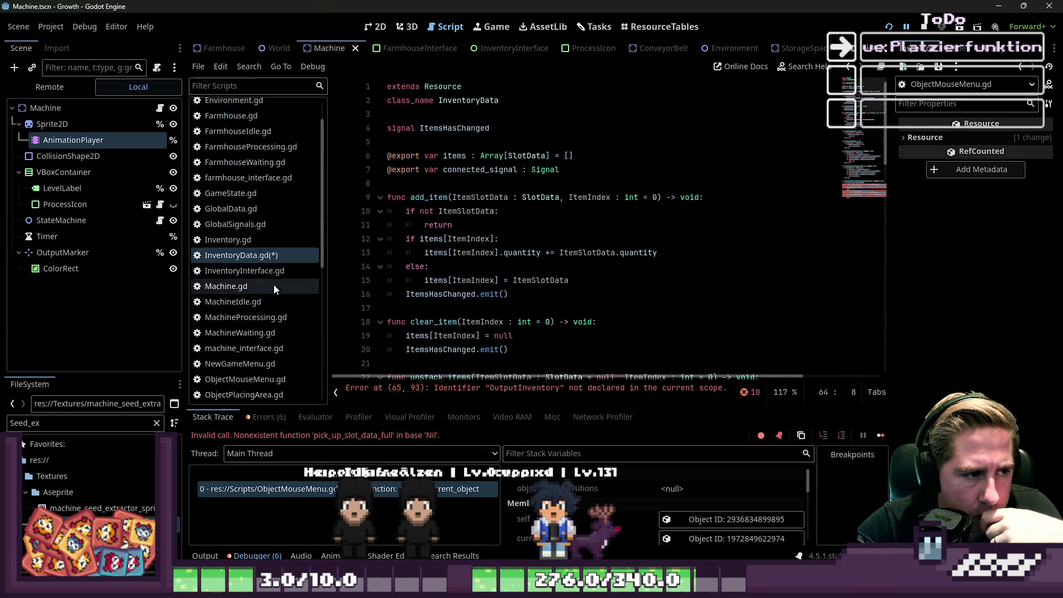
{"action": "left_click", "coordinate": [233, 269]}
{"action": "scroll", "coordinate": [537, 270], "scroll_direction": "down", "scroll_amount": 5}
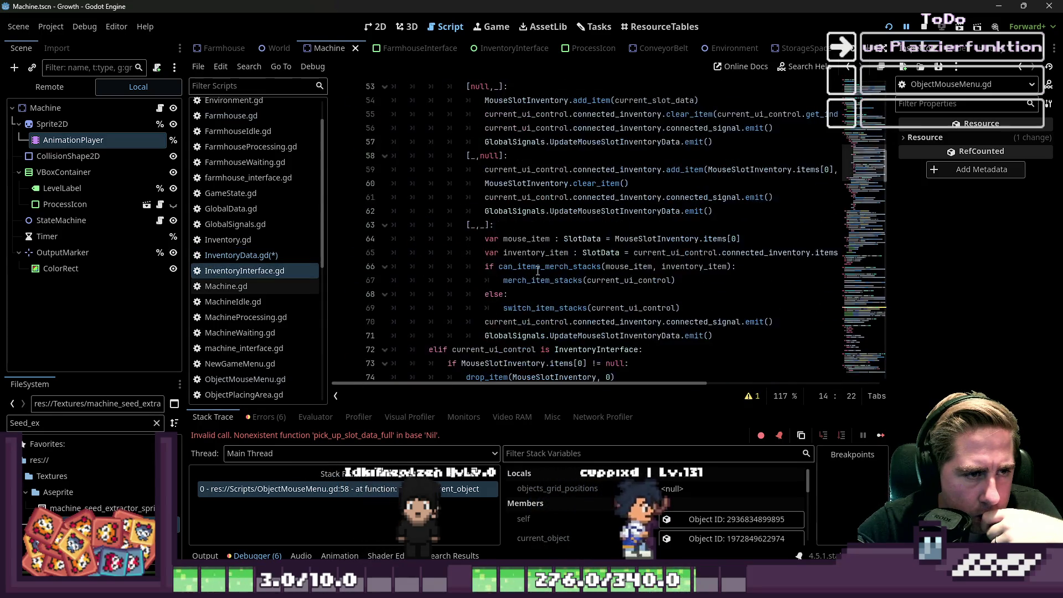
{"action": "scroll", "coordinate": [470, 277], "scroll_direction": "up", "scroll_amount": 5}
{"action": "left_click", "coordinate": [385, 183]}
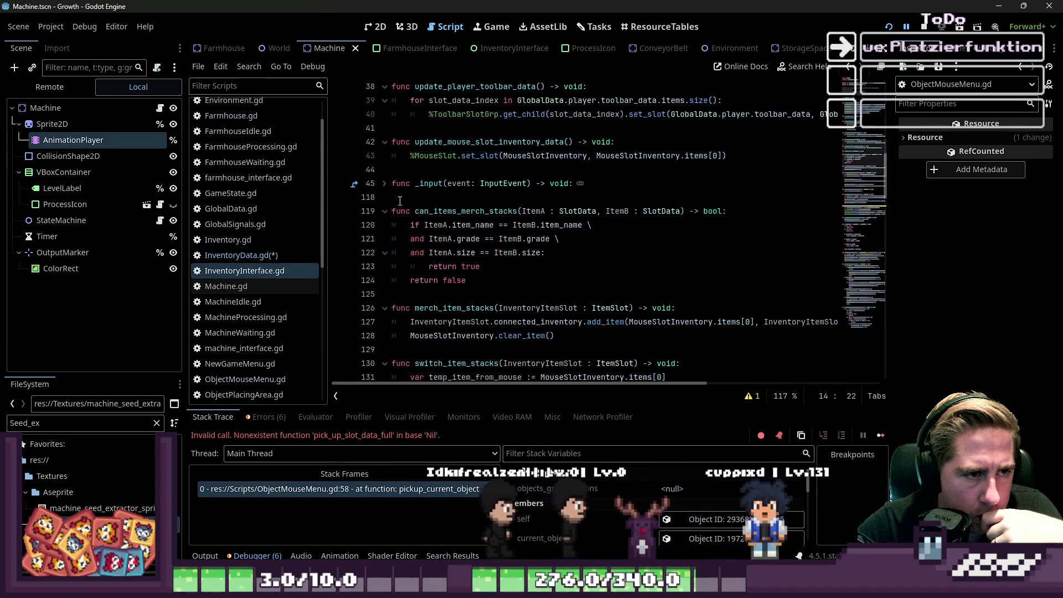
{"action": "scroll", "coordinate": [403, 219], "scroll_direction": "down", "scroll_amount": 1}
{"action": "scroll", "coordinate": [403, 219], "scroll_direction": "down", "scroll_amount": 2}
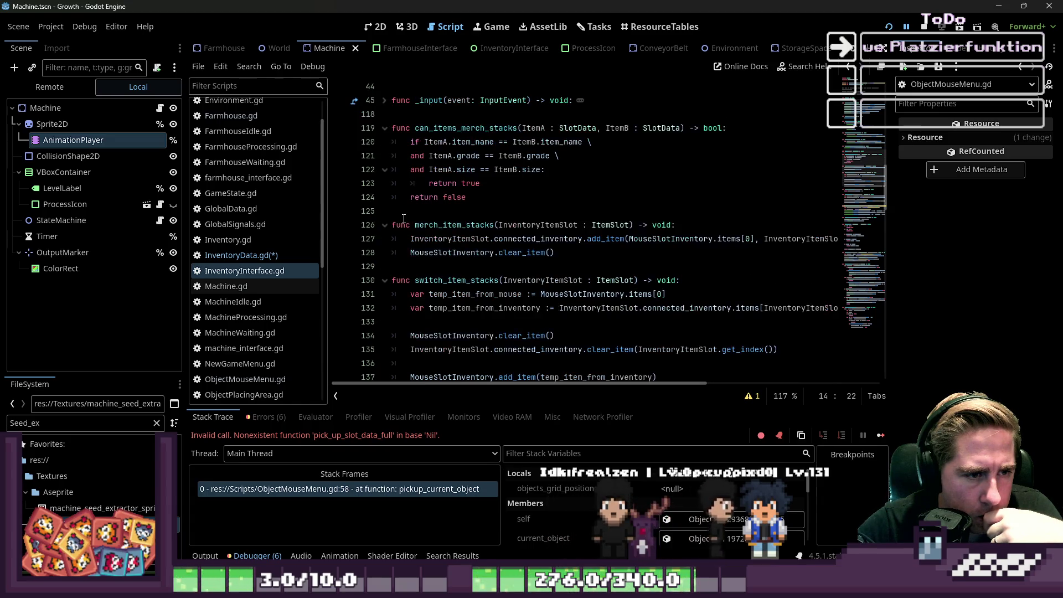
{"action": "scroll", "coordinate": [403, 219], "scroll_direction": "down", "scroll_amount": 4}
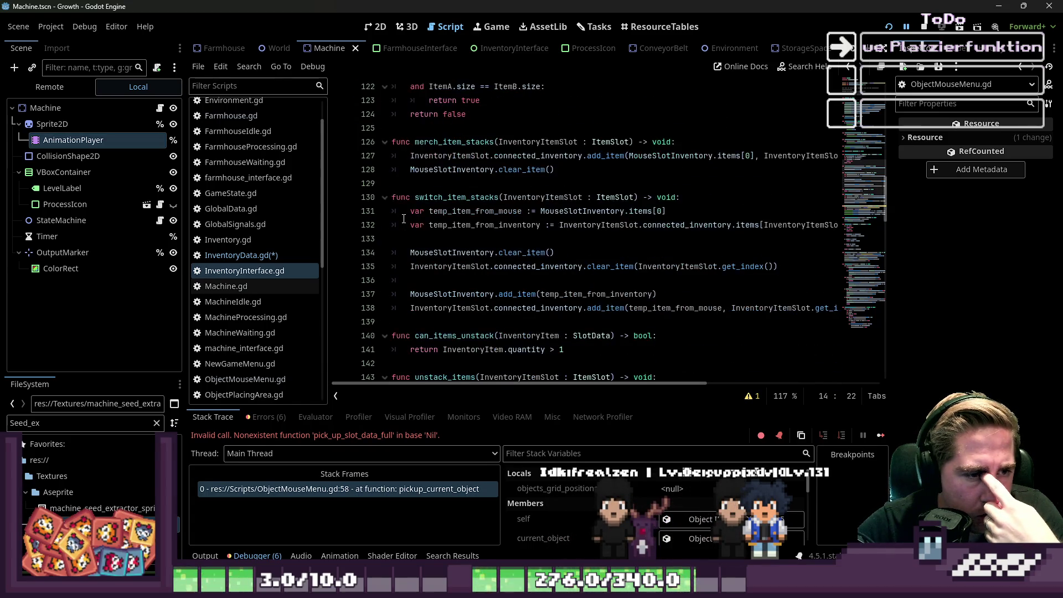
{"action": "scroll", "coordinate": [403, 219], "scroll_direction": "down", "scroll_amount": 2}
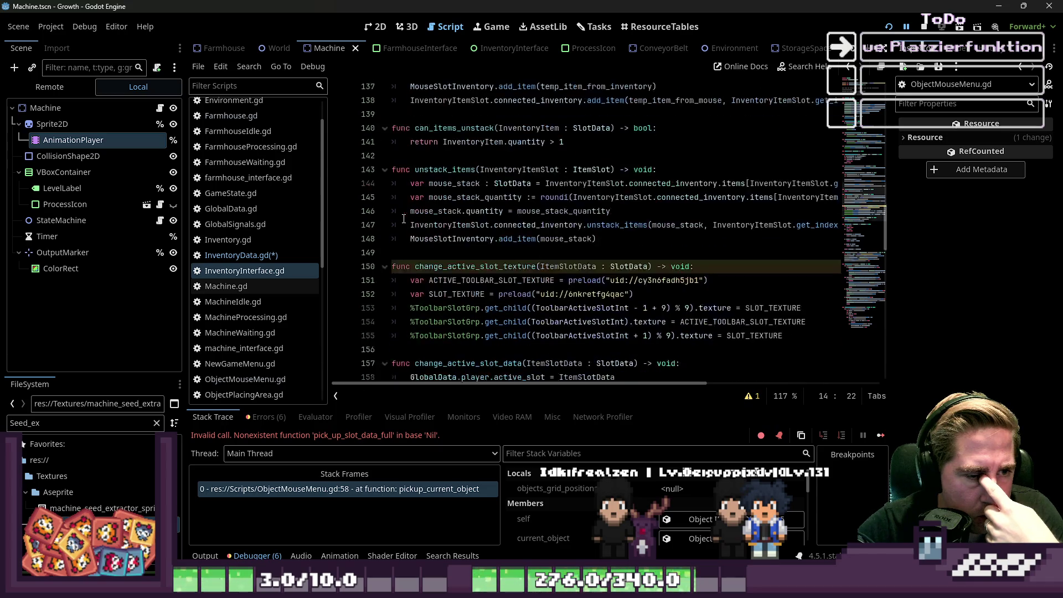
{"action": "scroll", "coordinate": [420, 187], "scroll_direction": "down", "scroll_amount": 2}
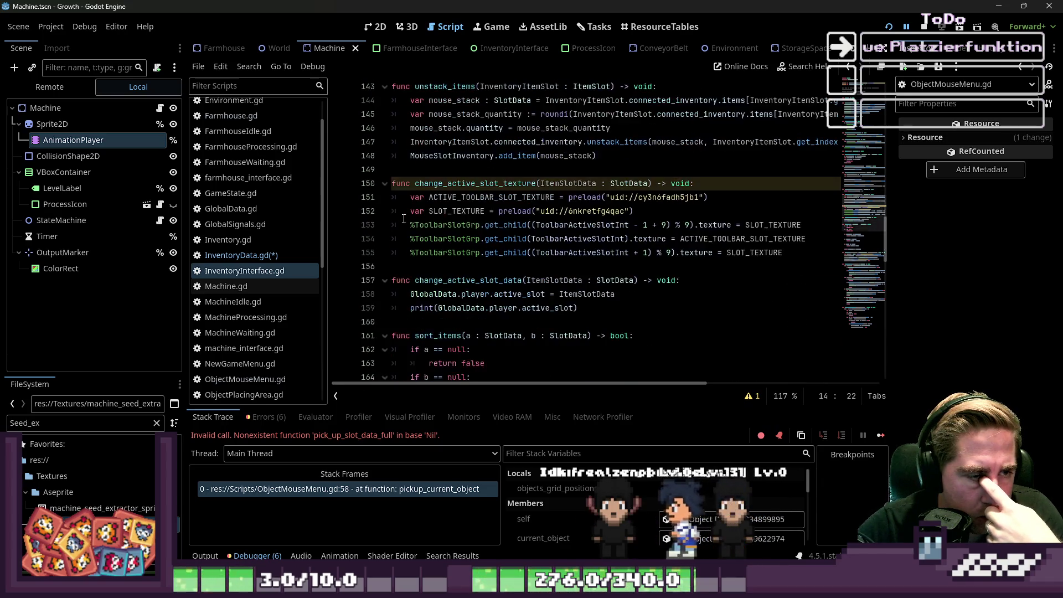
{"action": "left_click", "coordinate": [420, 186]}
{"action": "double_click", "coordinate": [420, 185]}
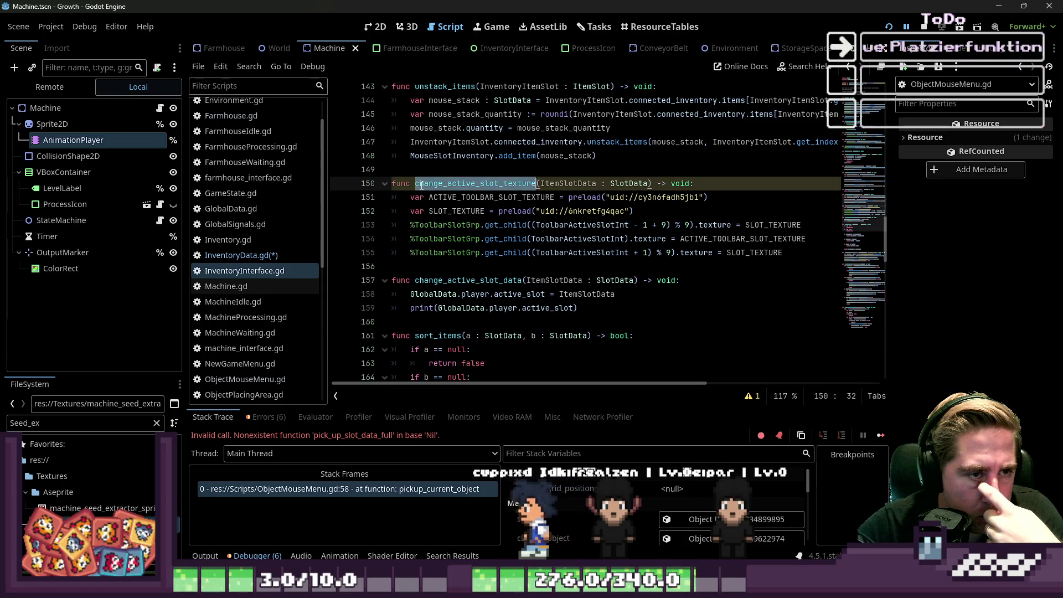
Step: Find and review the pick_up_item function in InventoryInterface.gd
{"action": "scroll", "coordinate": [421, 187], "scroll_direction": "down", "scroll_amount": 5}
{"action": "scroll", "coordinate": [421, 187], "scroll_direction": "down", "scroll_amount": 6}
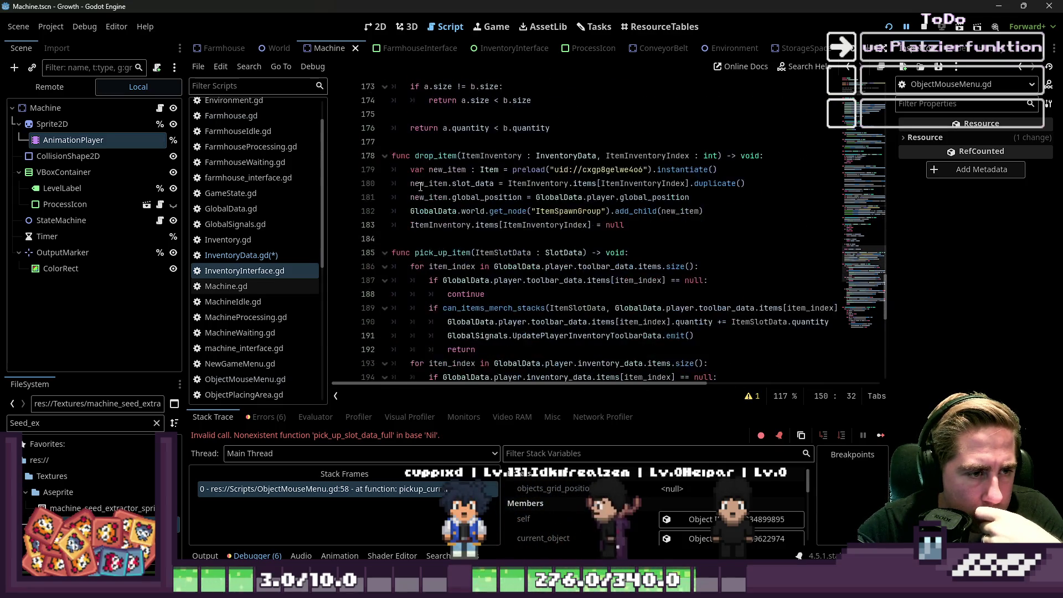
{"action": "scroll", "coordinate": [417, 191], "scroll_direction": "up", "scroll_amount": 1}
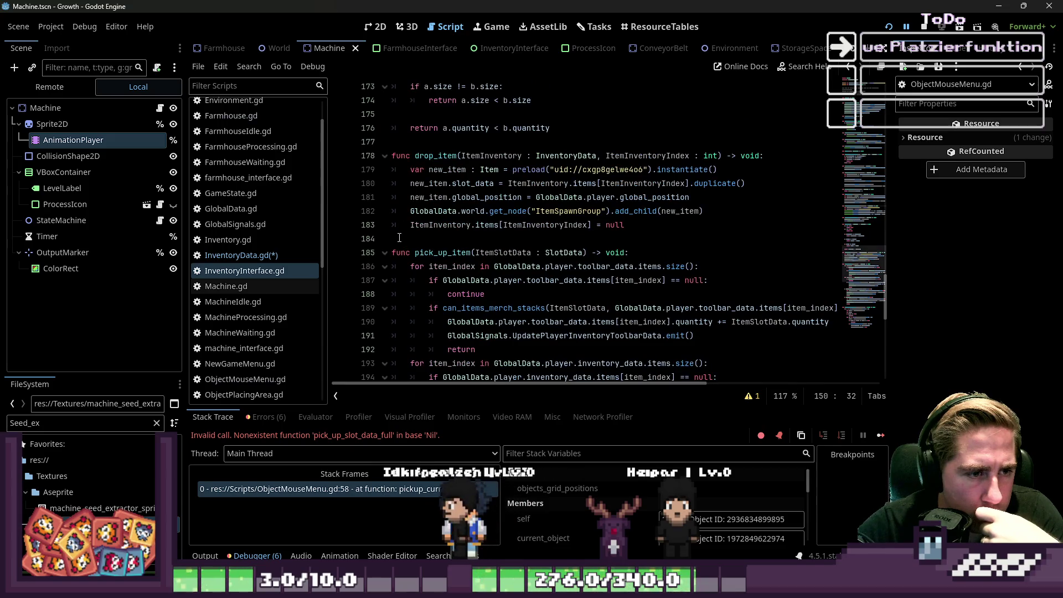
{"action": "scroll", "coordinate": [410, 221], "scroll_direction": "down", "scroll_amount": 2}
{"action": "scroll", "coordinate": [400, 241], "scroll_direction": "down", "scroll_amount": 1}
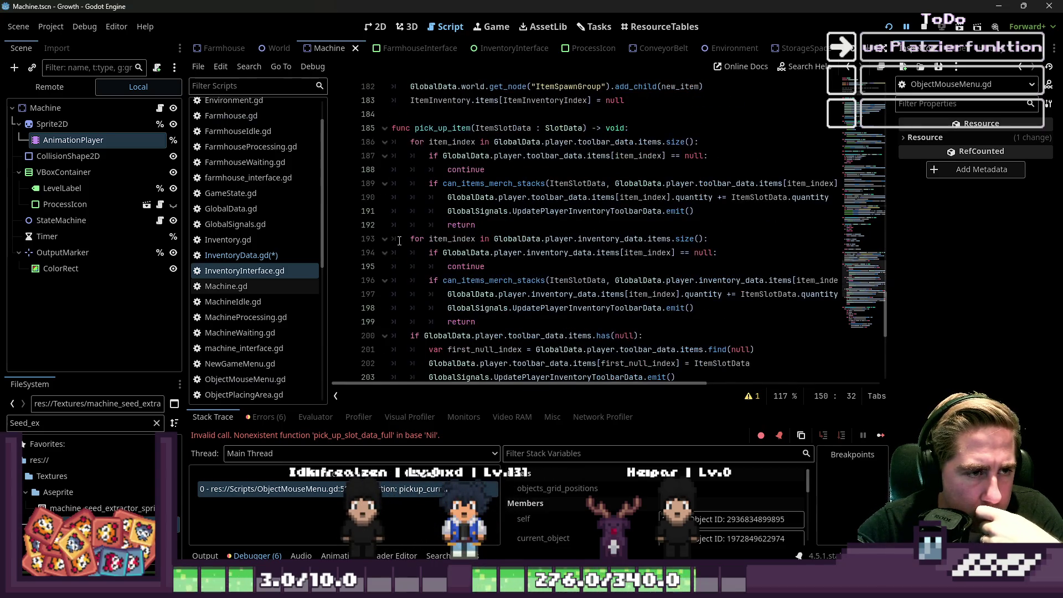
{"action": "double_click", "coordinate": [442, 132]}
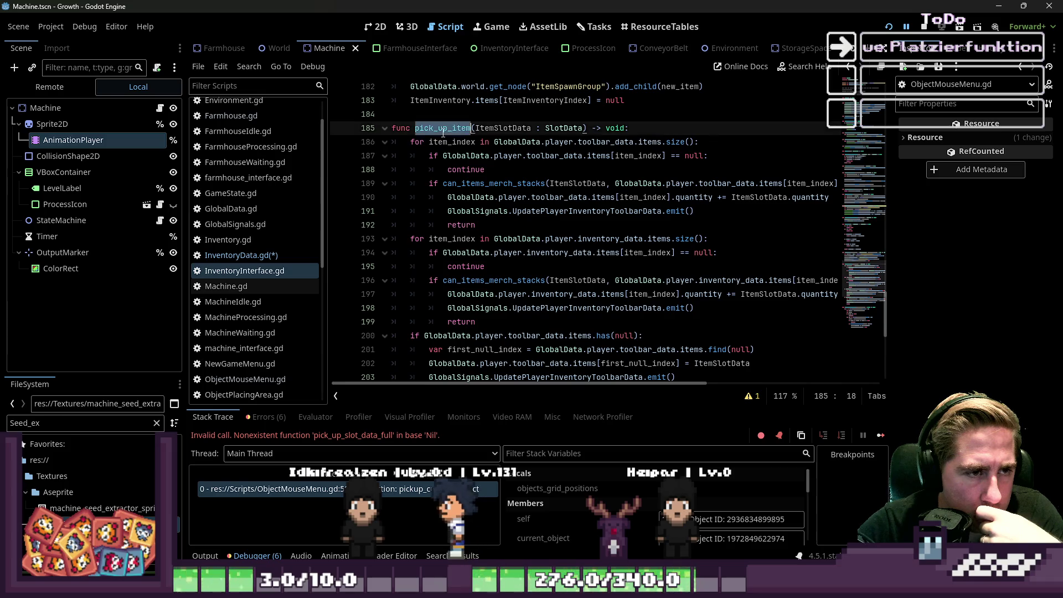
{"action": "scroll", "coordinate": [490, 216], "scroll_direction": "down", "scroll_amount": 5}
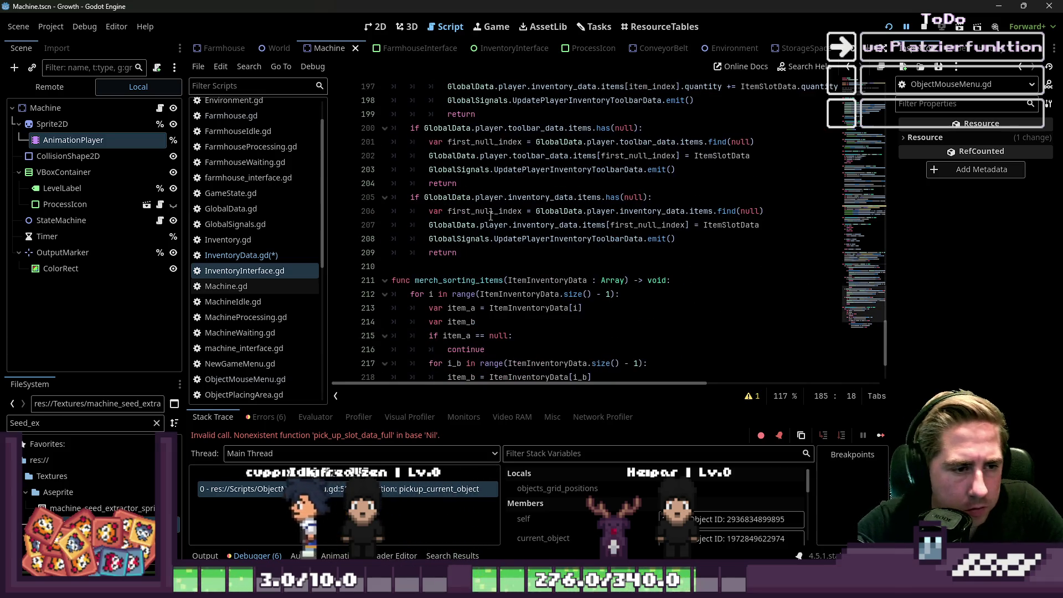
{"action": "scroll", "coordinate": [459, 220], "scroll_direction": "up", "scroll_amount": 8}
{"action": "left_click", "coordinate": [459, 220]}
{"action": "double_click", "coordinate": [441, 244]}
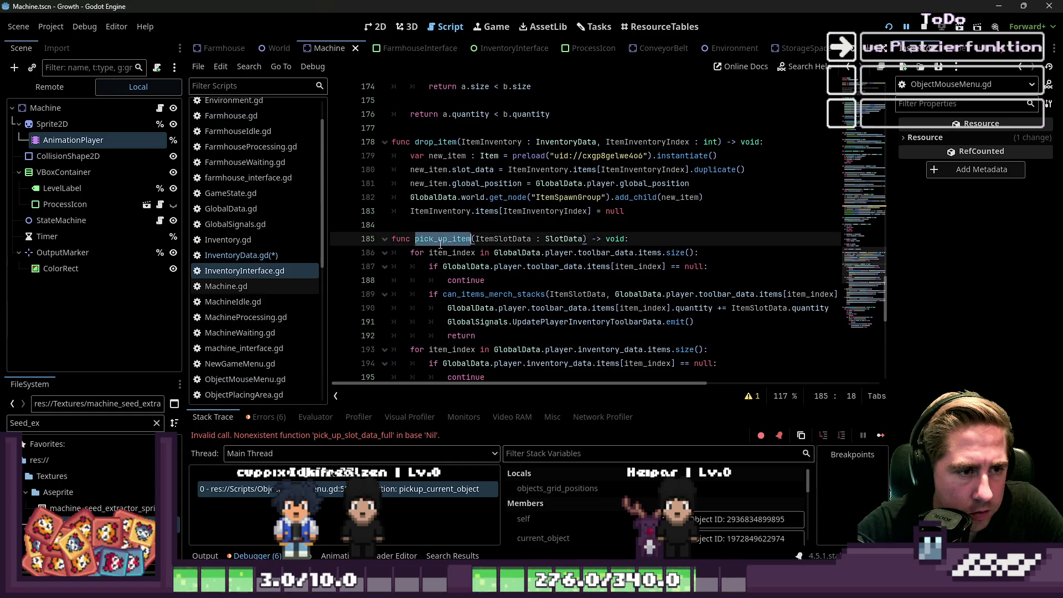
Step: In InventoryData.gd, select and delete the add_item_to_player_toolbar_inventory function (lines 63–73)
{"action": "left_click", "coordinate": [260, 256]}
{"action": "scroll", "coordinate": [444, 353], "scroll_direction": "down", "scroll_amount": 15}
{"action": "left_click_drag", "start_coordinate": [452, 363], "coordinate": [349, 219]}
{"action": "key", "text": "BackSpace"}
{"action": "key", "text": "BackSpace"}
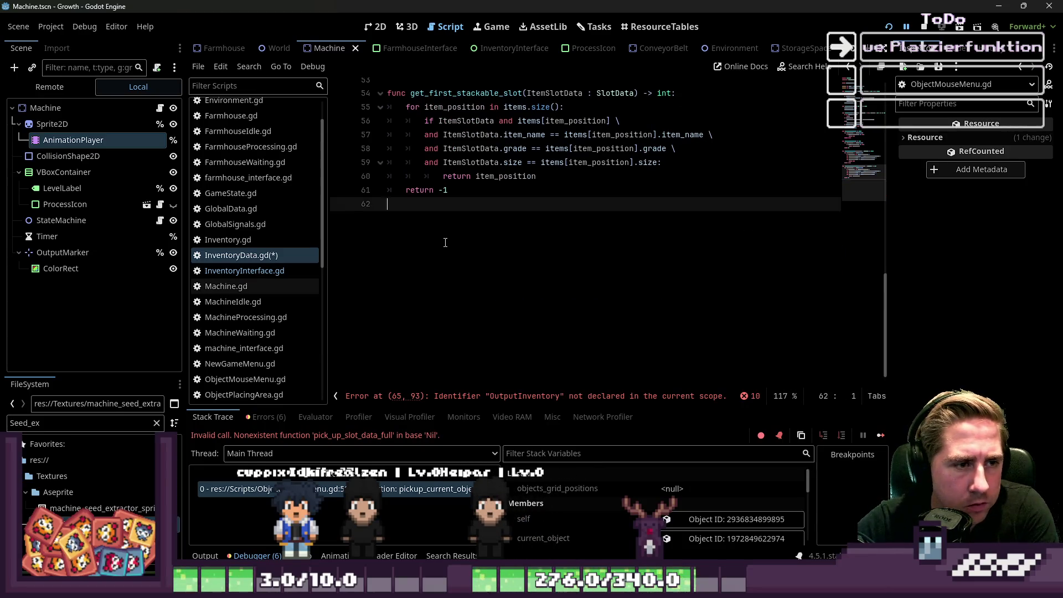
Step: Save InventoryData.gd with Ctrl+S and open ObjectMouseMenu.gd at pickup_current_object
{"action": "left_click", "coordinate": [260, 271]}
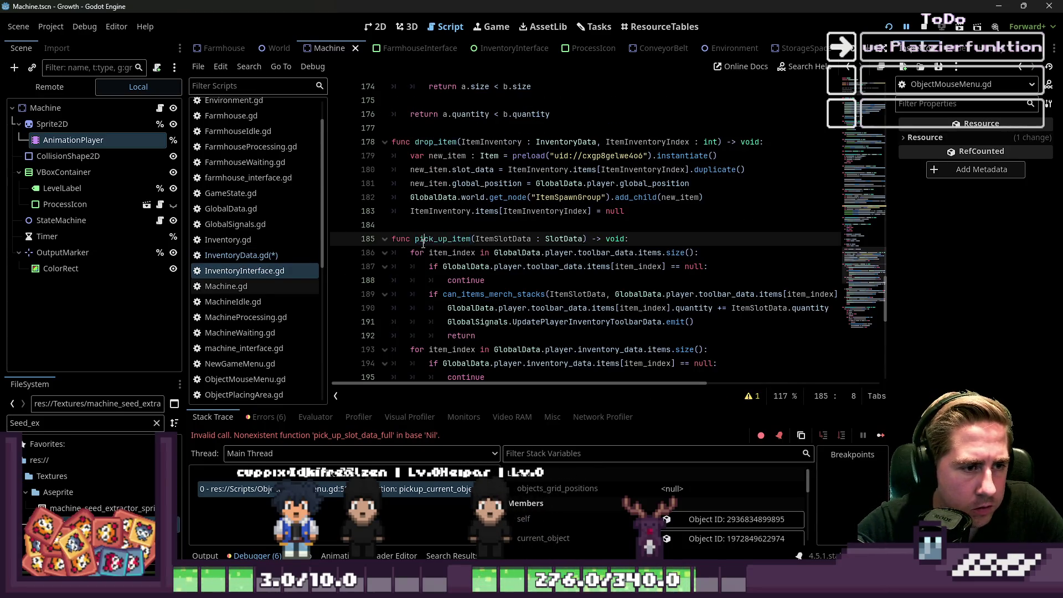
{"action": "key", "text": "ctrl+s"}
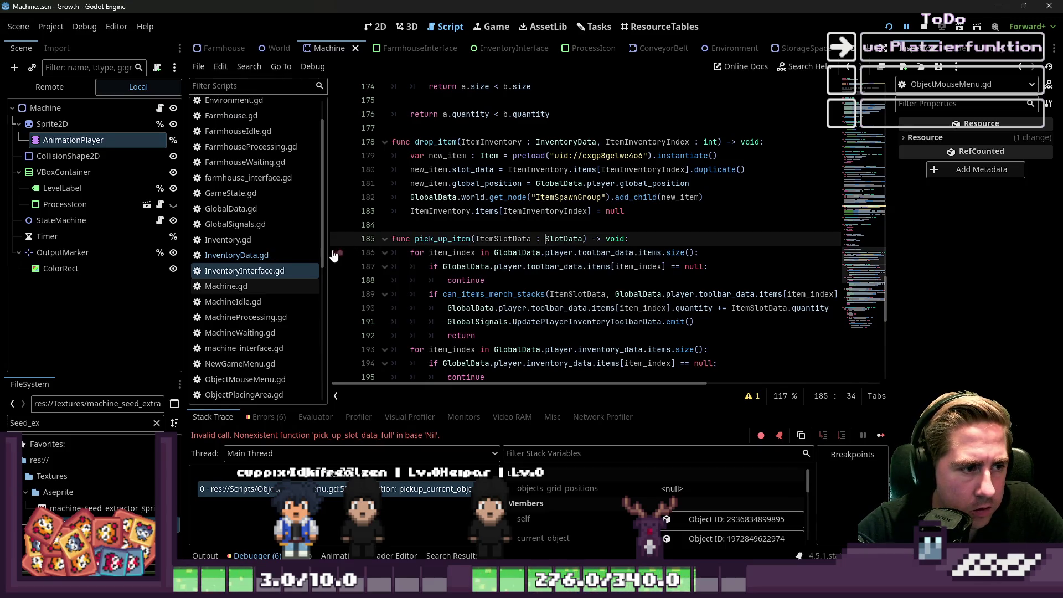
{"action": "scroll", "coordinate": [275, 248], "scroll_direction": "up", "scroll_amount": 3}
{"action": "scroll", "coordinate": [284, 222], "scroll_direction": "down", "scroll_amount": 3}
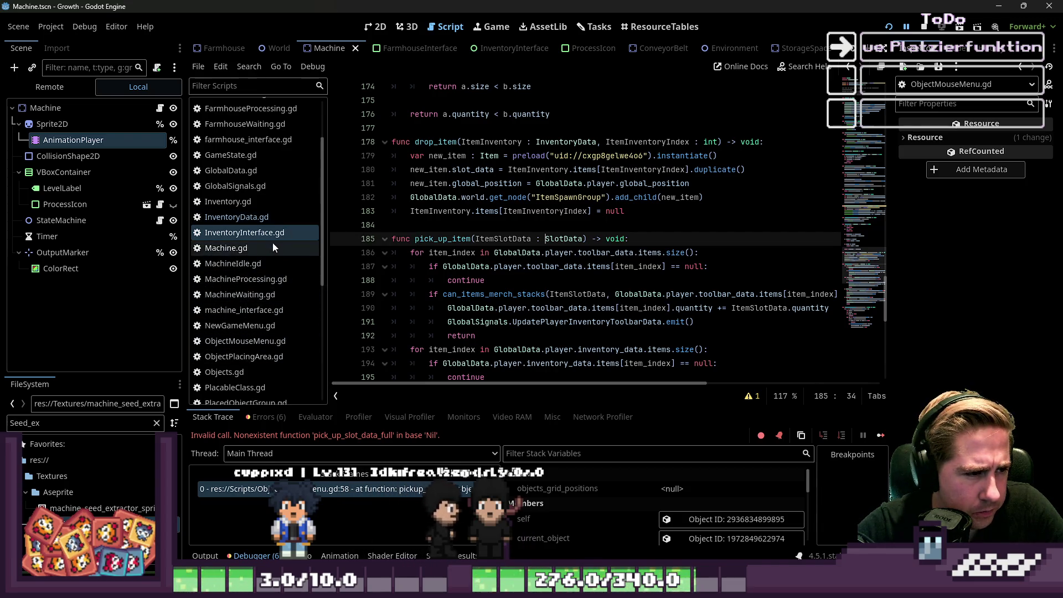
{"action": "scroll", "coordinate": [272, 244], "scroll_direction": "up", "scroll_amount": 2}
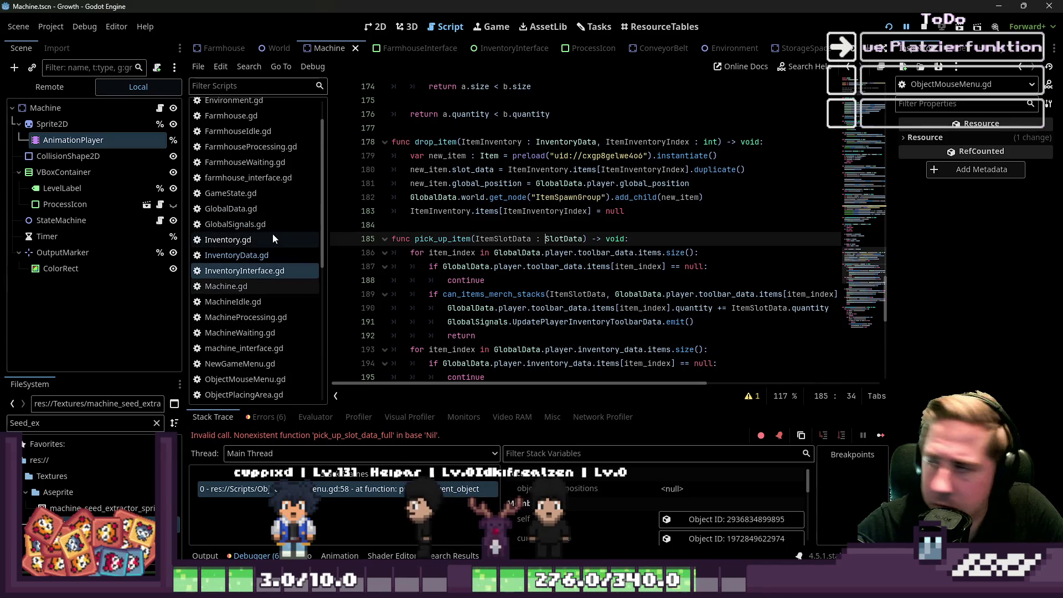
{"action": "scroll", "coordinate": [271, 266], "scroll_direction": "down", "scroll_amount": 3}
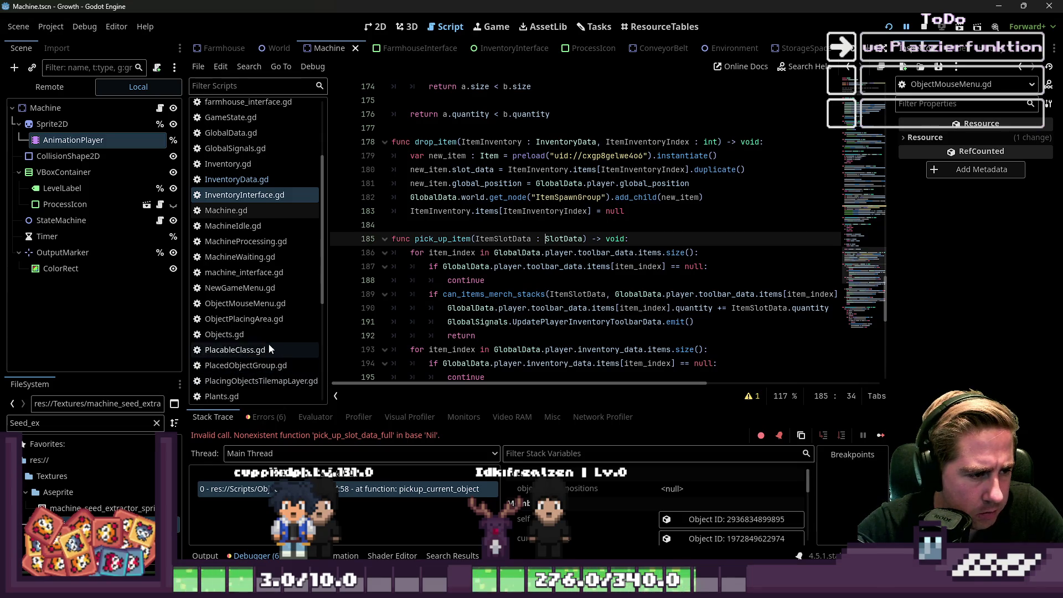
{"action": "left_click", "coordinate": [267, 305]}
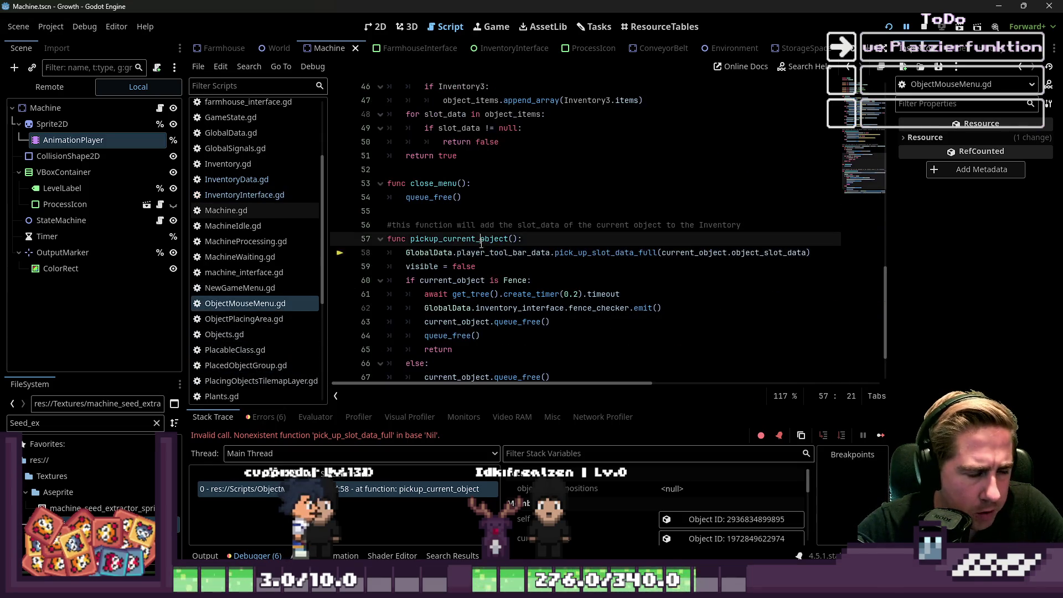
Step: Replace line 58's pick_up_slot_data_full call with world.get_node("UI/InventoryInterface").pick_up_item(...)
{"action": "key", "text": "ctrl+shift+Right"}
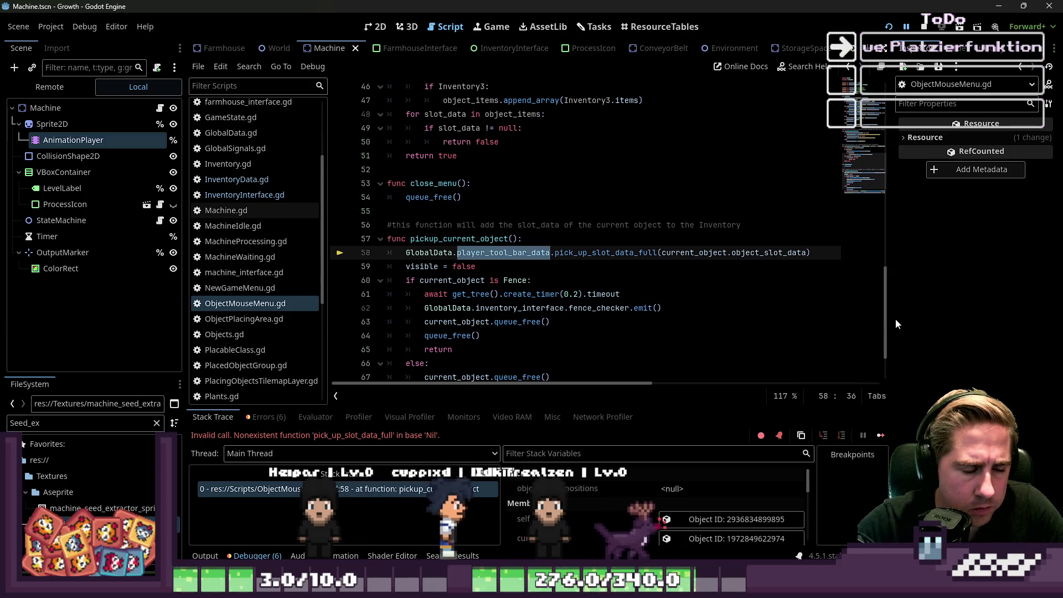
{"action": "key", "text": "ctrl+shift+Right"}
{"action": "key", "text": "ctrl+shift+Right"}
{"action": "key", "text": "ctrl+shift+Right"}
{"action": "key", "text": "ctrl+shift+Left"}
{"action": "key", "text": "ctrl+shift+Left"}
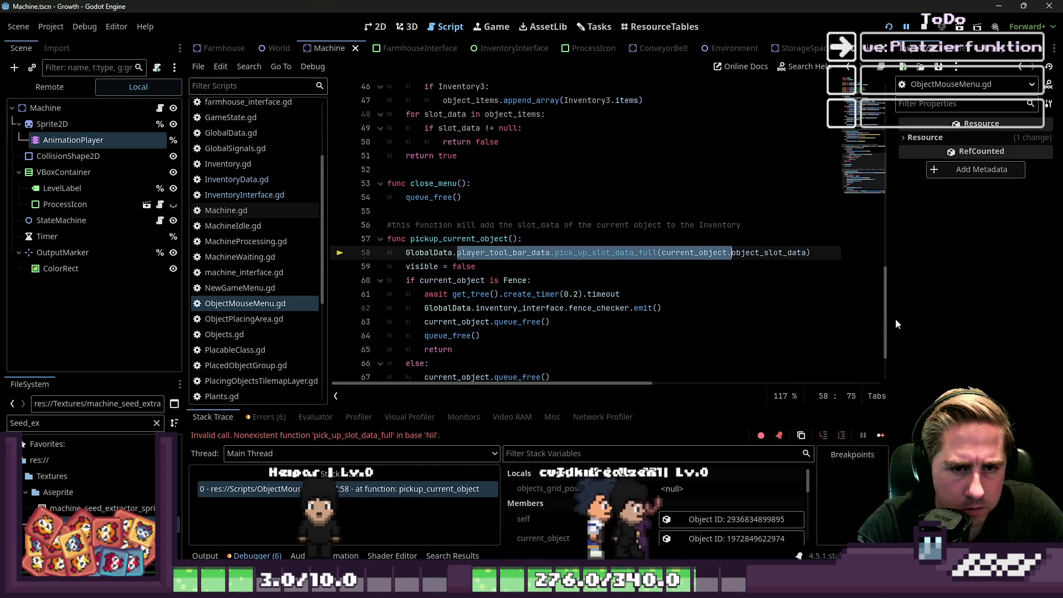
{"action": "key", "text": "BackSpace"}
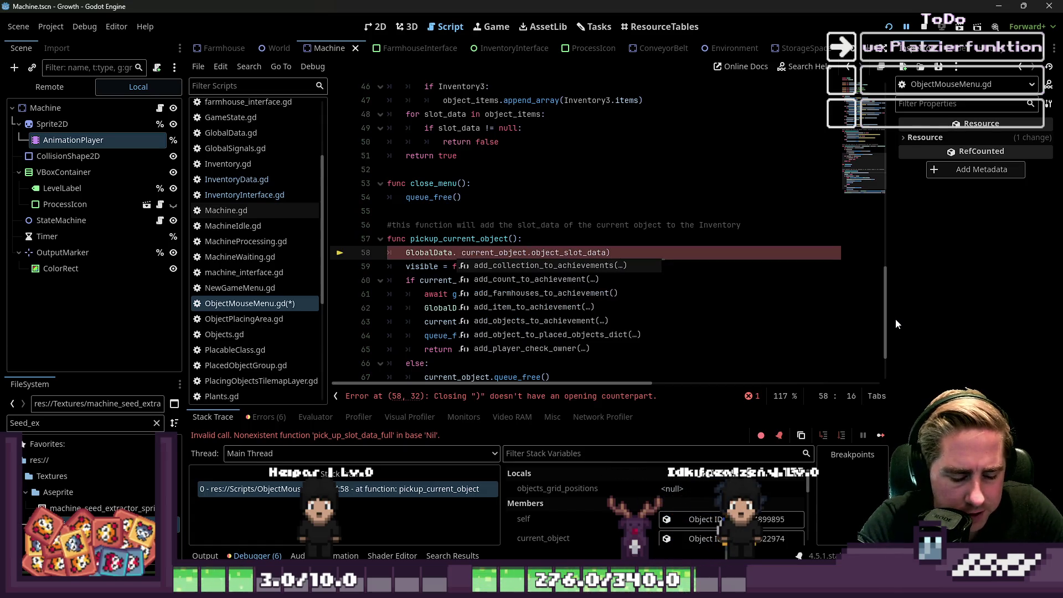
{"action": "type", "text": "world."}
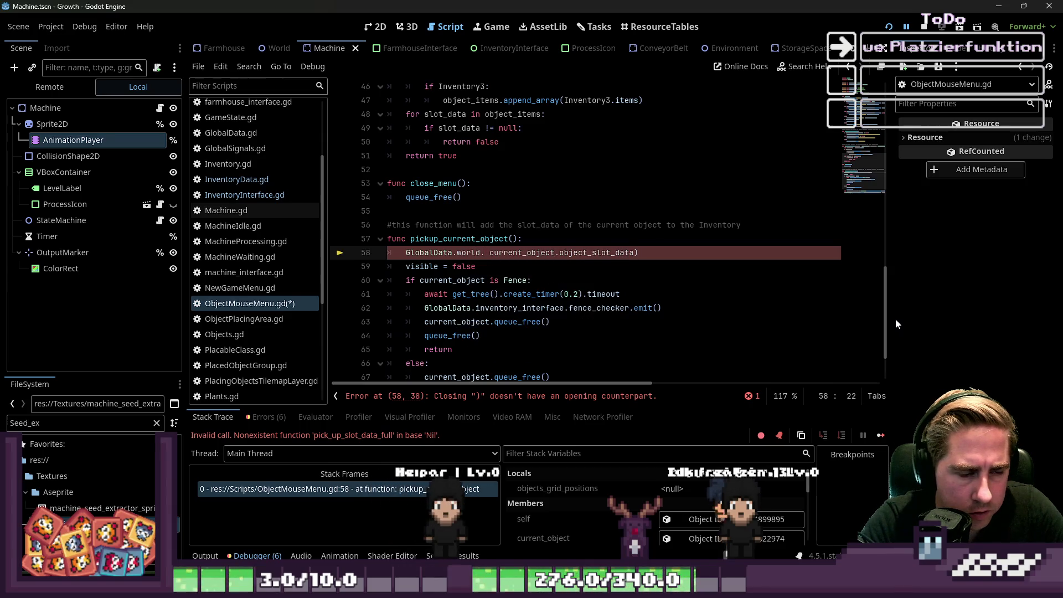
{"action": "type", "text": "get_node(\"UI/I"}
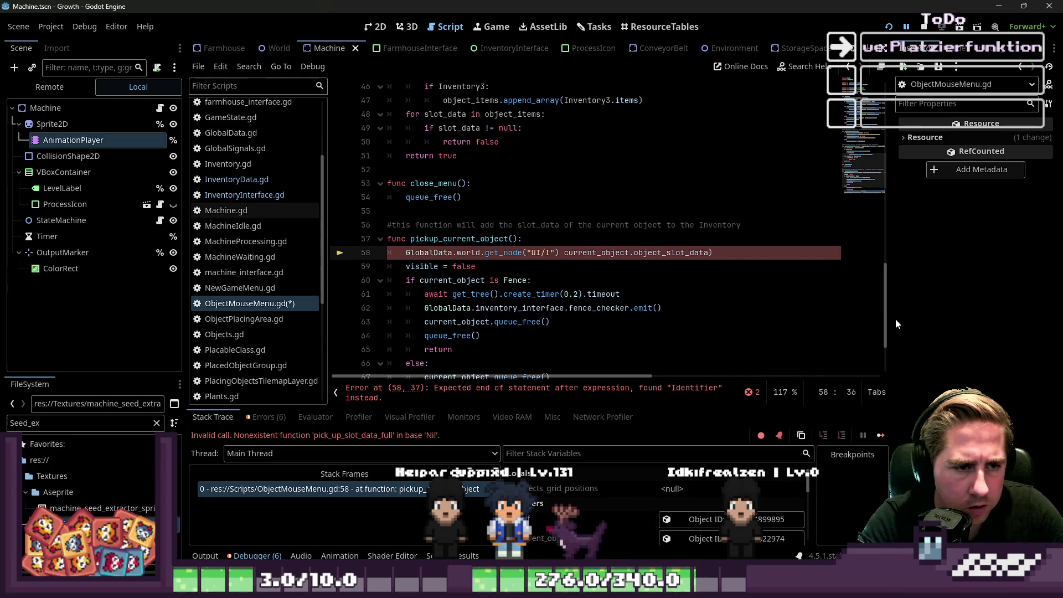
{"action": "type", "text": "ventory"}
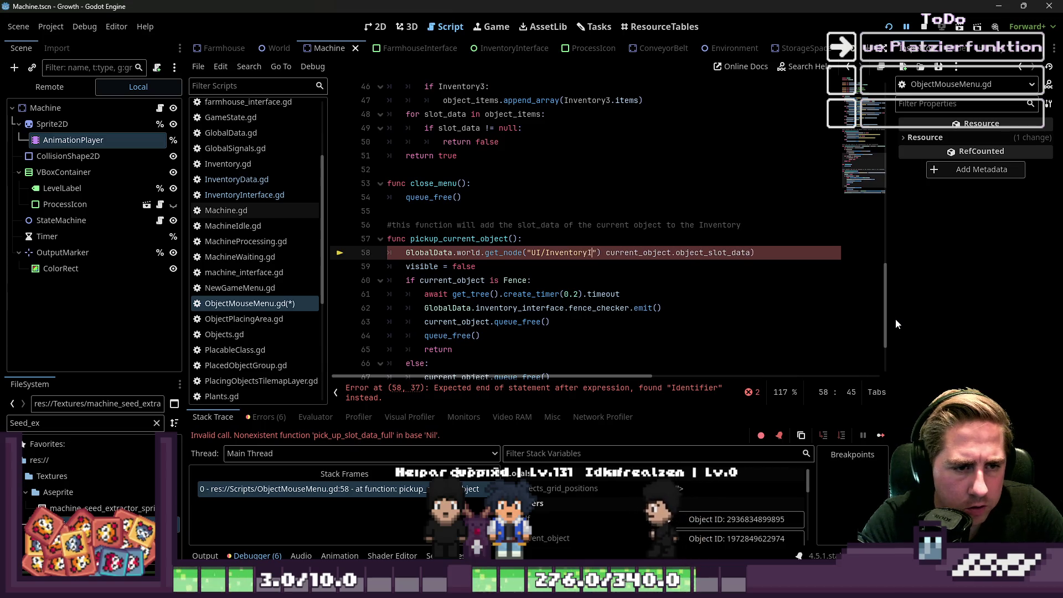
{"action": "type", "text": "Interface\")."}
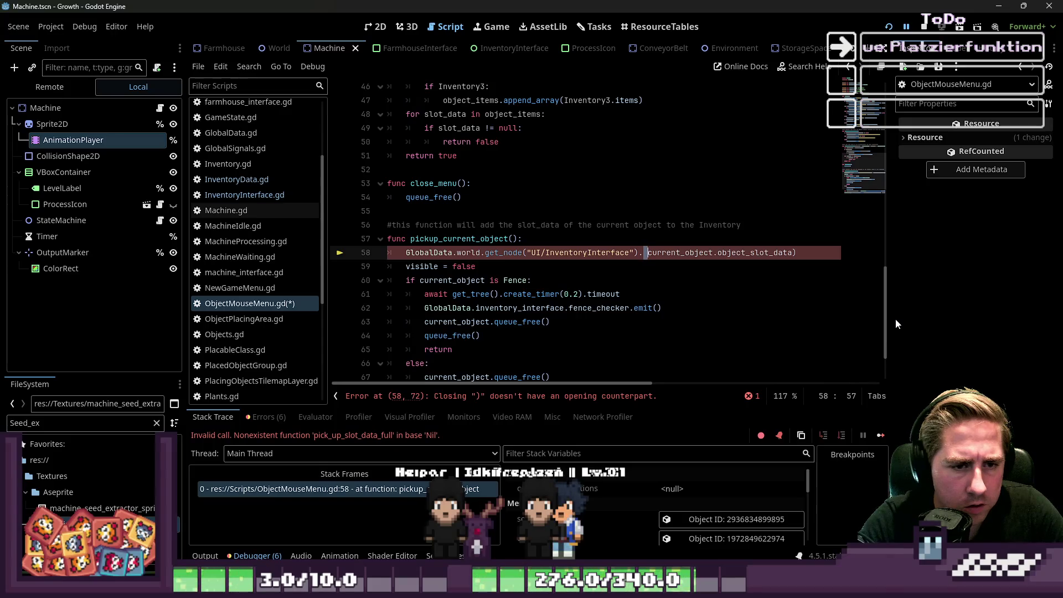
{"action": "type", "text": "pick_up_item"}
{"action": "key", "text": "shift+End"}
{"action": "key", "text": "shift+Left"}
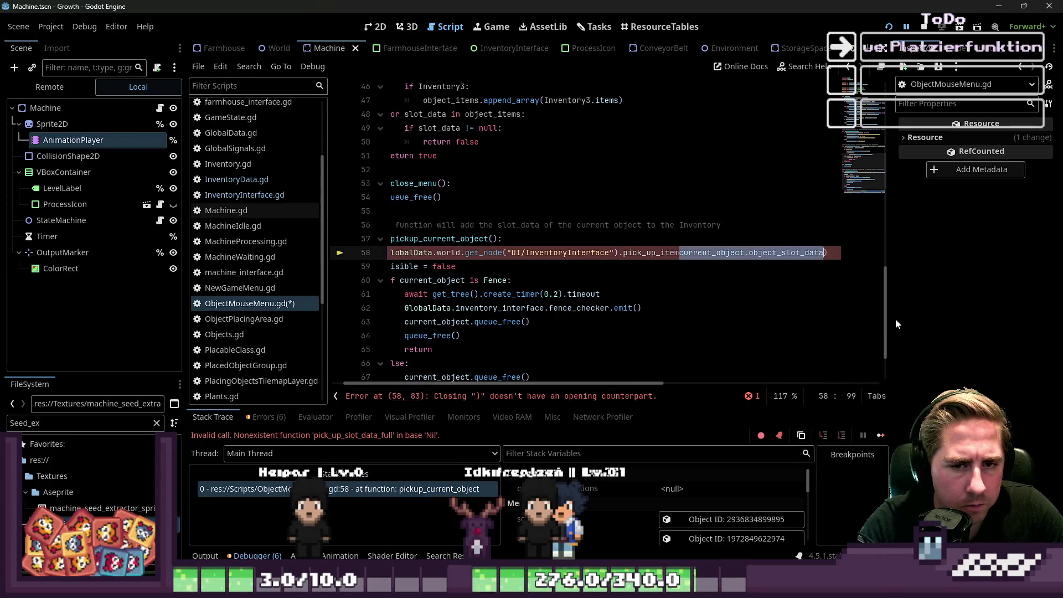
{"action": "type", "text": "("}
{"action": "key", "text": "Delete"}
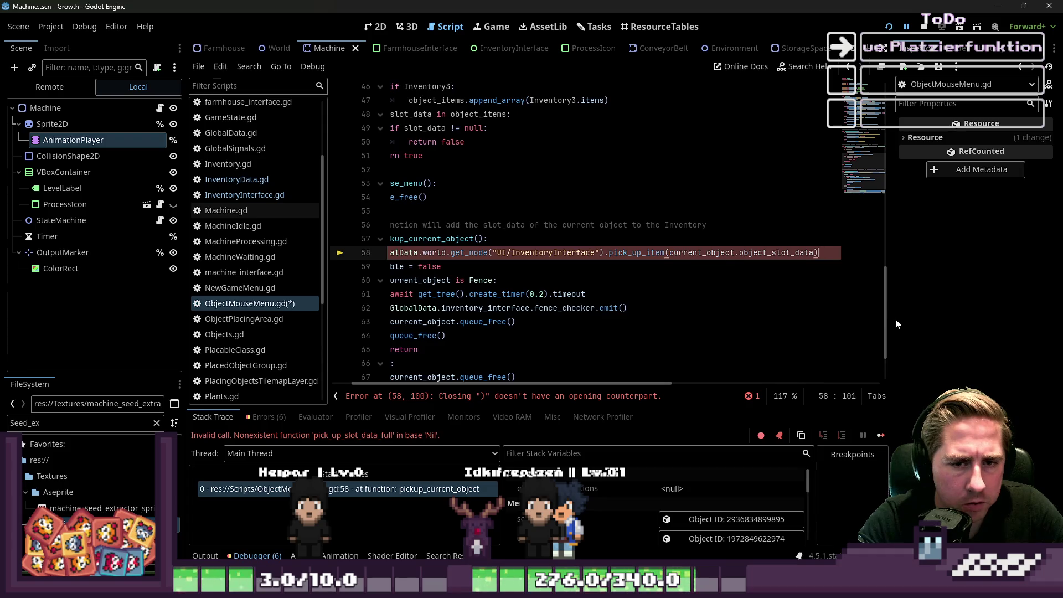
Step: Save ObjectMouseMenu.gd, stop the running game and relaunch it
{"action": "key", "text": "ctrl+s"}
{"action": "left_click", "coordinate": [720, 224]}
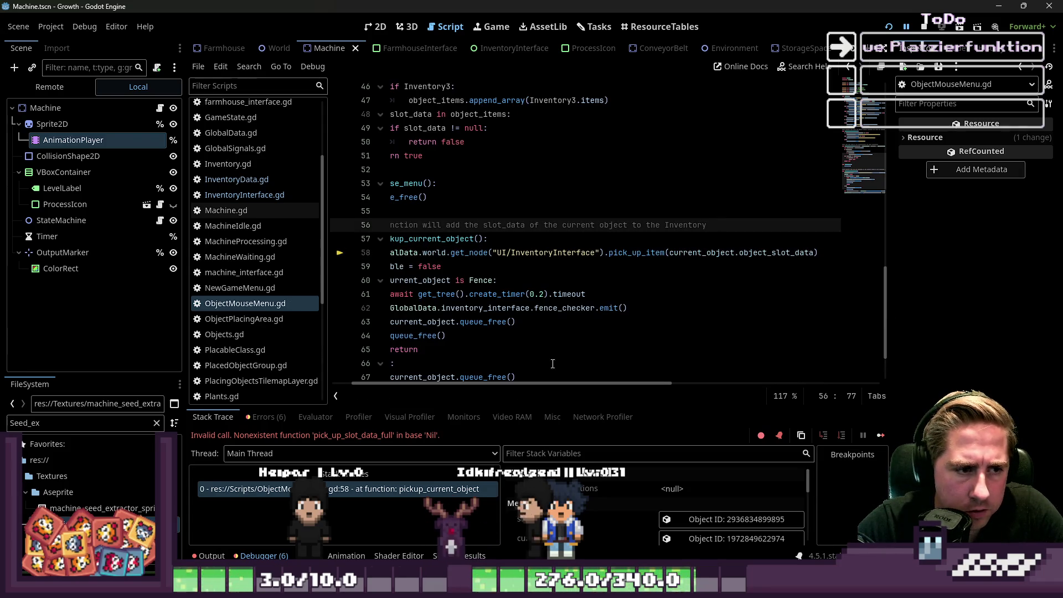
{"action": "scroll", "coordinate": [552, 382], "scroll_direction": "left", "scroll_amount": 3}
{"action": "left_click", "coordinate": [540, 253]}
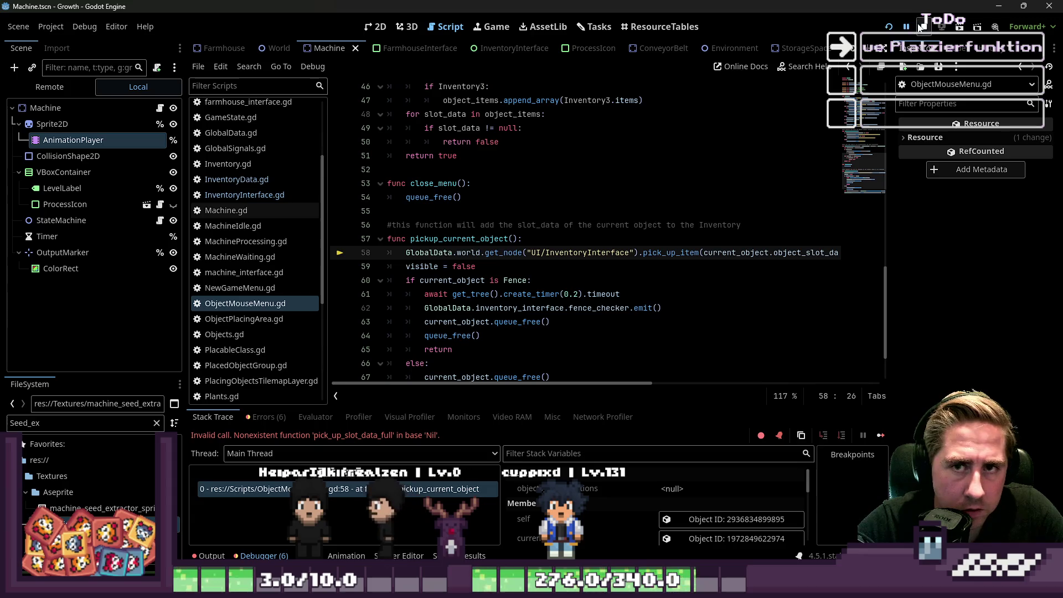
{"action": "left_click", "coordinate": [920, 27]}
{"action": "left_click", "coordinate": [884, 34]}
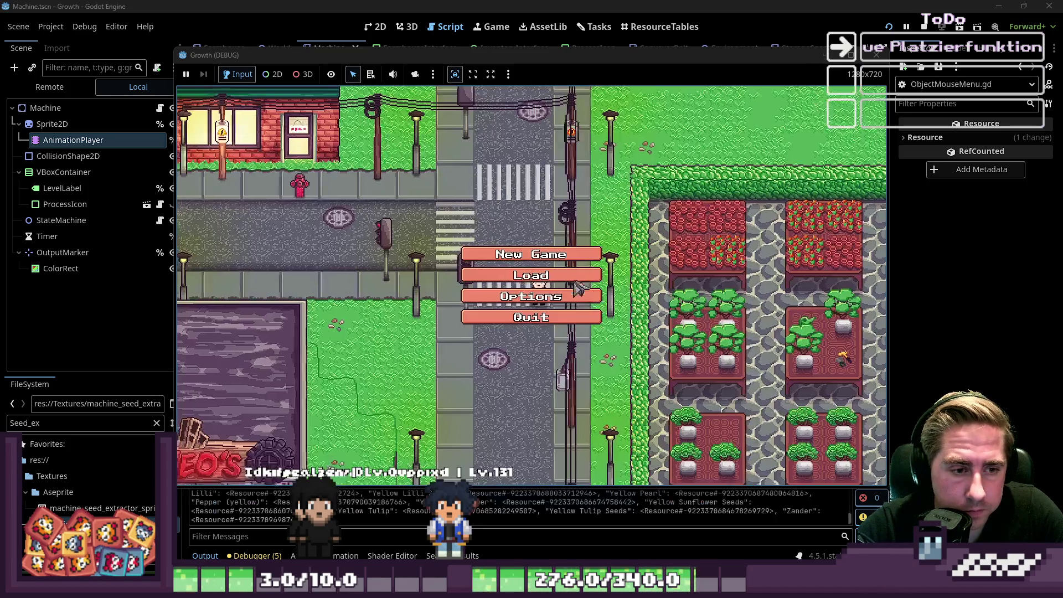
Step: Start a new game with a character named 'sade'
{"action": "left_click", "coordinate": [587, 302]}
{"action": "type", "text": "sade"}
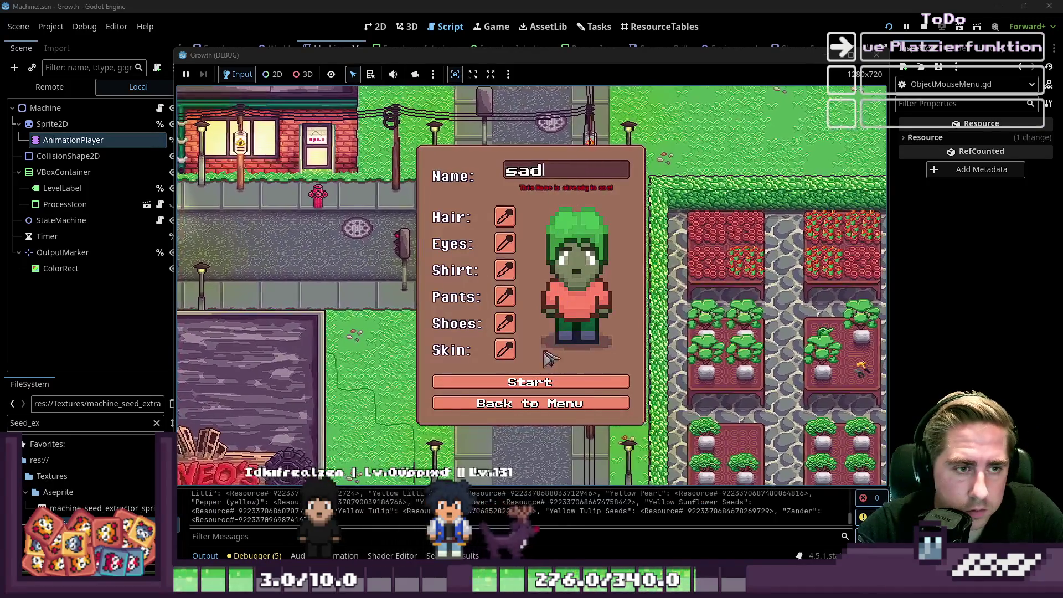
{"action": "key", "text": "Return"}
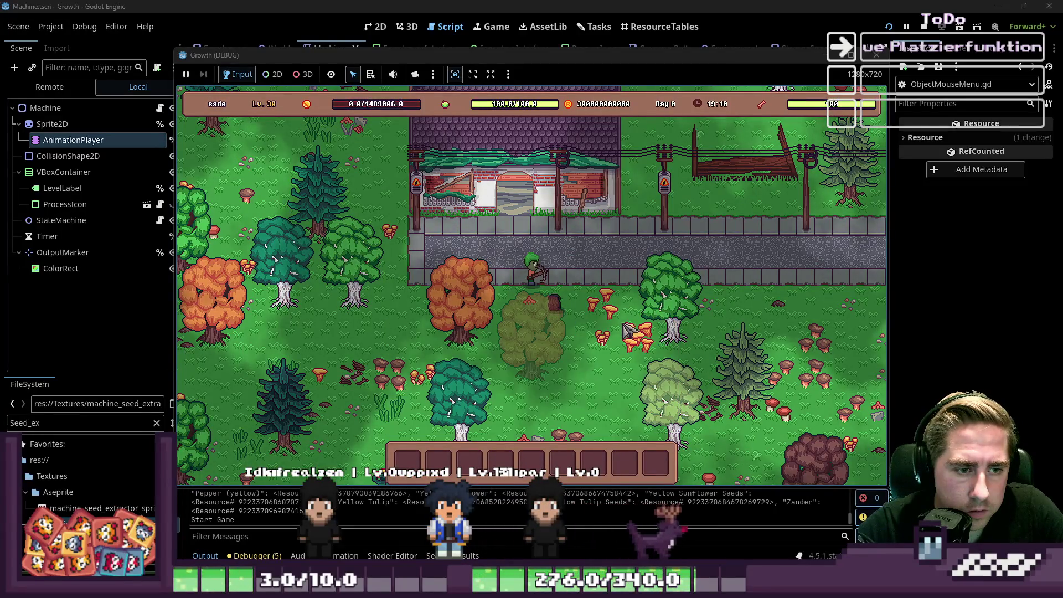
Step: Take a beehive stack from the debug item grid and put it into the hotbar
{"action": "key", "text": "i"}
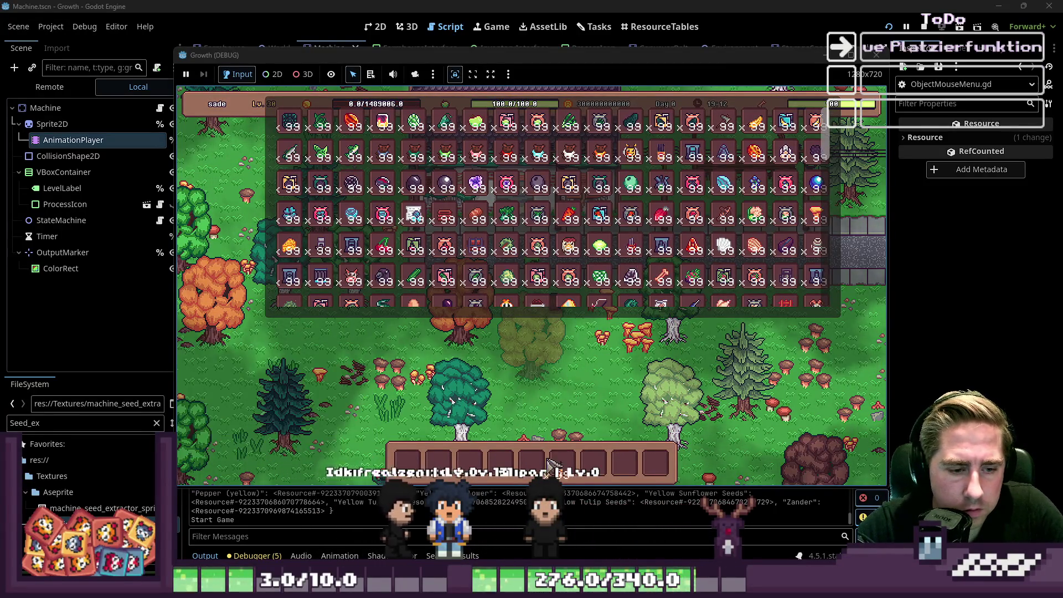
{"action": "key", "text": "i"}
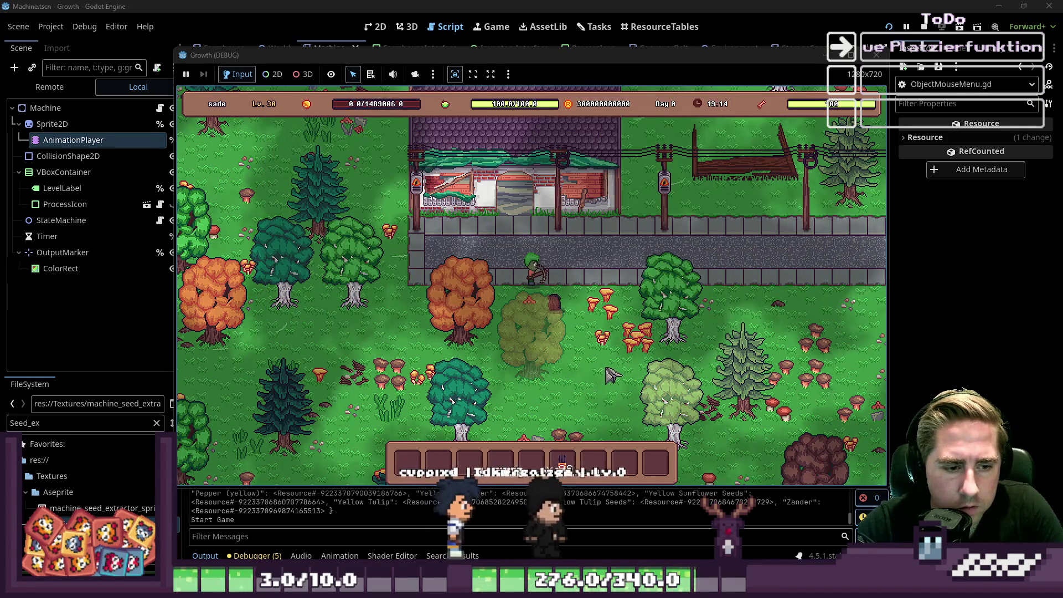
{"action": "key", "text": "e"}
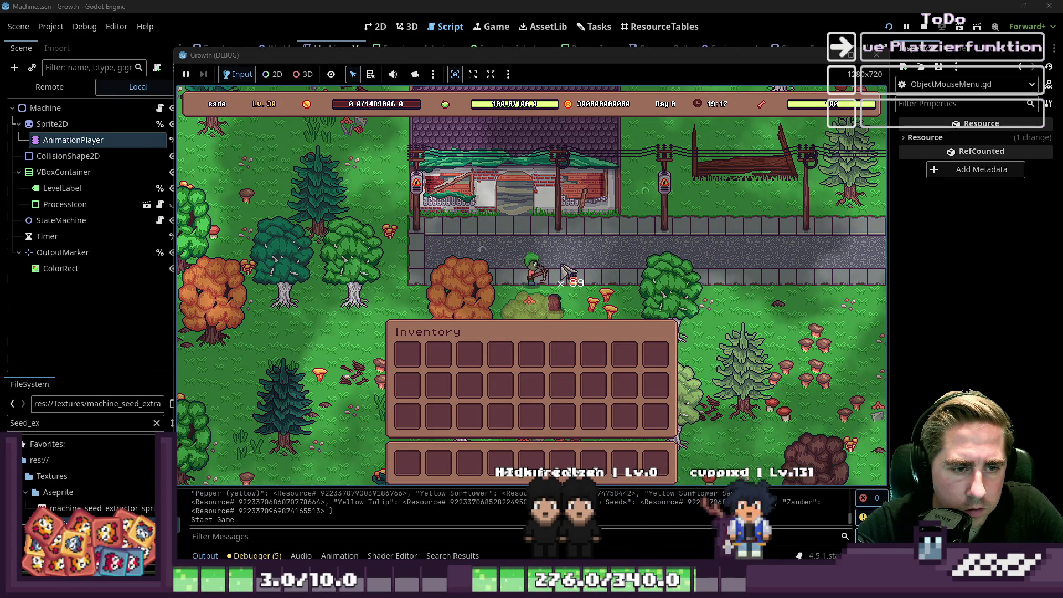
{"action": "right_click", "coordinate": [571, 361]}
{"action": "left_click", "coordinate": [562, 359]}
{"action": "mouse_move", "coordinate": [410, 361]}
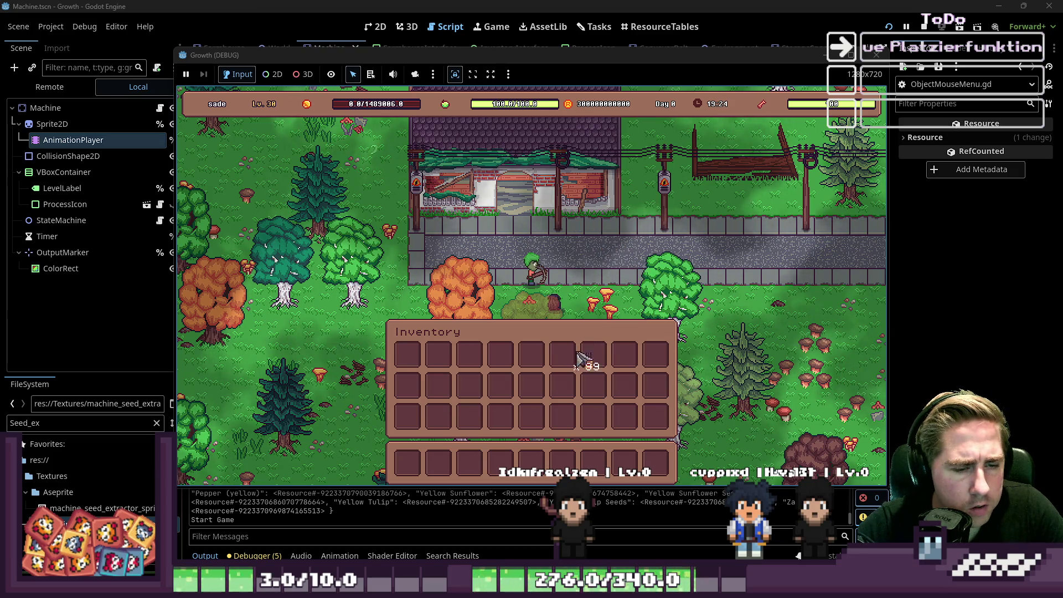
{"action": "key", "text": "i"}
{"action": "key", "text": "i"}
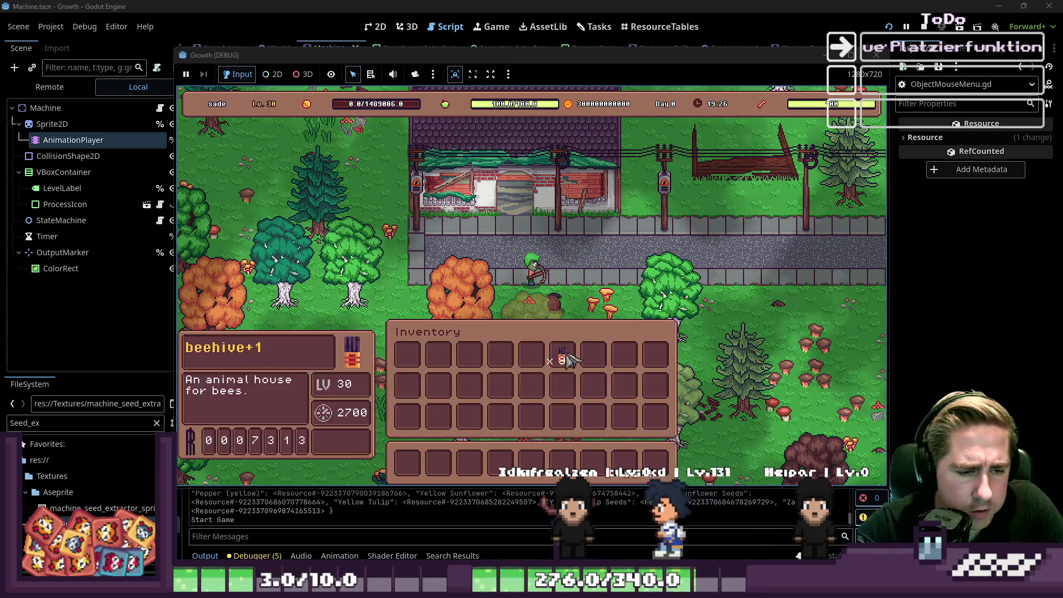
{"action": "left_click", "coordinate": [529, 464]}
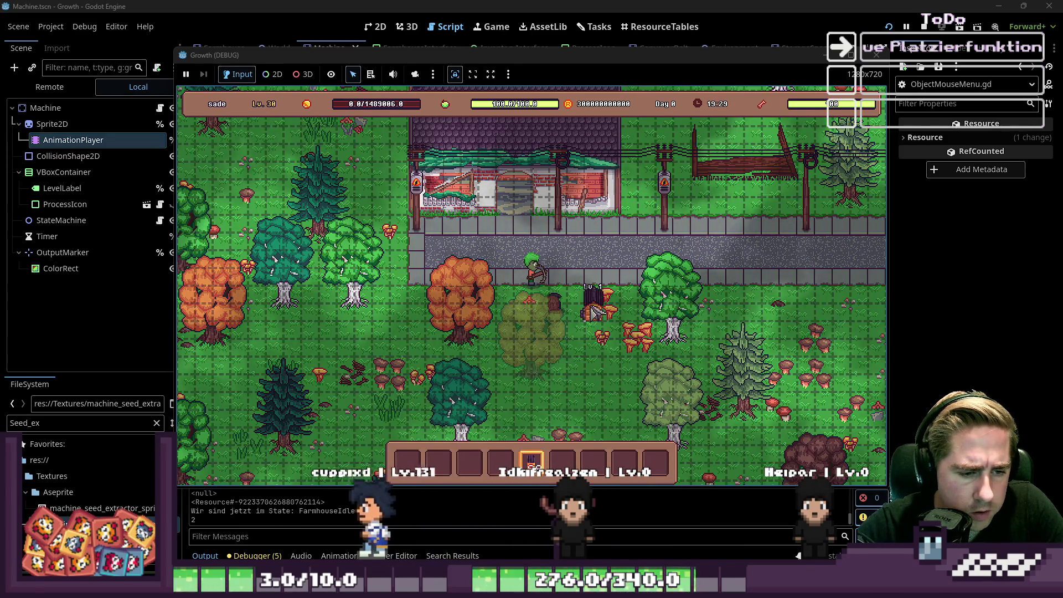
Step: Place two beehives on the ground, then pick the upper one back up
{"action": "left_click", "coordinate": [593, 313]}
{"action": "scroll", "coordinate": [597, 335], "scroll_direction": "down", "scroll_amount": 1}
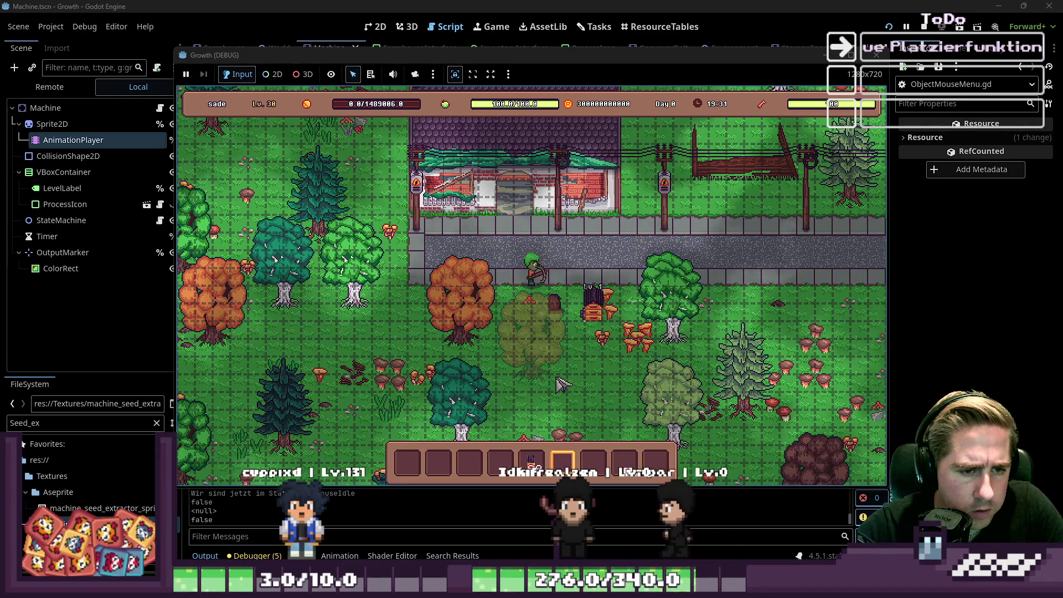
{"action": "scroll", "coordinate": [560, 384], "scroll_direction": "up", "scroll_amount": 1}
{"action": "left_click", "coordinate": [576, 346]}
{"action": "scroll", "coordinate": [587, 377], "scroll_direction": "down", "scroll_amount": 2}
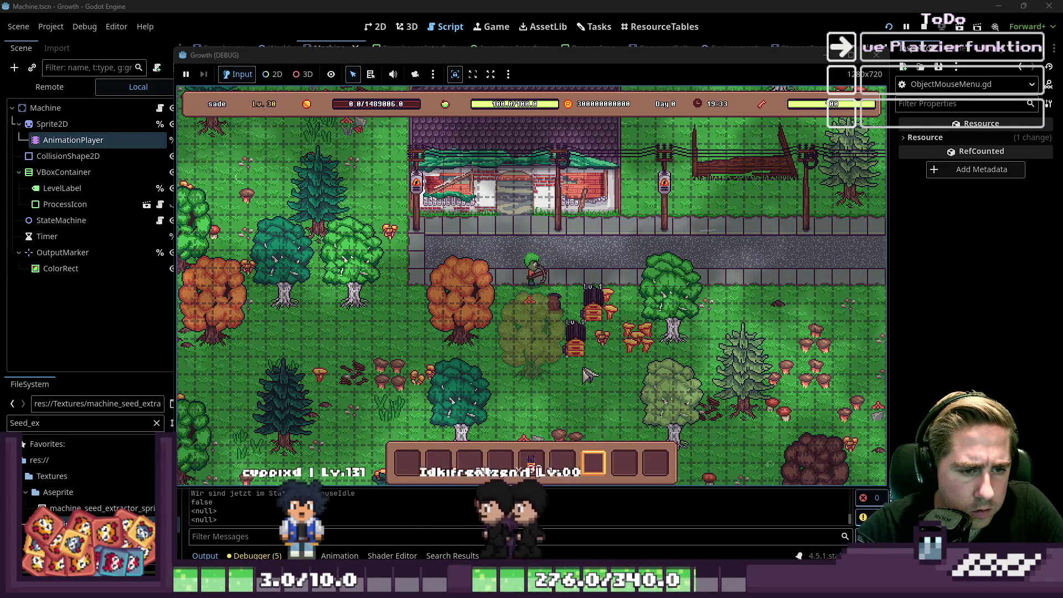
{"action": "left_click", "coordinate": [602, 320]}
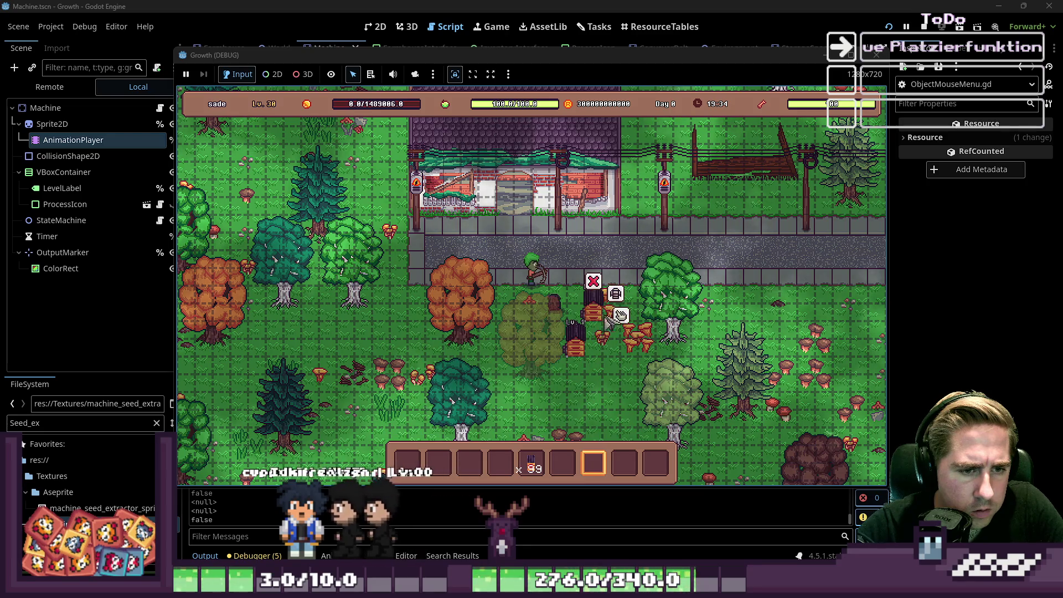
{"action": "left_click", "coordinate": [620, 315]}
{"action": "left_click", "coordinate": [615, 294]}
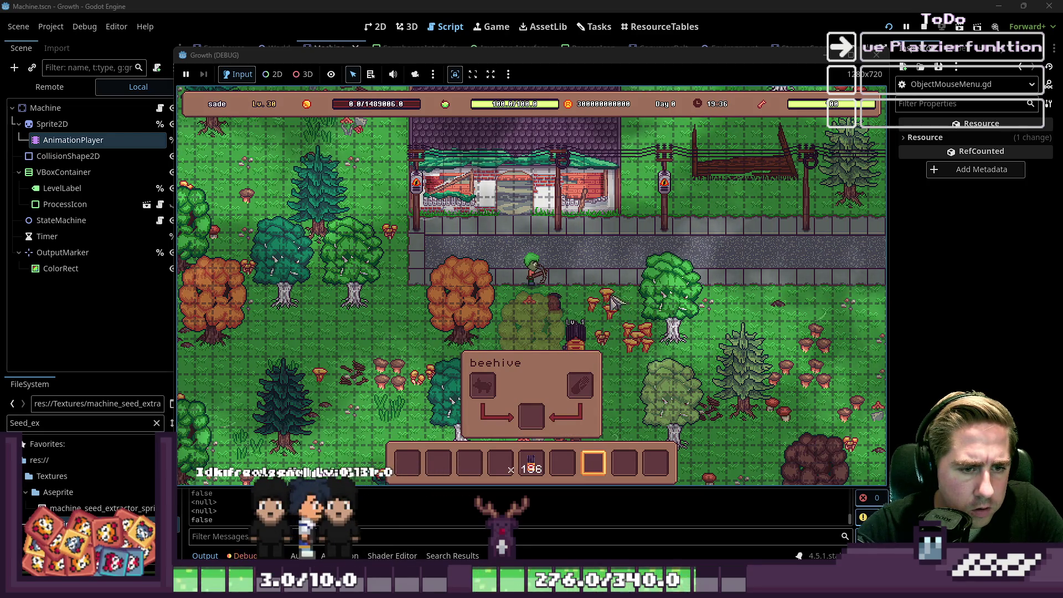
Step: Stop the game with F8 and return to the editor's Machine scene
{"action": "key", "text": "e"}
{"action": "key", "text": "e"}
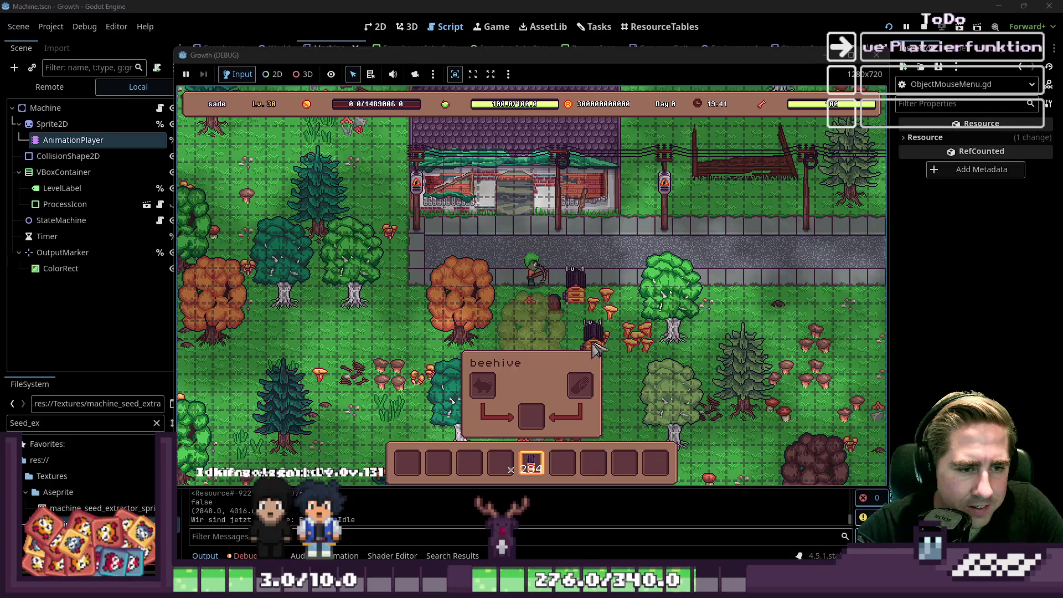
{"action": "scroll", "coordinate": [592, 337], "scroll_direction": "up", "scroll_amount": 1}
{"action": "key", "text": "F8"}
{"action": "left_click", "coordinate": [375, 26]}
{"action": "left_click", "coordinate": [130, 136]}
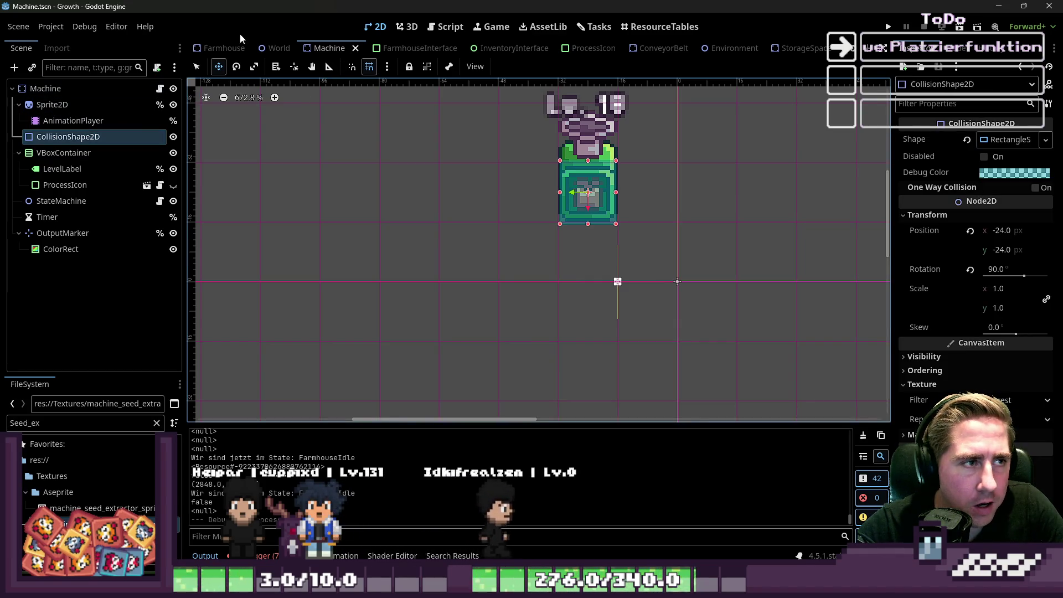
Step: In GlobalData.gd, search for 'place_' and jump to place_item_from_active_slot
{"action": "scroll", "coordinate": [410, 51], "scroll_direction": "up", "scroll_amount": 1}
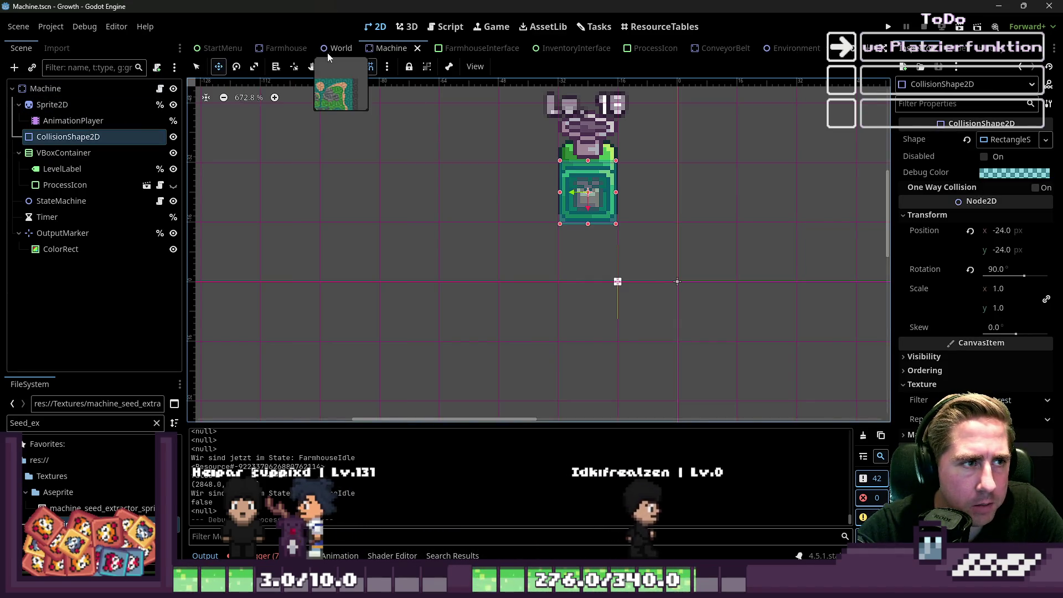
{"action": "scroll", "coordinate": [376, 51], "scroll_direction": "down", "scroll_amount": 2}
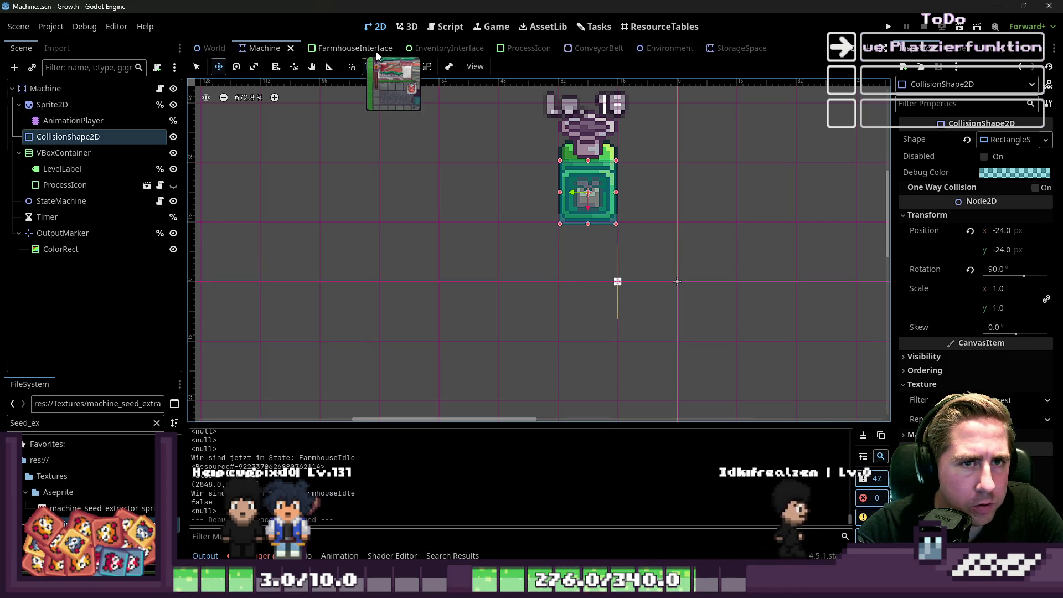
{"action": "left_click", "coordinate": [445, 27]}
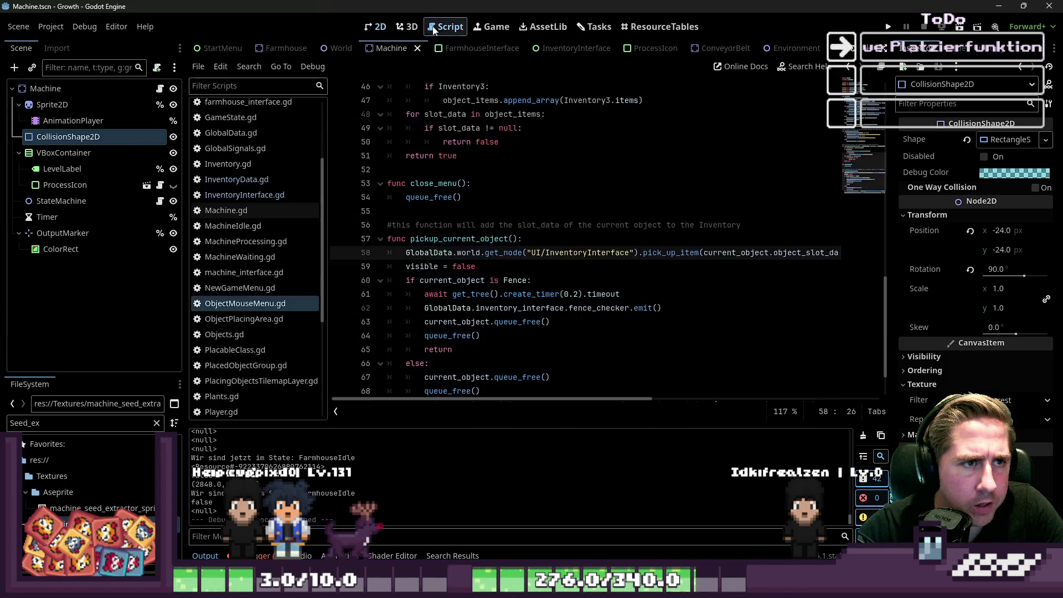
{"action": "left_click", "coordinate": [231, 133]}
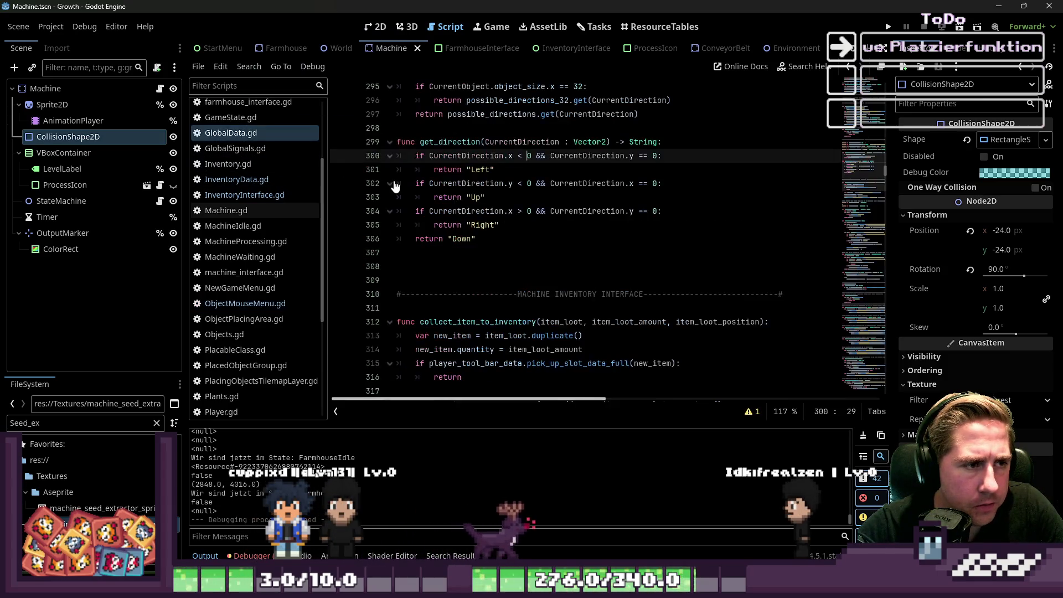
{"action": "left_click", "coordinate": [464, 225]}
{"action": "key", "text": "ctrl+f"}
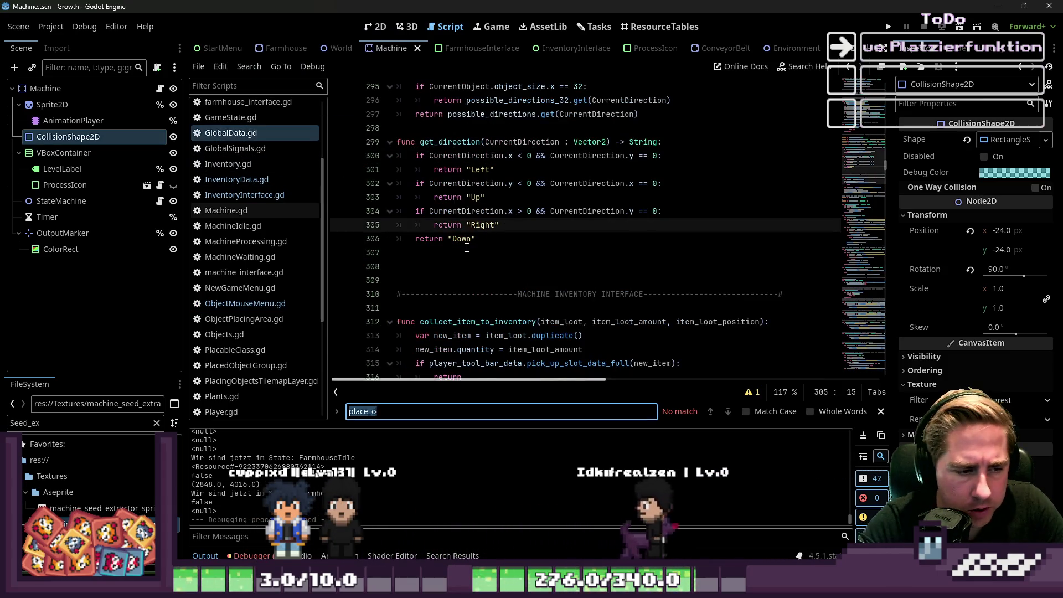
{"action": "type", "text": "pk"}
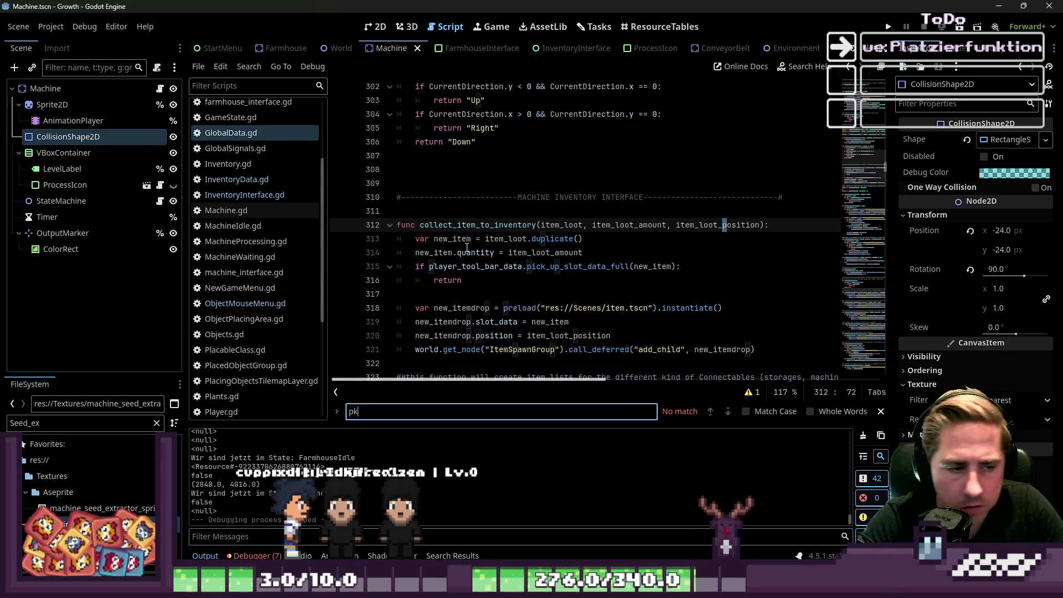
{"action": "key", "text": "BackSpace"}
{"action": "type", "text": "lace"}
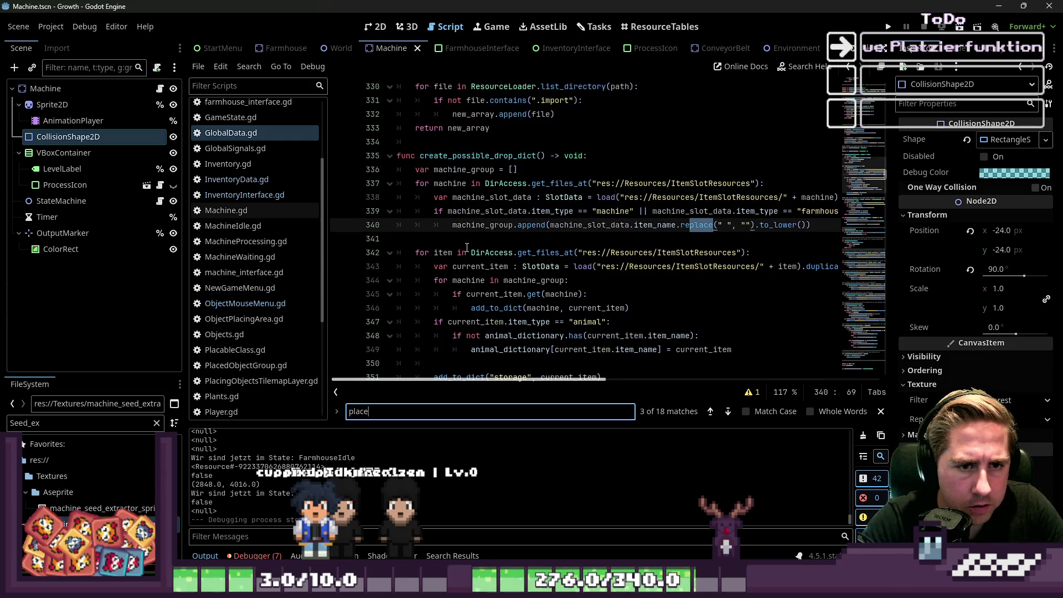
{"action": "type", "text": "_"}
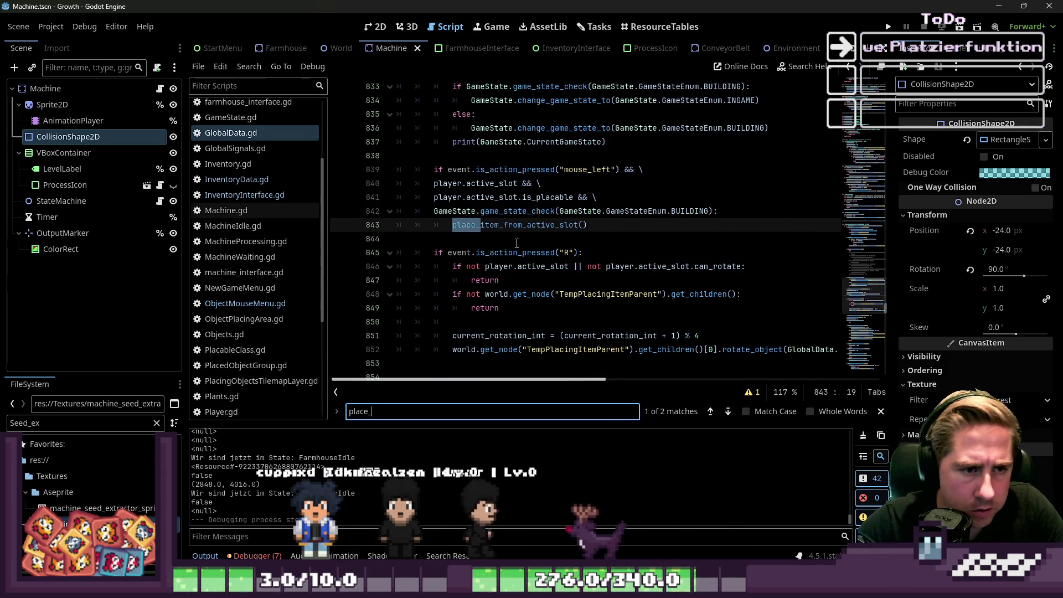
{"action": "left_click", "coordinate": [533, 228], "text": "ctrl"}
{"action": "left_click", "coordinate": [513, 228]}
{"action": "scroll", "coordinate": [513, 231], "scroll_direction": "down", "scroll_amount": 3}
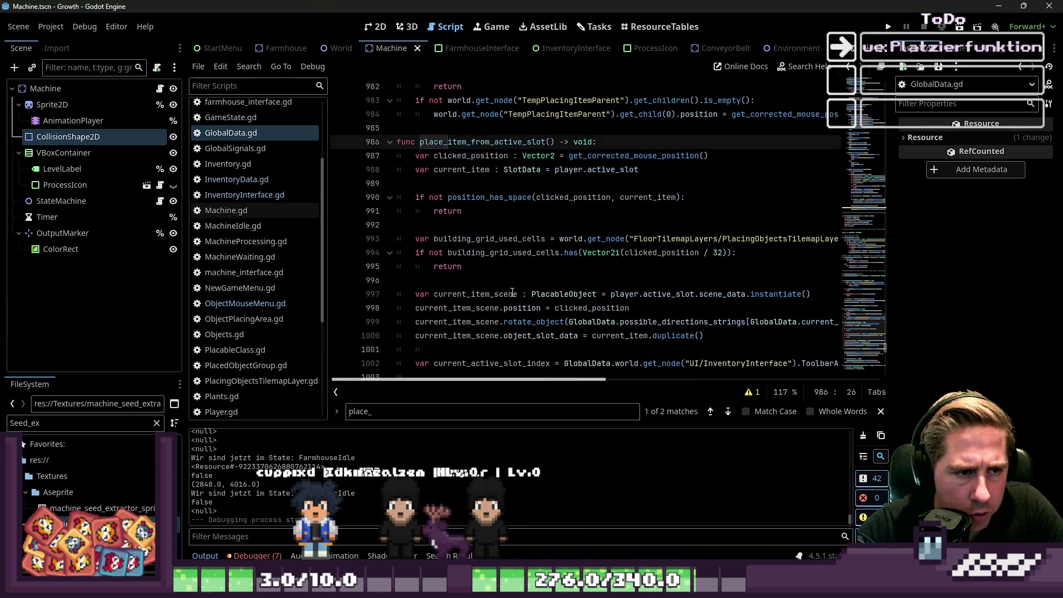
Step: Copy the current_item_scene.object_slot_data expression and remove the extra blank line
{"action": "left_click", "coordinate": [565, 304]}
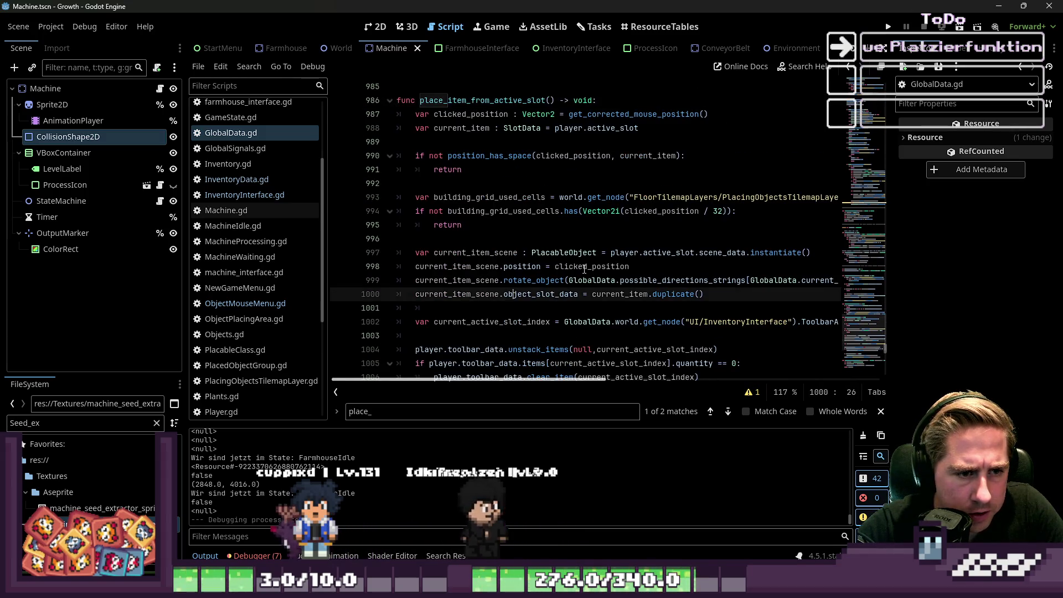
{"action": "left_click", "coordinate": [597, 294]}
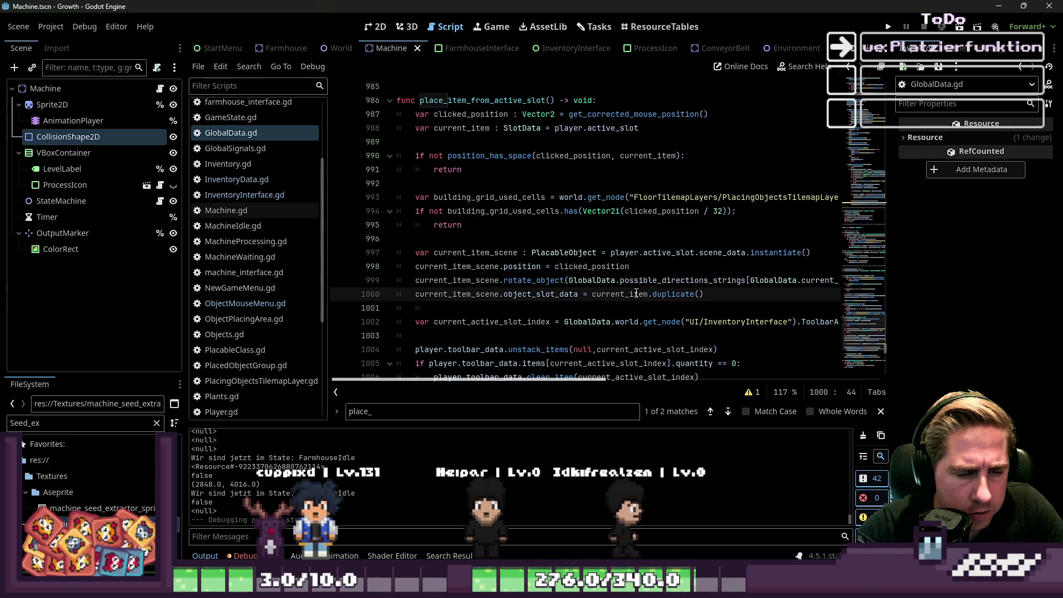
{"action": "left_click", "coordinate": [417, 294]}
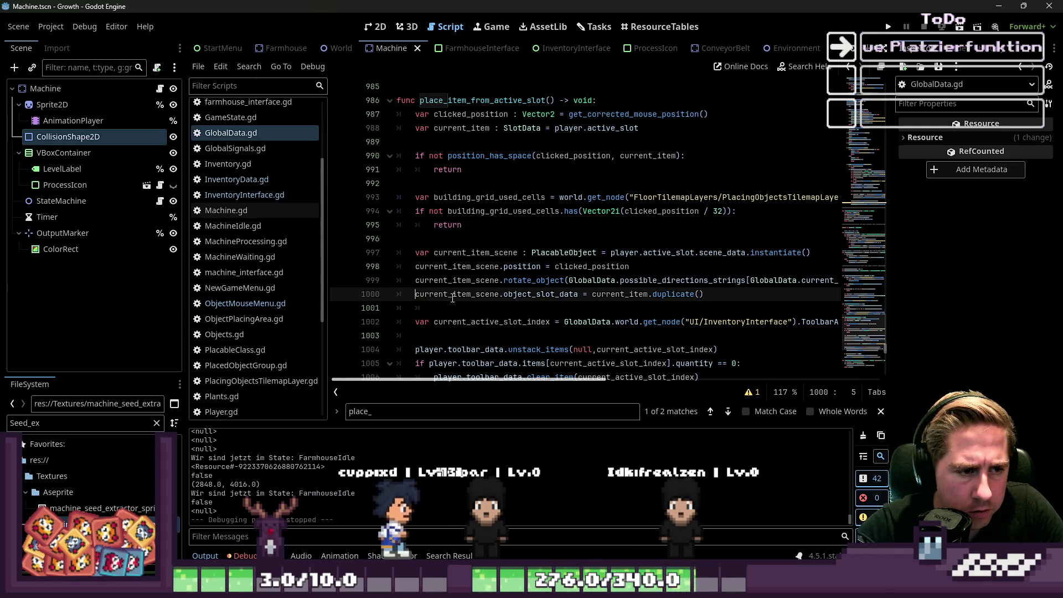
{"action": "key", "text": "Return"}
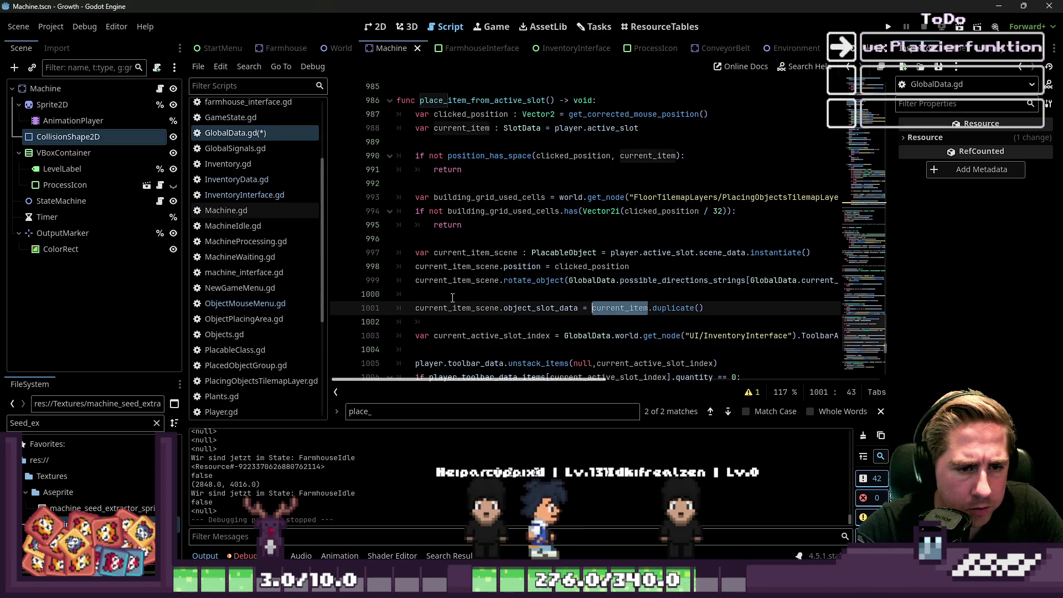
{"action": "left_click", "coordinate": [452, 297]}
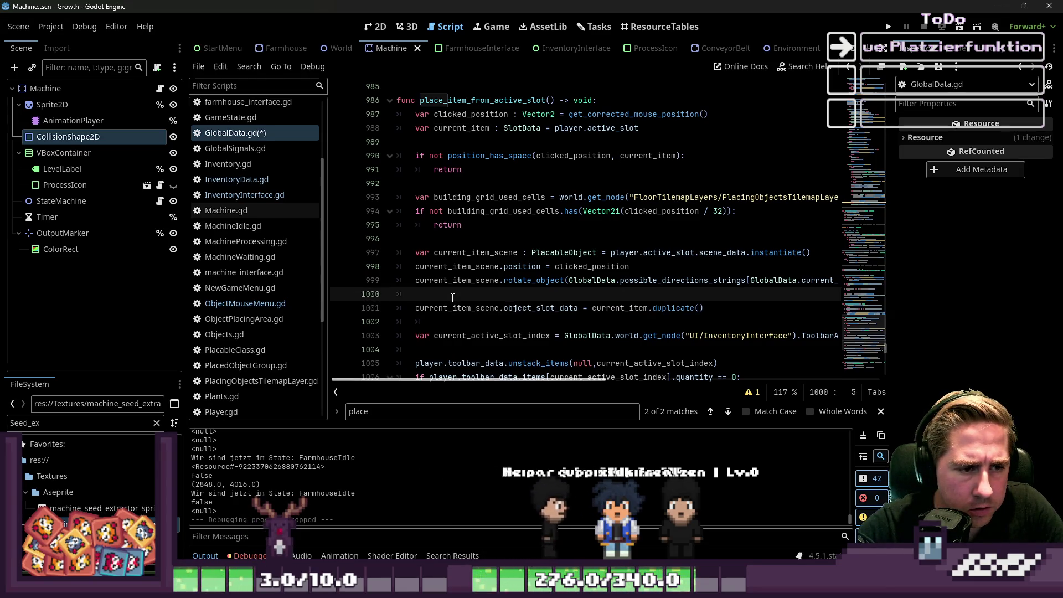
{"action": "key", "text": "Down"}
{"action": "key", "text": "ctrl+Right"}
{"action": "key", "text": "ctrl+Right"}
{"action": "key", "text": "ctrl+Right"}
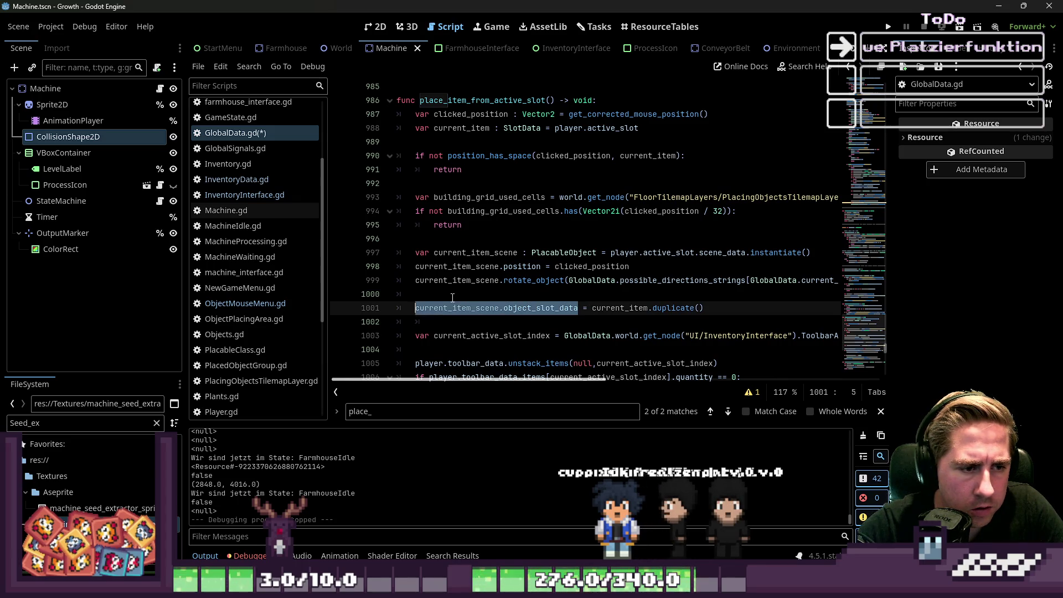
{"action": "left_click", "coordinate": [452, 298]}
{"action": "key", "text": "Delete"}
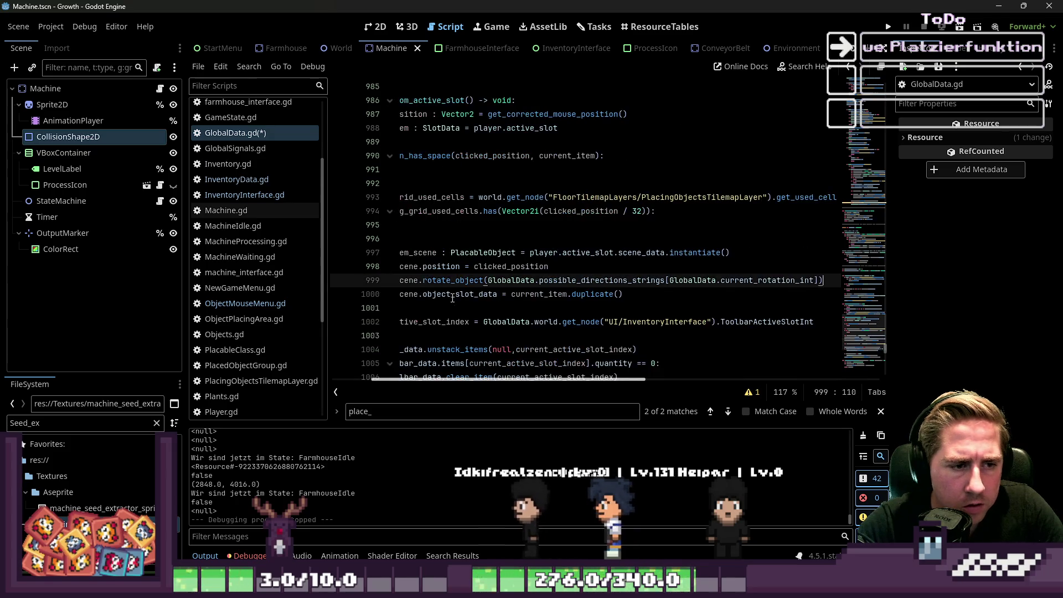
{"action": "key", "text": "Down"}
Step: Add current_item_scene.object_slot_data.quantity = 1 below the duplicate() line, then save and run with F5
{"action": "key", "text": "Return"}
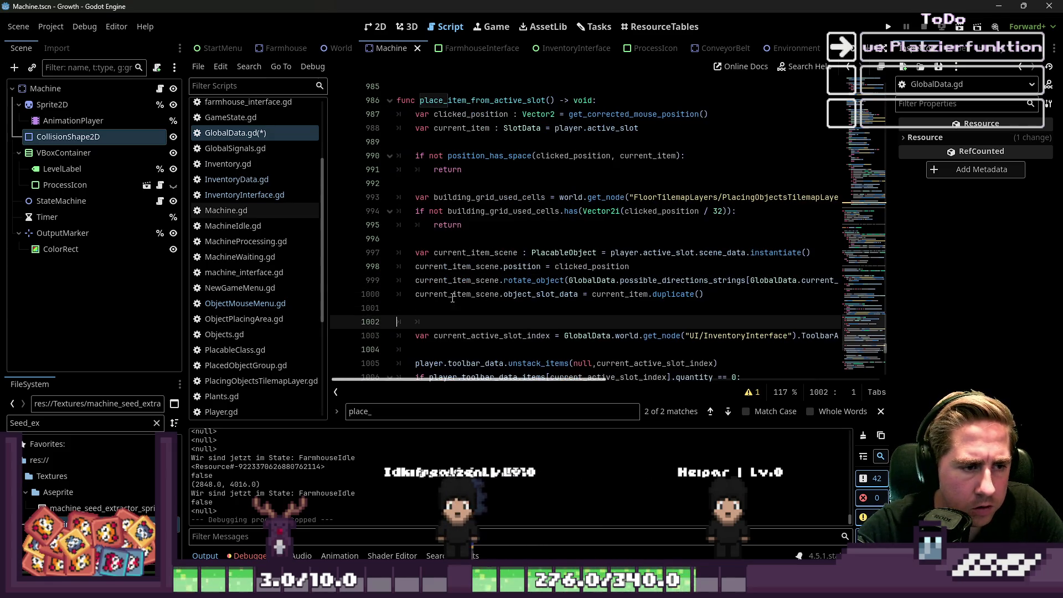
{"action": "key", "text": "Up"}
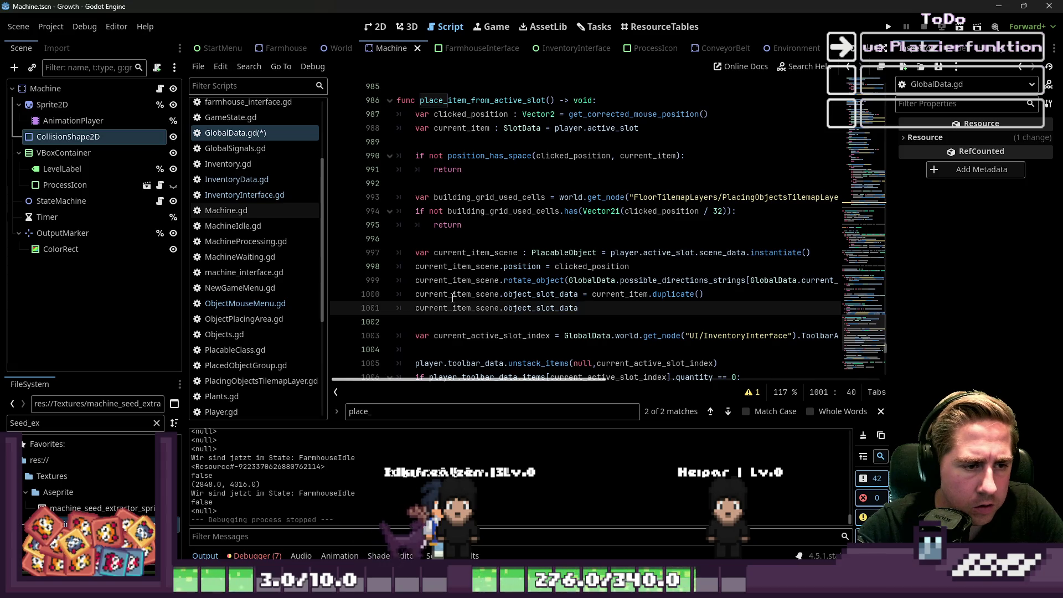
{"action": "type", "text": "."}
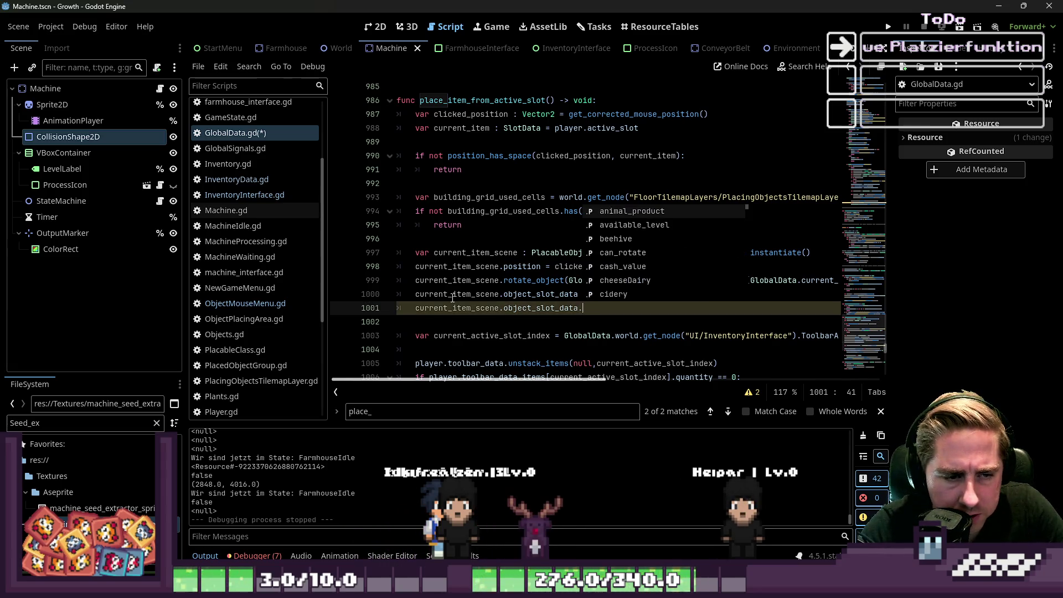
{"action": "type", "text": "qu"}
{"action": "key", "text": "Return"}
{"action": "type", "text": "= "}
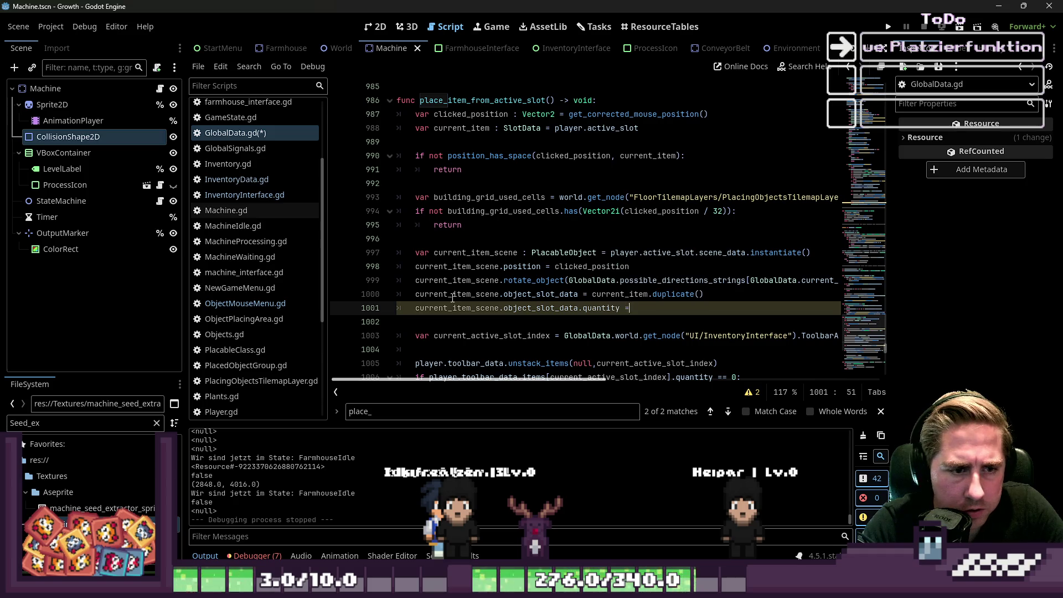
{"action": "type", "text": "1"}
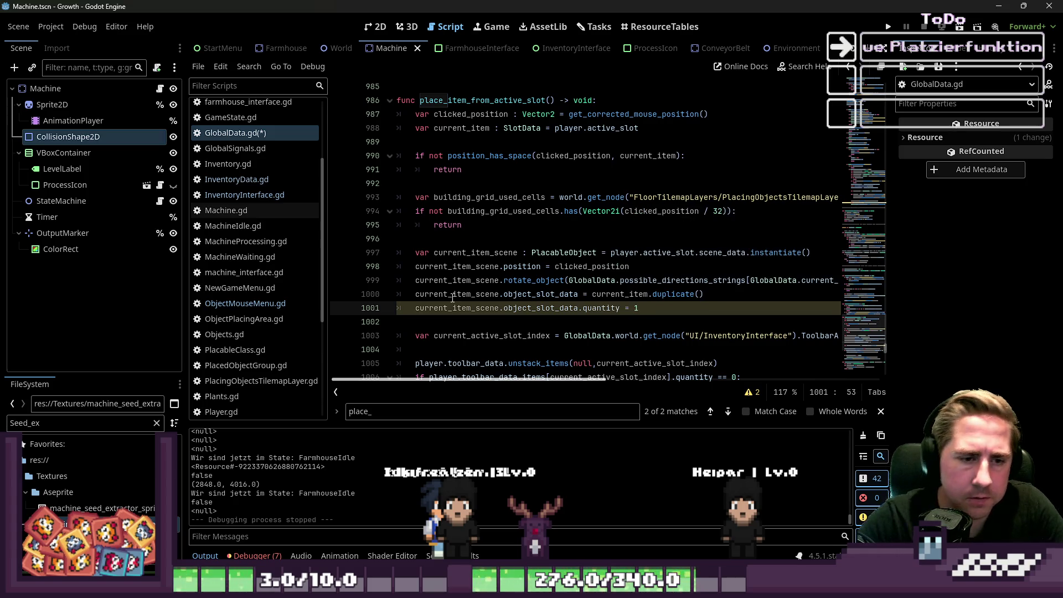
{"action": "left_click", "coordinate": [638, 184]}
{"action": "key", "text": "F5"}
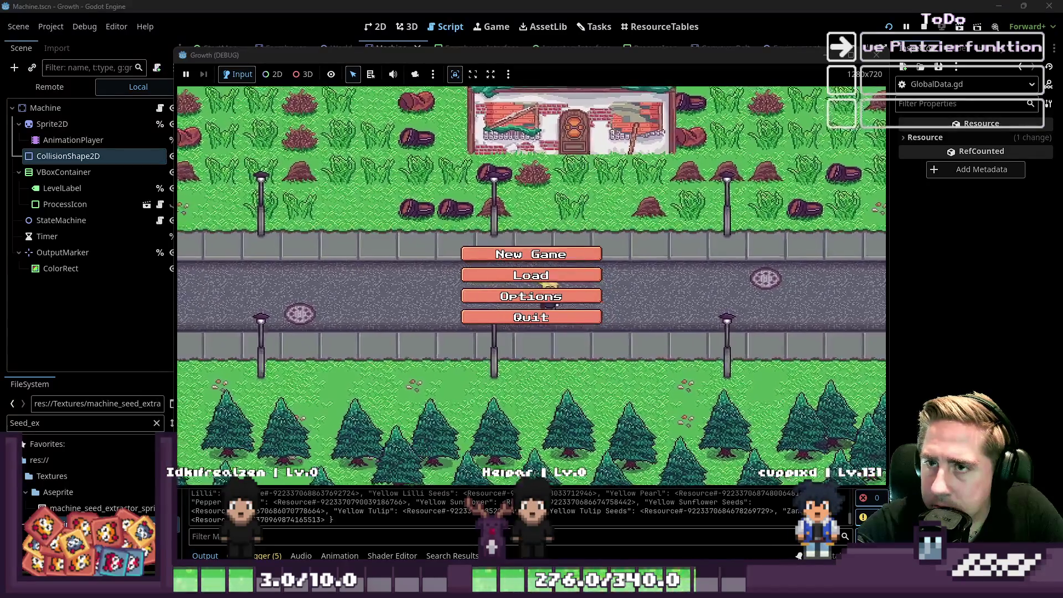
Step: Start a new game with a character named 'dasg'
{"action": "left_click", "coordinate": [587, 254]}
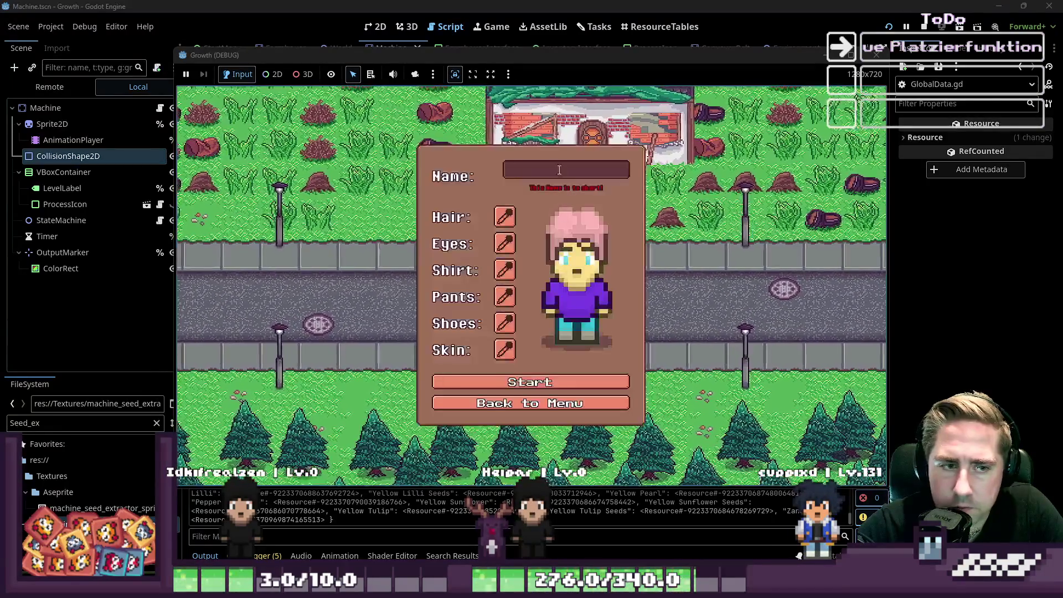
{"action": "type", "text": "dasg"}
{"action": "left_click", "coordinate": [593, 375]}
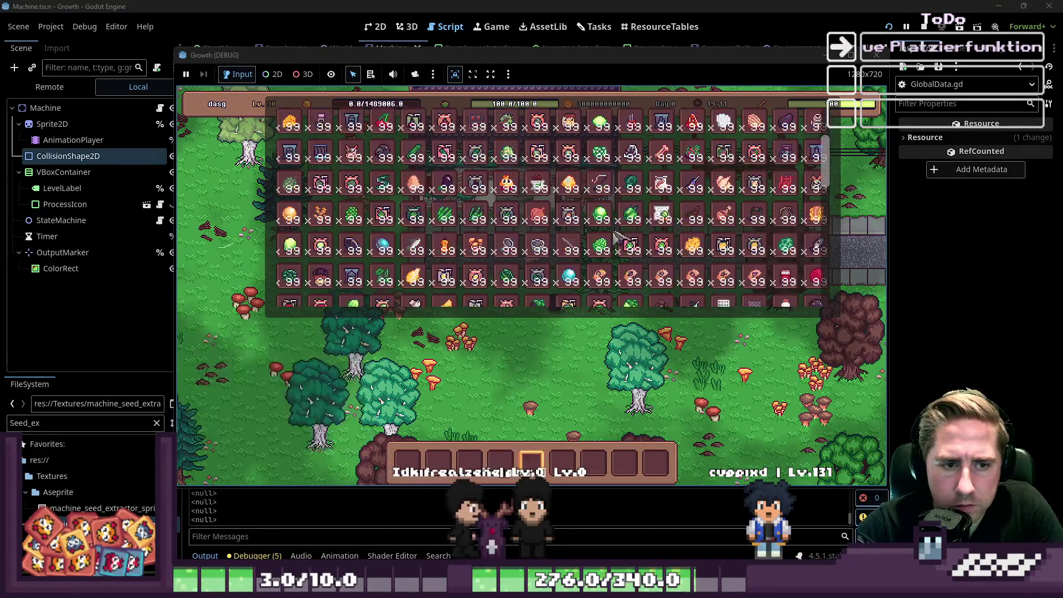
Step: Move the green machine item into the hotbar and place five machines on the ground
{"action": "scroll", "coordinate": [637, 233], "scroll_direction": "down", "scroll_amount": 5}
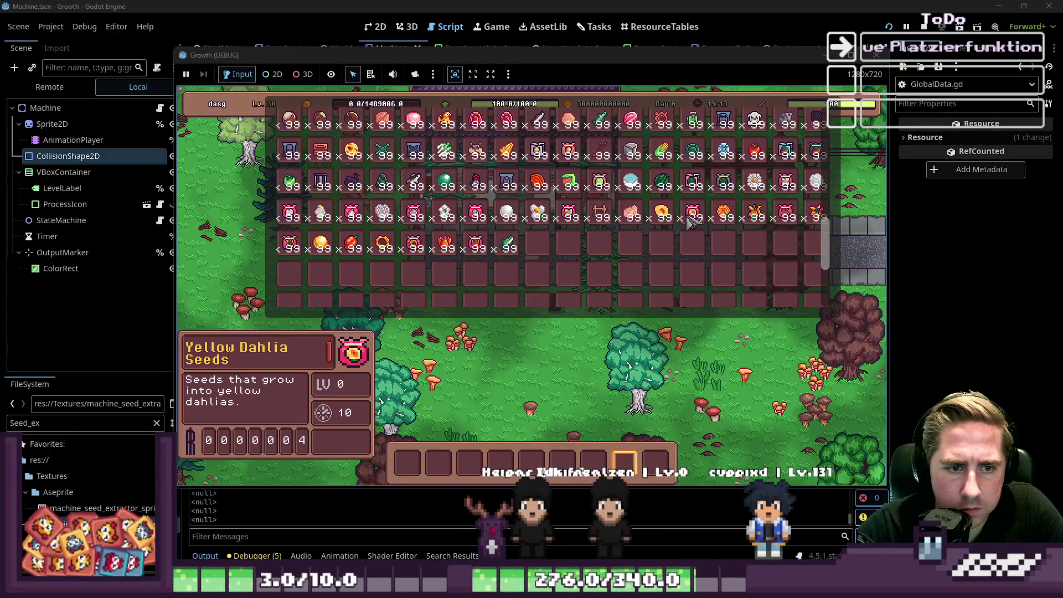
{"action": "scroll", "coordinate": [687, 199], "scroll_direction": "up", "scroll_amount": 2}
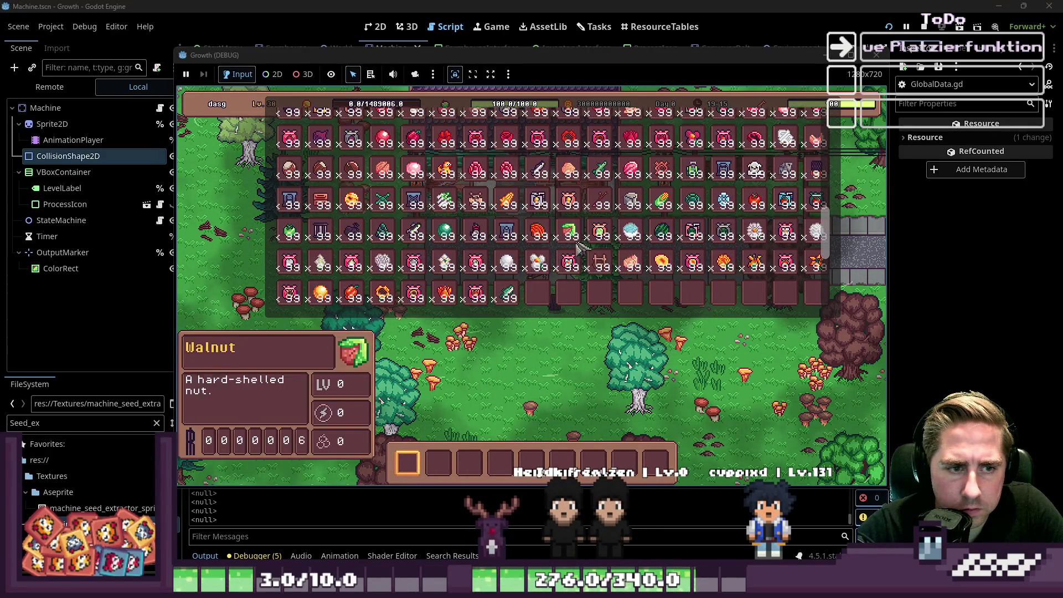
{"action": "left_click_drag", "start_coordinate": [680, 189], "coordinate": [569, 392]}
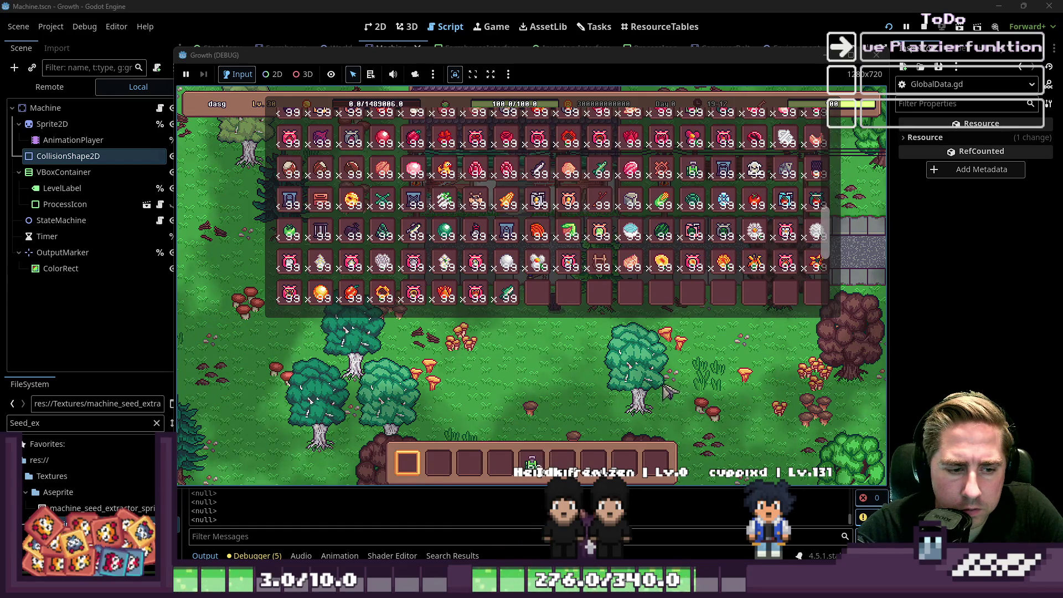
{"action": "key", "text": "Escape"}
{"action": "left_click", "coordinate": [522, 326]}
{"action": "left_click", "coordinate": [539, 340]}
{"action": "left_click", "coordinate": [574, 360]}
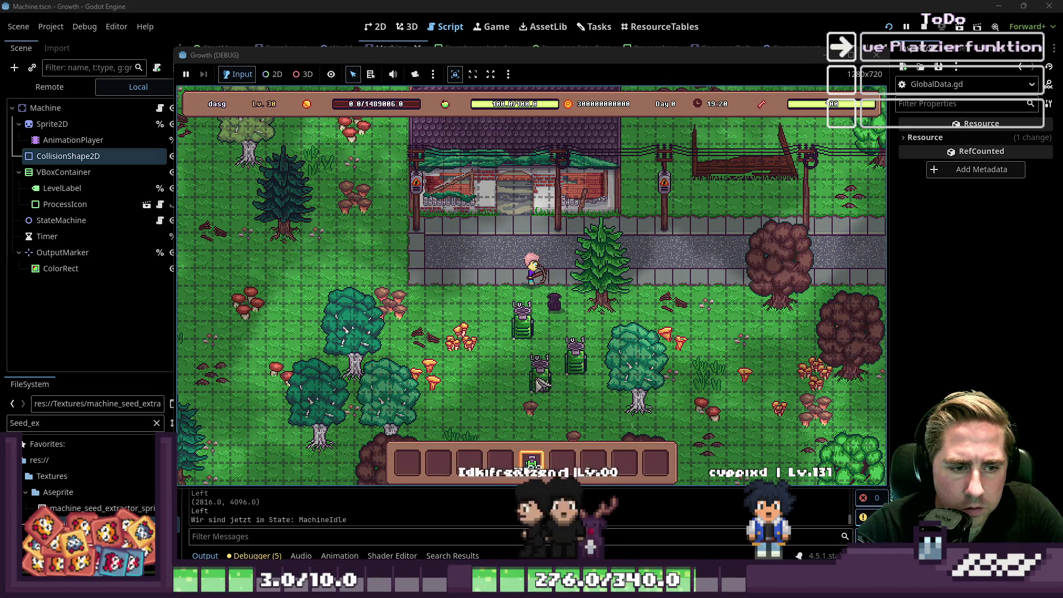
{"action": "left_click", "coordinate": [541, 384]}
{"action": "left_click", "coordinate": [469, 383]}
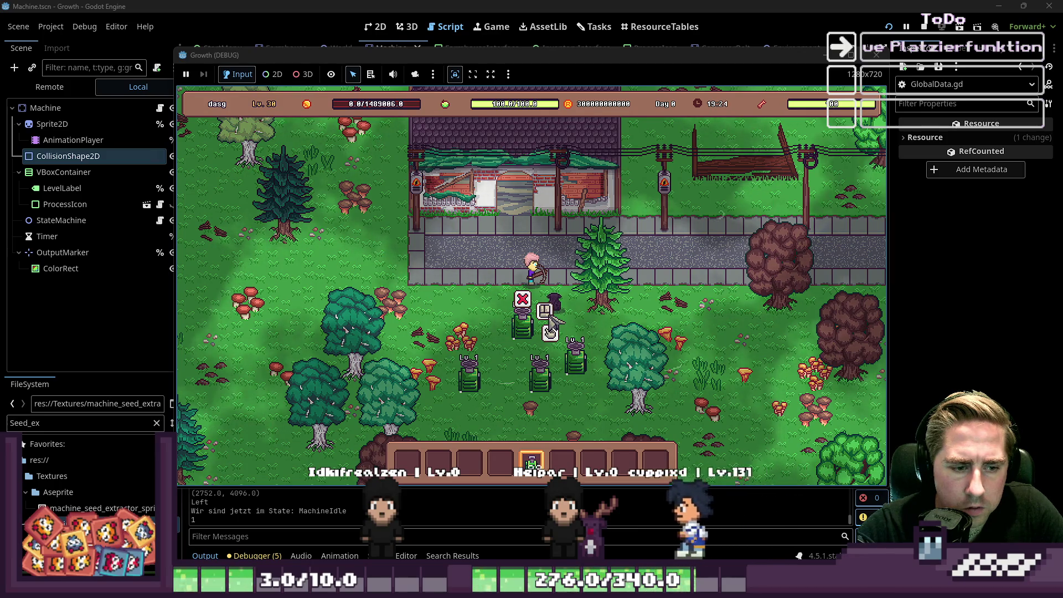
Step: Remove the placed machines, then place three machines on the grid again
{"action": "left_click", "coordinate": [550, 332]}
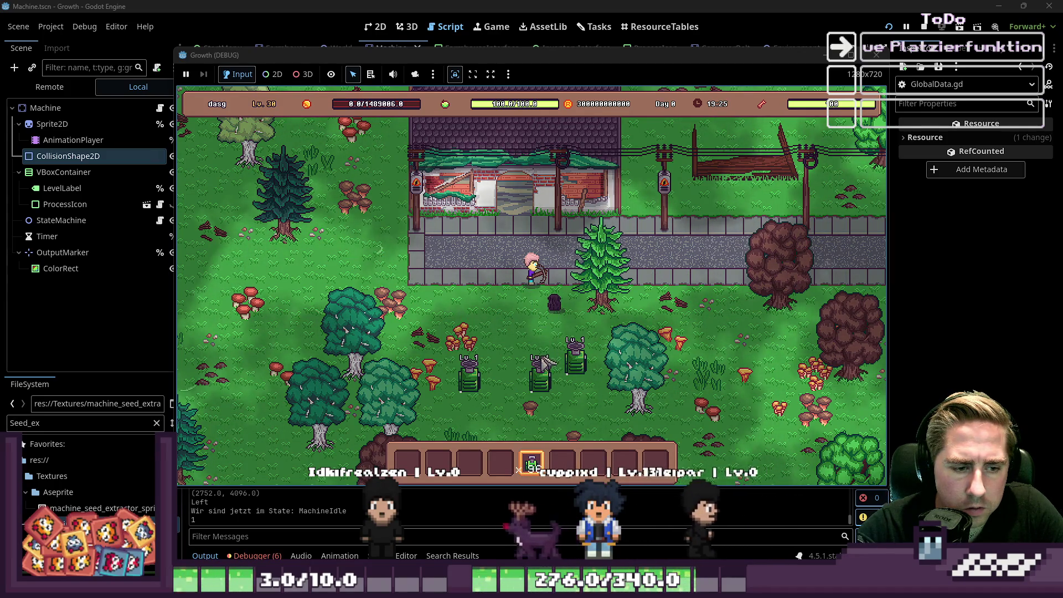
{"action": "key", "text": "i"}
{"action": "scroll", "coordinate": [540, 371], "scroll_direction": "up", "scroll_amount": 1}
{"action": "key", "text": "i"}
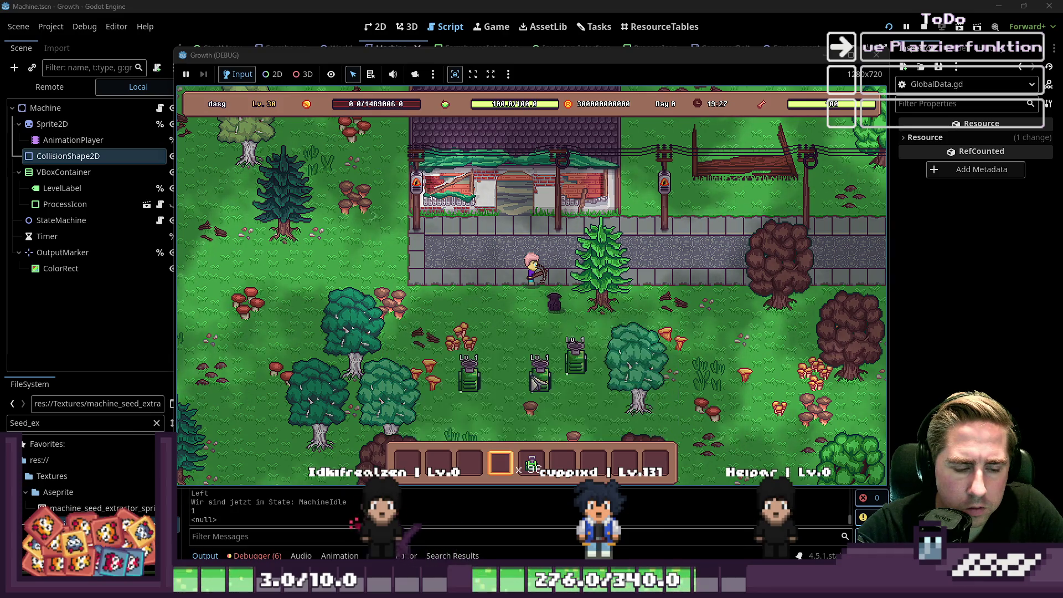
{"action": "left_click", "coordinate": [603, 367]}
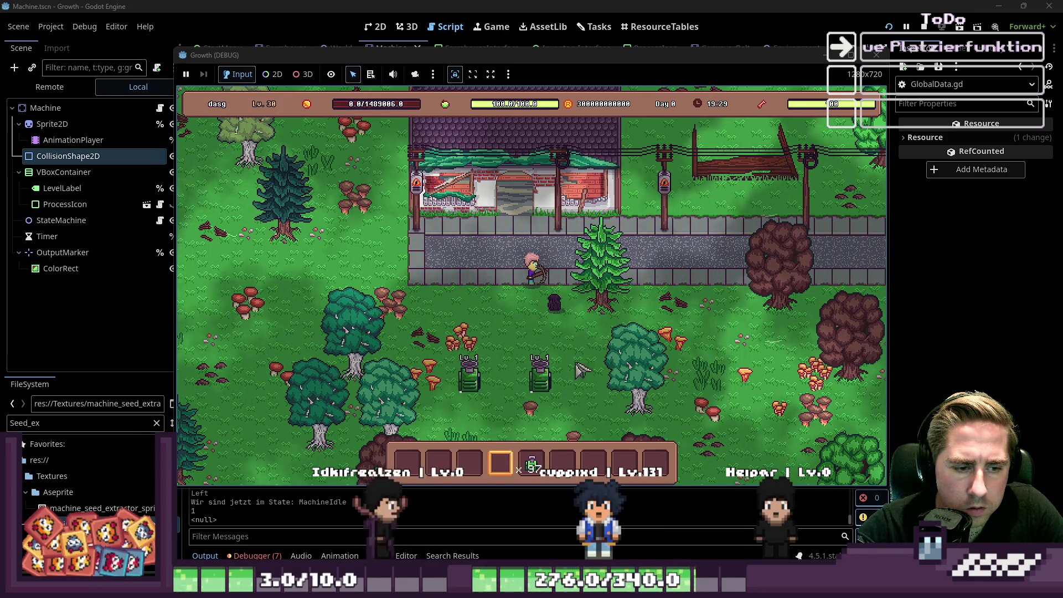
{"action": "left_click", "coordinate": [567, 381]}
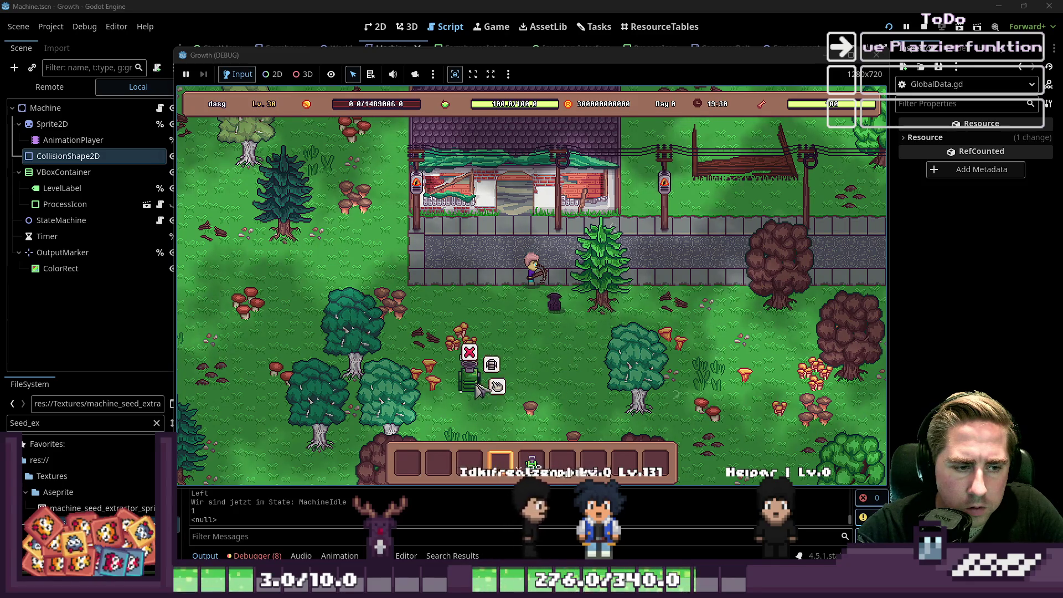
{"action": "left_click", "coordinate": [493, 378]}
{"action": "scroll", "coordinate": [515, 371], "scroll_direction": "down", "scroll_amount": 1}
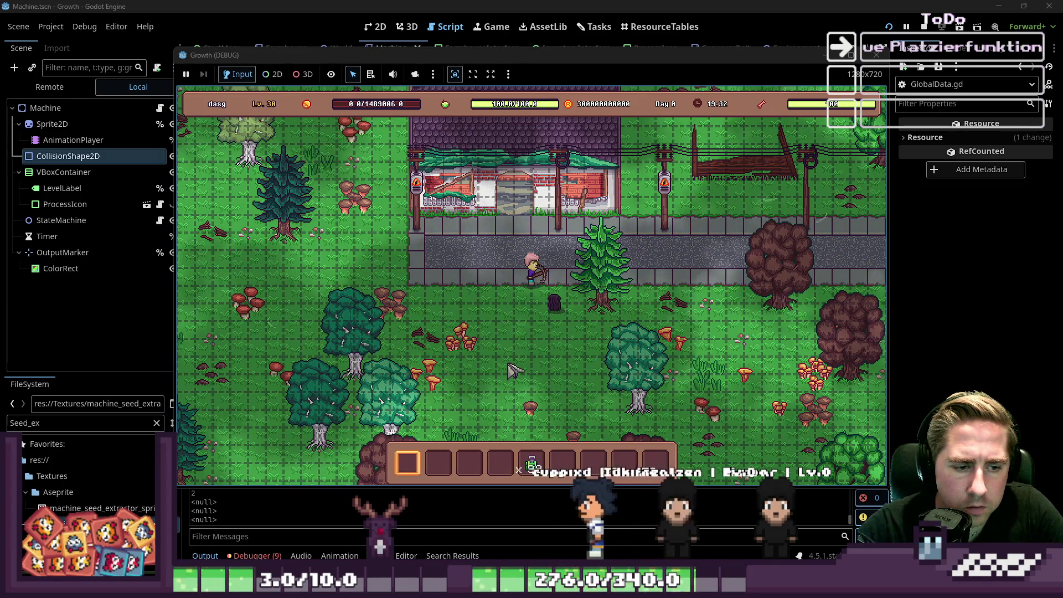
{"action": "left_click", "coordinate": [529, 340]}
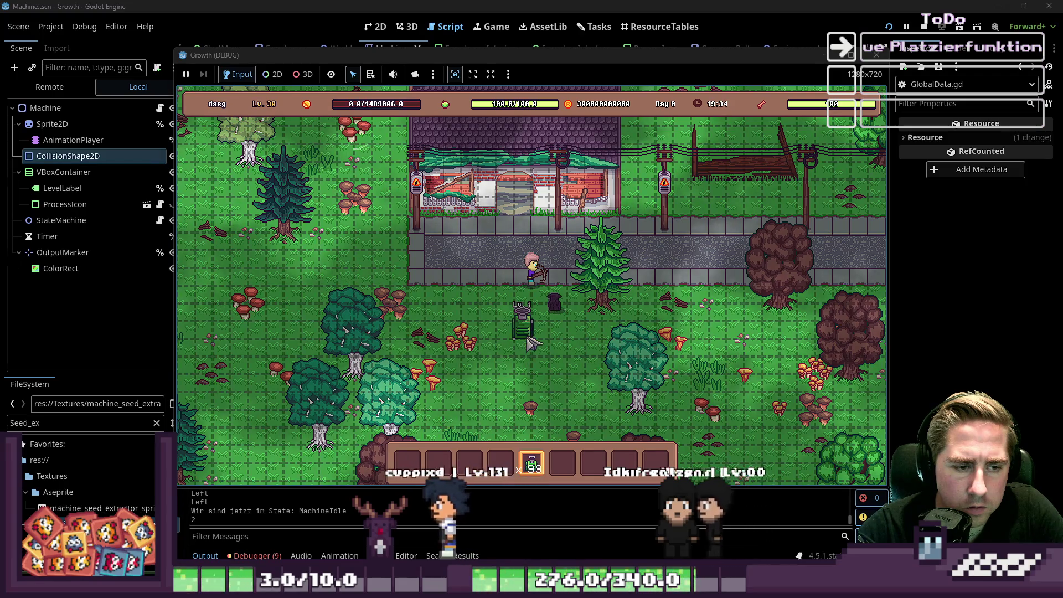
{"action": "left_click", "coordinate": [554, 378]}
{"action": "left_click", "coordinate": [537, 373]}
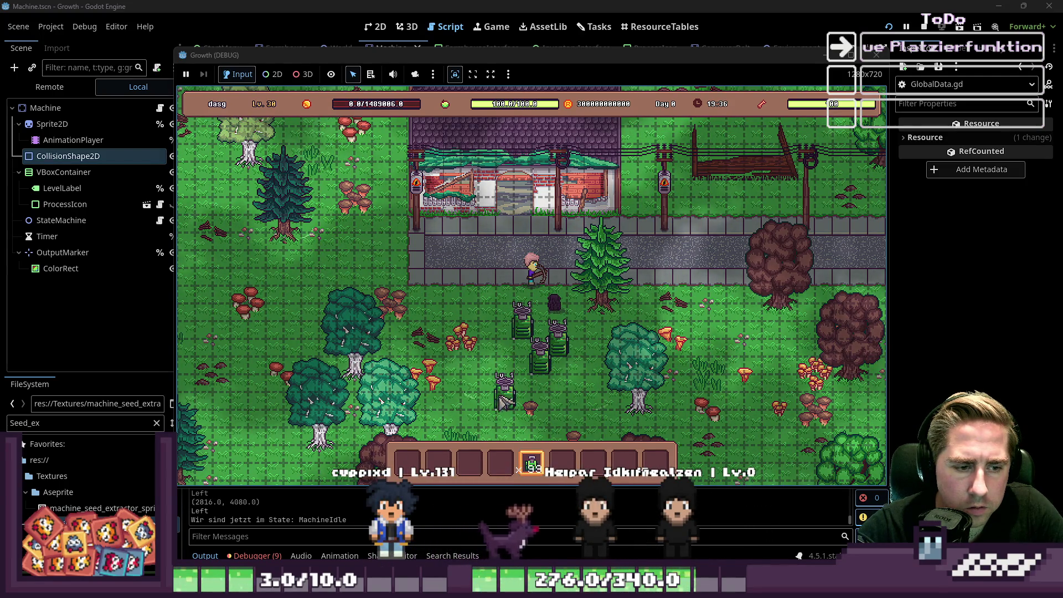
Step: Move the machine item to the fourth hotbar slot, close the inventory and stop the game with F8
{"action": "key", "text": "i"}
{"action": "key", "text": "i"}
{"action": "key", "text": "c"}
{"action": "key", "text": "c"}
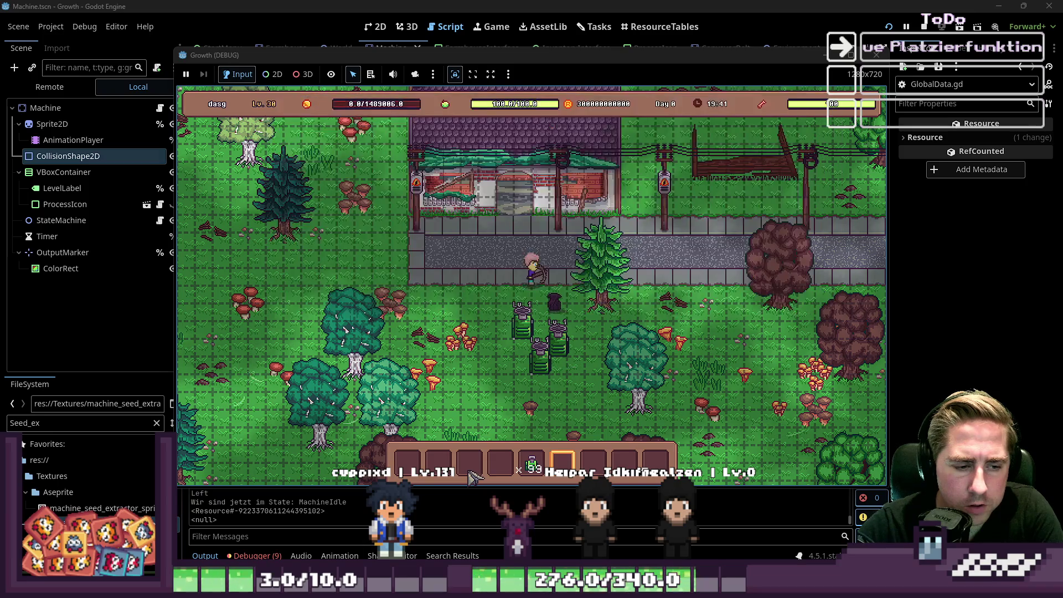
{"action": "key", "text": "i"}
{"action": "left_click", "coordinate": [532, 464]}
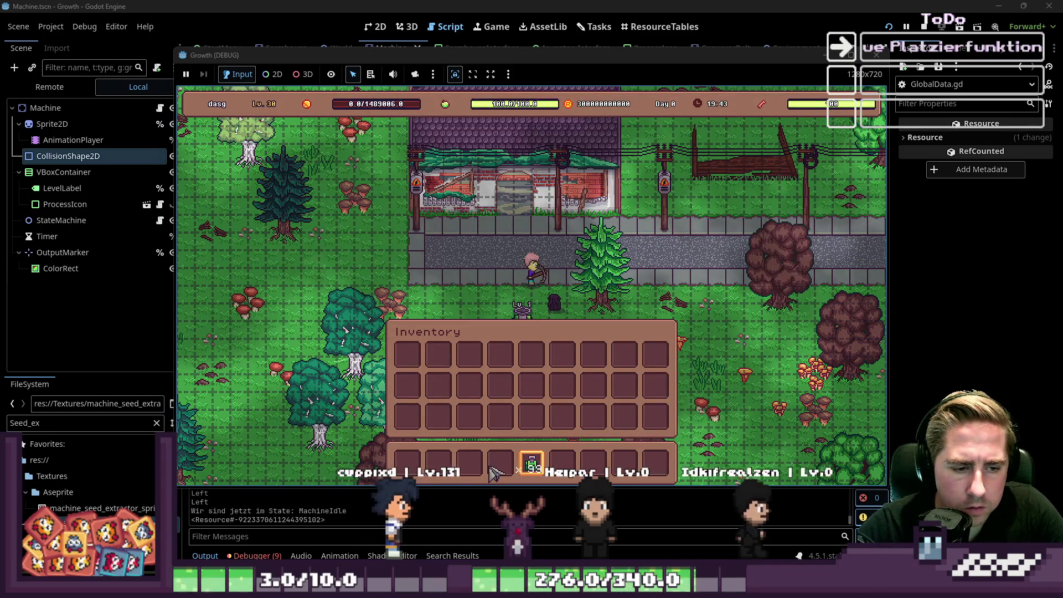
{"action": "left_click_drag", "start_coordinate": [531, 464], "coordinate": [501, 468]}
{"action": "key", "text": "i"}
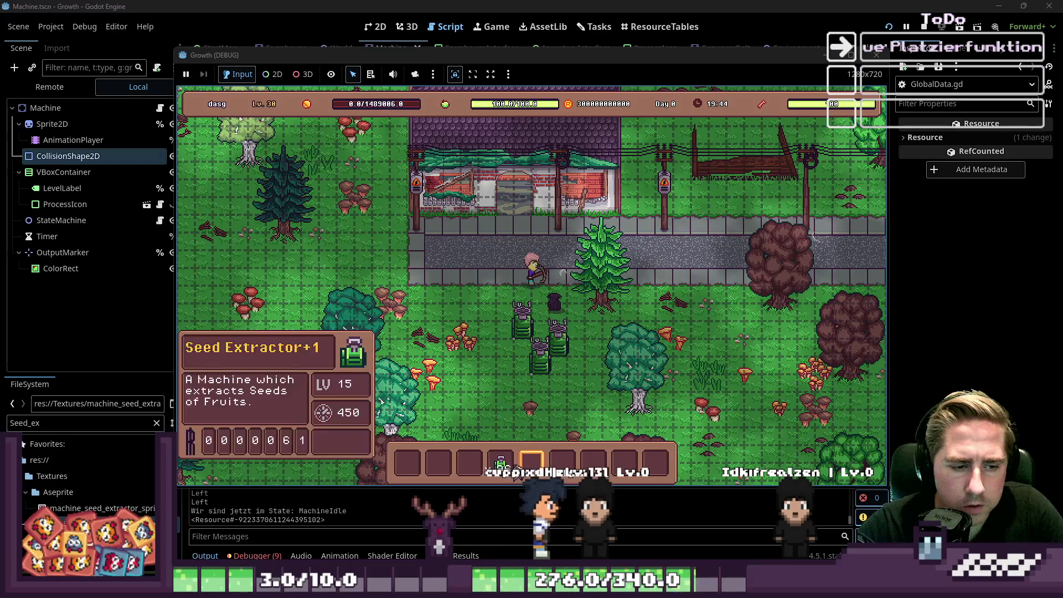
{"action": "key", "text": "F8"}
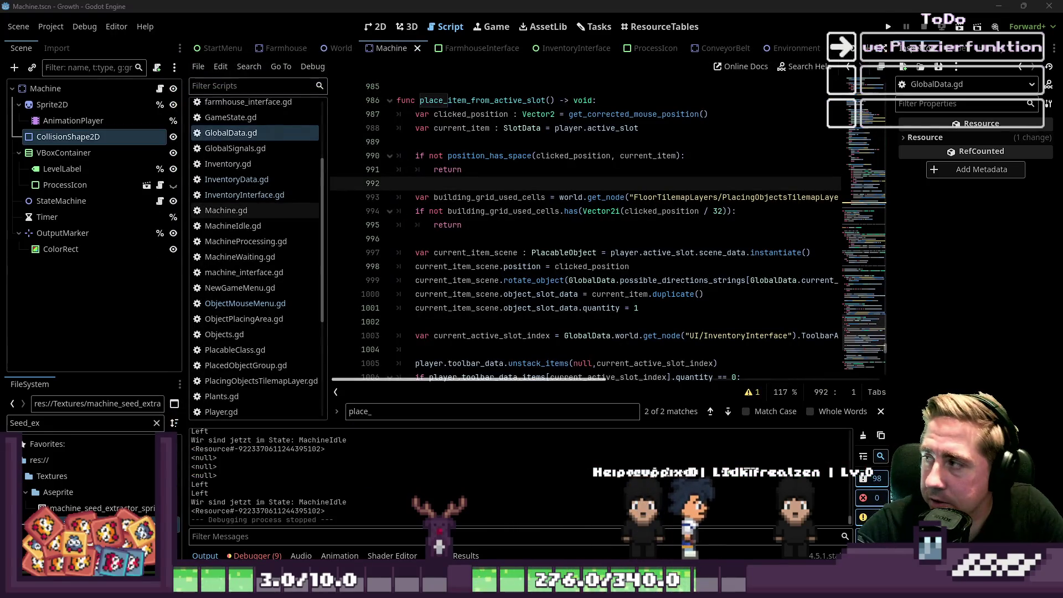
Step: Open blank lines below the clear_item block in place_item_from_active_slot
{"action": "left_click", "coordinate": [466, 224]}
{"action": "left_click", "coordinate": [486, 252]}
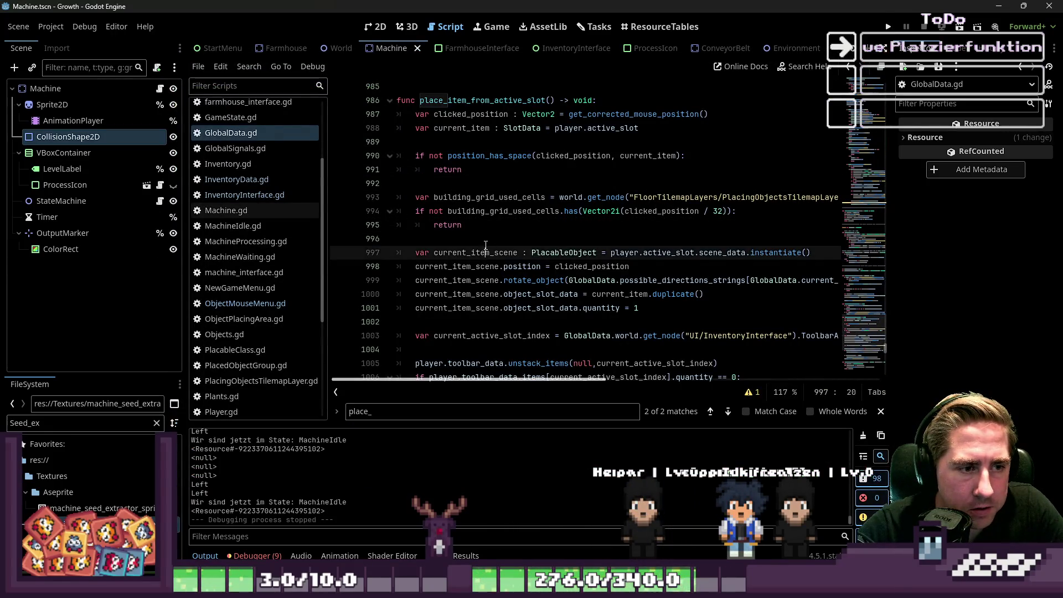
{"action": "scroll", "coordinate": [471, 258], "scroll_direction": "down", "scroll_amount": 2}
{"action": "scroll", "coordinate": [471, 265], "scroll_direction": "down", "scroll_amount": 1}
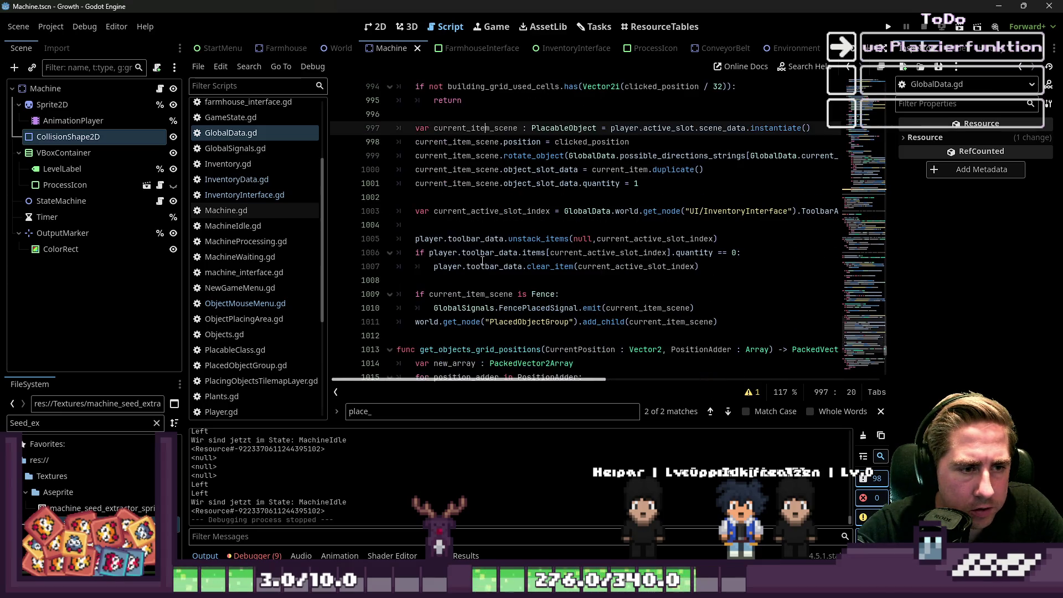
{"action": "left_click", "coordinate": [486, 256]}
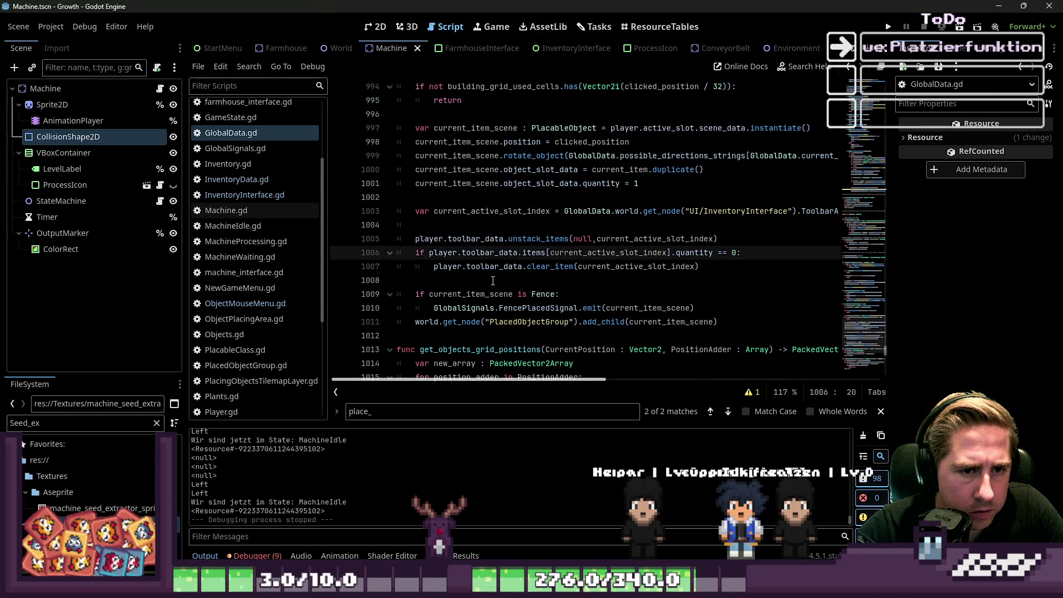
{"action": "left_click", "coordinate": [493, 281]}
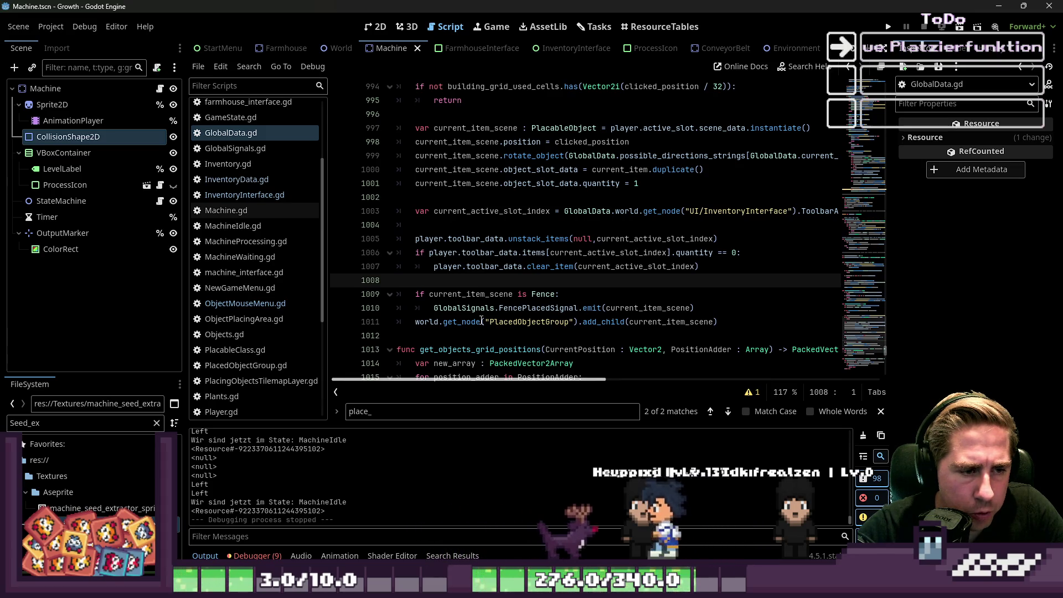
{"action": "left_click", "coordinate": [470, 349]}
{"action": "left_click", "coordinate": [468, 330]}
{"action": "left_click", "coordinate": [467, 283]}
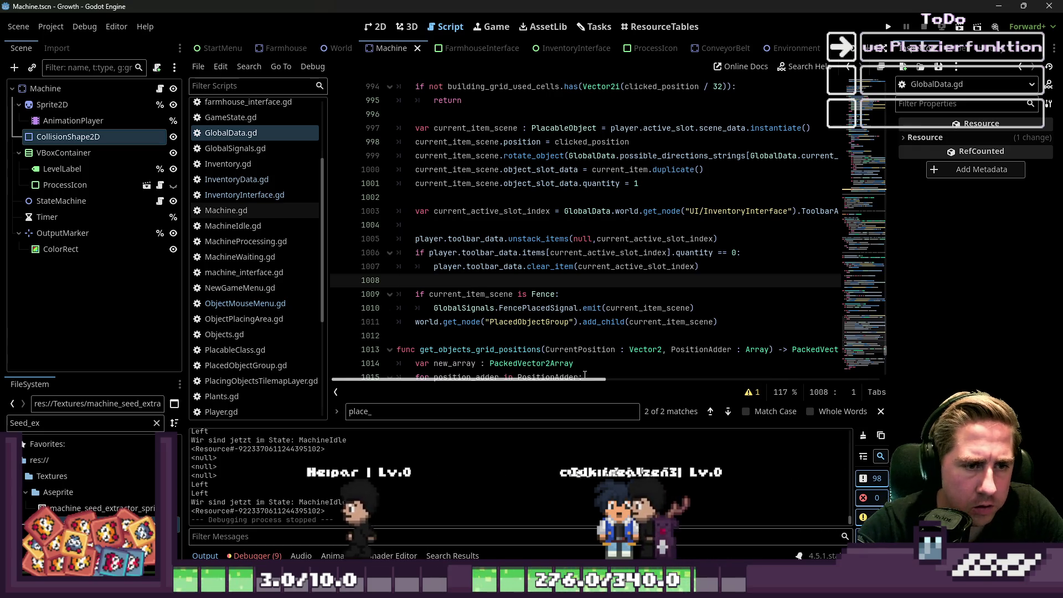
{"action": "key", "text": "Return"}
{"action": "key", "text": "Up"}
{"action": "key", "text": "Return"}
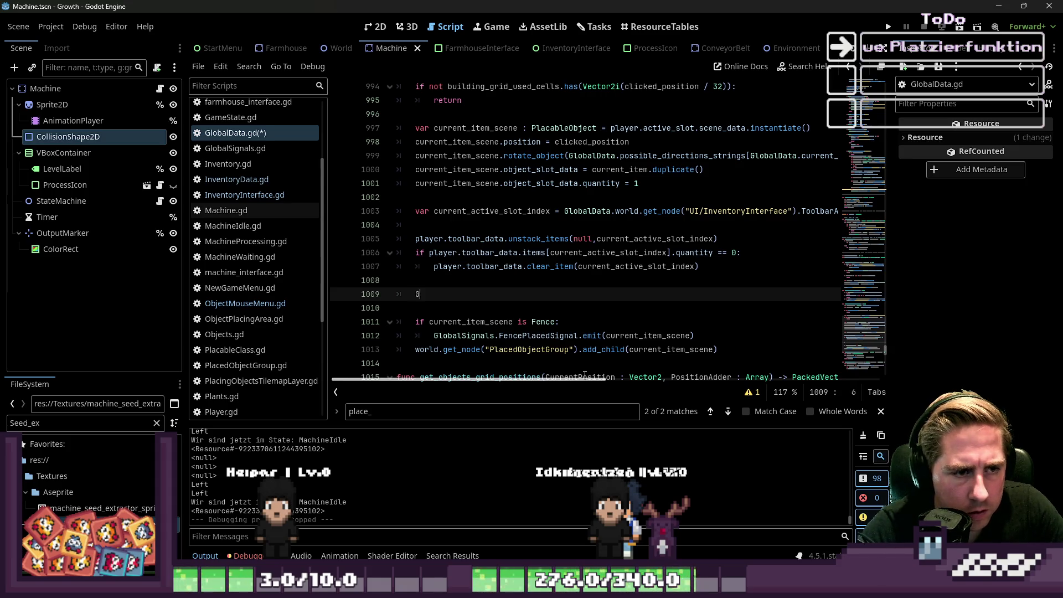
Step: Write GlobalSignals.UpdatePlayerInventoryToolbarData.emit() on the new line
{"action": "type", "text": "alDa"}
{"action": "key", "text": "BackSpace"}
{"action": "type", "text": "Sing"}
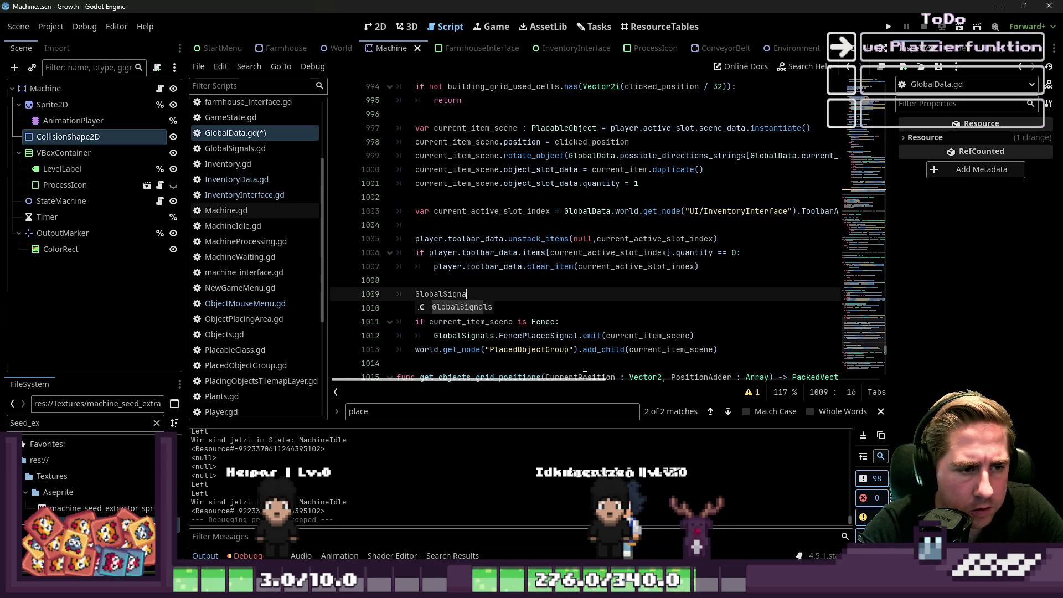
{"action": "type", "text": ".Updat"}
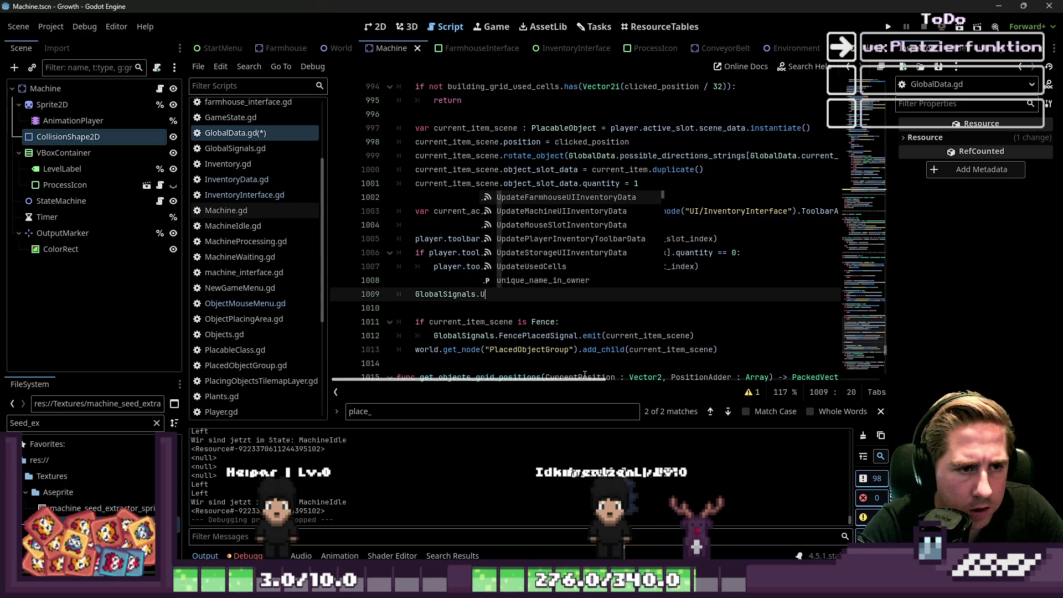
{"action": "key", "text": "Down"}
{"action": "key", "text": "Down"}
{"action": "key", "text": "Down"}
{"action": "key", "text": "Return"}
{"action": "type", "text": "#"}
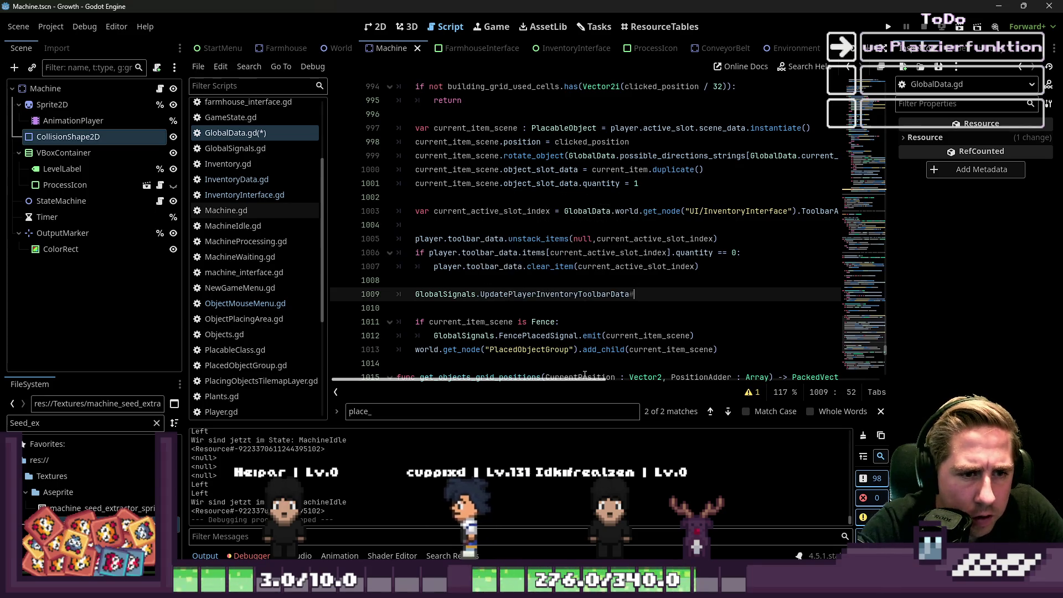
{"action": "key", "text": "BackSpace"}
{"action": "type", "text": "."}
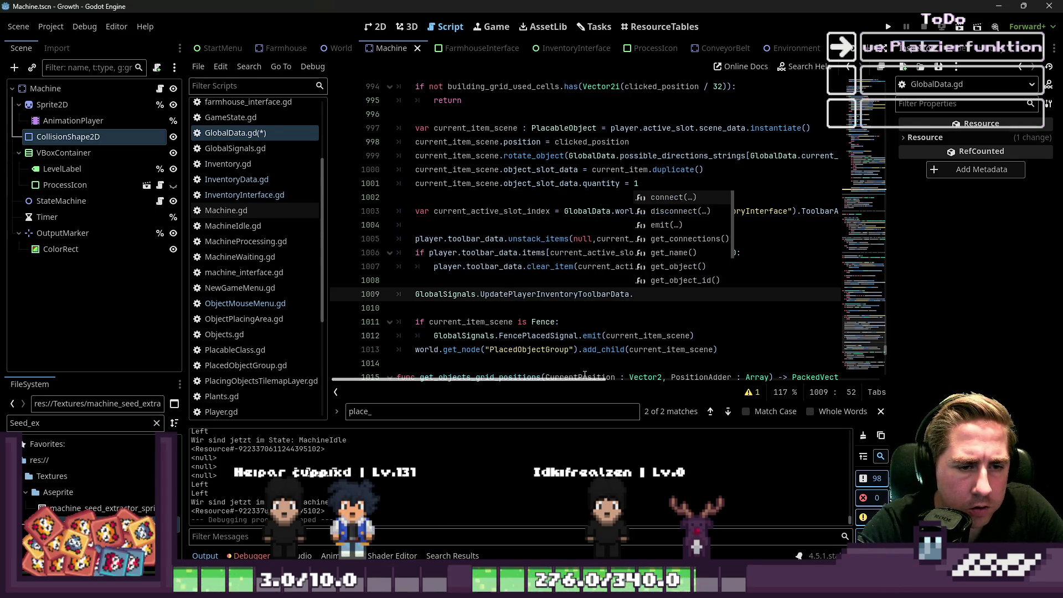
{"action": "type", "text": "emit("}
Step: Save the script and relaunch the game with F5
{"action": "left_click", "coordinate": [582, 253]}
{"action": "key", "text": "ctrl+s"}
{"action": "key", "text": "F5"}
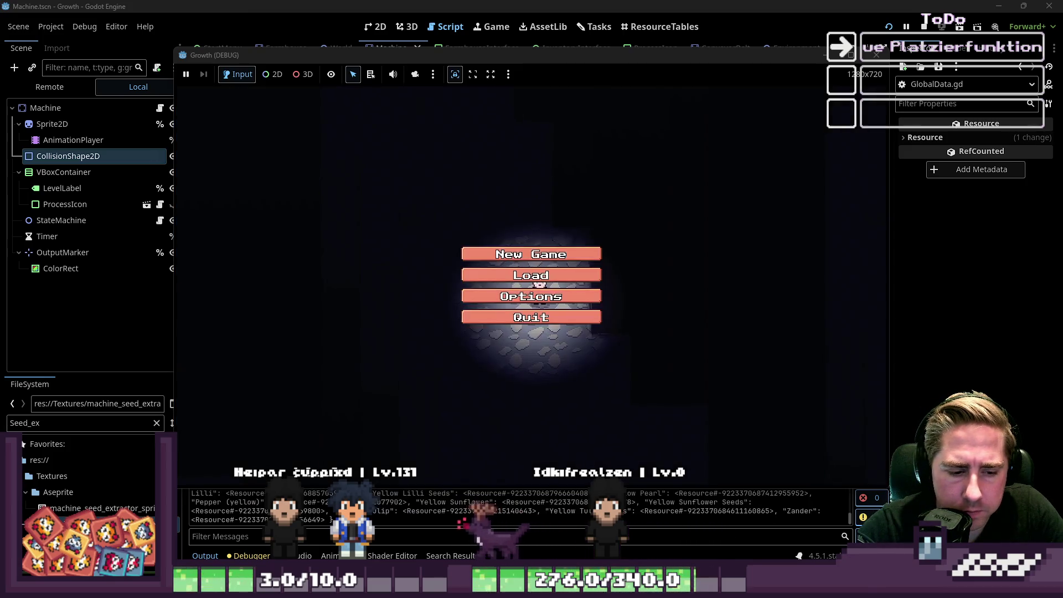
Step: Start a new game as 'sadg' and select the potted sapling in toolbar slot 5
{"action": "type", "text": "sadg"}
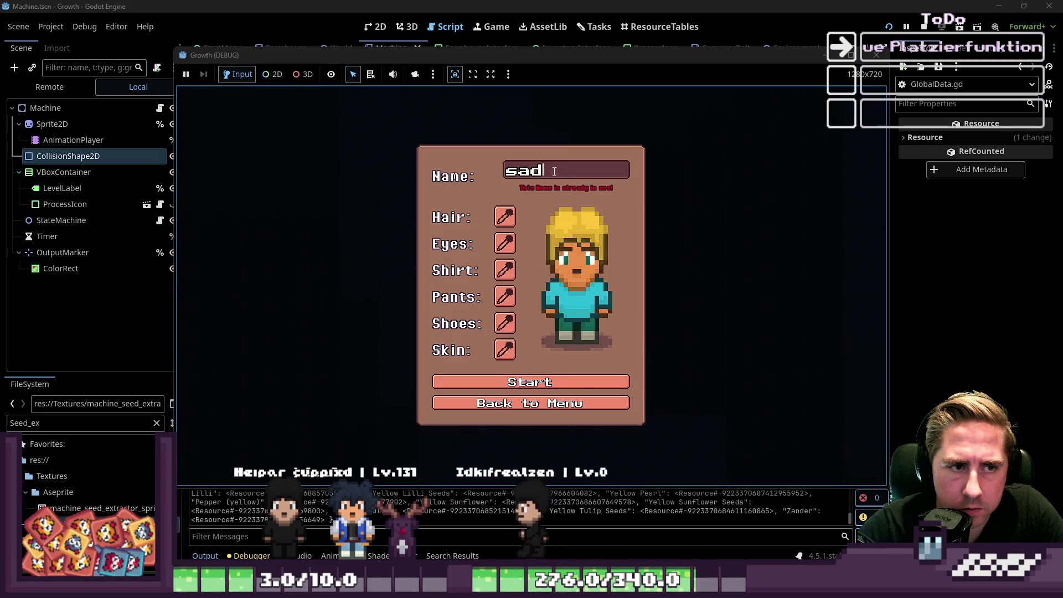
{"action": "left_click", "coordinate": [527, 377]}
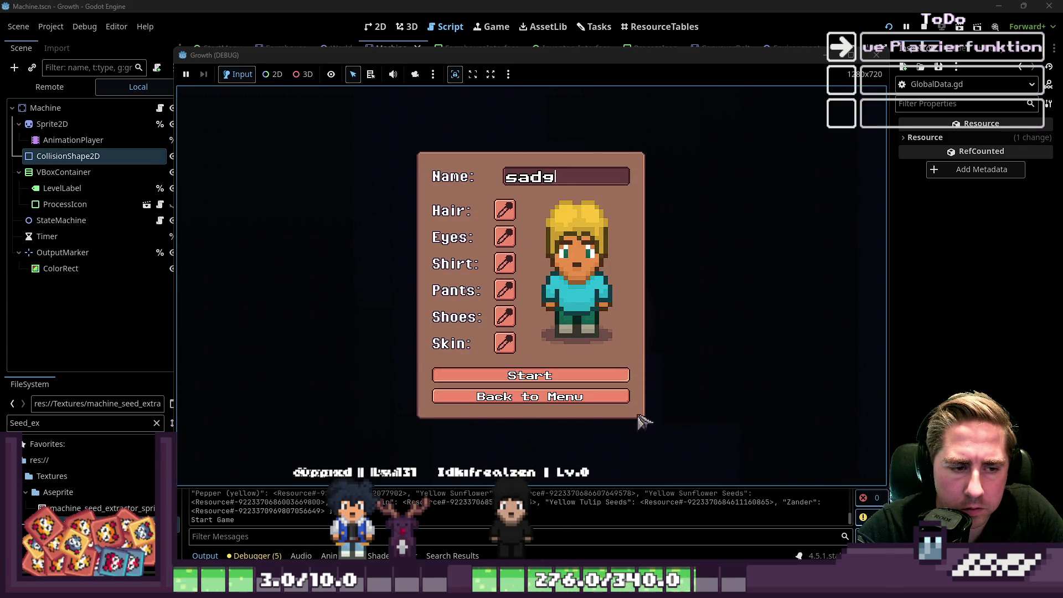
{"action": "key", "text": "i"}
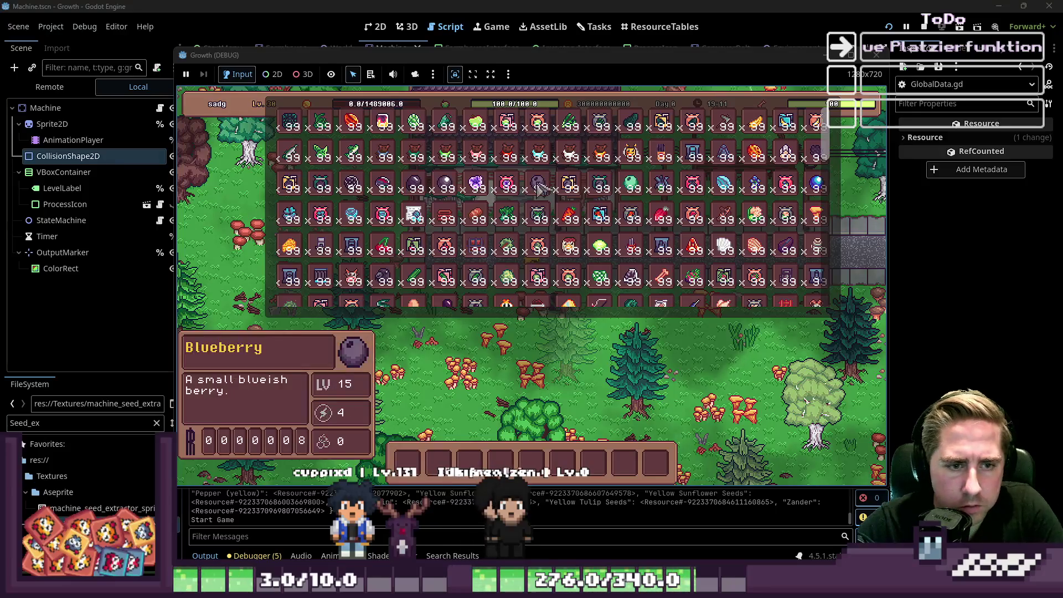
{"action": "scroll", "coordinate": [637, 221], "scroll_direction": "down", "scroll_amount": 5}
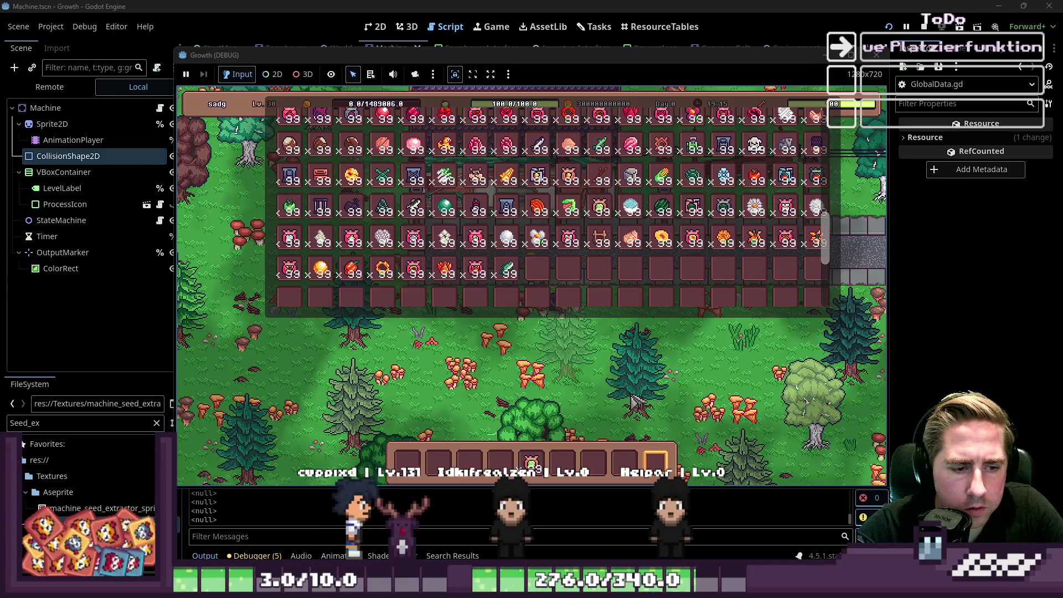
{"action": "key", "text": "i"}
{"action": "key", "text": "3"}
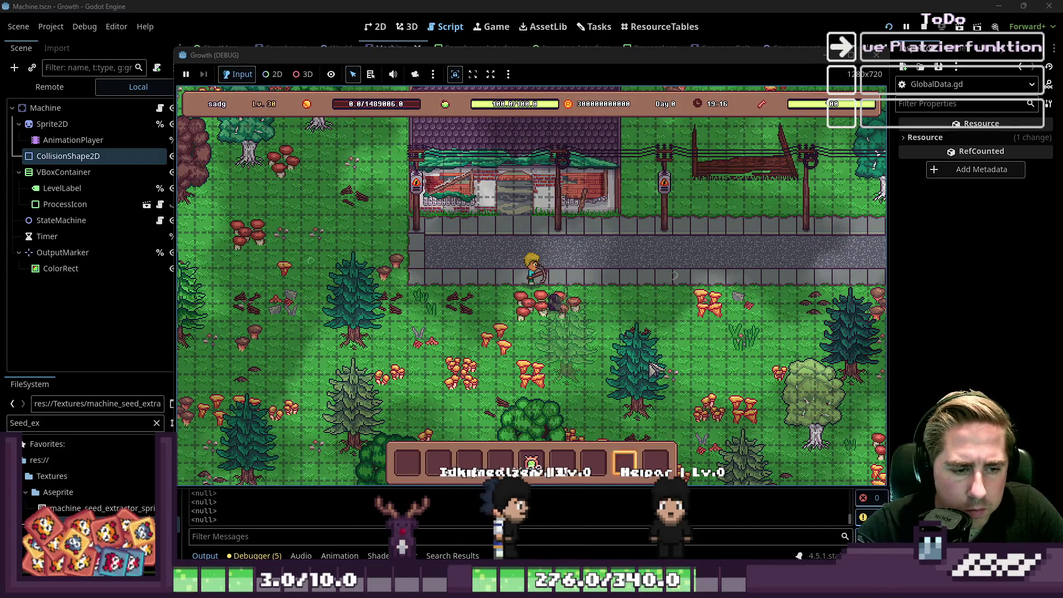
{"action": "key", "text": "5"}
Step: Place nine potted saplings around the road, grass, mushrooms and far left of the farmhouse
{"action": "left_click", "coordinate": [603, 307]}
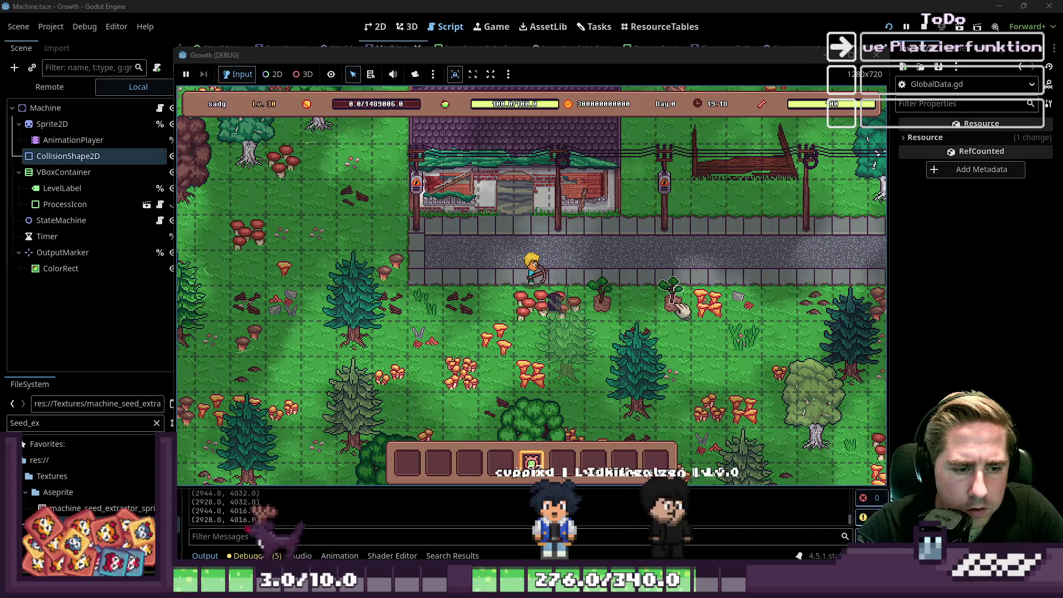
{"action": "left_click", "coordinate": [673, 308]}
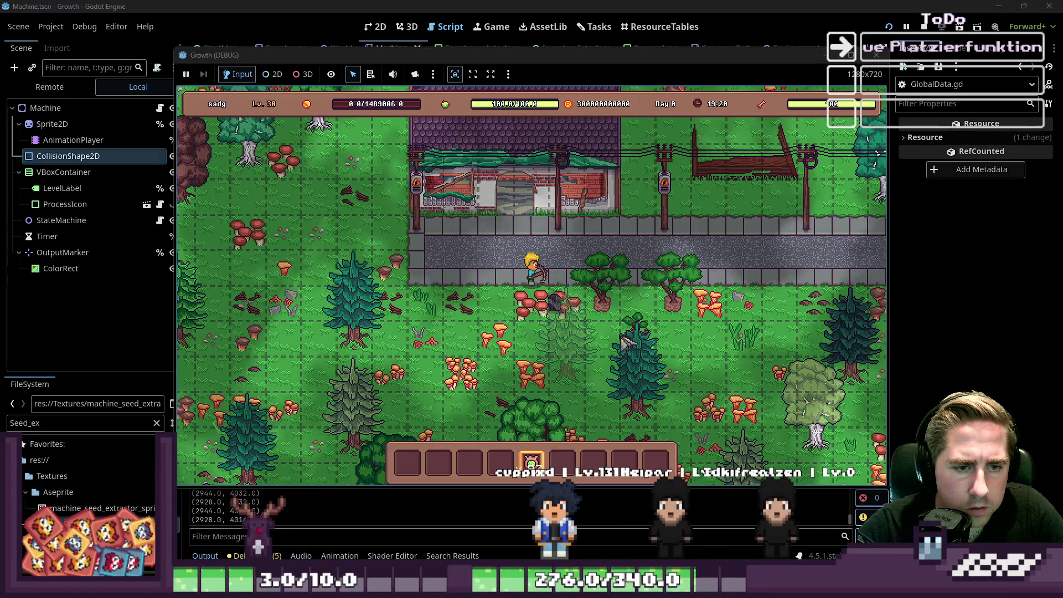
{"action": "left_click", "coordinate": [713, 385]}
{"action": "left_click", "coordinate": [685, 374]}
{"action": "left_click", "coordinate": [402, 350]}
{"action": "left_click", "coordinate": [473, 348]}
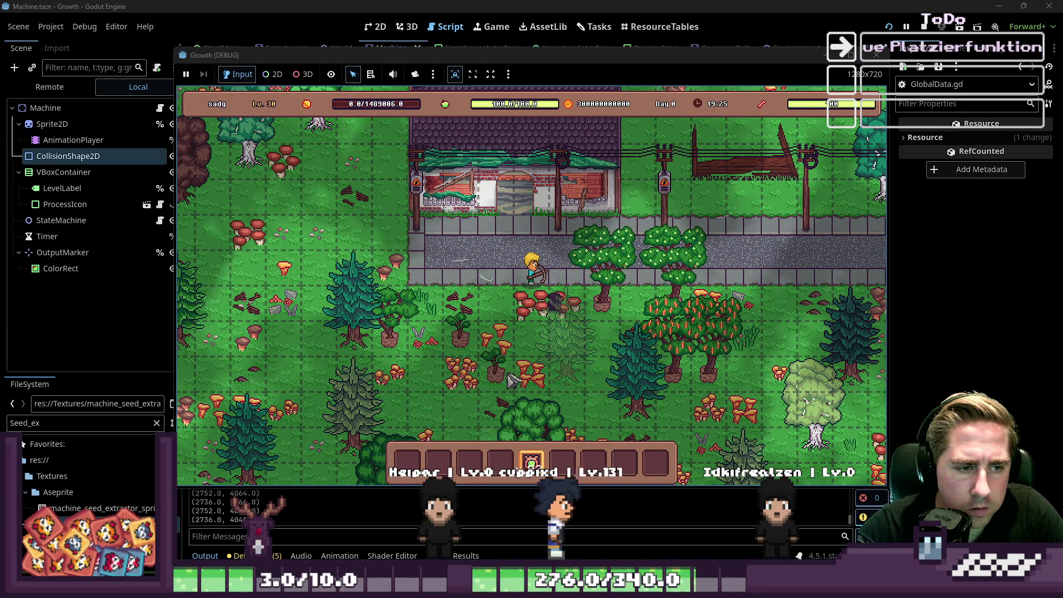
{"action": "left_click", "coordinate": [508, 327]}
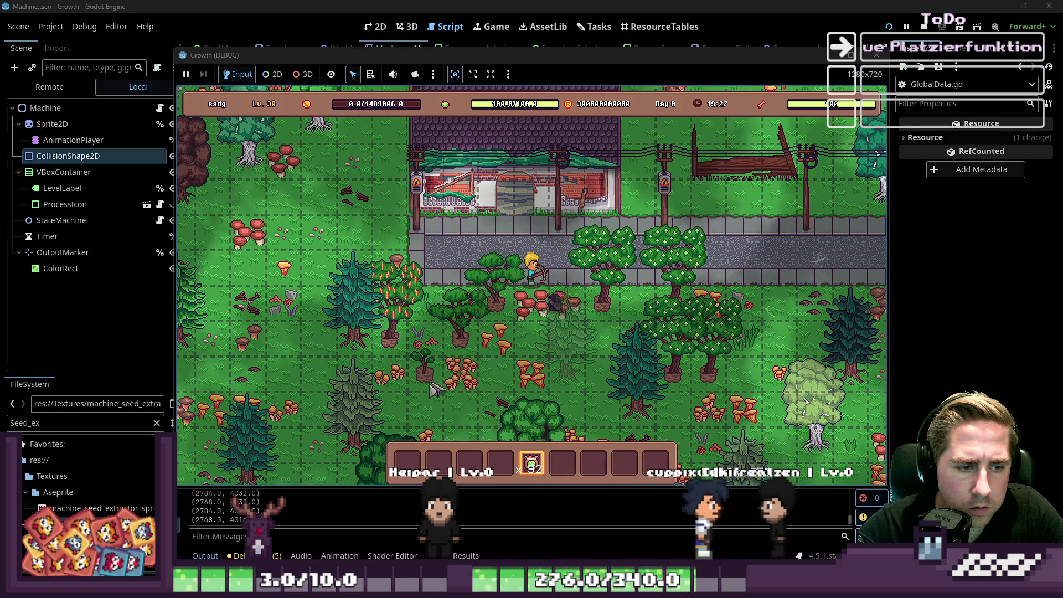
{"action": "left_click", "coordinate": [435, 416]}
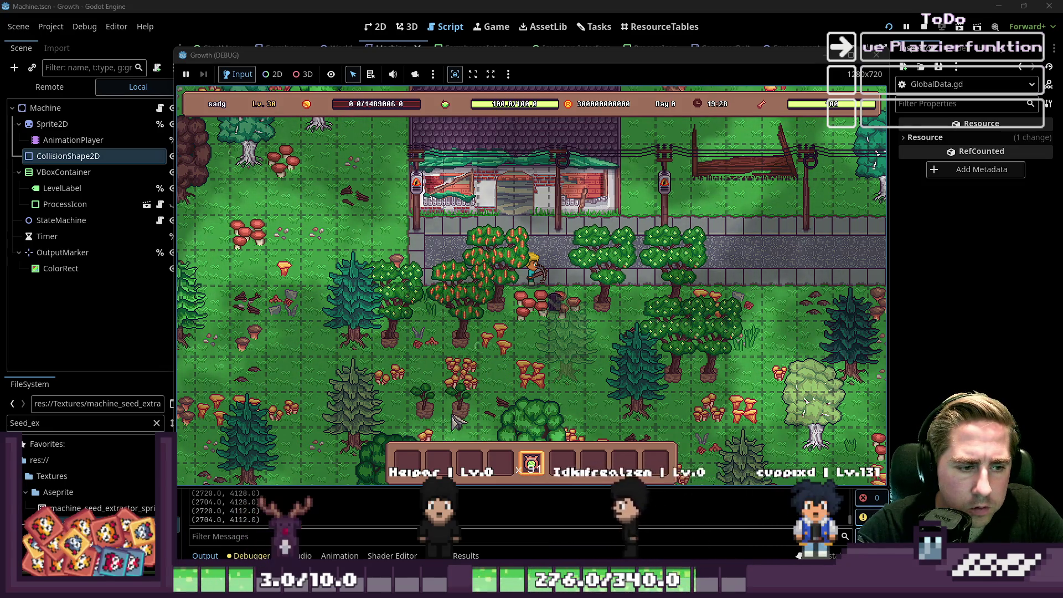
{"action": "left_click", "coordinate": [295, 343]}
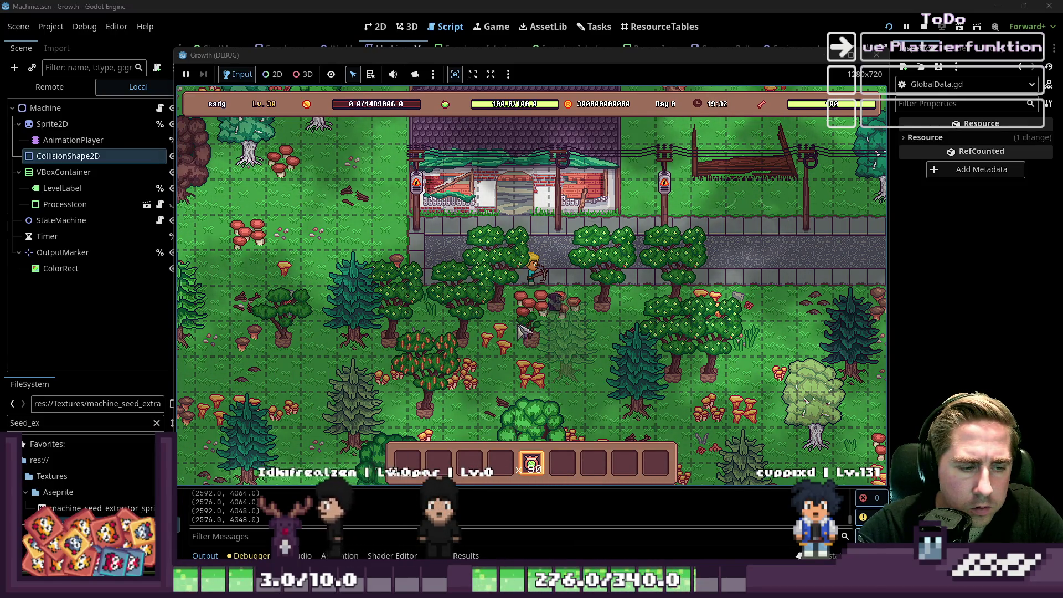
Step: Remove the trees on the road and one from the right group, then stop the game
{"action": "scroll", "coordinate": [523, 331], "scroll_direction": "down", "scroll_amount": 1}
{"action": "left_click", "coordinate": [501, 304]}
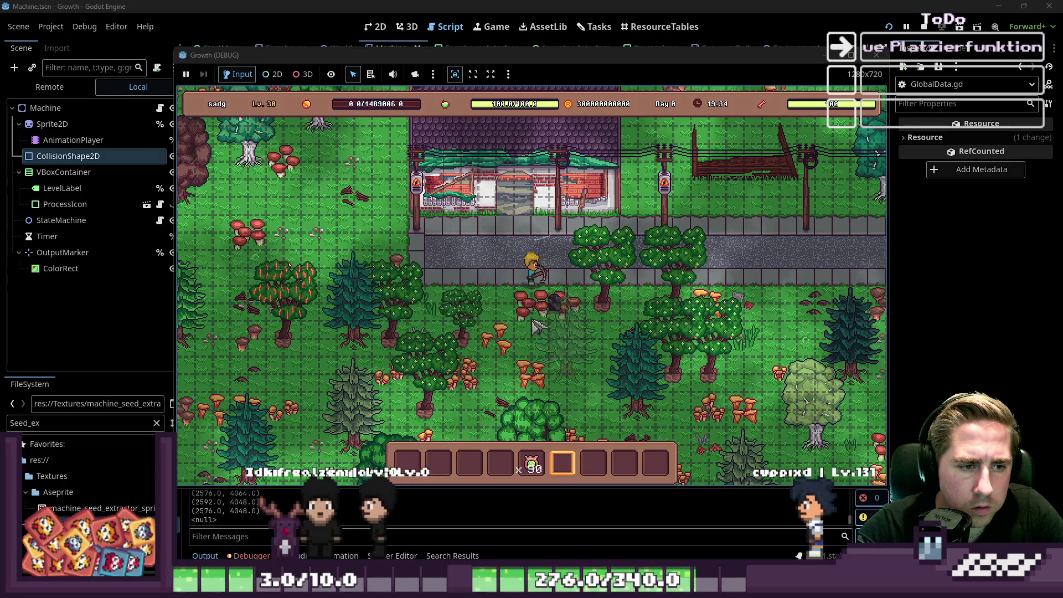
{"action": "left_click", "coordinate": [609, 293]}
{"action": "left_click", "coordinate": [673, 290]}
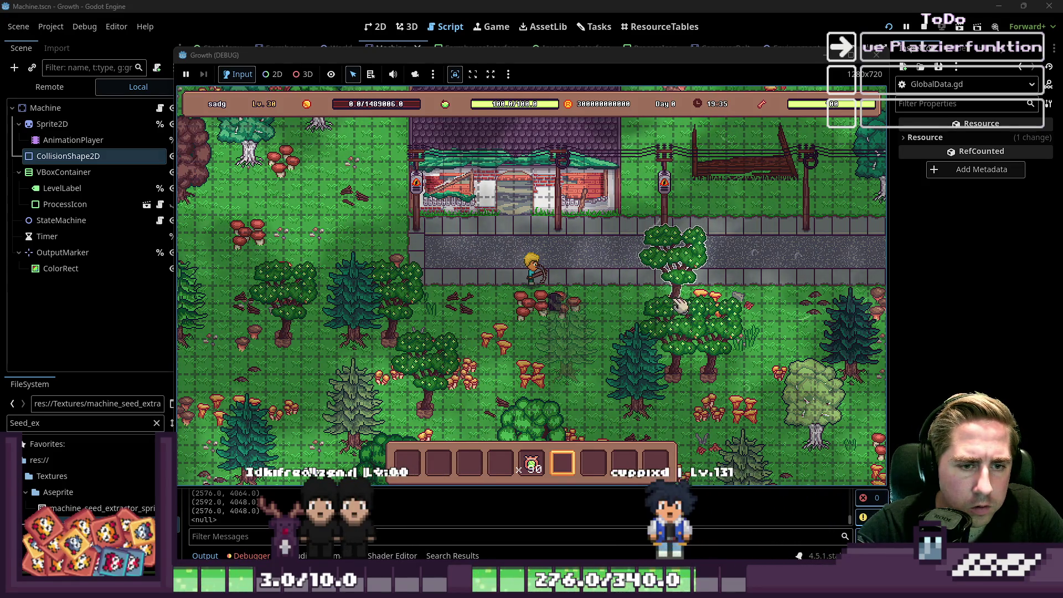
{"action": "left_click", "coordinate": [682, 379]}
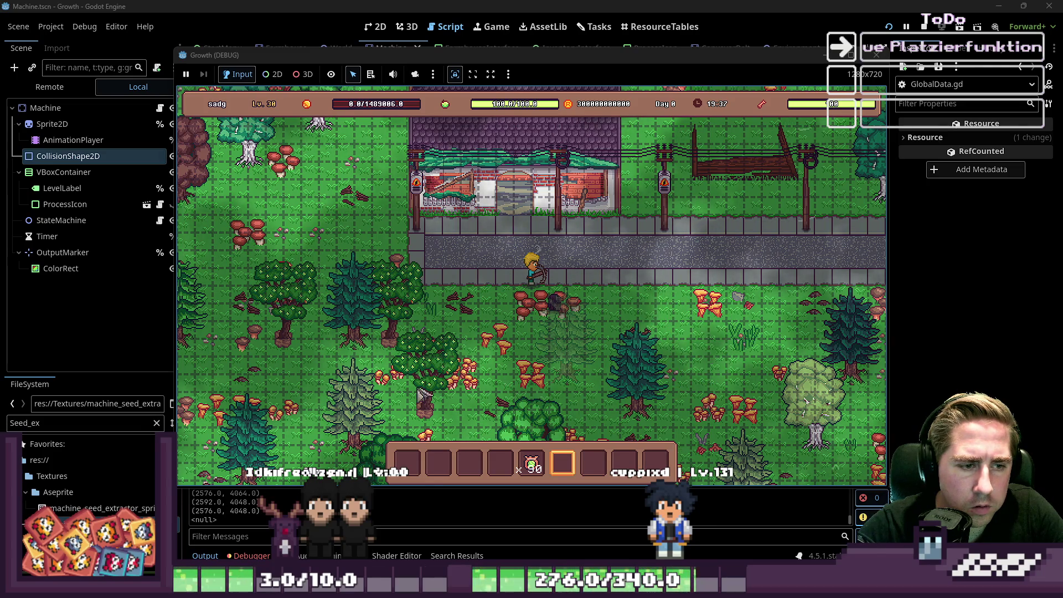
{"action": "key", "text": "F8"}
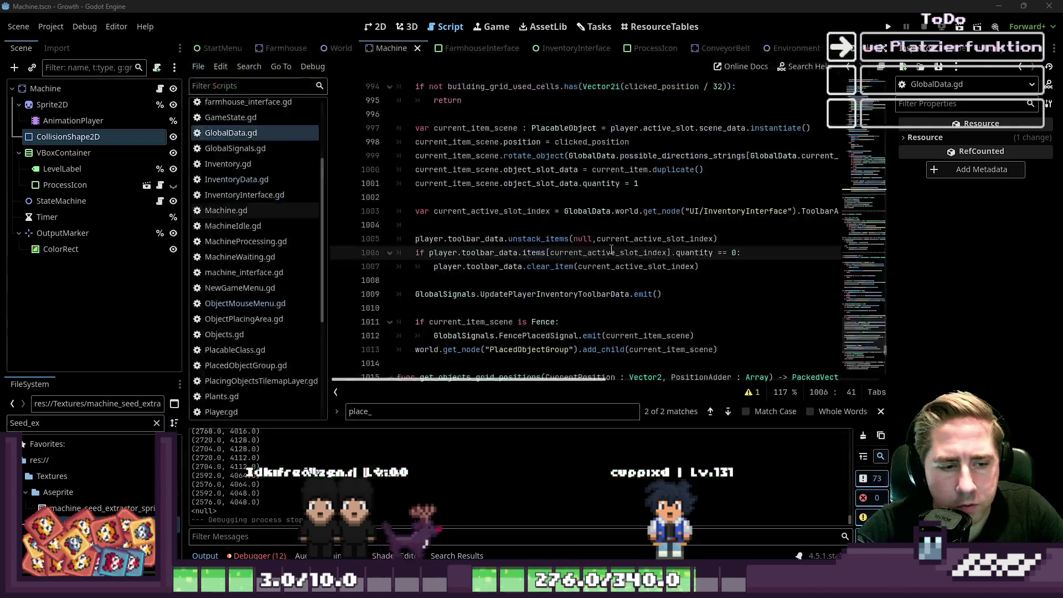
Step: Run the game again from the item-placement code with F5
{"action": "left_click", "coordinate": [458, 267]}
{"action": "scroll", "coordinate": [234, 229], "scroll_direction": "down", "scroll_amount": 3}
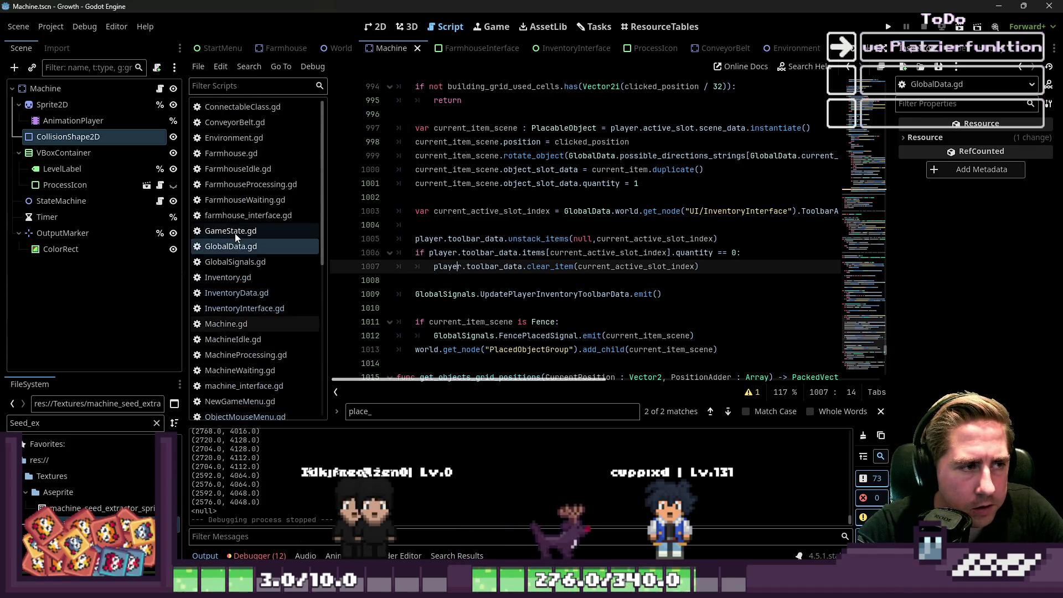
{"action": "left_click", "coordinate": [488, 278]}
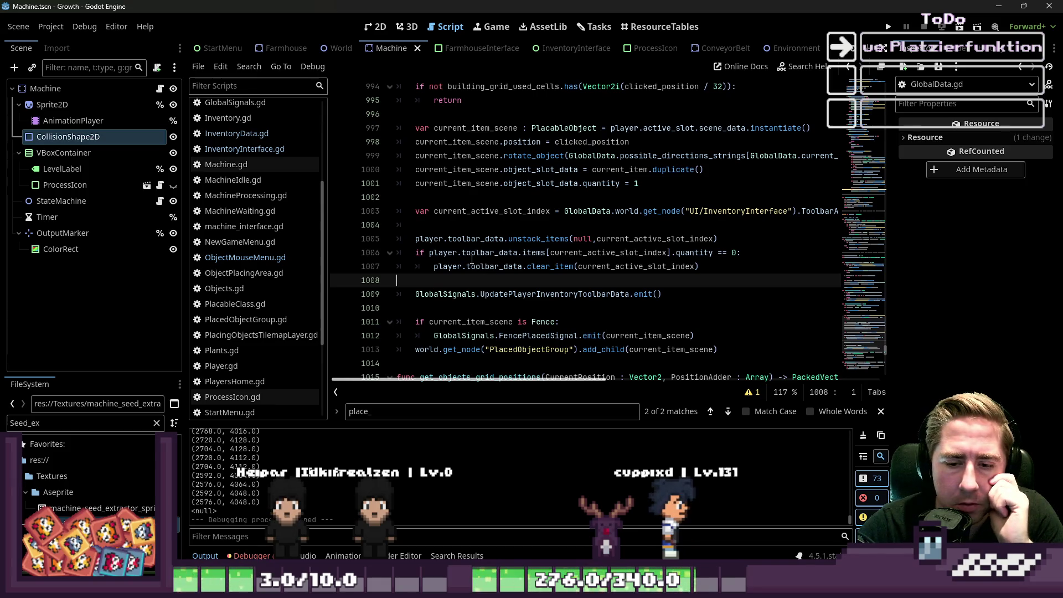
{"action": "key", "text": "F5"}
Step: Delete four old save slots from the game's save list
{"action": "left_click", "coordinate": [569, 227]}
{"action": "left_click", "coordinate": [569, 227]}
{"action": "left_click", "coordinate": [570, 227]}
{"action": "left_click", "coordinate": [569, 227]}
Step: Create a new character named 'dwal' and start the game
{"action": "left_click", "coordinate": [524, 366]}
{"action": "left_click", "coordinate": [550, 270]}
{"action": "type", "text": "dwal"}
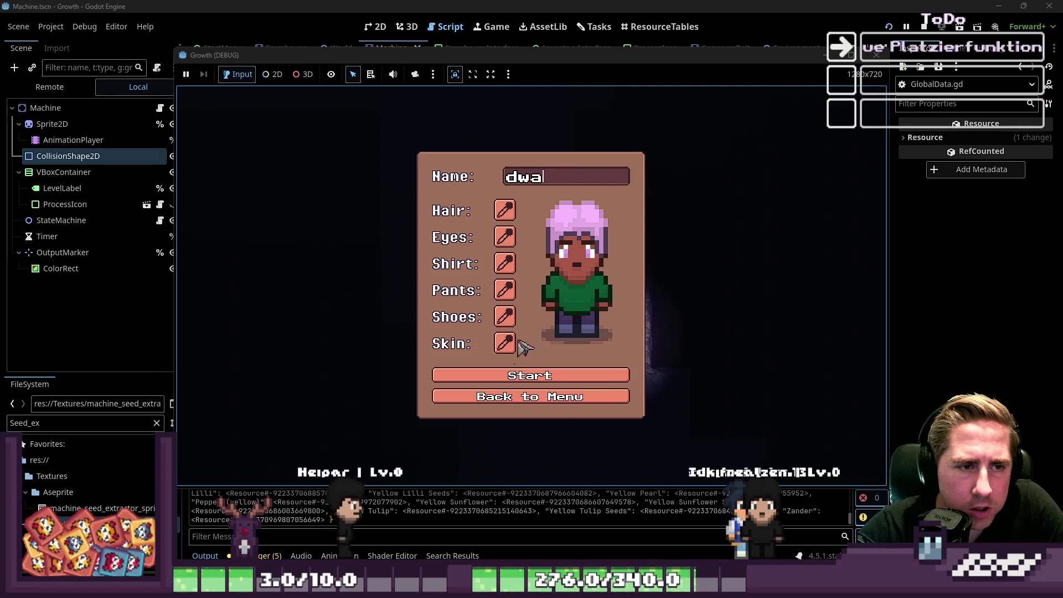
{"action": "left_click", "coordinate": [559, 384]}
Step: Walk down-left, move Carrot Seeds into hotbar slot 5 and equip them
{"action": "key", "text": "i"}
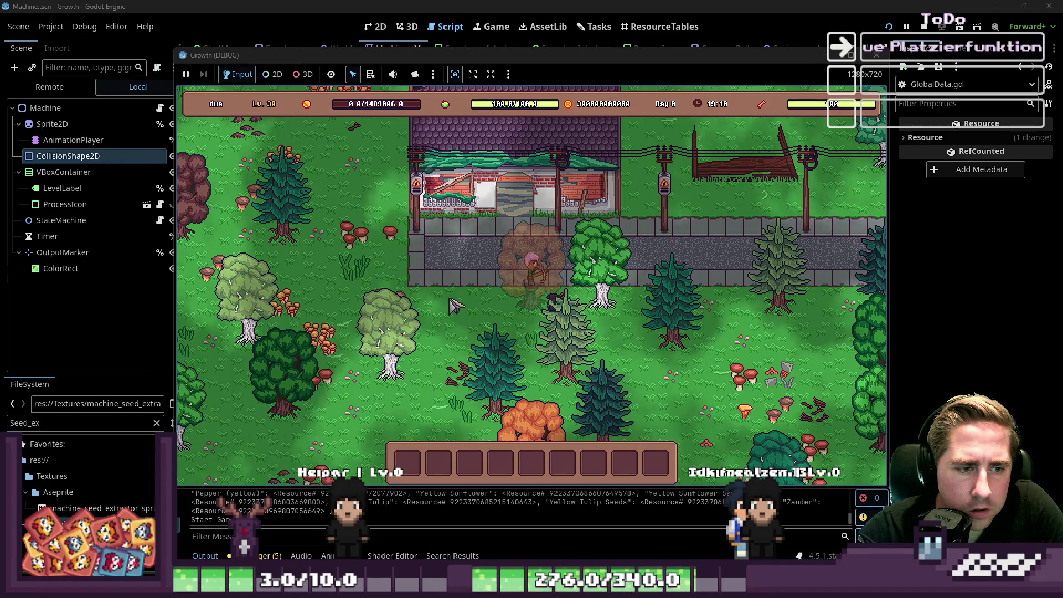
{"action": "key", "text": "a"}
{"action": "key", "text": "s"}
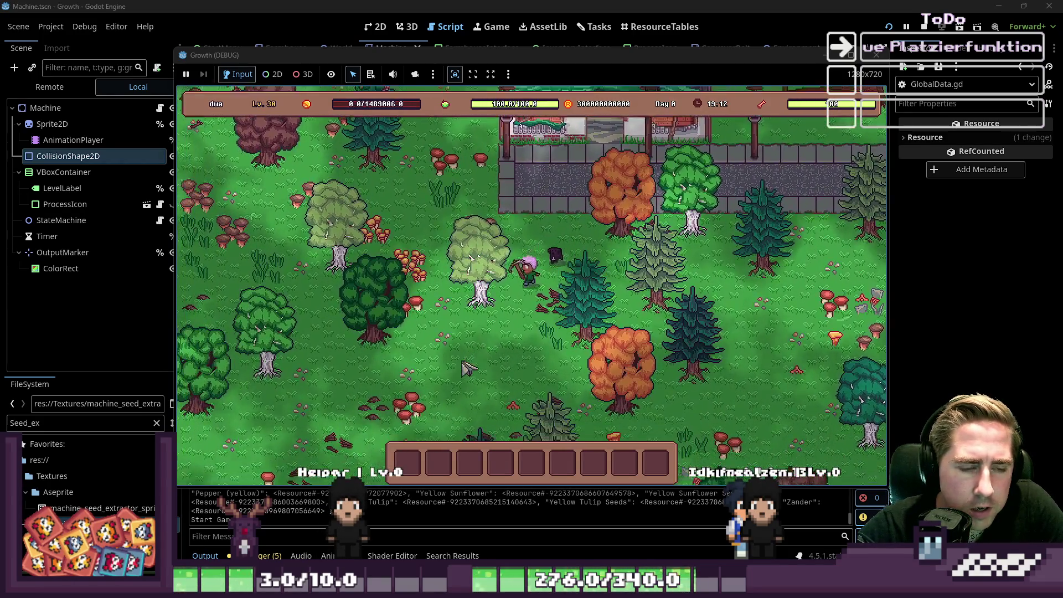
{"action": "key", "text": "a"}
{"action": "key", "text": "s"}
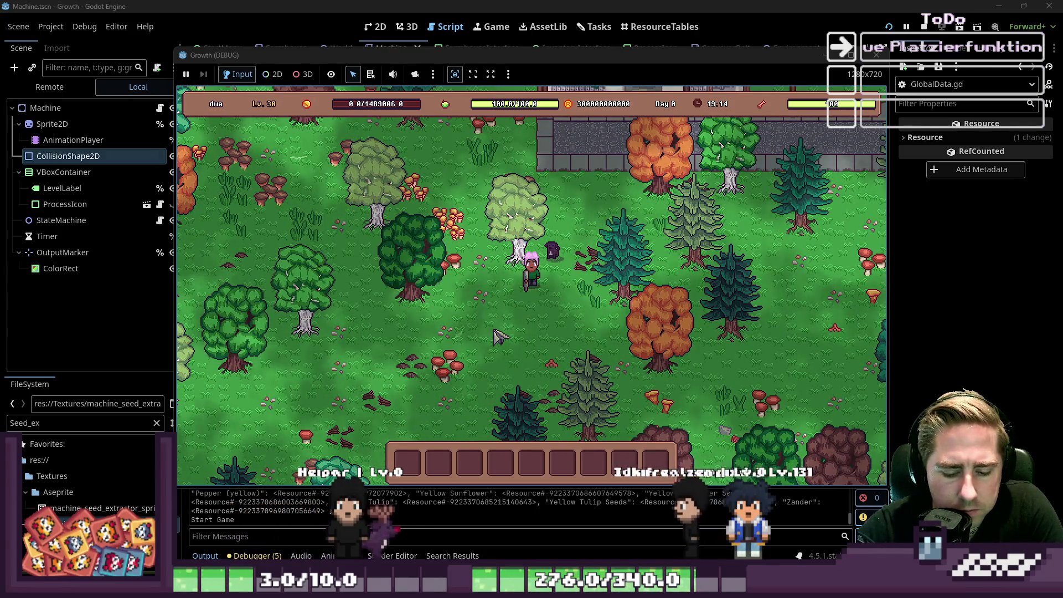
{"action": "key", "text": "i"}
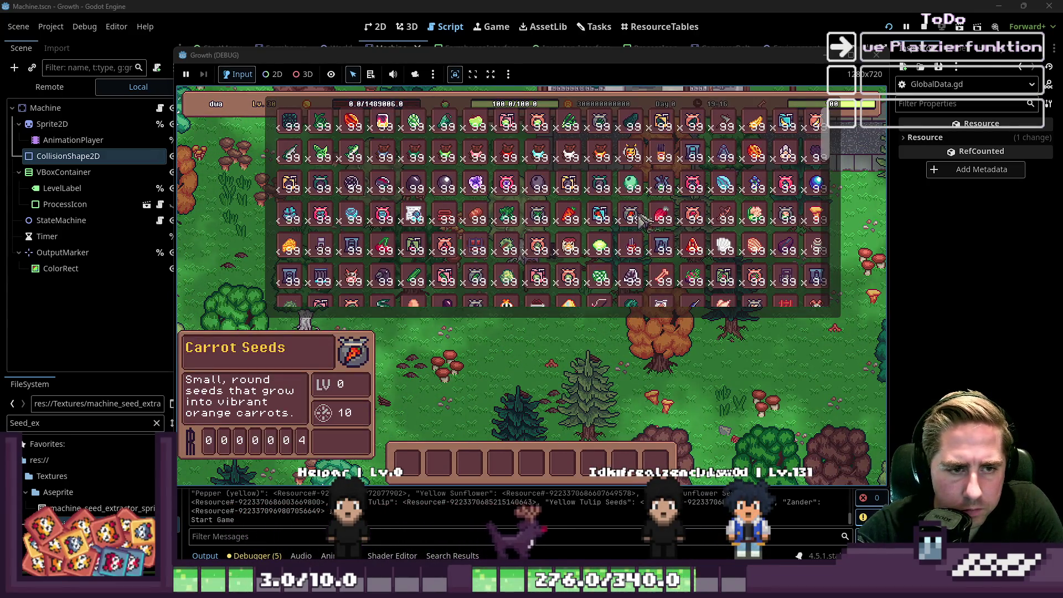
{"action": "left_click_drag", "start_coordinate": [645, 225], "coordinate": [543, 461]}
{"action": "key", "text": "i"}
{"action": "key", "text": "5"}
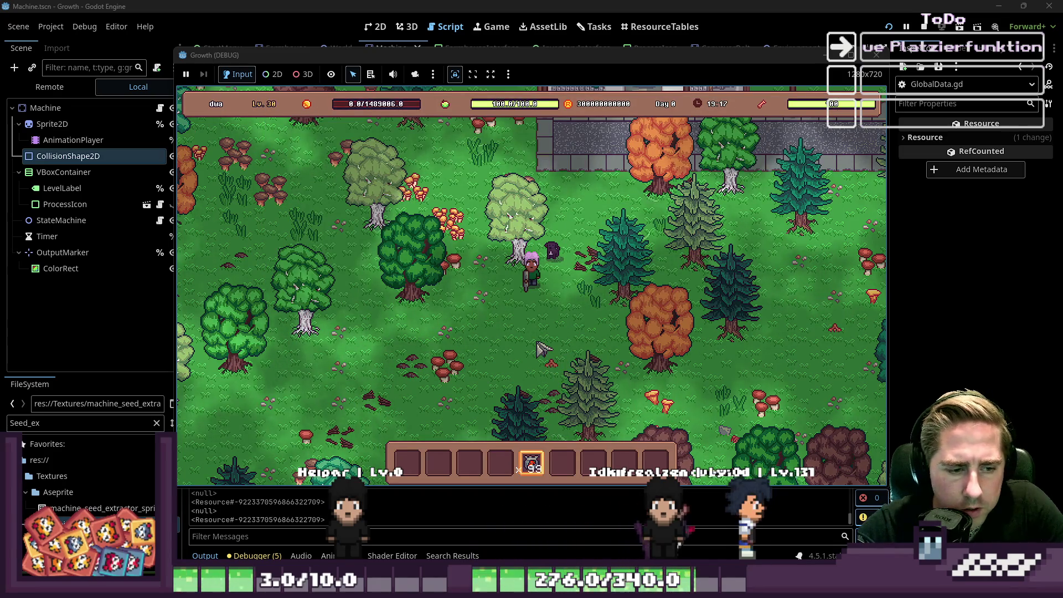
Step: Plant the first two rows of carrot seed plots on the grid
{"action": "left_click", "coordinate": [476, 321]}
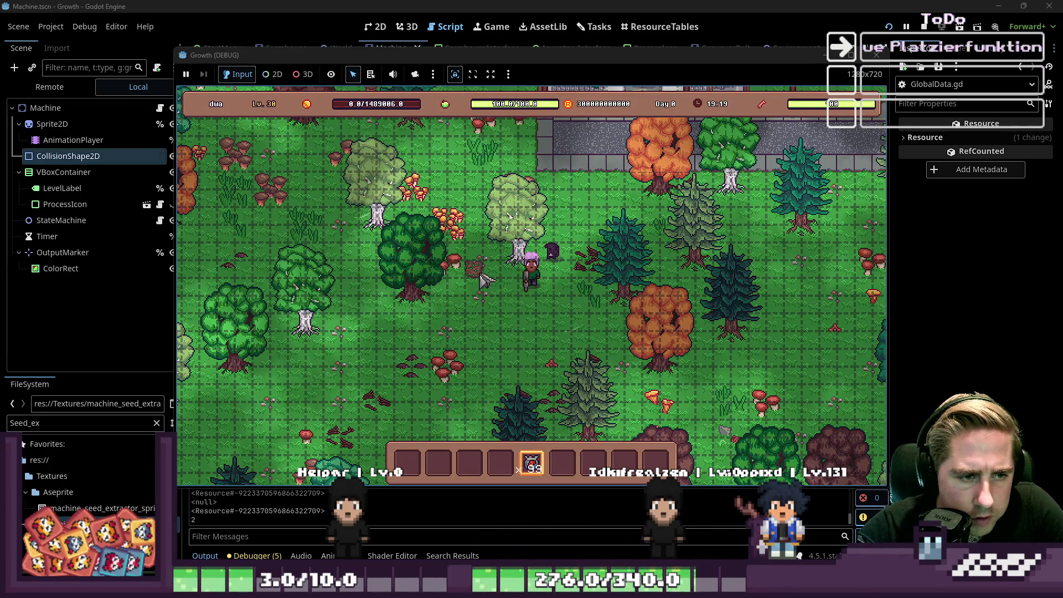
{"action": "left_click", "coordinate": [421, 314]}
{"action": "left_click", "coordinate": [437, 312]}
{"action": "left_click", "coordinate": [451, 312]}
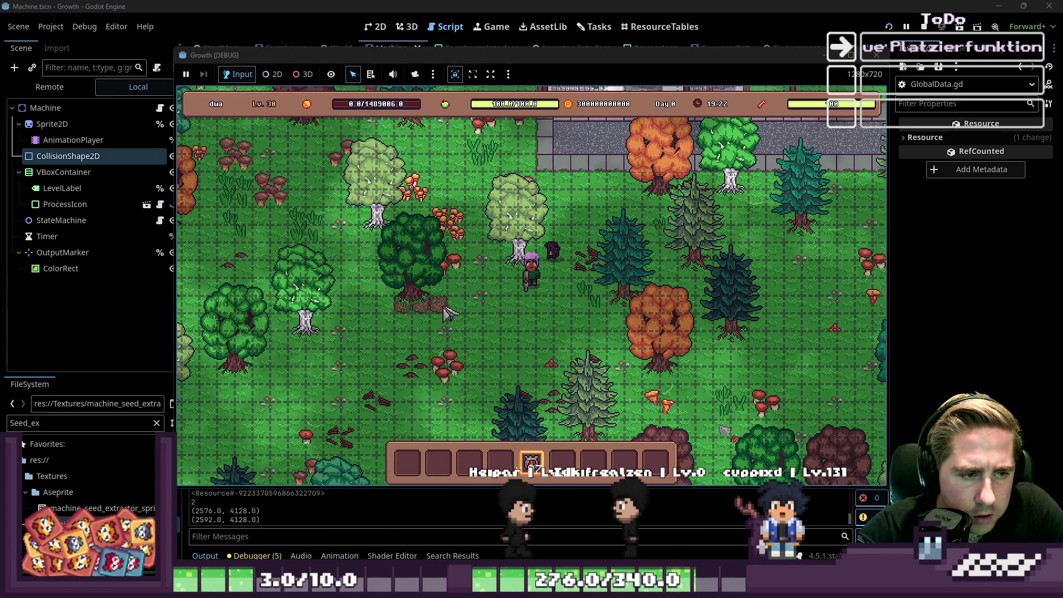
{"action": "left_click", "coordinate": [425, 329]}
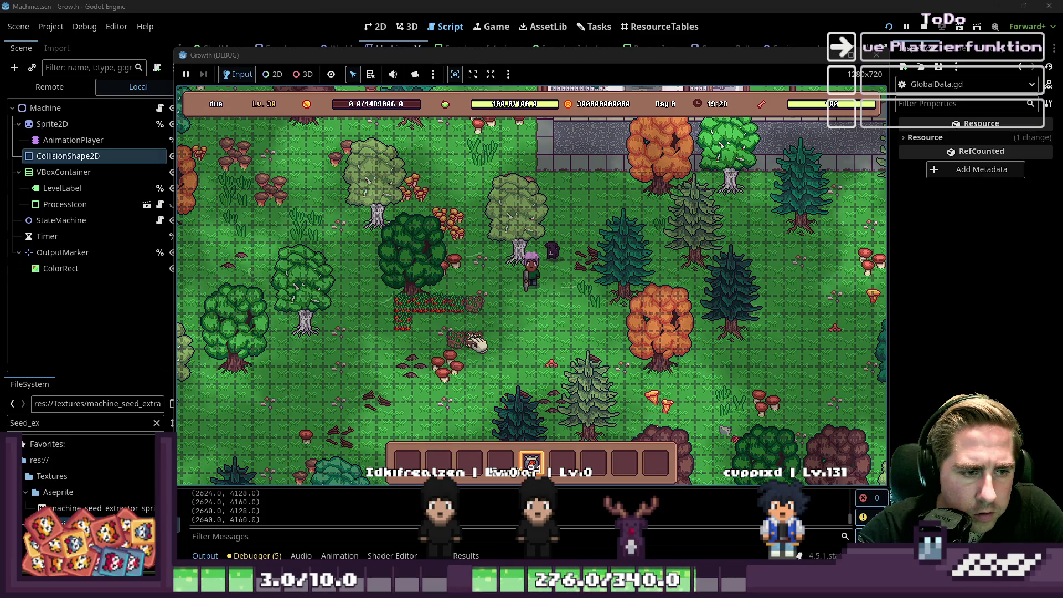
{"action": "left_click", "coordinate": [493, 339]}
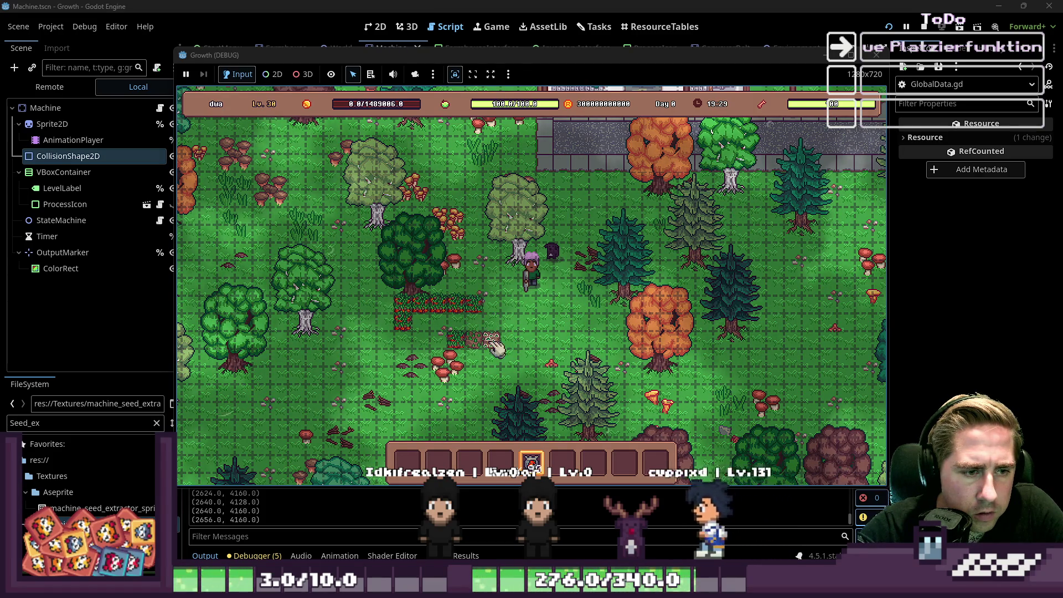
{"action": "left_click", "coordinate": [492, 304]}
{"action": "left_click", "coordinate": [439, 339]}
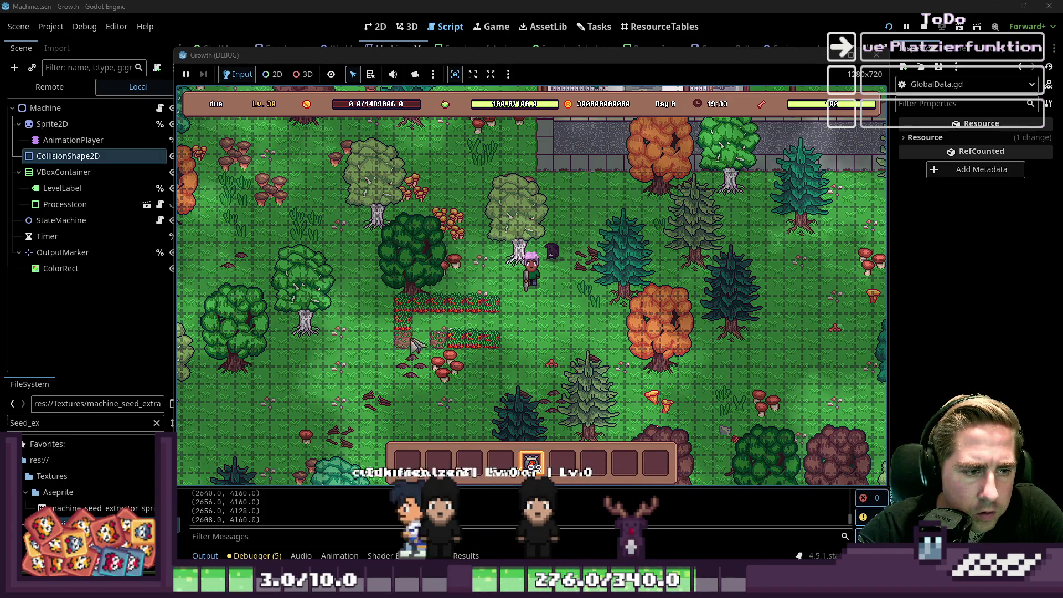
Step: Plant a left column and more plots to the right and far left, then stop the game
{"action": "left_click", "coordinate": [386, 339]}
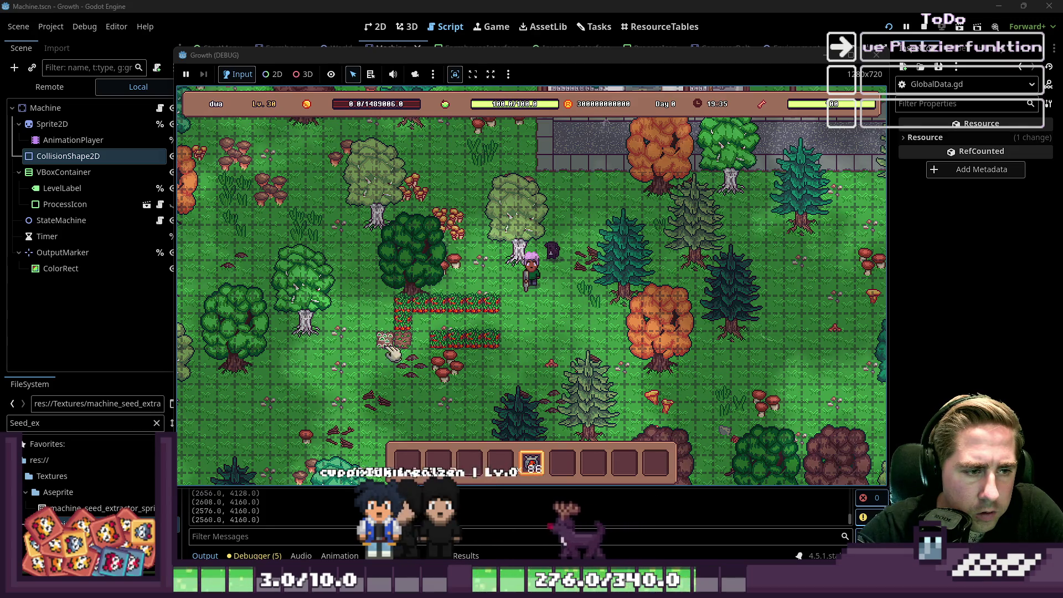
{"action": "left_click", "coordinate": [387, 321]}
{"action": "left_click", "coordinate": [386, 356]}
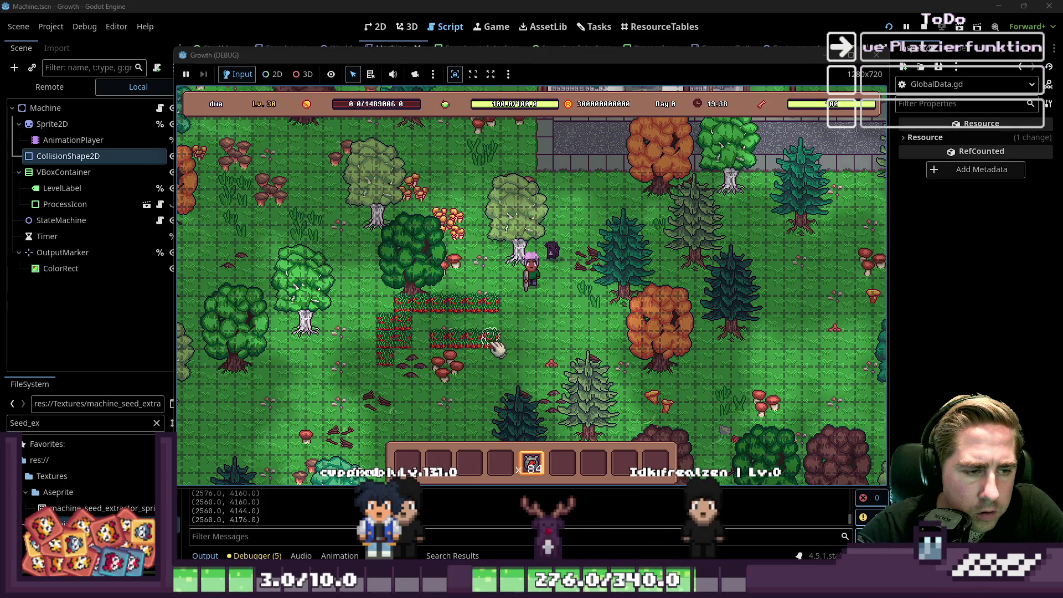
{"action": "left_click", "coordinate": [515, 319]}
{"action": "left_click", "coordinate": [553, 333]}
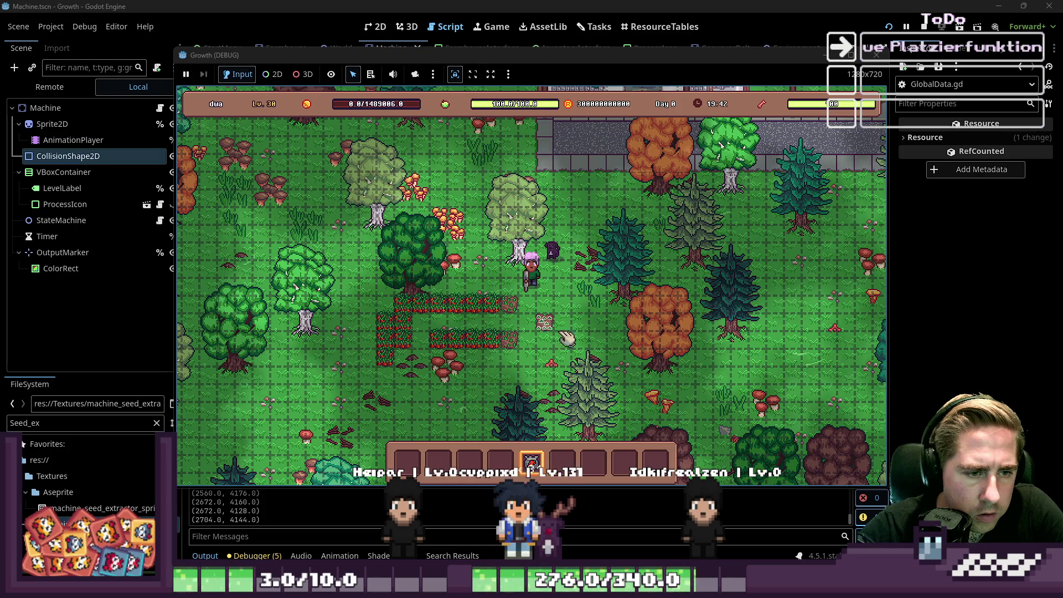
{"action": "left_click", "coordinate": [549, 312]}
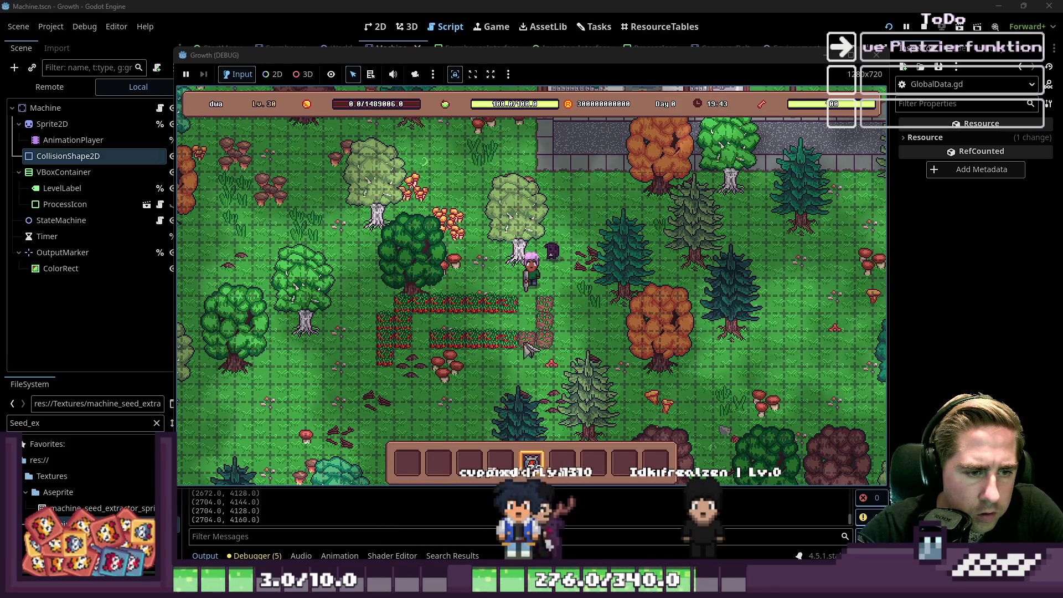
{"action": "left_click", "coordinate": [526, 349]}
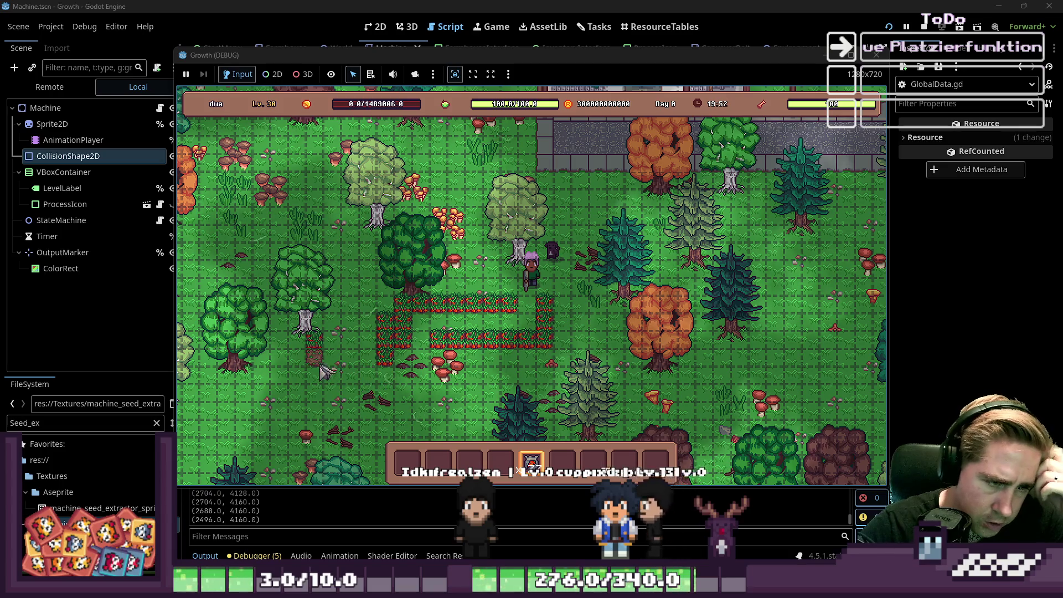
{"action": "left_click", "coordinate": [343, 364]}
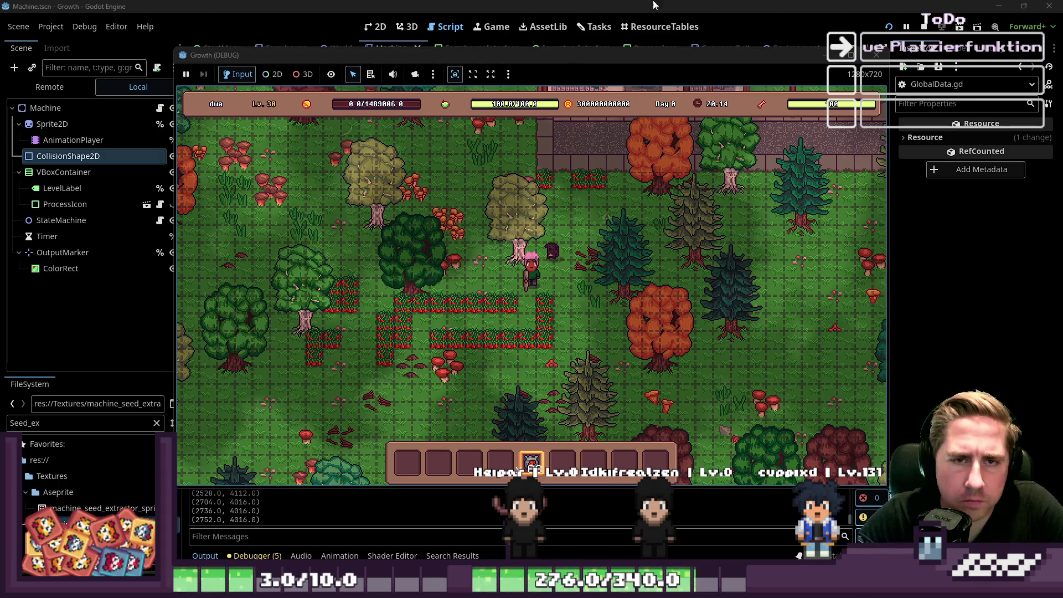
{"action": "left_click", "coordinate": [877, 55]}
Step: Inspect get_object_used_positions and its object_size_convert lookup in Machine.gd
{"action": "scroll", "coordinate": [633, 270], "scroll_direction": "down", "scroll_amount": 5}
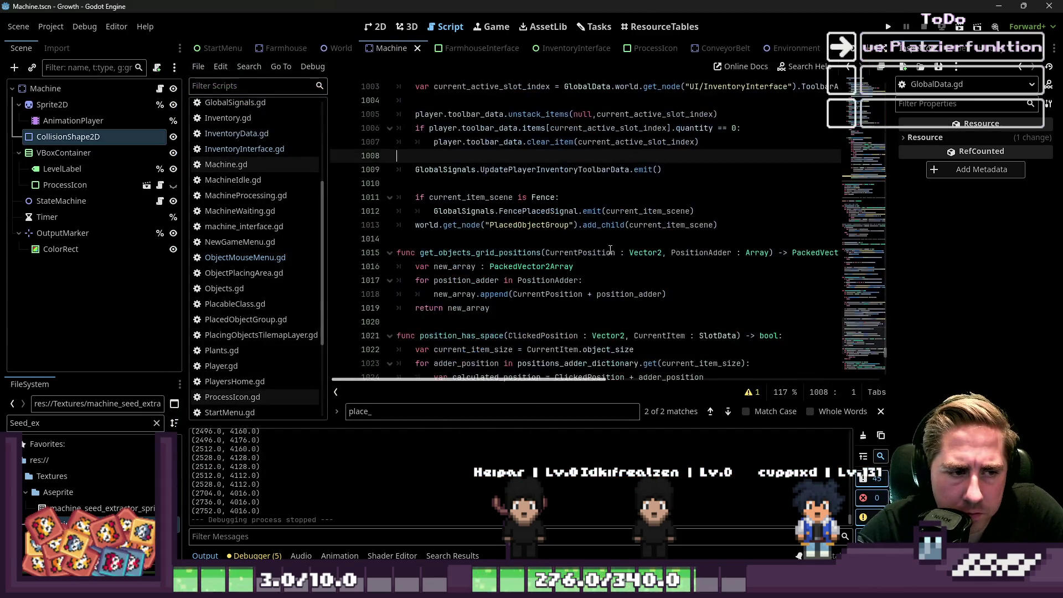
{"action": "scroll", "coordinate": [632, 270], "scroll_direction": "down", "scroll_amount": 10}
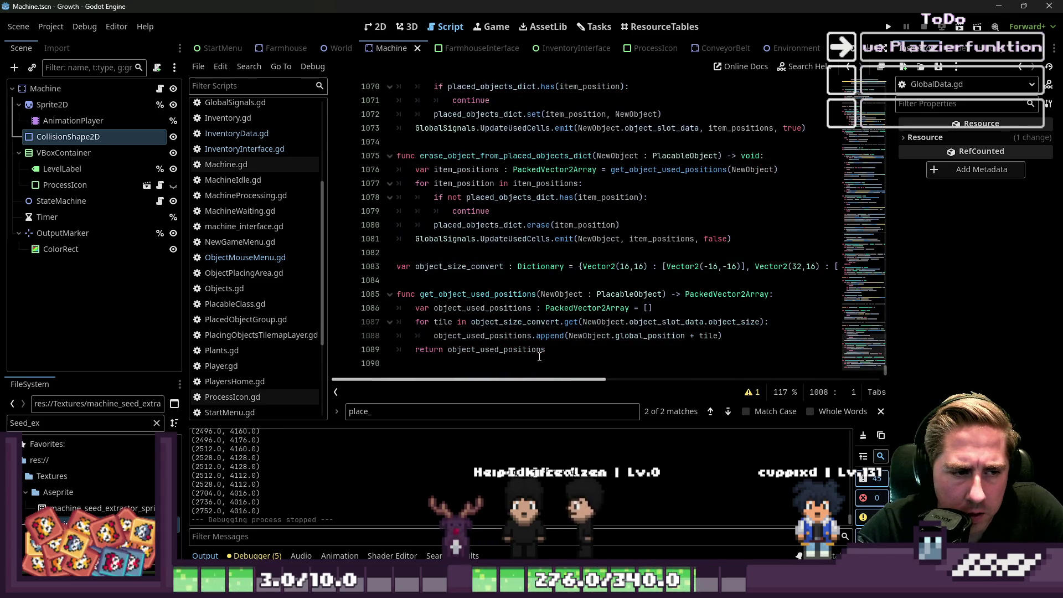
{"action": "left_click", "coordinate": [540, 348]}
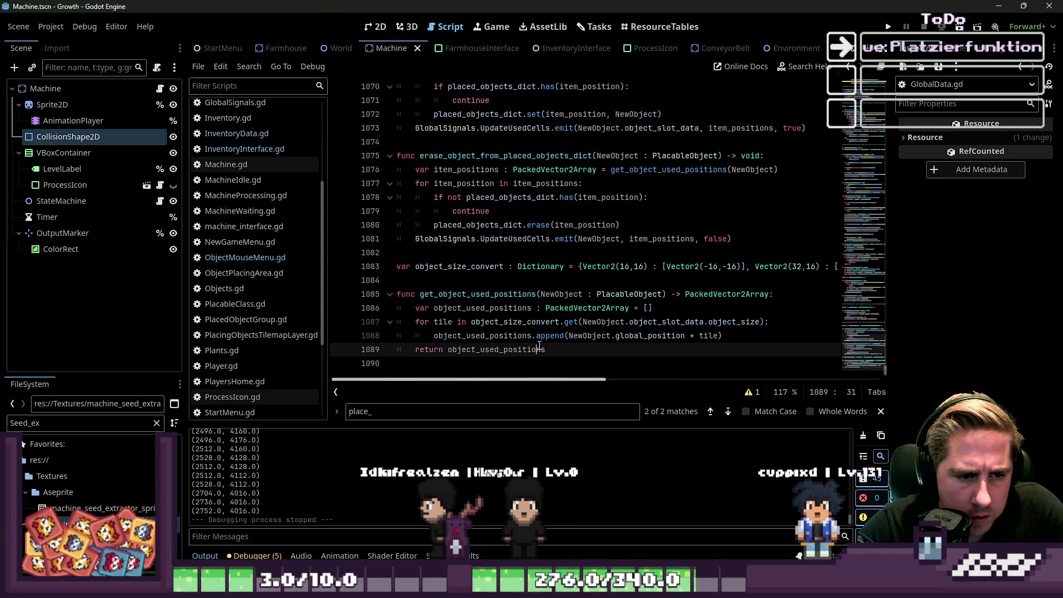
{"action": "double_click", "coordinate": [550, 335]}
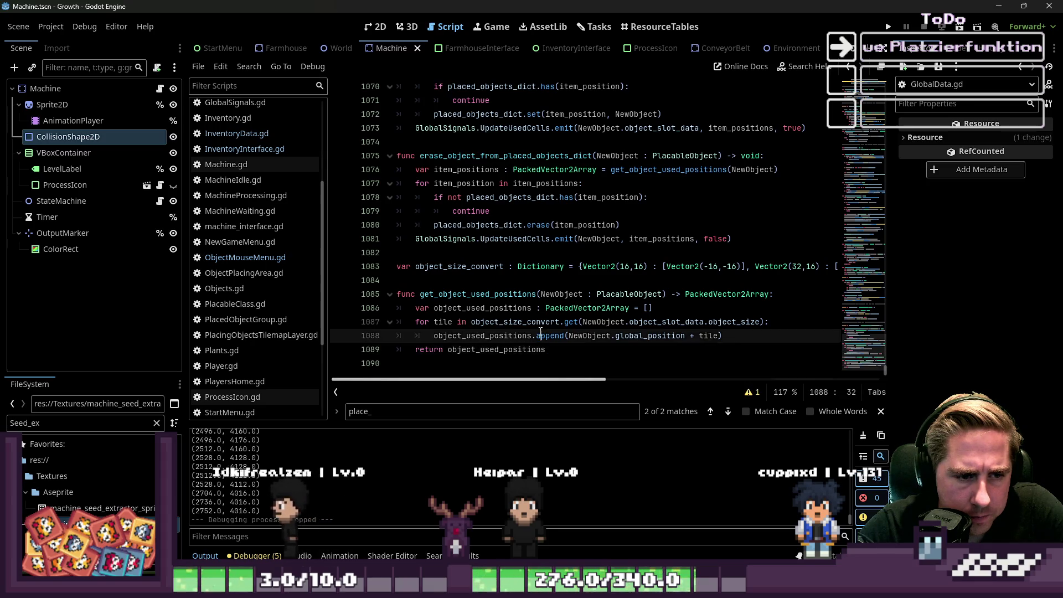
{"action": "double_click", "coordinate": [488, 325]}
{"action": "double_click", "coordinate": [442, 294]}
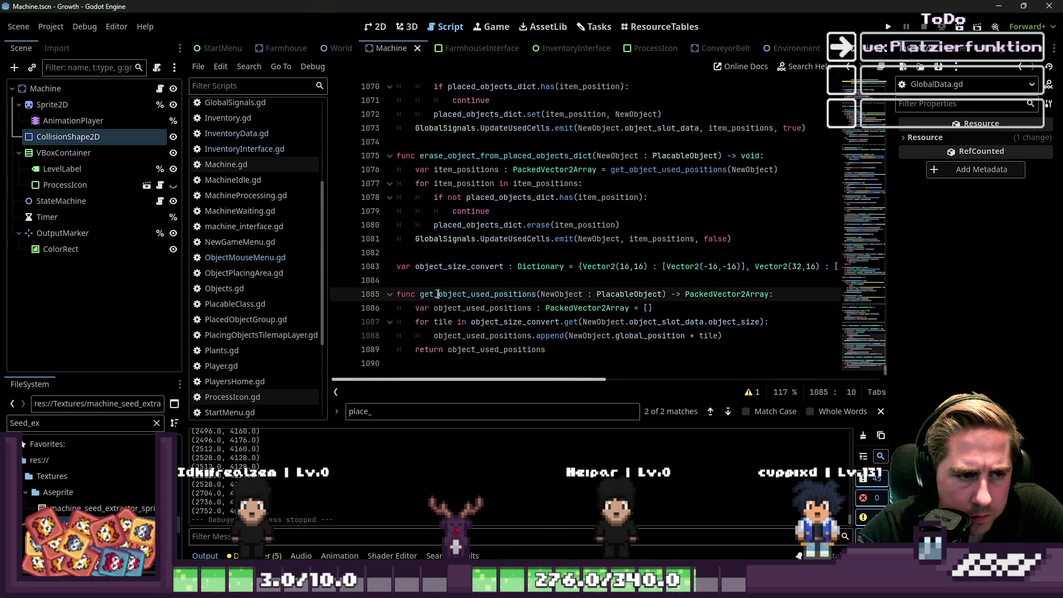
{"action": "scroll", "coordinate": [442, 294], "scroll_direction": "up", "scroll_amount": 1}
{"action": "scroll", "coordinate": [451, 244], "scroll_direction": "up", "scroll_amount": 2}
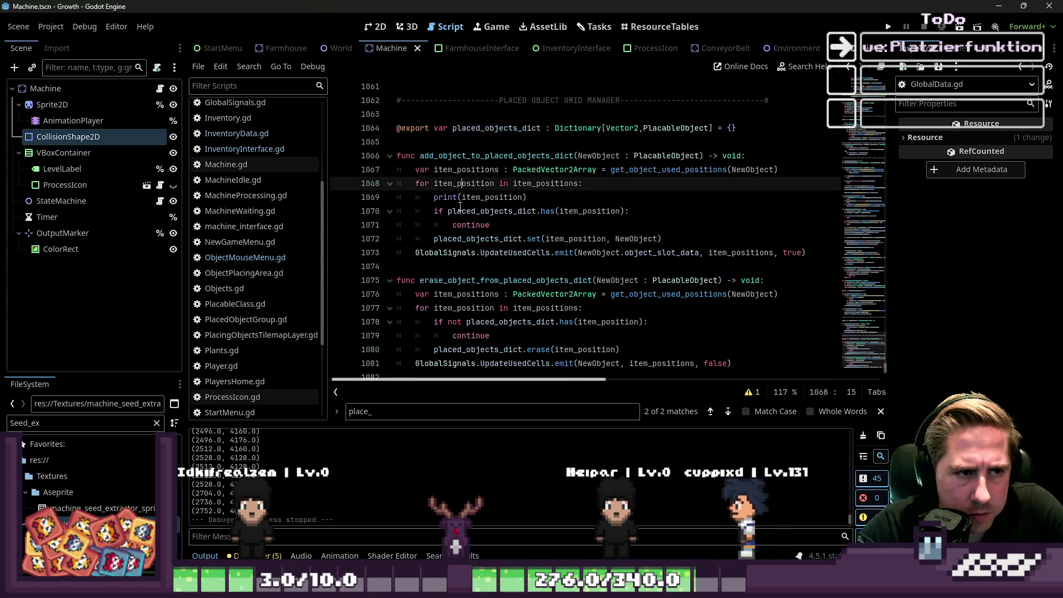
Step: After line 1072, print item_positions labelled 'Die Positionen für dieses', then rerun the game
{"action": "left_click", "coordinate": [481, 244]}
{"action": "key", "text": "End"}
{"action": "double_click", "coordinate": [738, 254]}
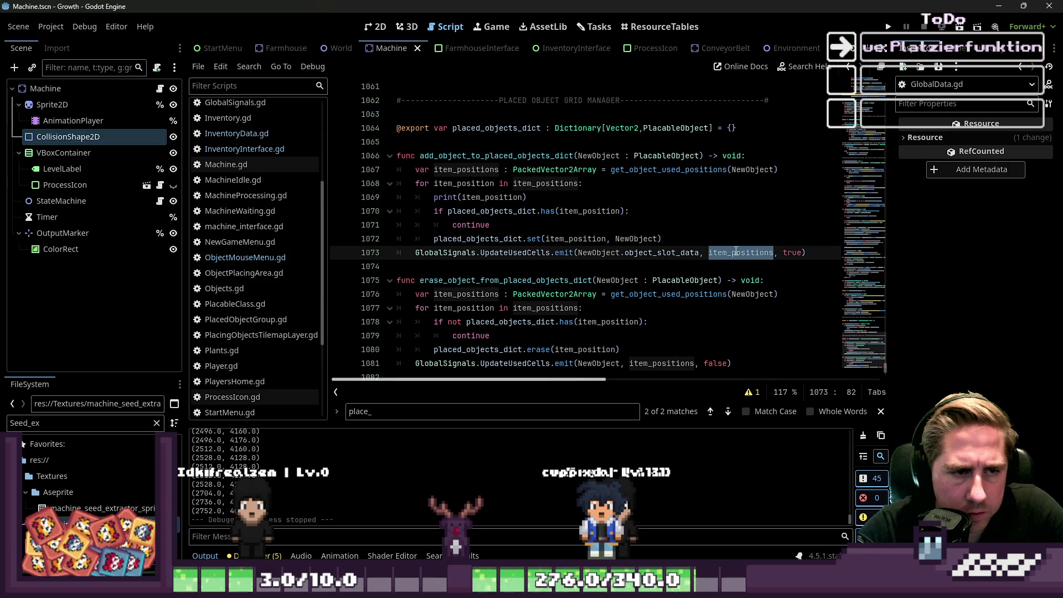
{"action": "key", "text": "Up"}
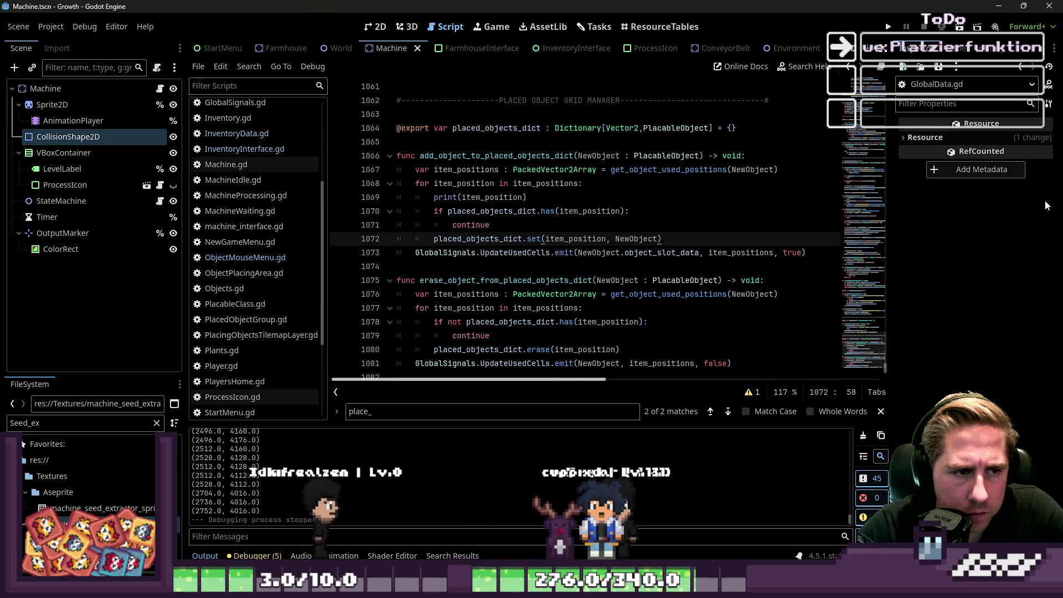
{"action": "key", "text": "Return"}
{"action": "type", "text": "print(item_positions"}
{"action": "key", "text": "ctrl+Left"}
{"action": "type", "text": "\"\""}
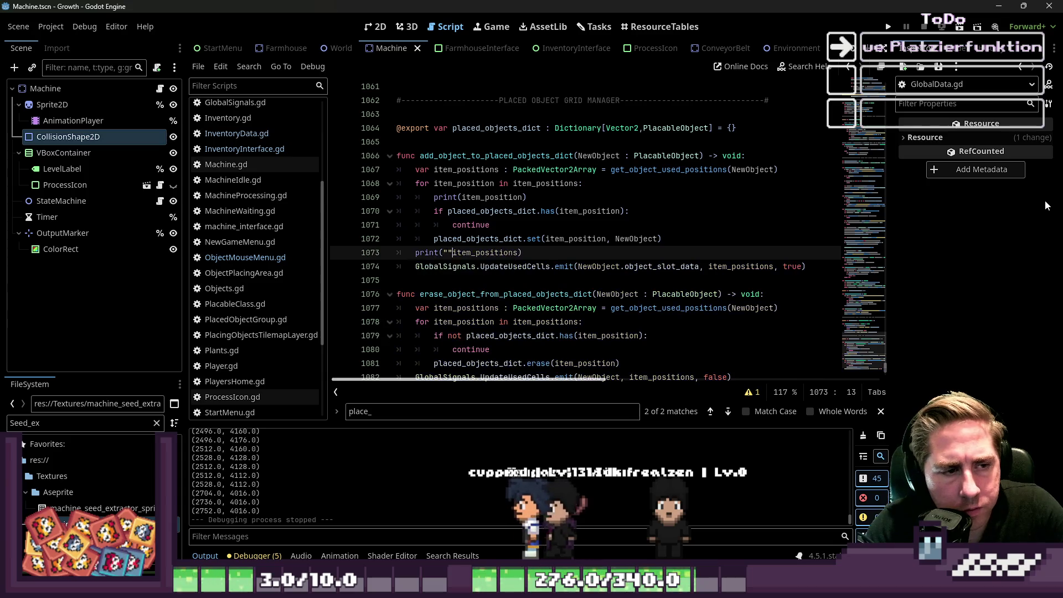
{"action": "key", "text": "Left"}
{"action": "key", "text": "Left"}
{"action": "key", "text": "Left"}
{"action": "type", "text": "Die Position"}
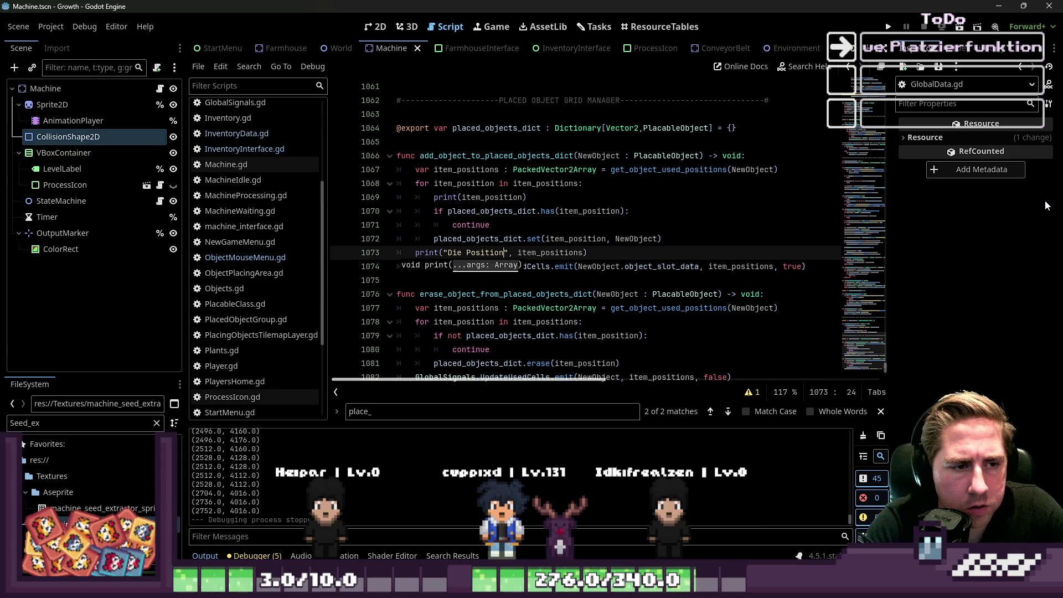
{"action": "type", "text": "en für dieses Item sind:"}
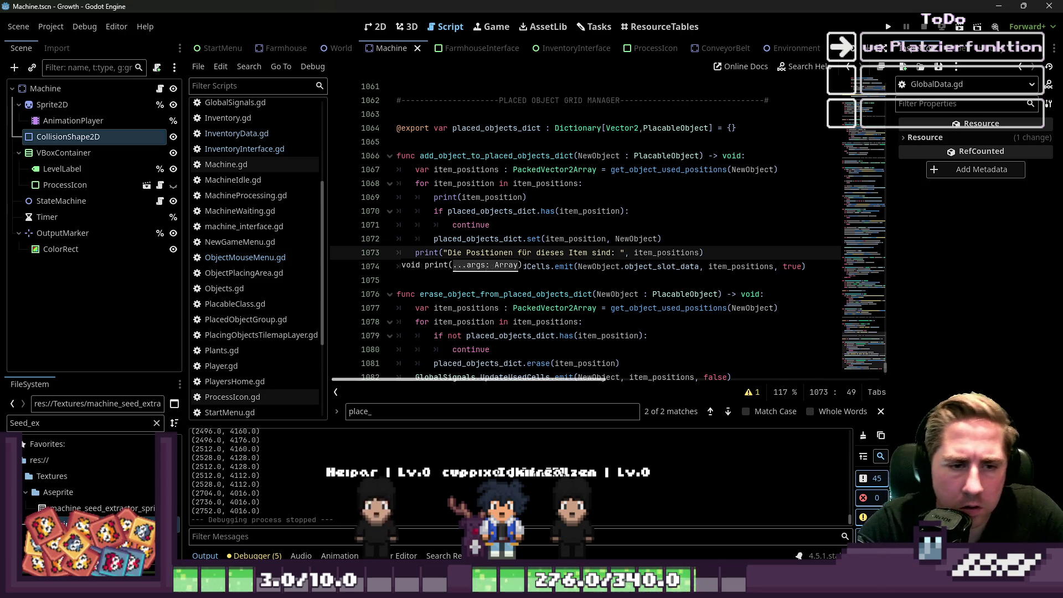
{"action": "left_click", "coordinate": [888, 27]}
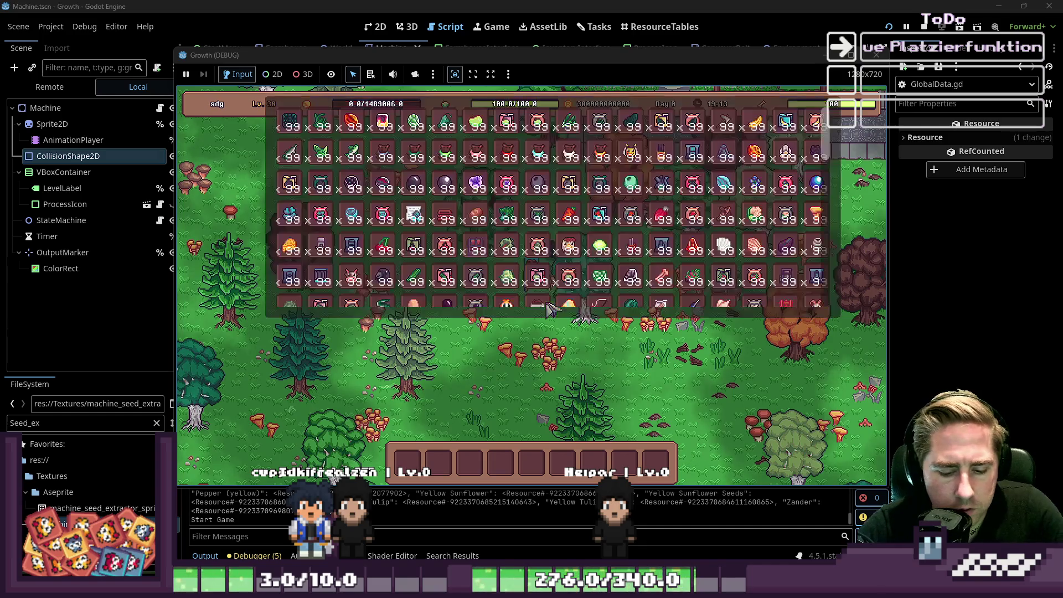
Step: Put the Blue Freezia seed into the hotbar, select it and try planting it at two map spots
{"action": "key", "text": "6"}
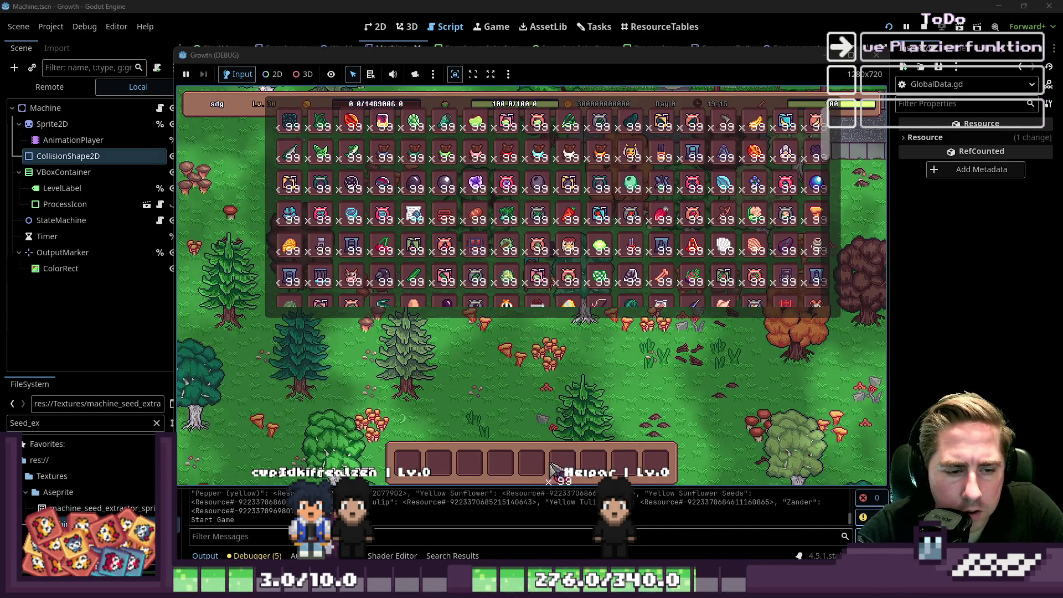
{"action": "key", "text": "2"}
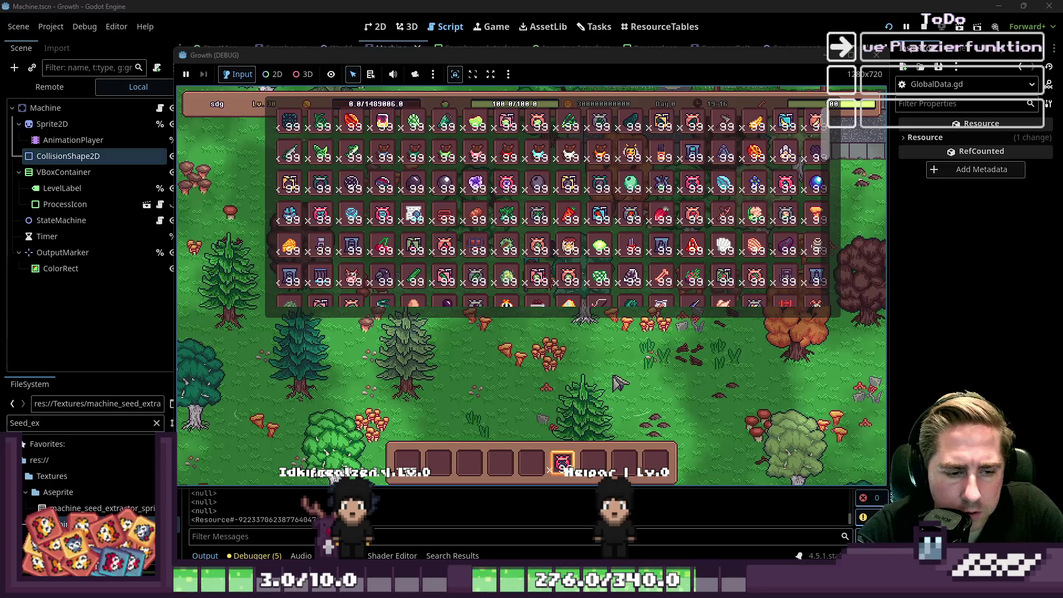
{"action": "key", "text": "Escape"}
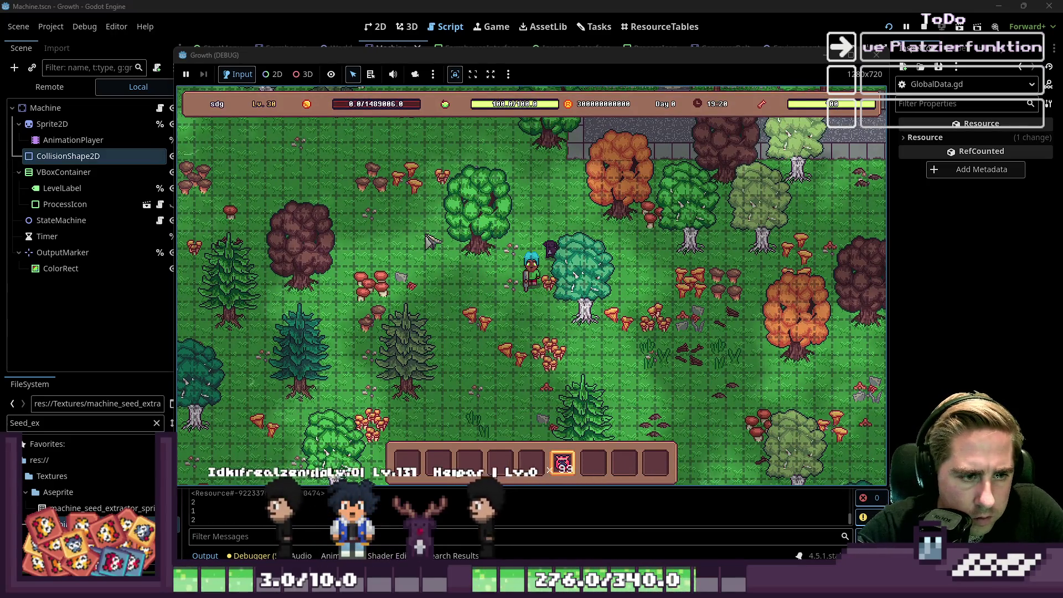
{"action": "key", "text": "6"}
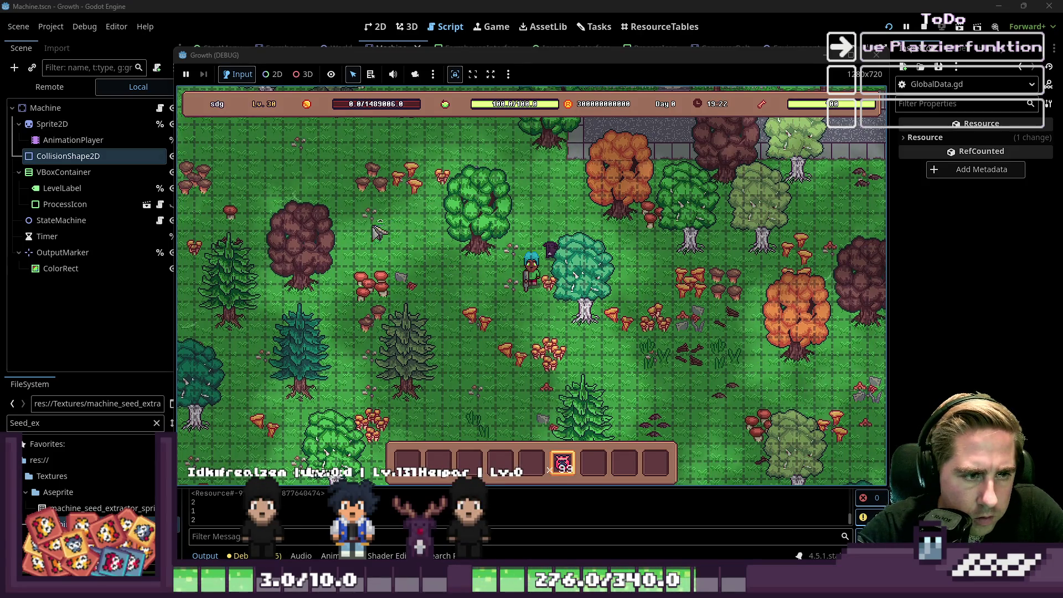
{"action": "left_click", "coordinate": [374, 230]}
{"action": "left_click", "coordinate": [451, 244]}
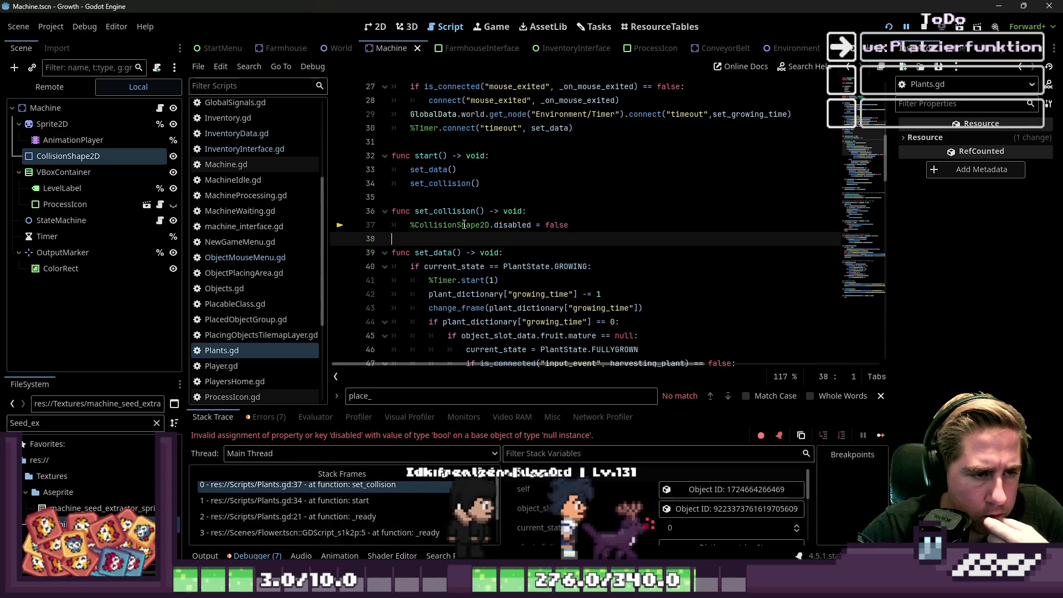
Step: Select CollisionShape2D on line 37 and search the project files for Plants.gd
{"action": "double_click", "coordinate": [451, 225]}
{"action": "scroll", "coordinate": [253, 185], "scroll_direction": "down", "scroll_amount": 5}
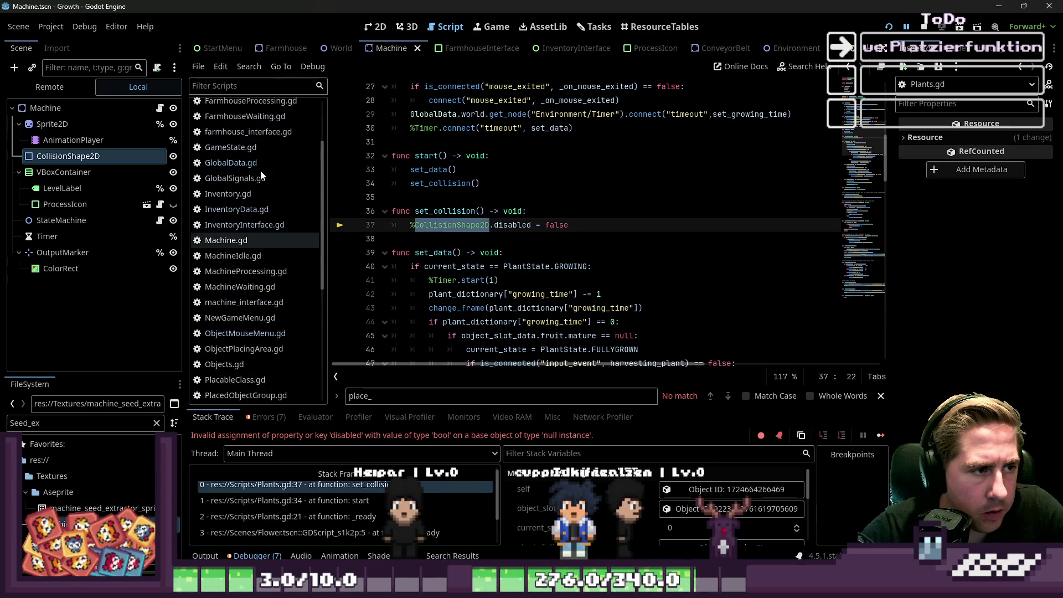
{"action": "left_click", "coordinate": [94, 416]}
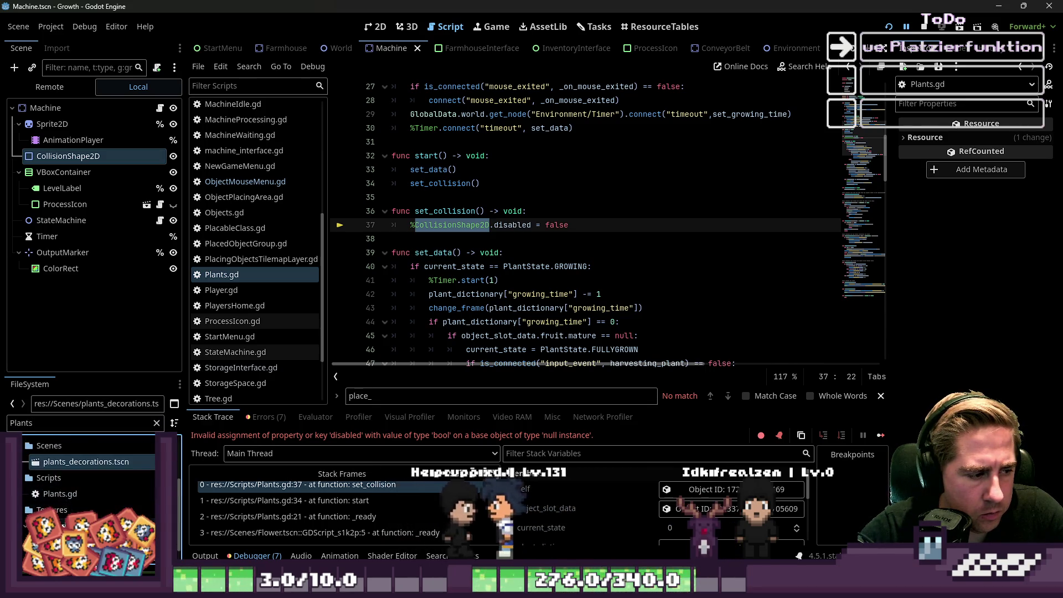
{"action": "scroll", "coordinate": [65, 499], "scroll_direction": "down", "scroll_amount": 2}
{"action": "left_click", "coordinate": [63, 480]}
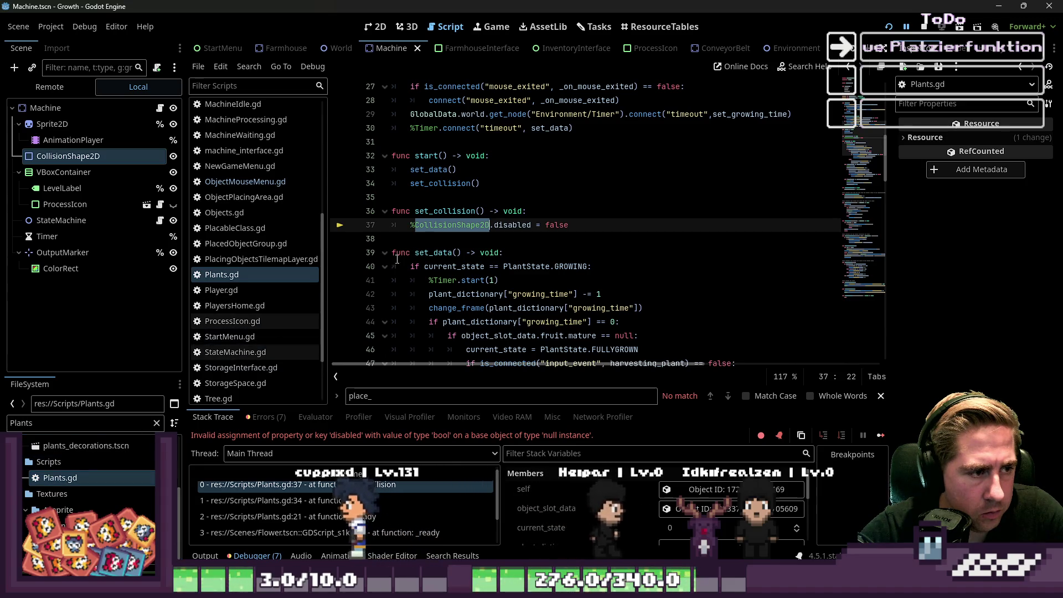
{"action": "left_click", "coordinate": [430, 252]}
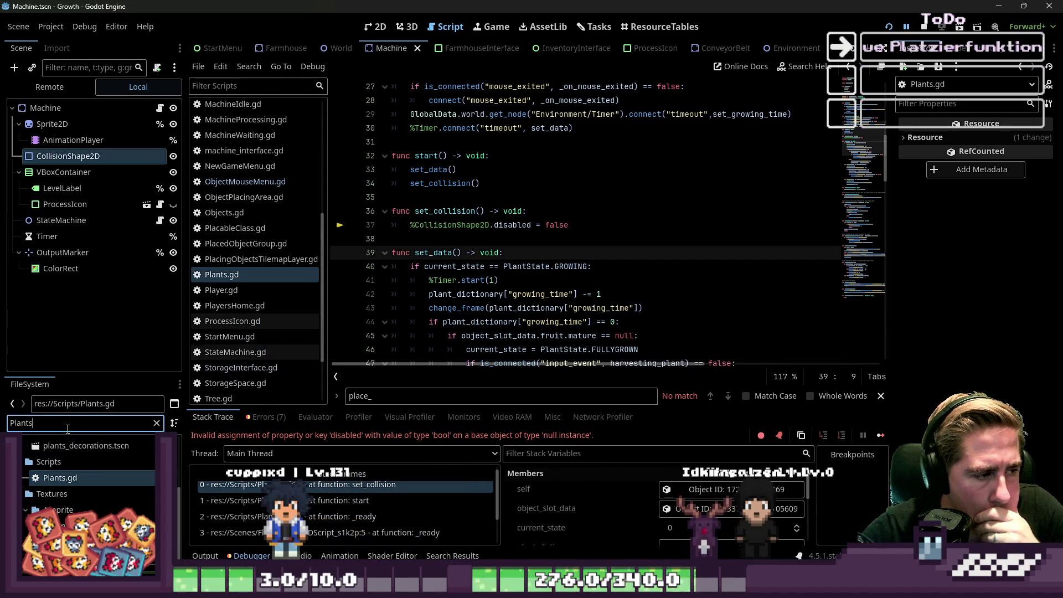
Step: Filter the FileSystem by 'Flower' and open the Flower.tscn scene
{"action": "type", "text": "Flower"}
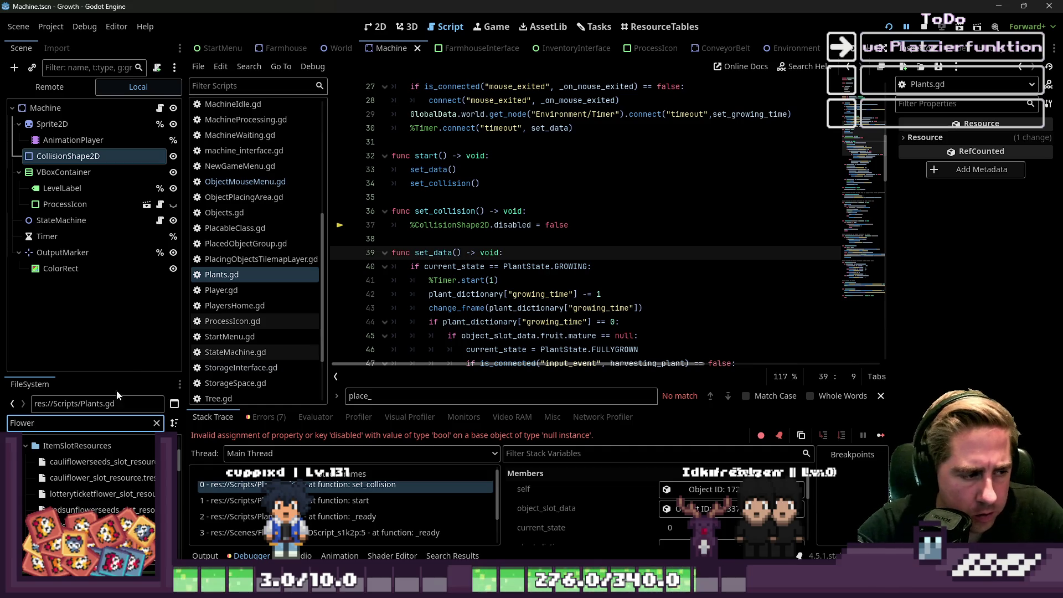
{"action": "scroll", "coordinate": [114, 469], "scroll_direction": "down", "scroll_amount": 5}
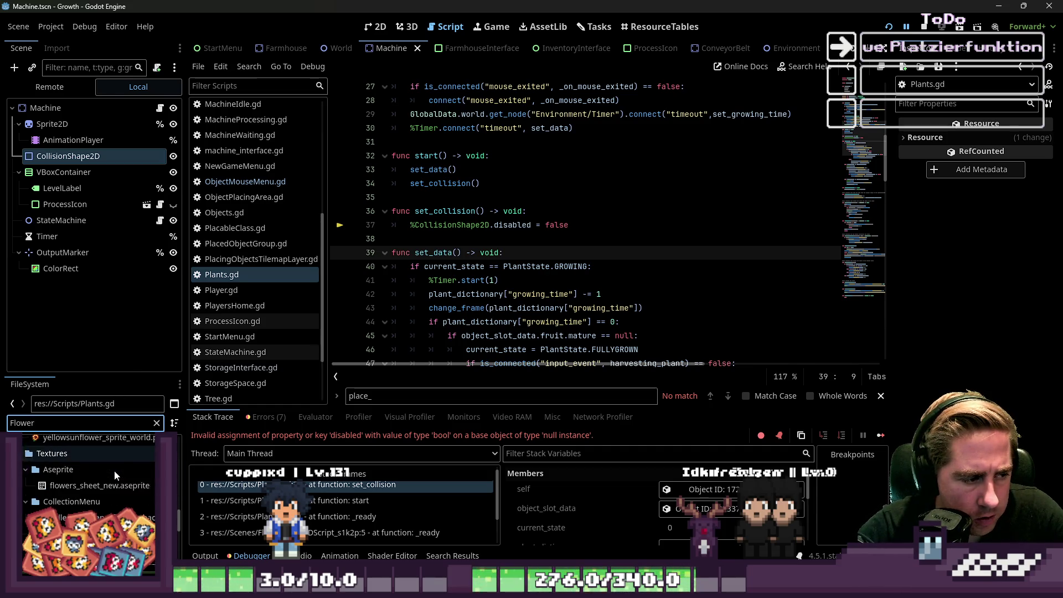
{"action": "scroll", "coordinate": [114, 471], "scroll_direction": "down", "scroll_amount": 2}
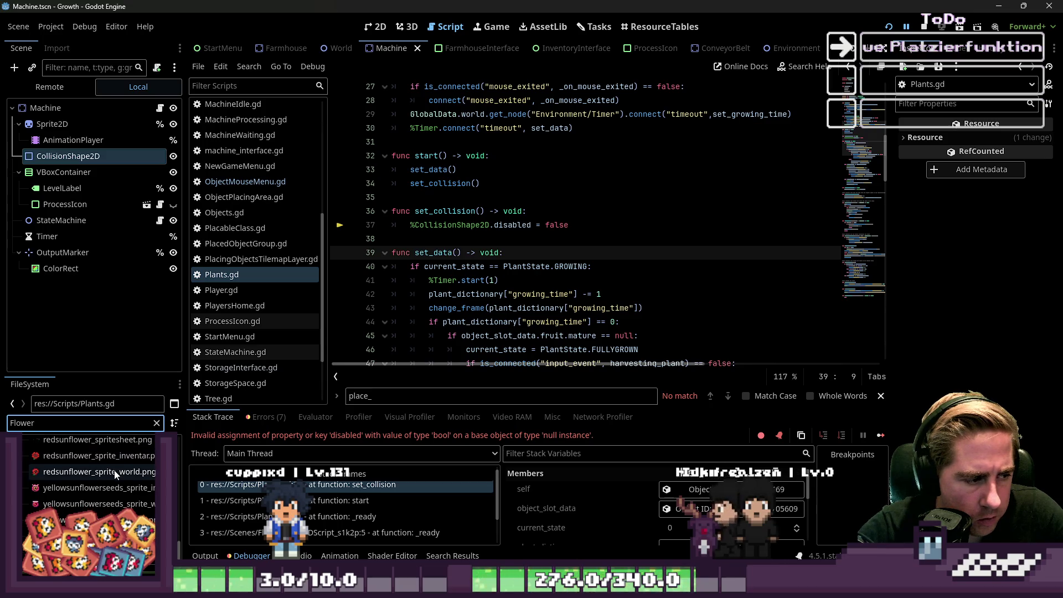
{"action": "scroll", "coordinate": [114, 470], "scroll_direction": "up", "scroll_amount": 3}
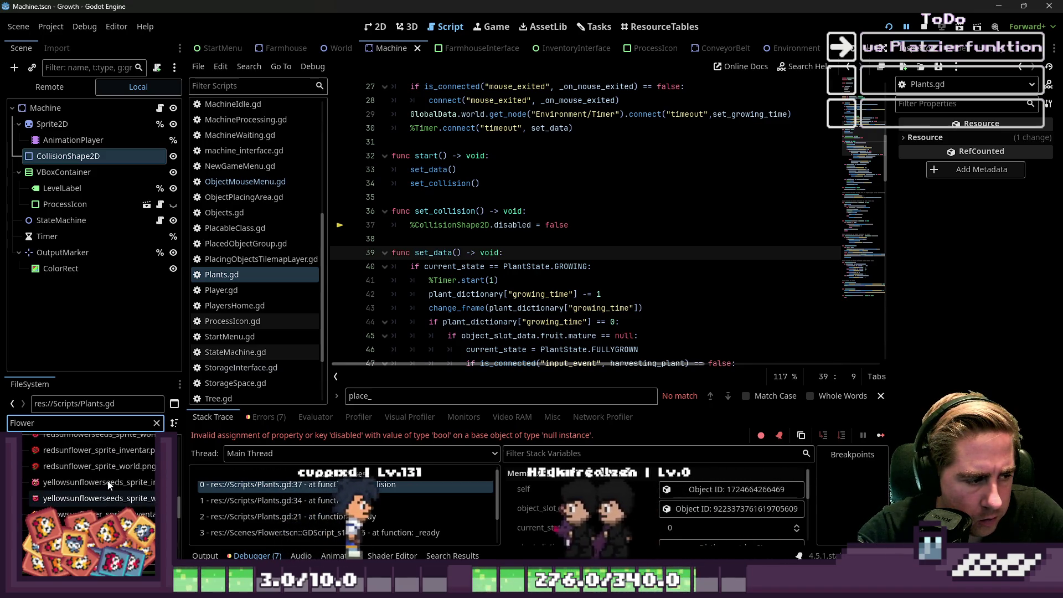
{"action": "scroll", "coordinate": [107, 480], "scroll_direction": "up", "scroll_amount": 3}
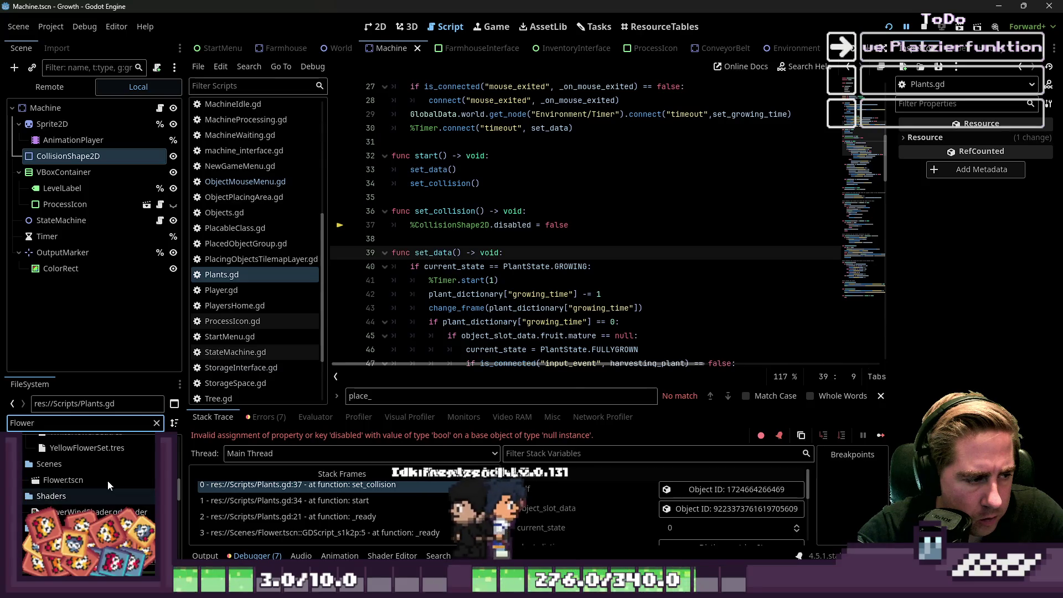
{"action": "double_click", "coordinate": [100, 482]}
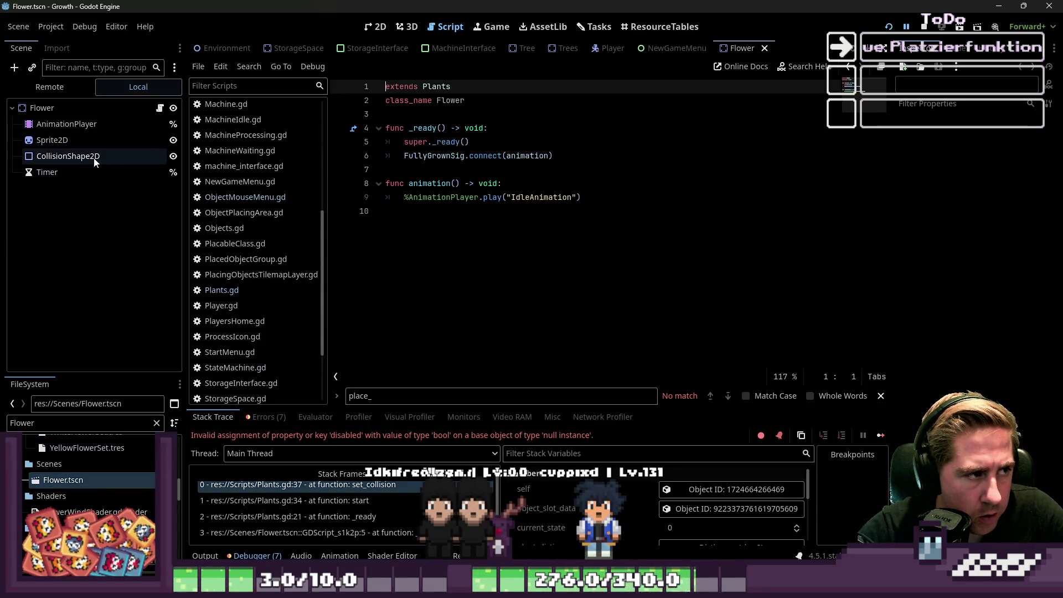
Step: Rename the Flower's CollisionShape2D to %CollisionShape2D as a unique name, then run the game
{"action": "left_click", "coordinate": [59, 156]}
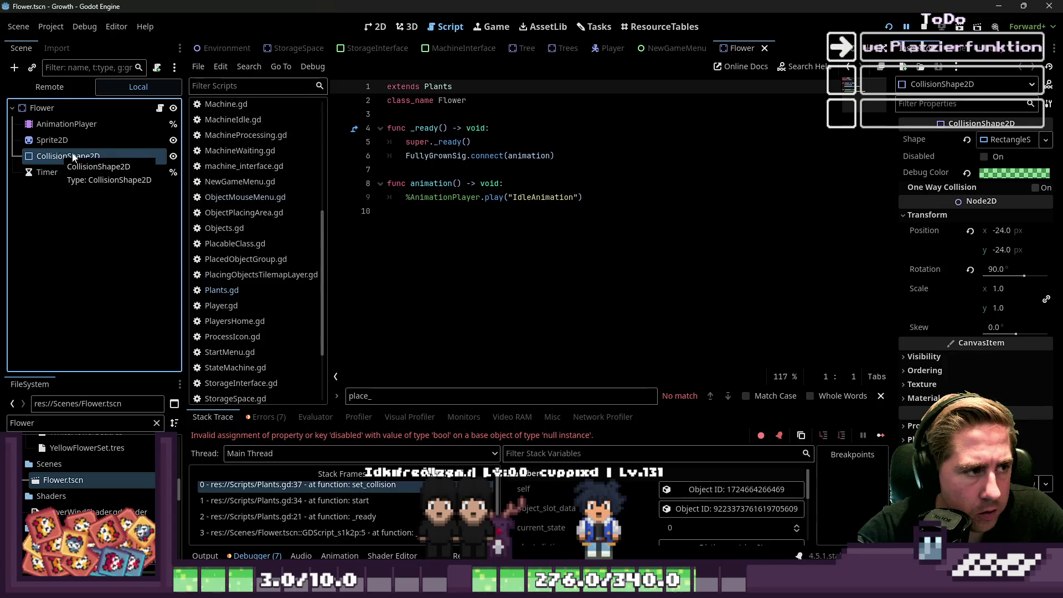
{"action": "key", "text": "Home"}
{"action": "type", "text": "%"}
{"action": "key", "text": "Return"}
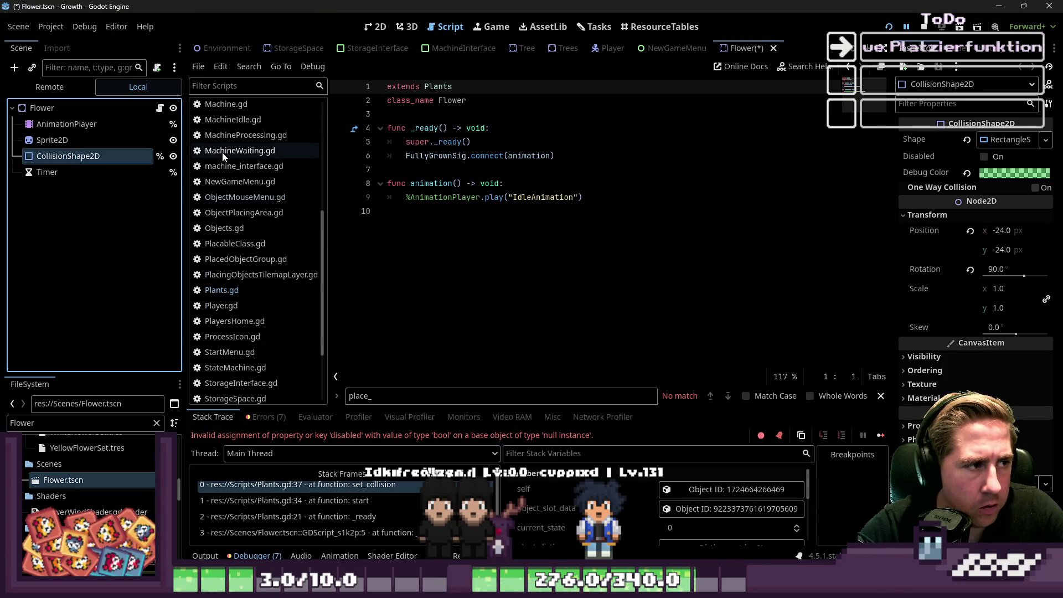
{"action": "left_click", "coordinate": [107, 120]}
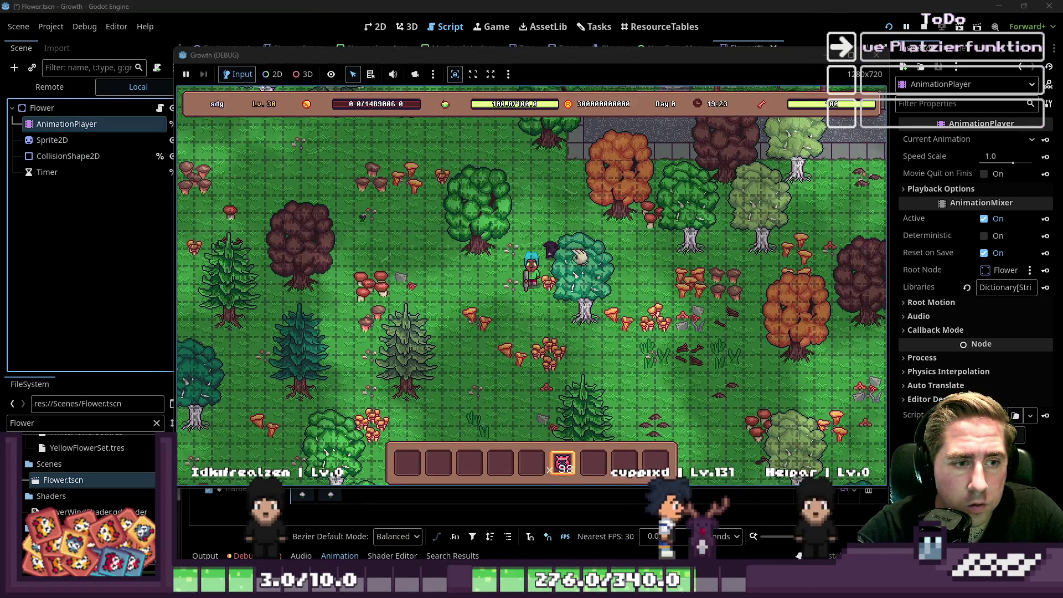
{"action": "left_click", "coordinate": [526, 268]}
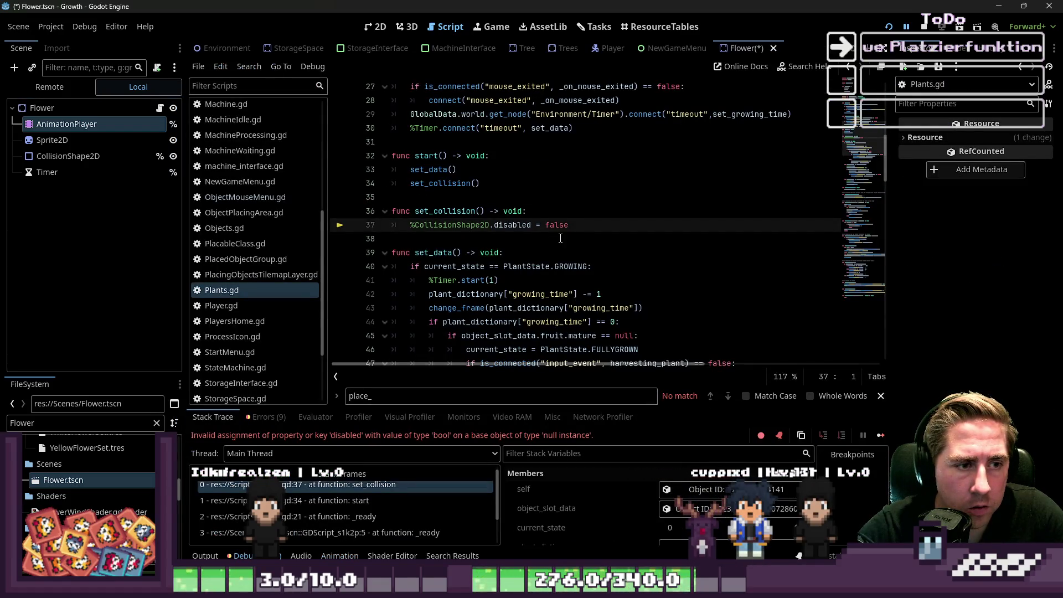
Step: Restart the debug session and begin a new game as 'sda'
{"action": "left_click", "coordinate": [882, 24]}
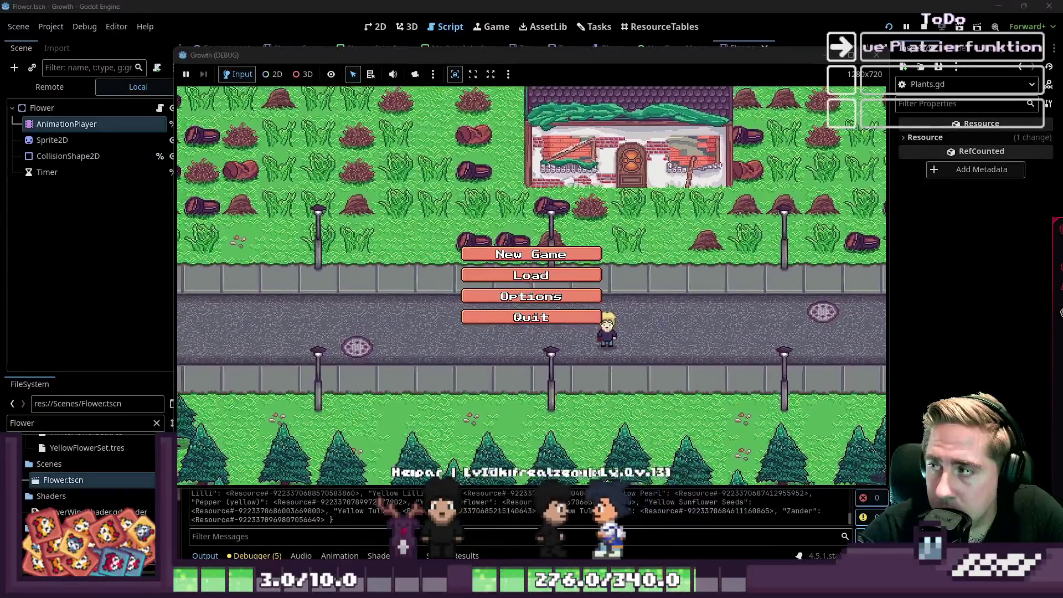
{"action": "left_click", "coordinate": [570, 254]}
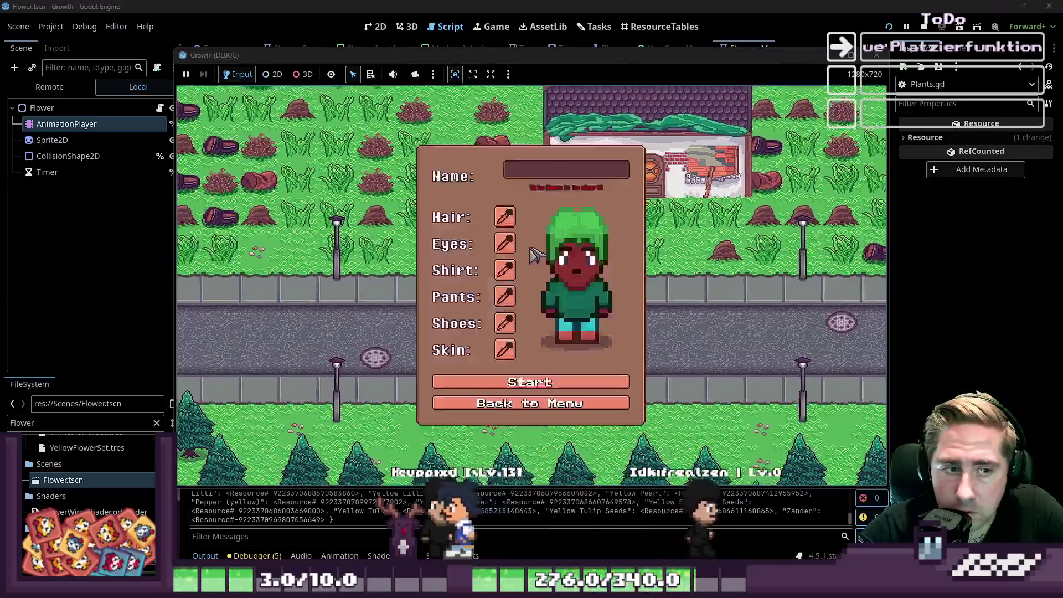
{"action": "type", "text": "sda"}
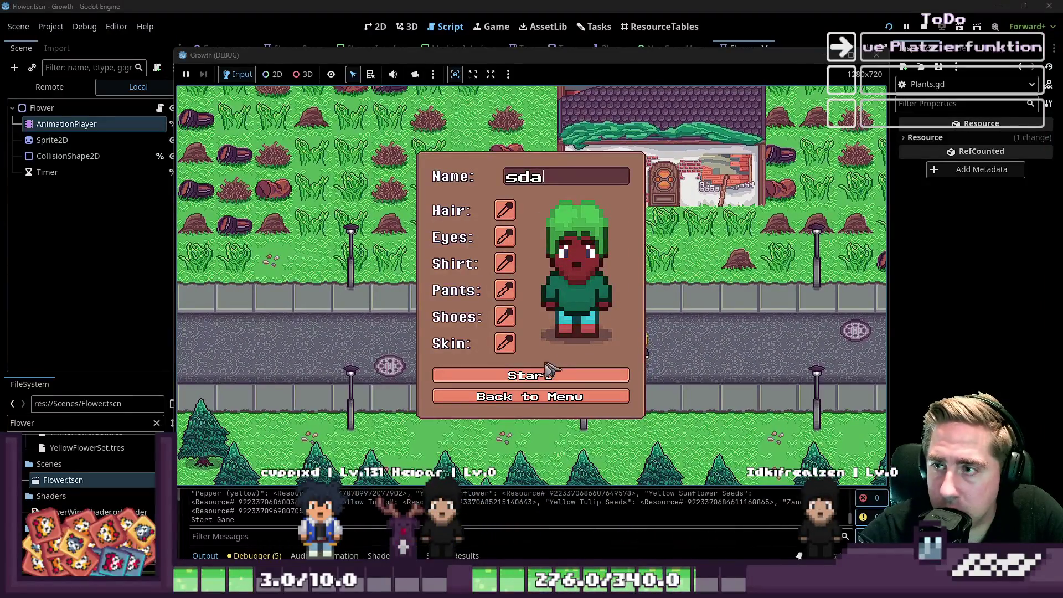
{"action": "left_click", "coordinate": [520, 382]}
{"action": "key", "text": "i"}
Step: Select the seed in hotbar slot 5, plant three seeds on the grass, then stop the game
{"action": "key", "text": "s"}
{"action": "key", "text": "d"}
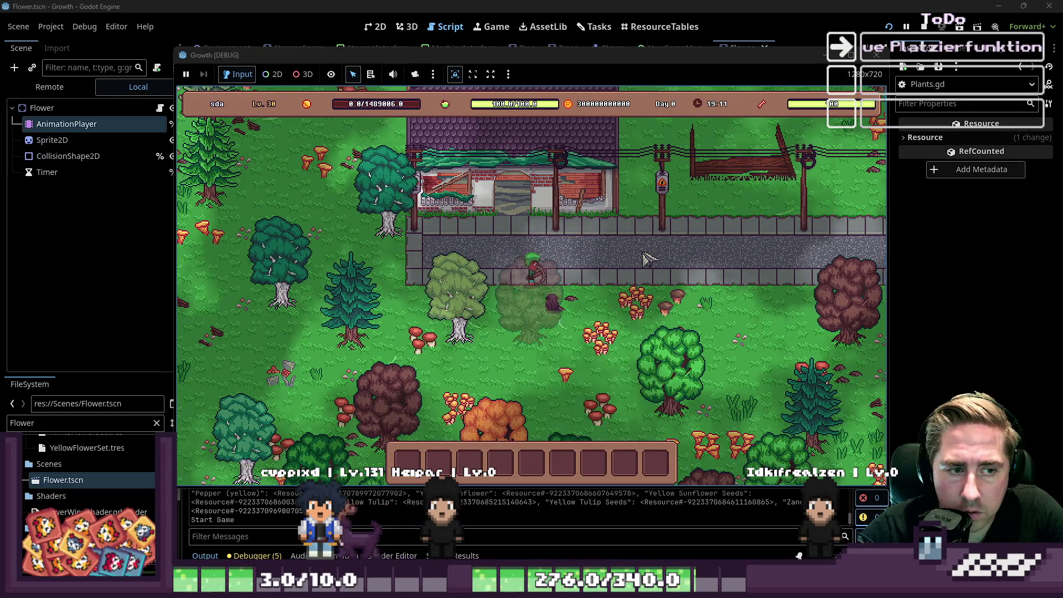
{"action": "key", "text": "i"}
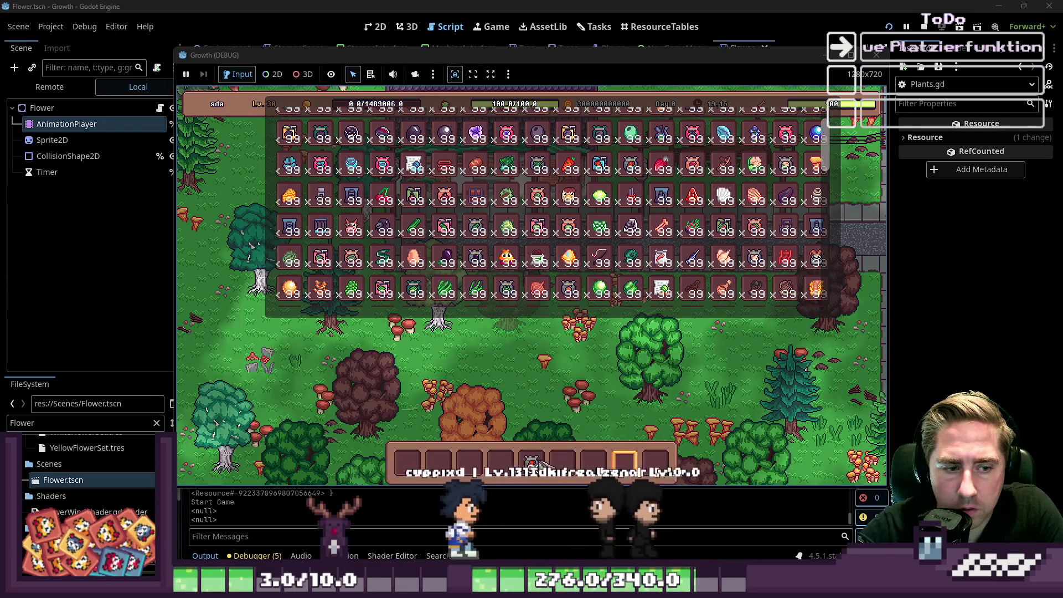
{"action": "key", "text": "i"}
{"action": "key", "text": "5"}
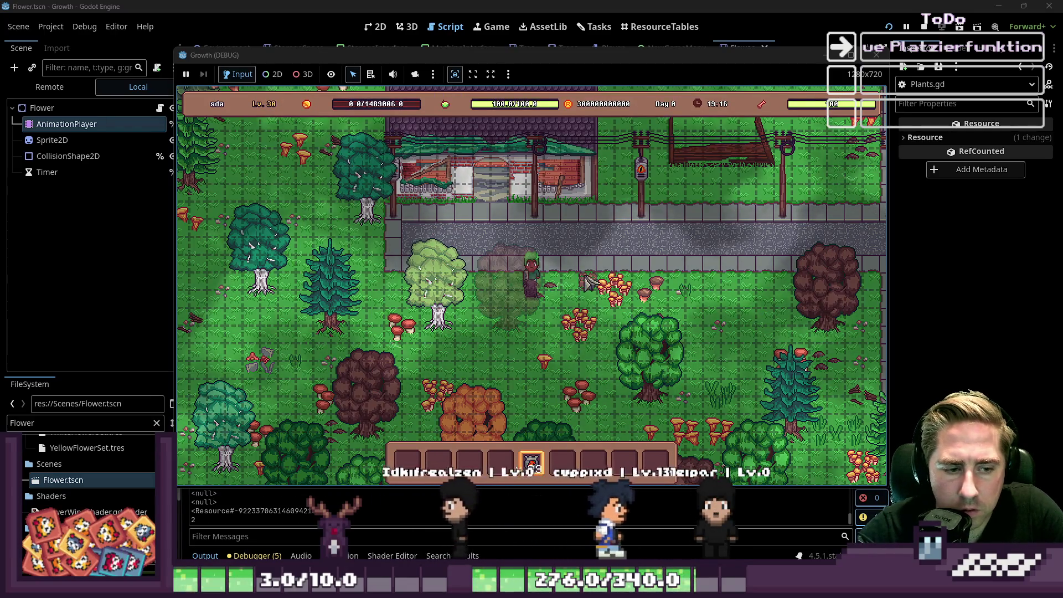
{"action": "left_click", "coordinate": [723, 291]}
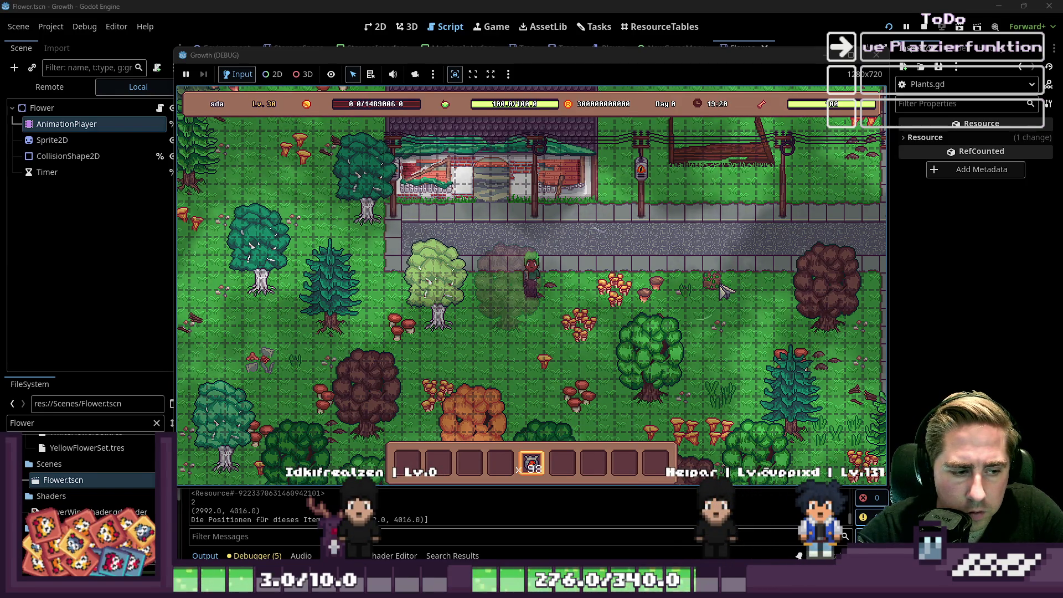
{"action": "left_click", "coordinate": [741, 287]}
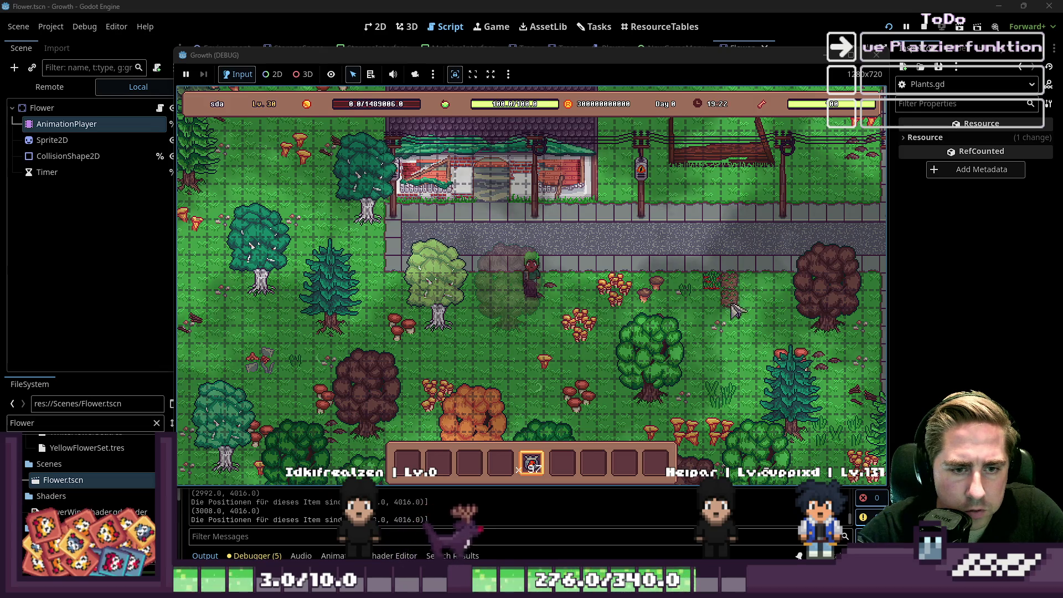
{"action": "left_click", "coordinate": [730, 333]}
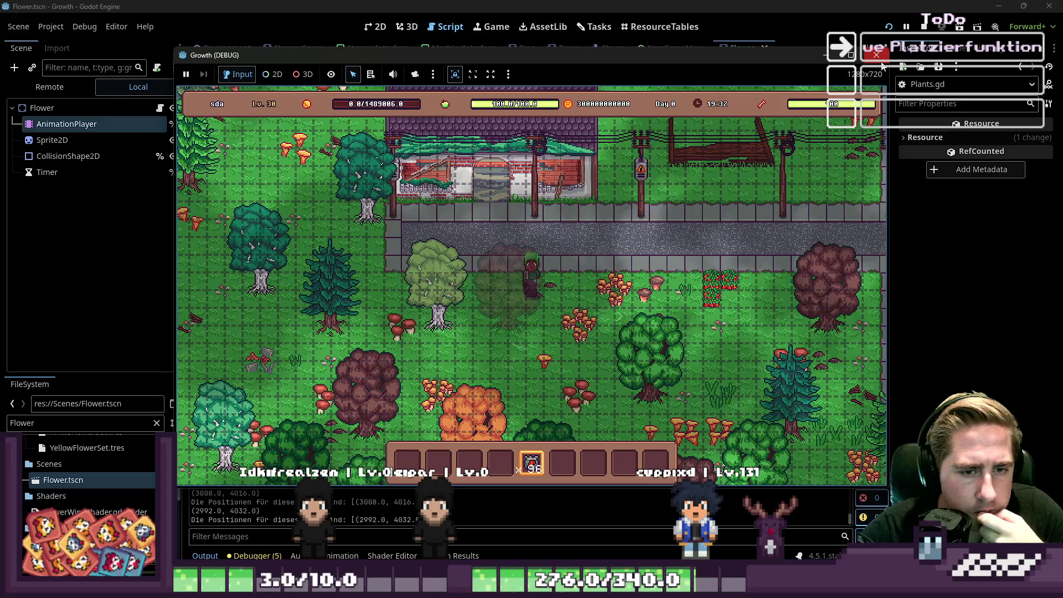
{"action": "left_click", "coordinate": [877, 55]}
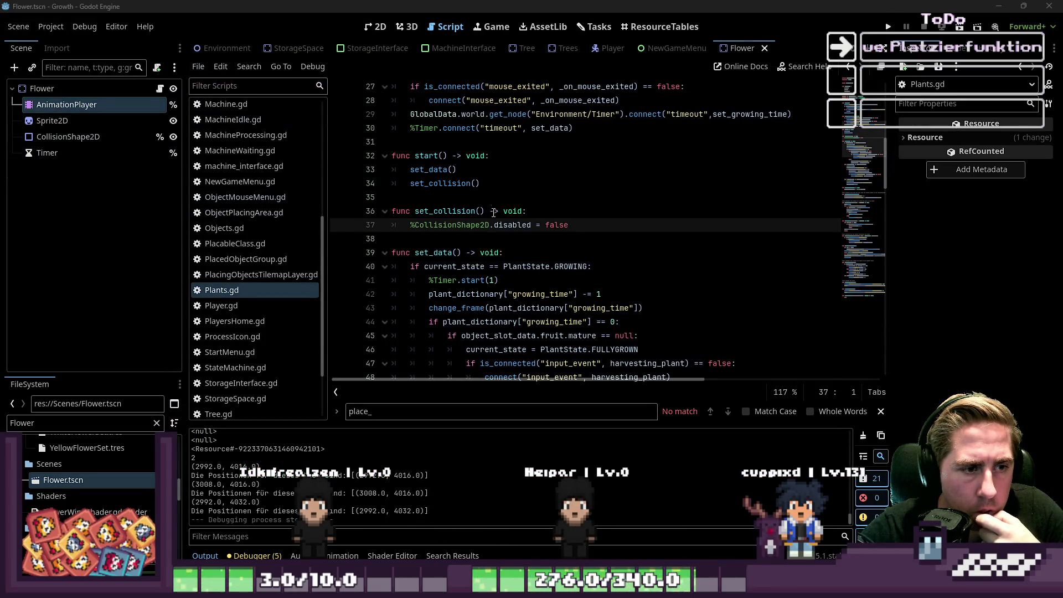
Step: Dismiss the Sprite2D documentation tooltip and switch to the GlobalData.gd script
{"action": "scroll", "coordinate": [493, 211], "scroll_direction": "down", "scroll_amount": 20}
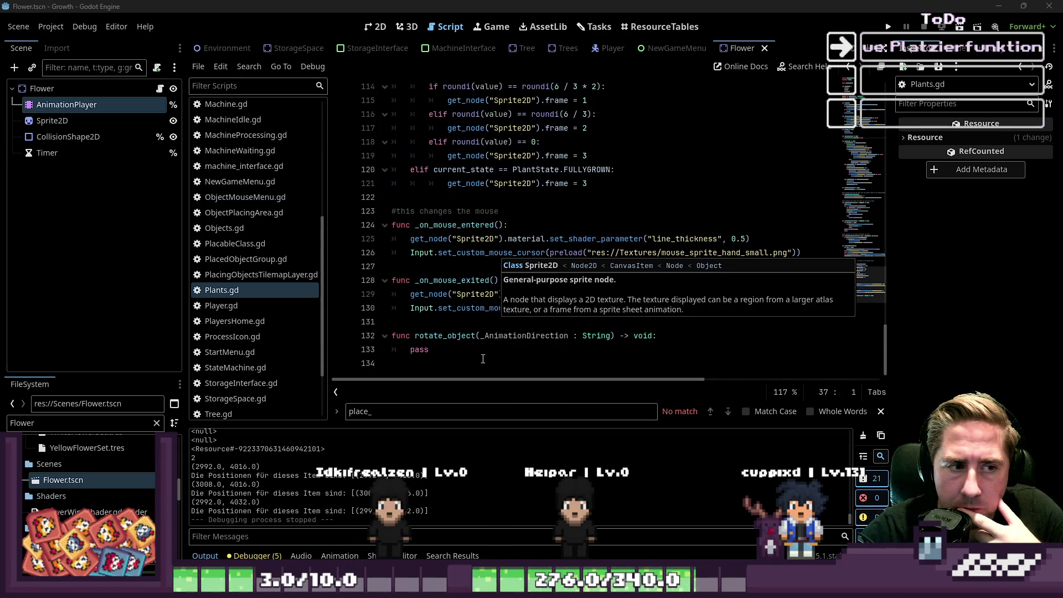
{"action": "left_click", "coordinate": [451, 336]}
{"action": "scroll", "coordinate": [441, 320], "scroll_direction": "up", "scroll_amount": 3}
{"action": "scroll", "coordinate": [243, 260], "scroll_direction": "up", "scroll_amount": 5}
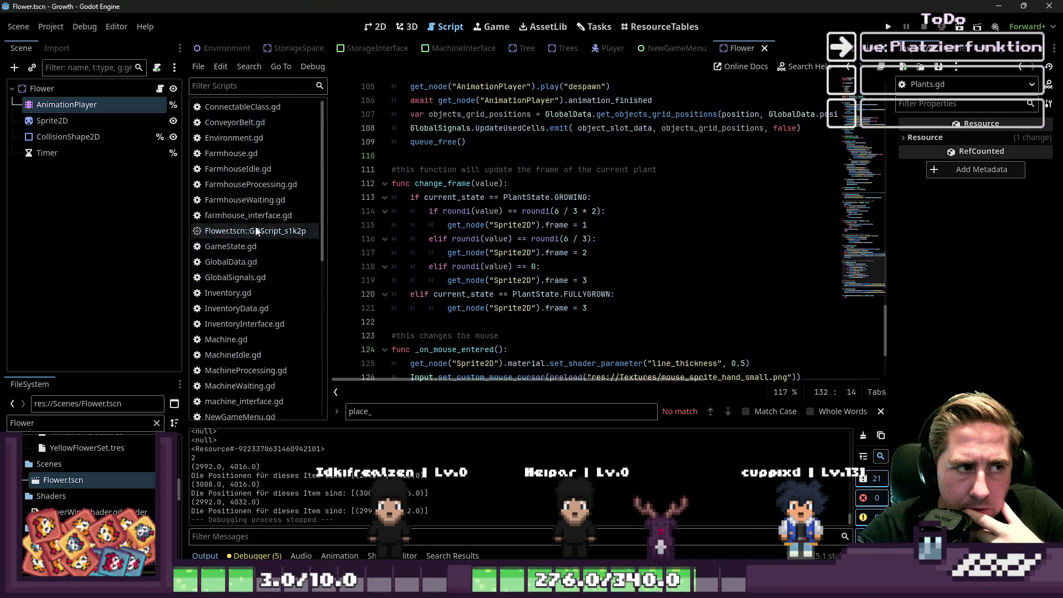
{"action": "left_click", "coordinate": [238, 261]}
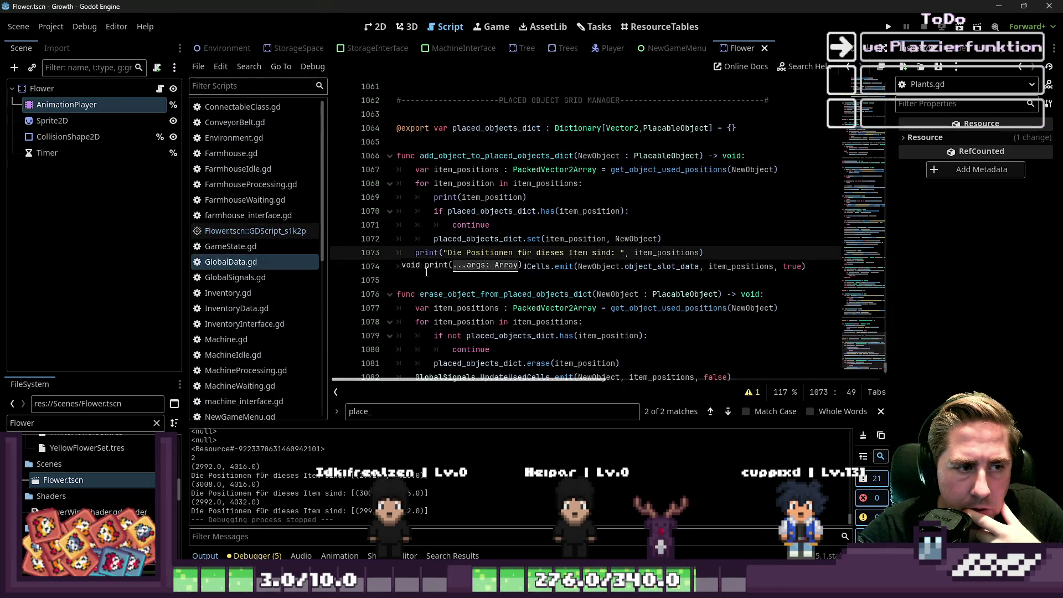
Step: Select the print(item_position) line inside the add_object_to_placed_objects_dict loop for replacement
{"action": "mouse_move", "coordinate": [703, 253]}
{"action": "left_mouse_down"}
{"action": "mouse_move", "coordinate": [375, 244]}
{"action": "mouse_move", "coordinate": [421, 255]}
{"action": "left_mouse_up"}
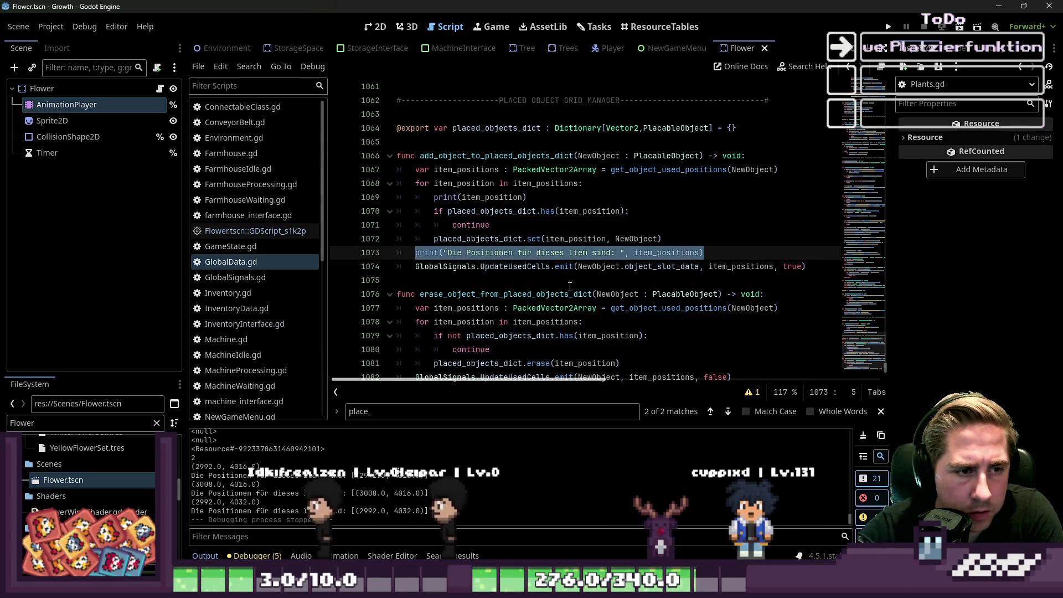
{"action": "left_click", "coordinate": [716, 251]}
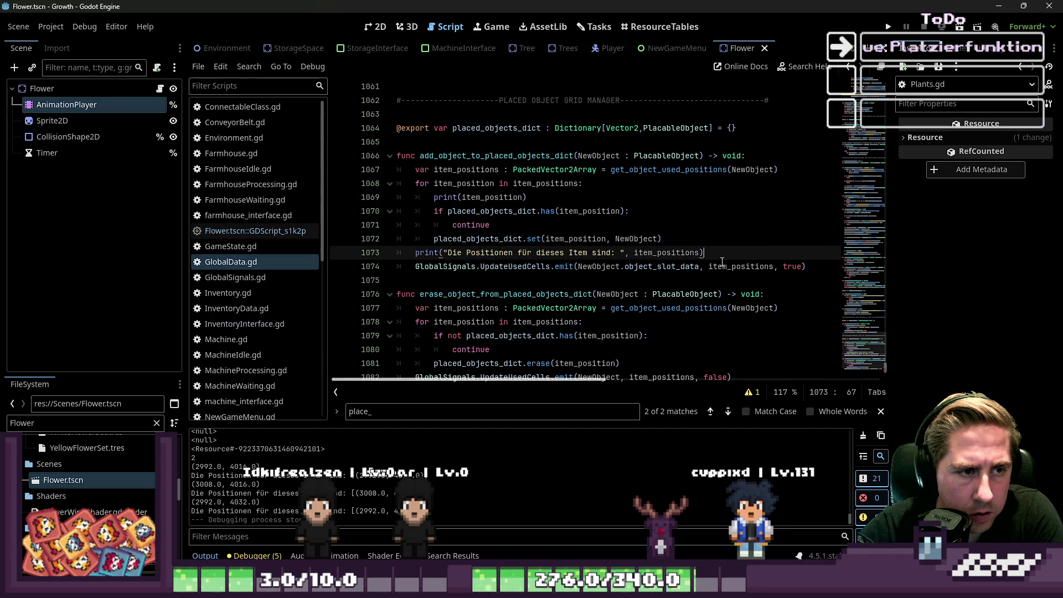
{"action": "scroll", "coordinate": [546, 239], "scroll_direction": "up", "scroll_amount": 1}
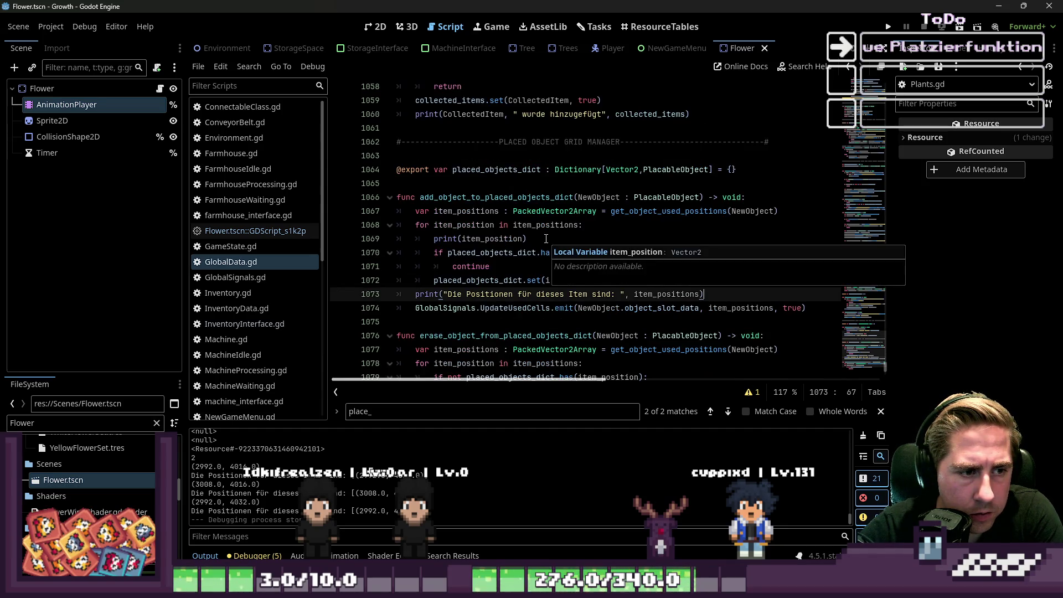
{"action": "left_click", "coordinate": [457, 224]}
{"action": "left_click", "coordinate": [660, 255]}
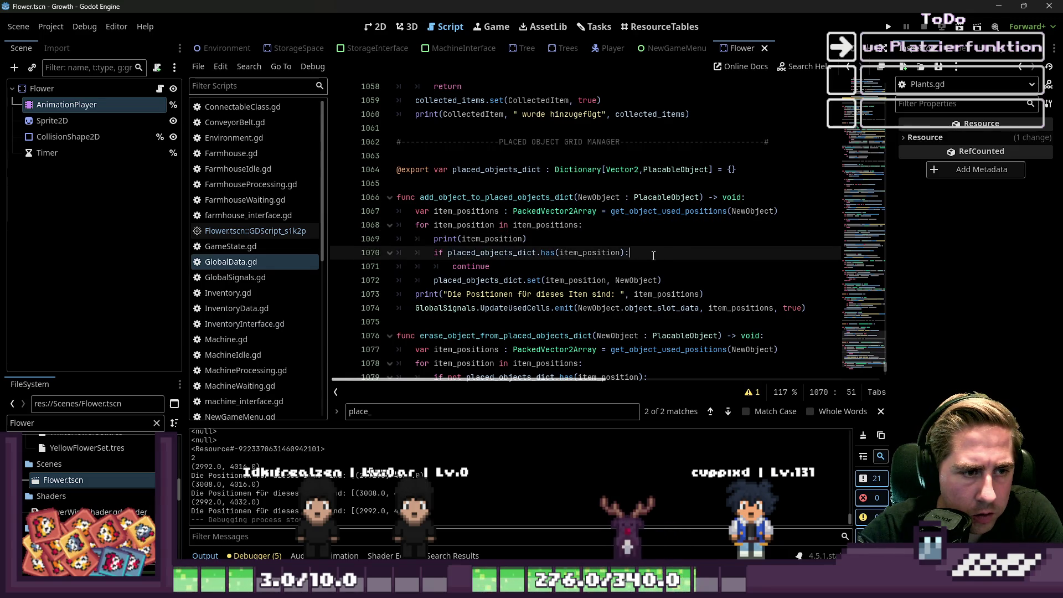
{"action": "left_click_drag", "start_coordinate": [527, 239], "coordinate": [380, 243]}
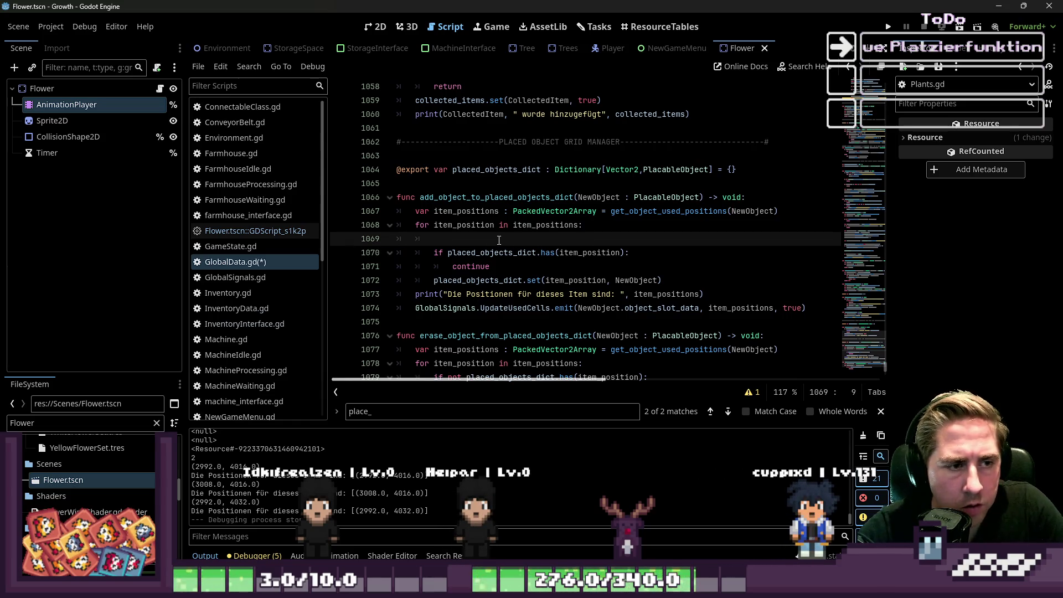
Step: Declare var new_color_rect : ColorRect = ColorRect.new() and set its size to Vector2(2,2)
{"action": "type", "text": "var new_color_rect : Color"}
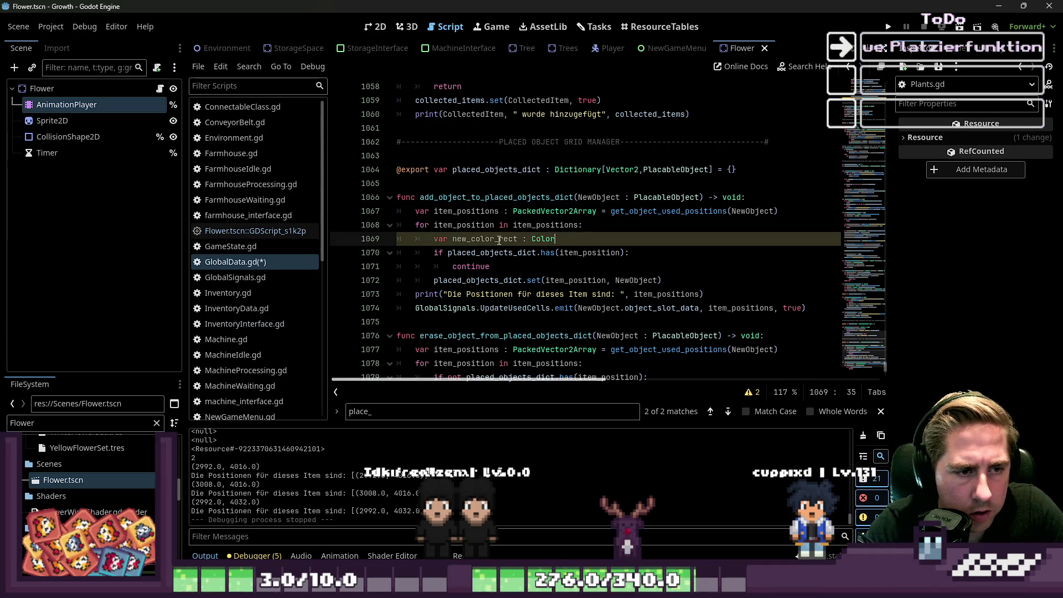
{"action": "type", "text": "Rect = "}
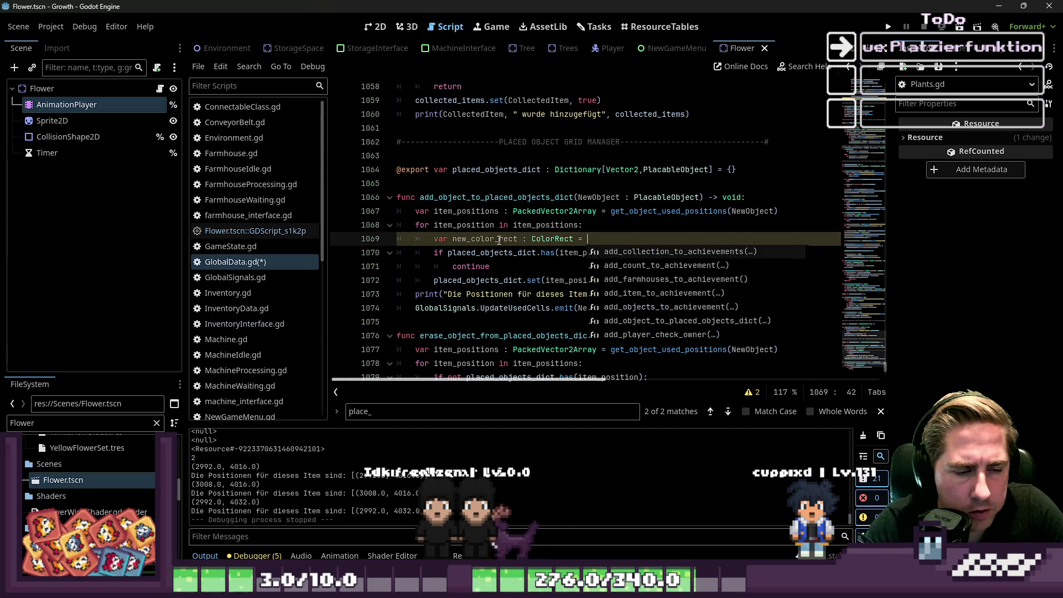
{"action": "type", "text": "Color"}
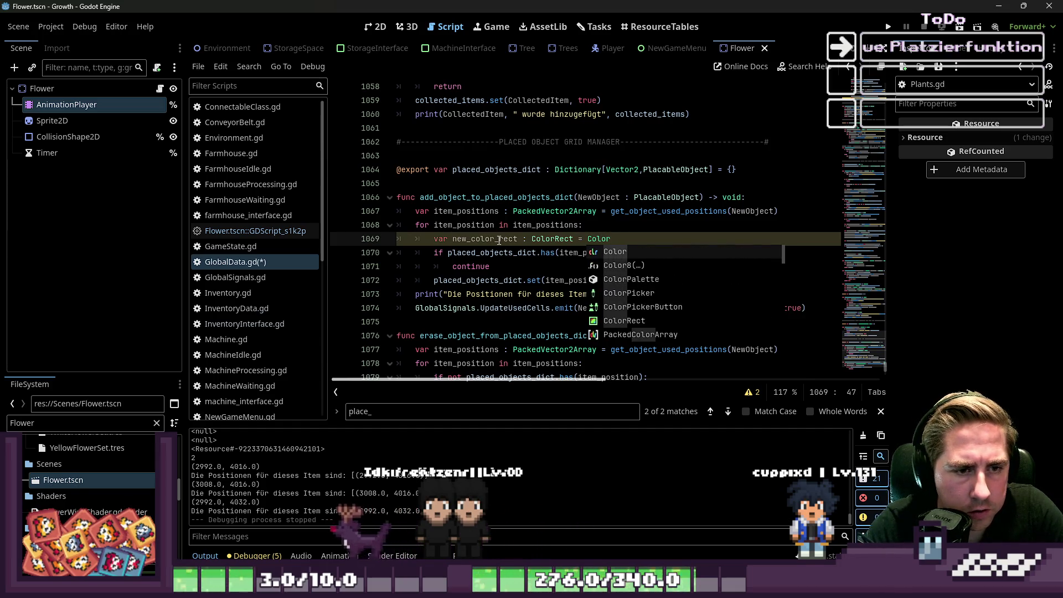
{"action": "type", "text": "Rect.new("}
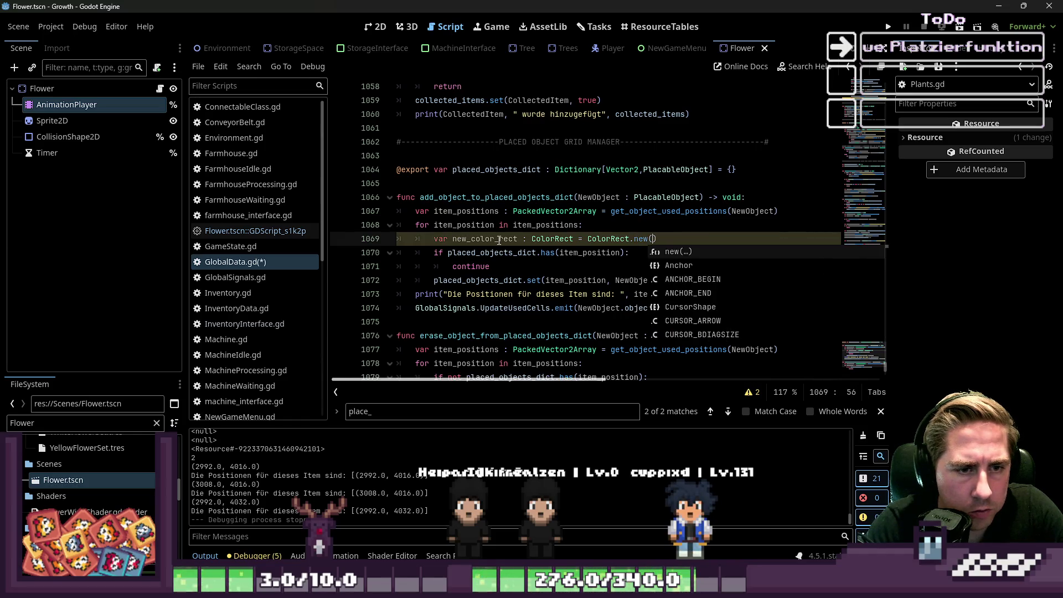
{"action": "key", "text": "Return"}
{"action": "key", "text": "Return"}
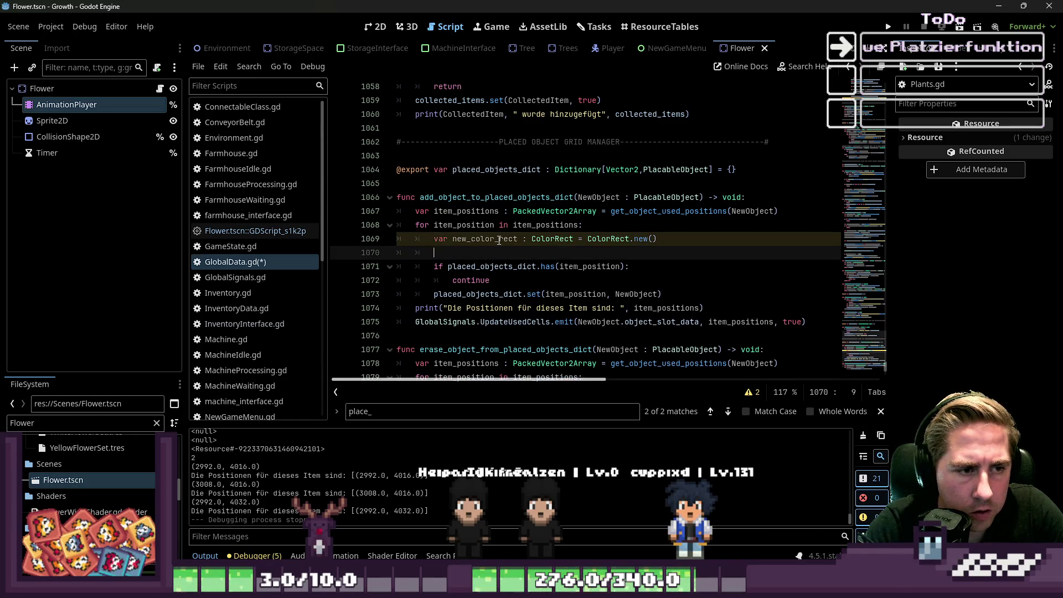
{"action": "type", "text": "new"}
{"action": "key", "text": "Return"}
{"action": "type", "text": "."}
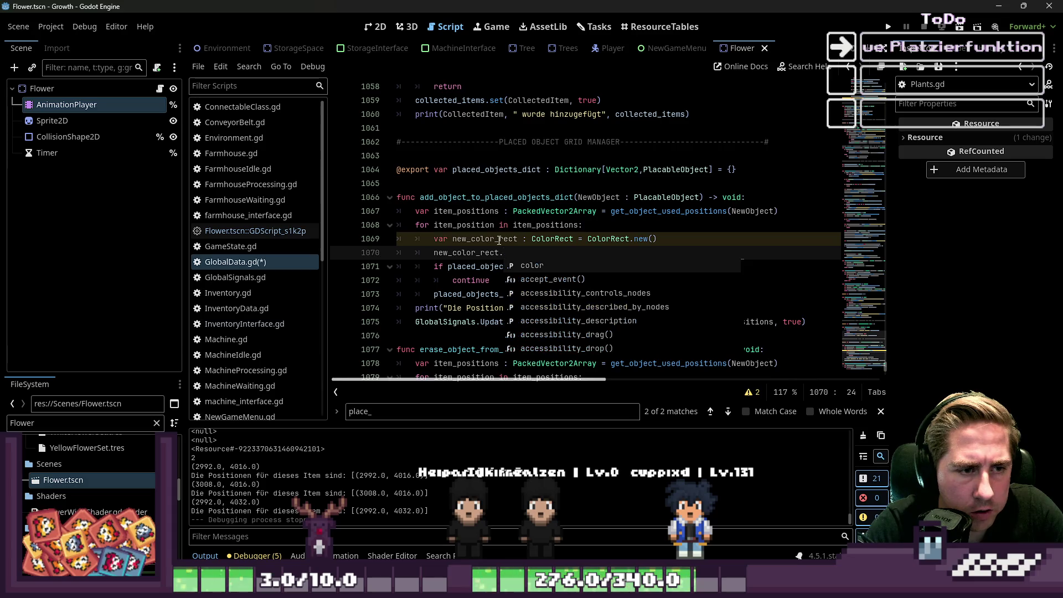
{"action": "type", "text": "si"}
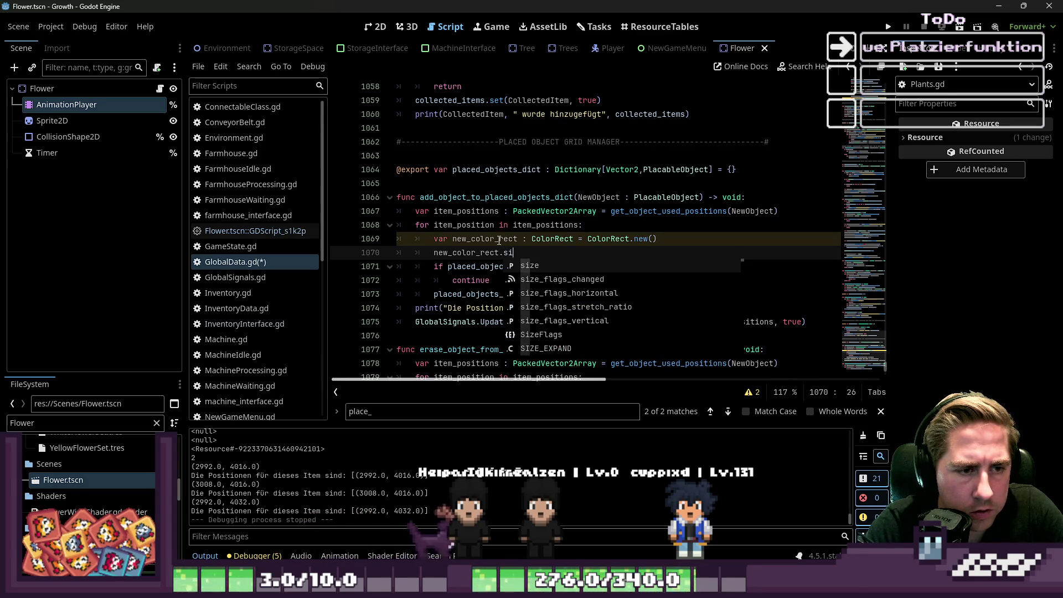
{"action": "type", "text": "ze = Vecv"}
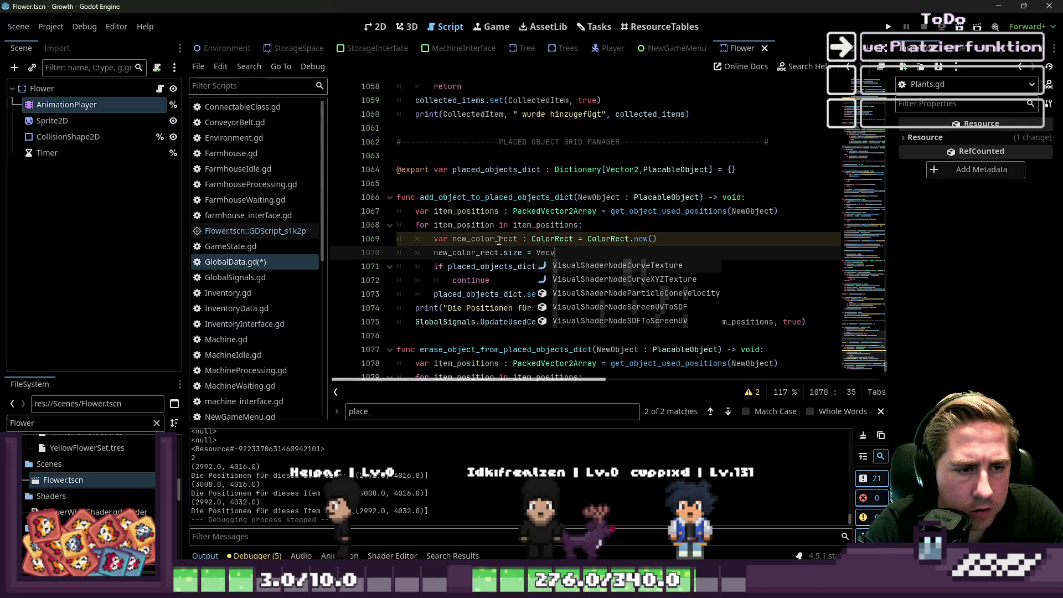
{"action": "key", "text": "BackSpace"}
{"action": "type", "text": "tor2(2,2)"}
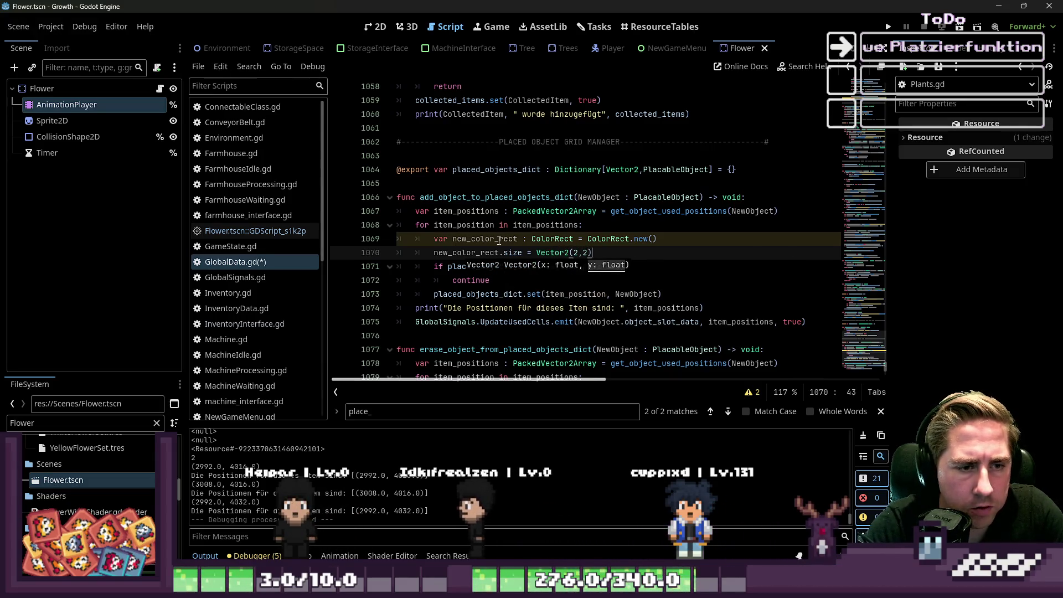
{"action": "key", "text": "Return"}
Step: Begin the line new_color_rect.color = Color( with autocomplete, fixing the capitalisation
{"action": "type", "text": "new"}
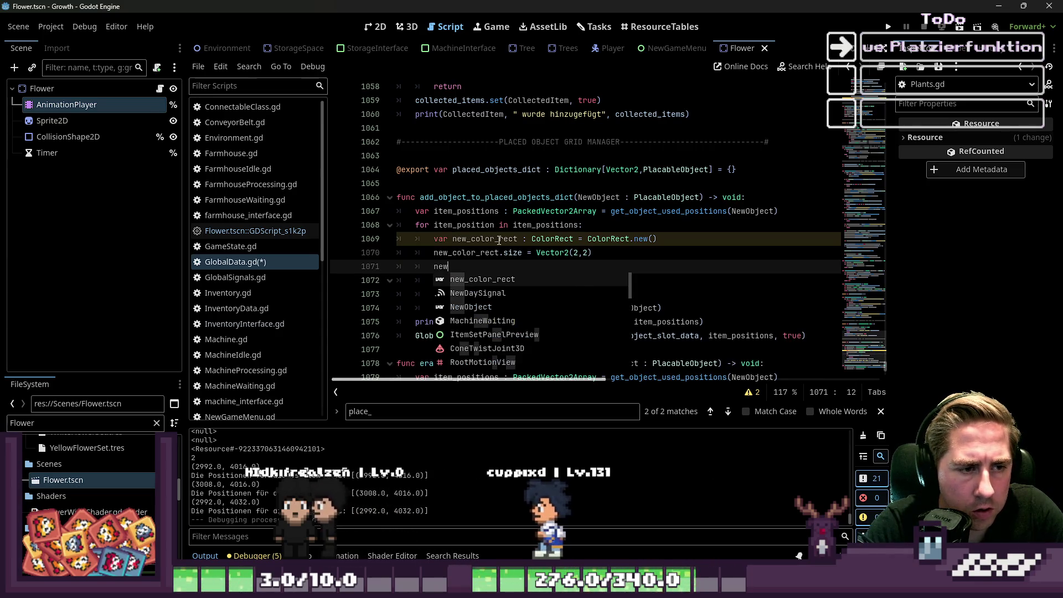
{"action": "key", "text": "Return"}
{"action": "type", "text": "."}
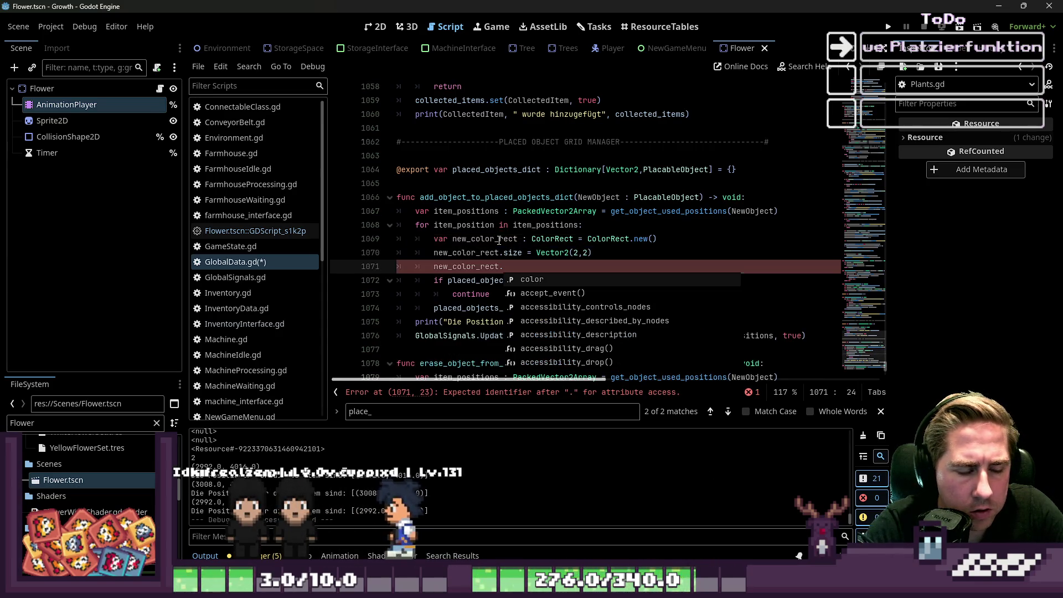
{"action": "type", "text": "color"}
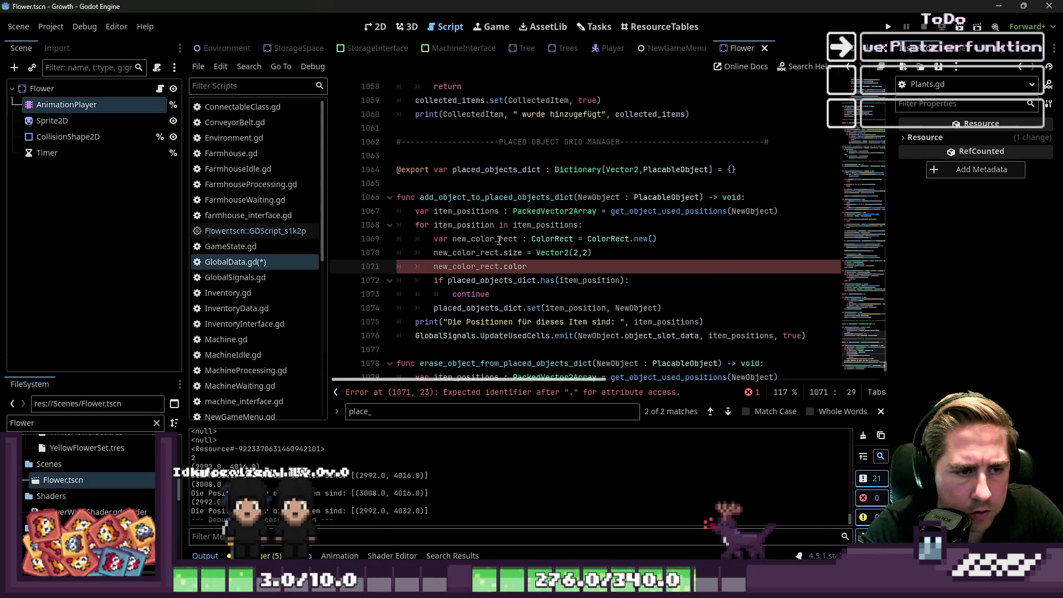
{"action": "key", "text": "Return"}
{"action": "type", "text": "= COlor"}
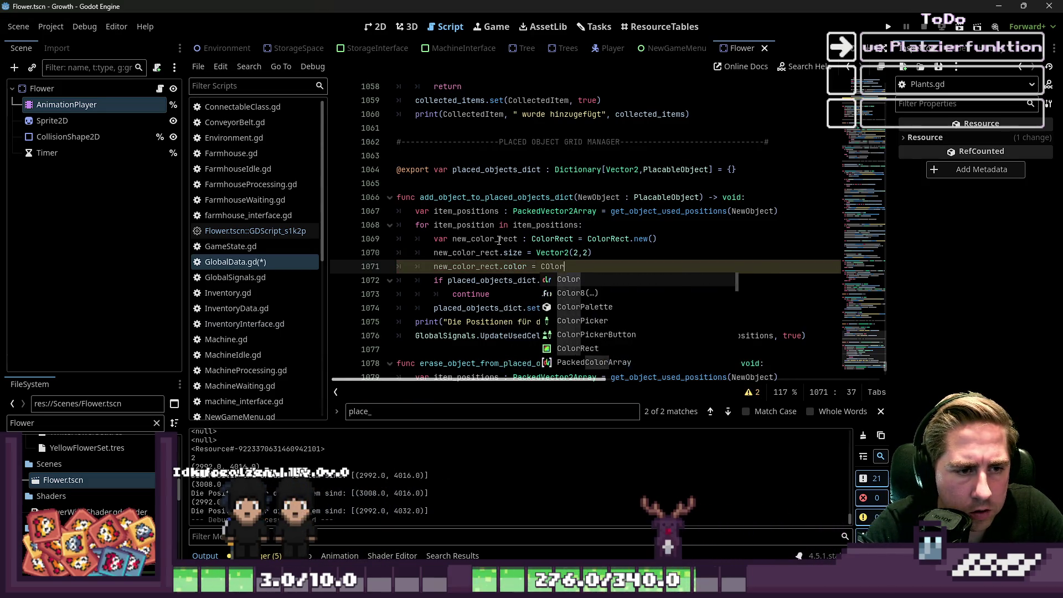
{"action": "key", "text": "BackSpace"}
{"action": "key", "text": "BackSpace"}
{"action": "key", "text": "BackSpace"}
{"action": "type", "text": "olor"}
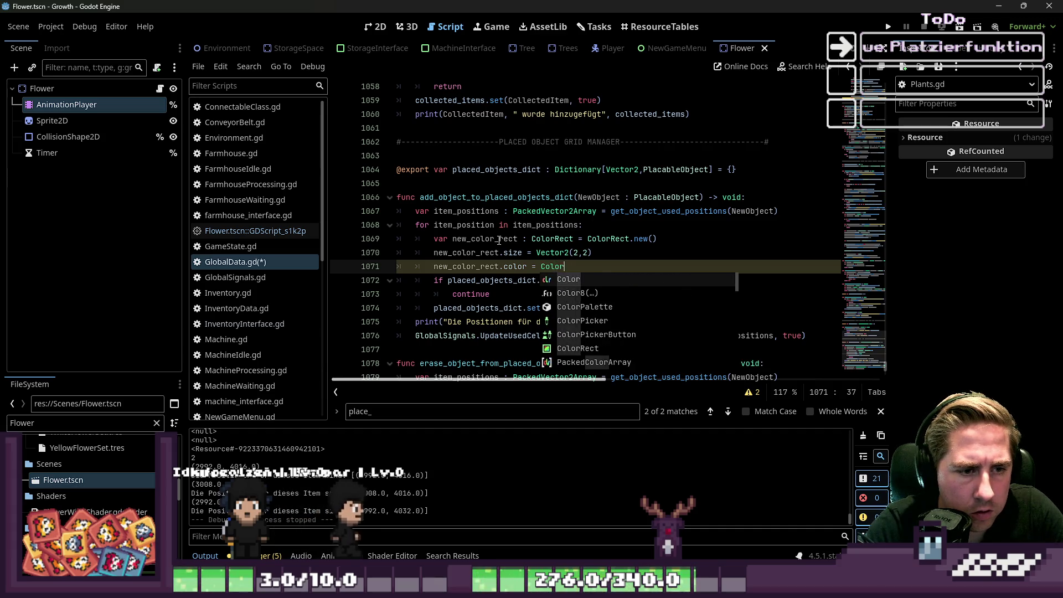
{"action": "type", "text": "("}
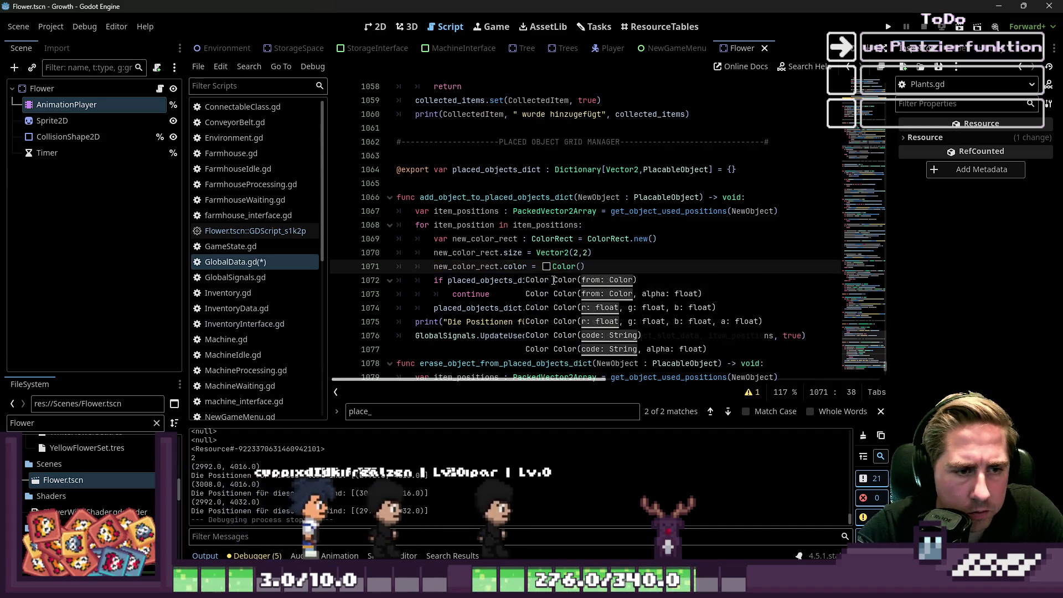
Step: Pick a strong magenta, Color(0.119, 0.0, 0.086, 1.0), for the marker in the colour picker
{"action": "left_click", "coordinate": [547, 266]}
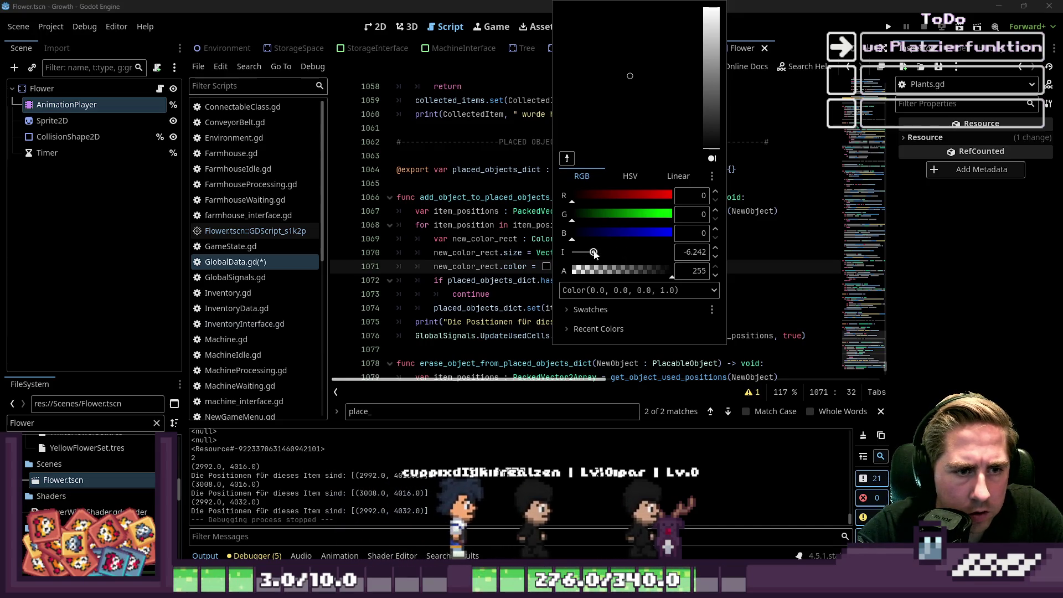
{"action": "left_click", "coordinate": [655, 233]}
{"action": "left_click", "coordinate": [629, 214]}
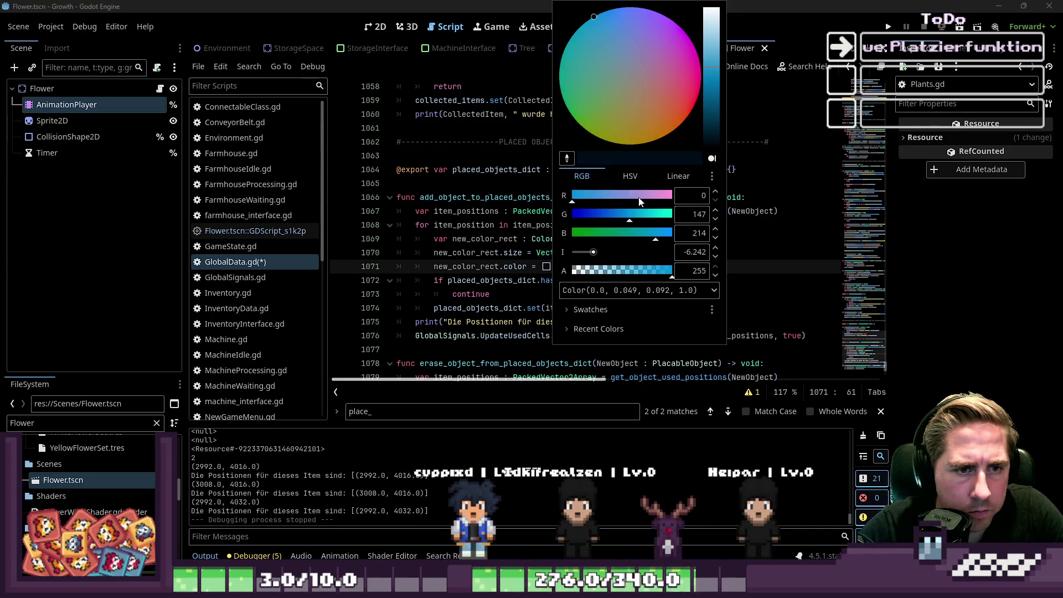
{"action": "left_click", "coordinate": [646, 197]}
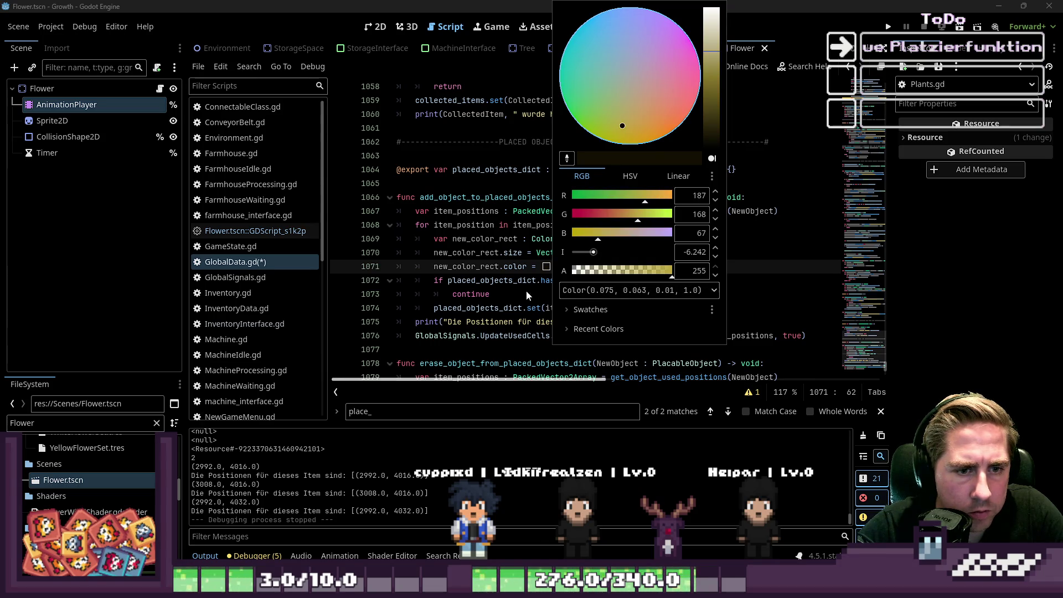
{"action": "left_click_drag", "start_coordinate": [663, 34], "coordinate": [697, 52]}
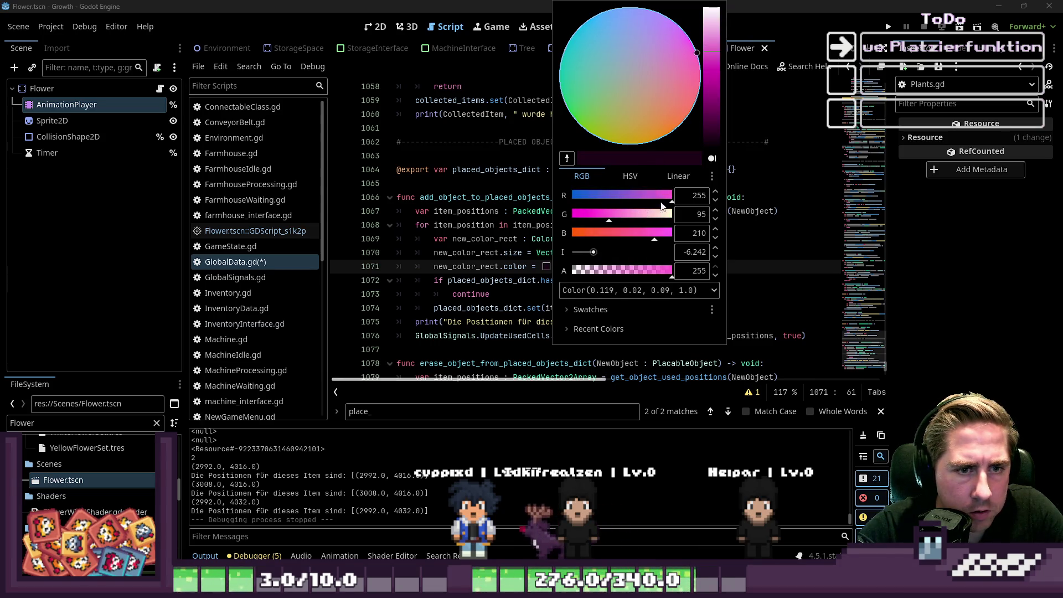
{"action": "left_click", "coordinate": [712, 67]}
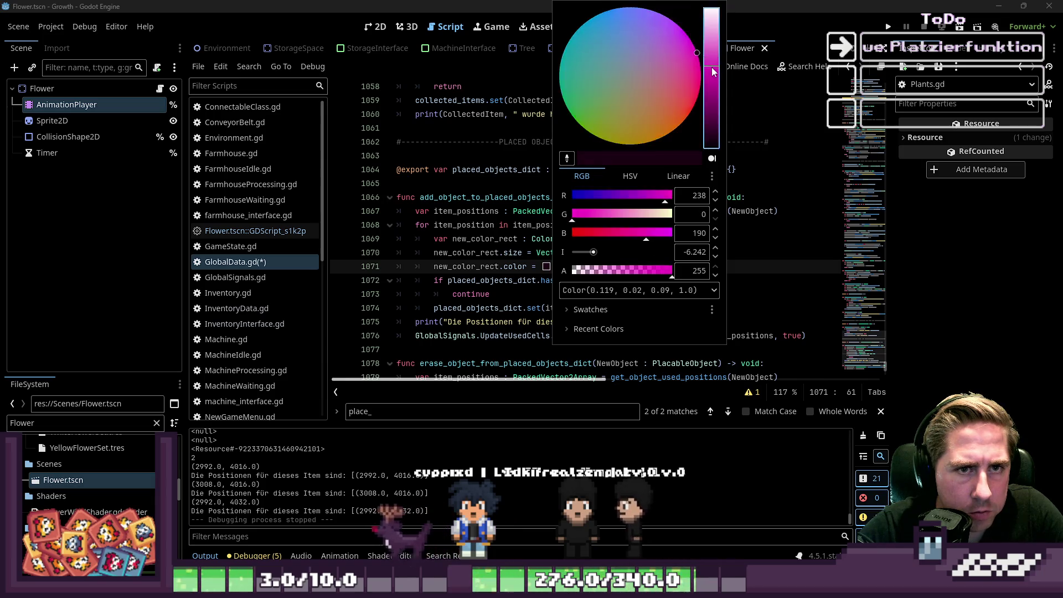
{"action": "left_click", "coordinate": [767, 275]}
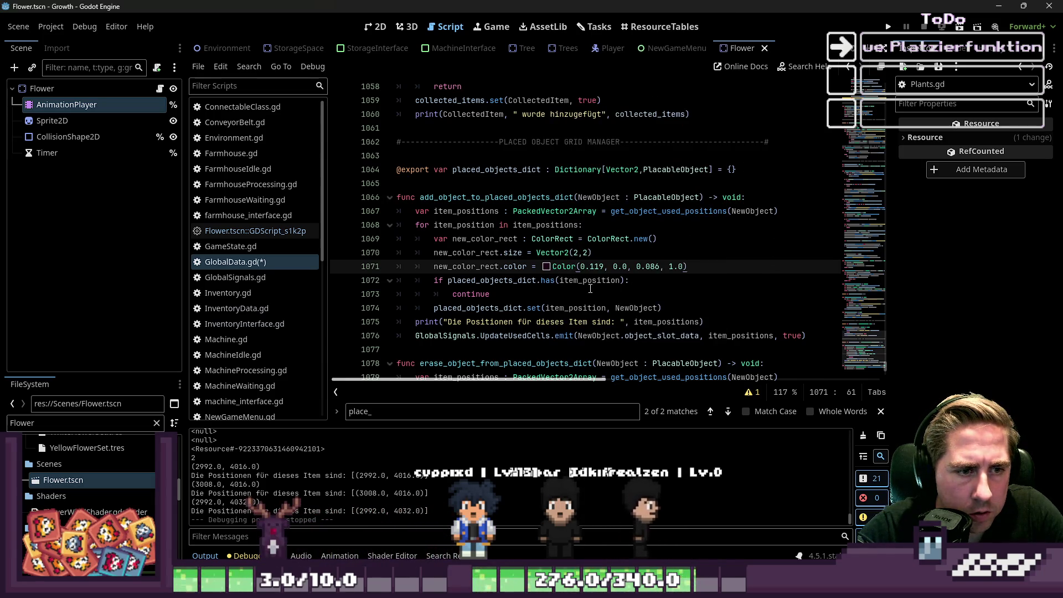
{"action": "left_click", "coordinate": [554, 267]}
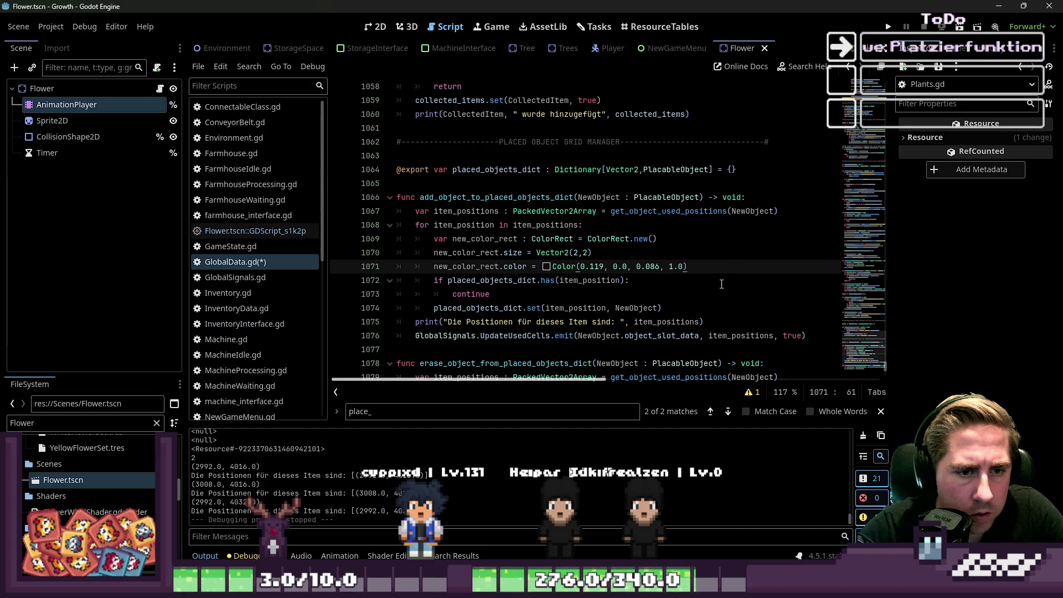
Step: Add world.add_child(new_color_rect) below the colour line and run the game with F5
{"action": "key", "text": "Return"}
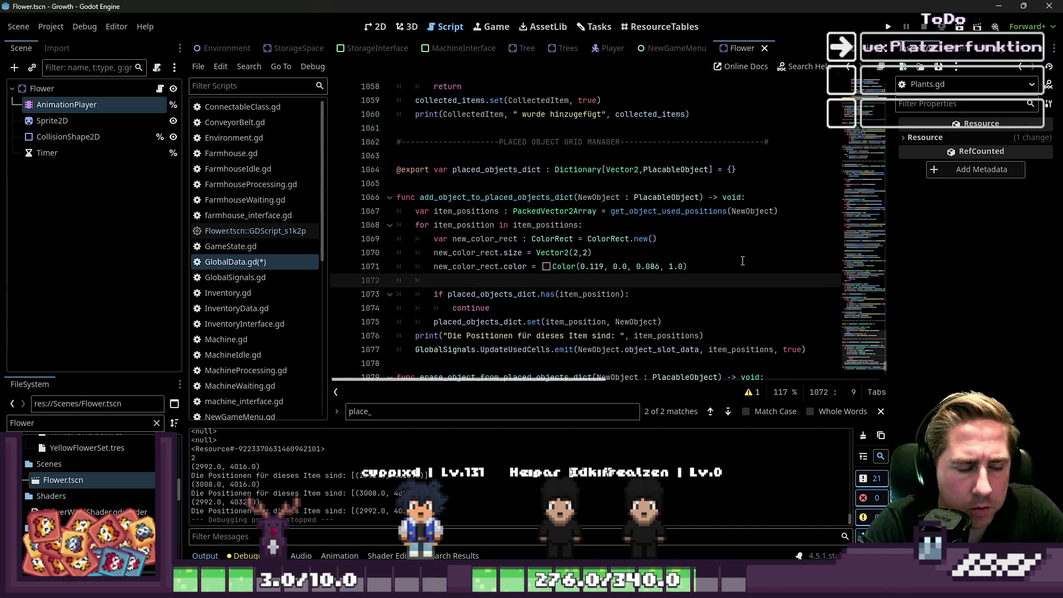
{"action": "type", "text": "GlobalDat"}
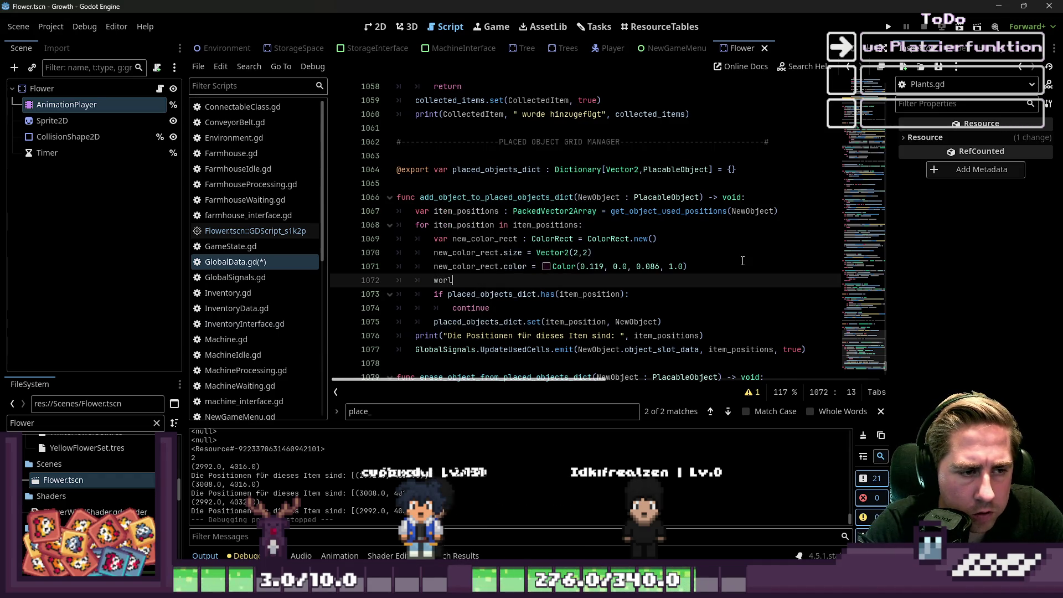
{"action": "type", "text": "add_child(new_color_r"}
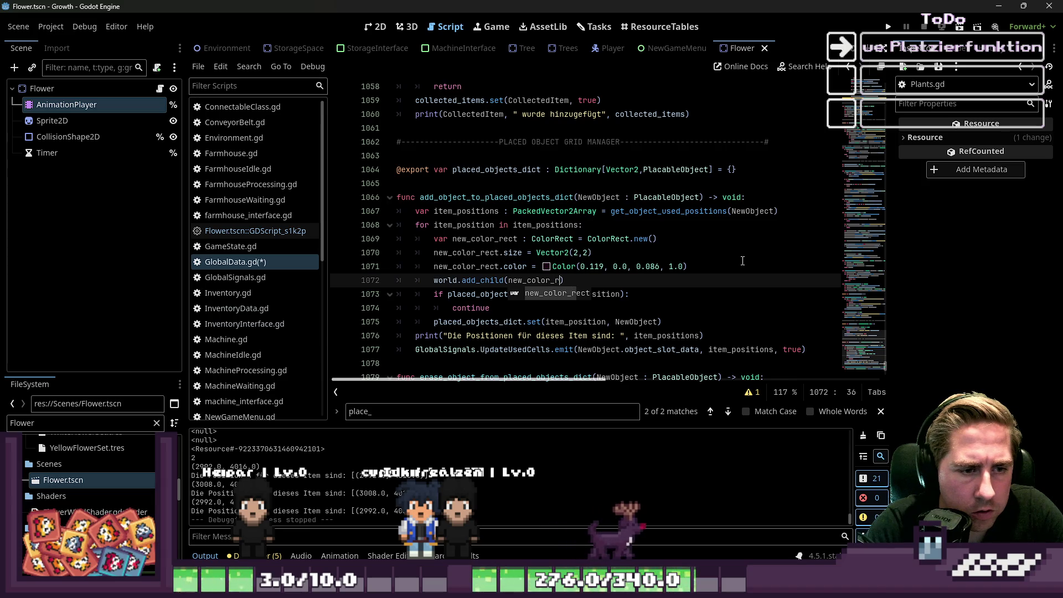
{"action": "key", "text": "Return"}
{"action": "key", "text": "F5"}
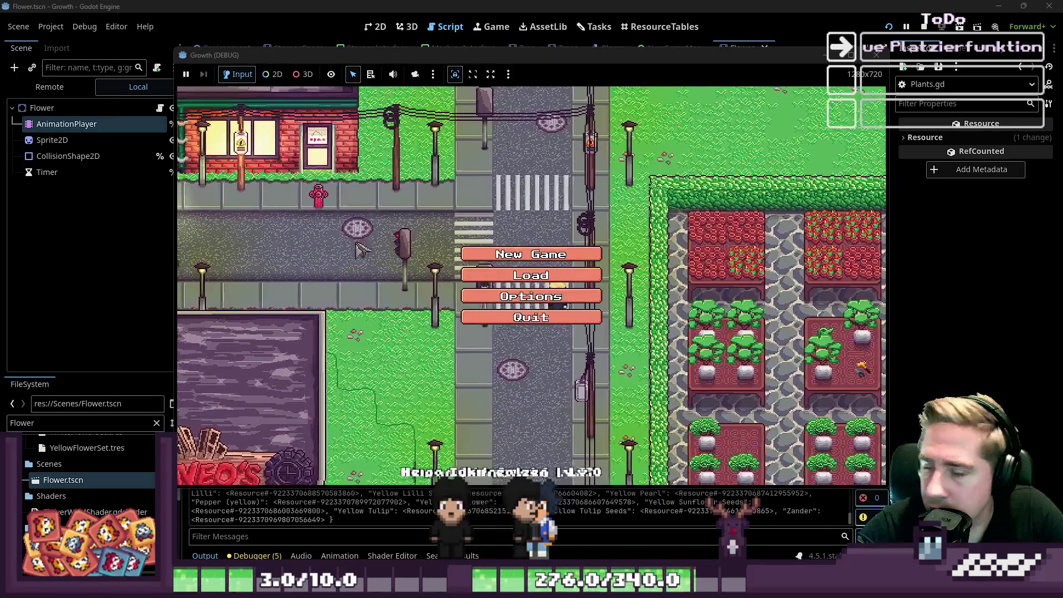
Step: Start a new game with a placeholder character name
{"action": "left_click", "coordinate": [531, 254]}
{"action": "type", "text": "yxc"}
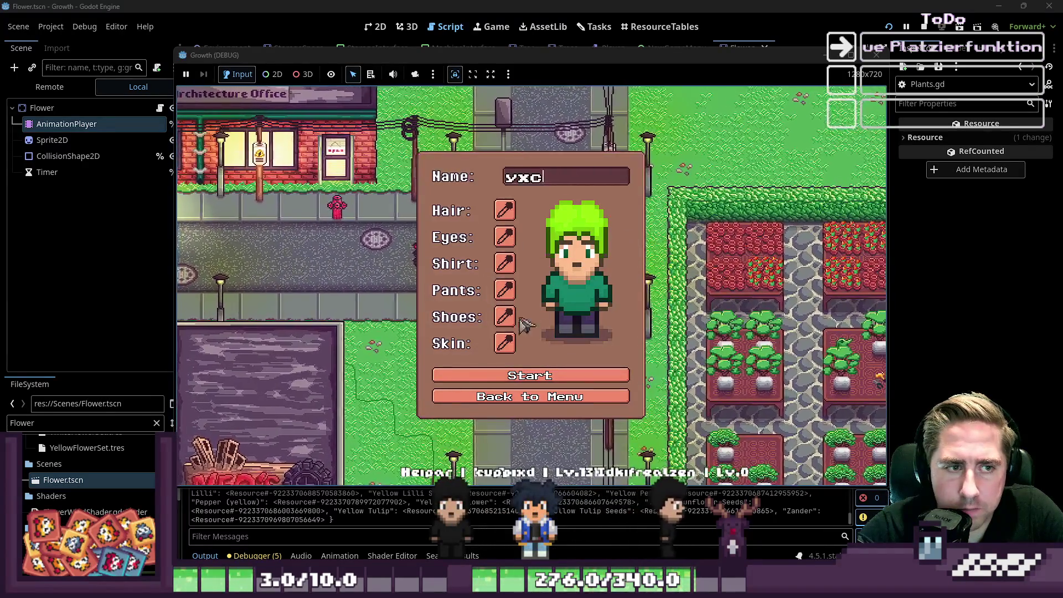
{"action": "left_click", "coordinate": [530, 382]}
{"action": "key", "text": "i"}
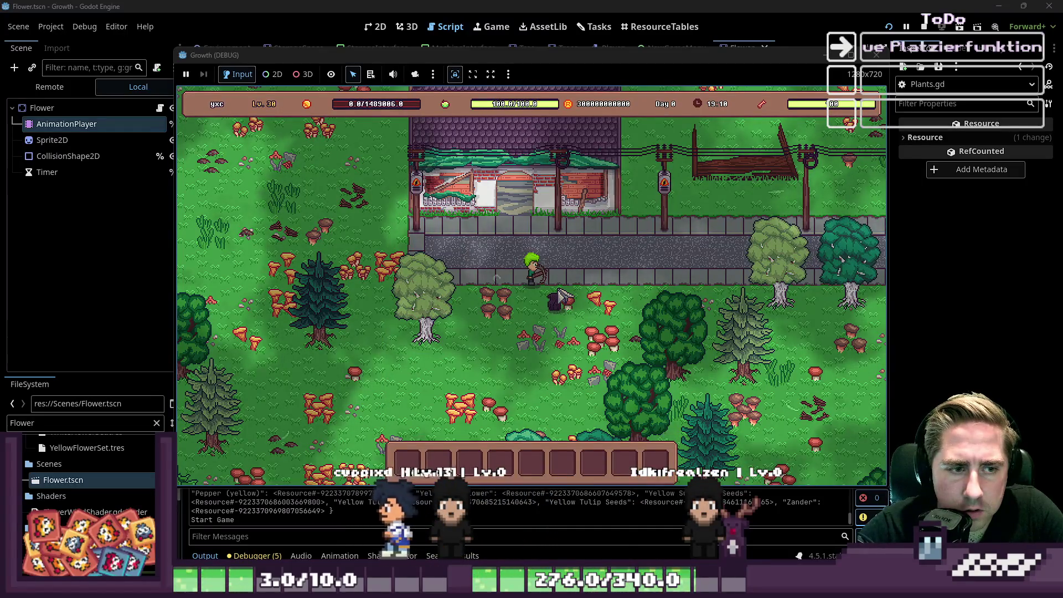
Step: Open the full item grid and bring the planter boxes into the hotbar
{"action": "key", "text": "i"}
{"action": "scroll", "coordinate": [564, 238], "scroll_direction": "down", "scroll_amount": 6}
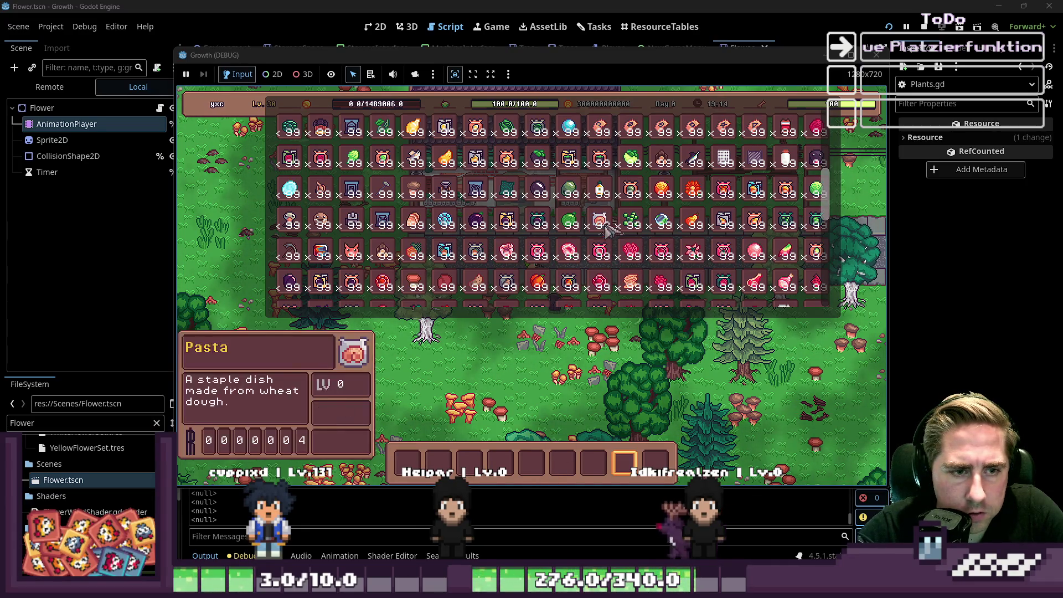
{"action": "scroll", "coordinate": [615, 263], "scroll_direction": "down", "scroll_amount": 1}
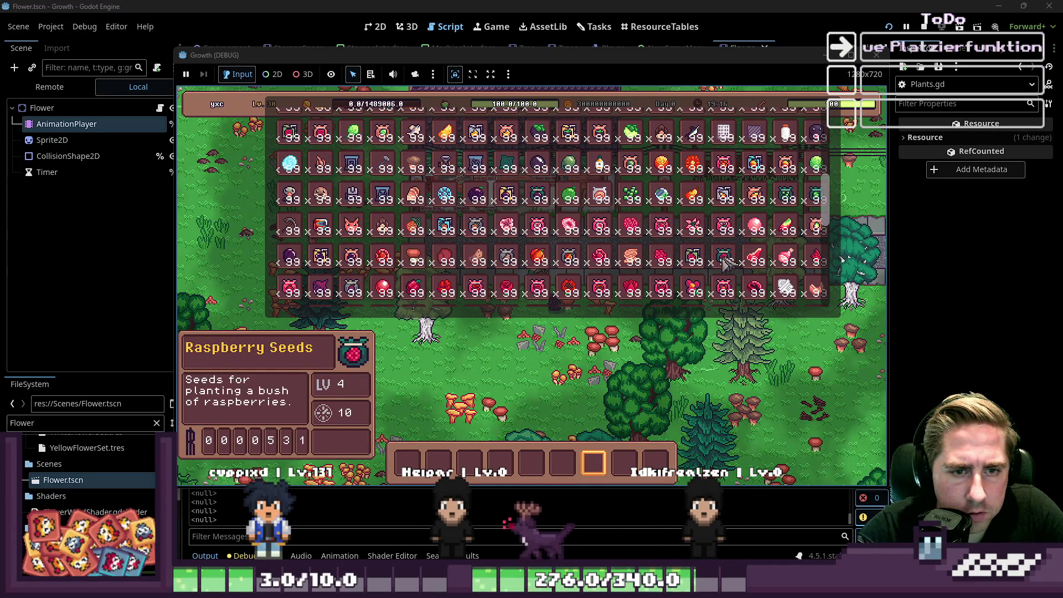
{"action": "key", "text": "e"}
{"action": "key", "text": "e"}
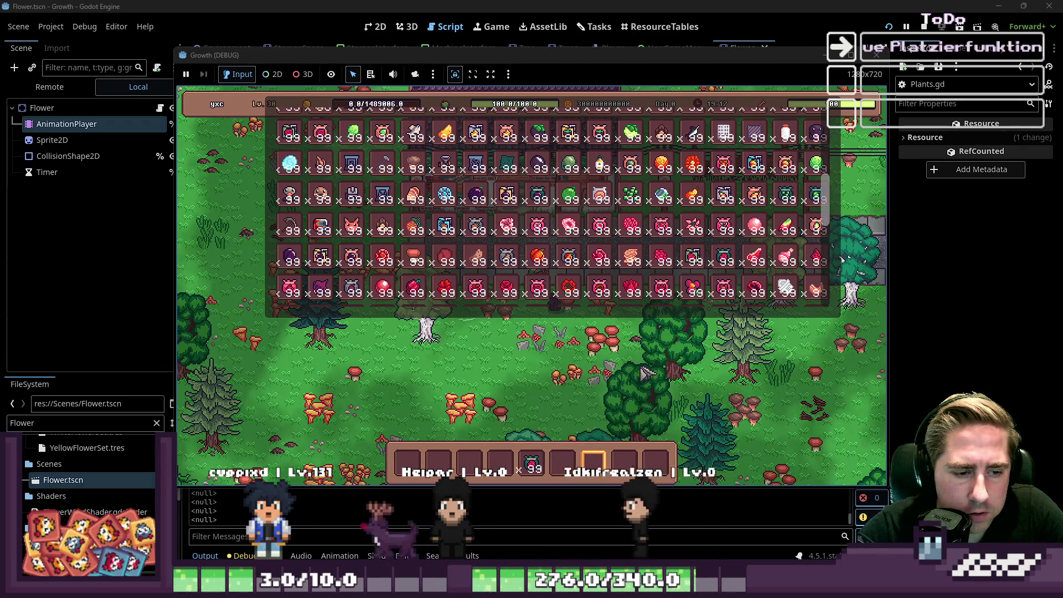
{"action": "key", "text": "Escape"}
{"action": "scroll", "coordinate": [499, 354], "scroll_direction": "down", "scroll_amount": 3}
{"action": "scroll", "coordinate": [468, 368], "scroll_direction": "down", "scroll_amount": 1}
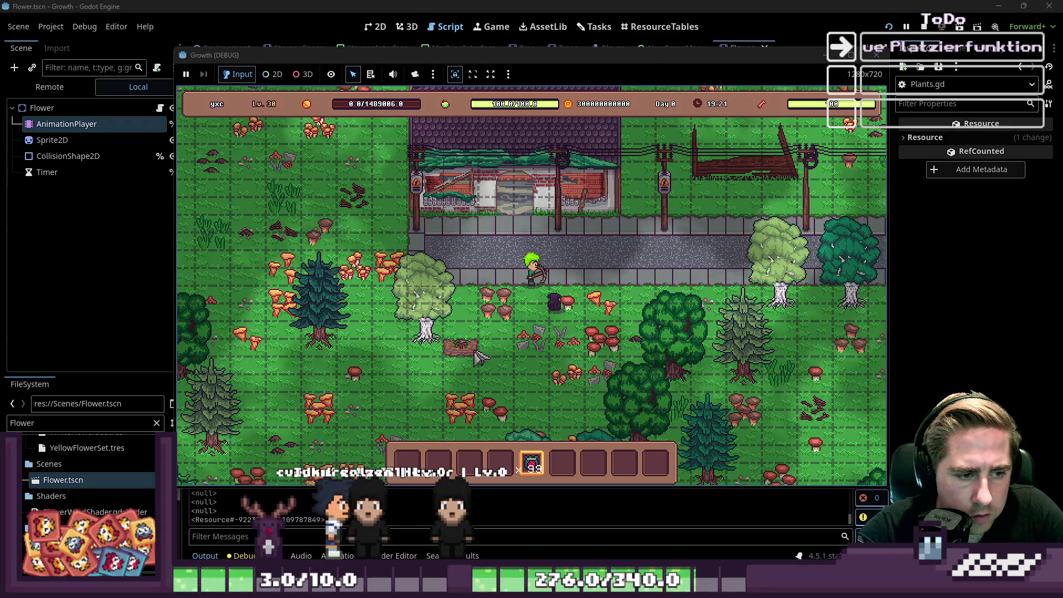
Step: Place three planter boxes on the forest floor
{"action": "left_click", "coordinate": [471, 343]}
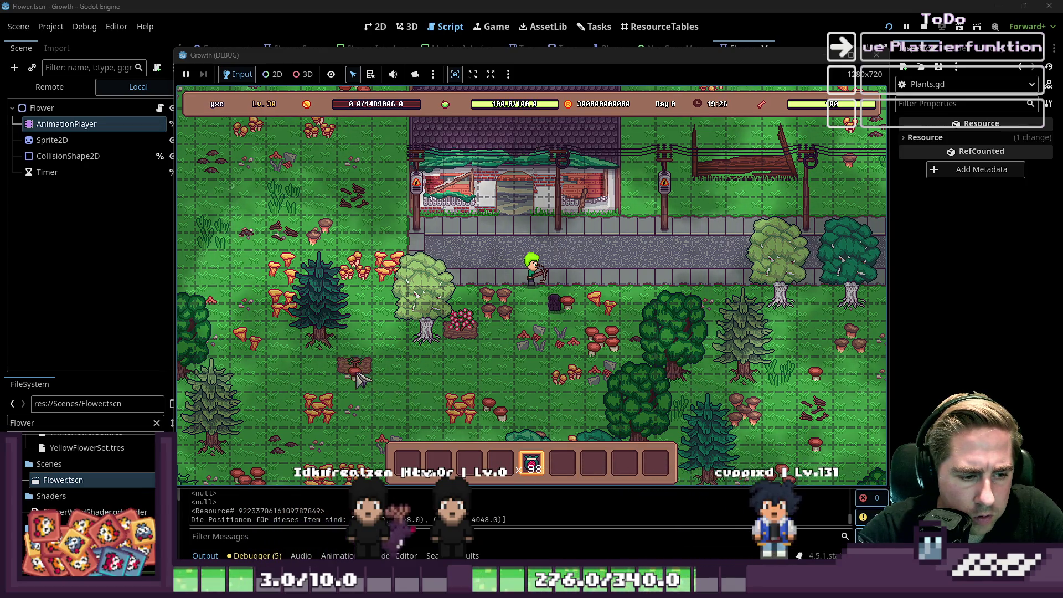
{"action": "left_click", "coordinate": [357, 370]}
{"action": "left_click", "coordinate": [426, 366]}
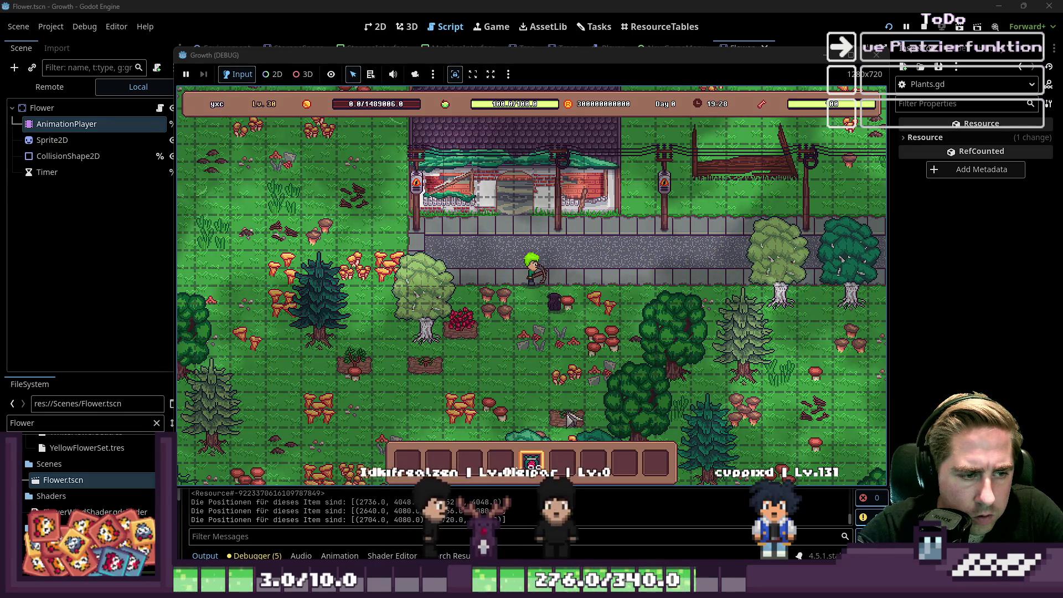
{"action": "scroll", "coordinate": [487, 338], "scroll_direction": "up", "scroll_amount": 3}
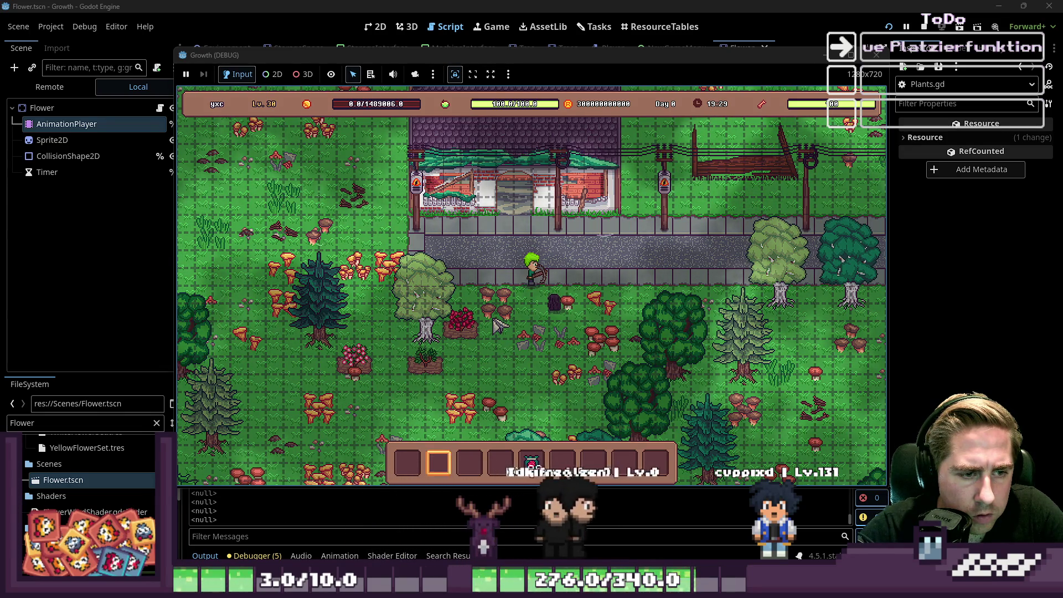
{"action": "scroll", "coordinate": [498, 326], "scroll_direction": "up", "scroll_amount": 1}
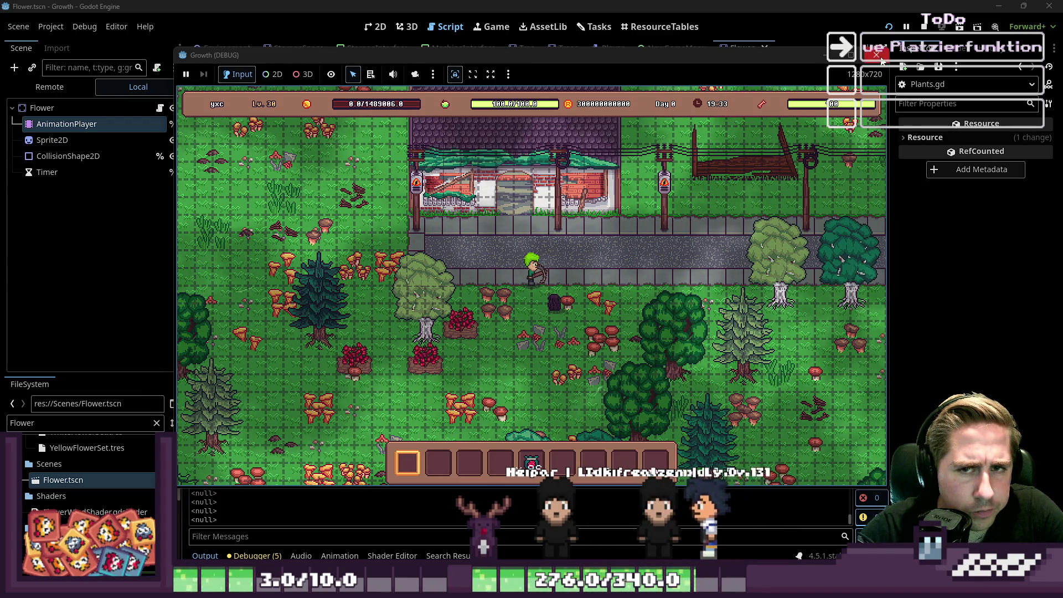
Step: Stop the running game with F8 and return to the add_child line
{"action": "key", "text": "i"}
{"action": "key", "text": "i"}
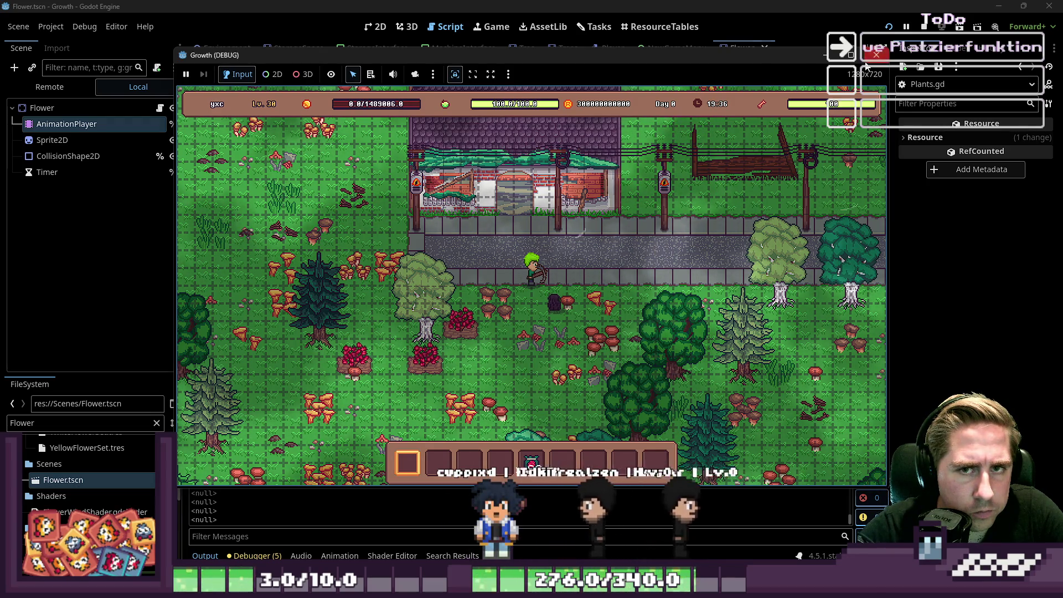
{"action": "key", "text": "F8"}
{"action": "left_click", "coordinate": [506, 280]}
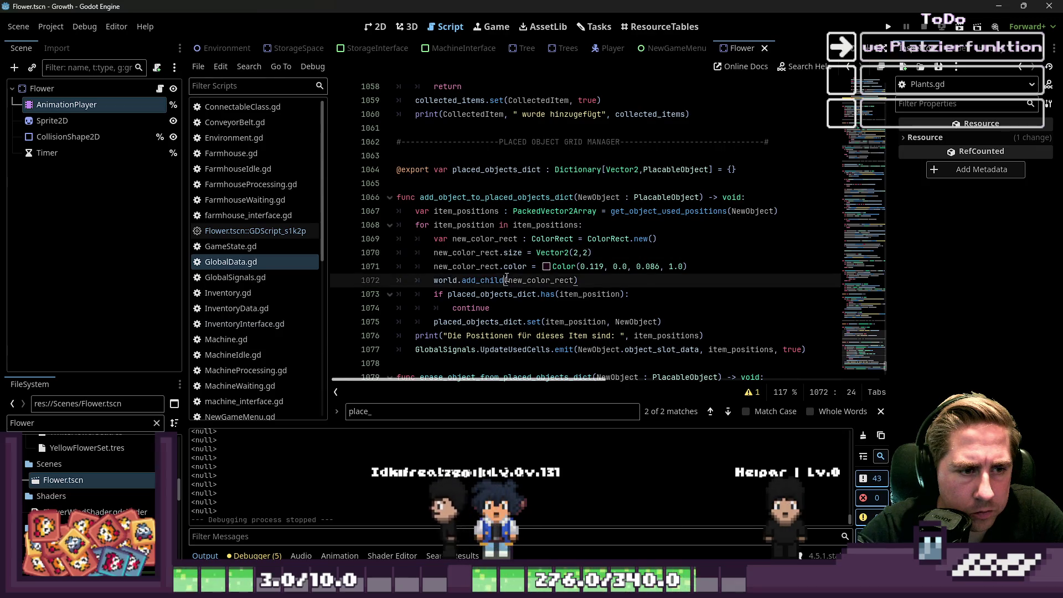
Step: Review the loop's ColorRect lines and select the item_position loop variable
{"action": "left_click", "coordinate": [499, 267]}
{"action": "left_click", "coordinate": [504, 254]}
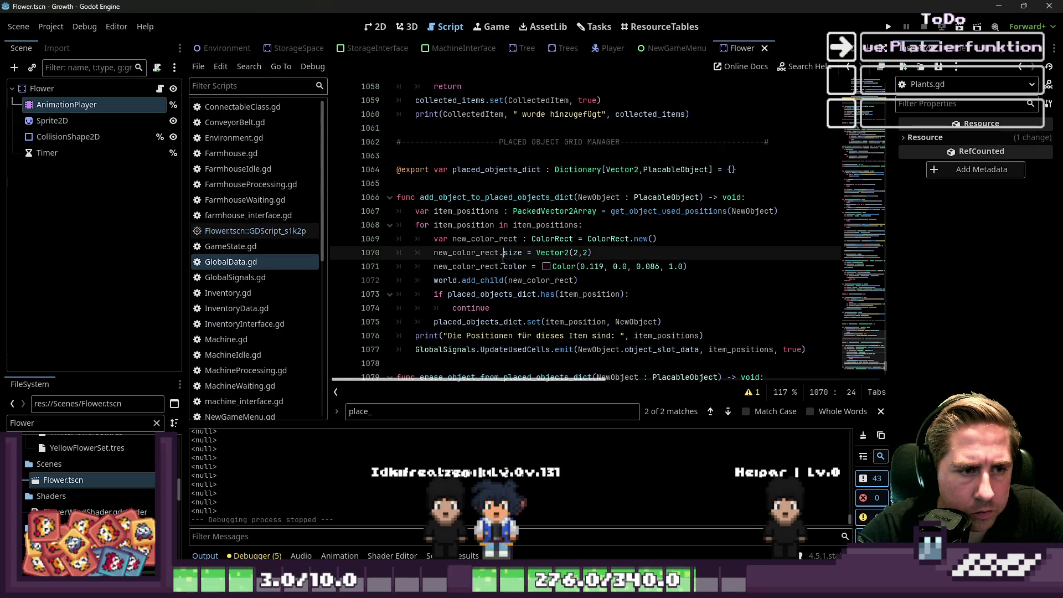
{"action": "left_click", "coordinate": [501, 280]}
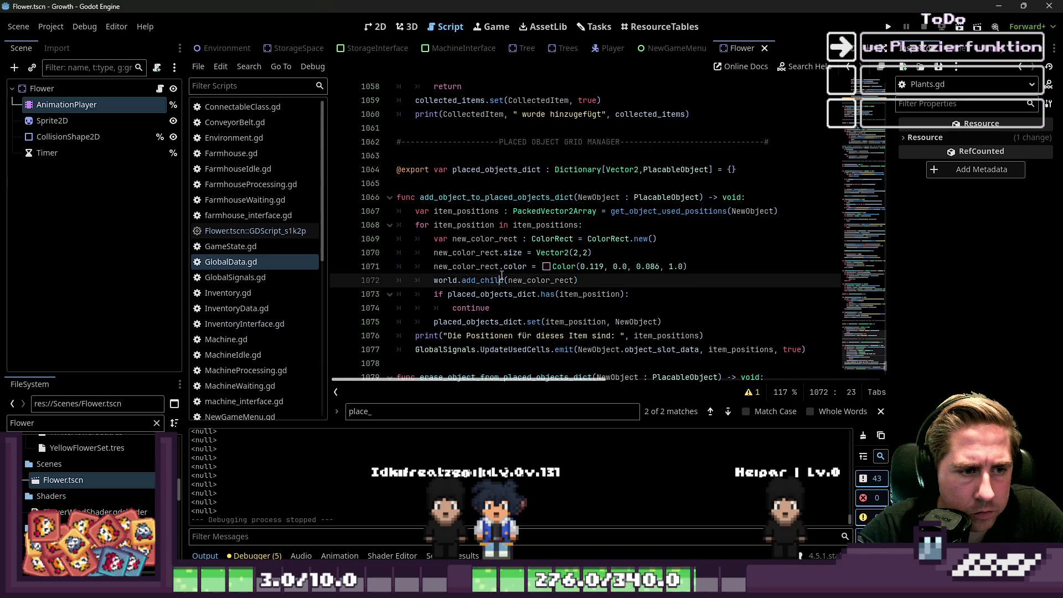
{"action": "left_click", "coordinate": [468, 237]}
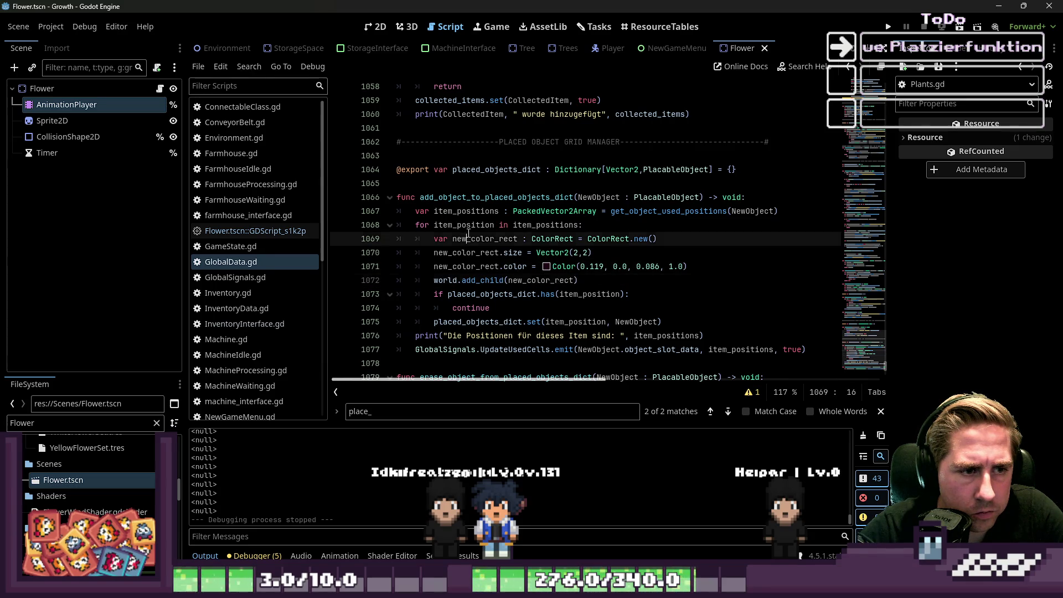
{"action": "double_click", "coordinate": [470, 225]}
Step: Insert new_color_rect.position = item_position above the add_child call and rerun the game
{"action": "left_click", "coordinate": [616, 283]}
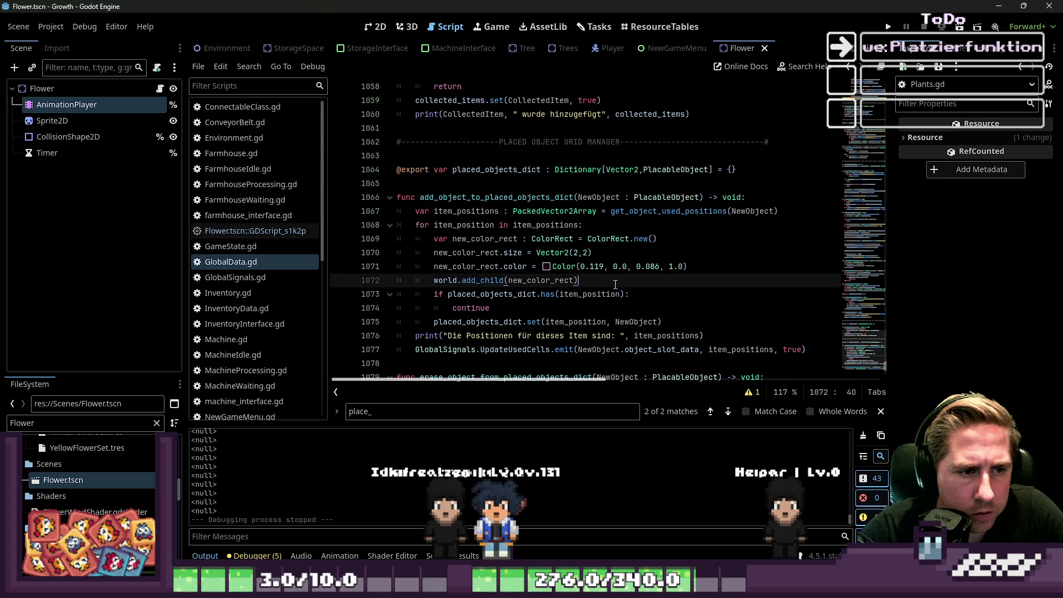
{"action": "key", "text": "ctrl+shift+Return"}
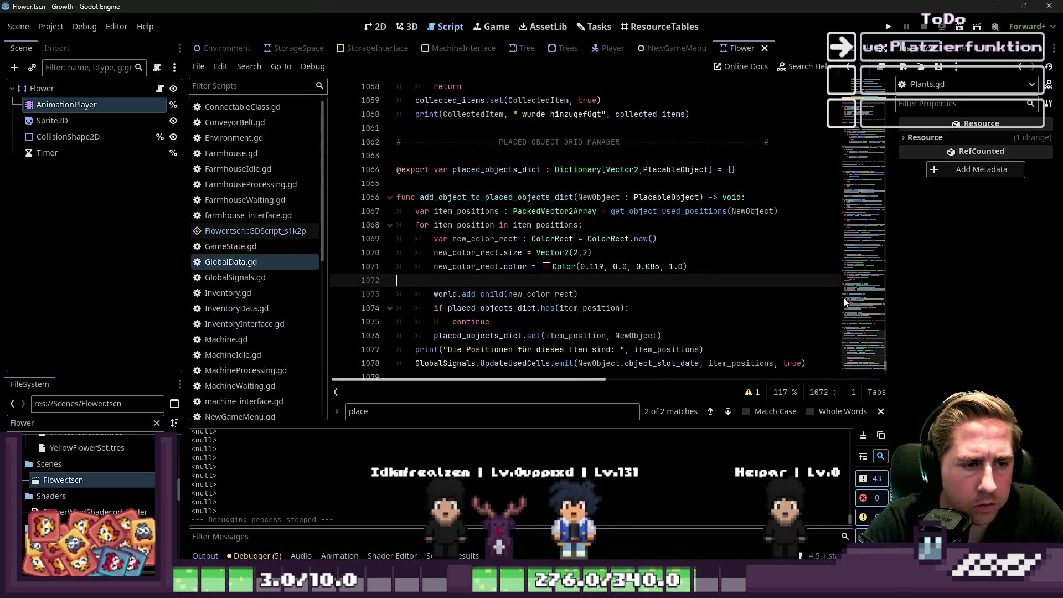
{"action": "key", "text": "Tab"}
{"action": "key", "text": "Tab"}
{"action": "type", "text": "new"}
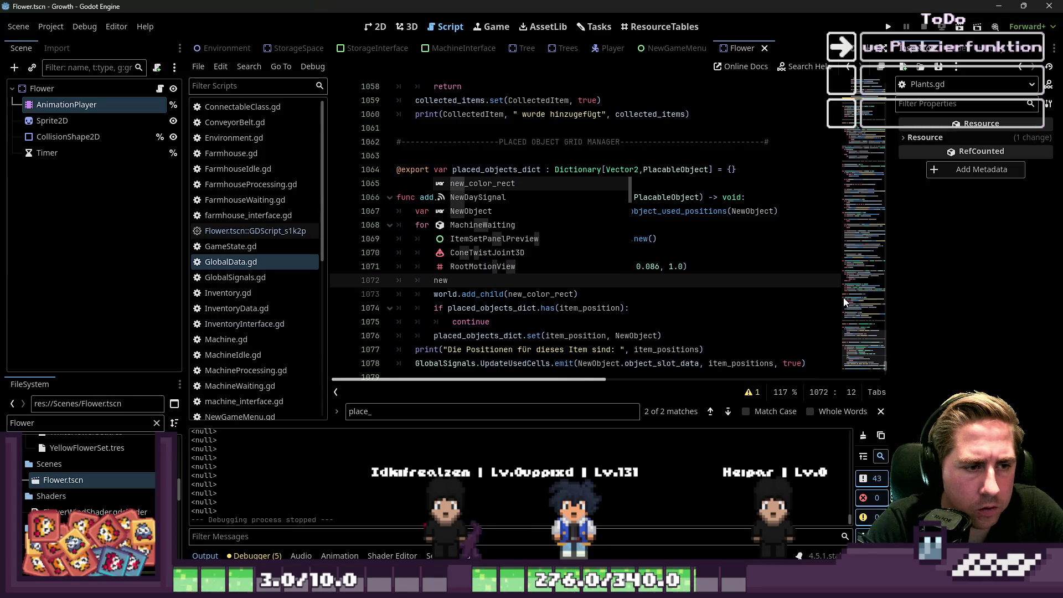
{"action": "type", "text": "_color_rect.posi"}
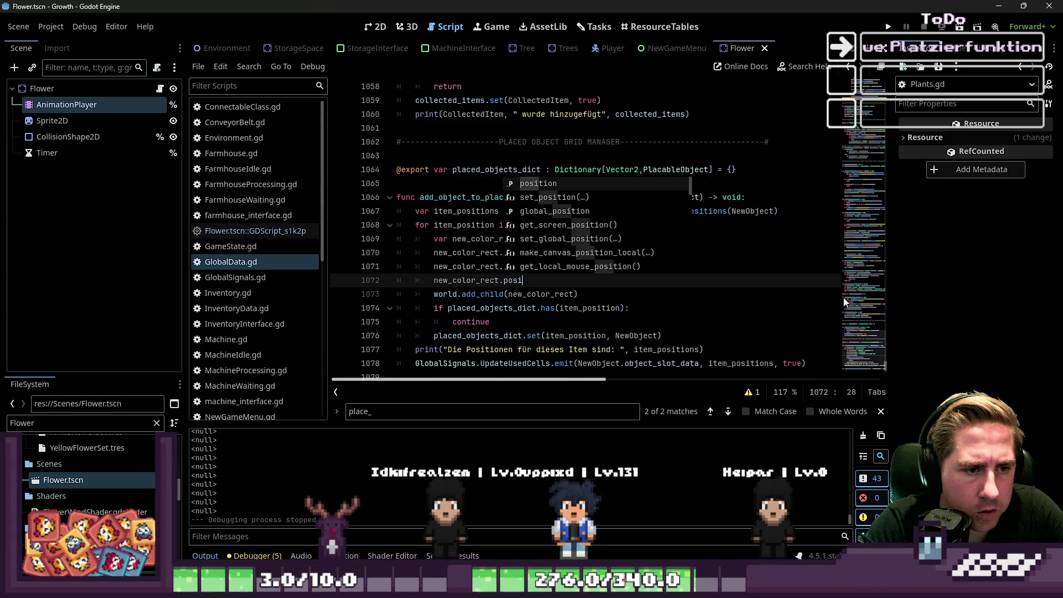
{"action": "type", "text": "tion = item_position"}
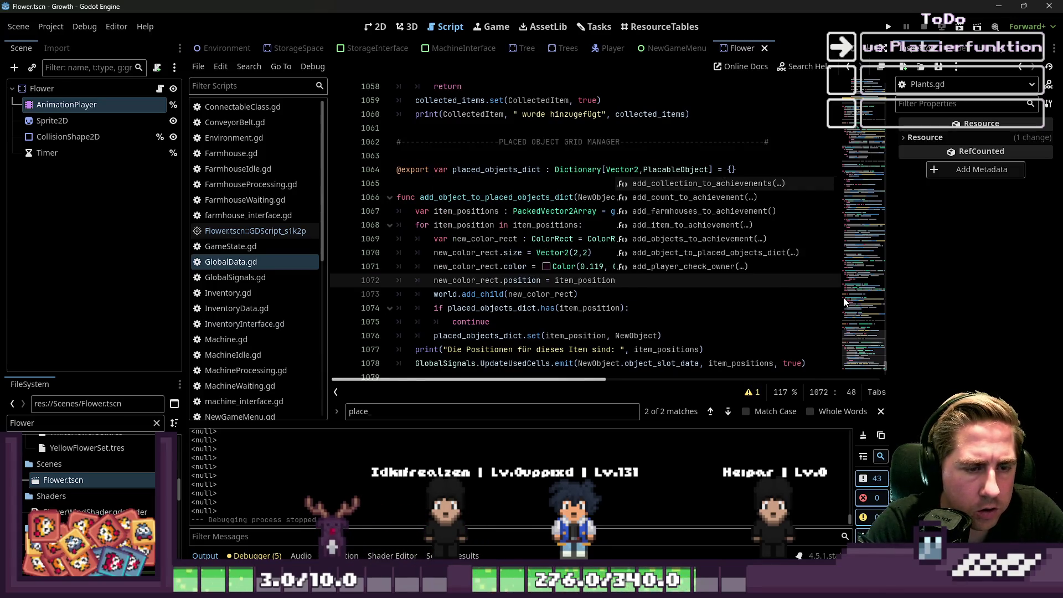
{"action": "left_click", "coordinate": [559, 225]}
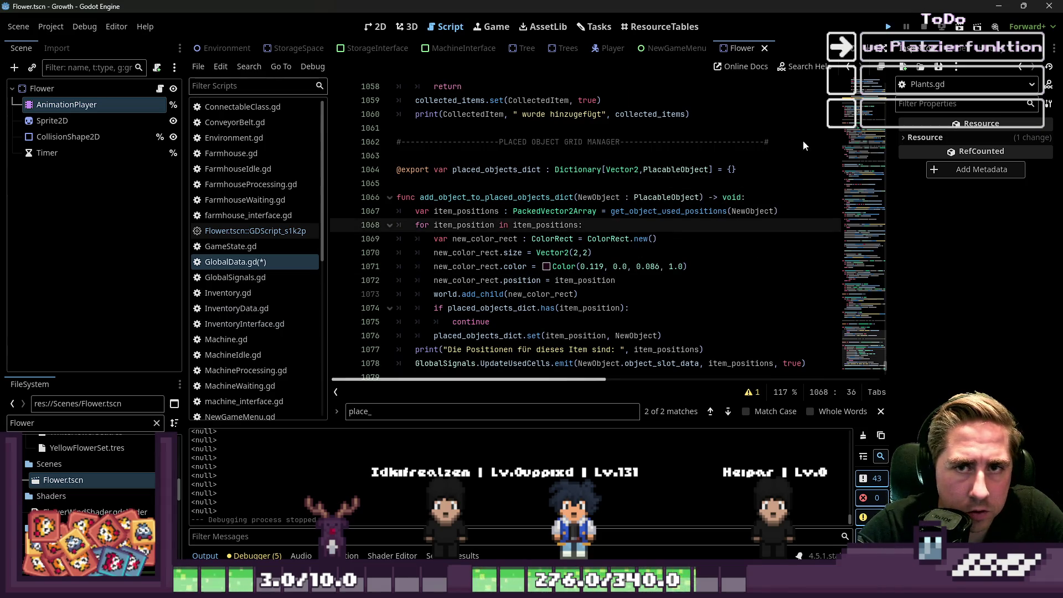
{"action": "key", "text": "F5"}
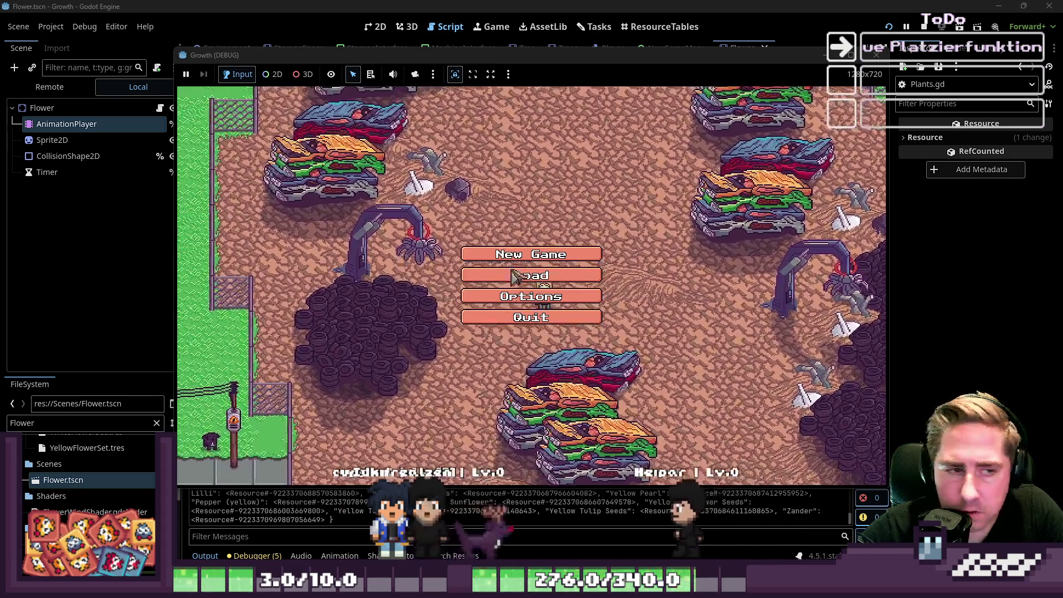
Step: Start a new game with a fresh character, close the inventory and walk down-left
{"action": "left_click", "coordinate": [531, 250]}
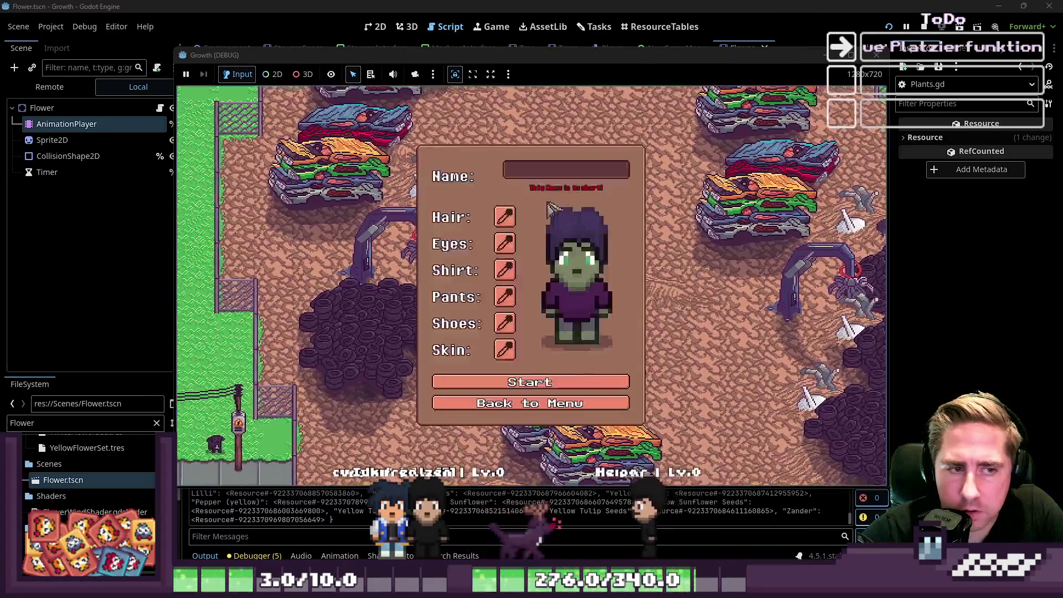
{"action": "type", "text": "sc"}
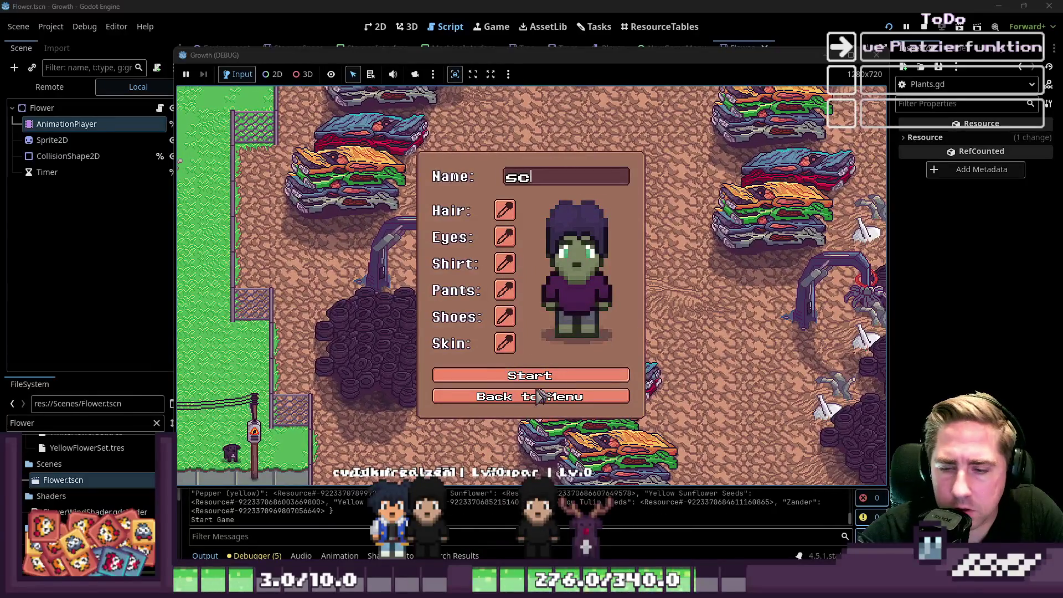
{"action": "left_click", "coordinate": [554, 382]}
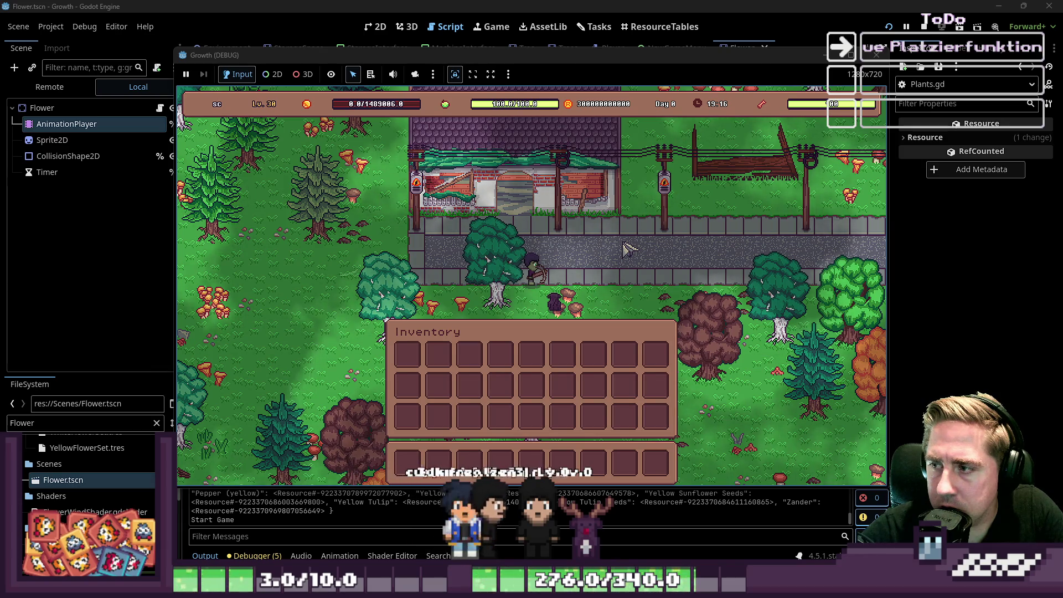
{"action": "key", "text": "i"}
{"action": "key", "text": "a+s"}
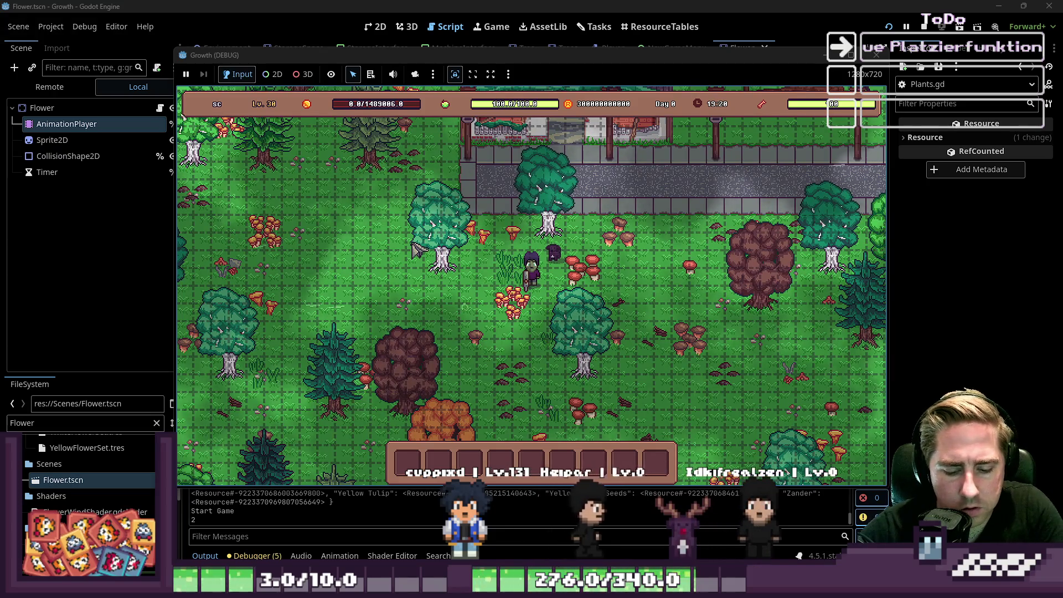
Step: Check the inventory and equip the Carrot Seeds from hotbar slot 5
{"action": "key", "text": "i"}
{"action": "mouse_move", "coordinate": [563, 221]}
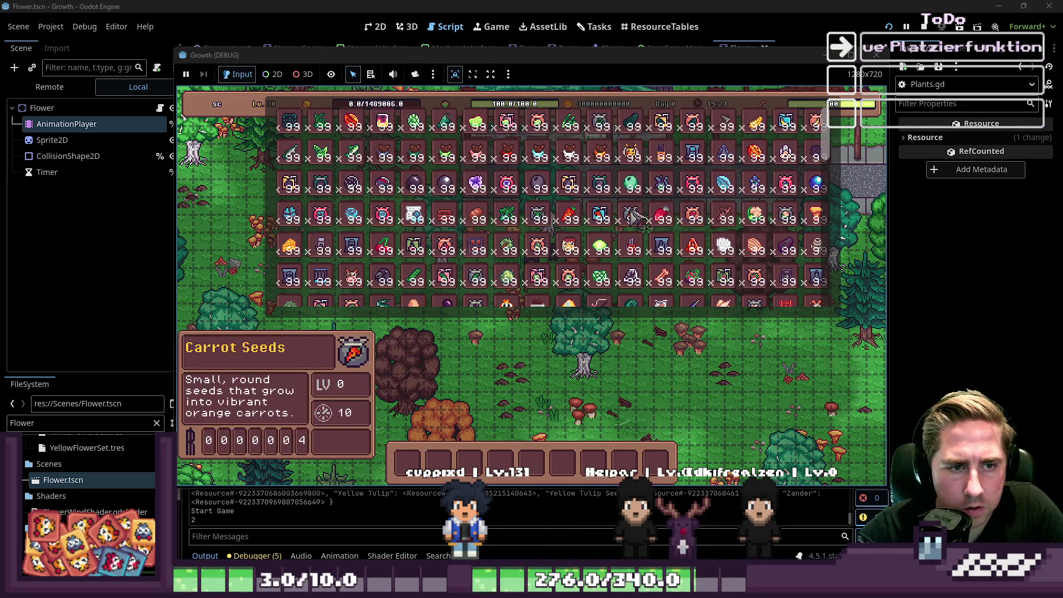
{"action": "key", "text": "i"}
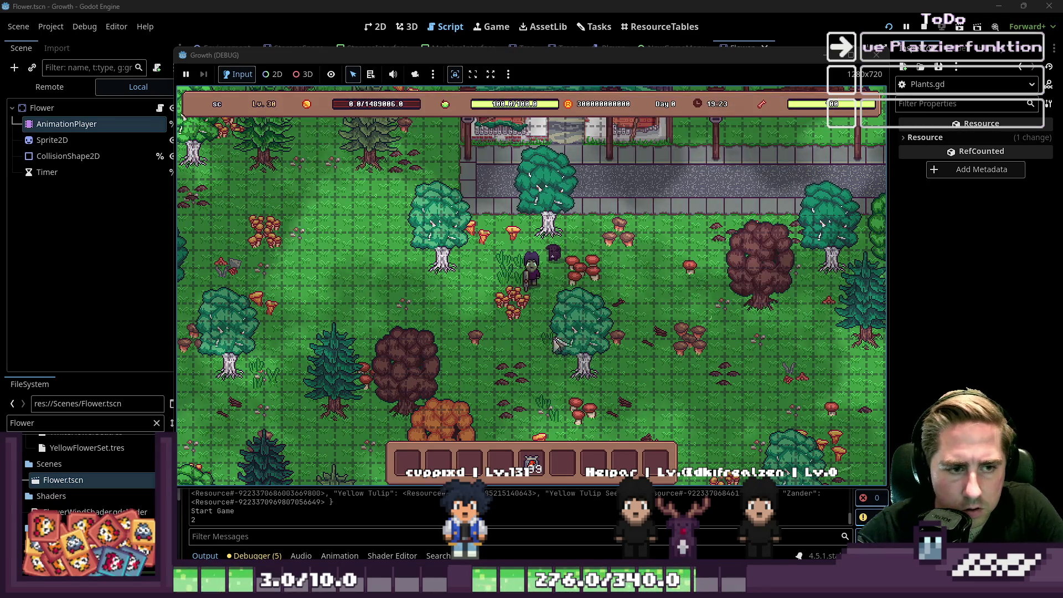
{"action": "key", "text": "8"}
{"action": "key", "text": "5"}
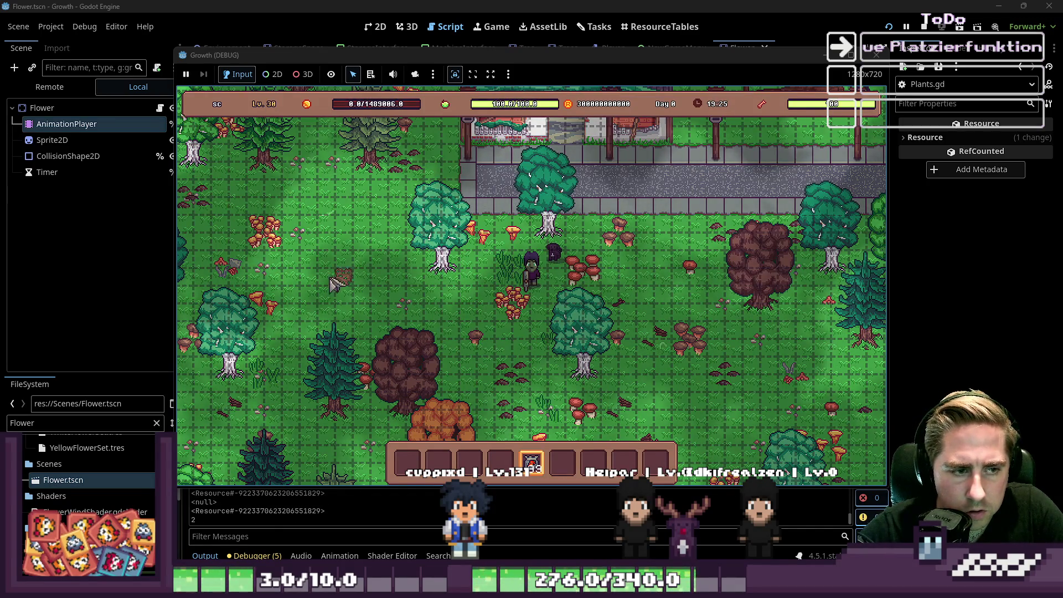
Step: Plant two rows of carrot seeds on the grass, then stop the game with F8
{"action": "left_click", "coordinate": [328, 259]}
{"action": "left_click", "coordinate": [345, 261]}
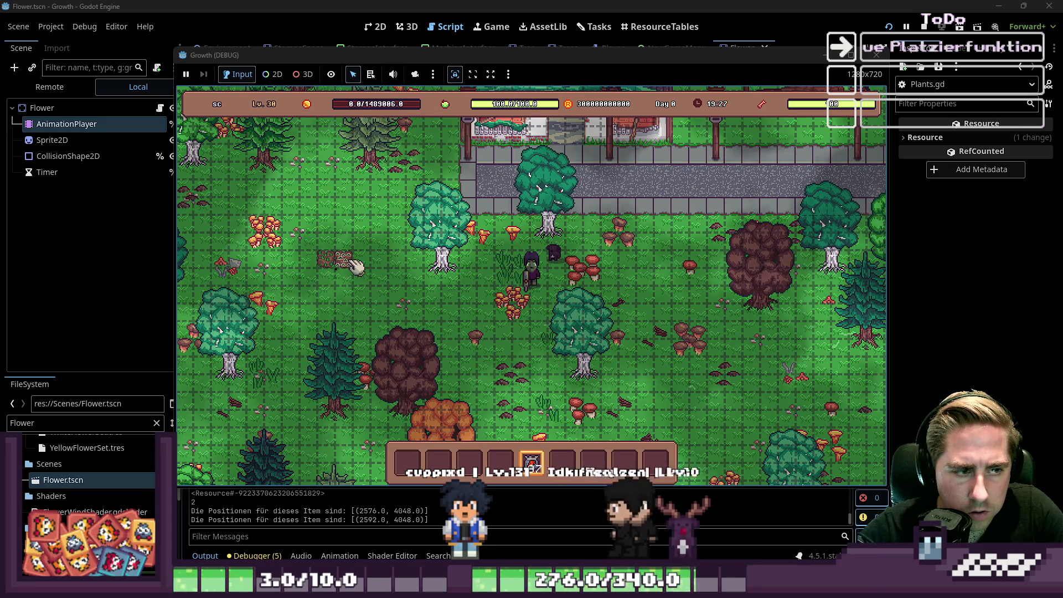
{"action": "left_click", "coordinate": [380, 259]}
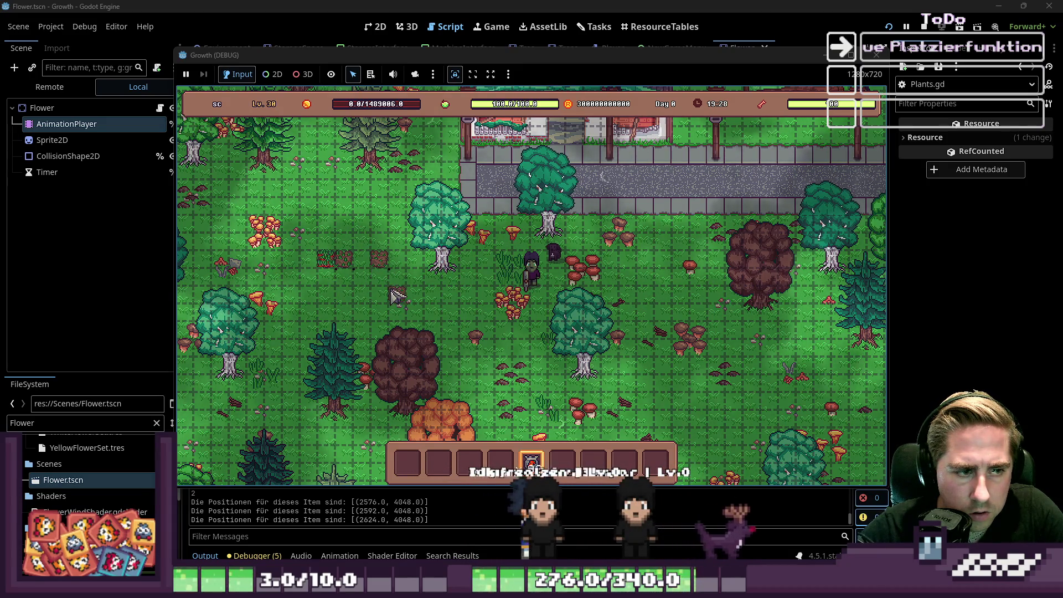
{"action": "left_click", "coordinate": [361, 283]}
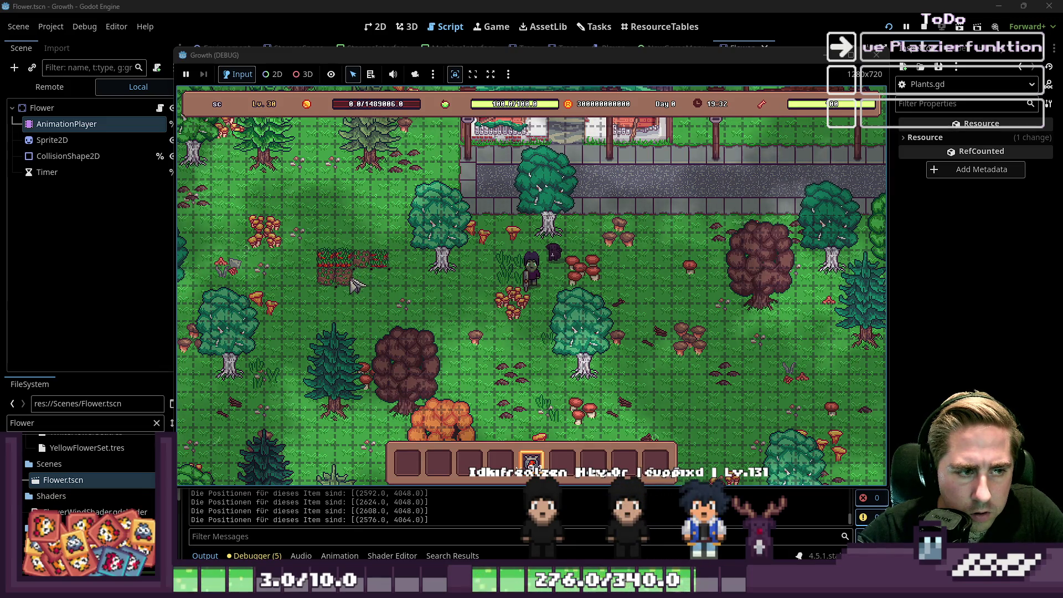
{"action": "left_click", "coordinate": [379, 294]}
{"action": "left_click", "coordinate": [397, 296]}
{"action": "left_click", "coordinate": [426, 300]}
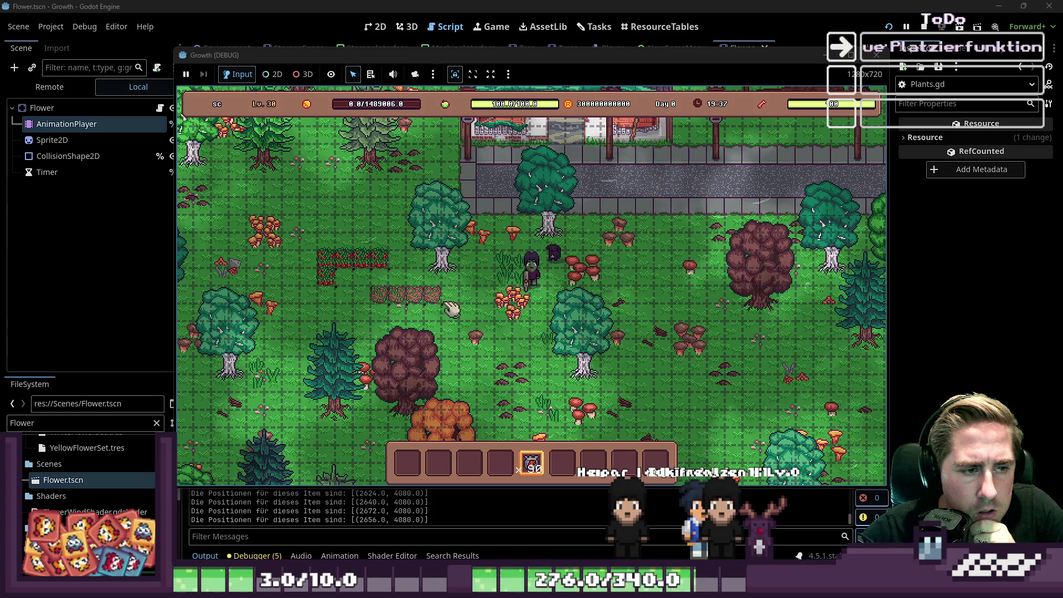
{"action": "left_click", "coordinate": [468, 300]}
{"action": "left_click", "coordinate": [450, 299]}
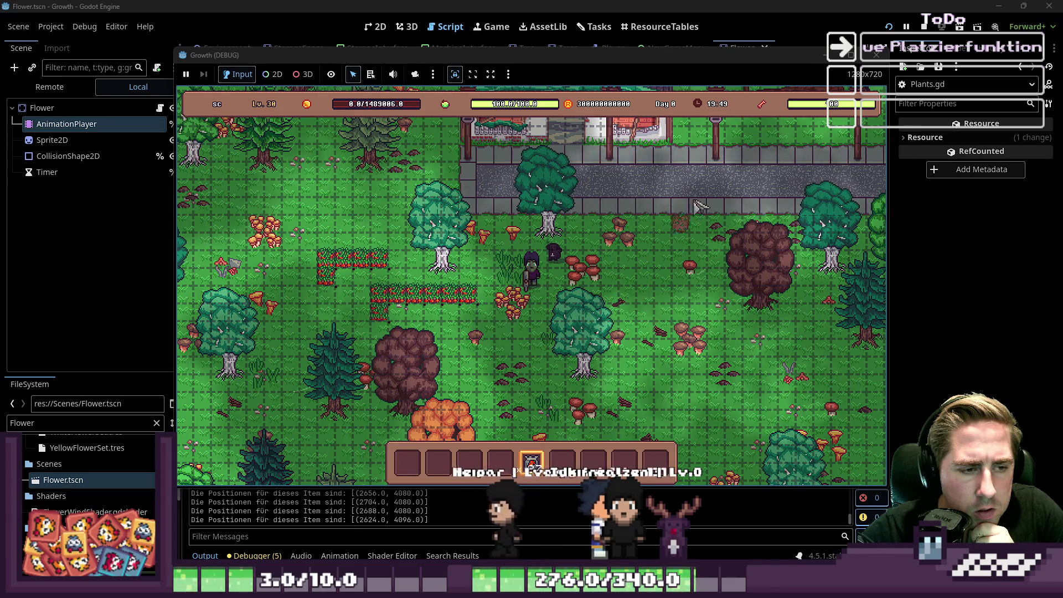
{"action": "key", "text": "F8"}
{"action": "scroll", "coordinate": [544, 286], "scroll_direction": "down", "scroll_amount": 6}
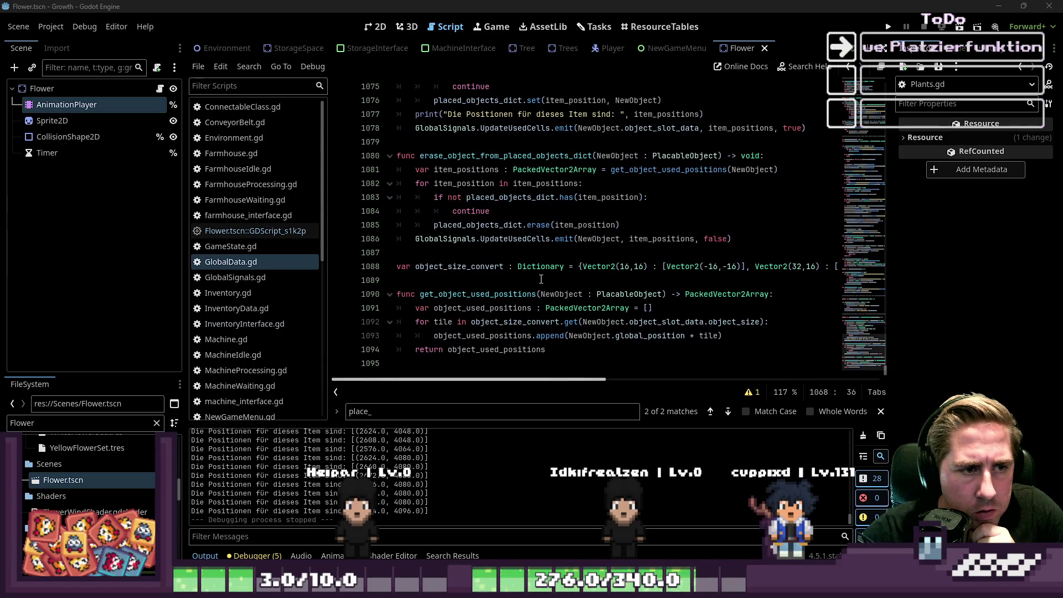
Step: Read through erase_object_from_placed_objects_dict, highlighting item_positions, placed_objects_dict and the emit arguments
{"action": "scroll", "coordinate": [536, 270], "scroll_direction": "up", "scroll_amount": 1}
{"action": "left_click", "coordinate": [462, 198]}
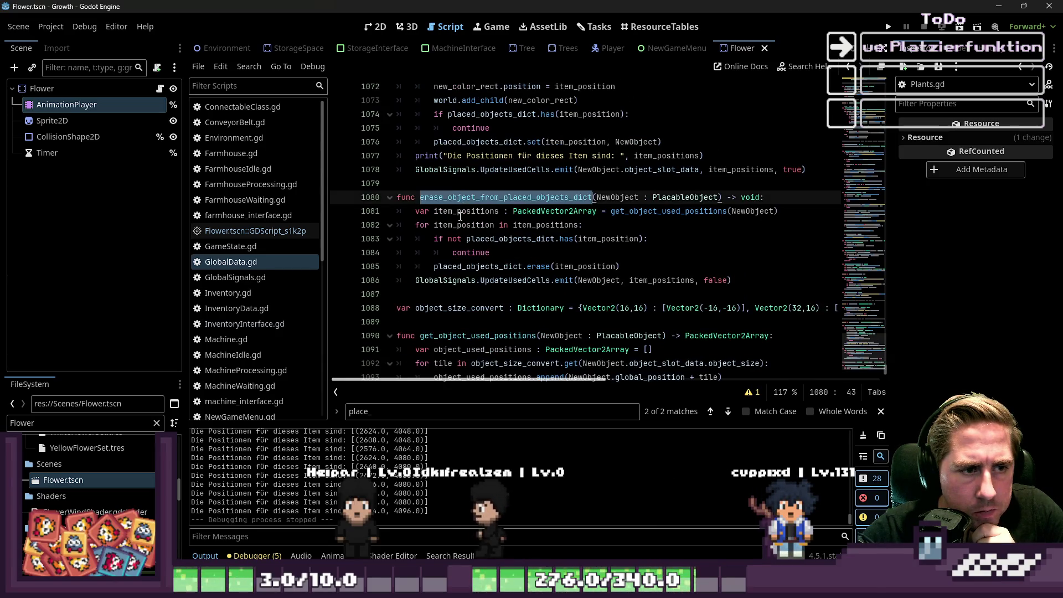
{"action": "double_click", "coordinate": [464, 213]}
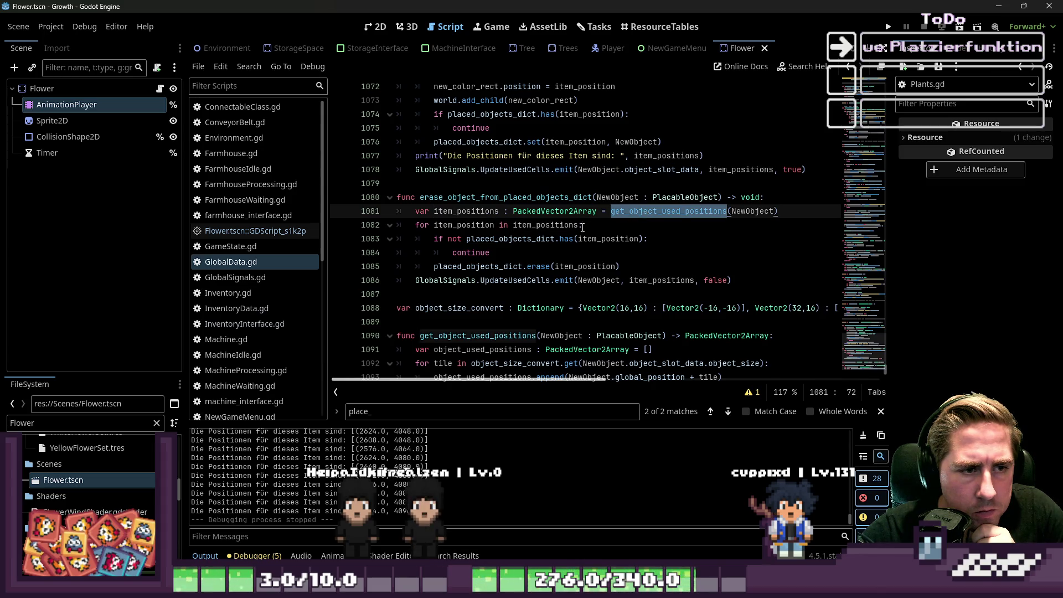
{"action": "left_click", "coordinate": [444, 225]}
{"action": "left_click_drag", "start_coordinate": [479, 230], "coordinate": [483, 236]}
{"action": "double_click", "coordinate": [489, 239]}
{"action": "double_click", "coordinate": [606, 239]}
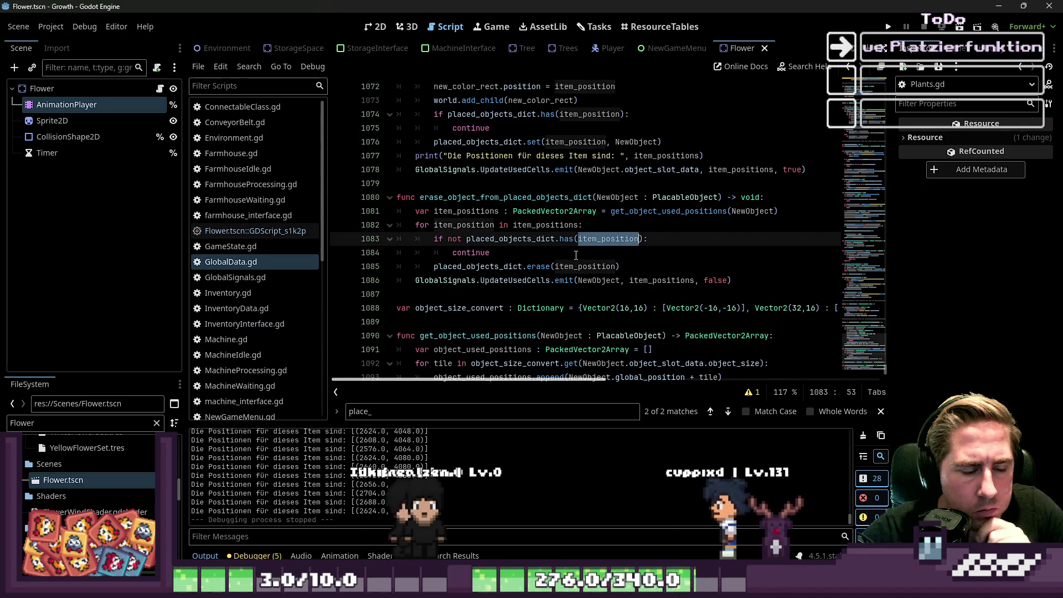
{"action": "double_click", "coordinate": [599, 280]}
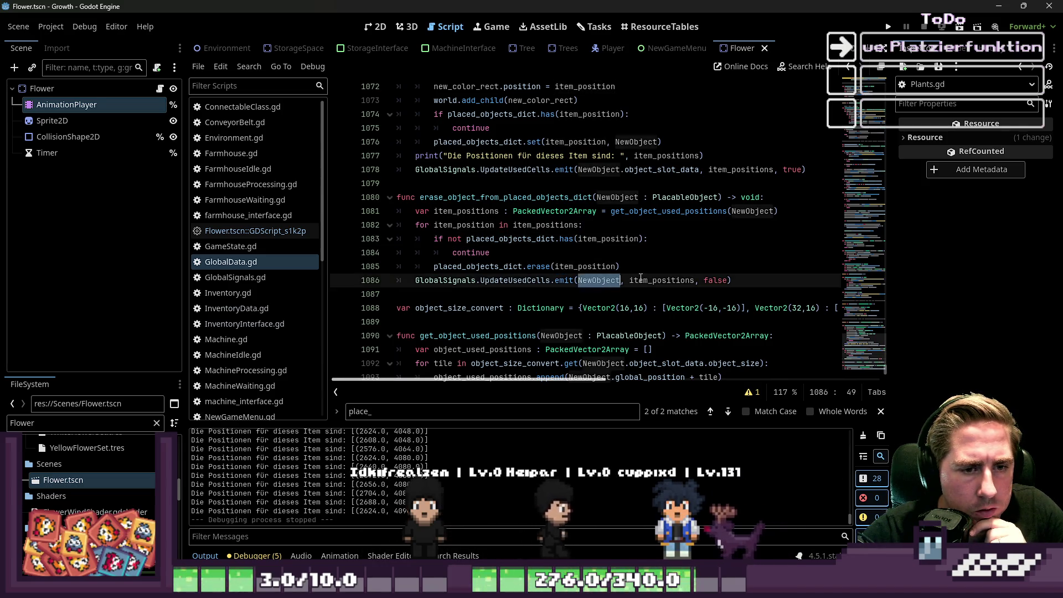
{"action": "double_click", "coordinate": [640, 279]}
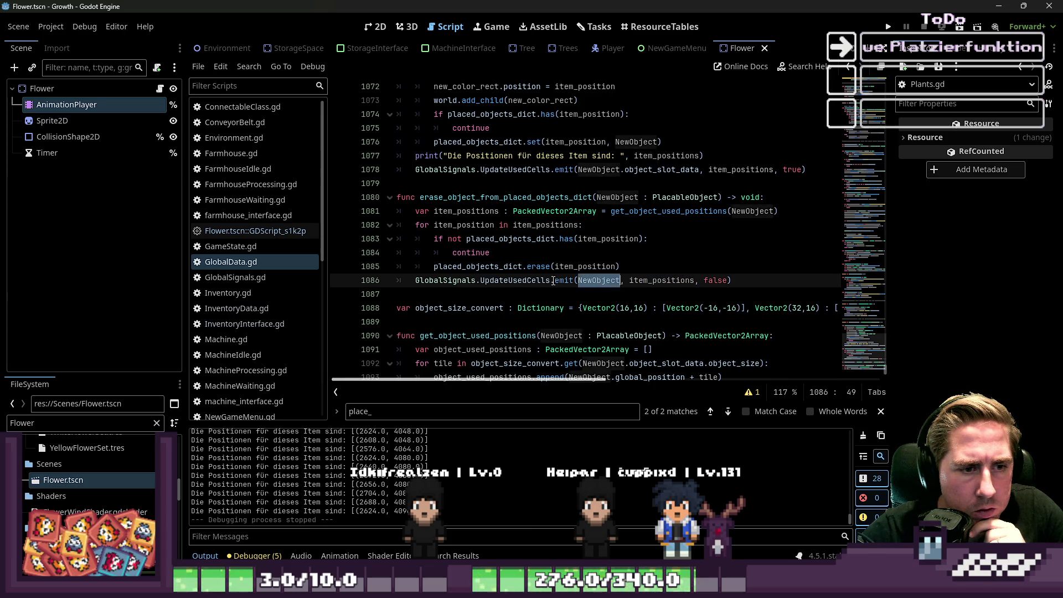
{"action": "scroll", "coordinate": [541, 291], "scroll_direction": "up", "scroll_amount": 1}
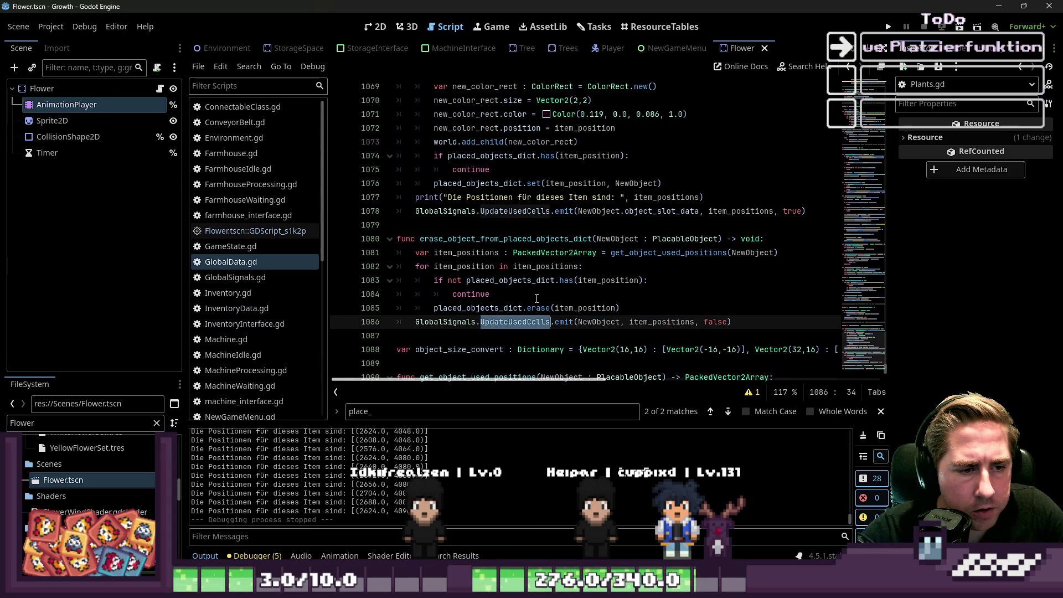
Step: Look up UpdateUsedCells usages in the project and select the signal name
{"action": "key", "text": "ctrl+shift+f"}
{"action": "left_click", "coordinate": [631, 349]}
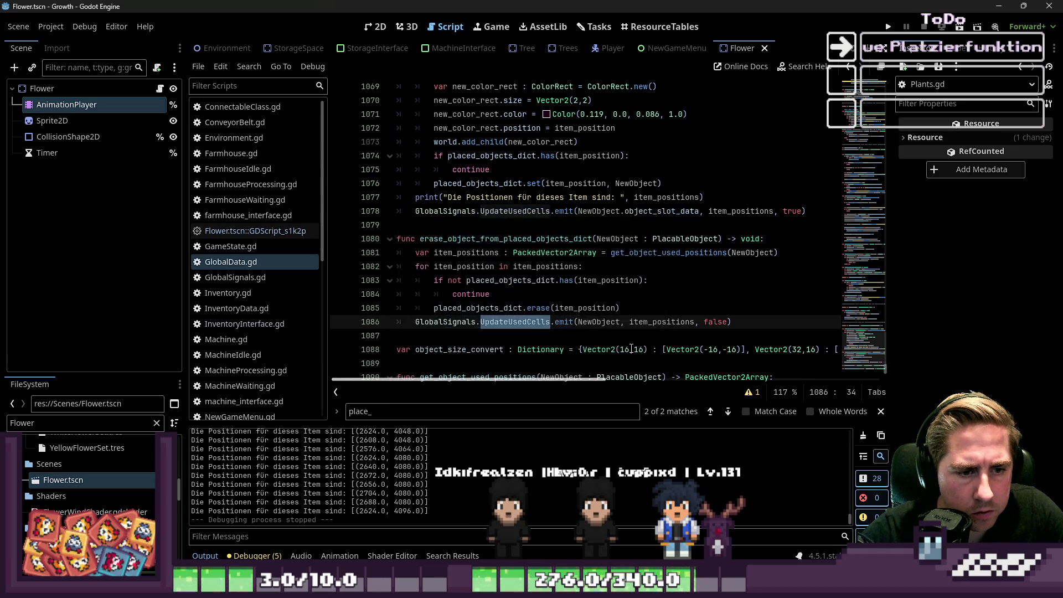
{"action": "double_click", "coordinate": [508, 321]}
{"action": "scroll", "coordinate": [508, 294], "scroll_direction": "up", "scroll_amount": 2}
Step: Cut the five ColorRect marker lines out of add_object_to_placed_objects_dict
{"action": "mouse_move", "coordinate": [579, 225]}
{"action": "left_mouse_down"}
{"action": "mouse_move", "coordinate": [443, 198]}
{"action": "mouse_move", "coordinate": [382, 171]}
{"action": "left_mouse_up"}
{"action": "key", "text": "ctrl+c"}
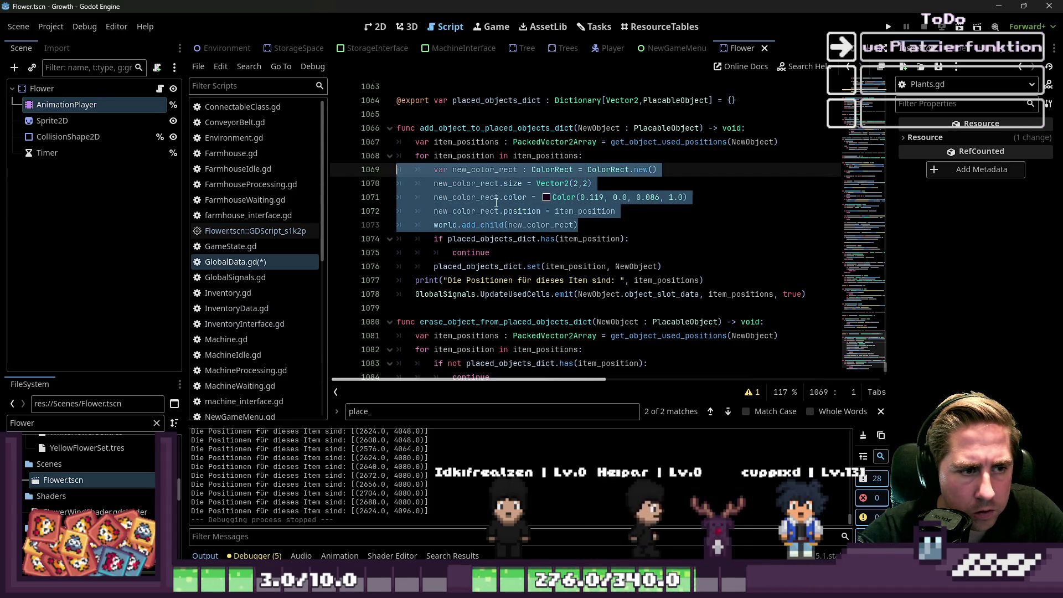
{"action": "key", "text": "BackSpace"}
{"action": "key", "text": "BackSpace"}
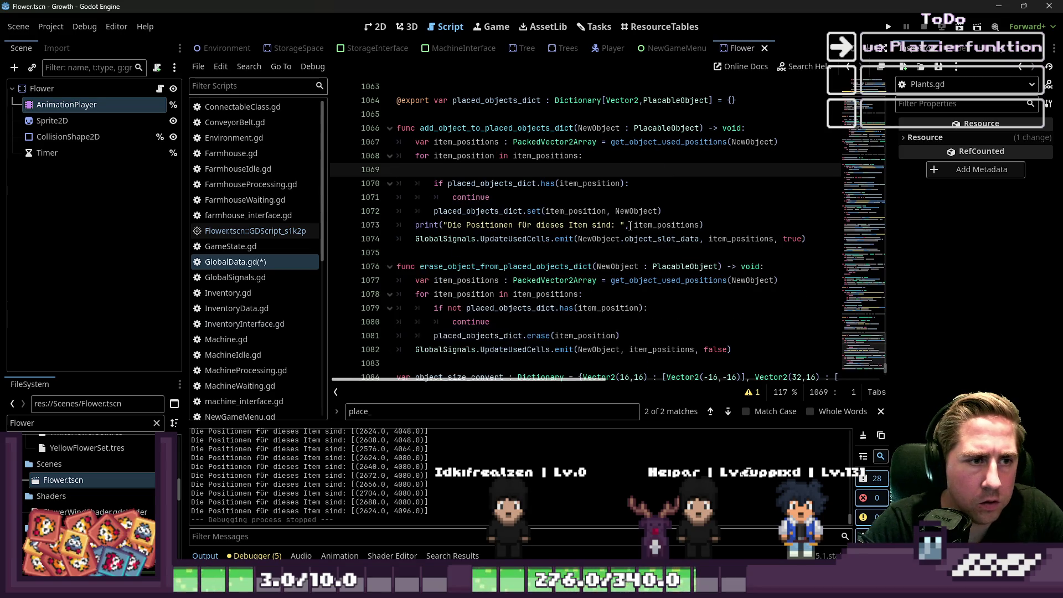
{"action": "key", "text": "Down"}
{"action": "key", "text": "Down"}
{"action": "key", "text": "Down"}
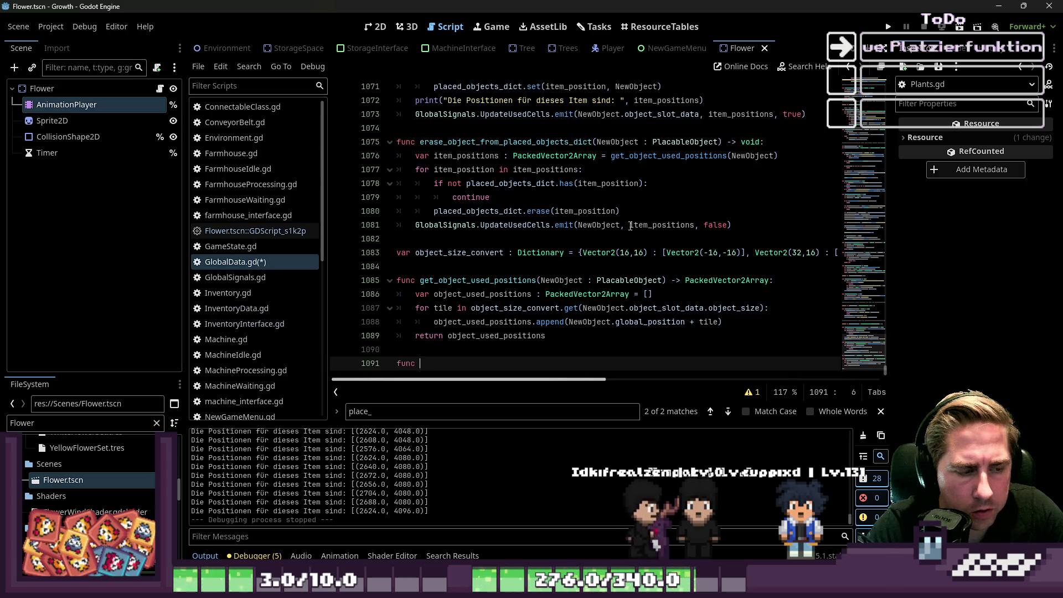
Step: Declare func HILFSFUNKTION_DEBUG_COLOR_RECT(POSITION : Vector2) -> void at the end of the script
{"action": "type", "text": "HILFSFUNKTION_DEBUG_COL"}
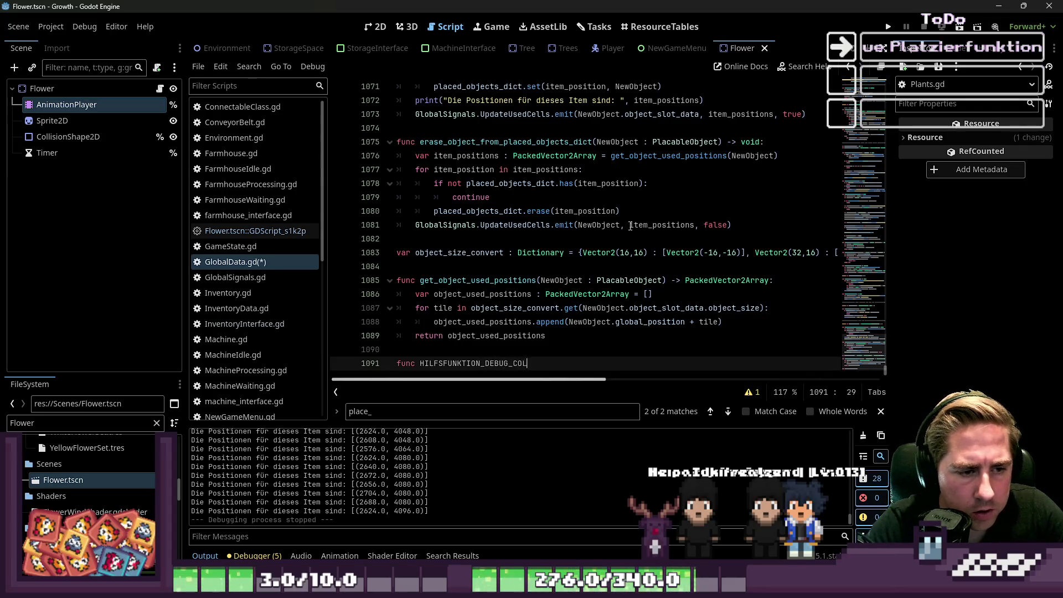
{"action": "type", "text": "OR_RECT("}
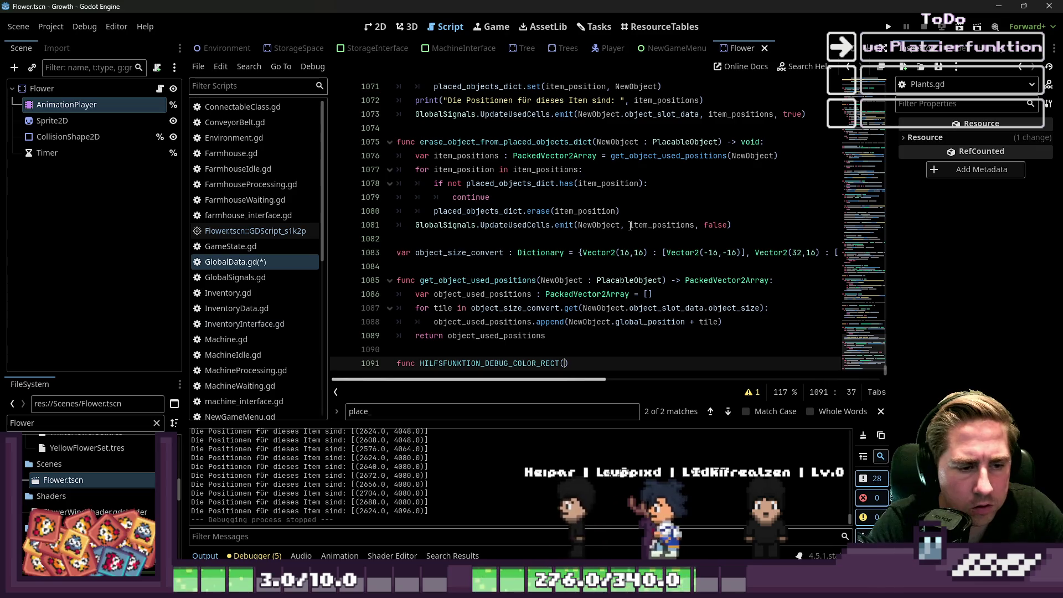
{"action": "type", "text": "POSITION : "}
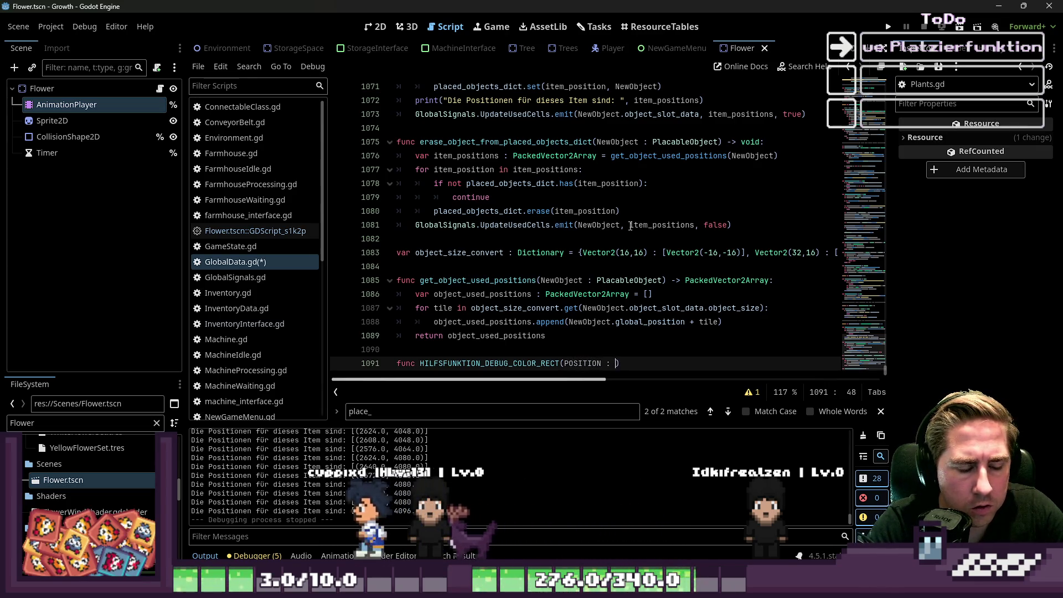
{"action": "type", "text": "Vec"}
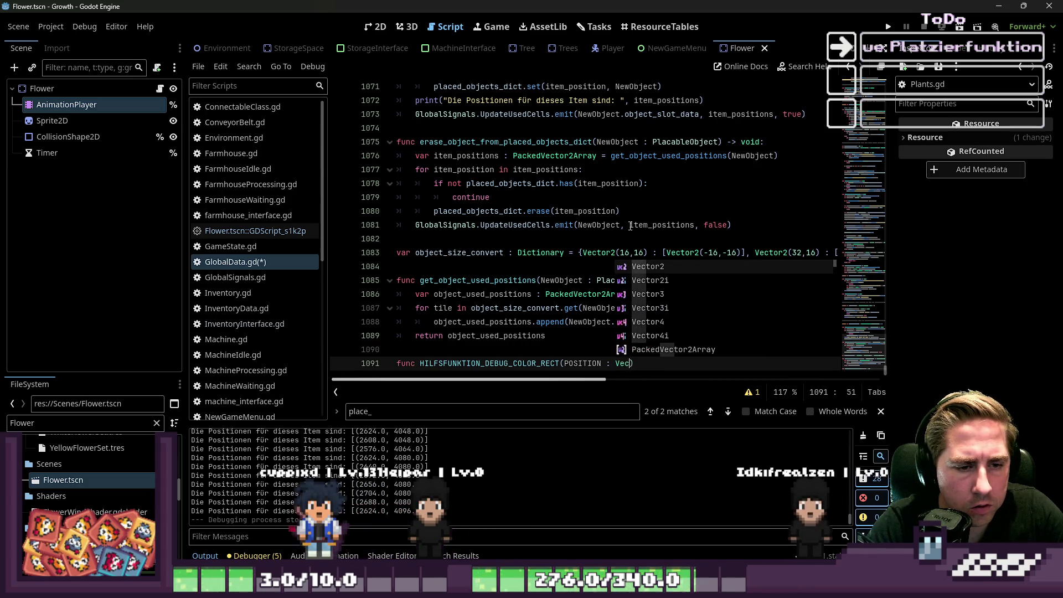
{"action": "key", "text": "Return"}
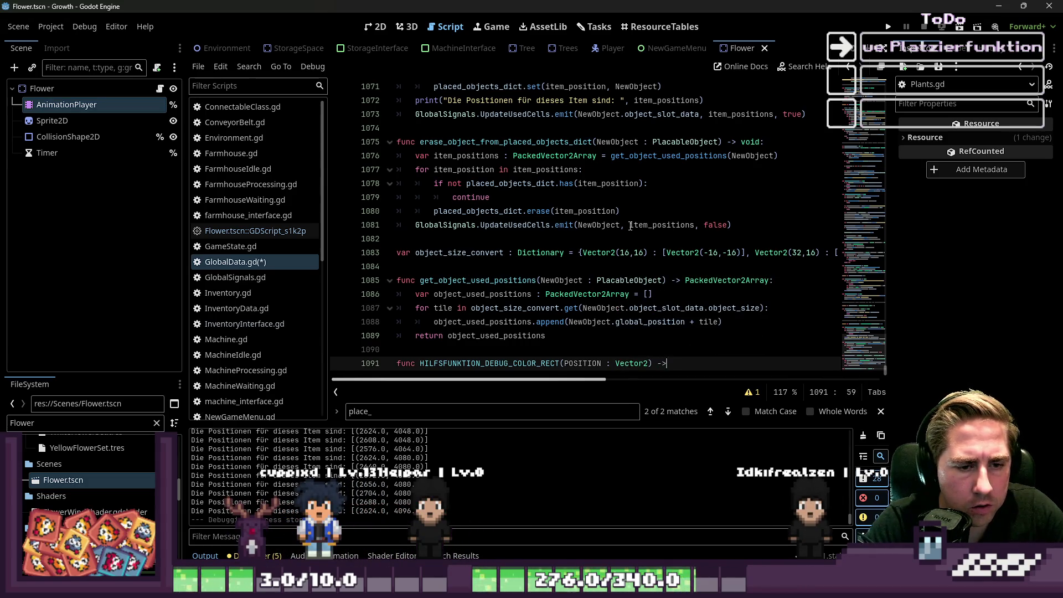
{"action": "type", "text": " void:"}
{"action": "key", "text": "Return"}
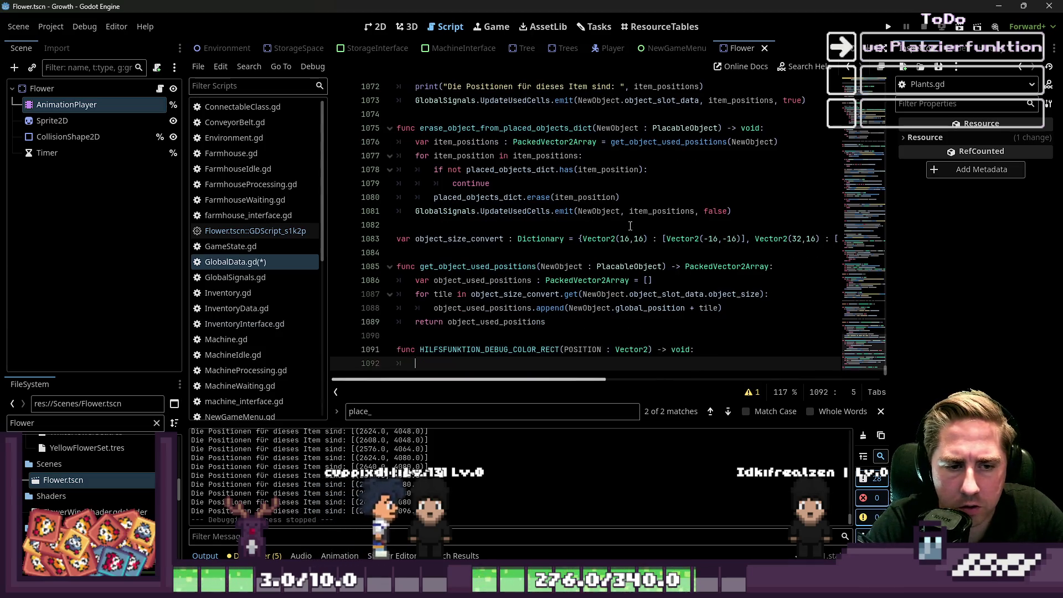
Step: Paste the ColorRect marker code as the helper's body and fix its indentation
{"action": "key", "text": "ctrl+v"}
{"action": "key", "text": "Up"}
{"action": "key", "text": "Up"}
{"action": "key", "text": "Up"}
{"action": "key", "text": "Home"}
{"action": "key", "text": "Delete"}
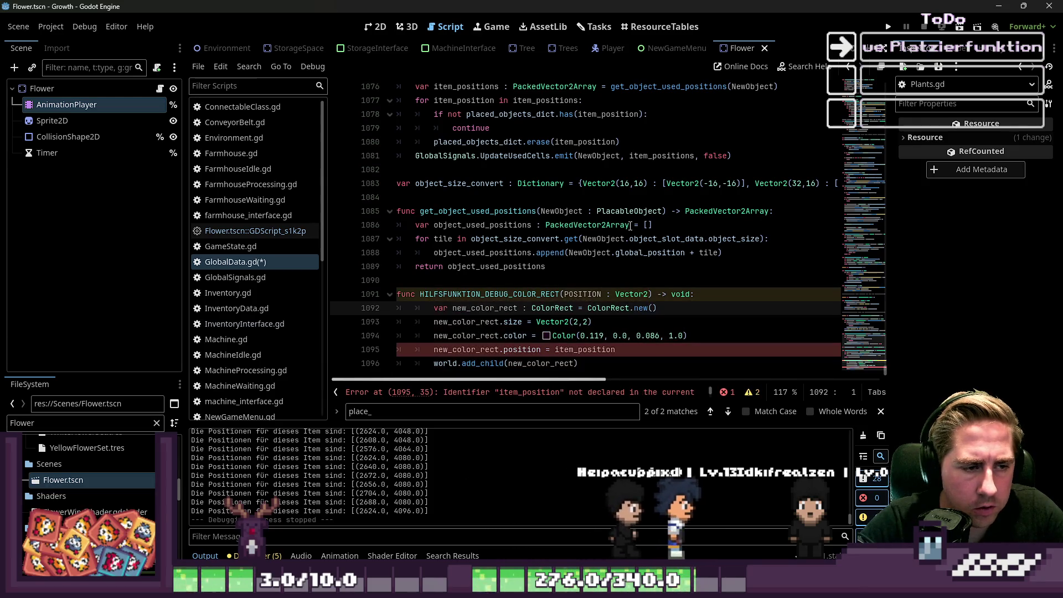
Step: Replace item_position with the POSITION parameter in the helper's ColorRect code
{"action": "left_click", "coordinate": [443, 335]}
{"action": "left_click", "coordinate": [483, 363]}
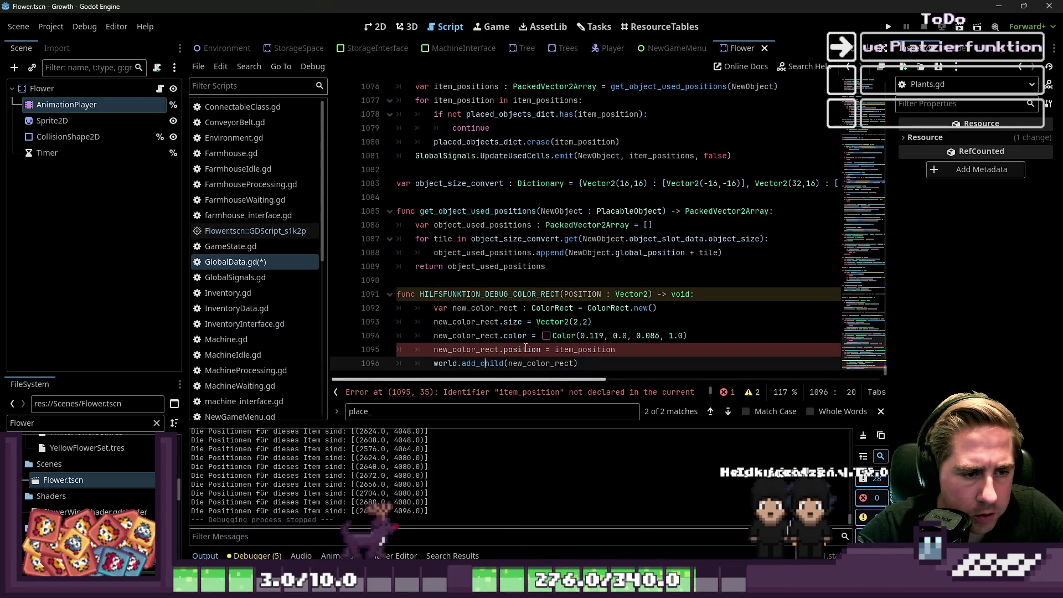
{"action": "double_click", "coordinate": [589, 294]}
{"action": "key", "text": "ctrl+c"}
{"action": "left_click", "coordinate": [527, 350]}
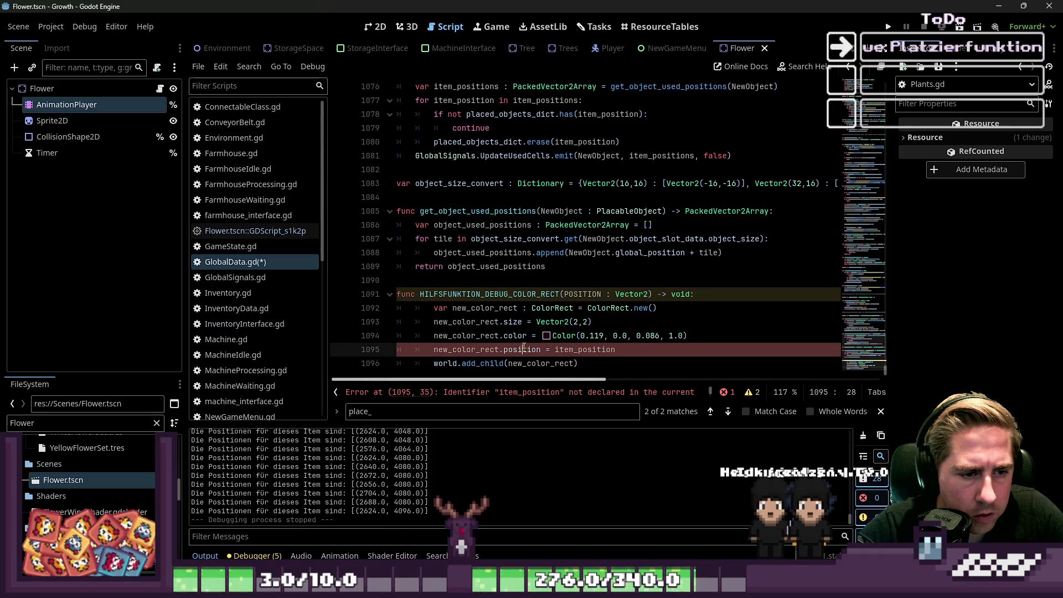
{"action": "double_click", "coordinate": [584, 349]}
{"action": "key", "text": "ctrl+v"}
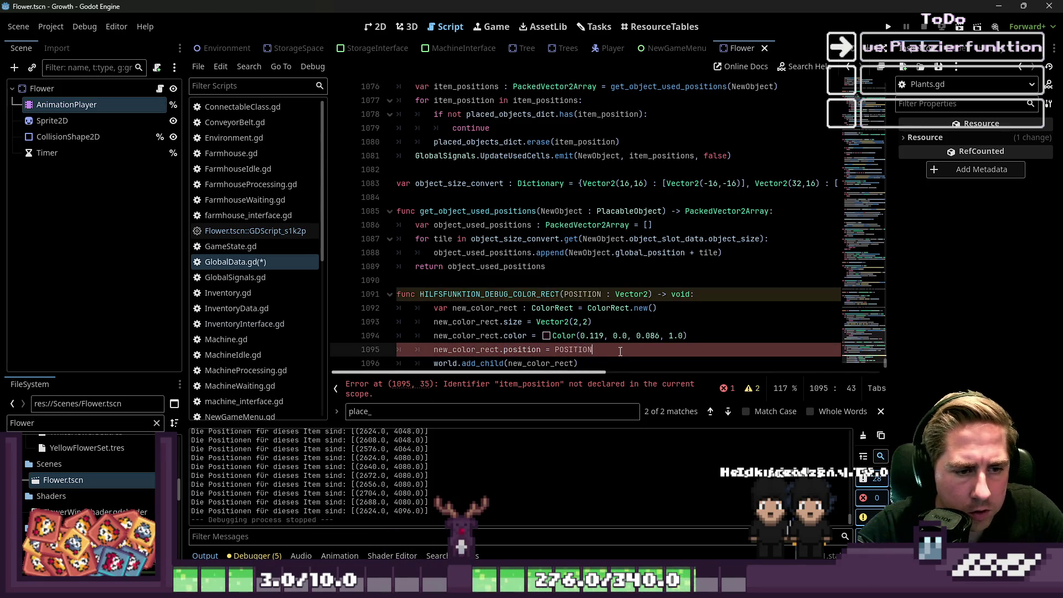
{"action": "double_click", "coordinate": [490, 294]}
{"action": "left_click", "coordinate": [499, 280]}
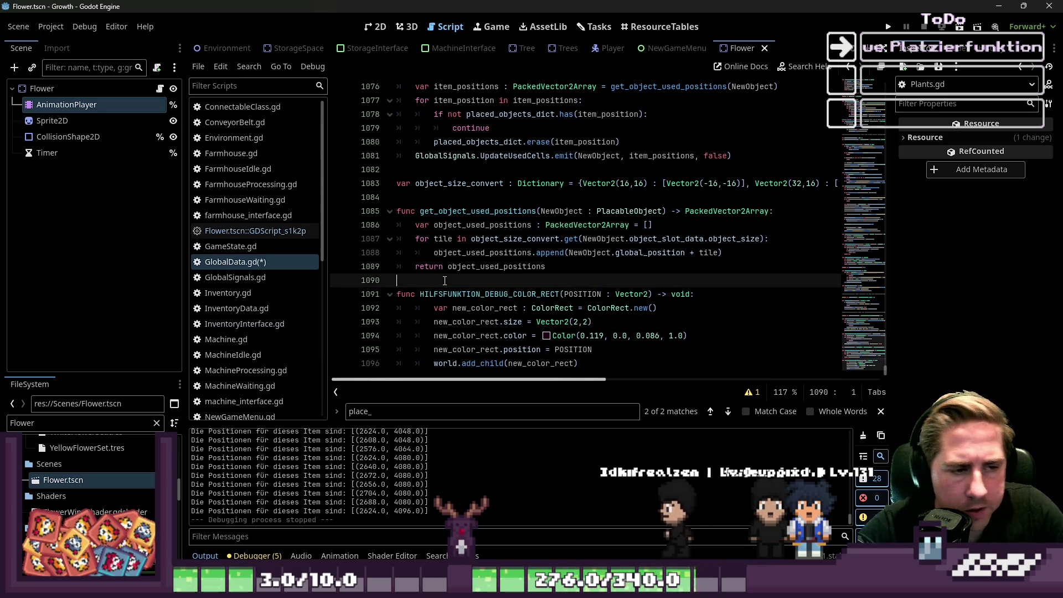
{"action": "scroll", "coordinate": [479, 252], "scroll_direction": "up", "scroll_amount": 5}
Step: Trace add_object_to_placed_objects_dict to the UpdateUsedCells emit call and its signal declaration
{"action": "scroll", "coordinate": [479, 252], "scroll_direction": "up", "scroll_amount": 4}
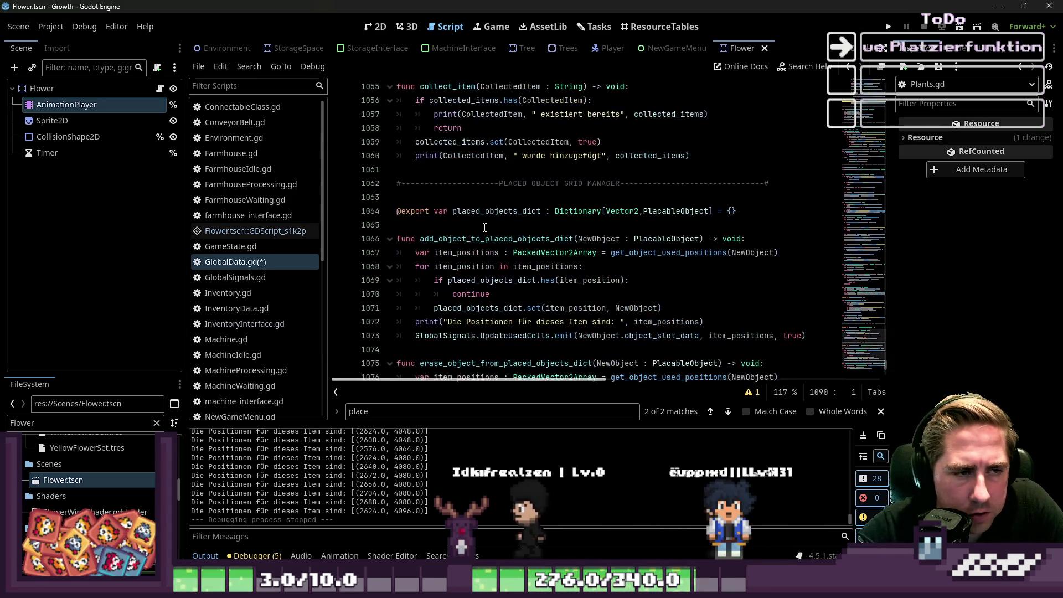
{"action": "scroll", "coordinate": [476, 204], "scroll_direction": "down", "scroll_amount": 2}
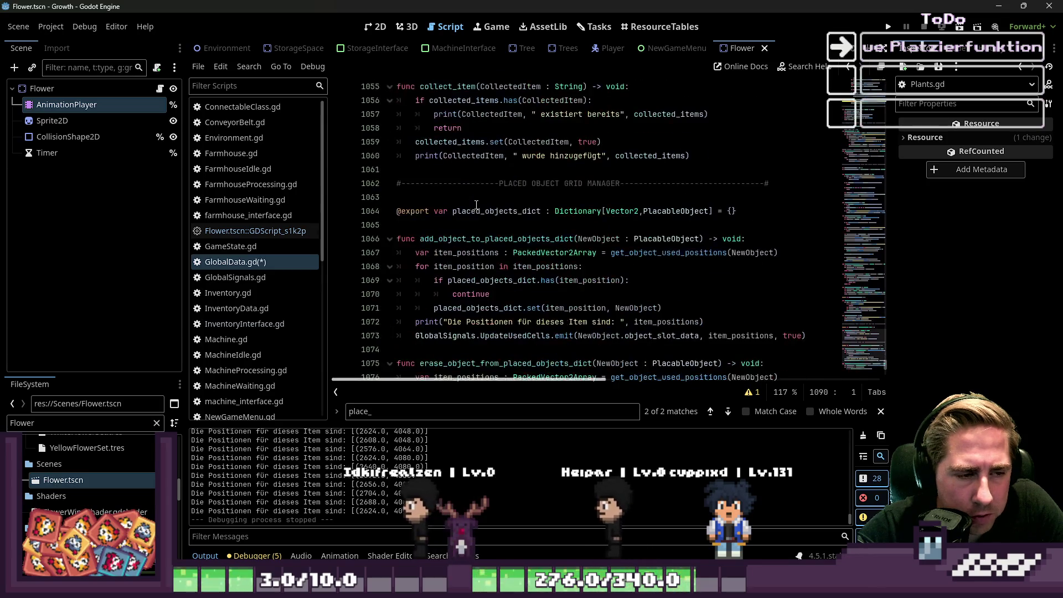
{"action": "left_click", "coordinate": [467, 238]}
{"action": "scroll", "coordinate": [491, 258], "scroll_direction": "down", "scroll_amount": 1}
{"action": "left_click", "coordinate": [483, 261]}
{"action": "left_click", "coordinate": [522, 299]}
{"action": "left_click", "coordinate": [522, 296], "text": "ctrl"}
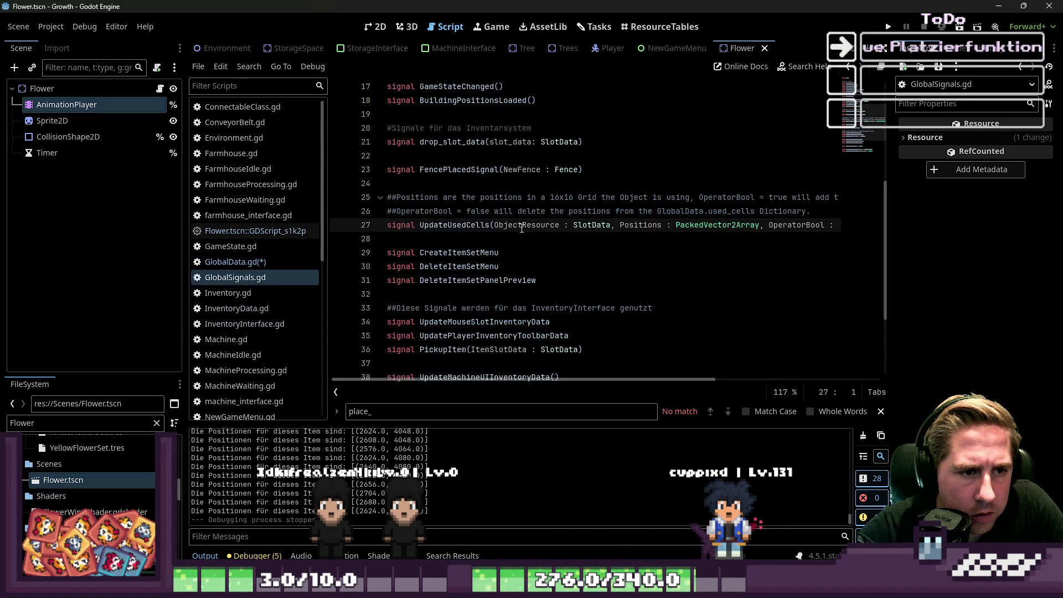
Step: Search GlobalData.gd for UpdateUsedCells and open the connected update_used_cells function
{"action": "left_click", "coordinate": [254, 263]}
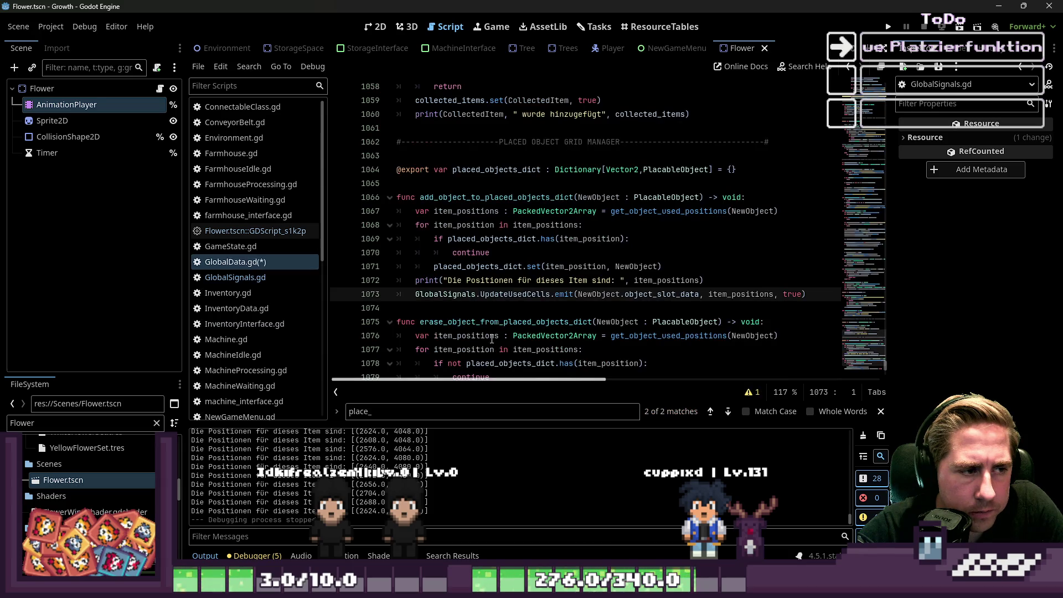
{"action": "double_click", "coordinate": [504, 294]}
{"action": "key", "text": "ctrl+c"}
{"action": "left_click", "coordinate": [482, 412]}
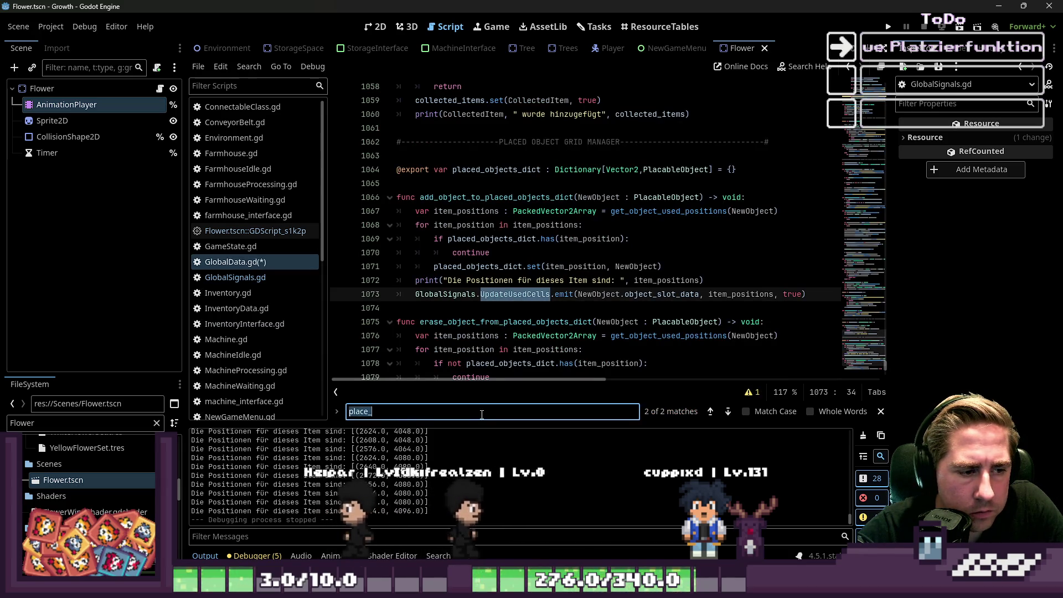
{"action": "key", "text": "ctrl+v"}
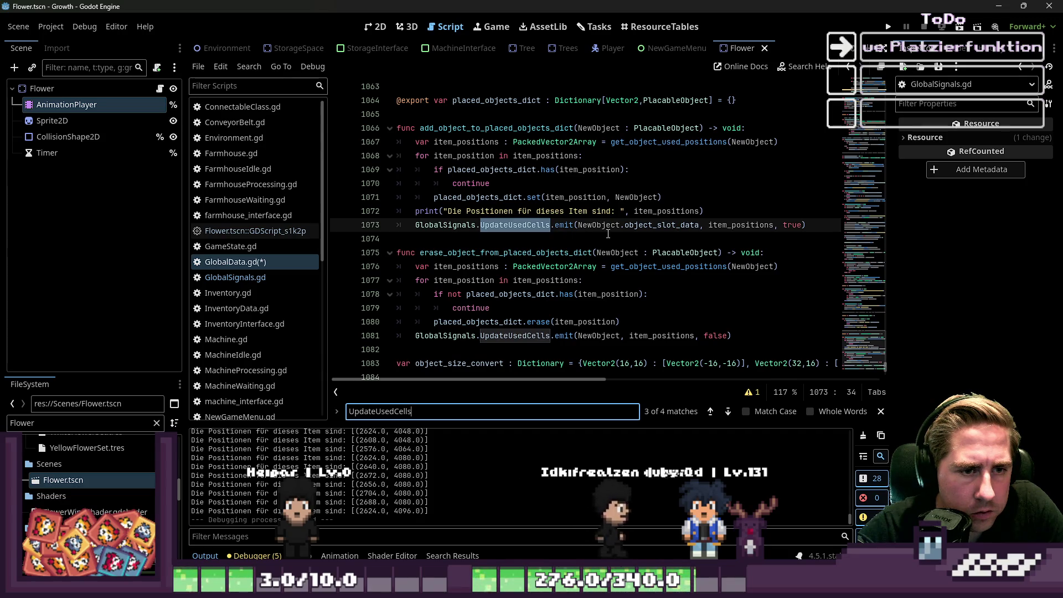
{"action": "left_click", "coordinate": [613, 232]}
{"action": "left_click", "coordinate": [709, 413]}
{"action": "left_click", "coordinate": [710, 413]}
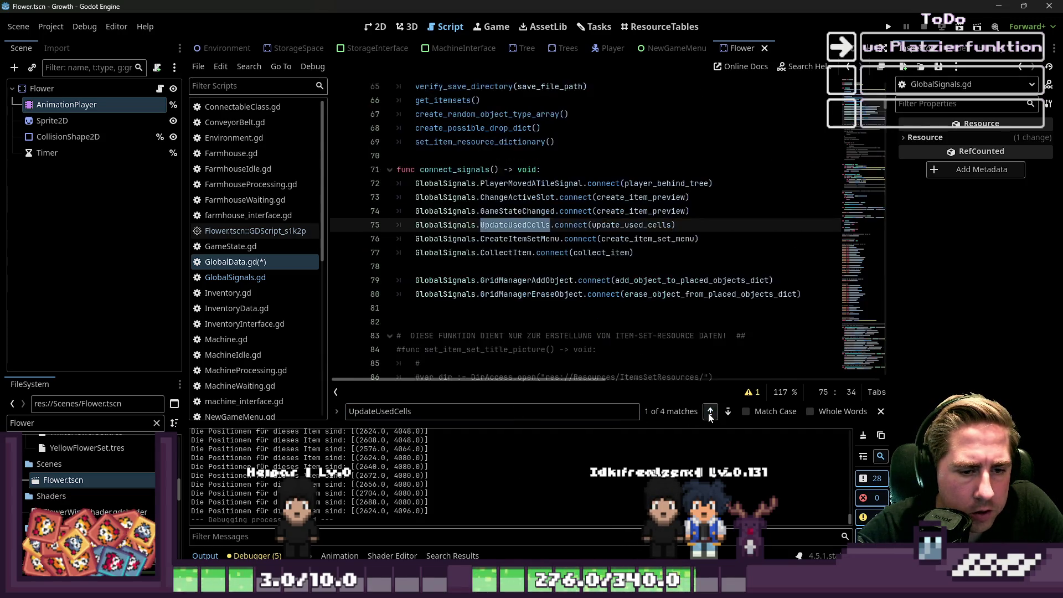
{"action": "left_click", "coordinate": [617, 232], "text": "ctrl"}
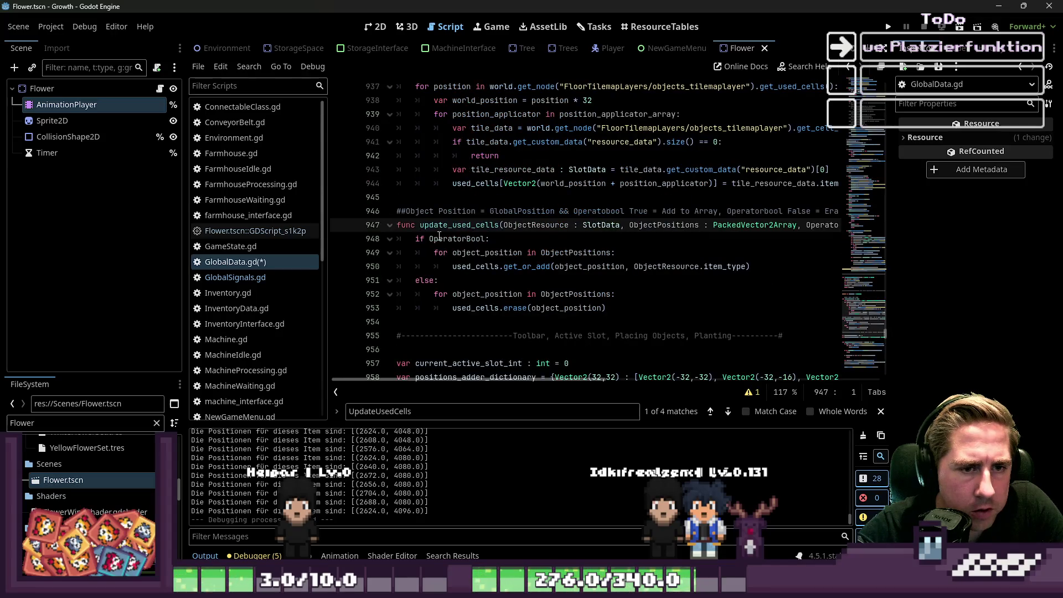
{"action": "left_click", "coordinate": [513, 244]}
Step: Insert an empty line 950 inside the loop, above the used_cells.get_or_add call
{"action": "left_click", "coordinate": [496, 267]}
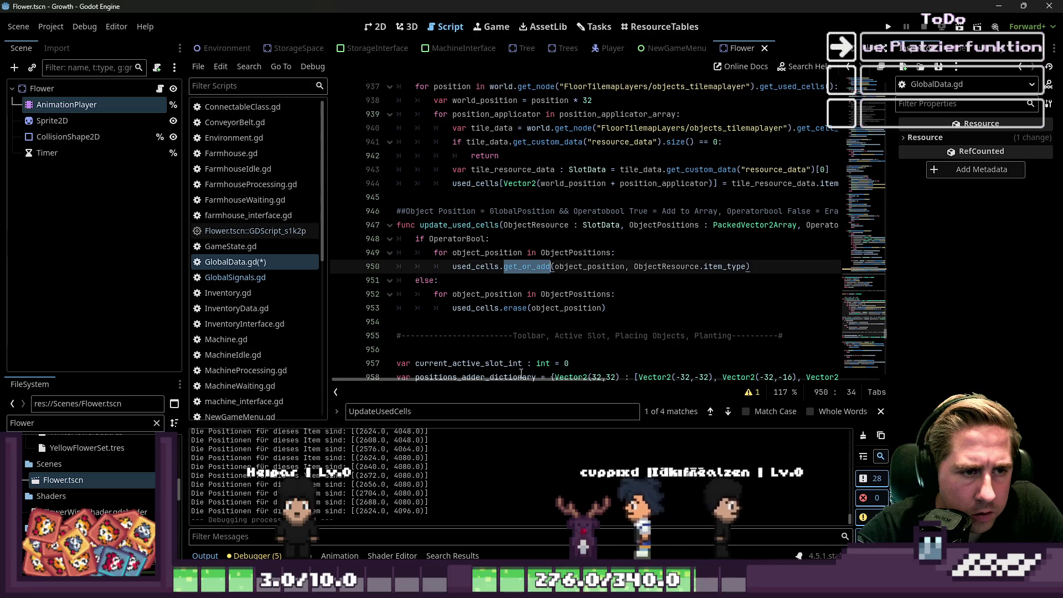
{"action": "left_click_drag", "start_coordinate": [521, 381], "coordinate": [473, 384]}
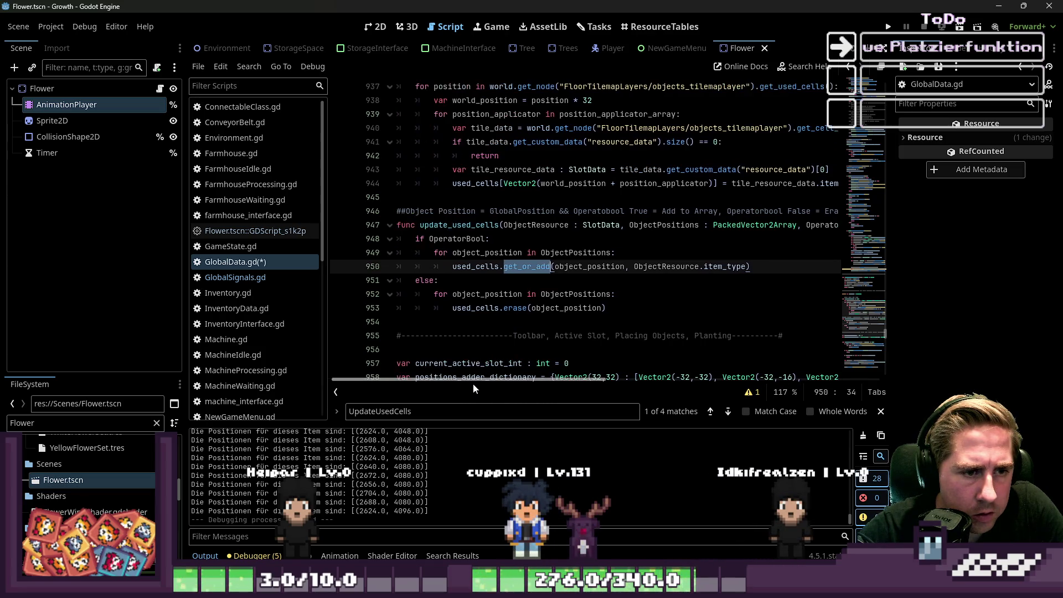
{"action": "left_click", "coordinate": [639, 252]}
{"action": "key", "text": "Return"}
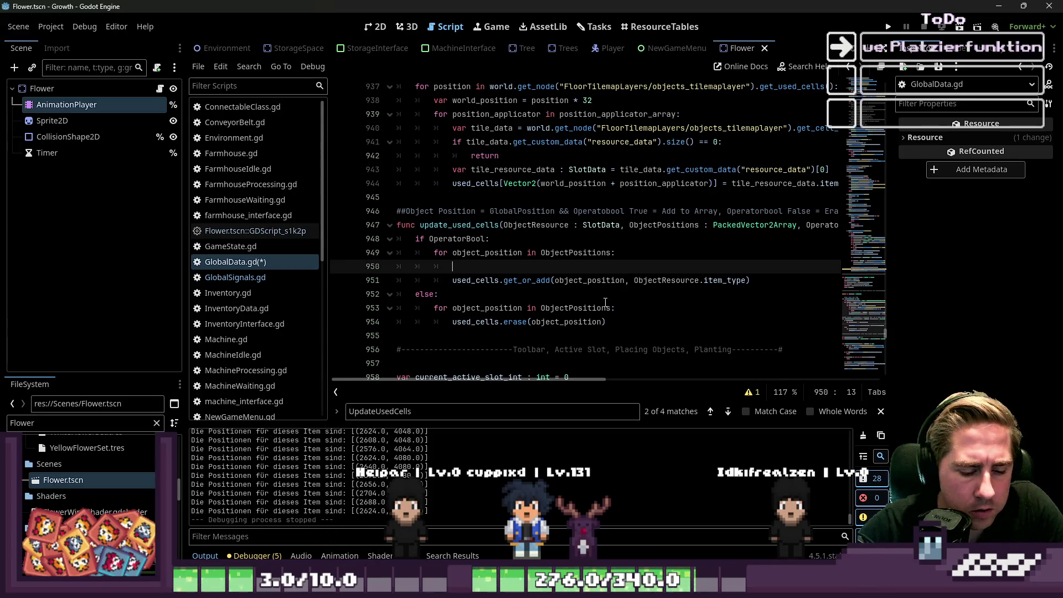
{"action": "type", "text": "u"}
Step: Write the call HILFSFUNKTION_DEBUG_COLOR_RECT(object_position) on line 950 using autocomplete
{"action": "key", "text": "BackSpace"}
{"action": "type", "text": "ilf"}
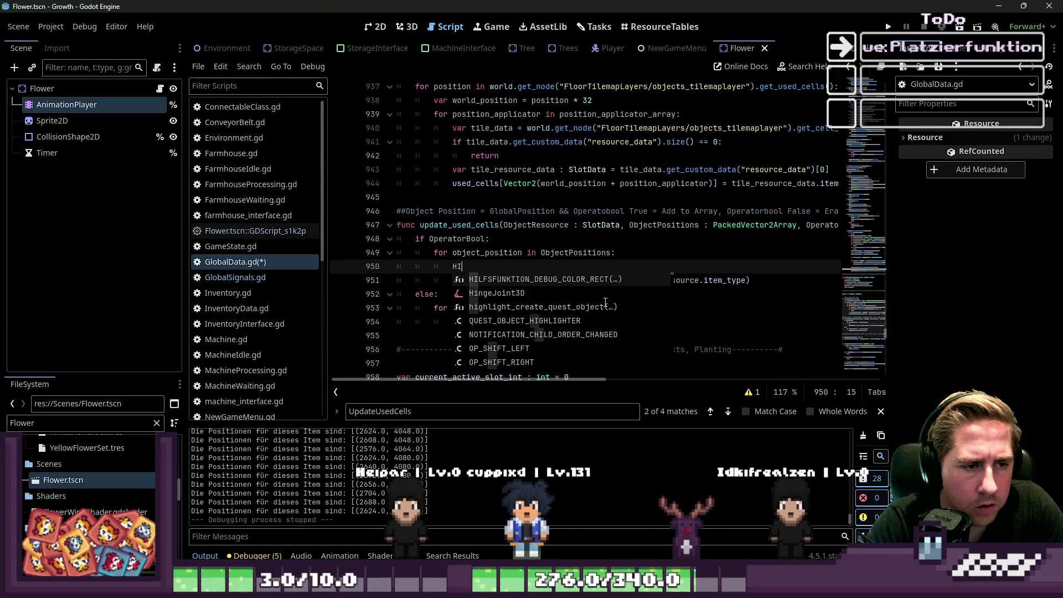
{"action": "key", "text": "Return"}
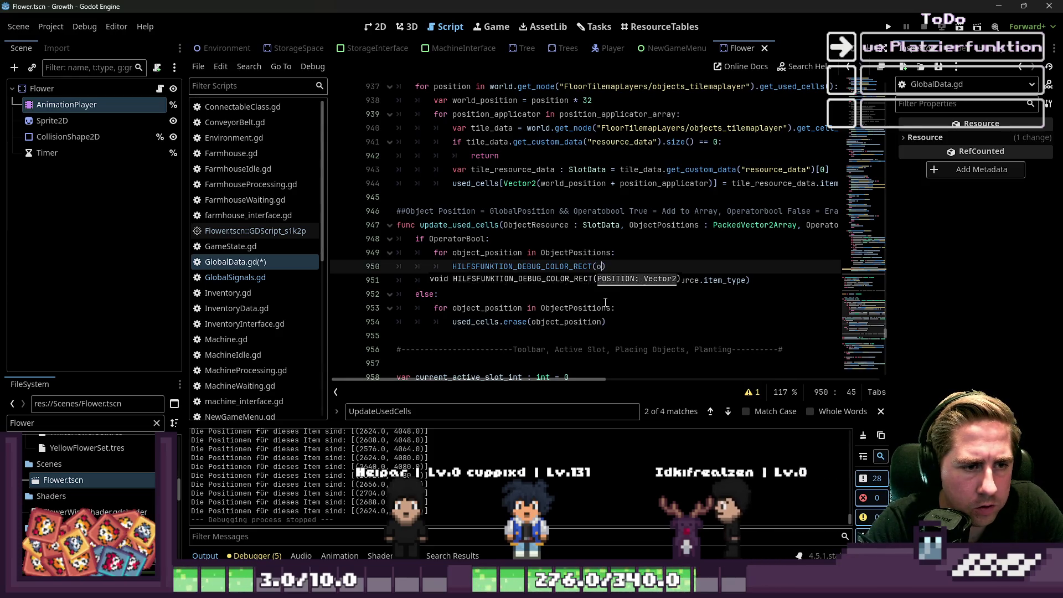
{"action": "type", "text": "ob"}
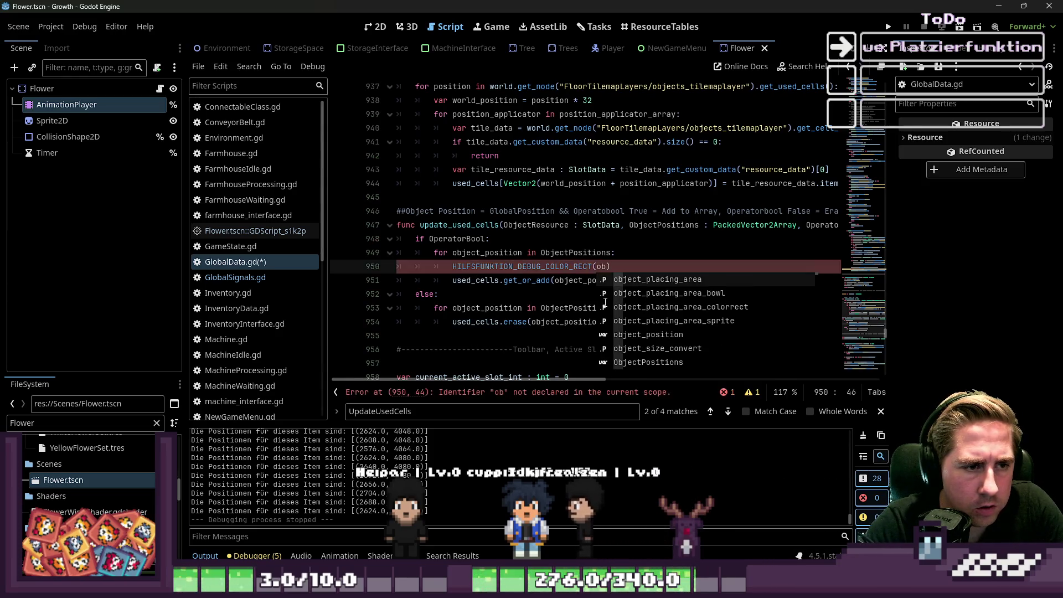
{"action": "key", "text": "Down"}
{"action": "key", "text": "Down"}
{"action": "key", "text": "Down"}
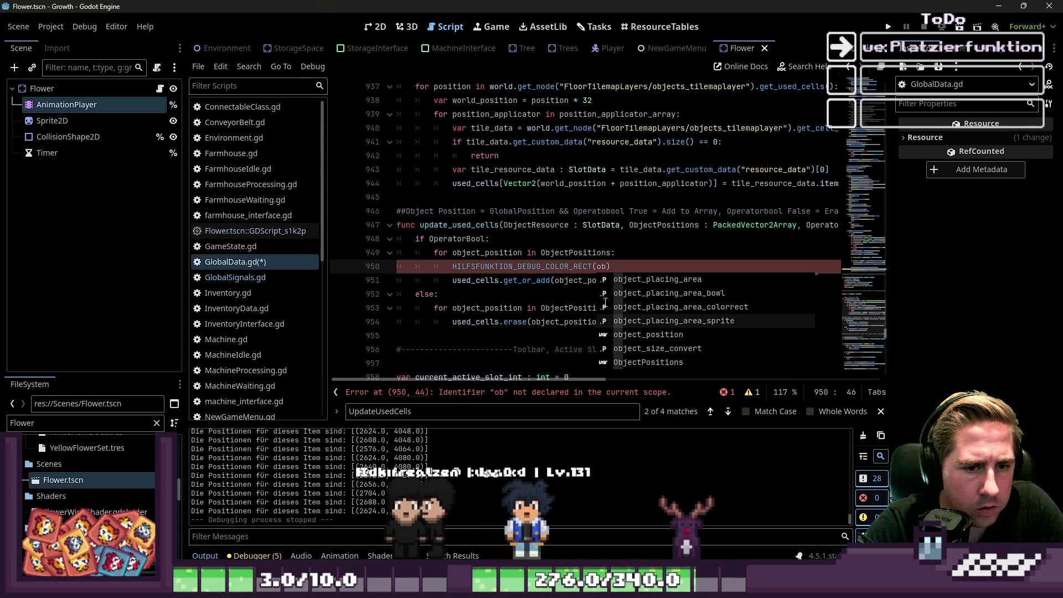
{"action": "type", "text": "ject_position"}
{"action": "key", "text": "Return"}
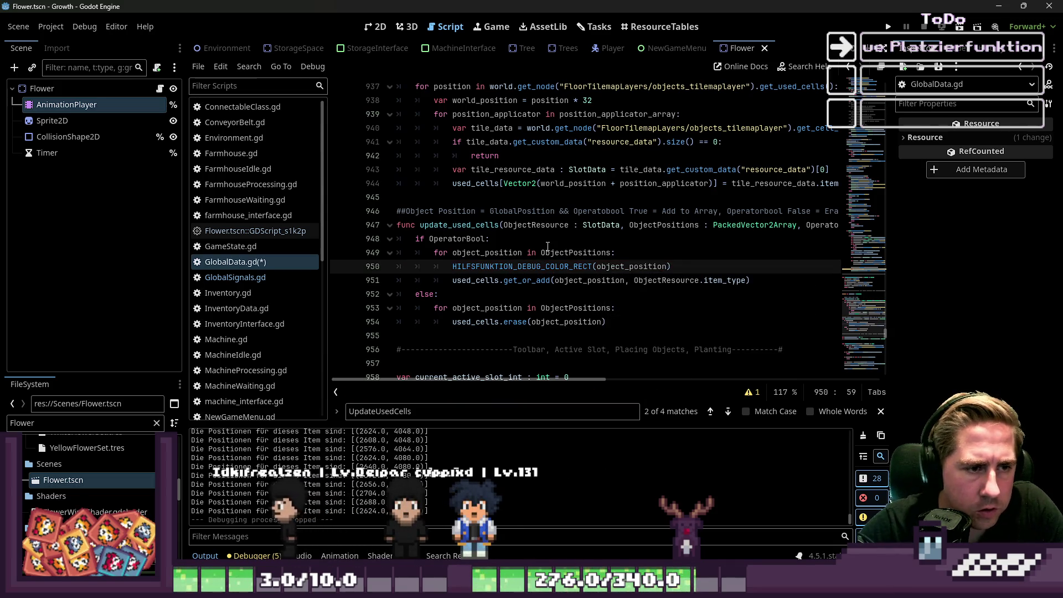
Step: Check the ObjectPositions parameter against the new helper call, then run the game
{"action": "left_click", "coordinate": [538, 240]}
{"action": "left_click", "coordinate": [631, 226]}
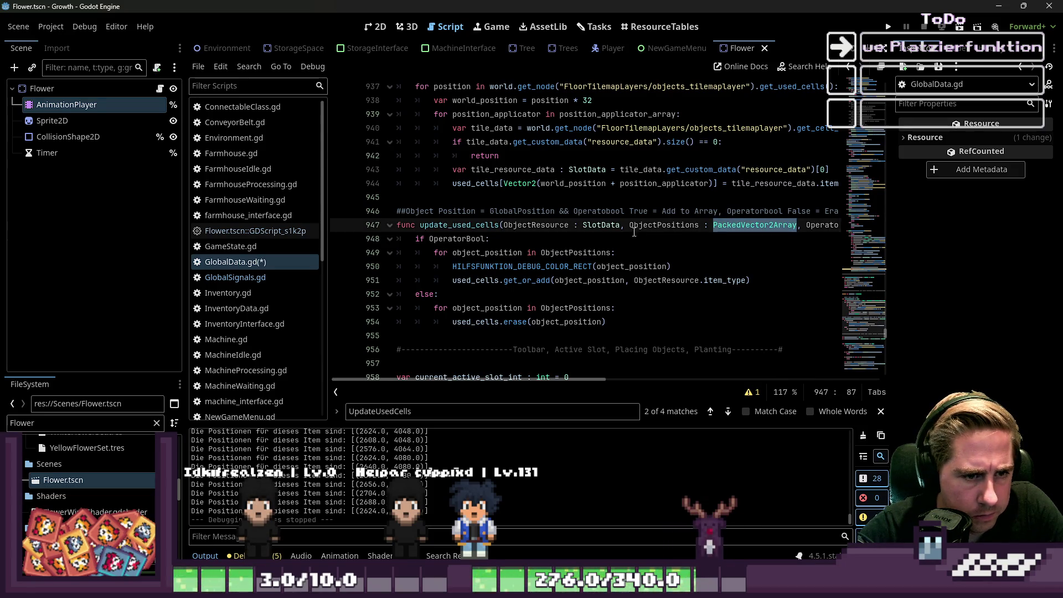
{"action": "left_click", "coordinate": [476, 265]}
{"action": "double_click", "coordinate": [631, 266]}
{"action": "left_click", "coordinate": [677, 268]}
{"action": "left_click_drag", "start_coordinate": [677, 267], "coordinate": [453, 271]}
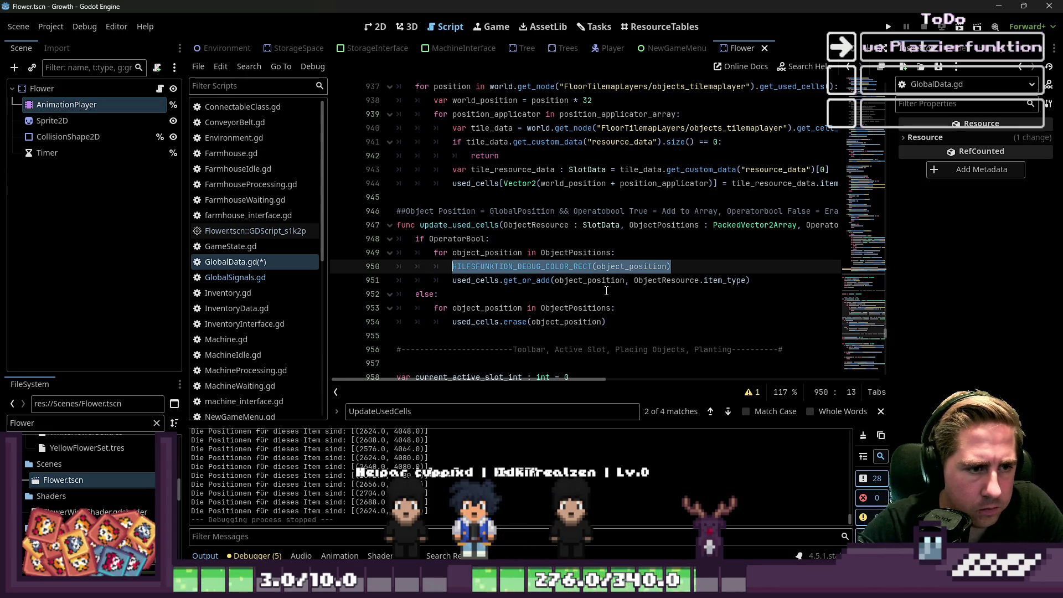
{"action": "key", "text": "Down"}
{"action": "key", "text": "Down"}
{"action": "key", "text": "Down"}
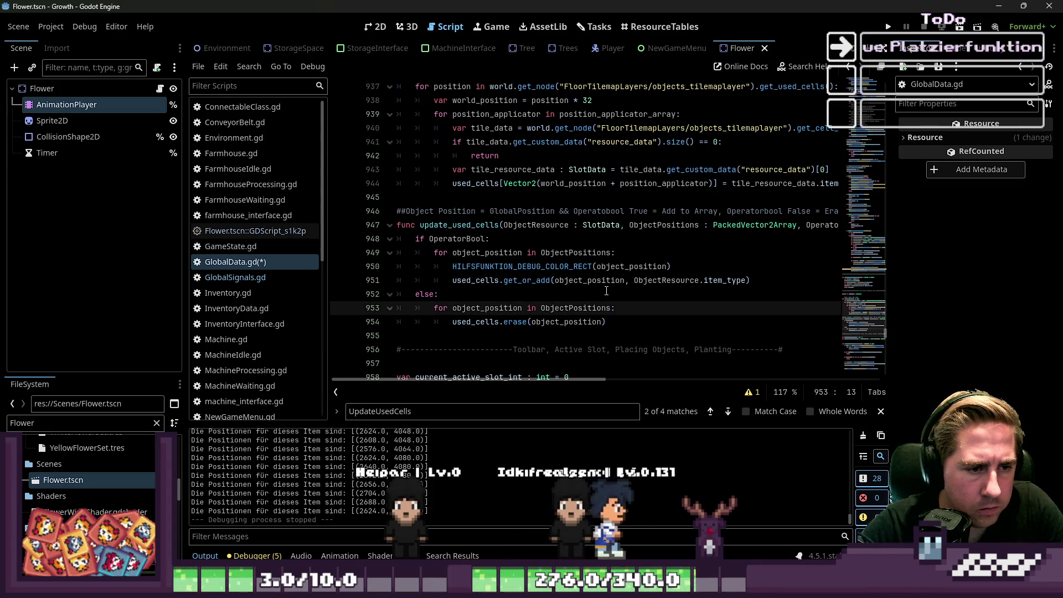
{"action": "left_click", "coordinate": [889, 28]}
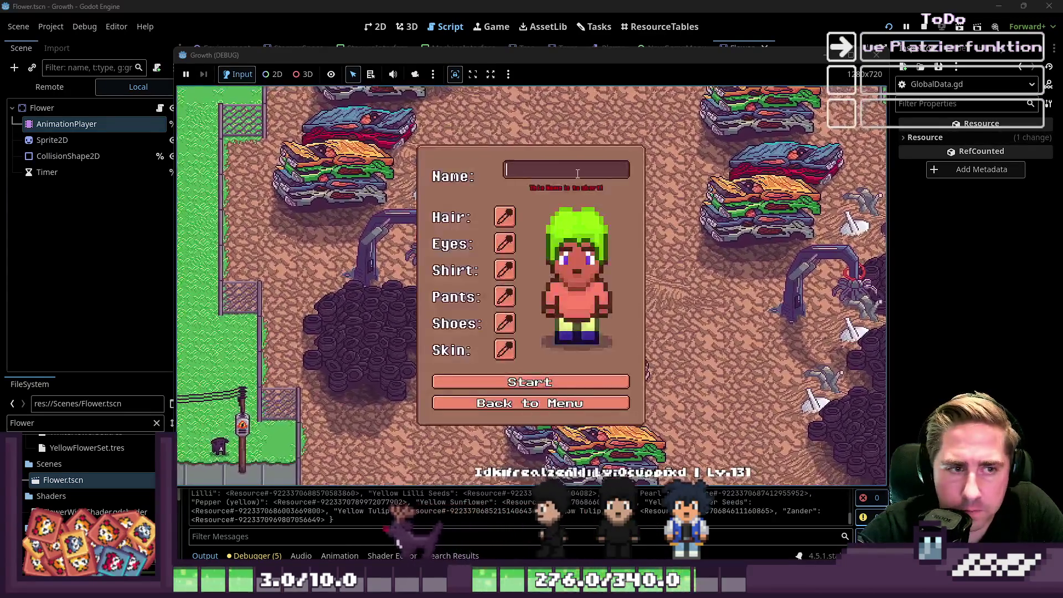
Step: Start a new game as 'xc', take seeds from the inventory, and plant a column and row of red flowers
{"action": "type", "text": "xc"}
{"action": "left_click", "coordinate": [565, 382]}
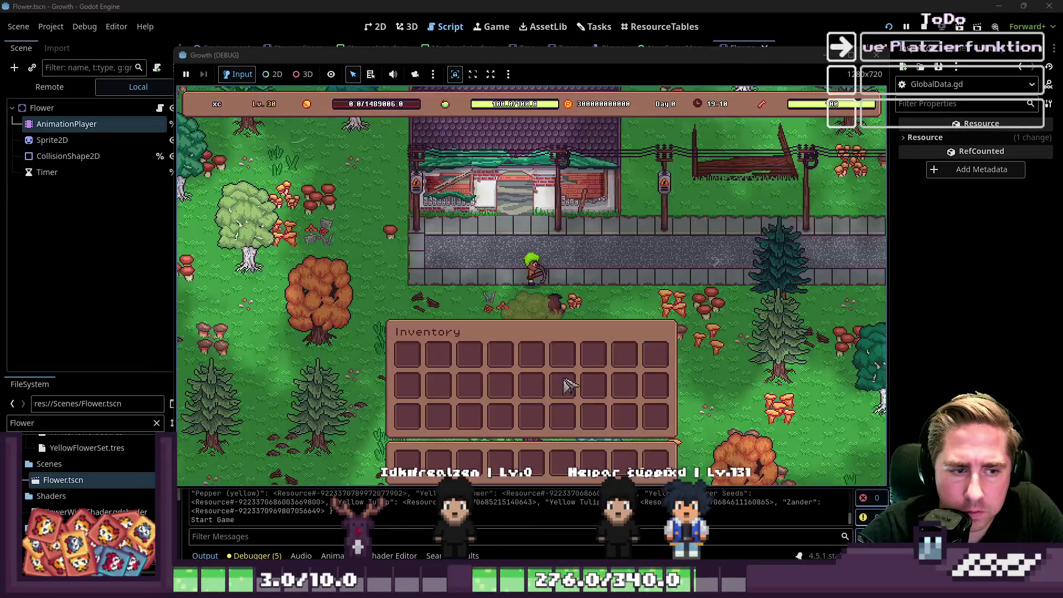
{"action": "key", "text": "i"}
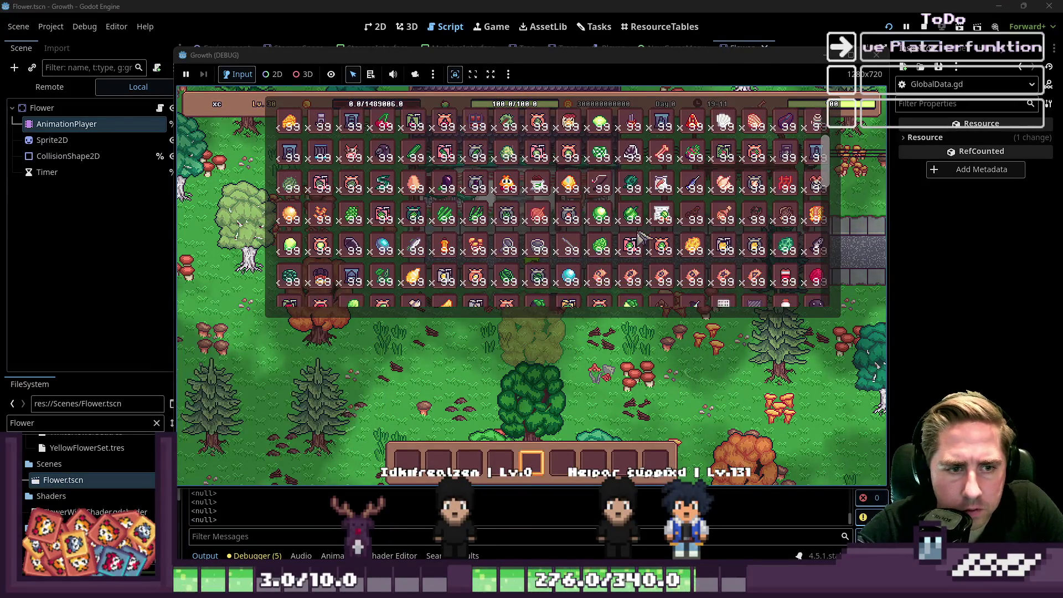
{"action": "scroll", "coordinate": [667, 210], "scroll_direction": "down", "scroll_amount": 3}
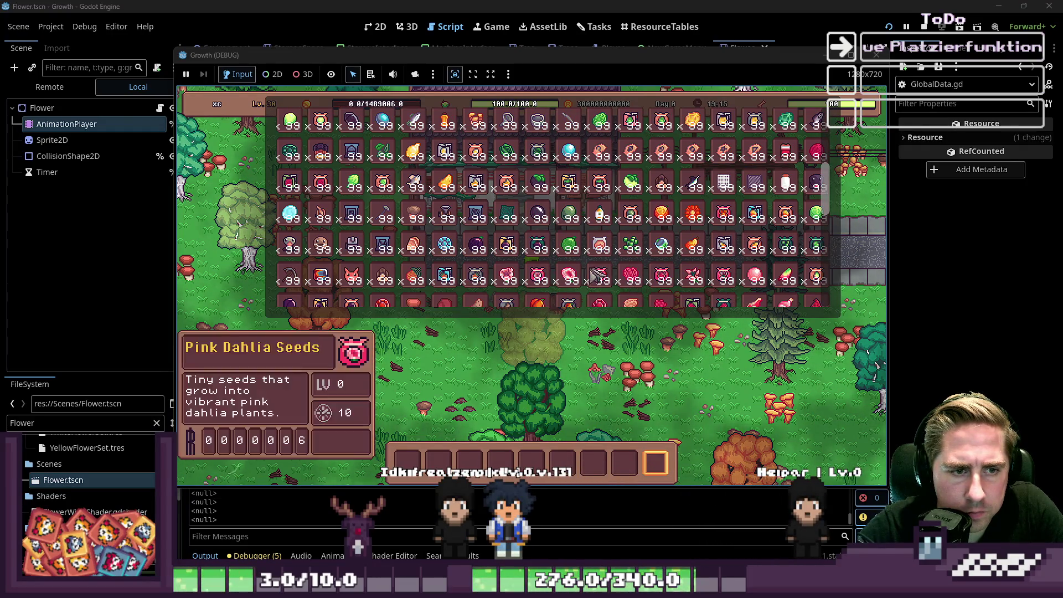
{"action": "scroll", "coordinate": [637, 249], "scroll_direction": "down", "scroll_amount": 2}
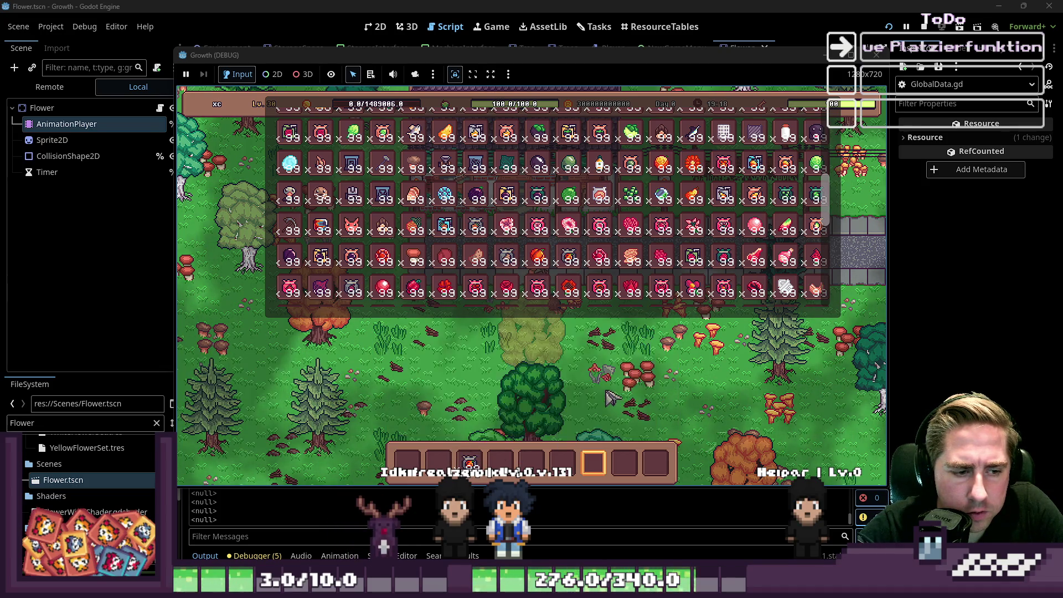
{"action": "key", "text": "i"}
{"action": "left_click", "coordinate": [598, 309]}
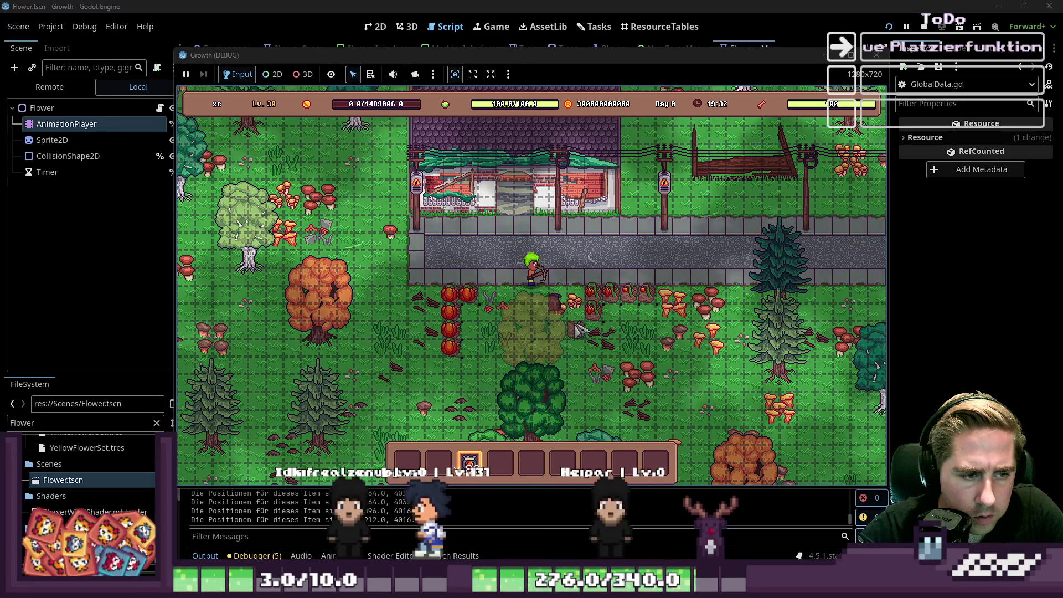
{"action": "left_click_drag", "start_coordinate": [466, 344], "coordinate": [437, 408]}
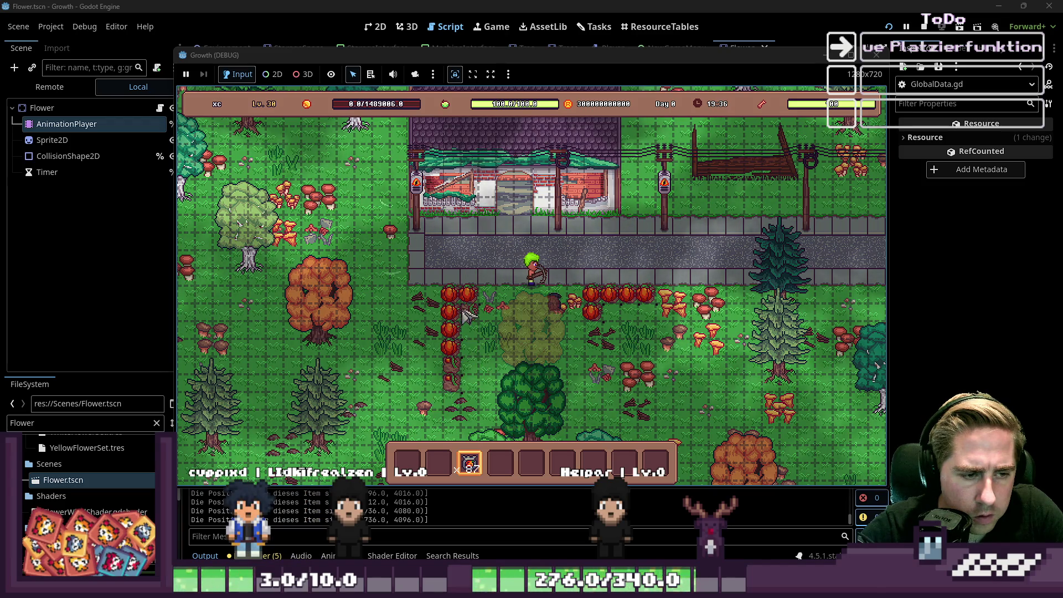
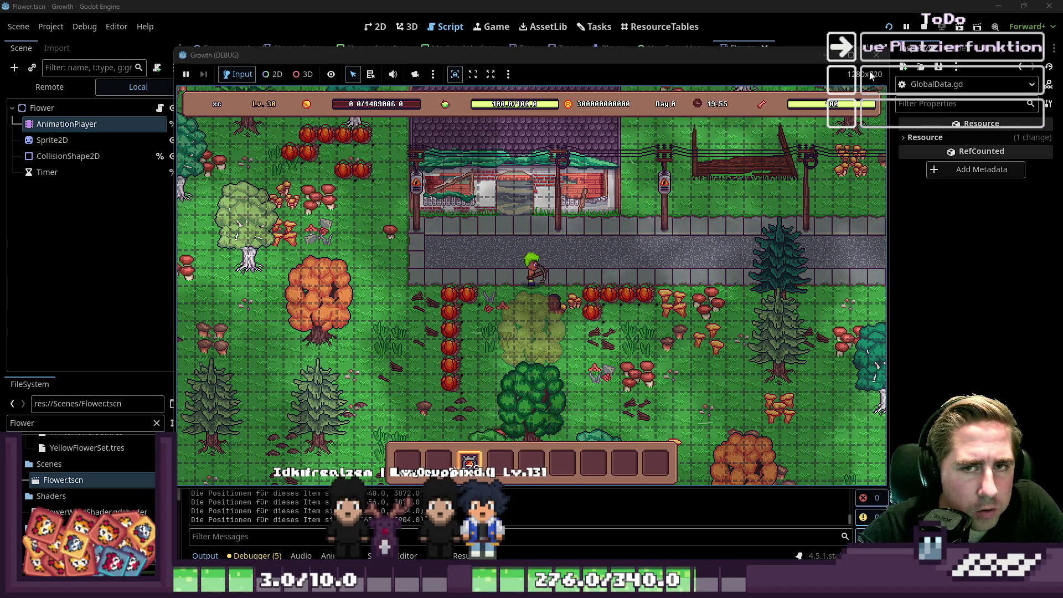
Step: Stop the game and change the debug ColorRect size from Vector2(2,2) to Vector2(5,5)
{"action": "left_click", "coordinate": [877, 56]}
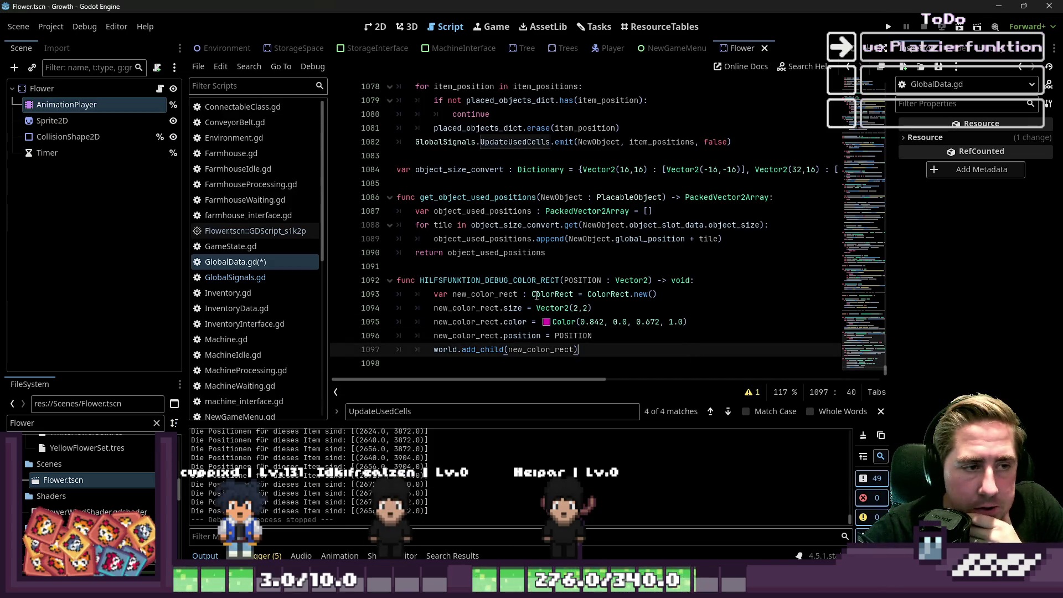
{"action": "double_click", "coordinate": [576, 308]}
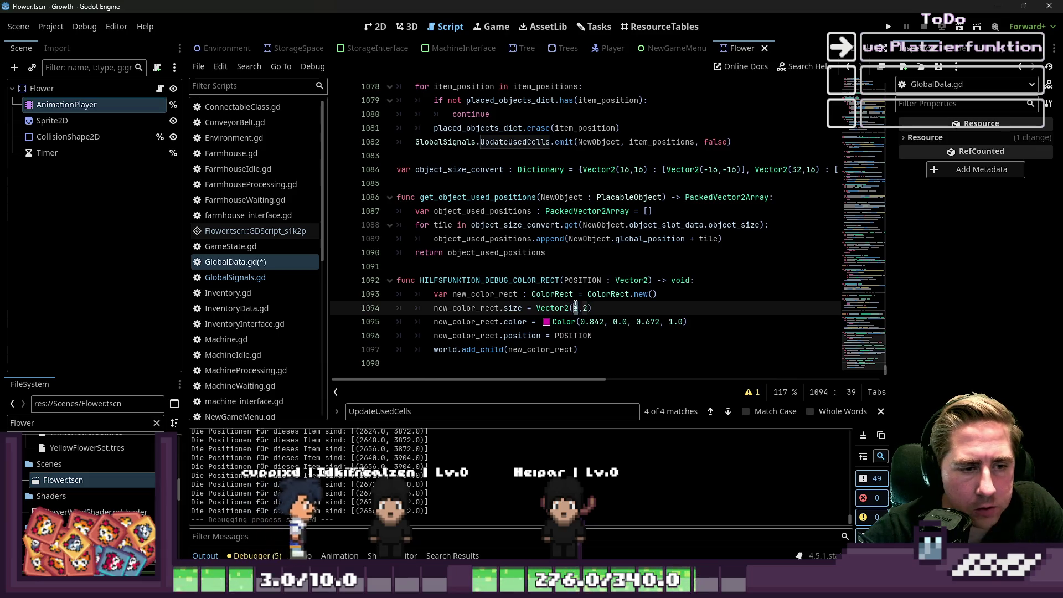
{"action": "type", "text": "5"}
{"action": "double_click", "coordinate": [587, 308]}
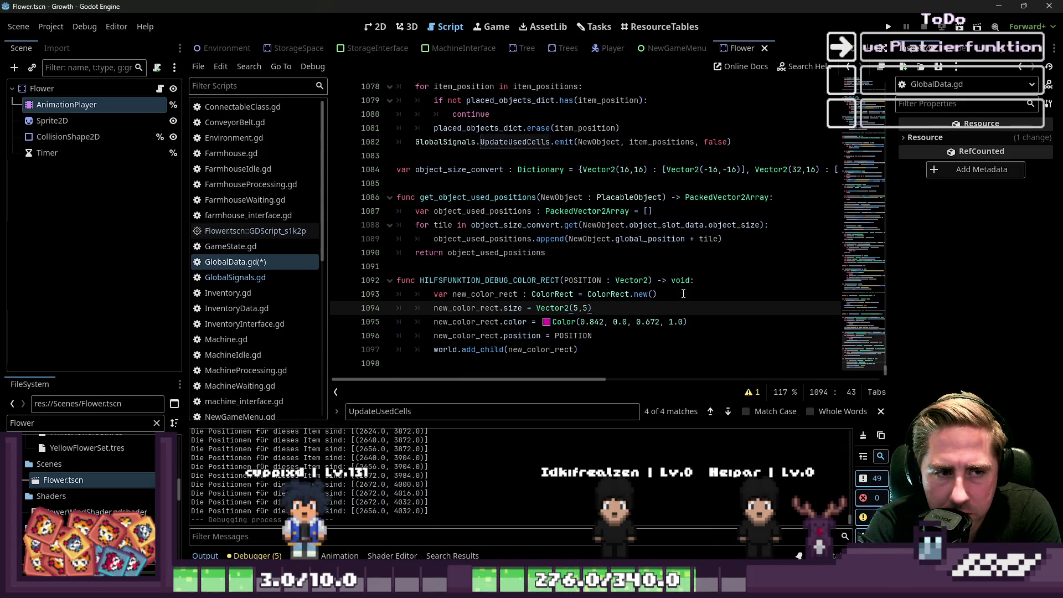
{"action": "scroll", "coordinate": [535, 249], "scroll_direction": "up", "scroll_amount": 10}
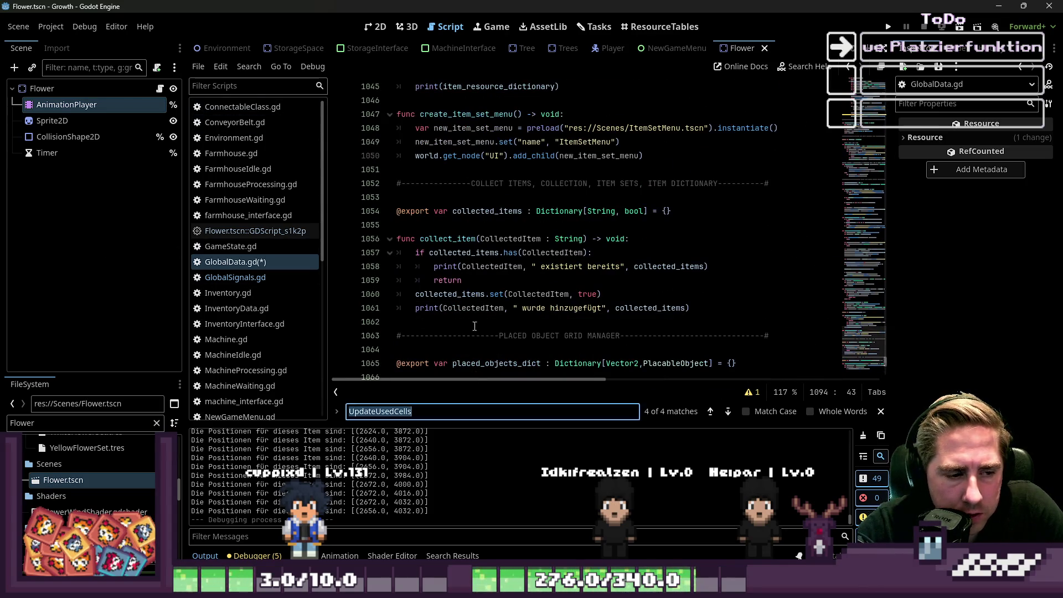
Step: Jump to place_item_from_active_slot and trace how clicked_position gets the corrected mouse position
{"action": "type", "text": "pla"}
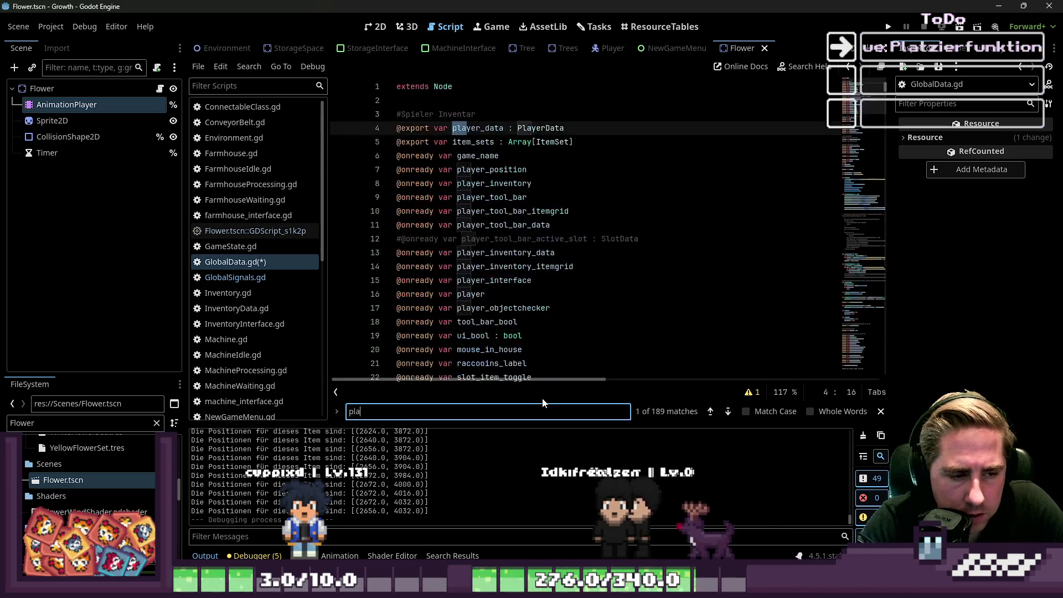
{"action": "type", "text": "ce_"}
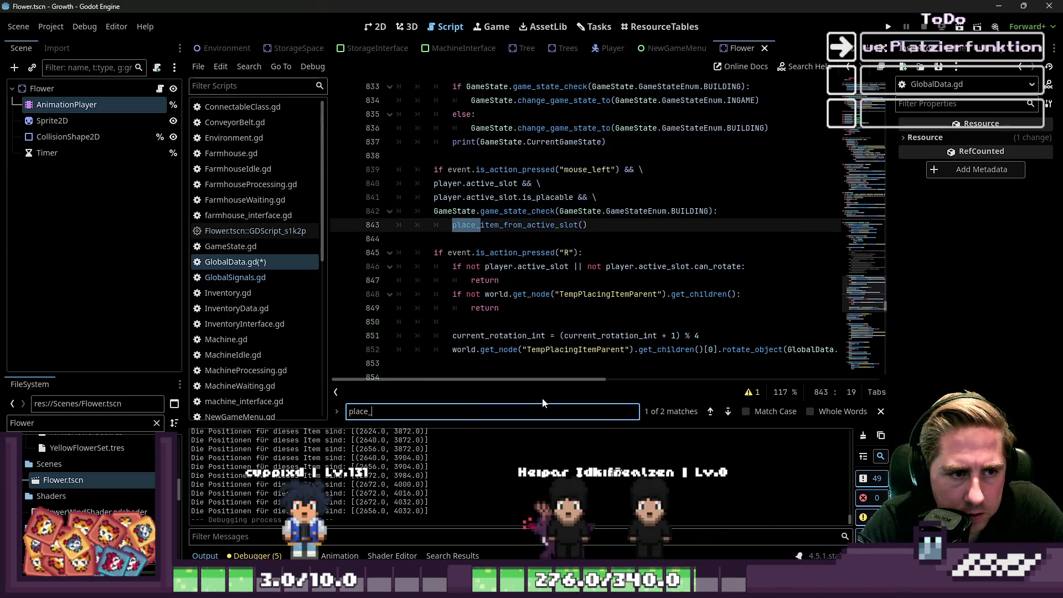
{"action": "left_click", "coordinate": [557, 227], "text": "ctrl"}
{"action": "double_click", "coordinate": [454, 237]}
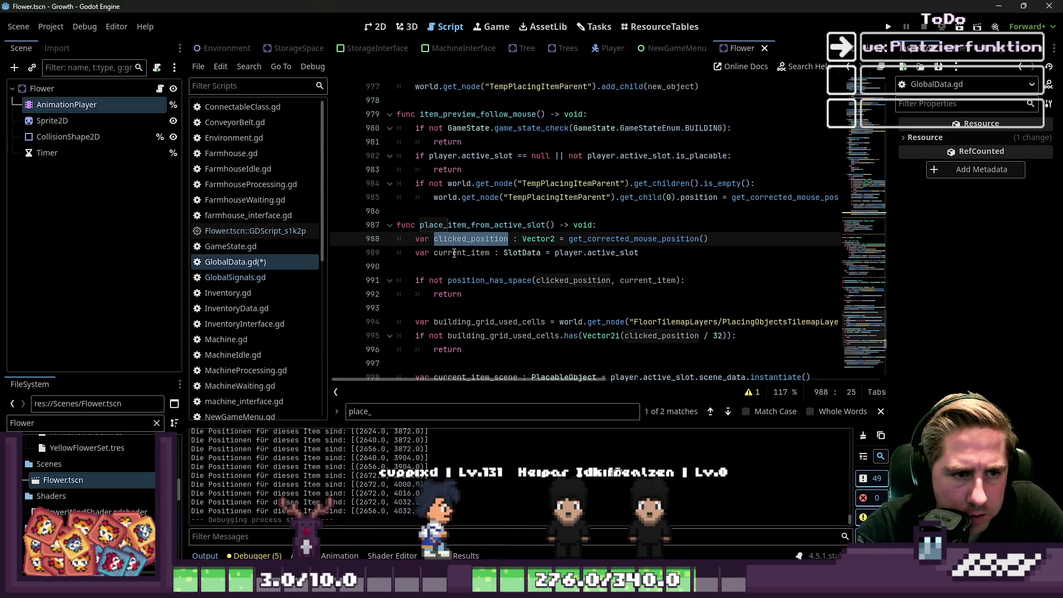
{"action": "scroll", "coordinate": [512, 267], "scroll_direction": "down", "scroll_amount": 1}
{"action": "left_click", "coordinate": [531, 214]}
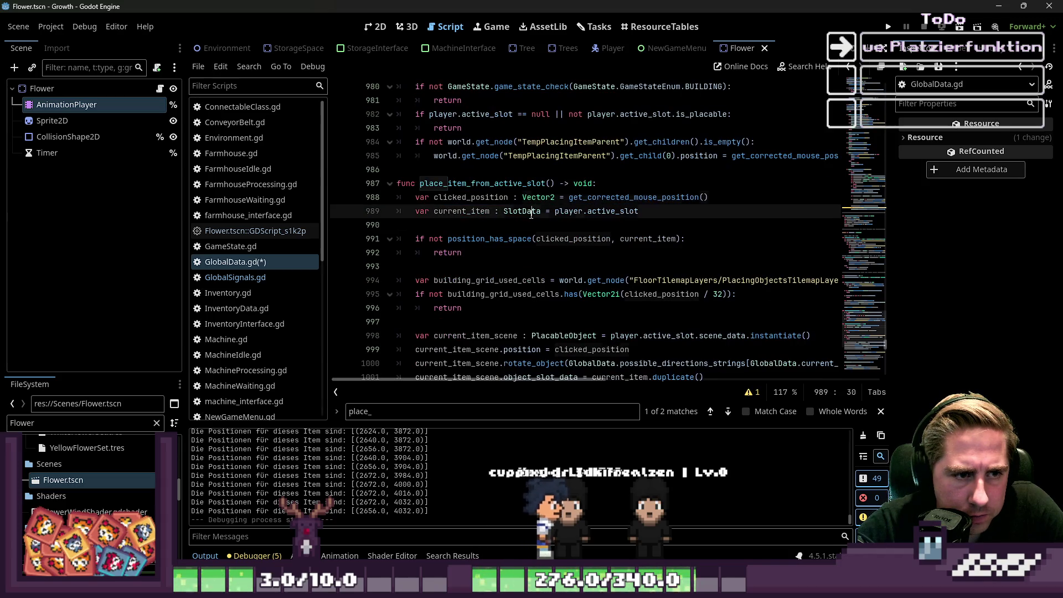
{"action": "double_click", "coordinate": [631, 198]}
{"action": "left_click", "coordinate": [573, 225]}
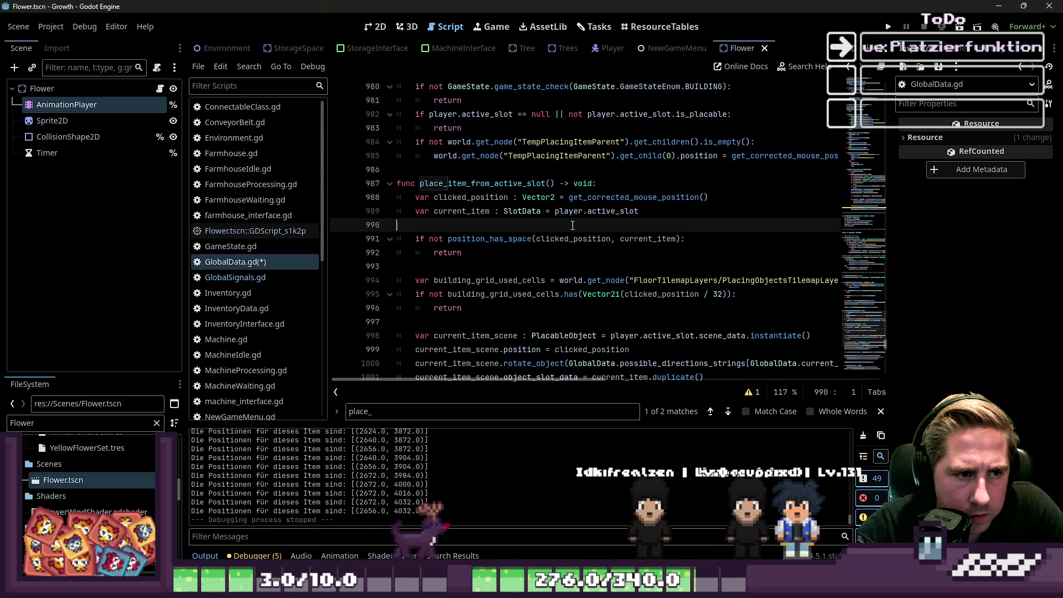
{"action": "double_click", "coordinate": [471, 199]}
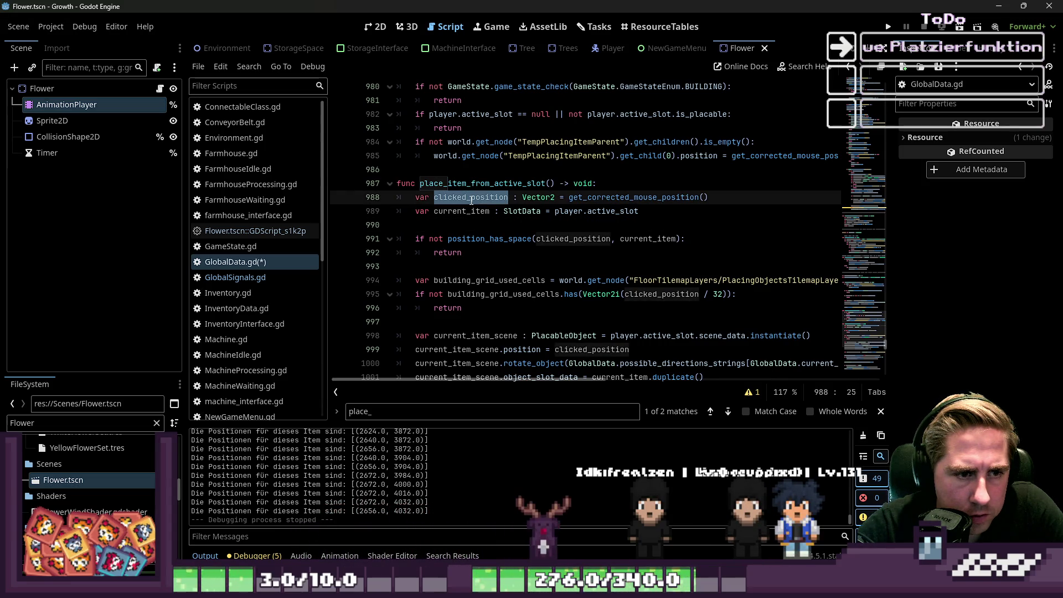
Step: Inspect the position_has_space check on current_item and its definition
{"action": "left_click", "coordinate": [477, 233]}
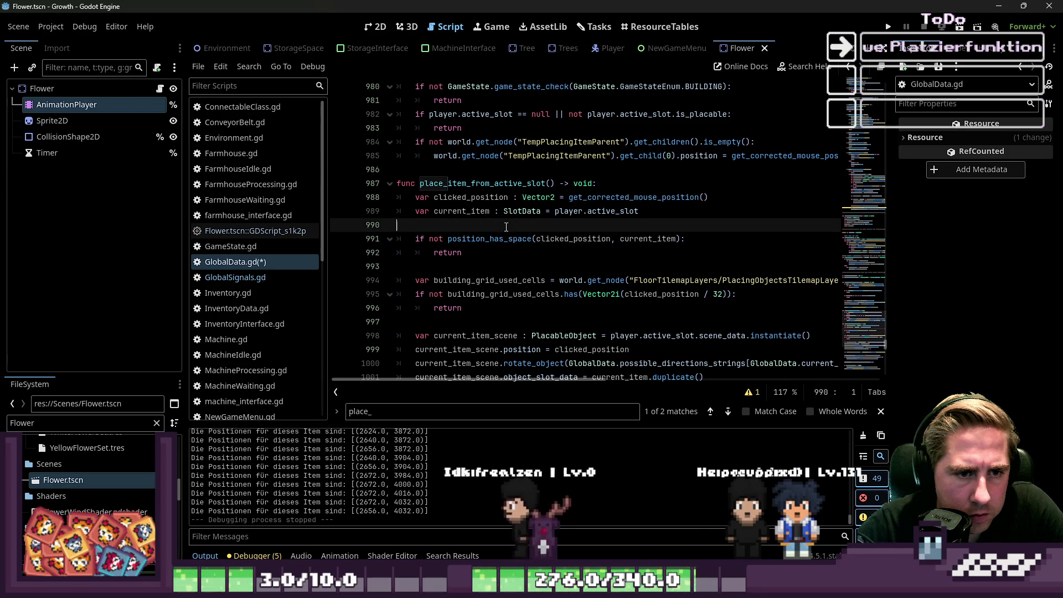
{"action": "double_click", "coordinate": [648, 238]}
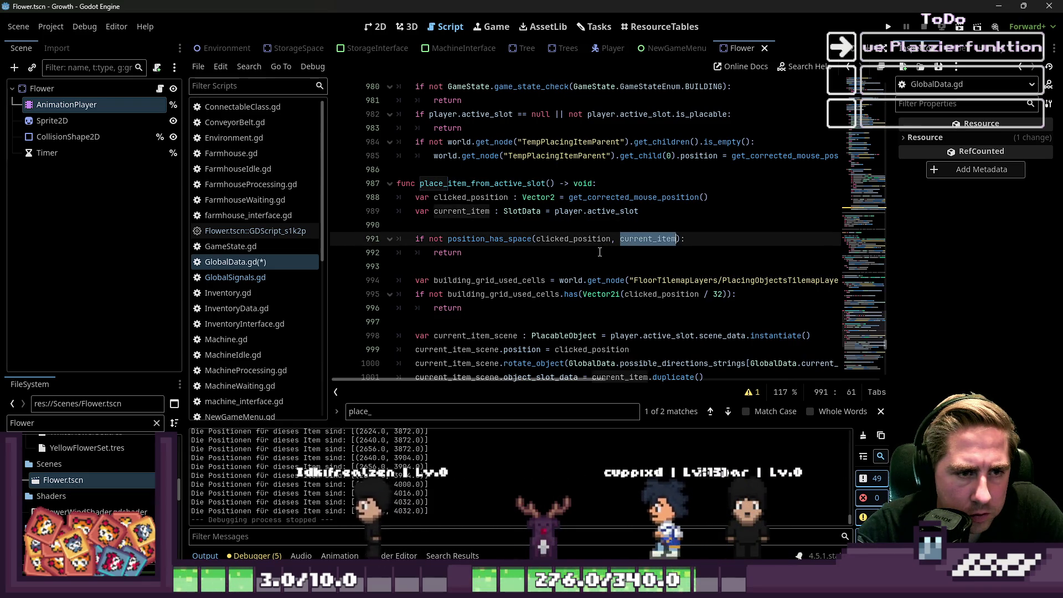
{"action": "left_click", "coordinate": [516, 242], "text": "ctrl"}
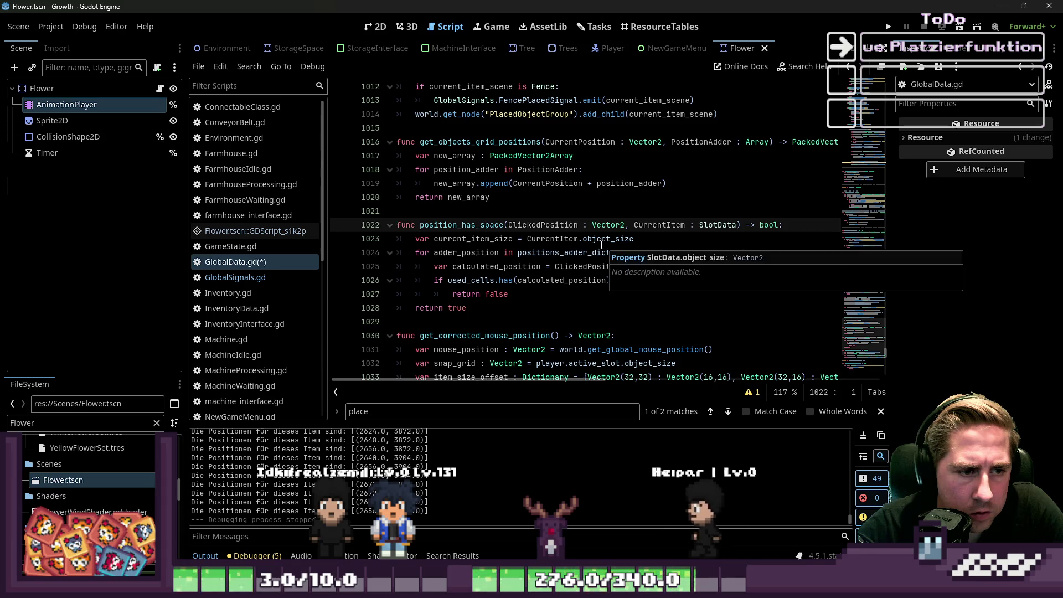
{"action": "scroll", "coordinate": [549, 277], "scroll_direction": "up", "scroll_amount": 3}
{"action": "scroll", "coordinate": [519, 278], "scroll_direction": "up", "scroll_amount": 12}
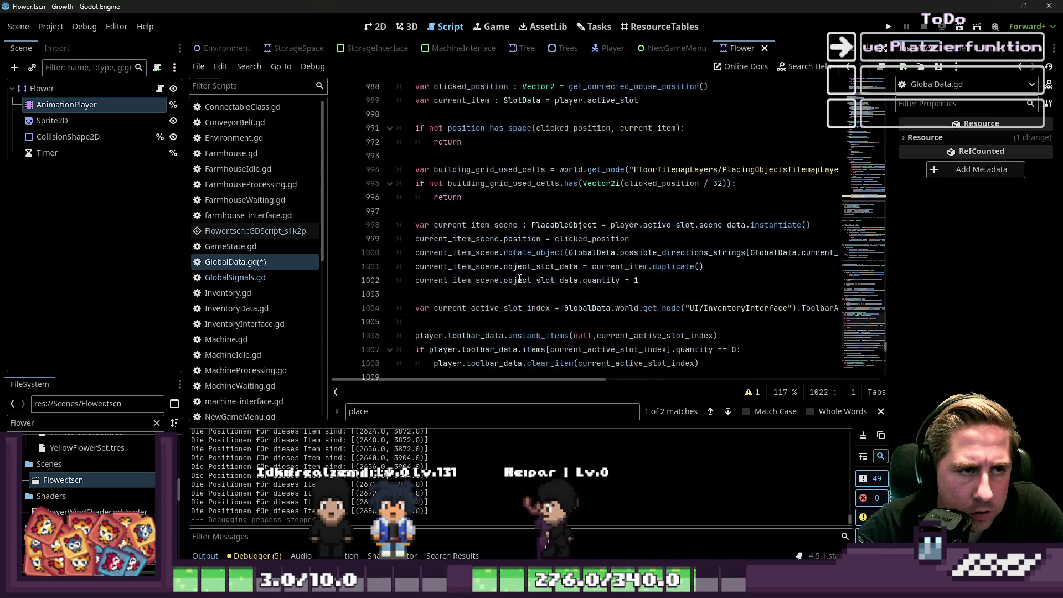
Step: Search for clicked_ and start a new line after the clicked_position assignment
{"action": "key", "text": "ctrl+f"}
{"action": "type", "text": "clicked"}
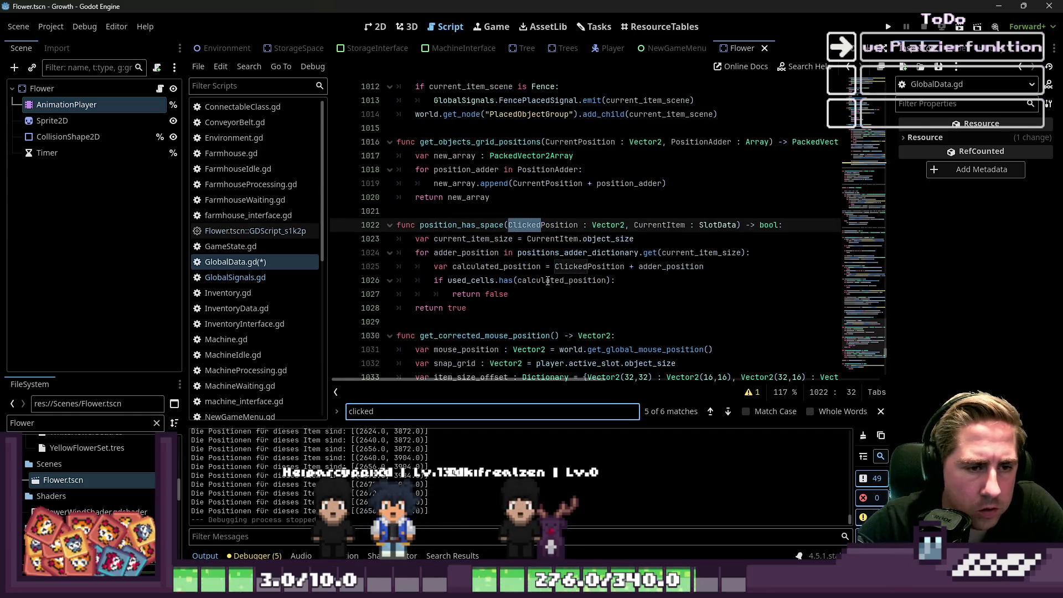
{"action": "type", "text": "_pos"}
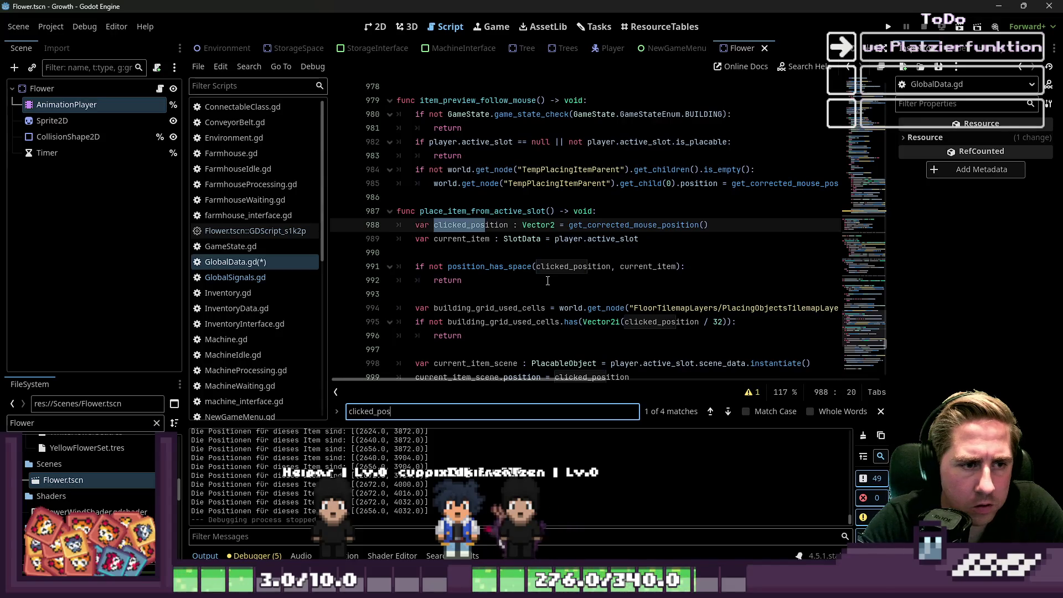
{"action": "key", "text": "Escape"}
{"action": "double_click", "coordinate": [483, 225]}
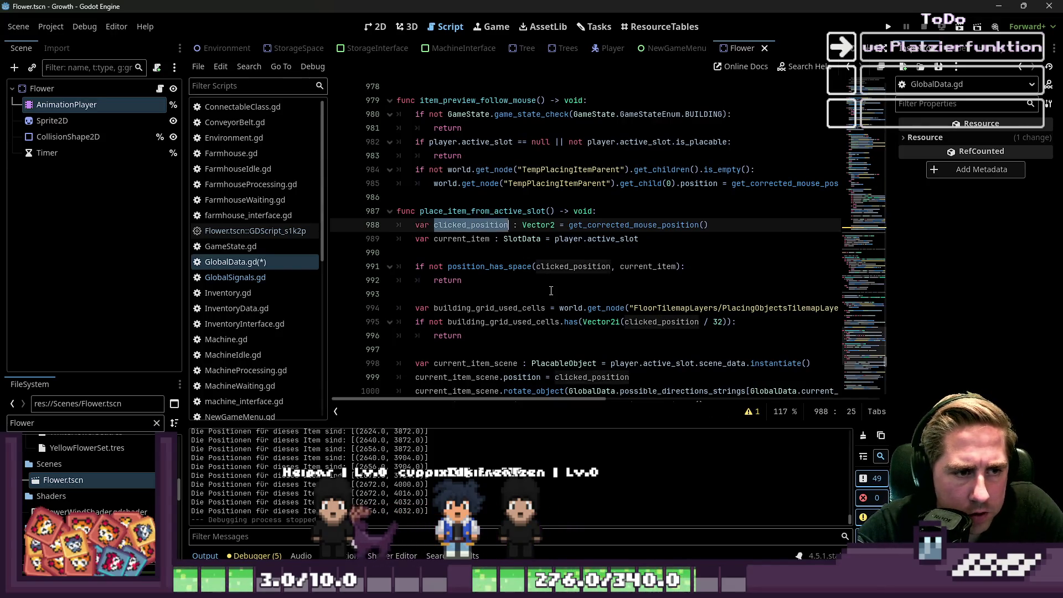
{"action": "left_click", "coordinate": [637, 237]}
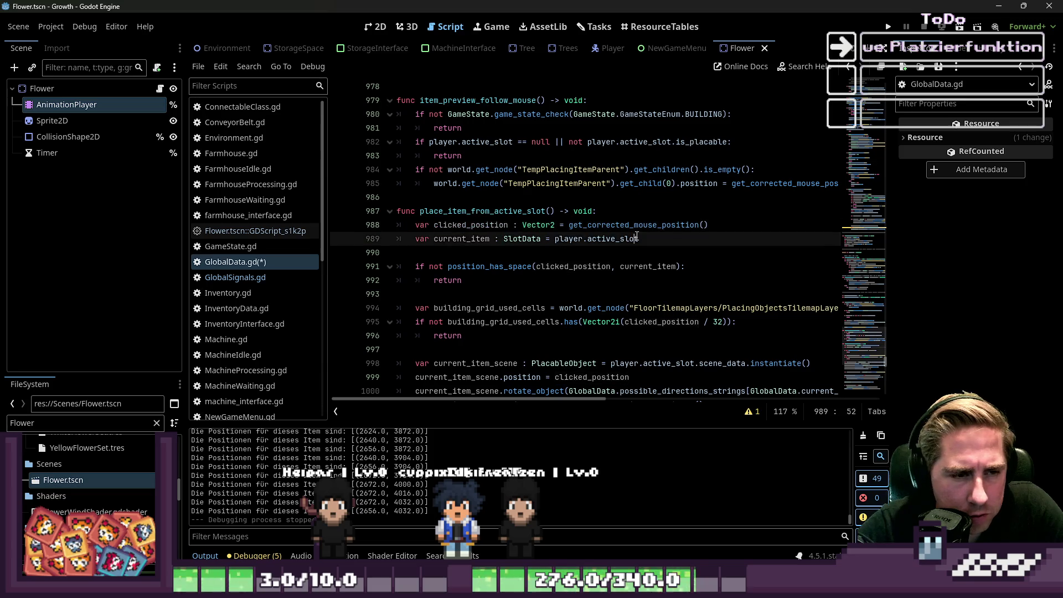
{"action": "left_click", "coordinate": [718, 225]}
{"action": "key", "text": "Return"}
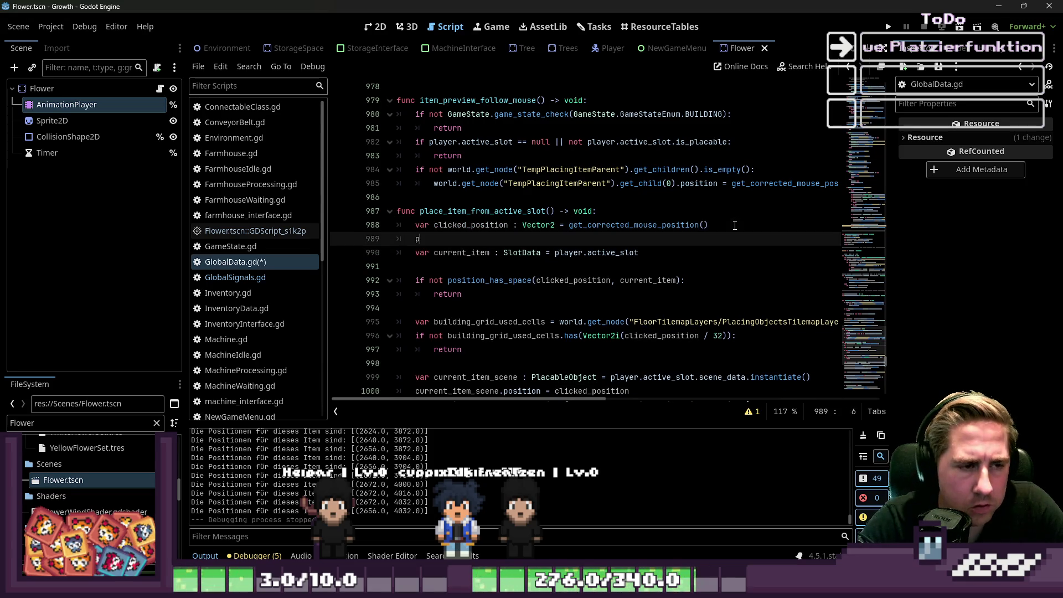
Step: Add print(clicked_position), run the game, and start a new character named 'asd'
{"action": "type", "text": "print(clicked_position"}
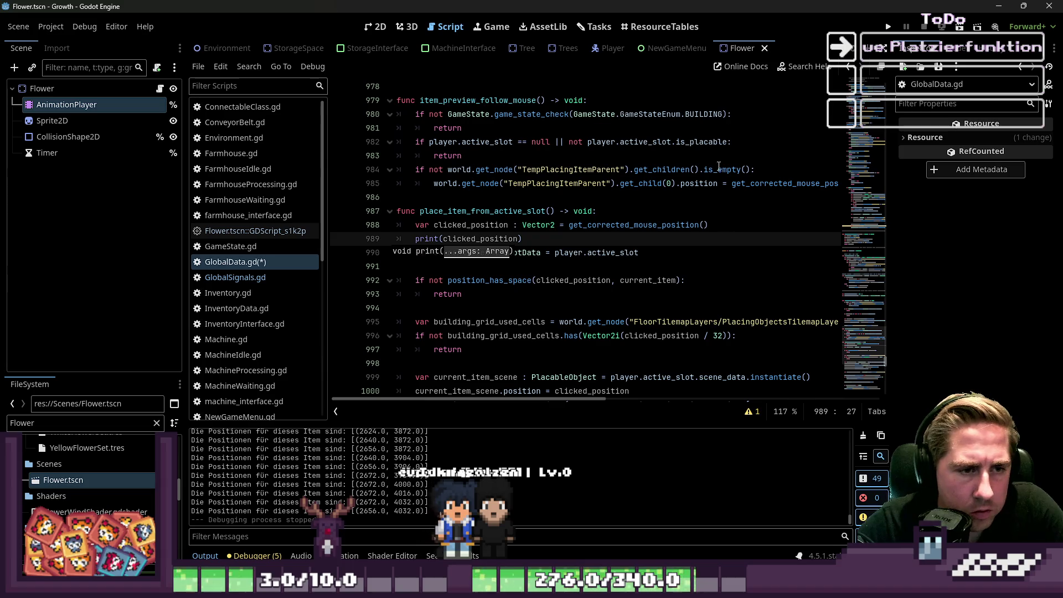
{"action": "key", "text": "F5"}
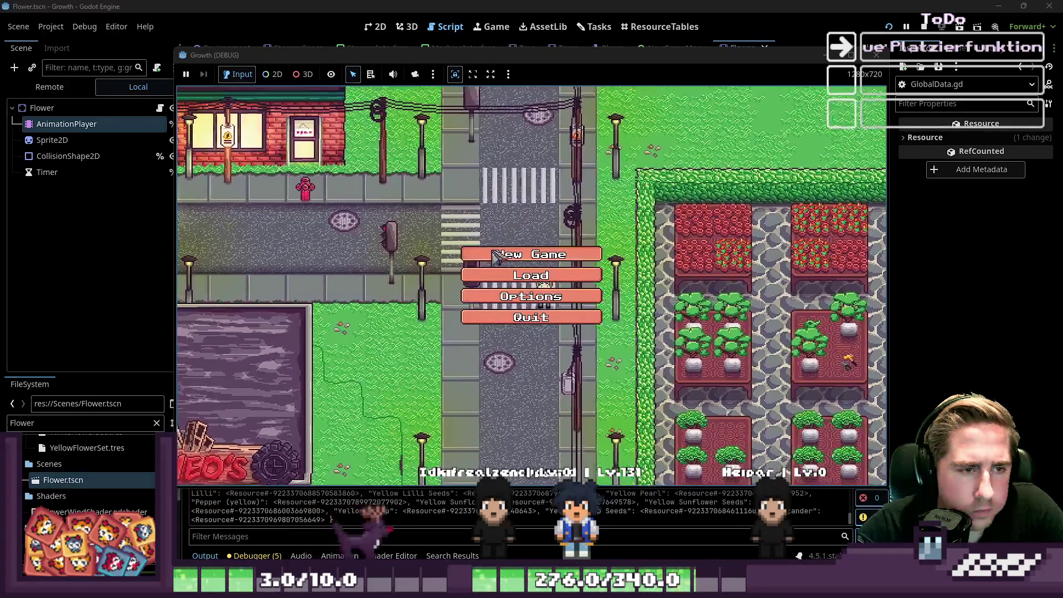
{"action": "left_click", "coordinate": [525, 252]}
{"action": "type", "text": "asd"}
{"action": "left_click", "coordinate": [547, 376]}
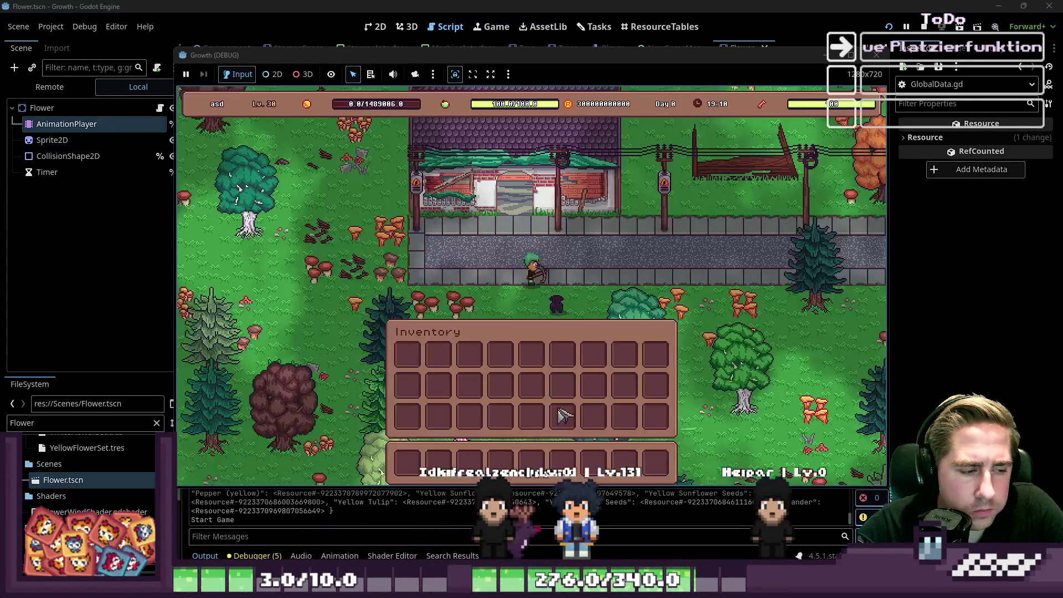
Step: Check the item grid, place the held item on the ground, and stop the game
{"action": "key", "text": "i"}
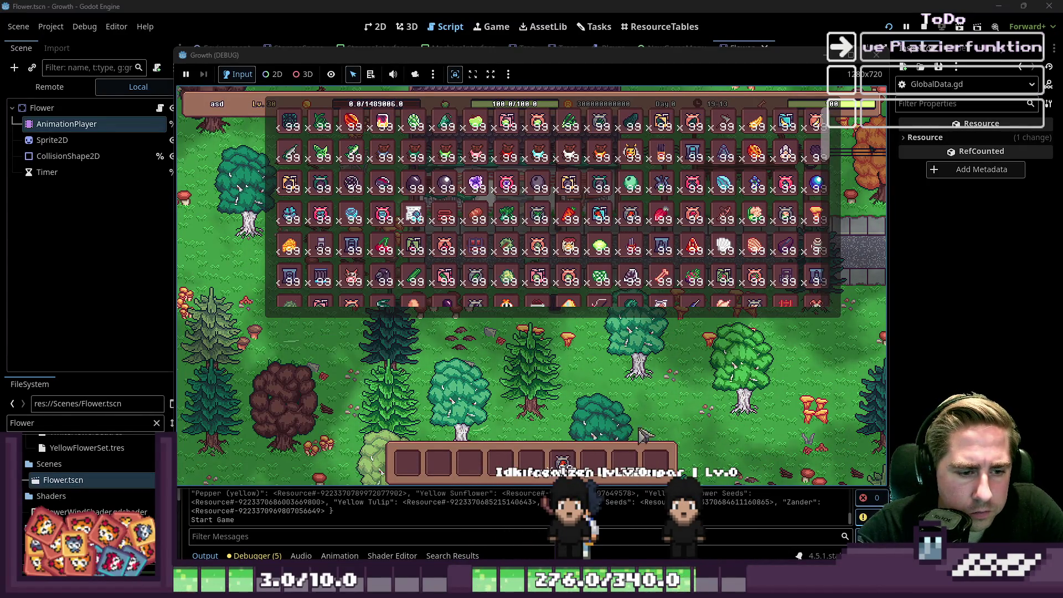
{"action": "key", "text": "i"}
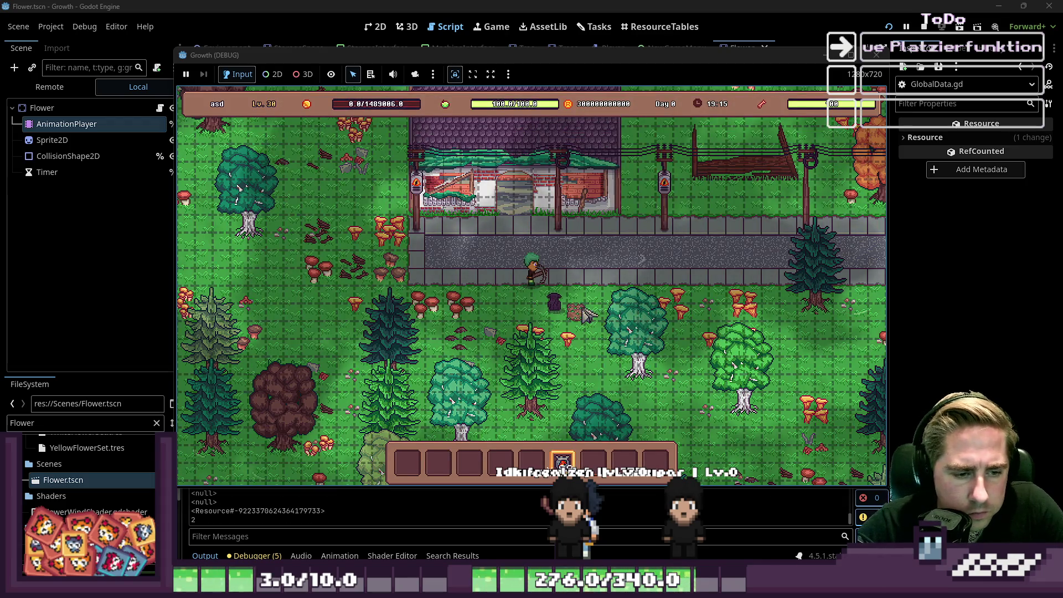
{"action": "left_click", "coordinate": [579, 302]}
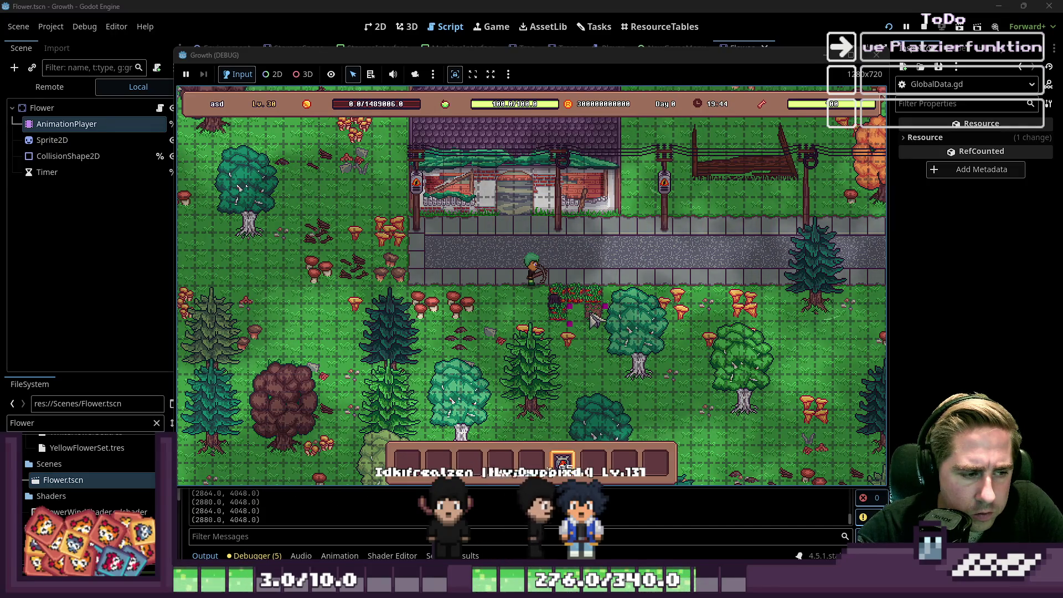
{"action": "key", "text": "F8"}
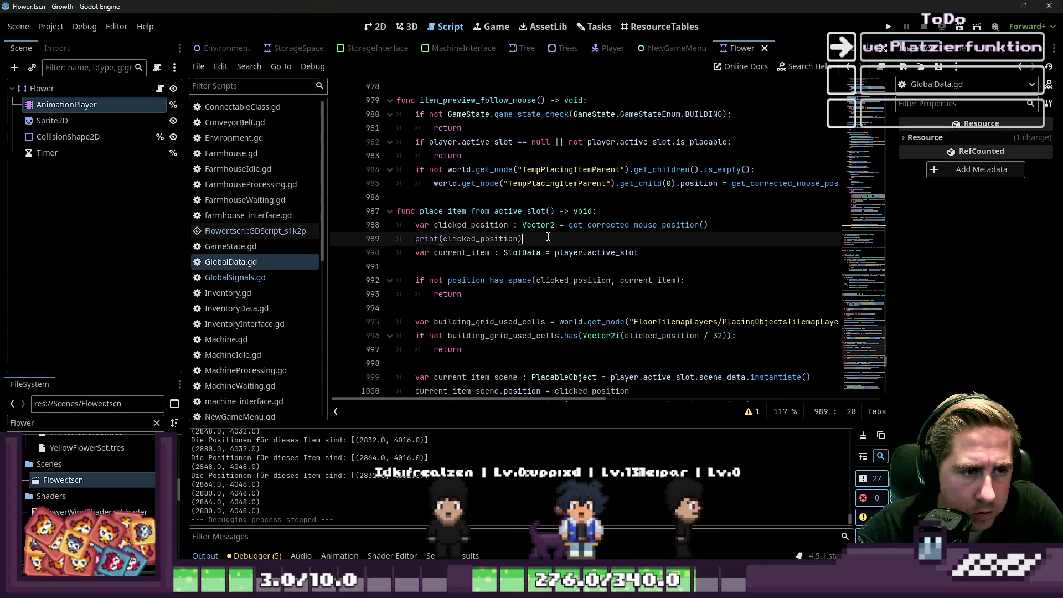
Step: Follow clicked_position to the get_corrected_mouse_position definition and read its lines
{"action": "double_click", "coordinate": [482, 239]}
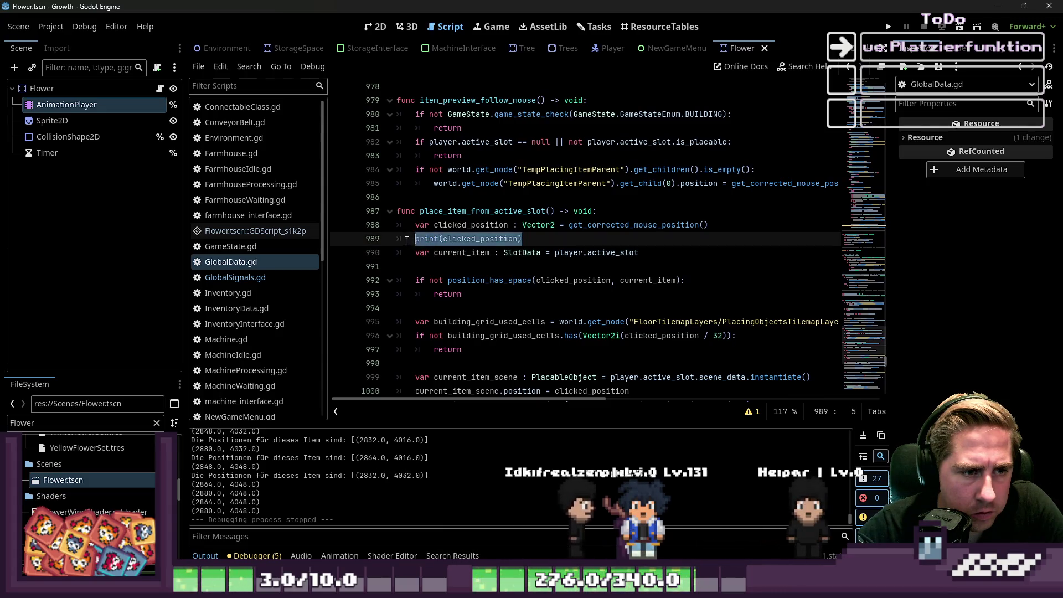
{"action": "left_click", "coordinate": [578, 224]}
{"action": "left_click", "coordinate": [606, 226], "text": "ctrl"}
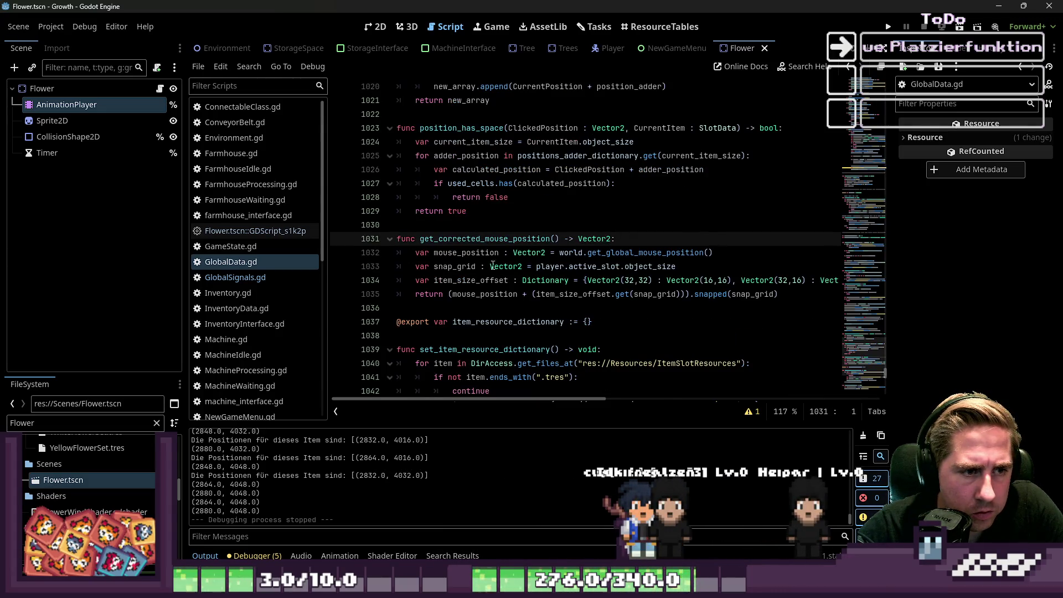
{"action": "left_click", "coordinate": [603, 253]}
{"action": "left_click", "coordinate": [589, 266]}
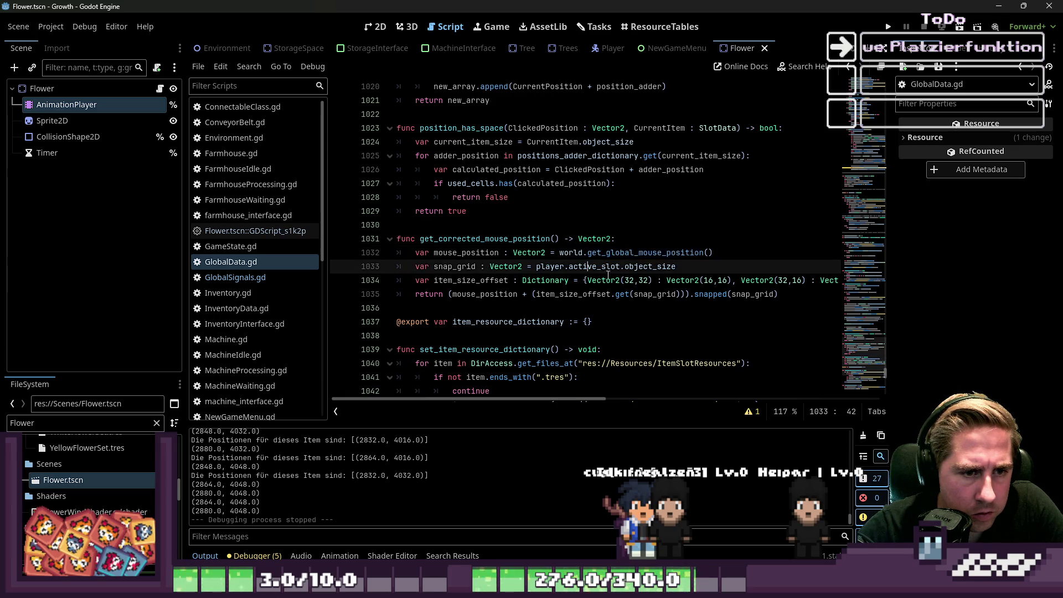
{"action": "left_click", "coordinate": [616, 280]}
Step: Examine the return line's mouse_position and item_size_offset terms on line 1035
{"action": "left_click_drag", "start_coordinate": [532, 402], "coordinate": [571, 401]}
{"action": "scroll", "coordinate": [572, 401], "scroll_direction": "left", "scroll_amount": 5}
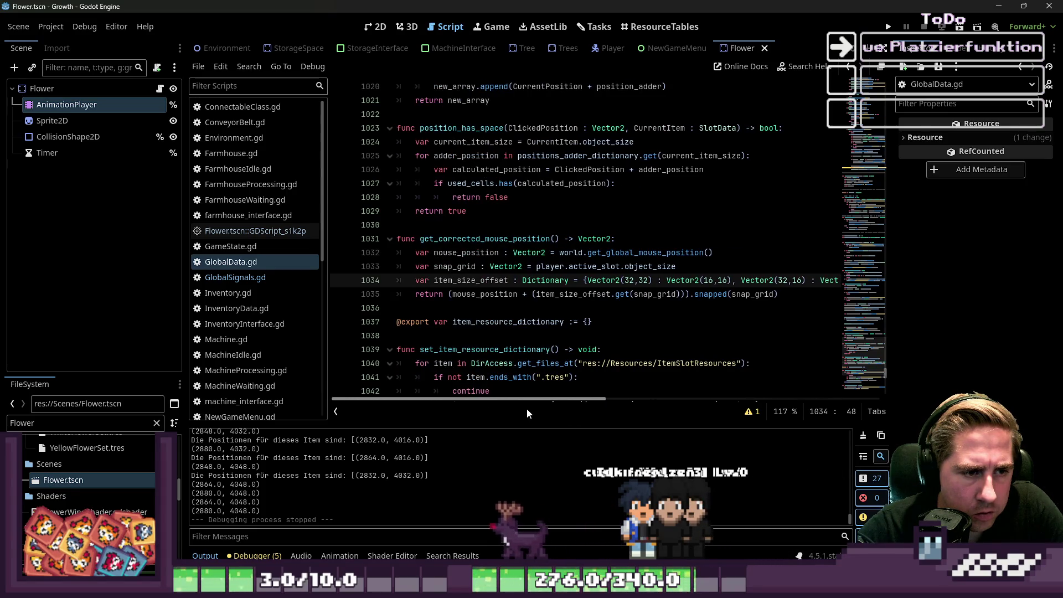
{"action": "scroll", "coordinate": [532, 410], "scroll_direction": "right", "scroll_amount": 2}
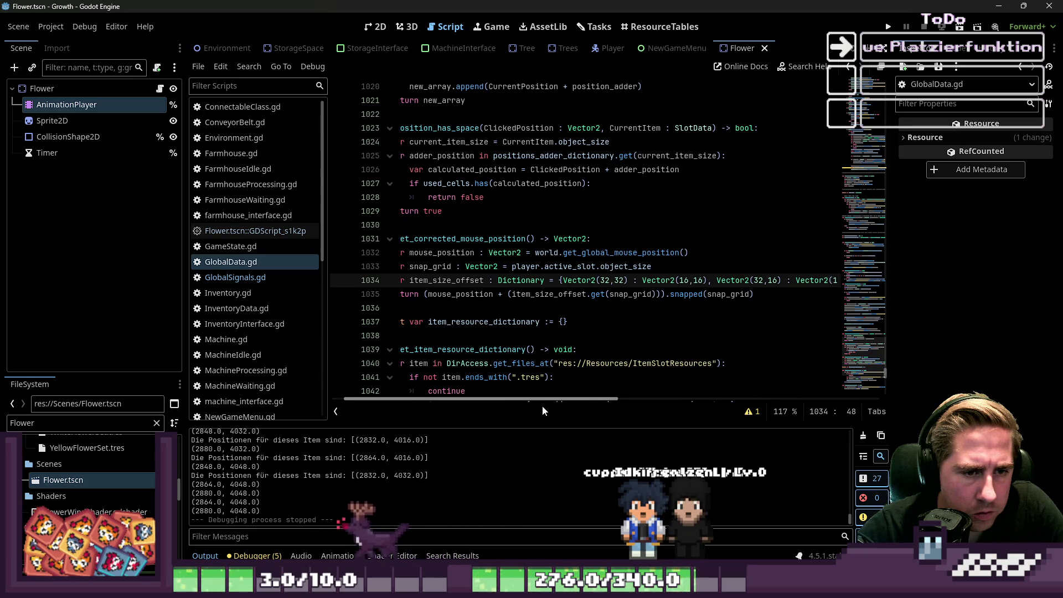
{"action": "scroll", "coordinate": [543, 410], "scroll_direction": "left", "scroll_amount": 2}
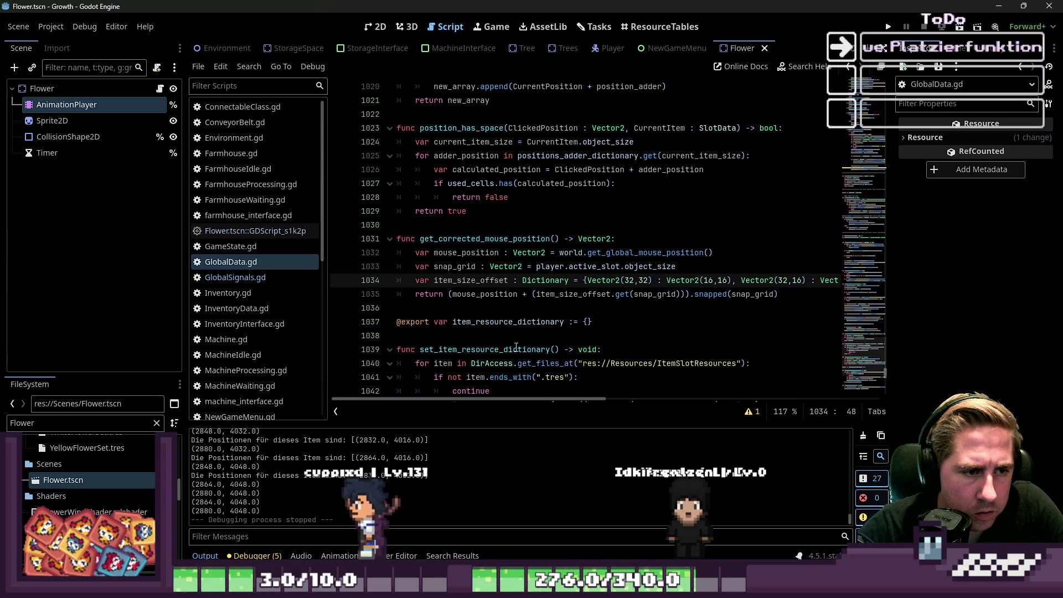
{"action": "double_click", "coordinate": [508, 294]}
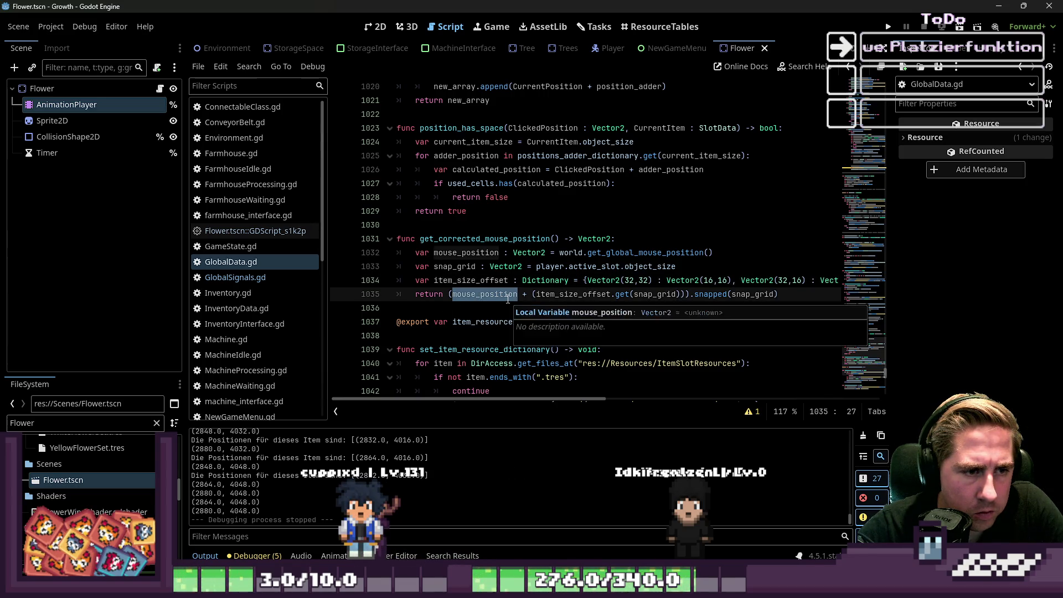
{"action": "scroll", "coordinate": [498, 285], "scroll_direction": "up", "scroll_amount": 5}
{"action": "scroll", "coordinate": [495, 278], "scroll_direction": "up", "scroll_amount": 4}
{"action": "scroll", "coordinate": [495, 278], "scroll_direction": "down", "scroll_amount": 7}
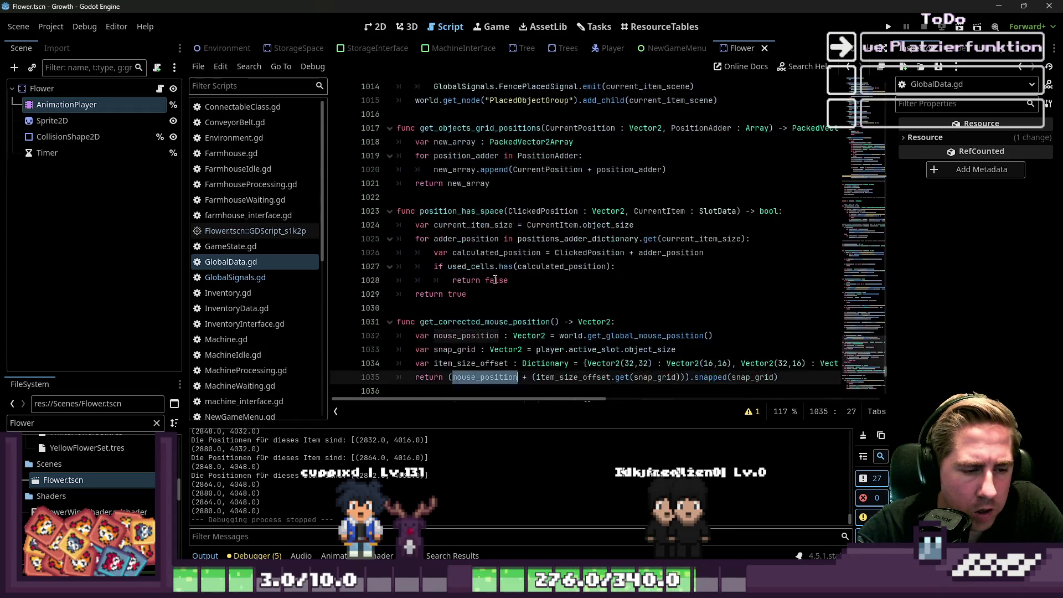
{"action": "left_click", "coordinate": [499, 377]}
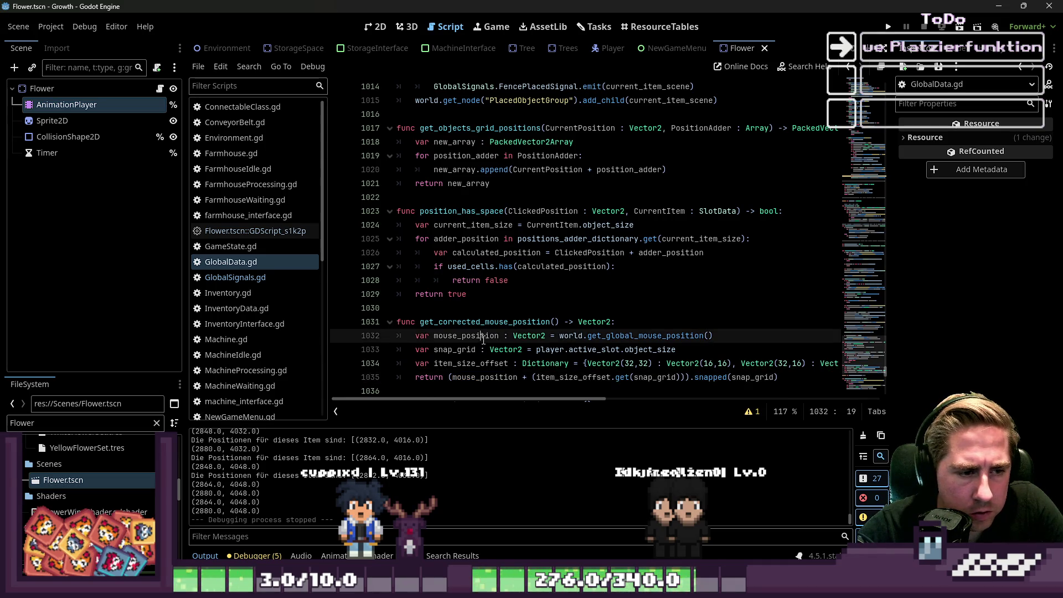
Step: Delete ' + (item_size_offset.get(snap_grid))' from the return line and run the project
{"action": "left_click_drag", "start_coordinate": [789, 382], "coordinate": [693, 385]}
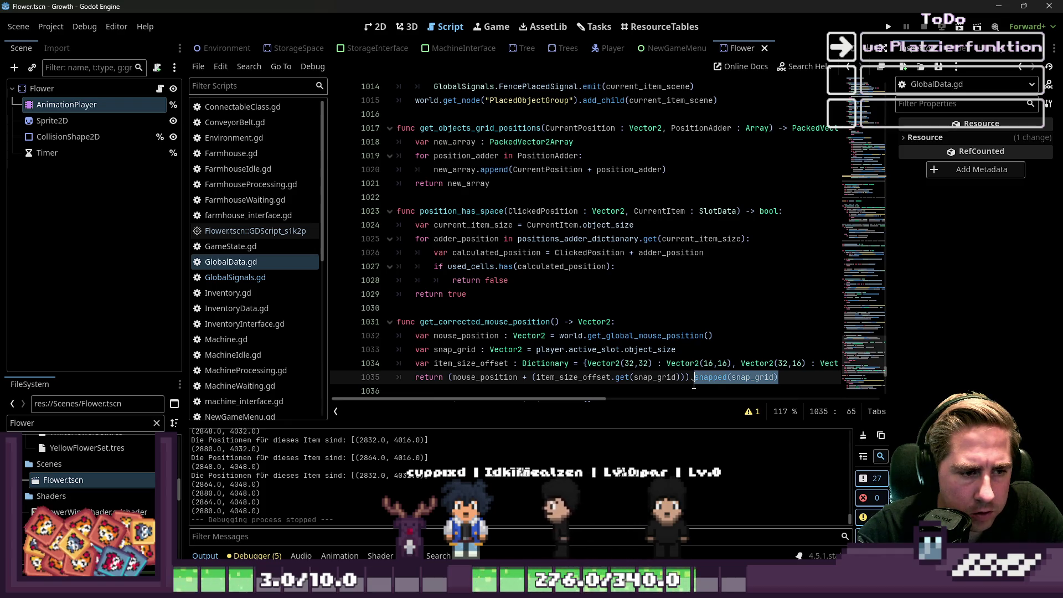
{"action": "left_click", "coordinate": [693, 382]}
{"action": "left_click_drag", "start_coordinate": [523, 377], "coordinate": [690, 377]}
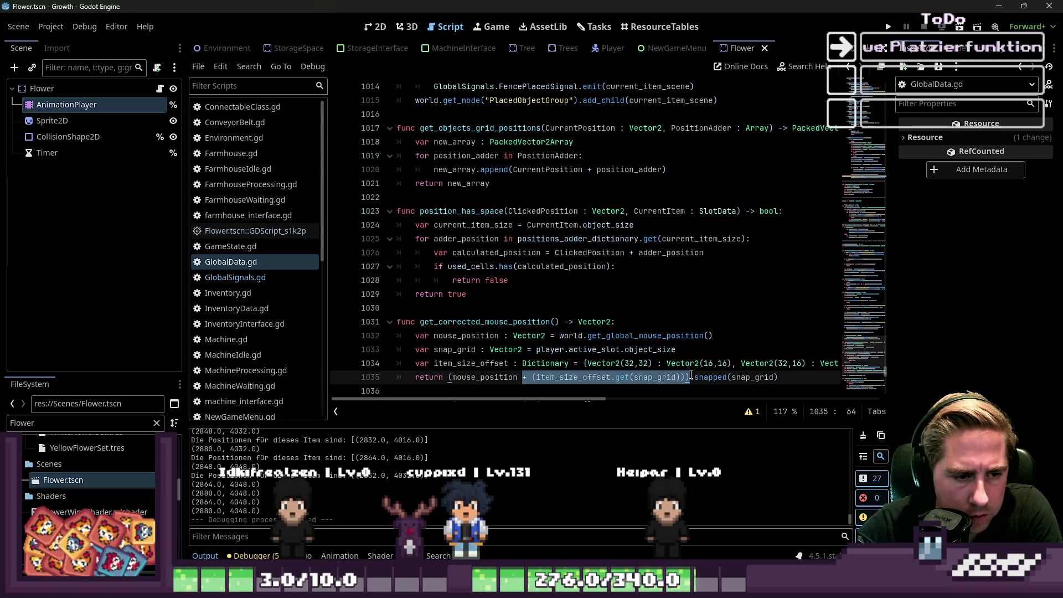
{"action": "left_click", "coordinate": [524, 377]}
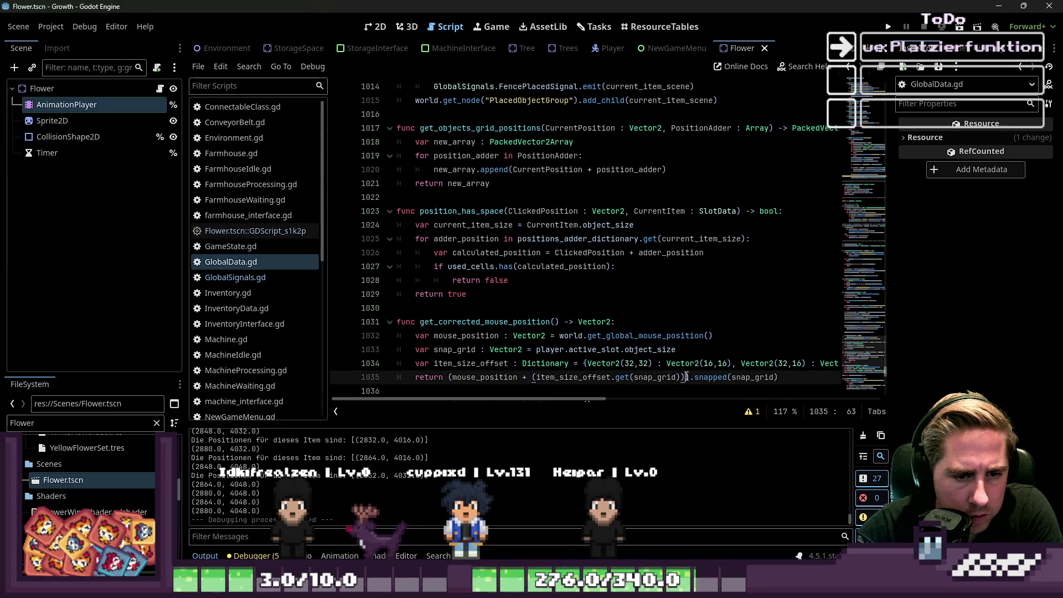
{"action": "key", "text": "BackSpace"}
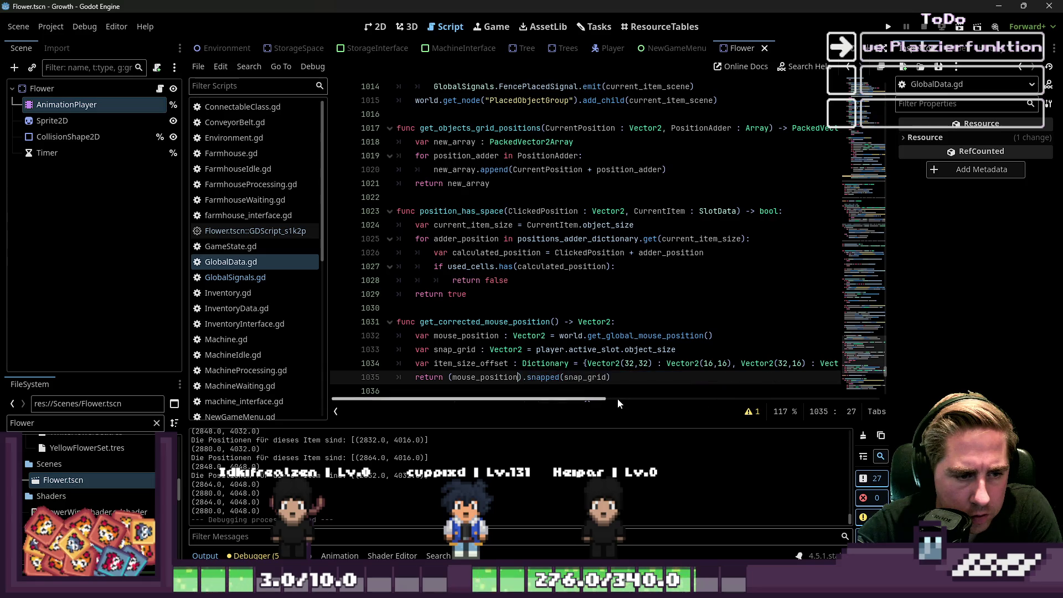
{"action": "left_click", "coordinate": [574, 337]}
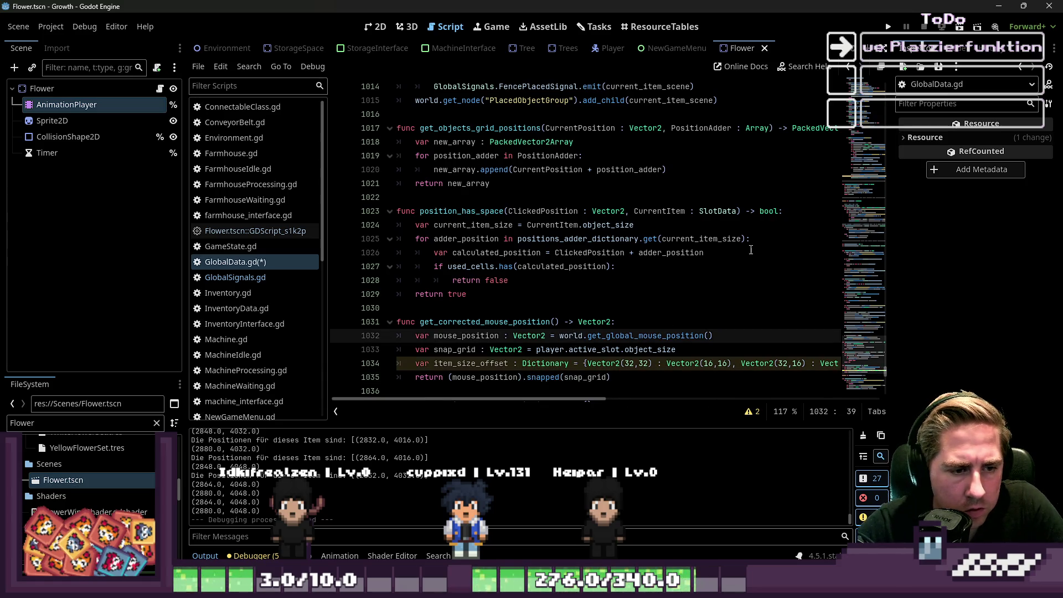
{"action": "left_click", "coordinate": [888, 27]}
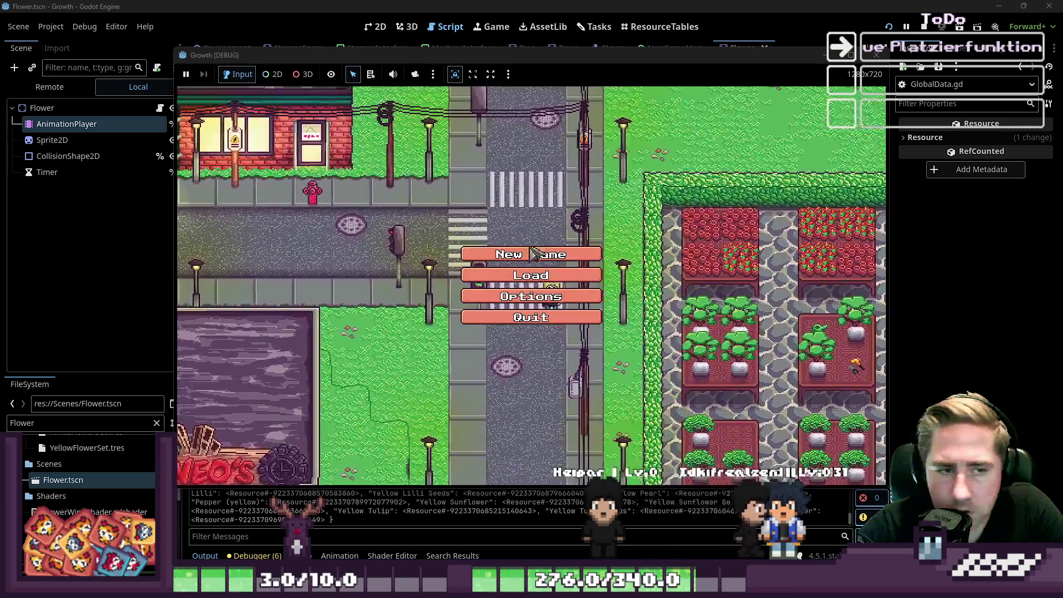
Step: Create a character named 'cx', enter the world, and close the inventory
{"action": "left_click", "coordinate": [530, 254]}
{"action": "type", "text": "cx"}
{"action": "left_click", "coordinate": [558, 376]}
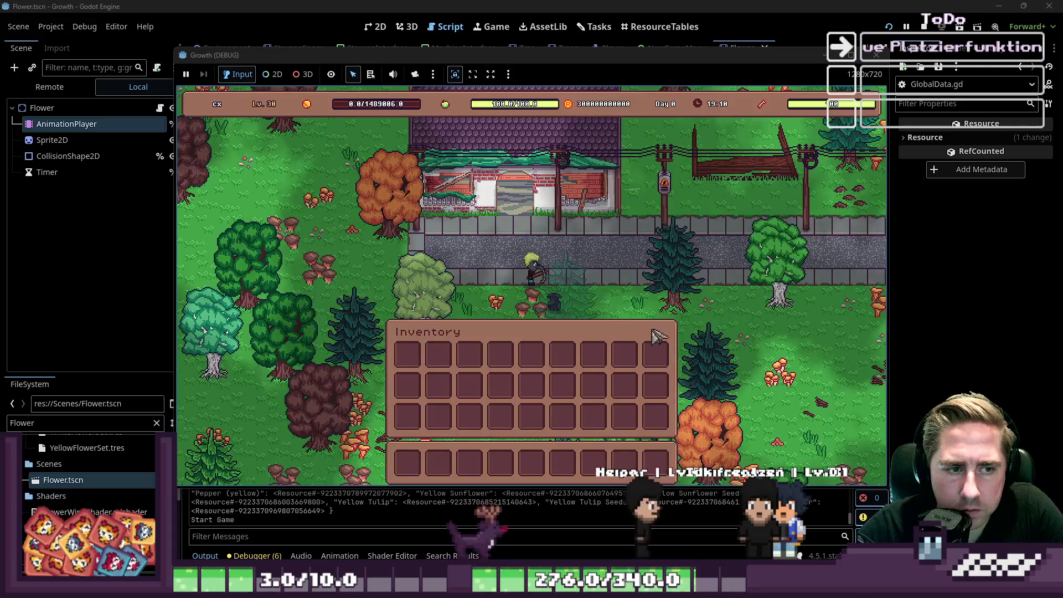
{"action": "scroll", "coordinate": [637, 285], "scroll_direction": "down", "scroll_amount": 2}
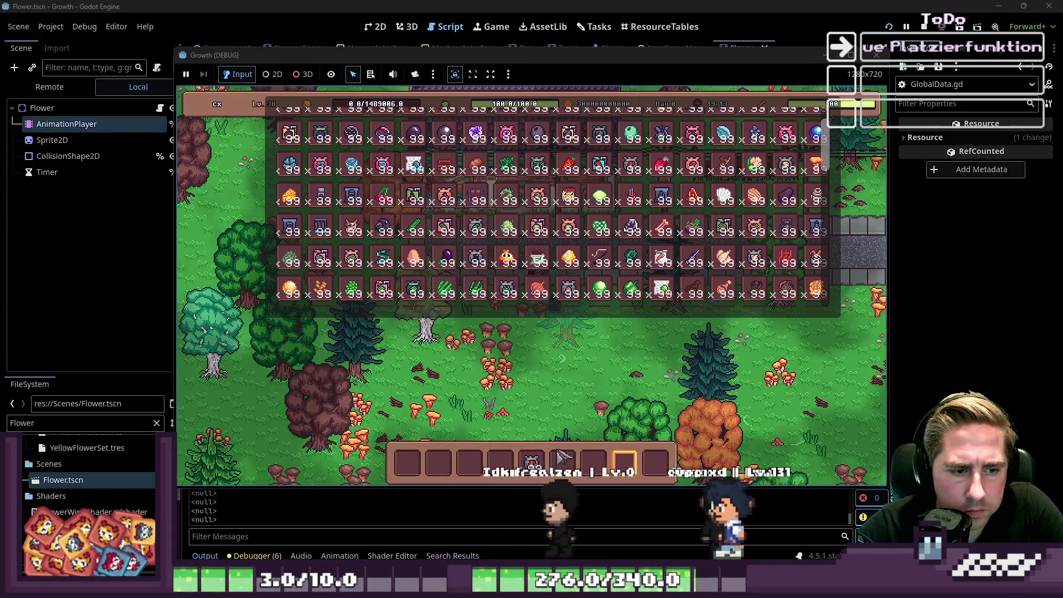
{"action": "key", "text": "Escape"}
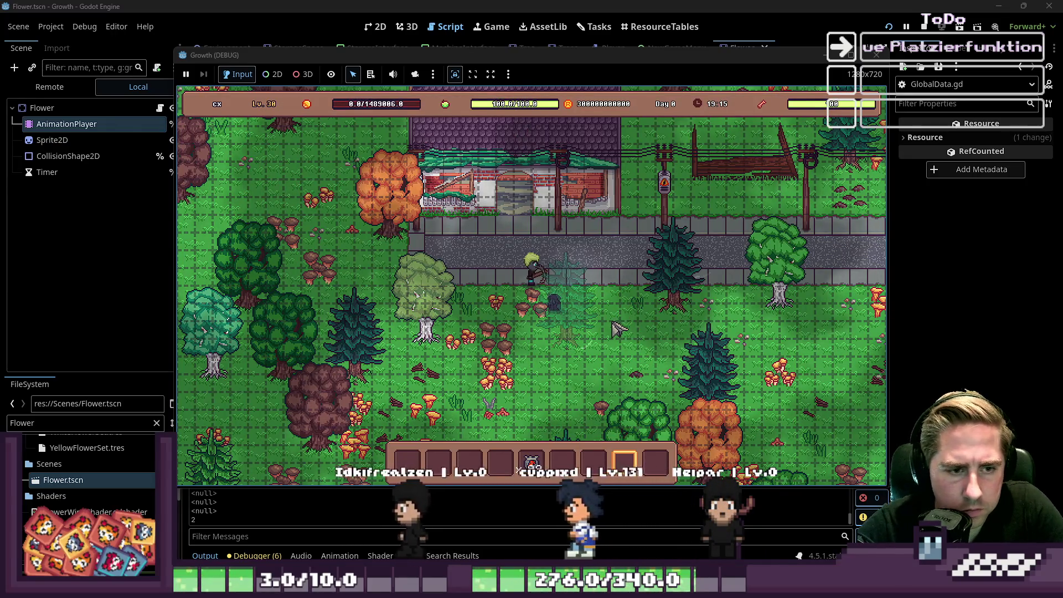
{"action": "scroll", "coordinate": [631, 327], "scroll_direction": "down", "scroll_amount": 2}
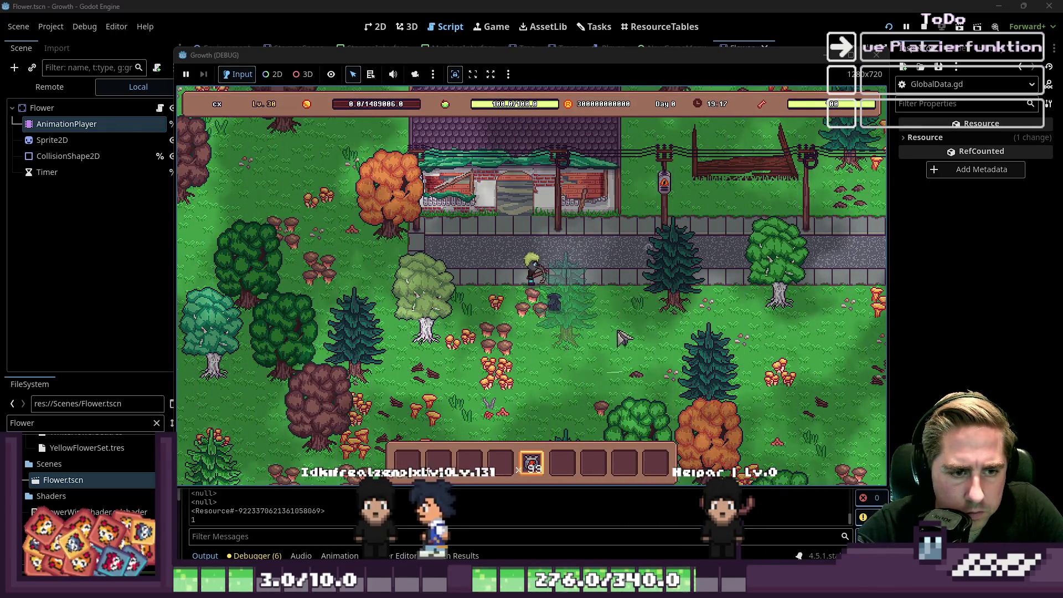
Step: Plant four seeds in a column, stop the game, and undo to restore the size offset
{"action": "left_click", "coordinate": [642, 342]}
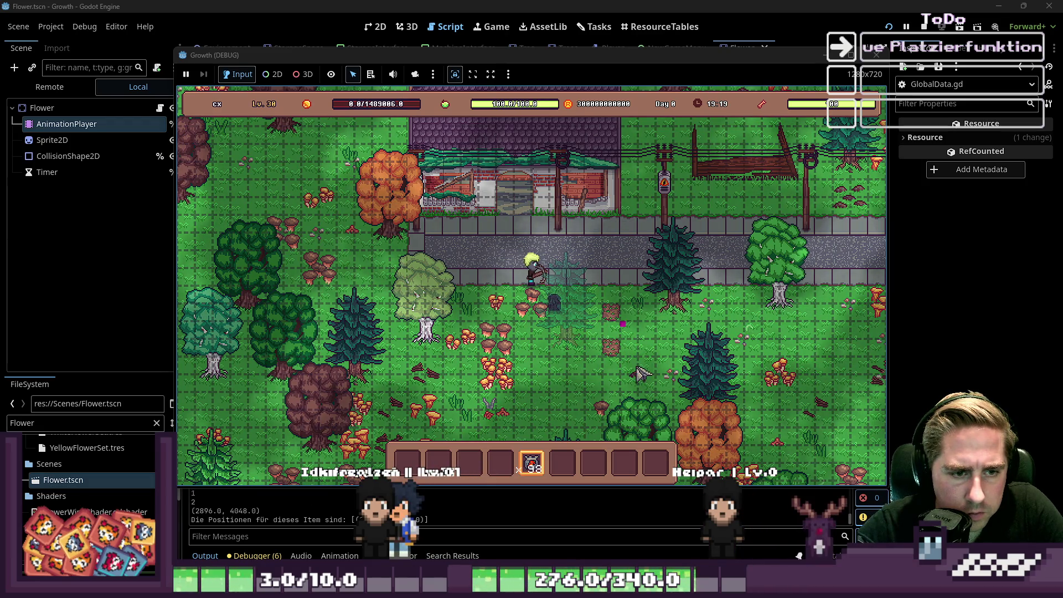
{"action": "left_click", "coordinate": [653, 348]}
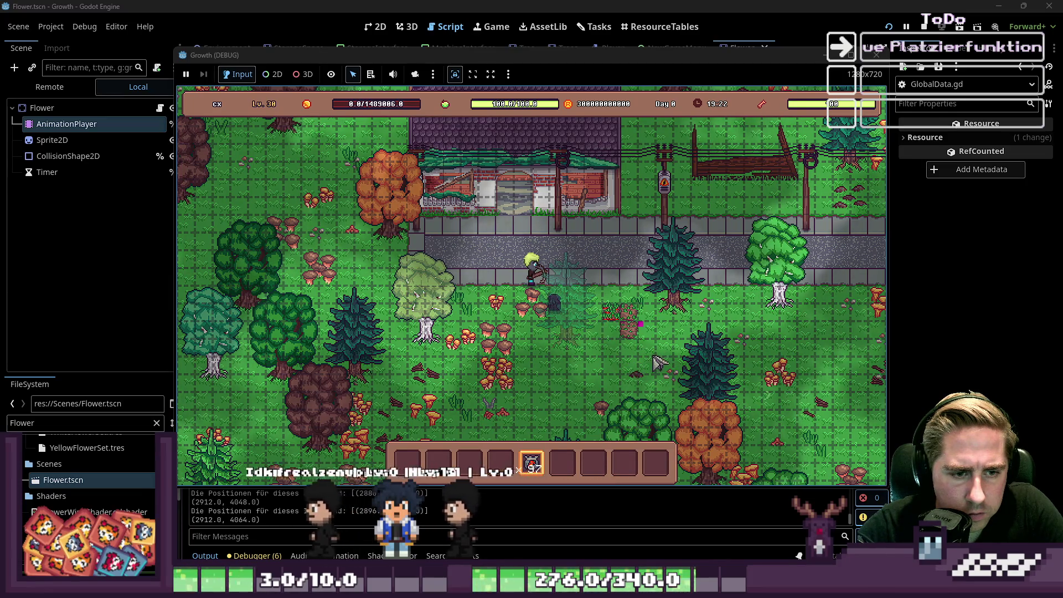
{"action": "left_click", "coordinate": [654, 370]}
{"action": "left_click", "coordinate": [667, 398]}
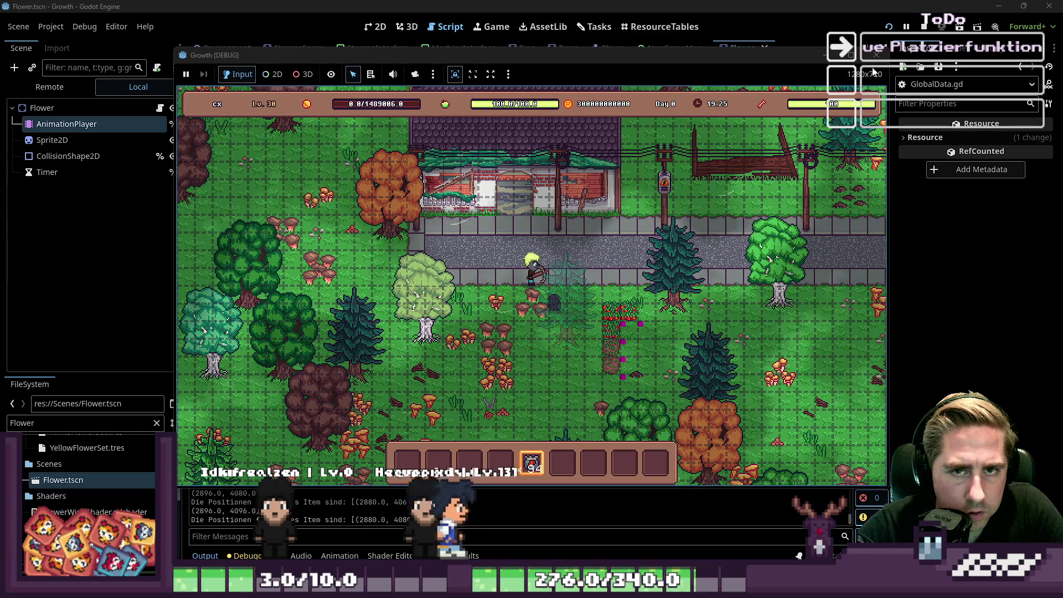
{"action": "key", "text": "F8"}
{"action": "key", "text": "ctrl+z"}
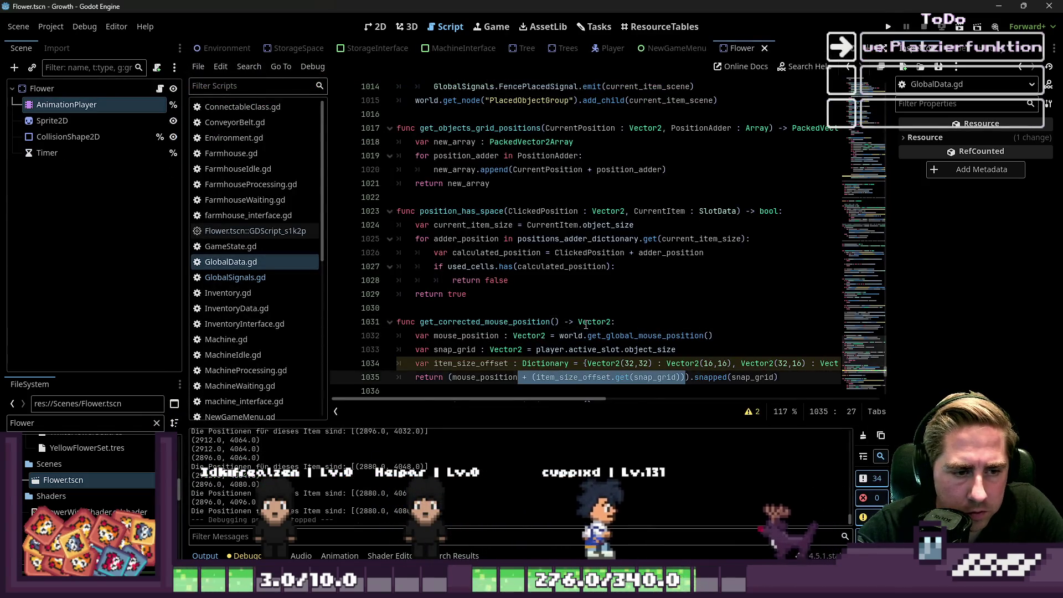
Step: Save GlobalData.gd and go back to the print(clicked_position) line
{"action": "key", "text": "ctrl+s"}
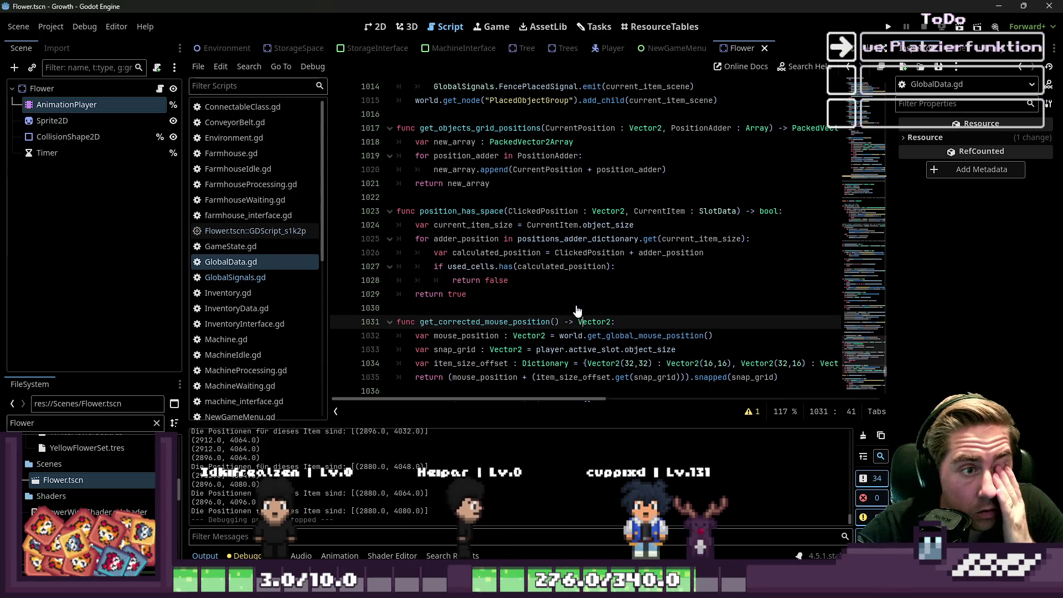
{"action": "scroll", "coordinate": [577, 310], "scroll_direction": "up", "scroll_amount": 6}
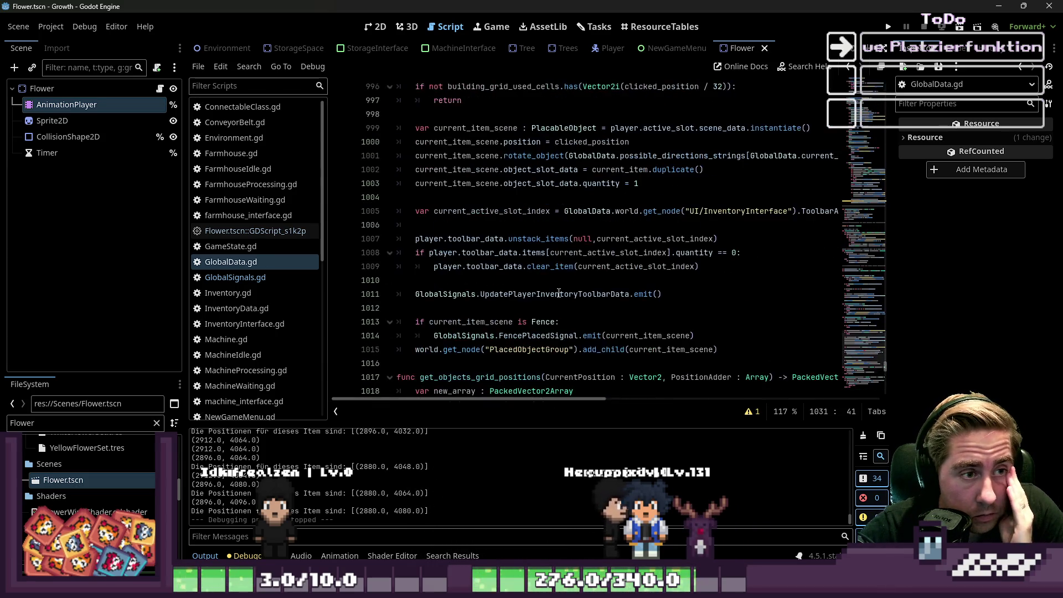
{"action": "scroll", "coordinate": [559, 293], "scroll_direction": "up", "scroll_amount": 5}
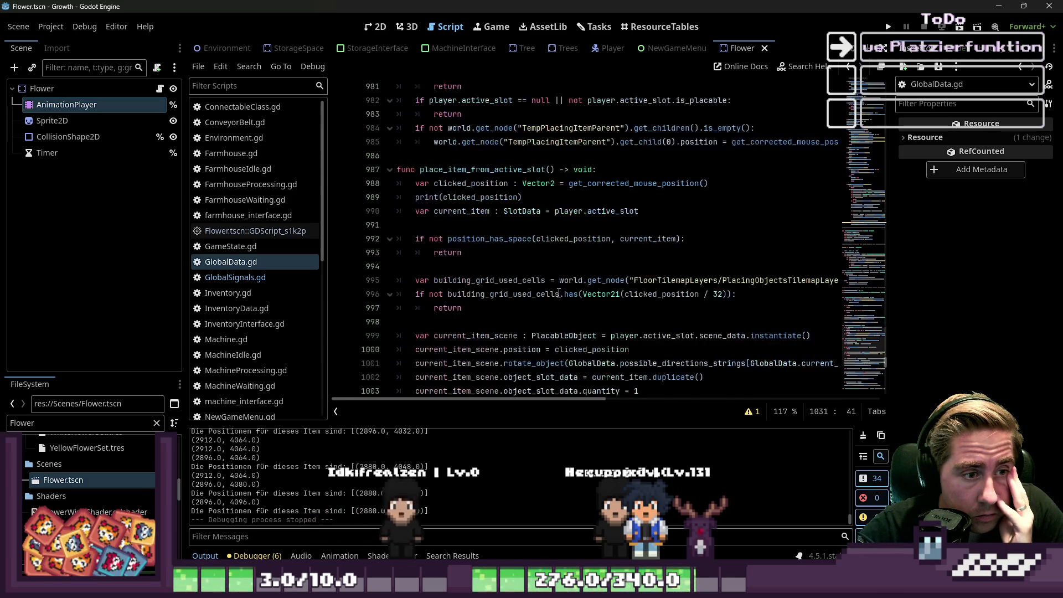
{"action": "left_click", "coordinate": [466, 196]}
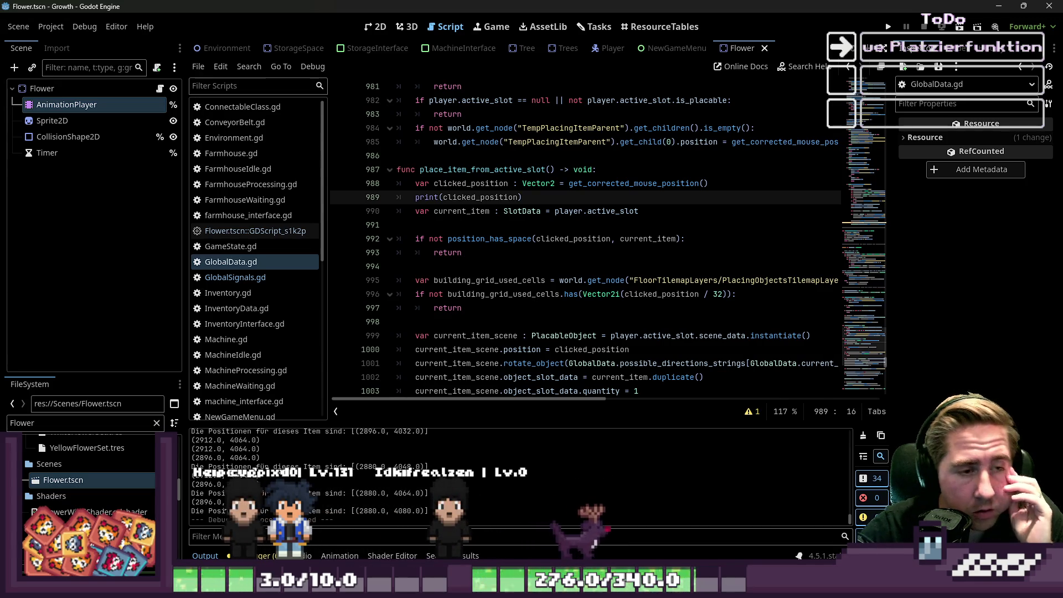
Step: Inspect the position property and clicked_position on line 1000
{"action": "scroll", "coordinate": [458, 271], "scroll_direction": "down", "scroll_amount": 2}
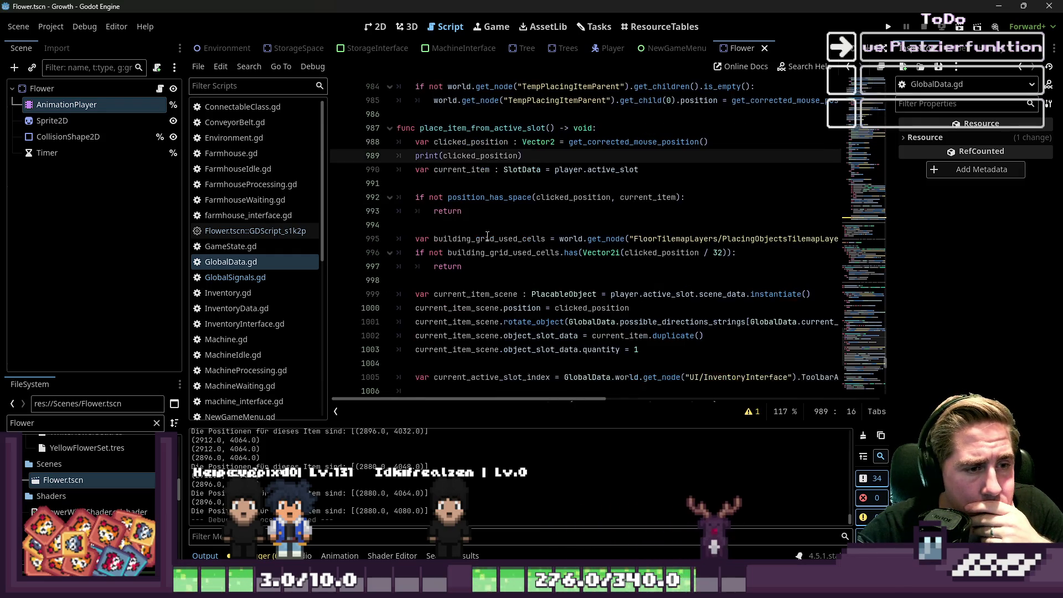
{"action": "left_click", "coordinate": [481, 305]}
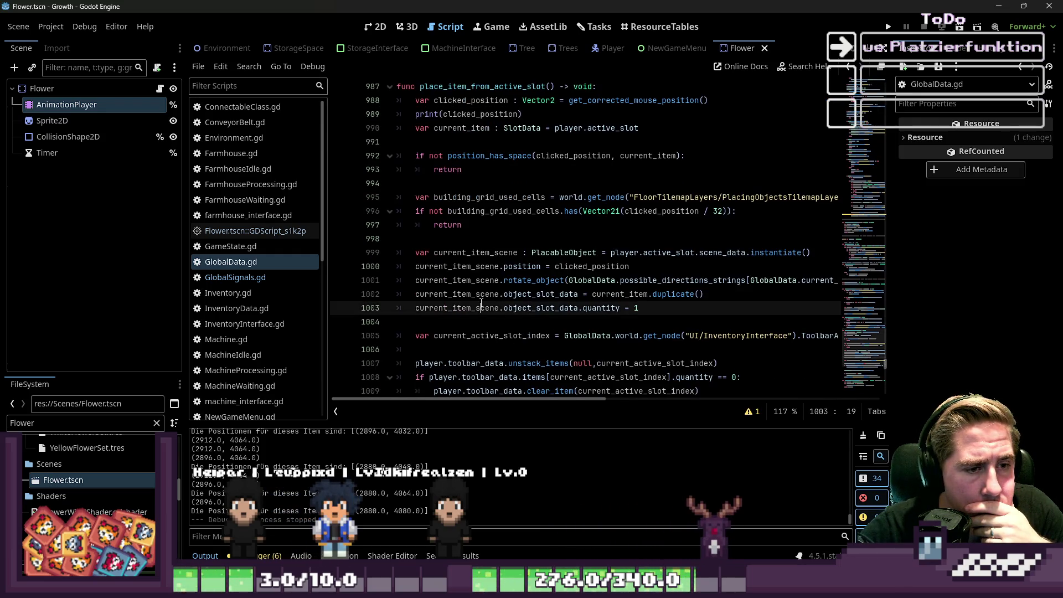
{"action": "double_click", "coordinate": [521, 267]}
{"action": "double_click", "coordinate": [601, 268]}
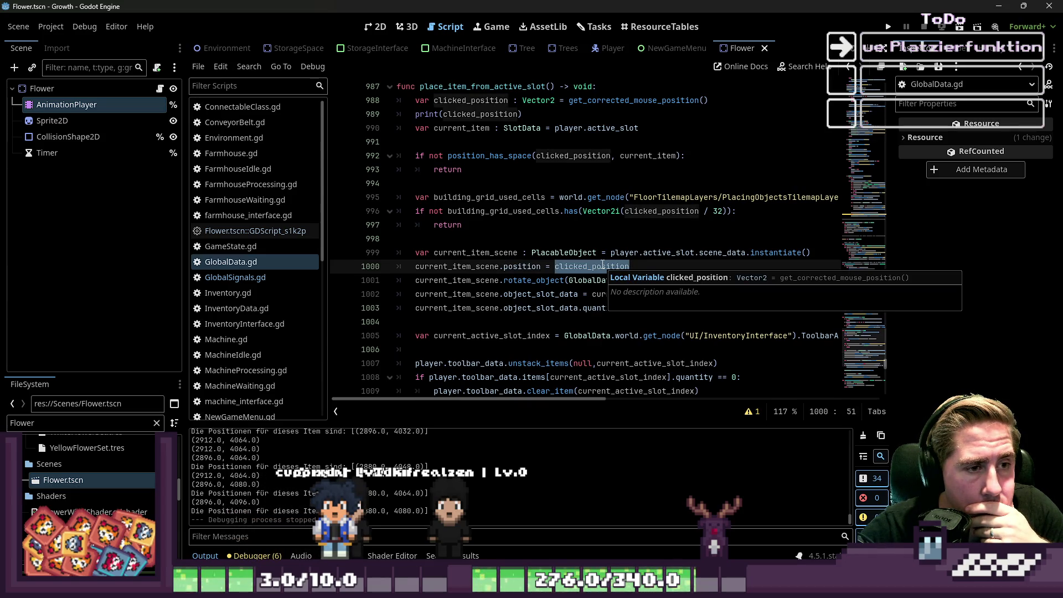
{"action": "left_click", "coordinate": [585, 266]}
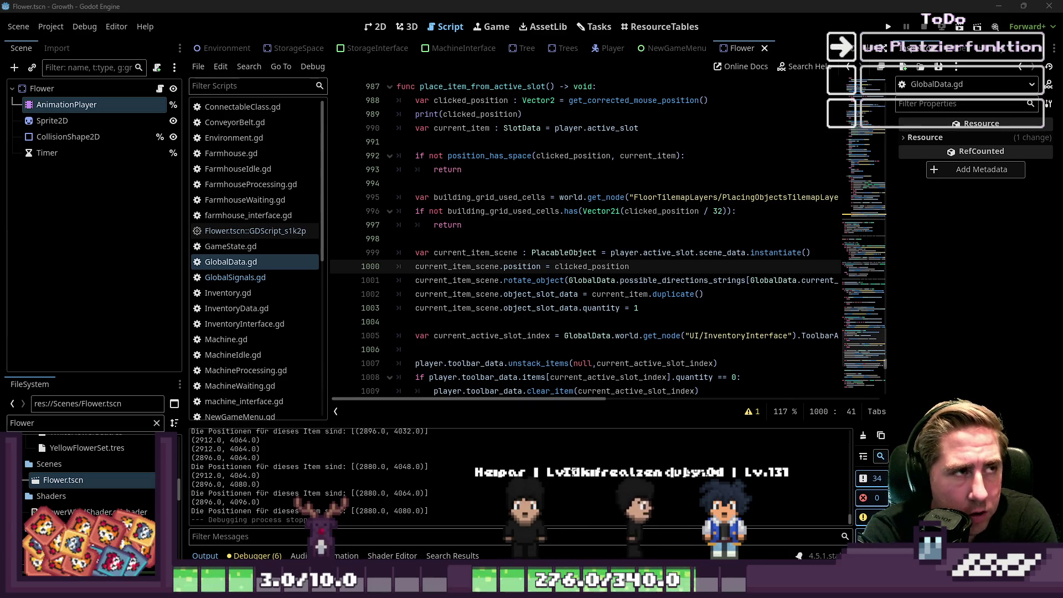
{"action": "left_click", "coordinate": [675, 308]}
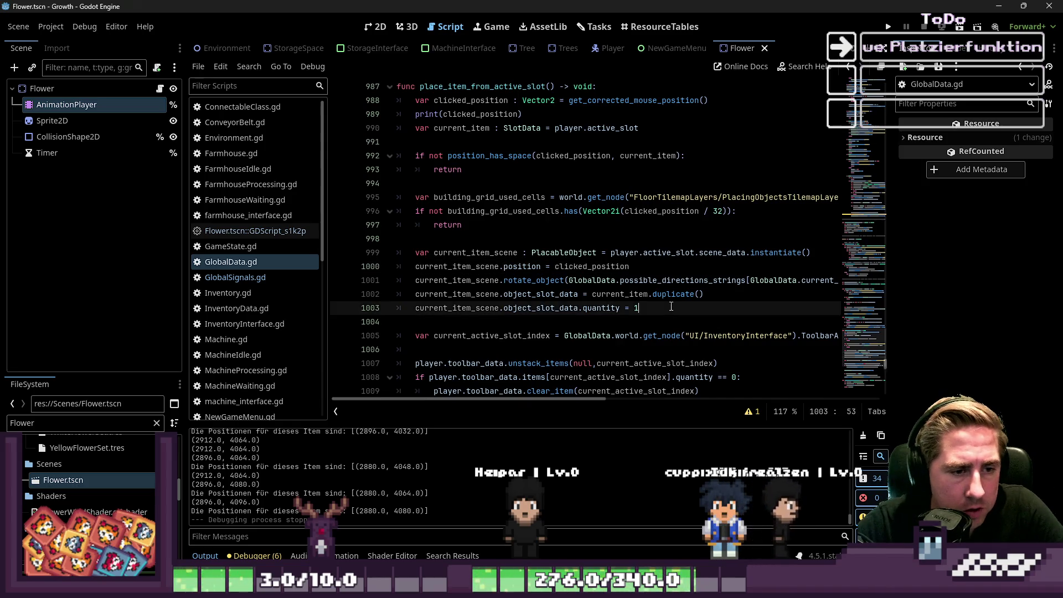
Step: Search the script for Vector2(-16,-16) and step back to the first match
{"action": "key", "text": "ctrl+f"}
{"action": "type", "text": "Vector"}
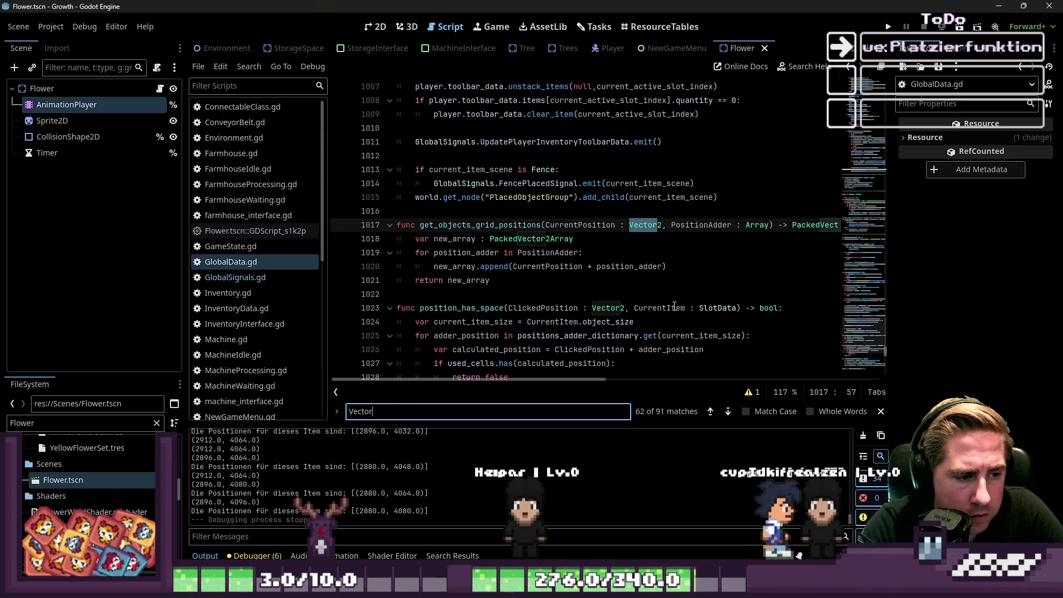
{"action": "type", "text": "2(-16,-"}
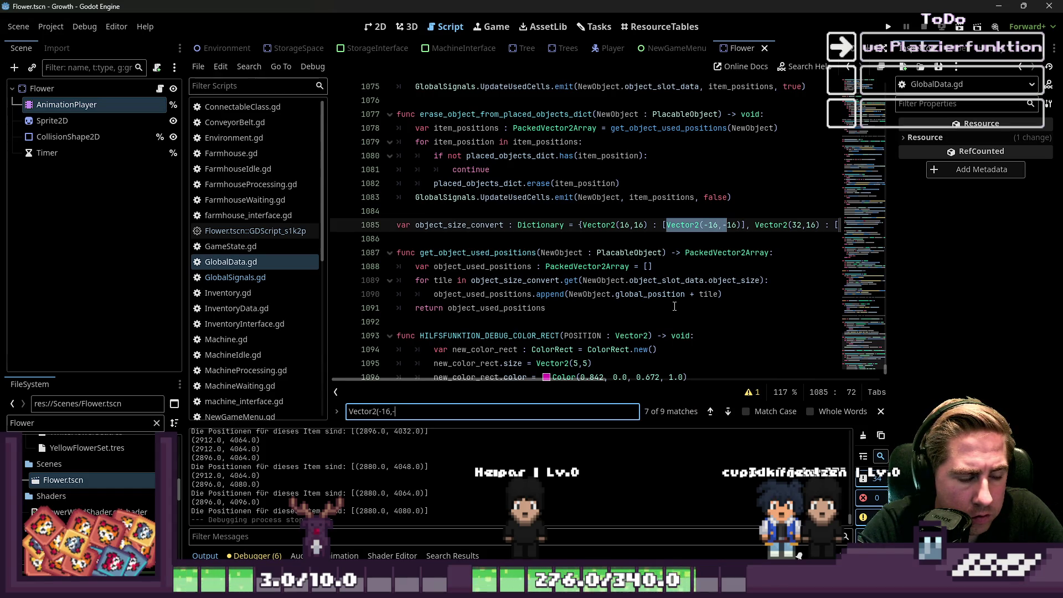
{"action": "type", "text": ")"}
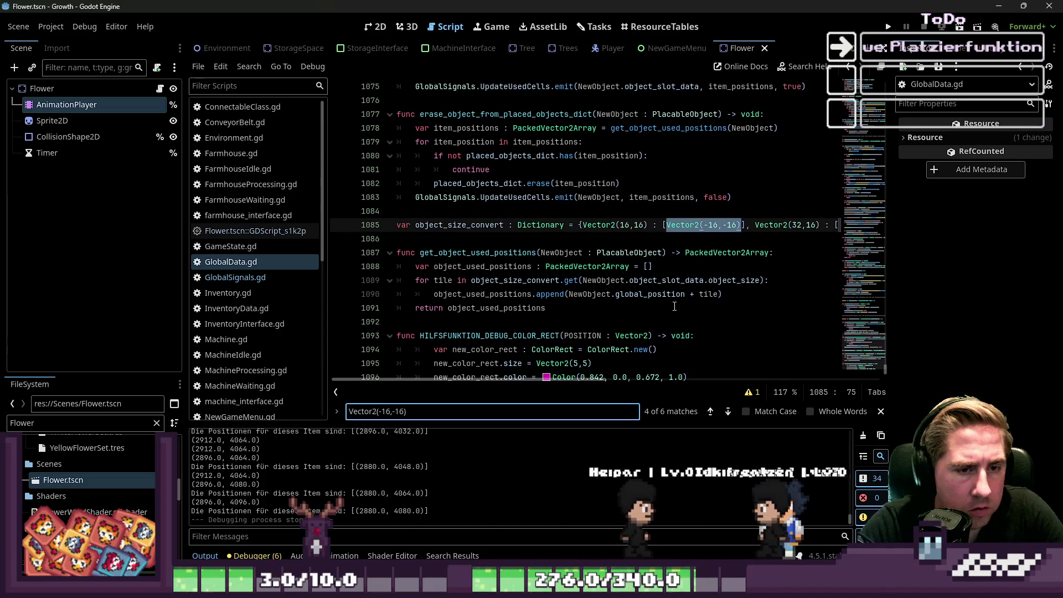
{"action": "left_click", "coordinate": [596, 238]}
{"action": "double_click", "coordinate": [475, 232]}
{"action": "left_click", "coordinate": [713, 417]}
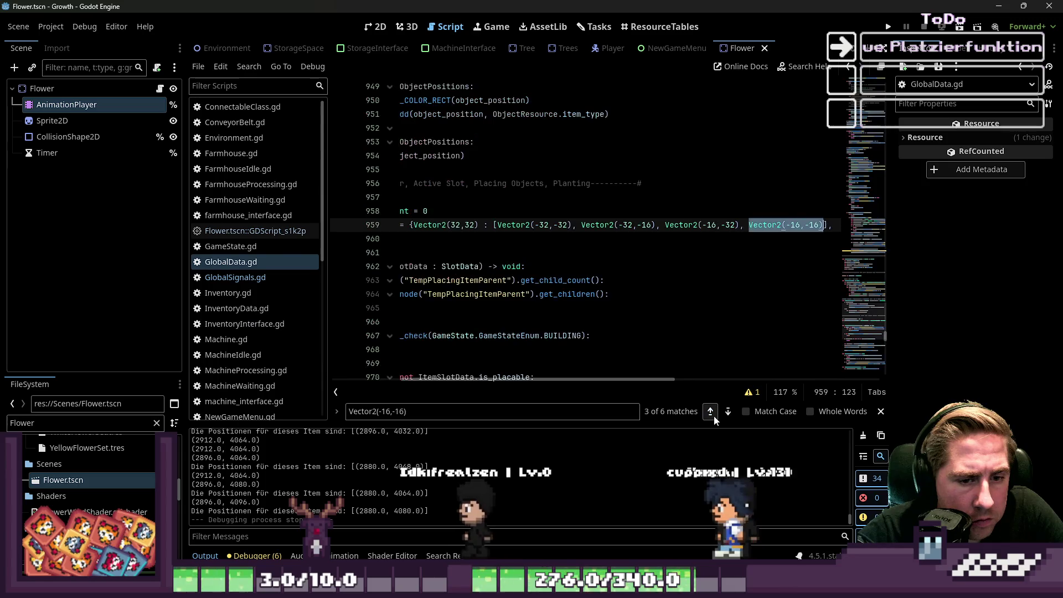
{"action": "left_click", "coordinate": [713, 417]}
{"action": "left_click", "coordinate": [713, 416]}
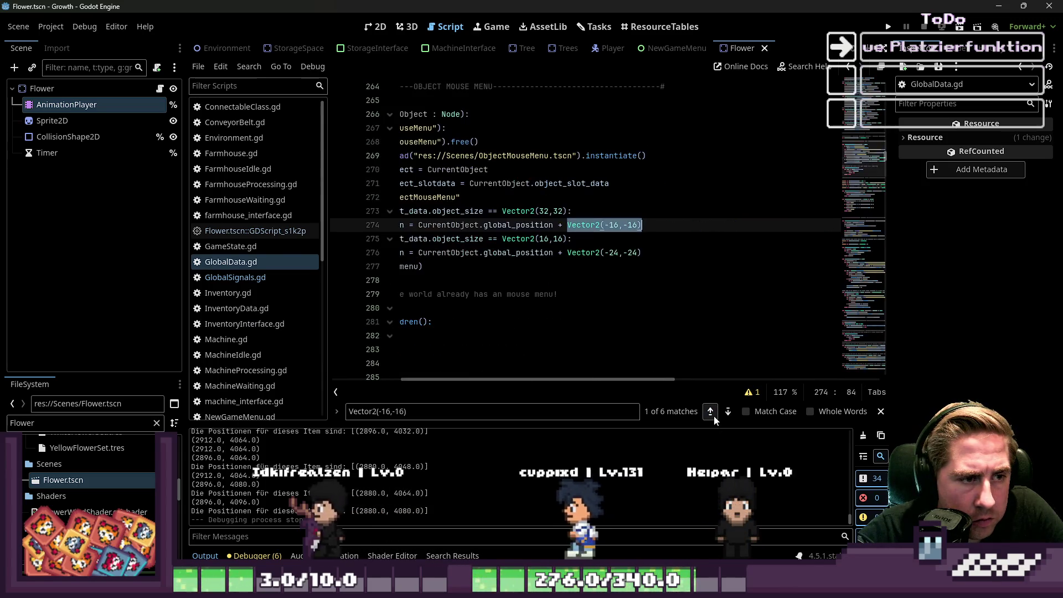
Step: Cycle through all six matches, ending at the object_size_convert dictionary on line 1085
{"action": "left_click_drag", "start_coordinate": [611, 381], "coordinate": [541, 382]}
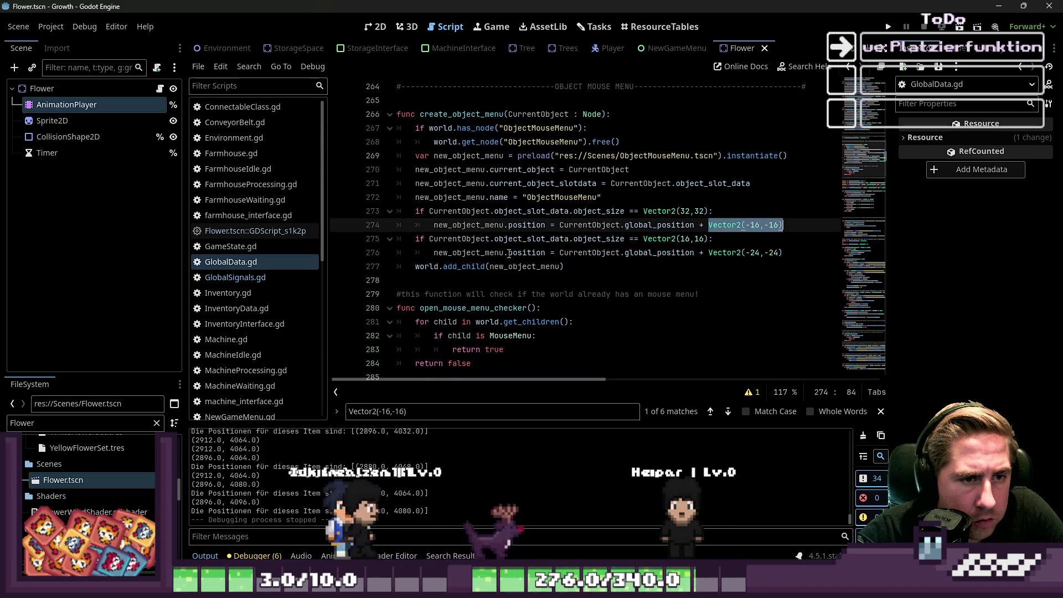
{"action": "left_click", "coordinate": [713, 412]}
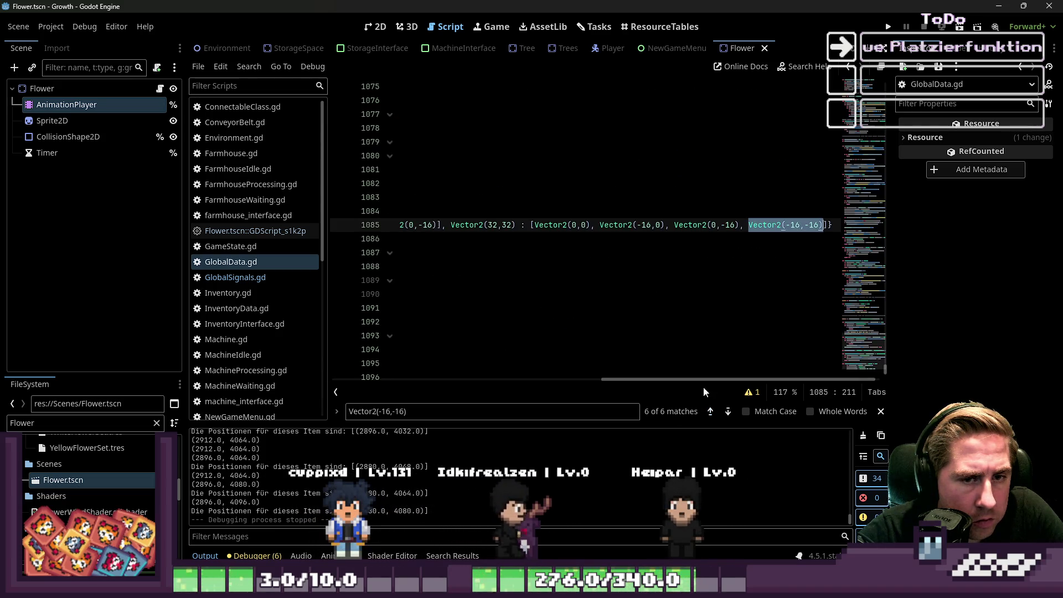
{"action": "left_click_drag", "start_coordinate": [720, 381], "coordinate": [394, 381]}
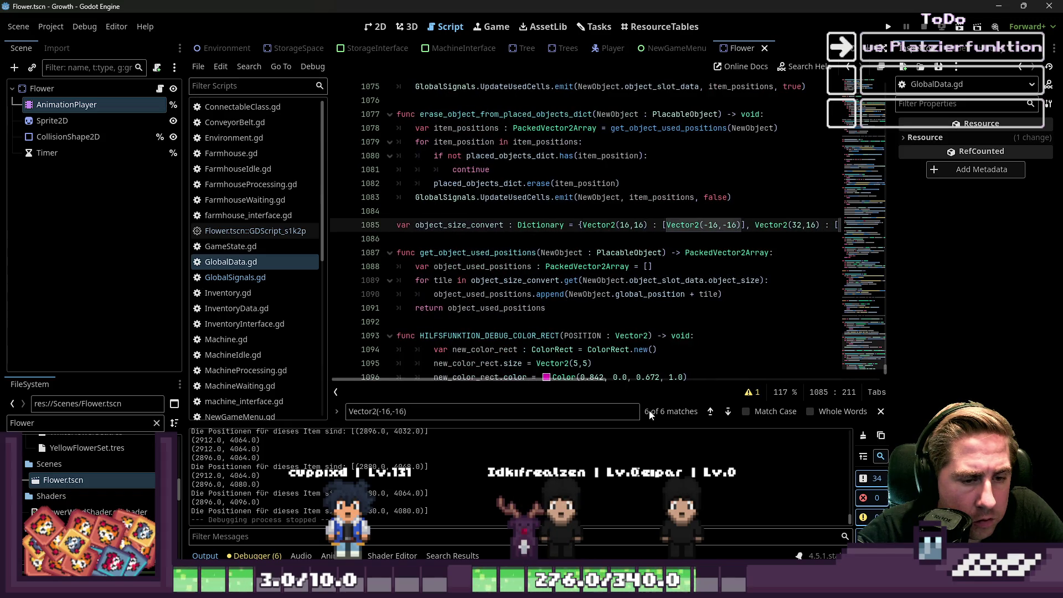
{"action": "left_click", "coordinate": [708, 417]}
{"action": "left_click", "coordinate": [708, 417]}
{"action": "left_click", "coordinate": [710, 417]}
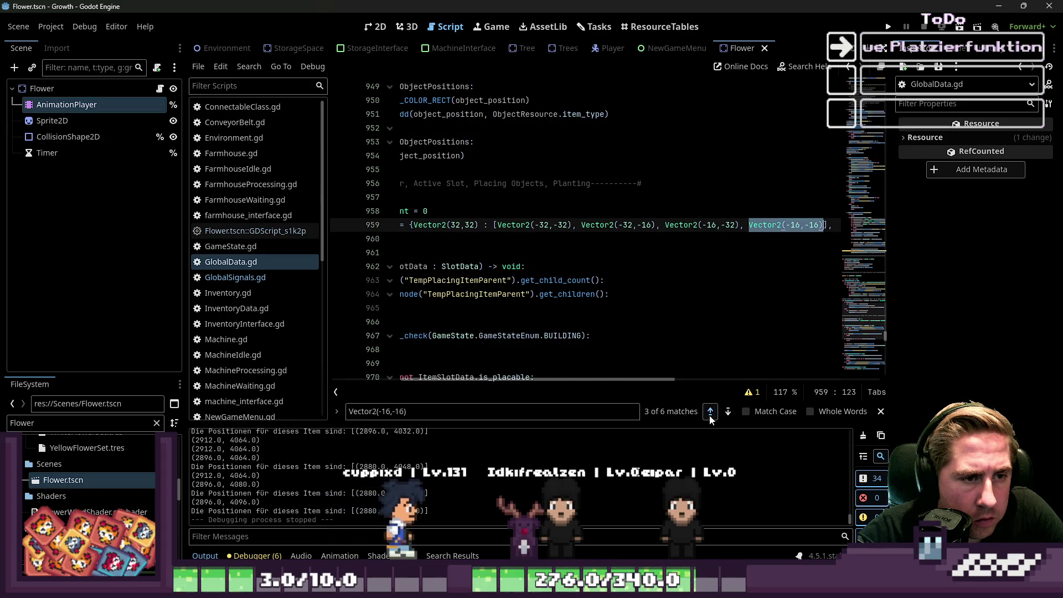
{"action": "left_click", "coordinate": [711, 417]}
{"action": "left_click_drag", "start_coordinate": [586, 382], "coordinate": [411, 358]}
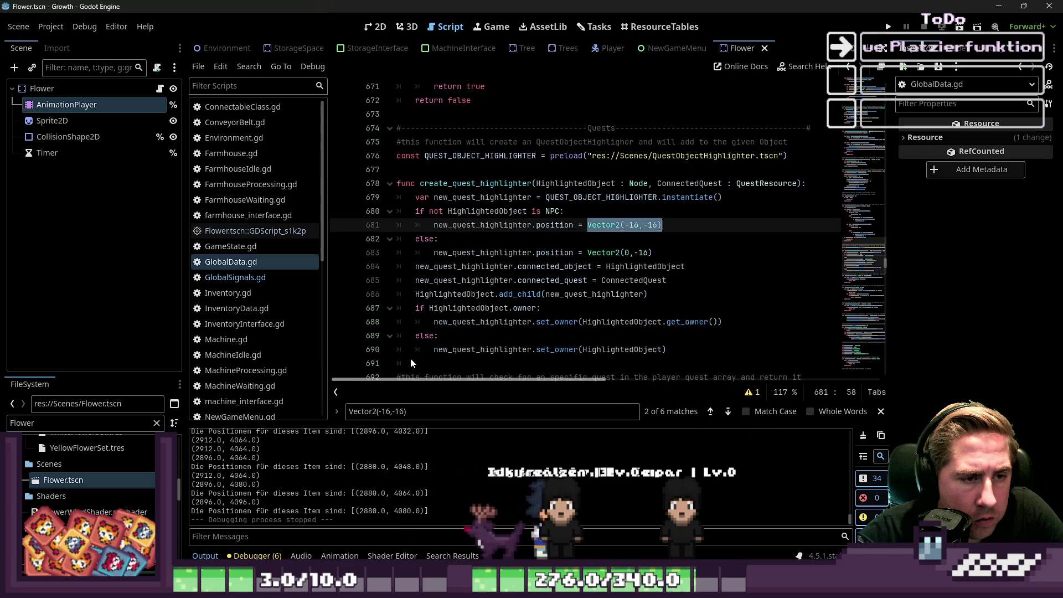
{"action": "left_click", "coordinate": [709, 413]}
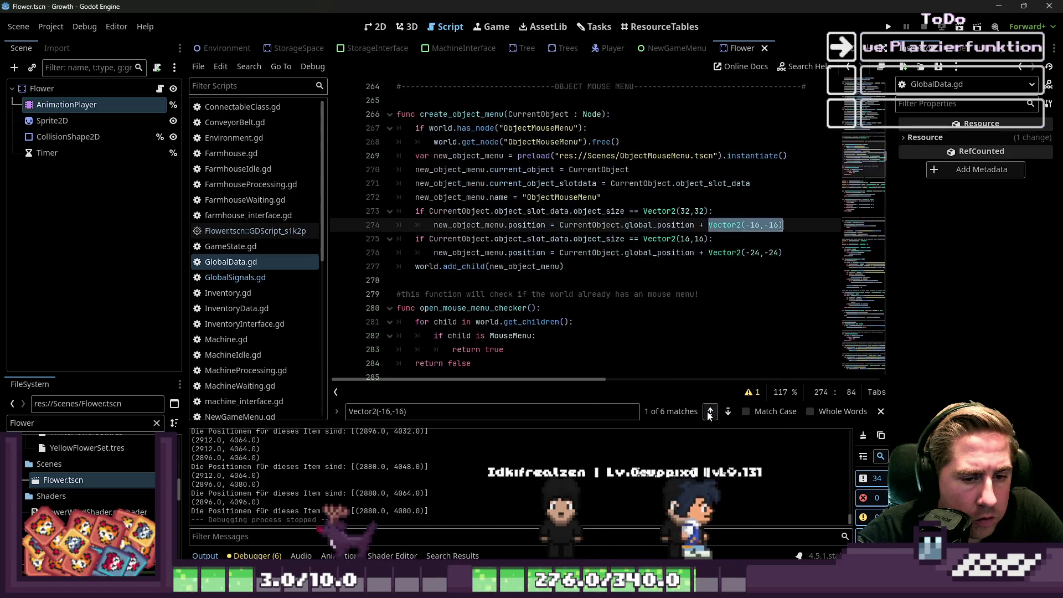
{"action": "left_click", "coordinate": [709, 412]}
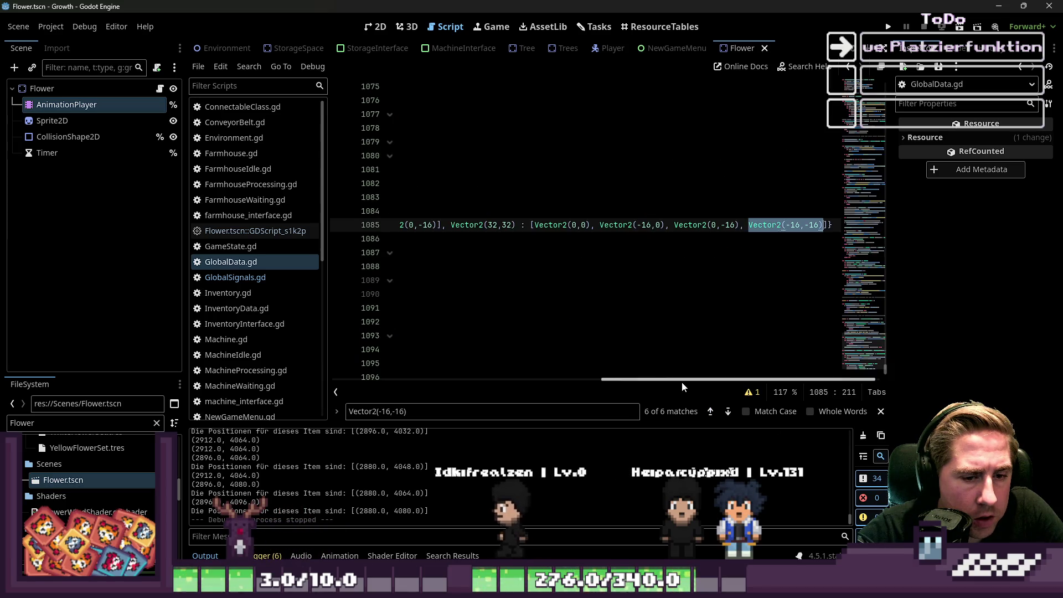
{"action": "double_click", "coordinate": [459, 225]}
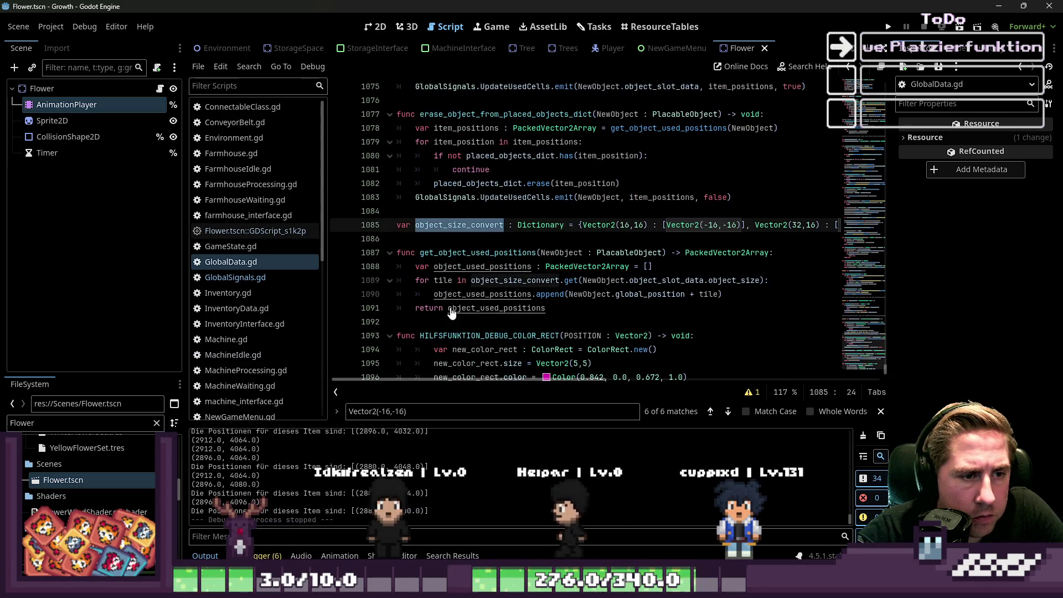
Step: Inspect get_object_used_positions, reading the global_position and object_size_convert documentation
{"action": "double_click", "coordinate": [480, 252]}
{"action": "left_click", "coordinate": [523, 281]}
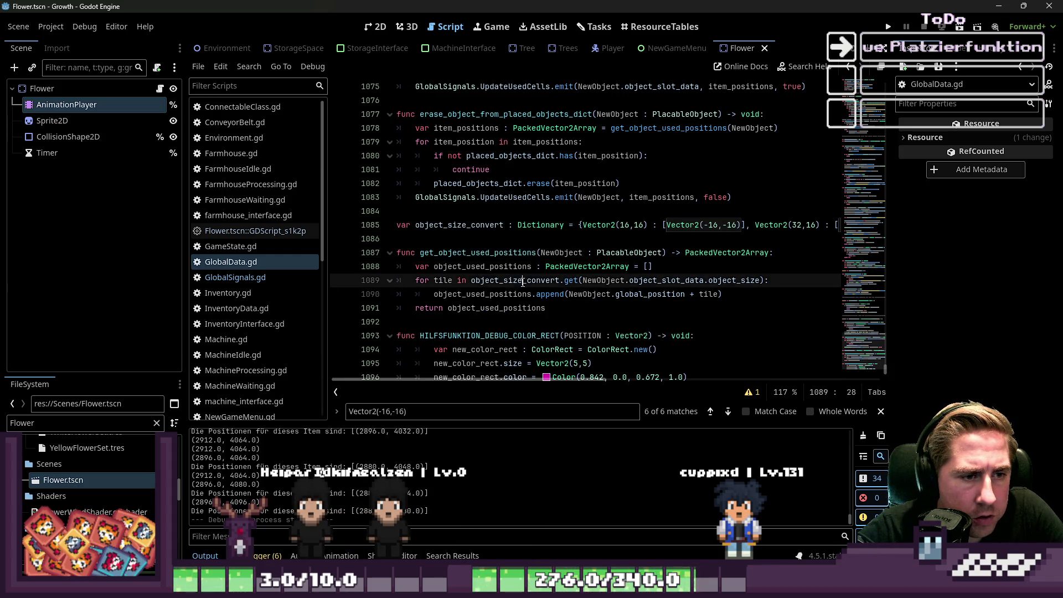
{"action": "double_click", "coordinate": [505, 298]}
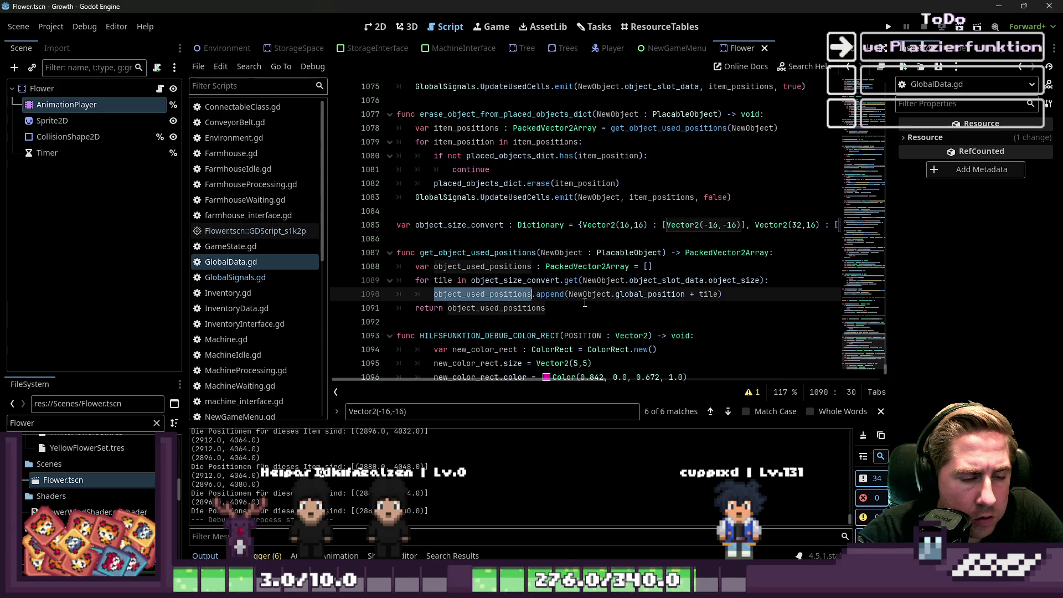
{"action": "double_click", "coordinate": [636, 294]}
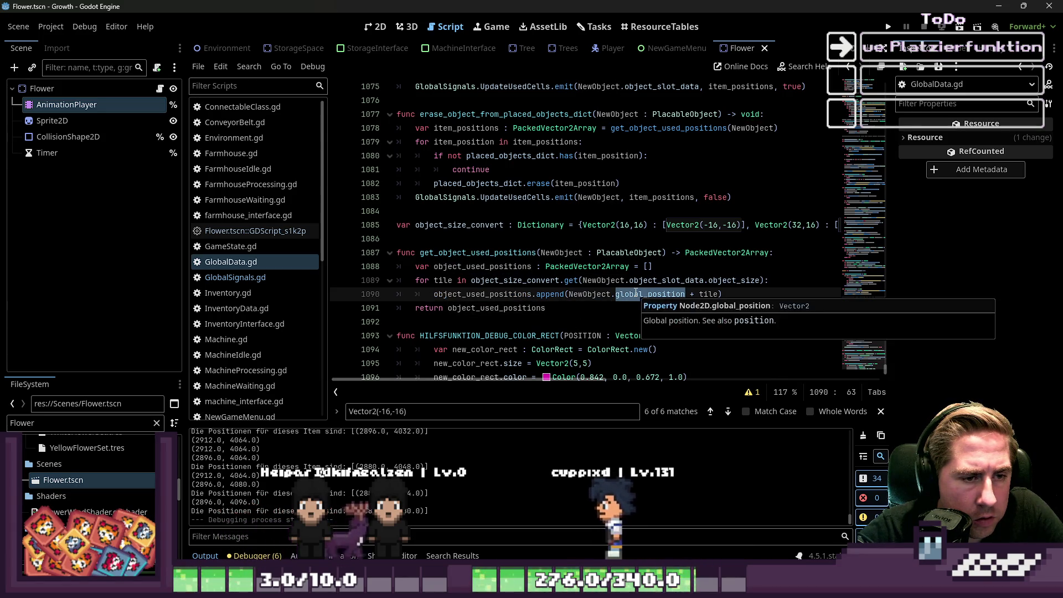
{"action": "left_click", "coordinate": [507, 283]}
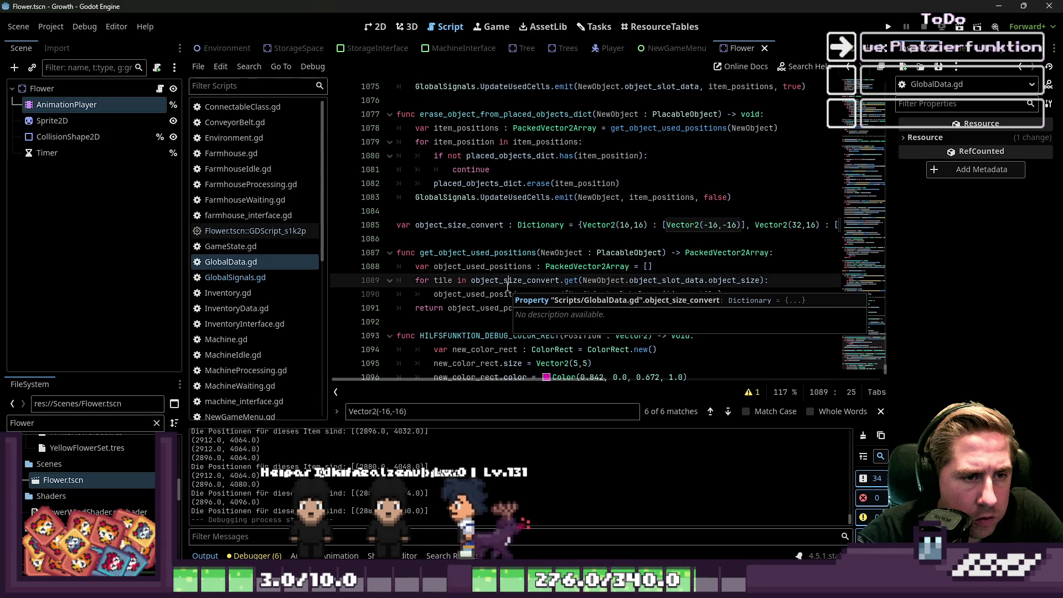
{"action": "left_click", "coordinate": [496, 267]}
{"action": "left_click", "coordinate": [490, 254]}
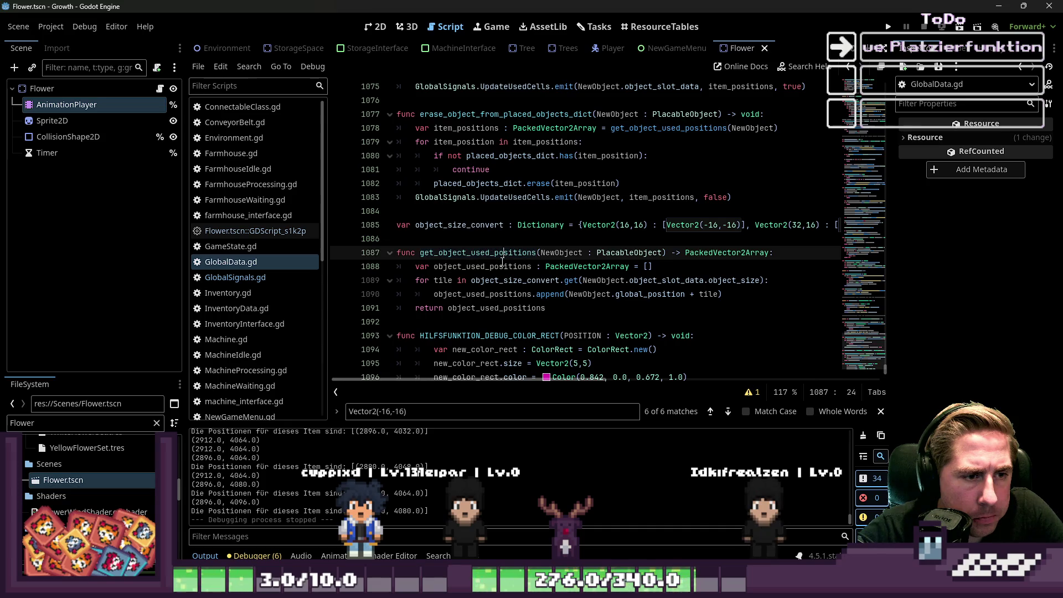
{"action": "left_click", "coordinate": [502, 261]}
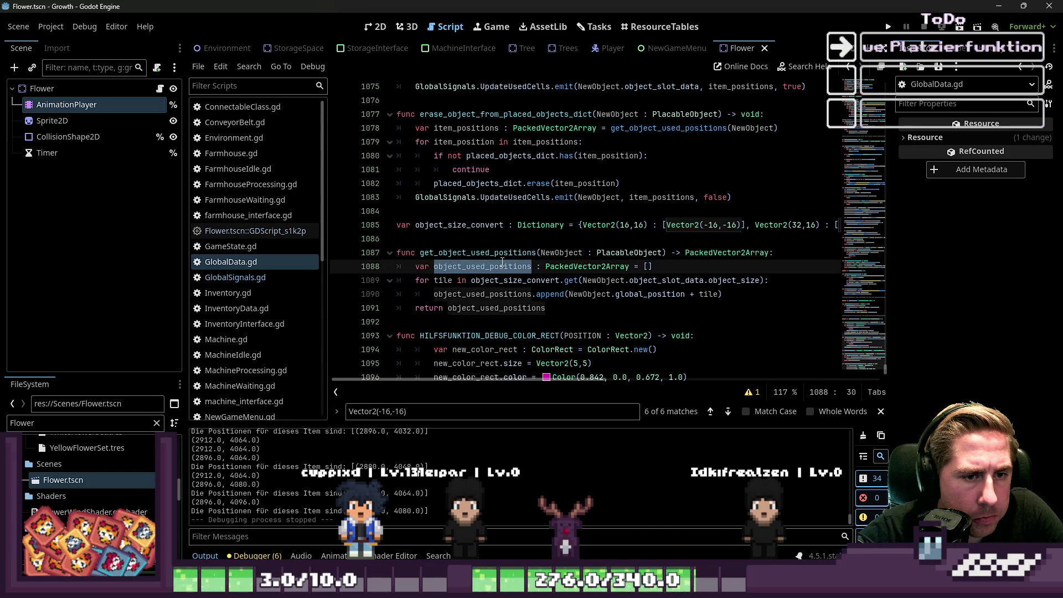
{"action": "left_click_drag", "start_coordinate": [580, 380], "coordinate": [638, 381]}
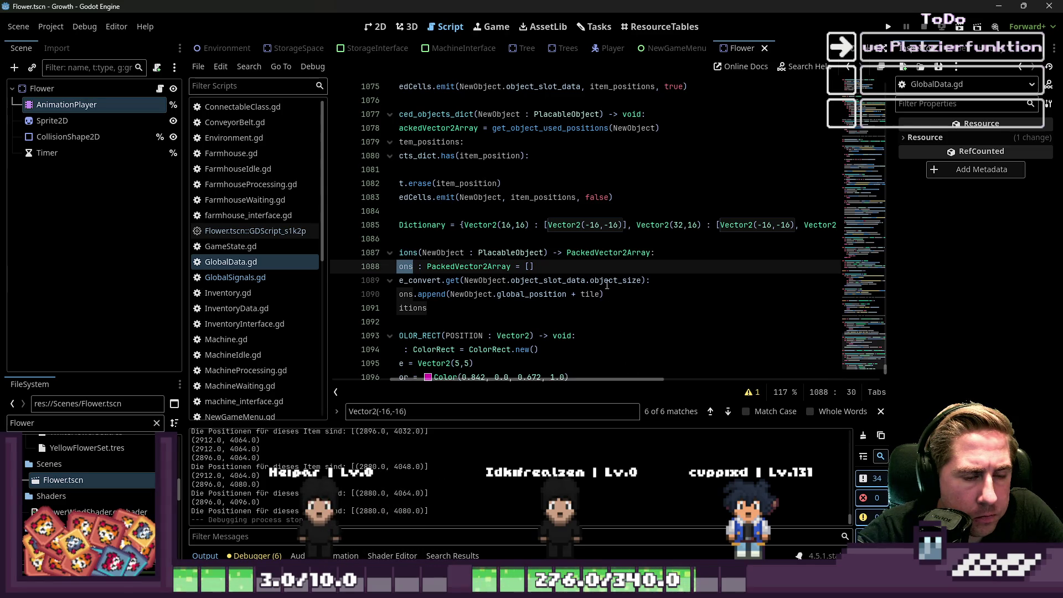
Step: Compare the object_size_convert dictionary with the get_object_used_positions function
{"action": "left_click", "coordinate": [600, 225]}
{"action": "scroll", "coordinate": [517, 380], "scroll_direction": "left", "scroll_amount": 3}
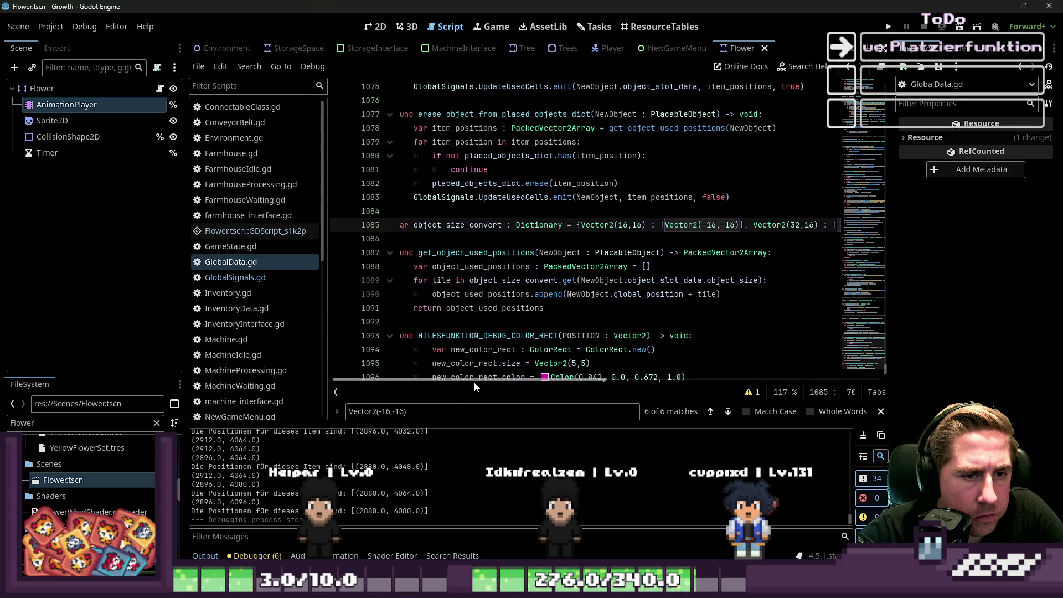
{"action": "left_click", "coordinate": [466, 253]}
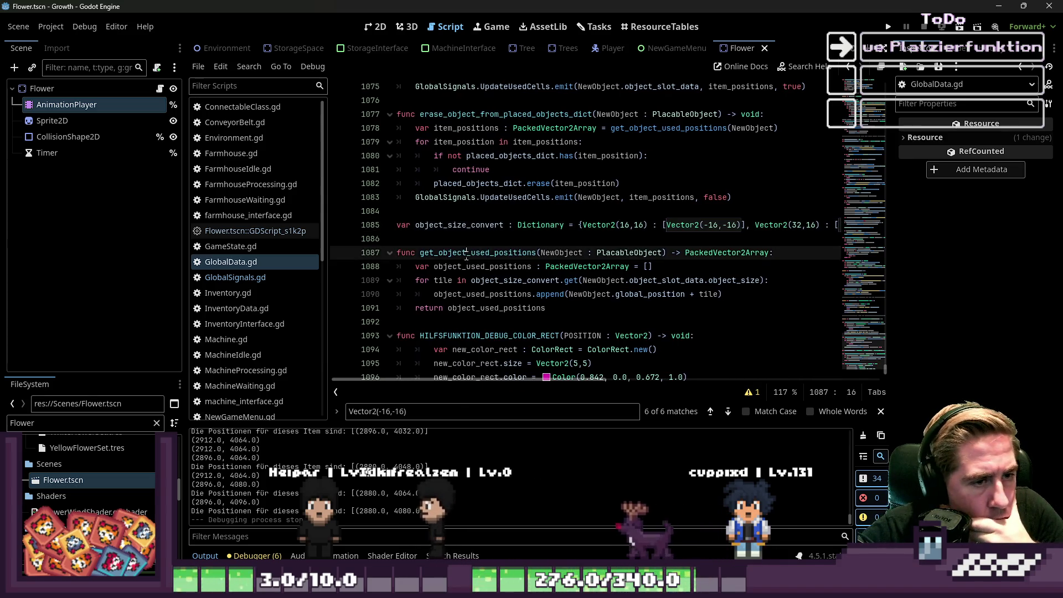
{"action": "double_click", "coordinate": [467, 252]}
{"action": "scroll", "coordinate": [466, 255], "scroll_direction": "up", "scroll_amount": 1}
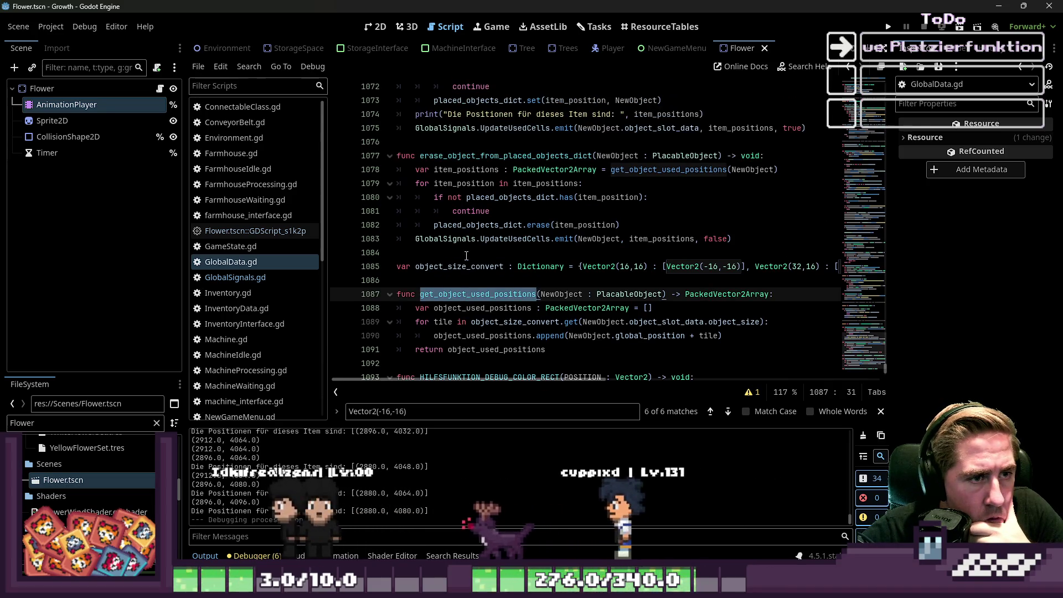
{"action": "scroll", "coordinate": [466, 255], "scroll_direction": "up", "scroll_amount": 2}
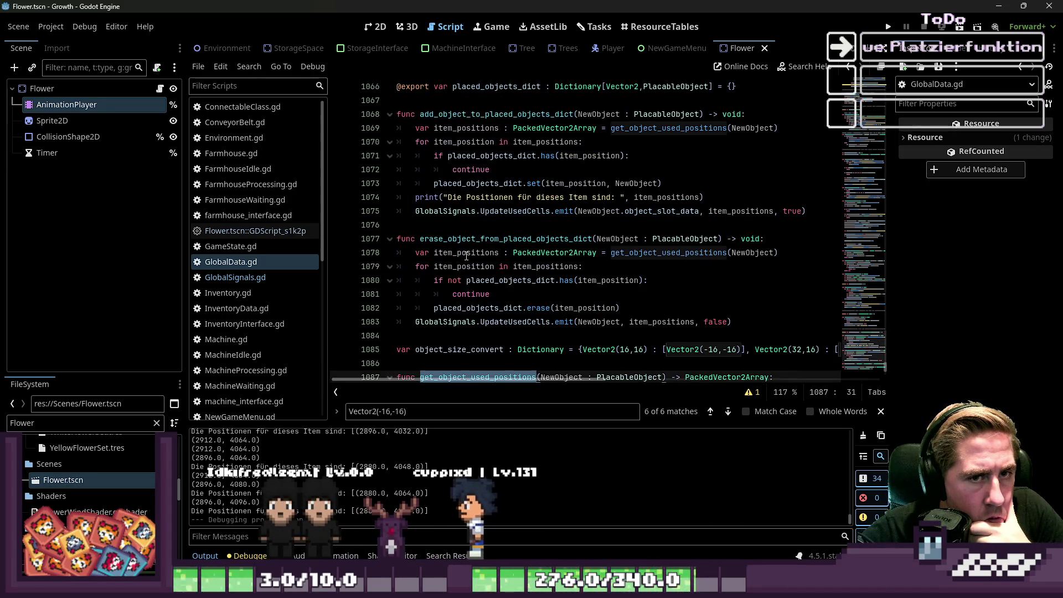
{"action": "scroll", "coordinate": [466, 256], "scroll_direction": "up", "scroll_amount": 1}
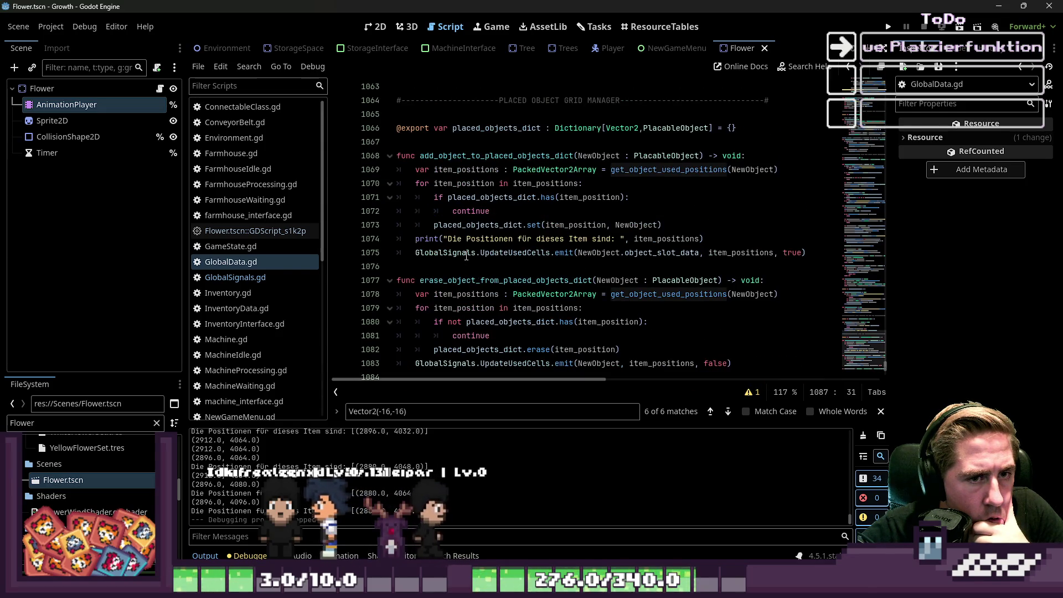
{"action": "scroll", "coordinate": [466, 256], "scroll_direction": "down", "scroll_amount": 4}
{"action": "scroll", "coordinate": [467, 256], "scroll_direction": "up", "scroll_amount": 4}
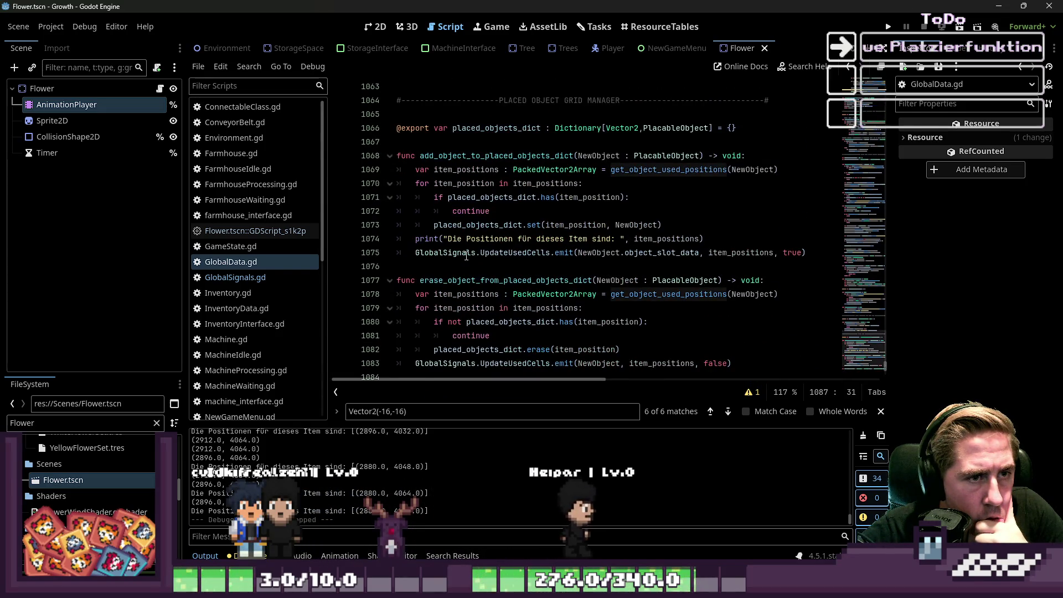
{"action": "scroll", "coordinate": [466, 256], "scroll_direction": "up", "scroll_amount": 1}
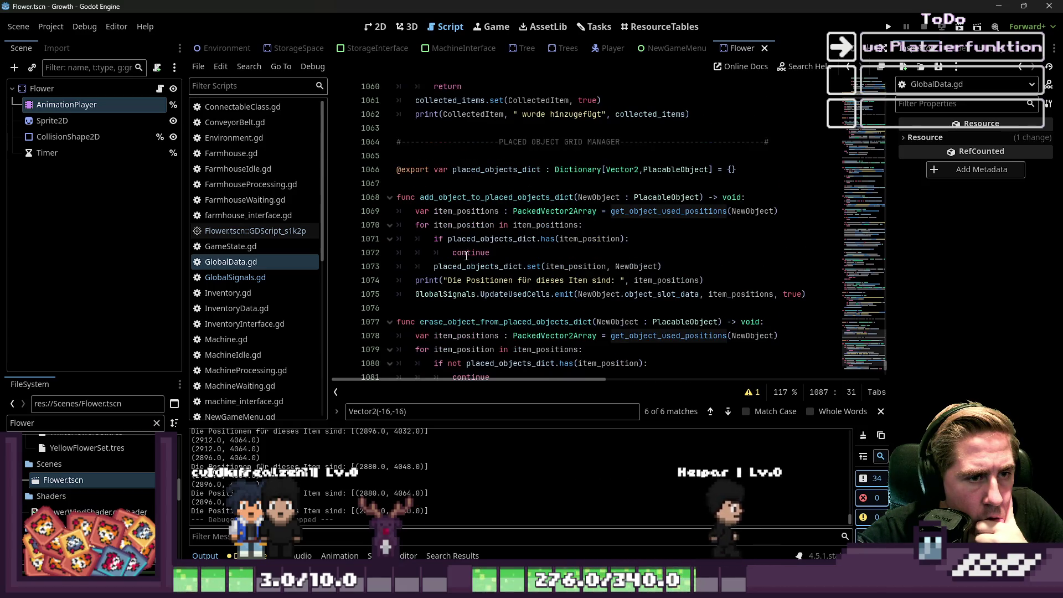
{"action": "scroll", "coordinate": [466, 256], "scroll_direction": "down", "scroll_amount": 6}
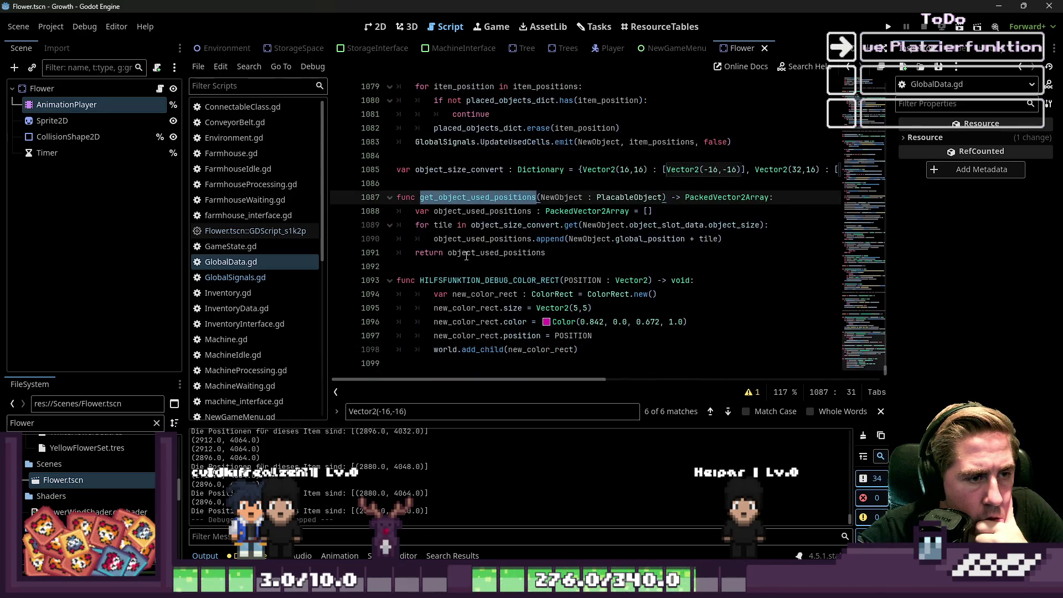
{"action": "scroll", "coordinate": [466, 256], "scroll_direction": "up", "scroll_amount": 5}
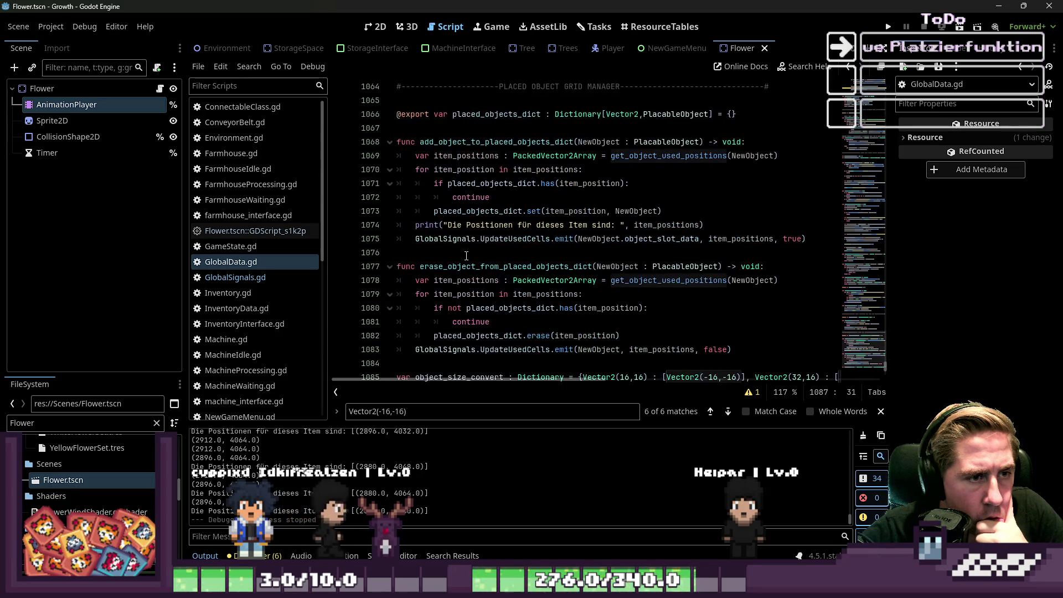
{"action": "scroll", "coordinate": [466, 256], "scroll_direction": "down", "scroll_amount": 3}
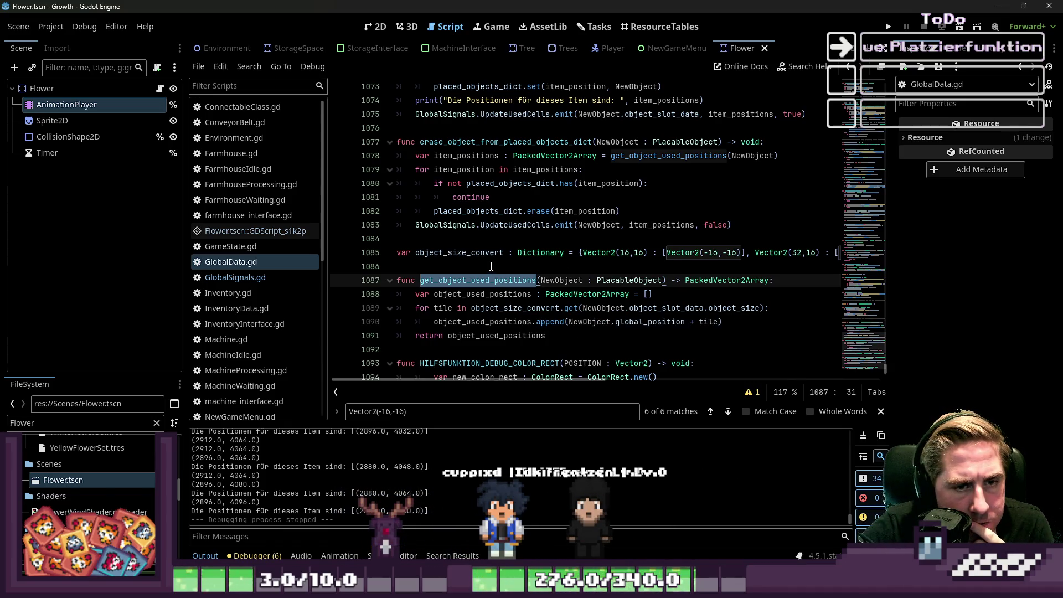
{"action": "left_click", "coordinate": [468, 240]}
{"action": "left_click", "coordinate": [467, 253]}
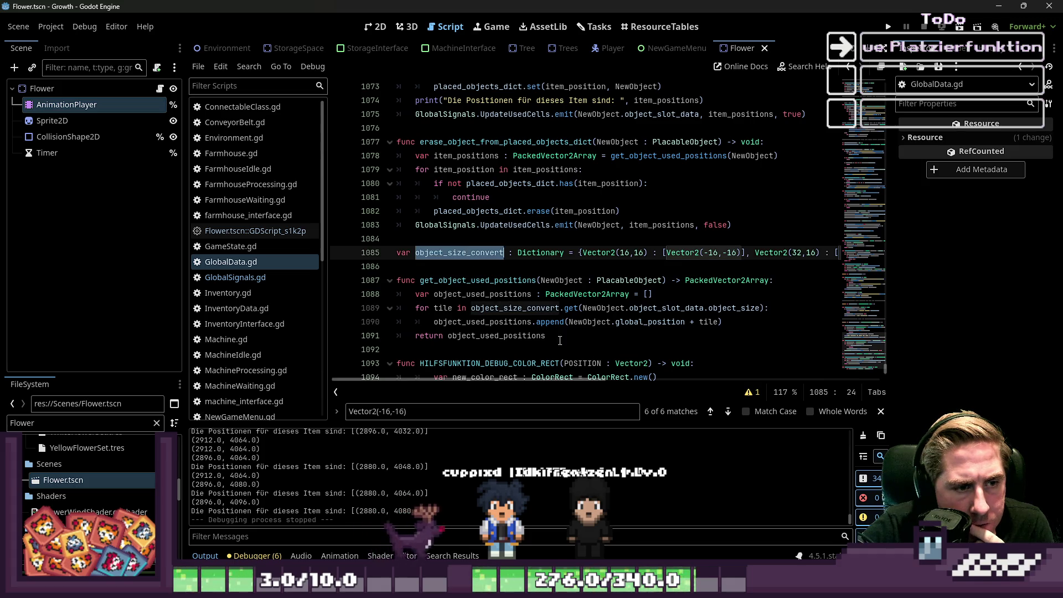
{"action": "scroll", "coordinate": [565, 343], "scroll_direction": "down", "scroll_amount": 1}
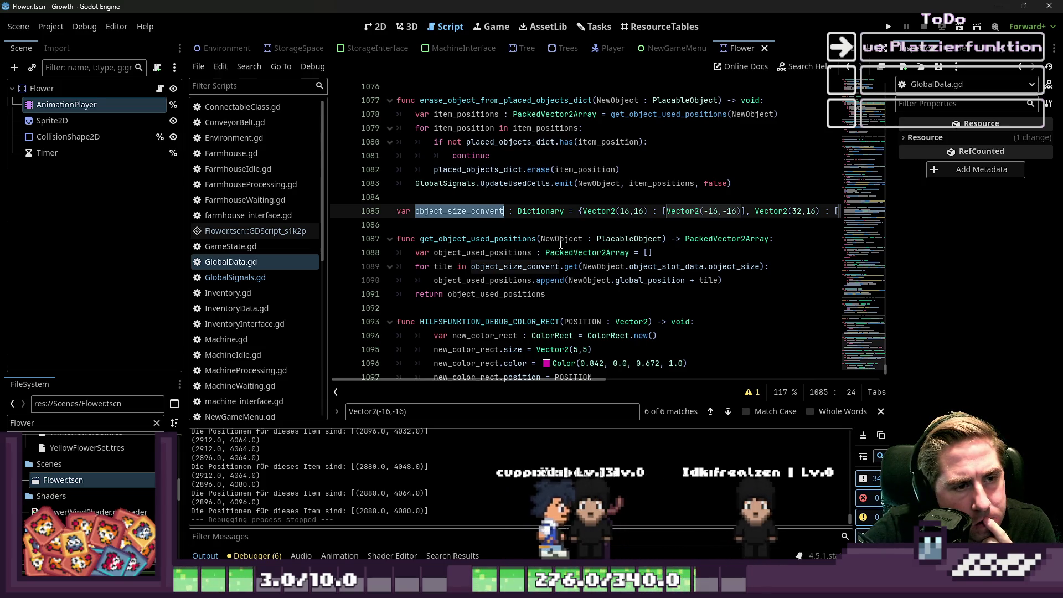
Step: Re-select object_size_convert on line 1089 and the get_object_used_positions name
{"action": "double_click", "coordinate": [512, 265]}
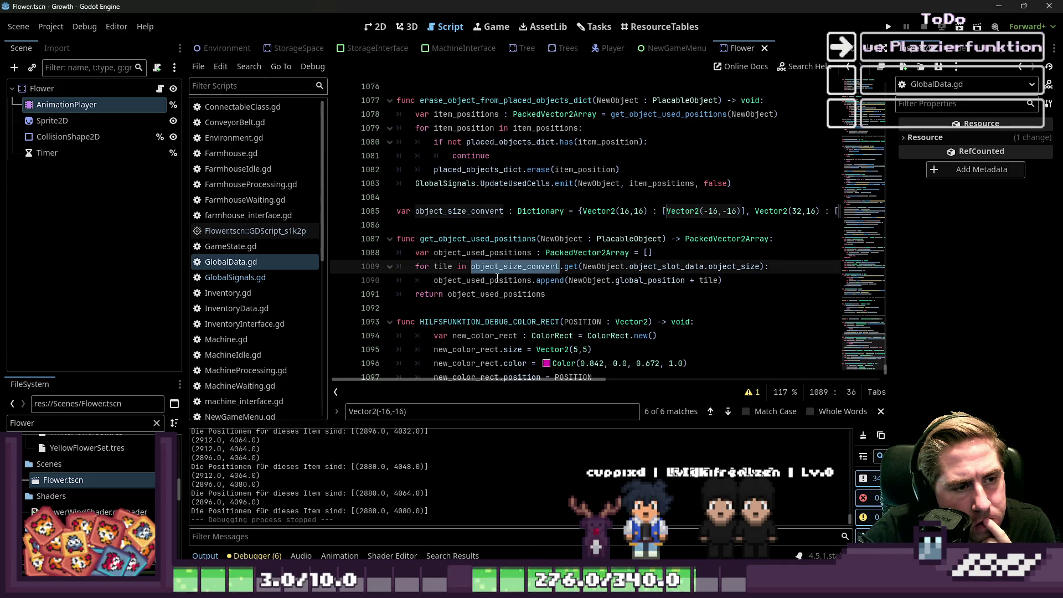
{"action": "left_click", "coordinate": [494, 281]}
{"action": "double_click", "coordinate": [482, 238]}
{"action": "scroll", "coordinate": [491, 281], "scroll_direction": "up", "scroll_amount": 4}
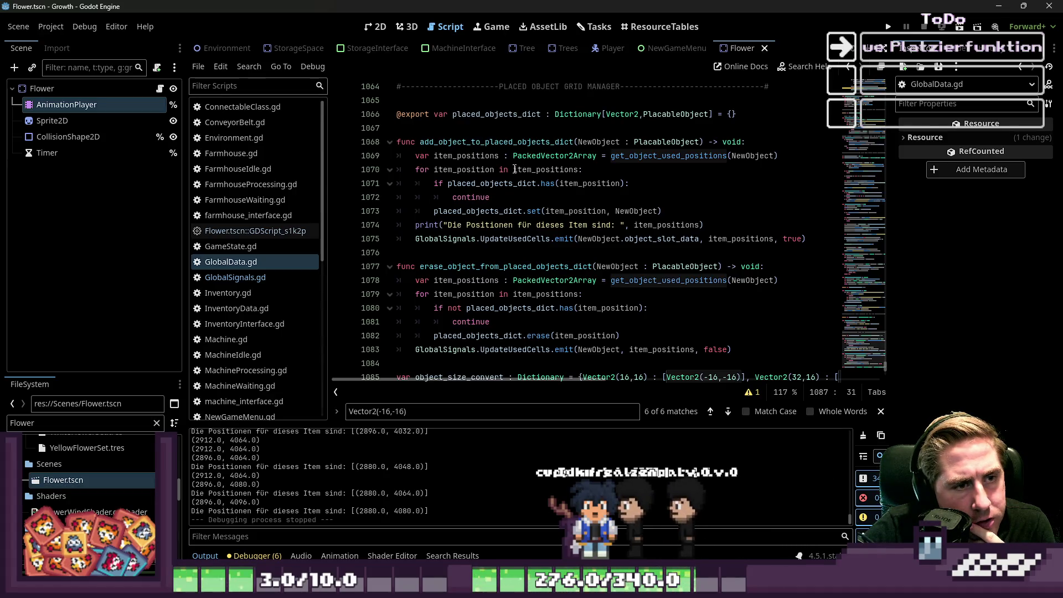
Step: Check how placed_objects_dict and item_position are used around lines 1068–1073
{"action": "key", "text": "Up"}
{"action": "key", "text": "Up"}
{"action": "key", "text": "Up"}
{"action": "double_click", "coordinate": [484, 185]}
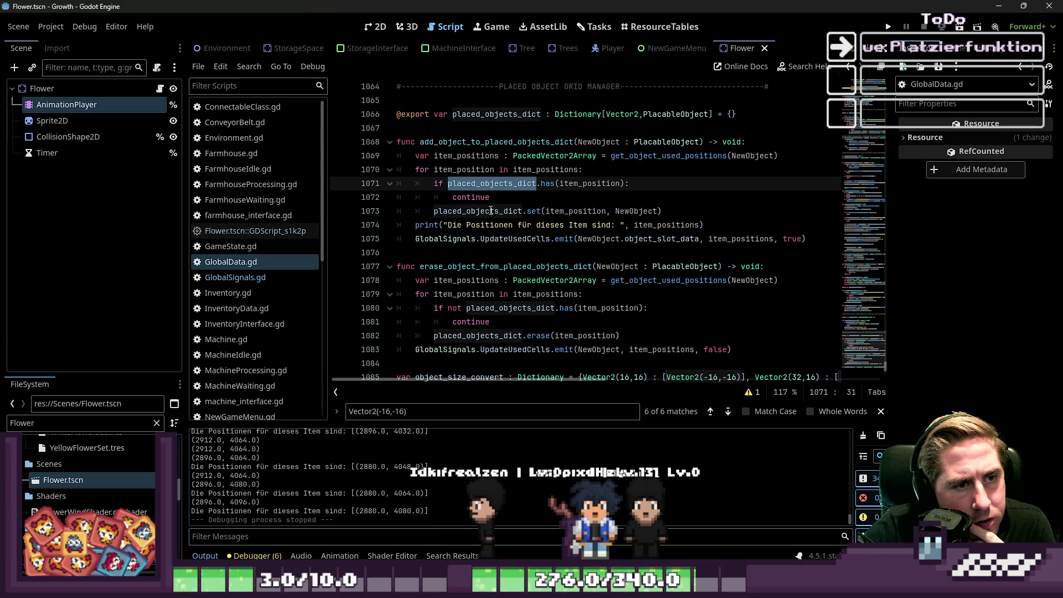
{"action": "double_click", "coordinate": [491, 211]}
{"action": "double_click", "coordinate": [566, 211]}
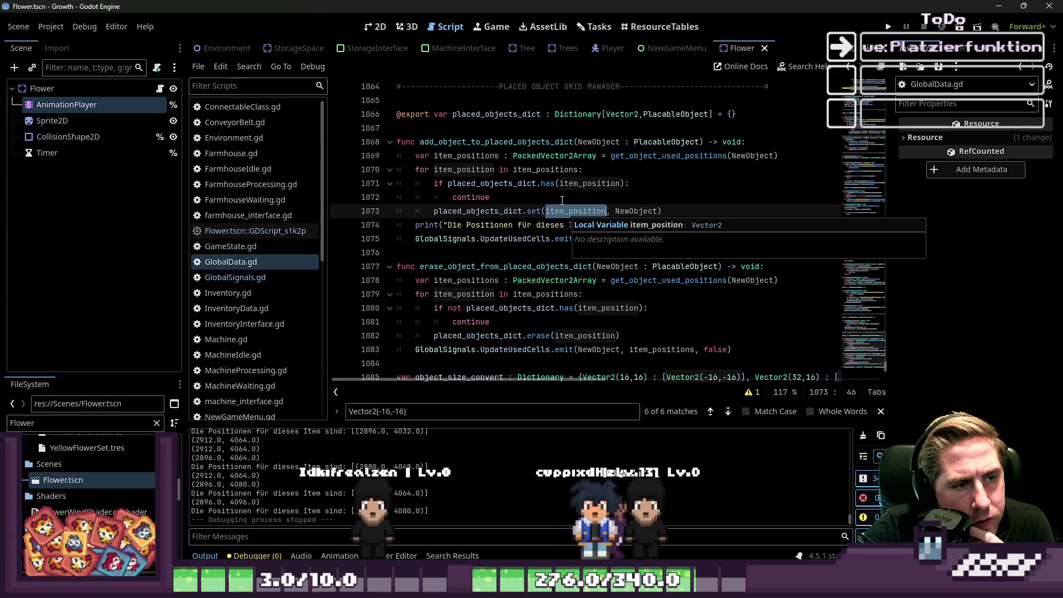
{"action": "left_click", "coordinate": [562, 200]}
{"action": "left_click", "coordinate": [612, 142]}
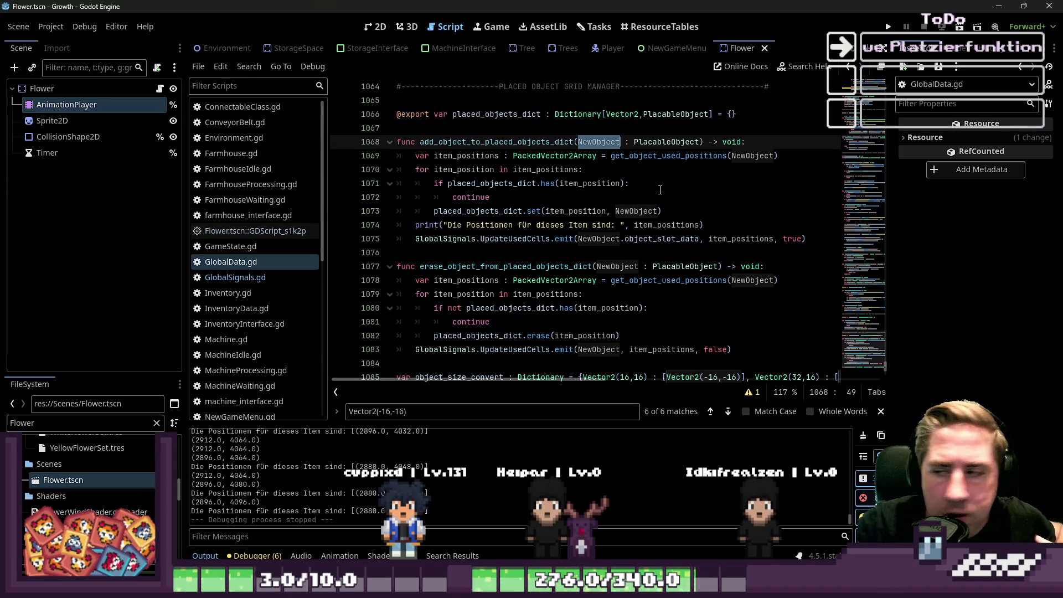
{"action": "scroll", "coordinate": [603, 244], "scroll_direction": "down", "scroll_amount": 3}
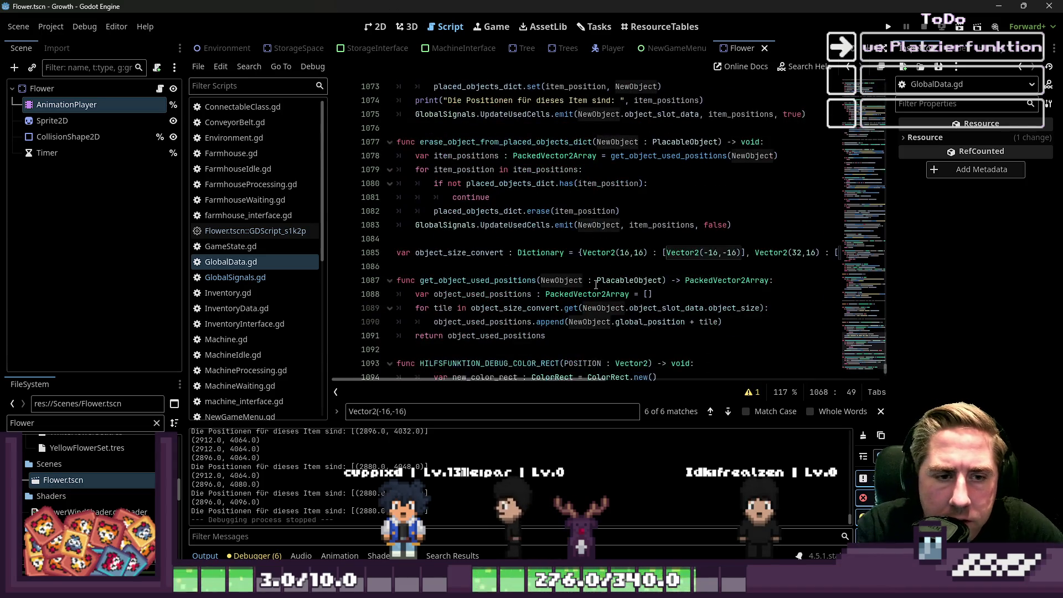
Step: Change the 16x16 entry's first offset to 0, undoing an accidental edit to the 32x16 key
{"action": "left_click_drag", "start_coordinate": [585, 383], "coordinate": [651, 383]}
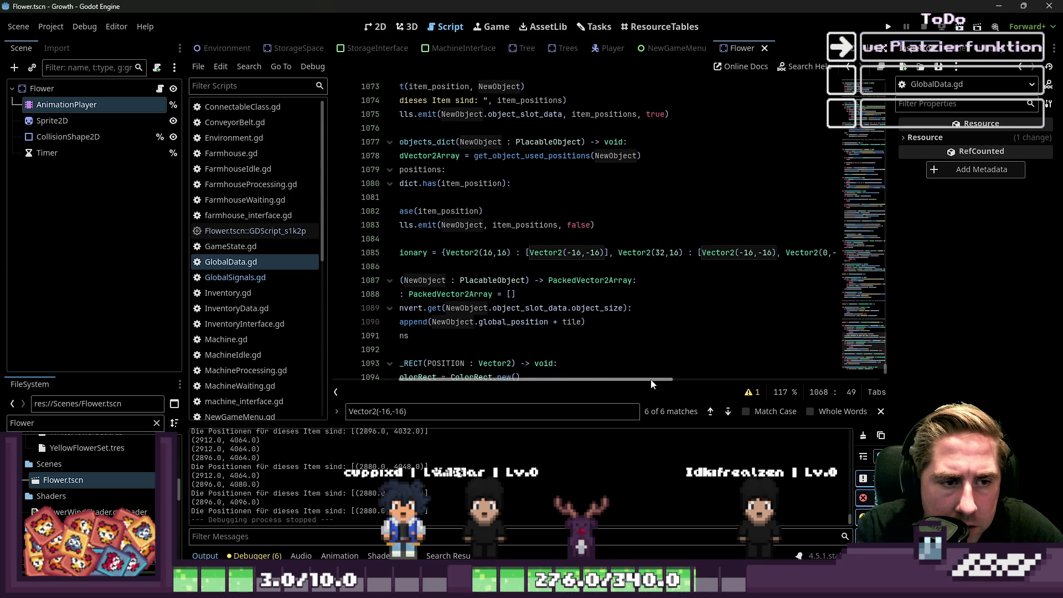
{"action": "left_click", "coordinate": [581, 254]}
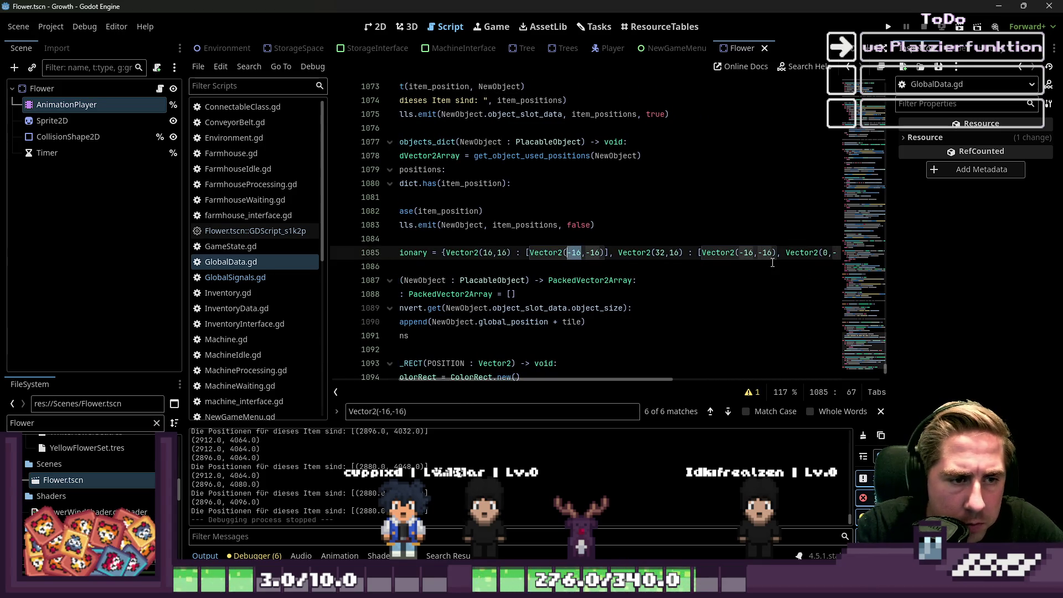
{"action": "type", "text": "0"}
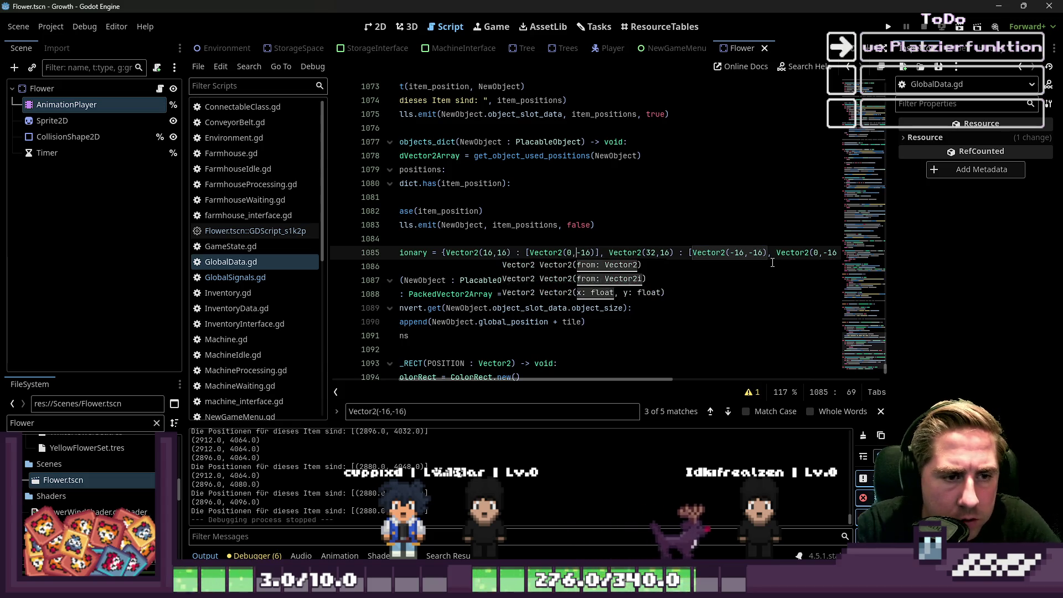
{"action": "key", "text": "ctrl+Right"}
{"action": "key", "text": "ctrl+Right"}
{"action": "key", "text": "ctrl+Right"}
{"action": "key", "text": "ctrl+shift+Left"}
{"action": "type", "text": "16"}
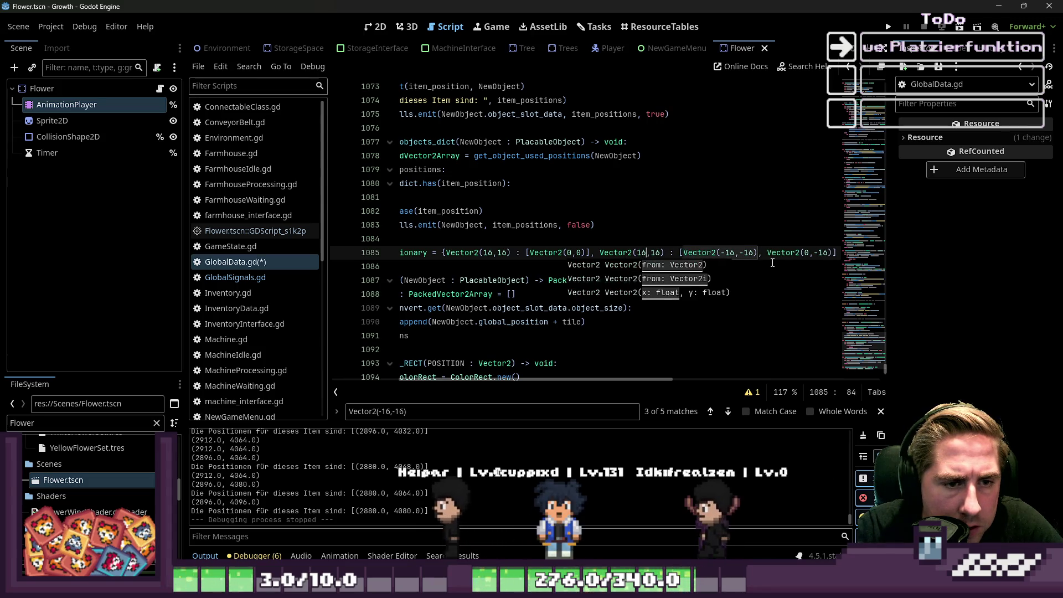
{"action": "key", "text": "ctrl+z"}
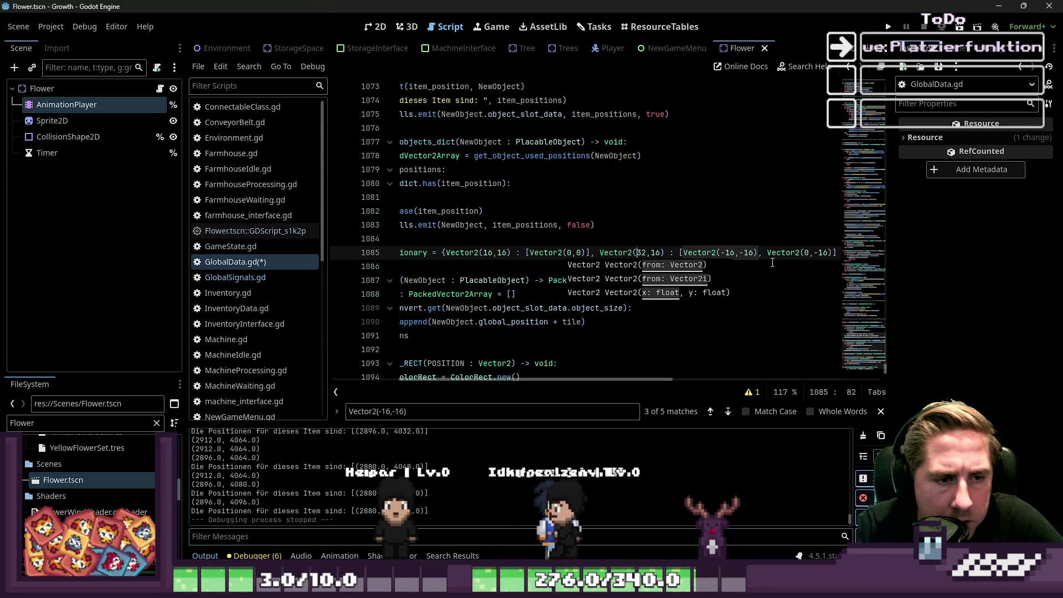
Step: Set the 32x16 entry's offsets to Vector2(0,0) and Vector2(16,0) on line 1085
{"action": "key", "text": "ctrl+Left"}
{"action": "key", "text": "ctrl+Left"}
{"action": "key", "text": "ctrl+Left"}
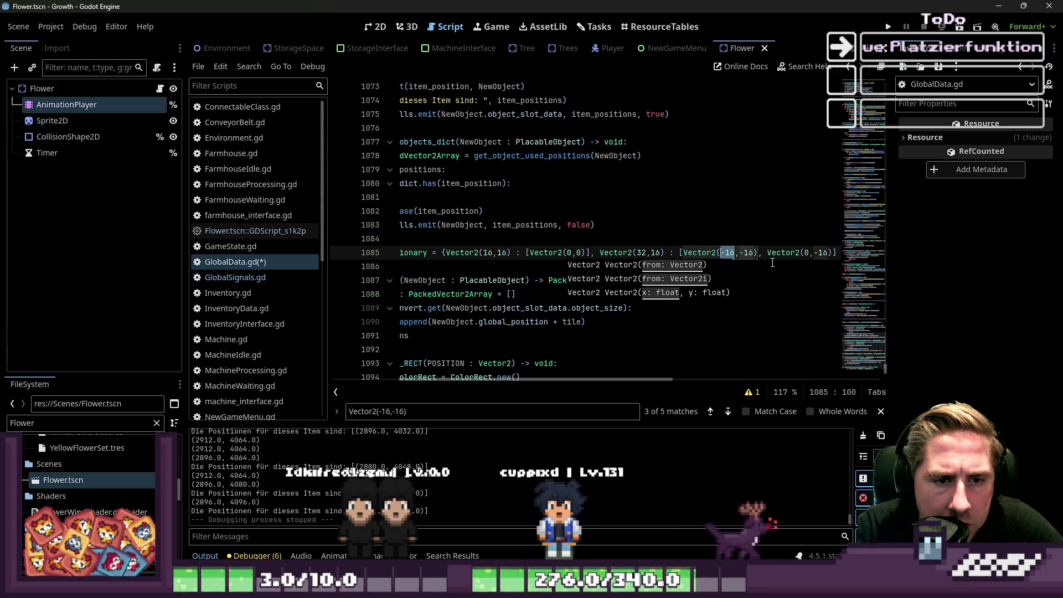
{"action": "type", "text": "0,"}
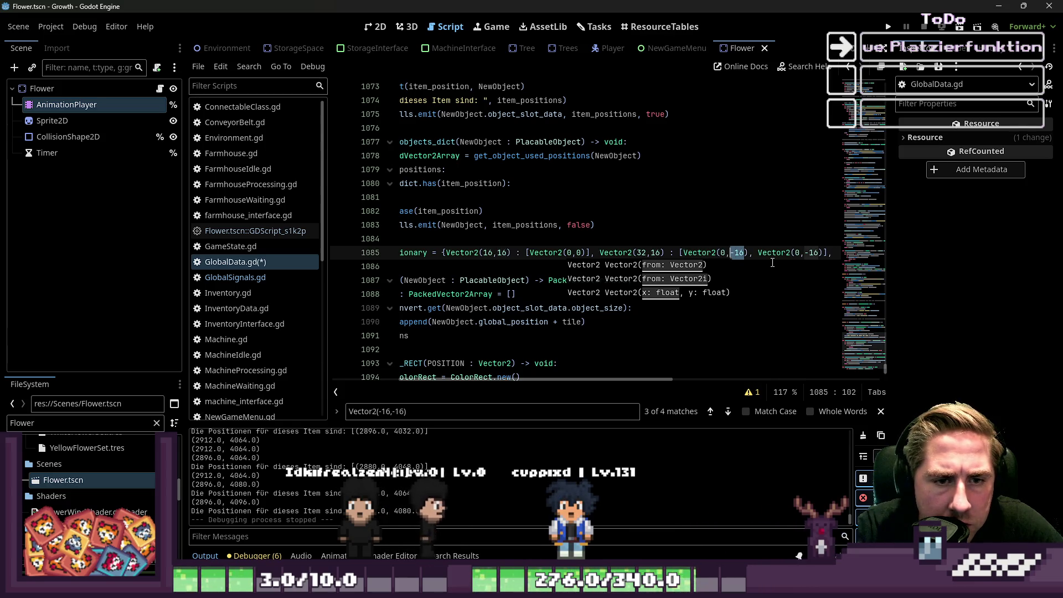
{"action": "type", "text": "0"}
{"action": "key", "text": "ctrl+Right"}
{"action": "key", "text": "ctrl+Right"}
{"action": "key", "text": "ctrl+Right"}
{"action": "key", "text": "ctrl+Right"}
{"action": "key", "text": "ctrl+Right"}
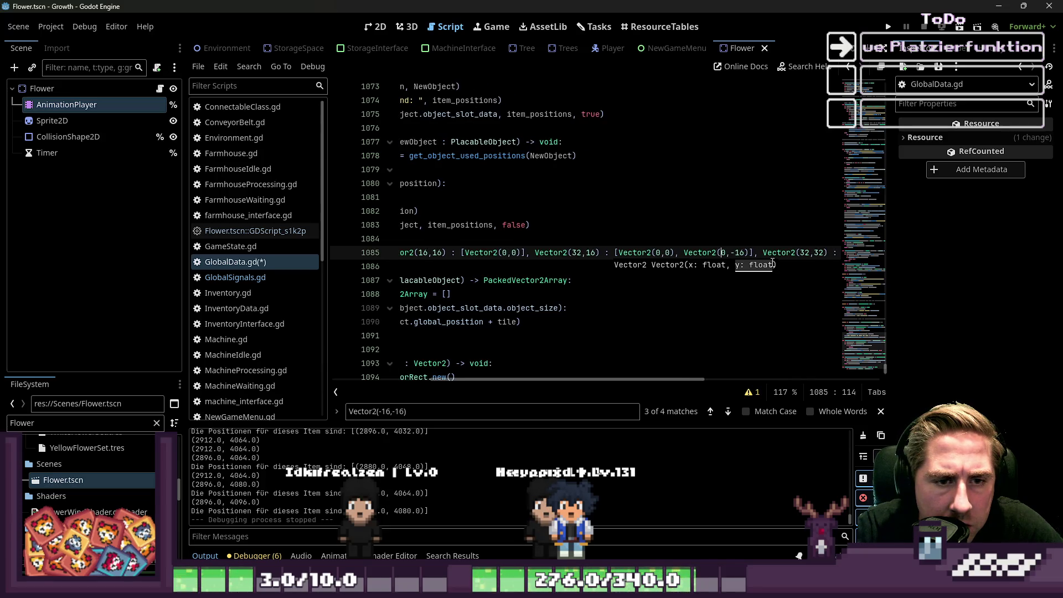
{"action": "key", "text": "shift+Right"}
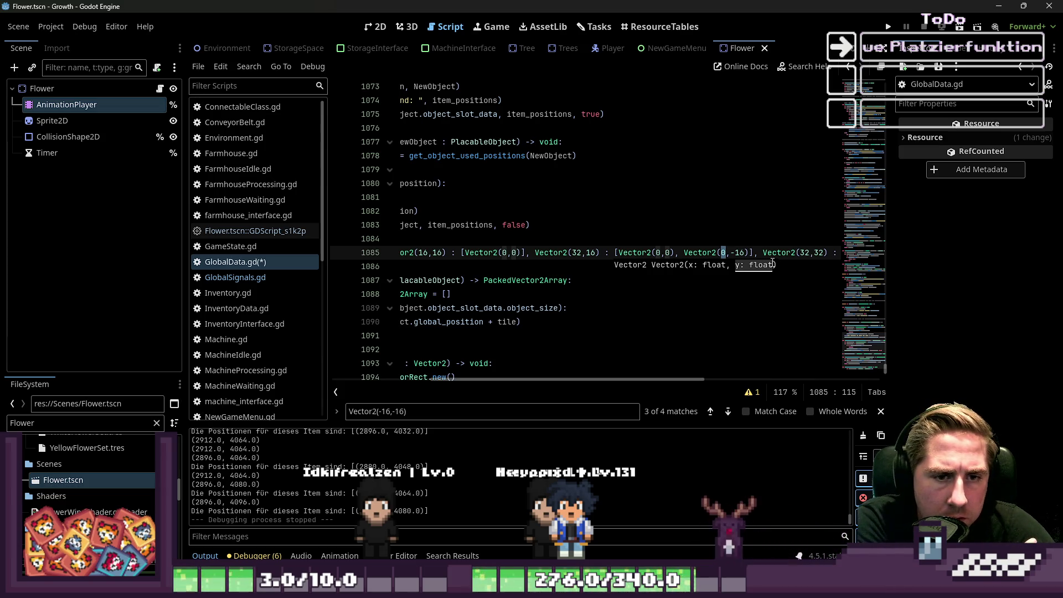
{"action": "type", "text": "16"}
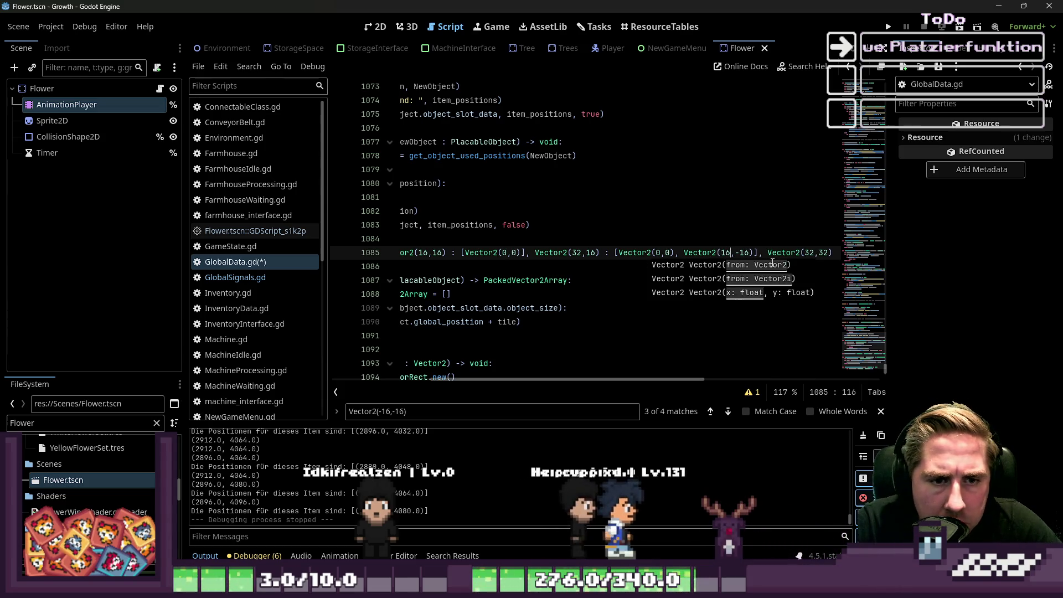
{"action": "key", "text": "Right"}
{"action": "key", "text": "shift+Right"}
{"action": "key", "text": "shift+Right"}
{"action": "key", "text": "shift+Right"}
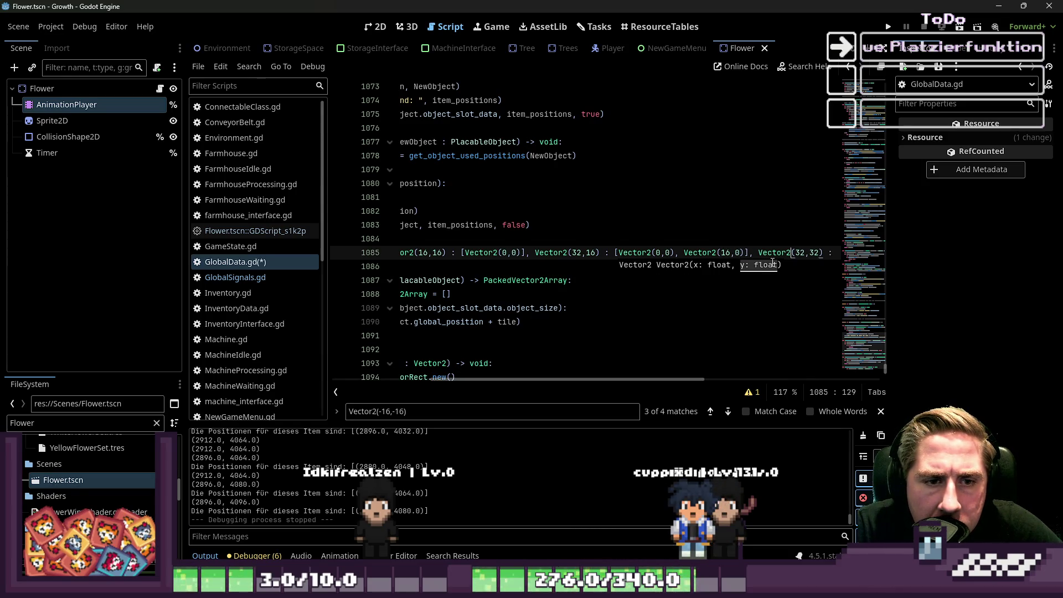
{"action": "key", "text": "Right"}
{"action": "key", "text": "Right"}
{"action": "key", "text": "Right"}
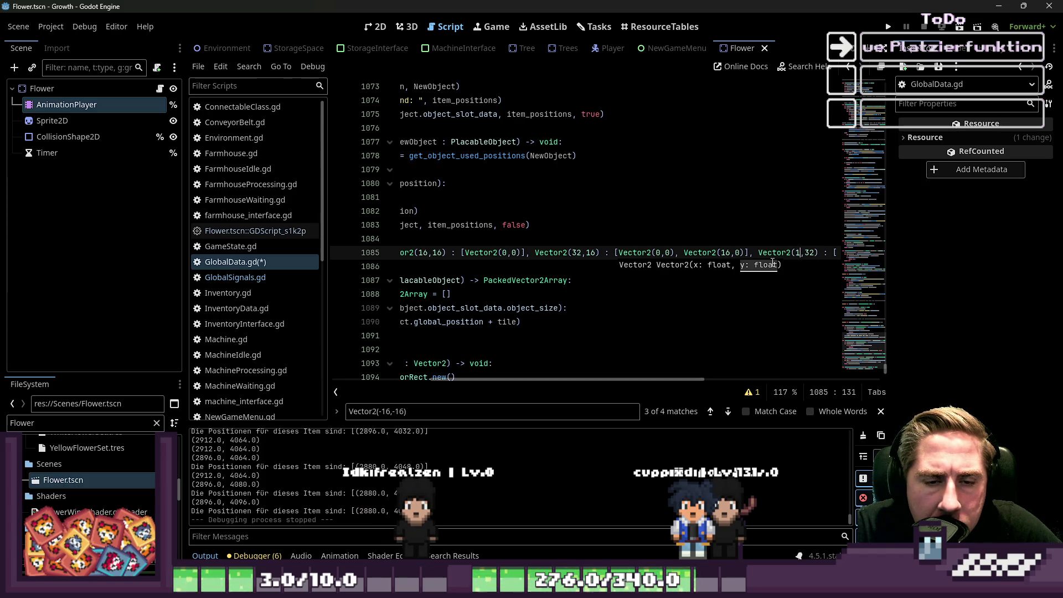
{"action": "key", "text": "Right"}
{"action": "key", "text": "Right"}
{"action": "key", "text": "Right"}
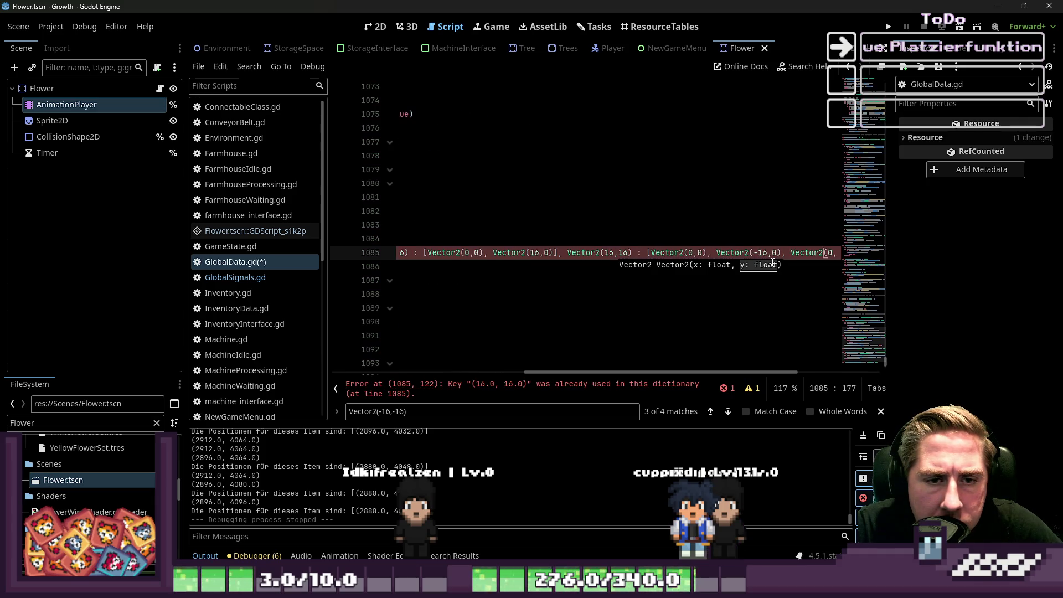
Step: Rework the 32x32 entry's offsets to (0,0), (0,16), (16,0), (16,16), undoing stray edits
{"action": "key", "text": "Left"}
{"action": "key", "text": "Left"}
{"action": "key", "text": "Left"}
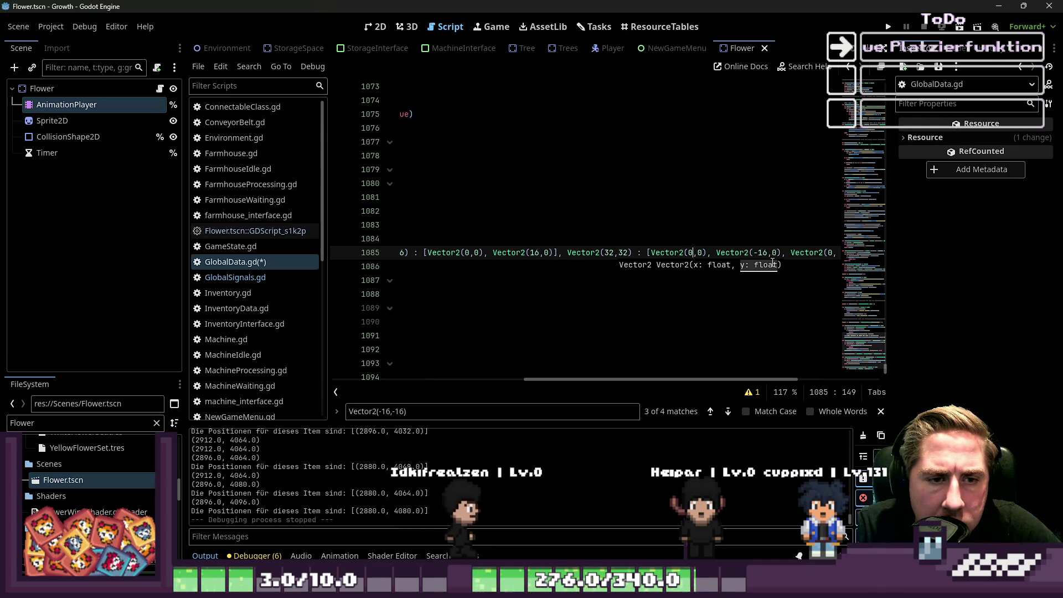
{"action": "key", "text": "Right"}
{"action": "key", "text": "Right"}
{"action": "key", "text": "Right"}
{"action": "key", "text": "Right"}
{"action": "key", "text": "Right"}
{"action": "key", "text": "Right"}
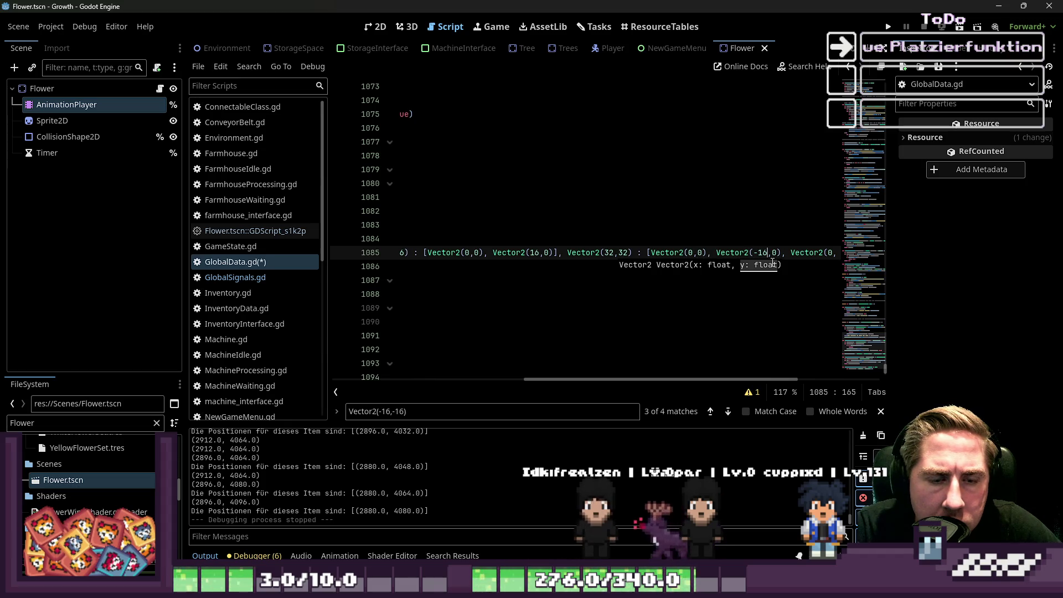
{"action": "key", "text": "Right"}
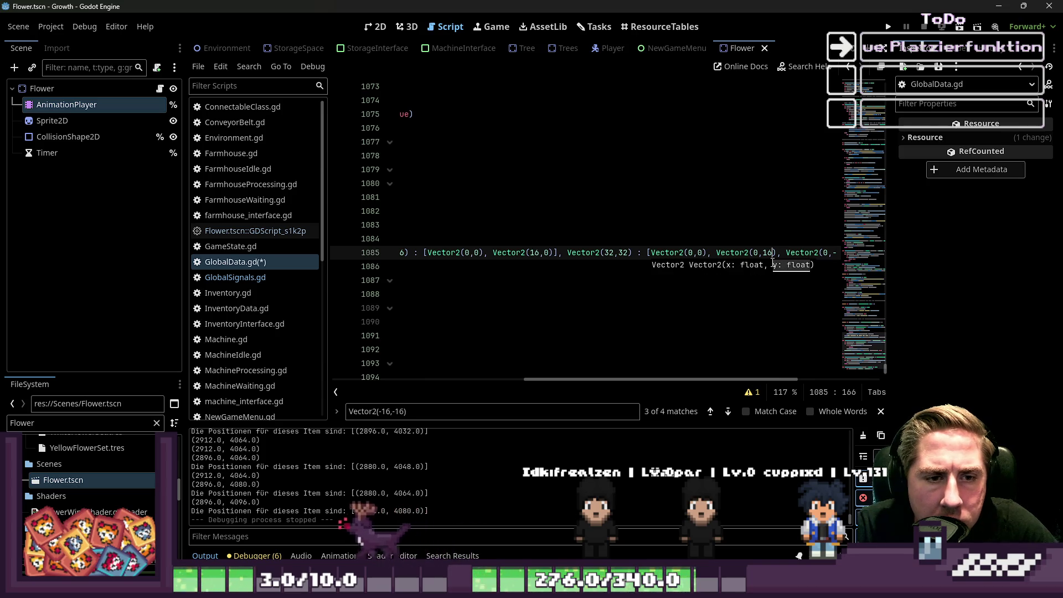
{"action": "key", "text": "ctrl+z"}
{"action": "key", "text": "ctrl+z"}
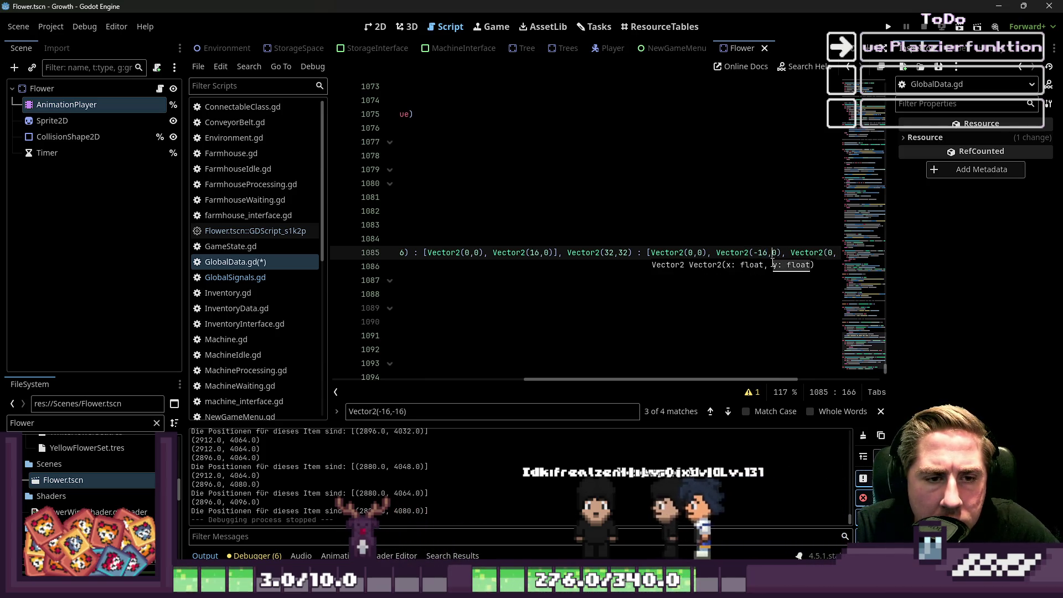
{"action": "key", "text": "Left"}
{"action": "key", "text": "ctrl+z"}
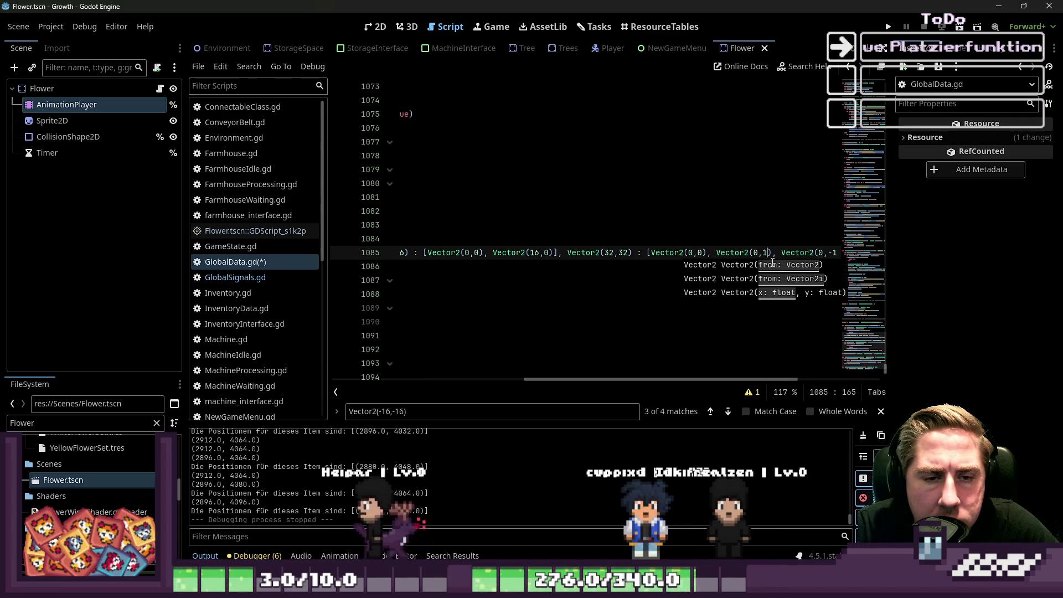
{"action": "key", "text": "ctrl+y"}
{"action": "key", "text": "ctrl+y"}
{"action": "key", "text": "ctrl+y"}
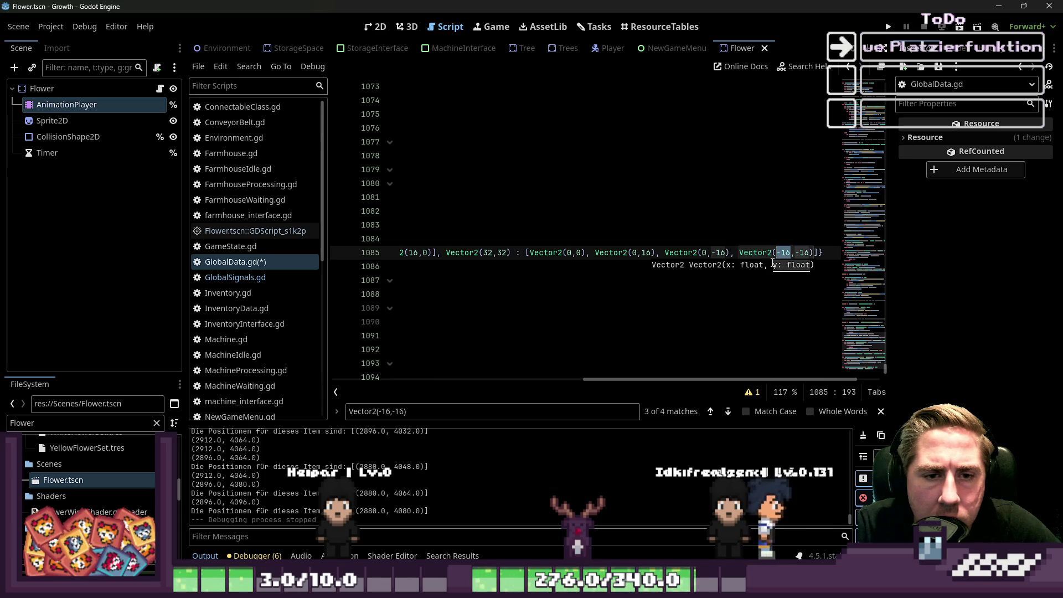
{"action": "type", "text": "0"}
{"action": "key", "text": "Right"}
{"action": "key", "text": "shift+Right"}
{"action": "key", "text": "shift+Right"}
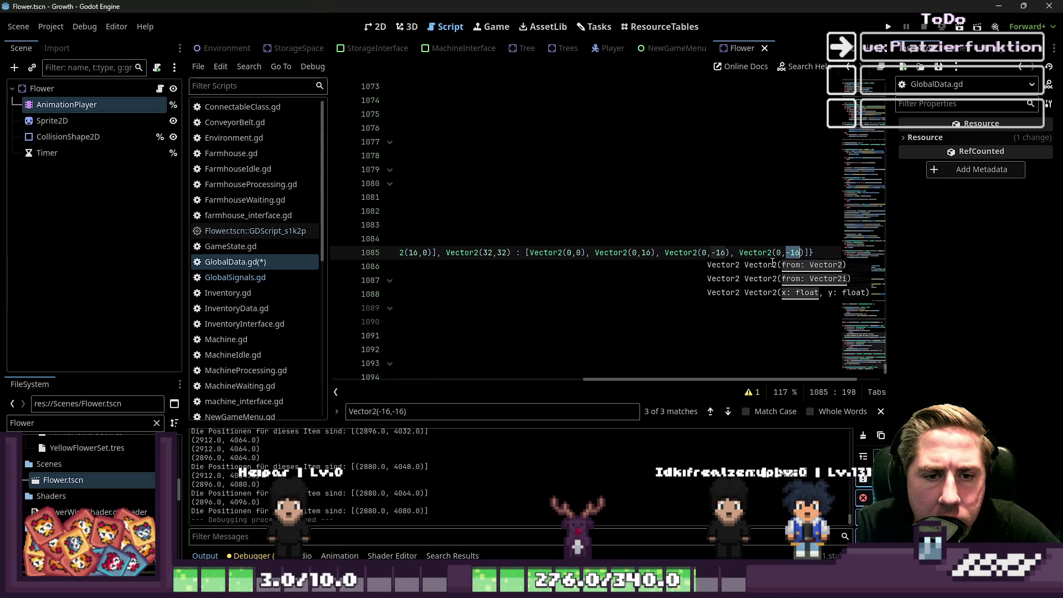
{"action": "key", "text": "Left"}
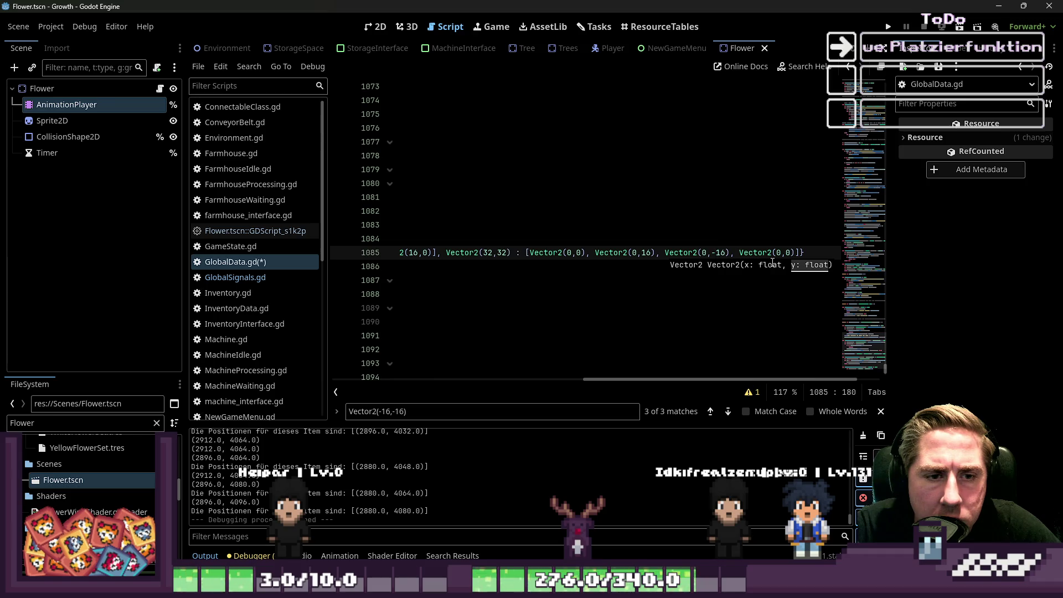
{"action": "type", "text": "0"}
{"action": "key", "text": "Left"}
{"action": "key", "text": "Left"}
{"action": "key", "text": "Left"}
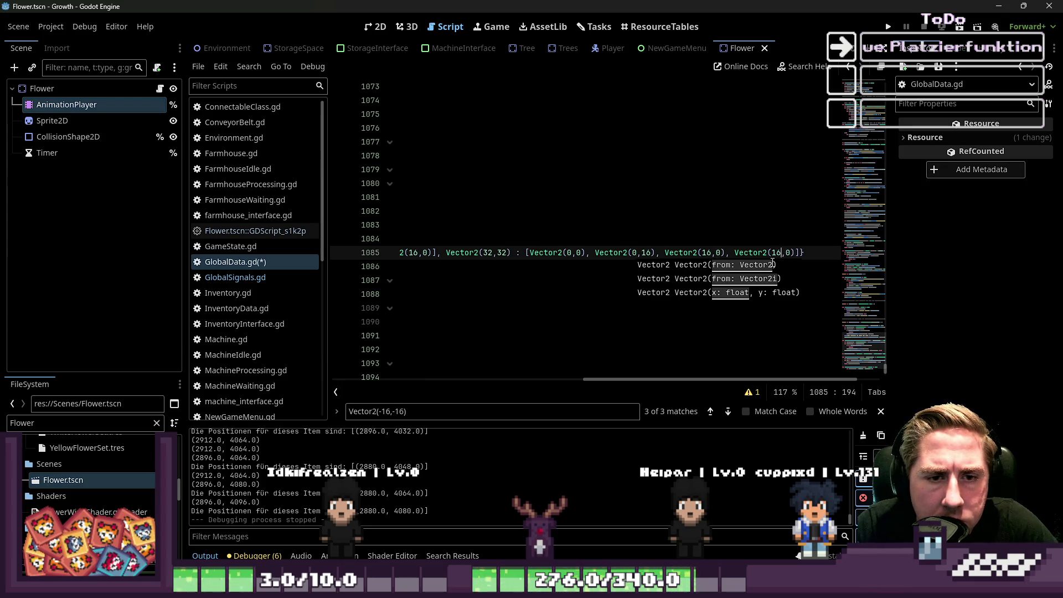
{"action": "type", "text": "16"}
Step: Review the 32x16 key and remaining offsets on line 1085, then run the game with F5
{"action": "key", "text": "ctrl+Left"}
{"action": "key", "text": "ctrl+Left"}
{"action": "key", "text": "ctrl+Left"}
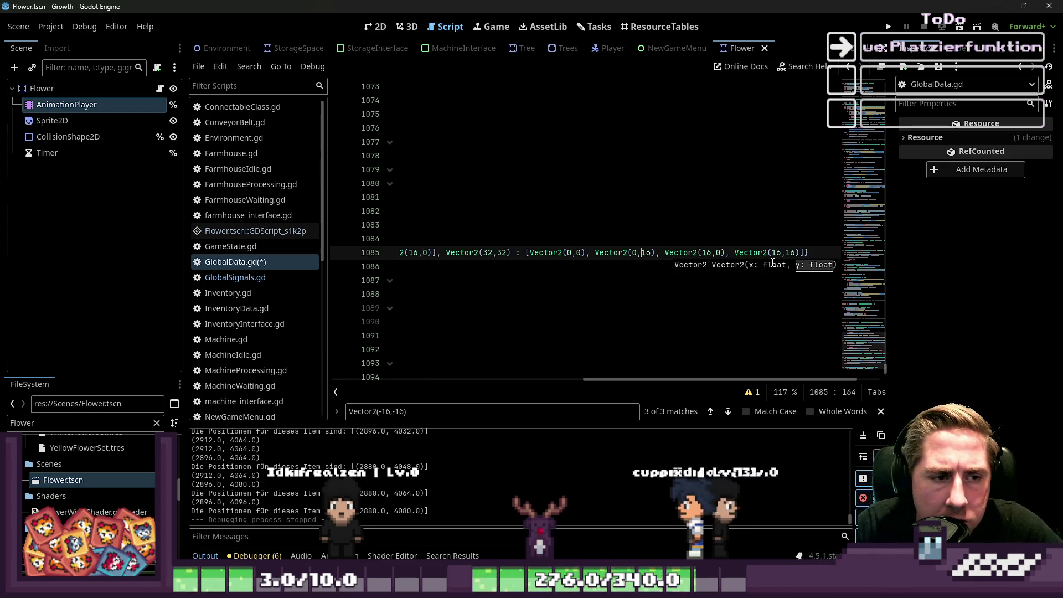
{"action": "key", "text": "ctrl+Left"}
{"action": "key", "text": "ctrl+Left"}
{"action": "key", "text": "ctrl+Left"}
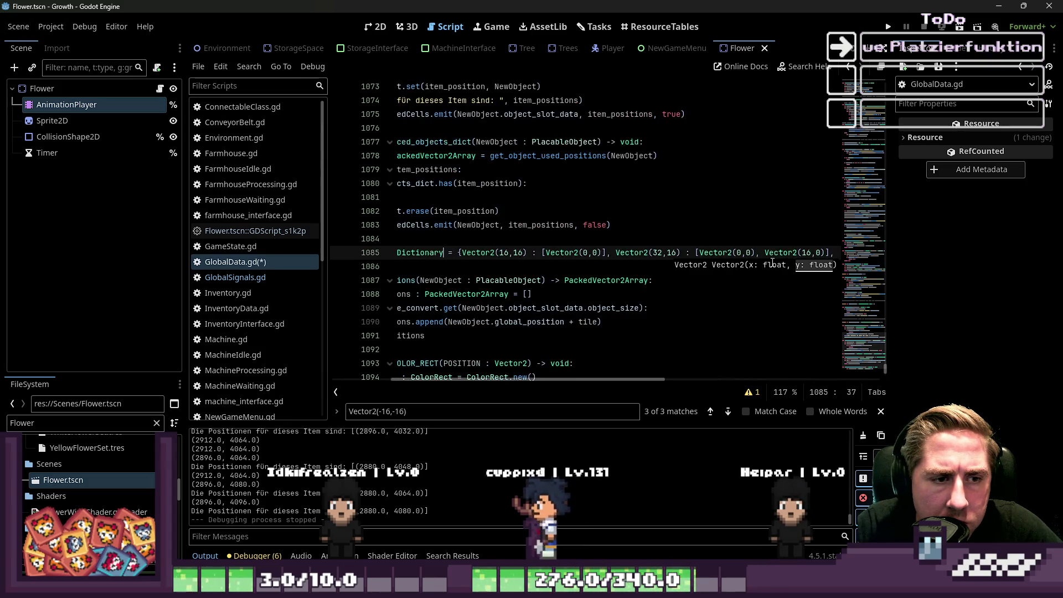
{"action": "key", "text": "ctrl+Right"}
{"action": "key", "text": "ctrl+Right"}
{"action": "key", "text": "ctrl+Right"}
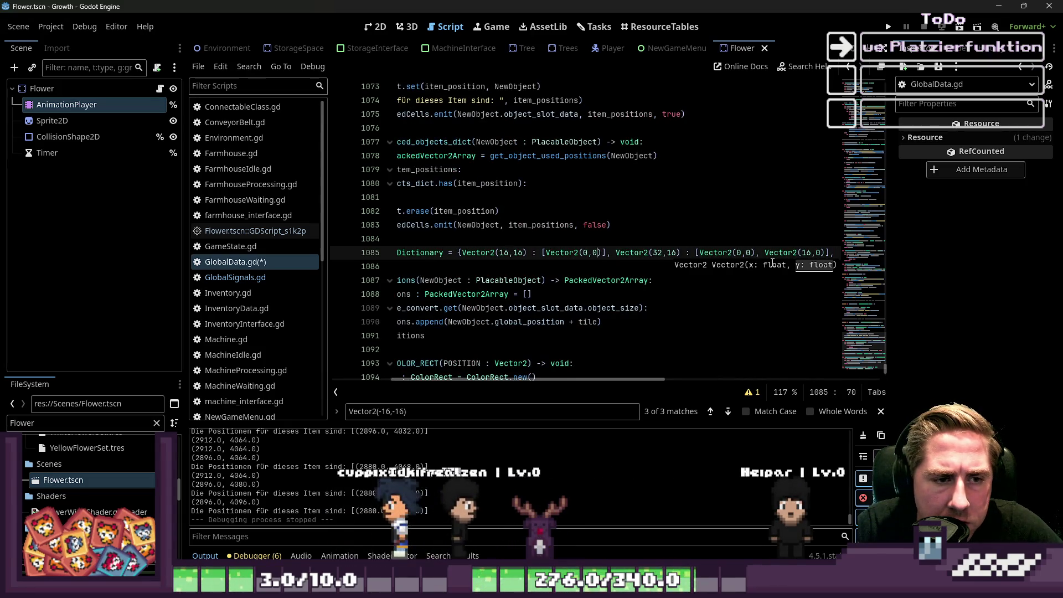
{"action": "key", "text": "ctrl+Right"}
{"action": "key", "text": "ctrl+Right"}
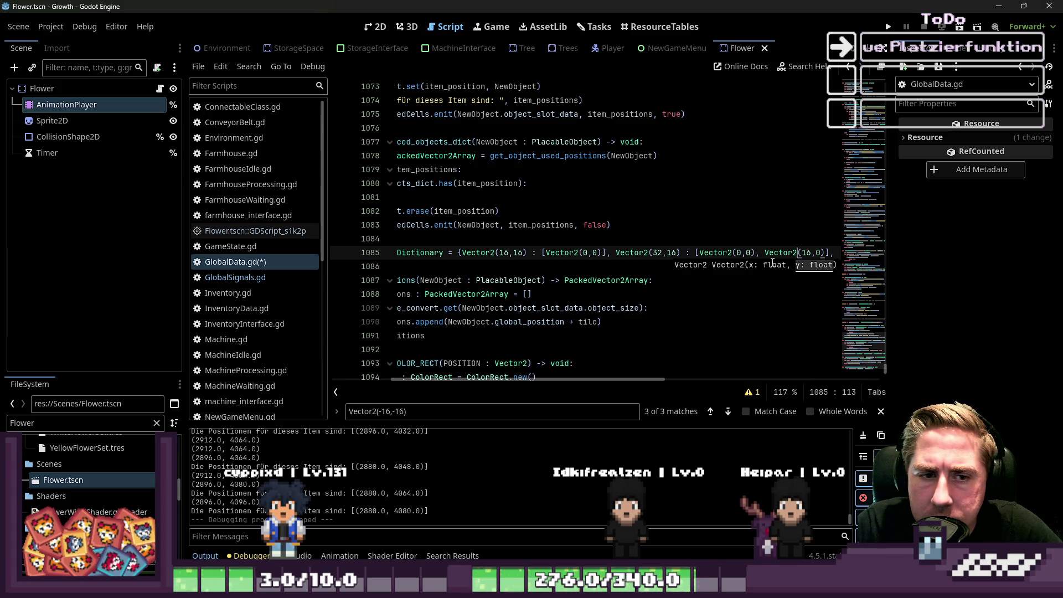
{"action": "key", "text": "ctrl+Right"}
{"action": "key", "text": "ctrl+Right"}
{"action": "key", "text": "ctrl+Right"}
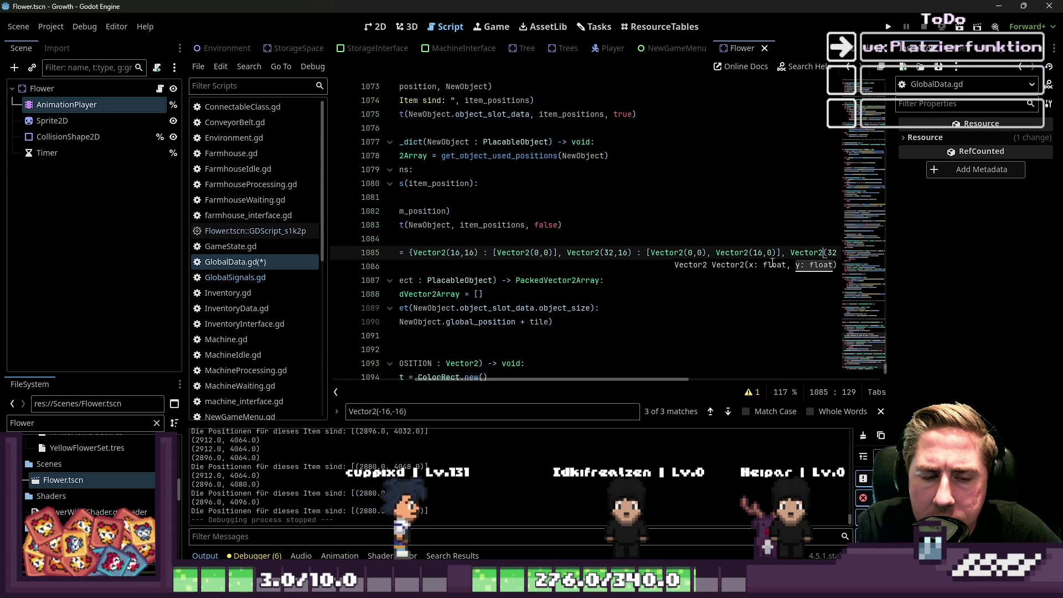
{"action": "key", "text": "F5"}
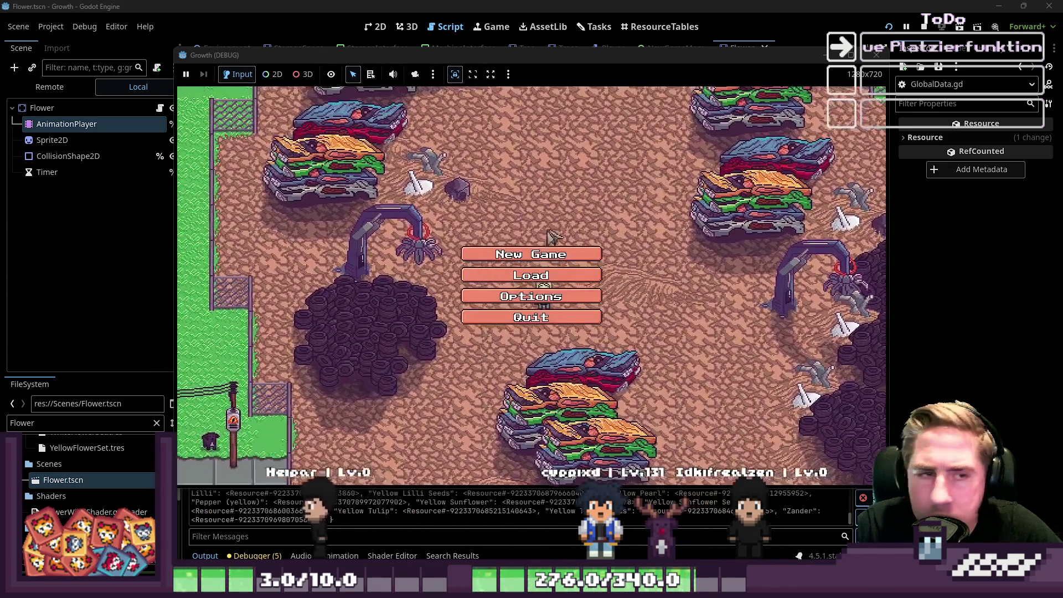
Step: Start a new game with character 'cv' and take a seed from the inventory
{"action": "left_click", "coordinate": [535, 250]}
{"action": "type", "text": "cv"}
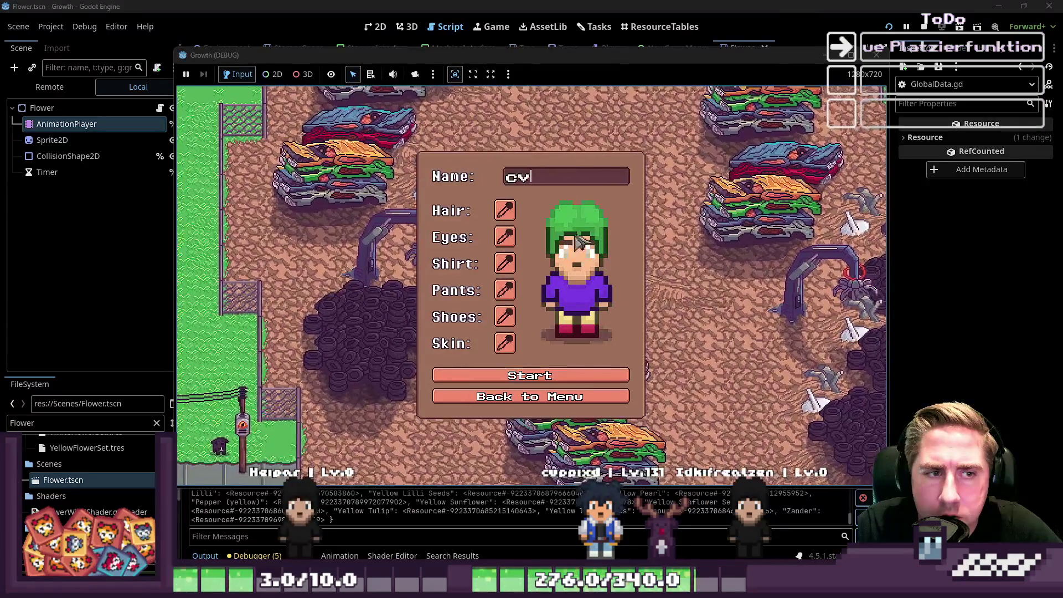
{"action": "left_click", "coordinate": [529, 375]}
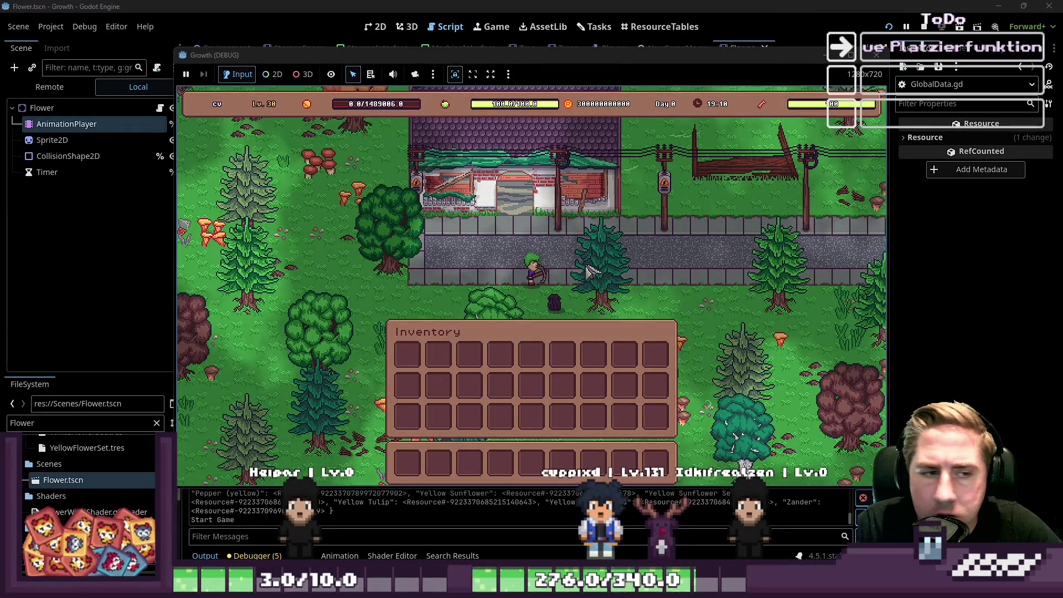
{"action": "key", "text": "i"}
{"action": "key", "text": "i"}
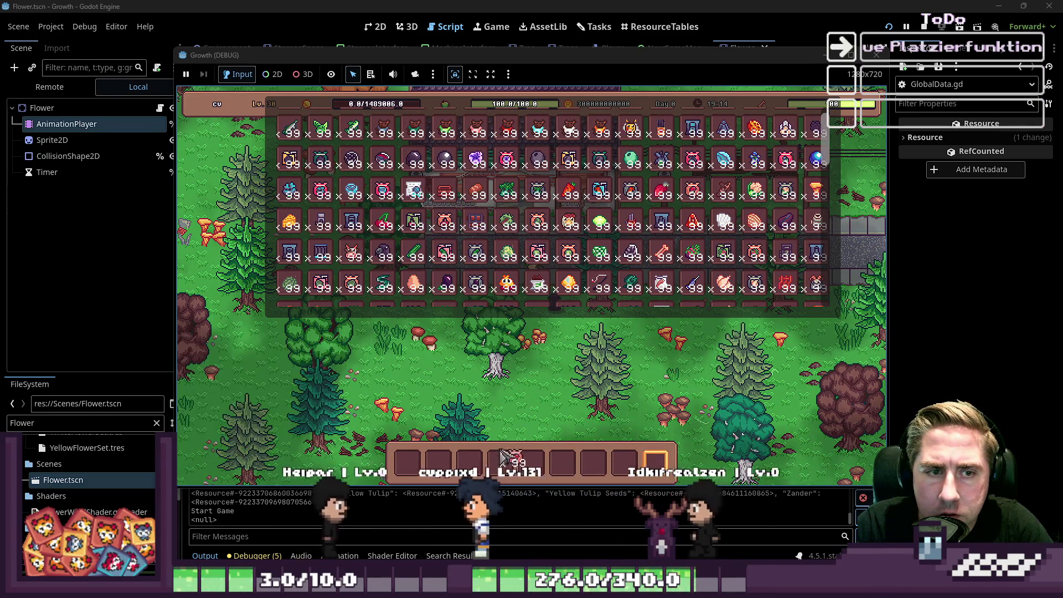
{"action": "key", "text": "i"}
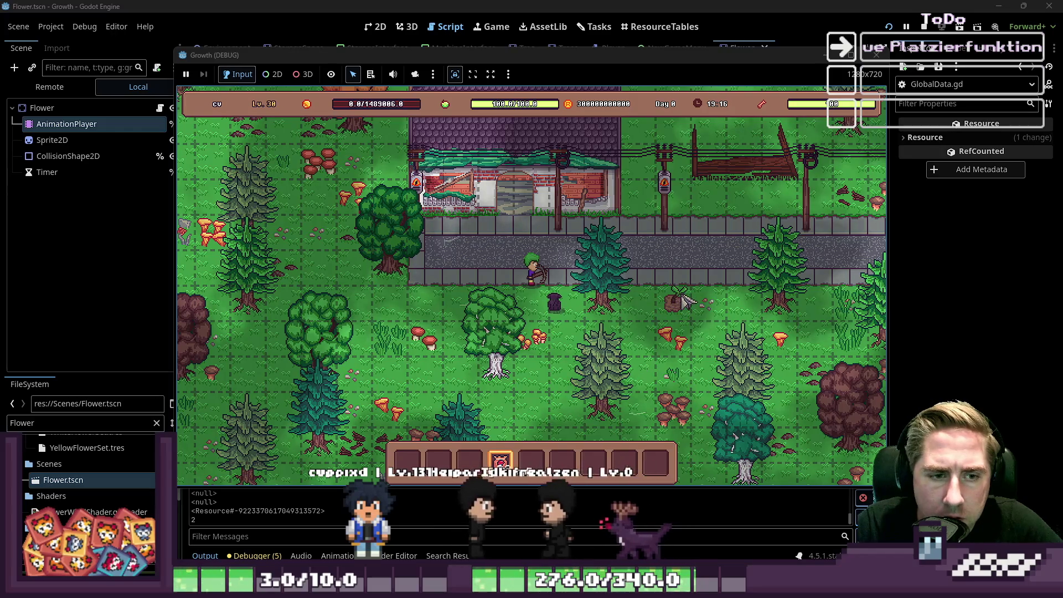
Step: Plant four seeds on the grass and beside the left tree, then stop the game
{"action": "left_click", "coordinate": [695, 314]}
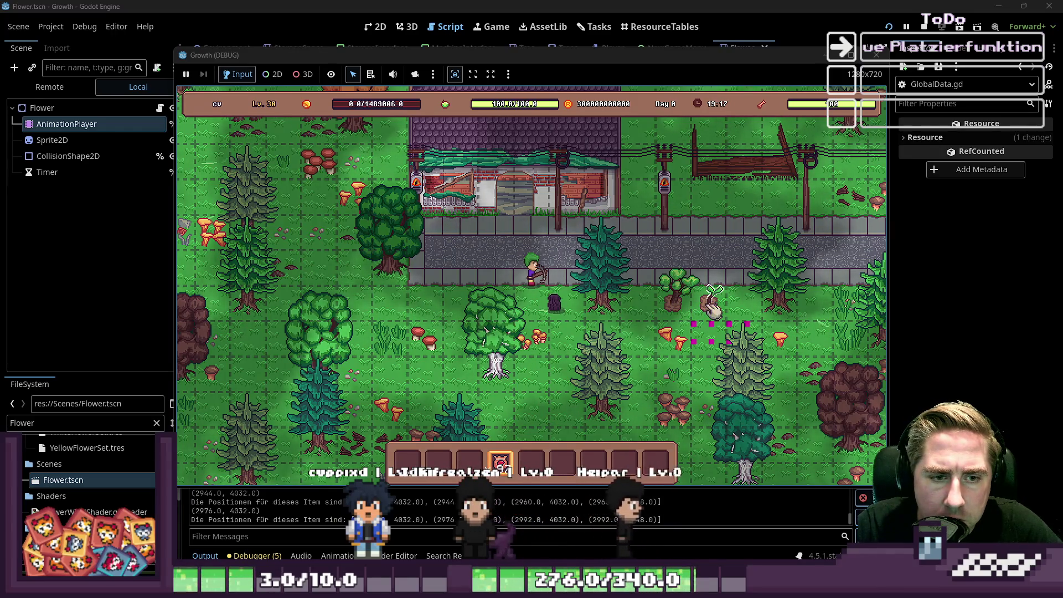
{"action": "left_click", "coordinate": [638, 310]}
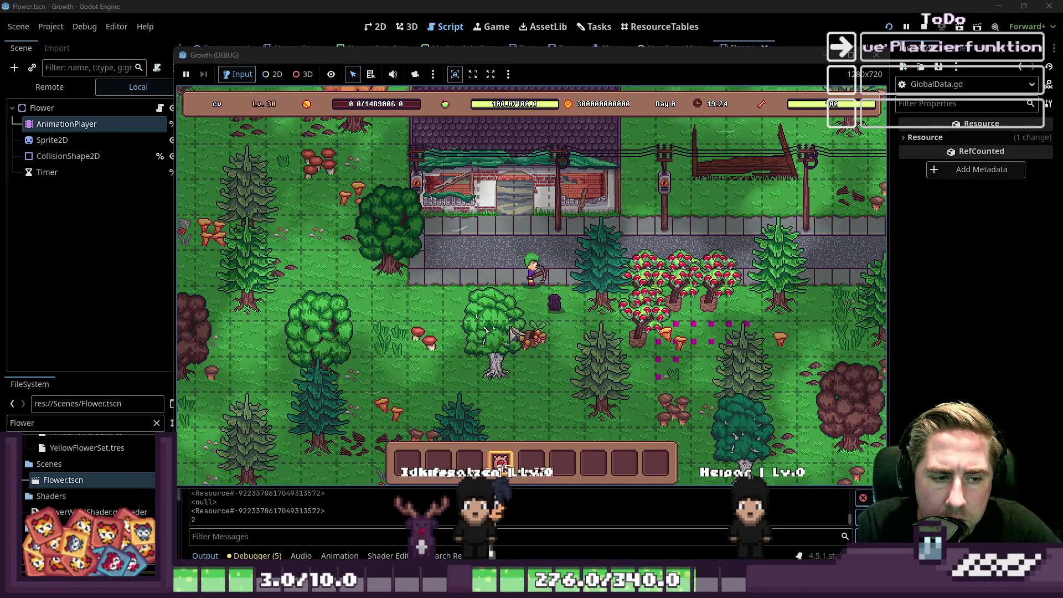
{"action": "left_click", "coordinate": [349, 268]}
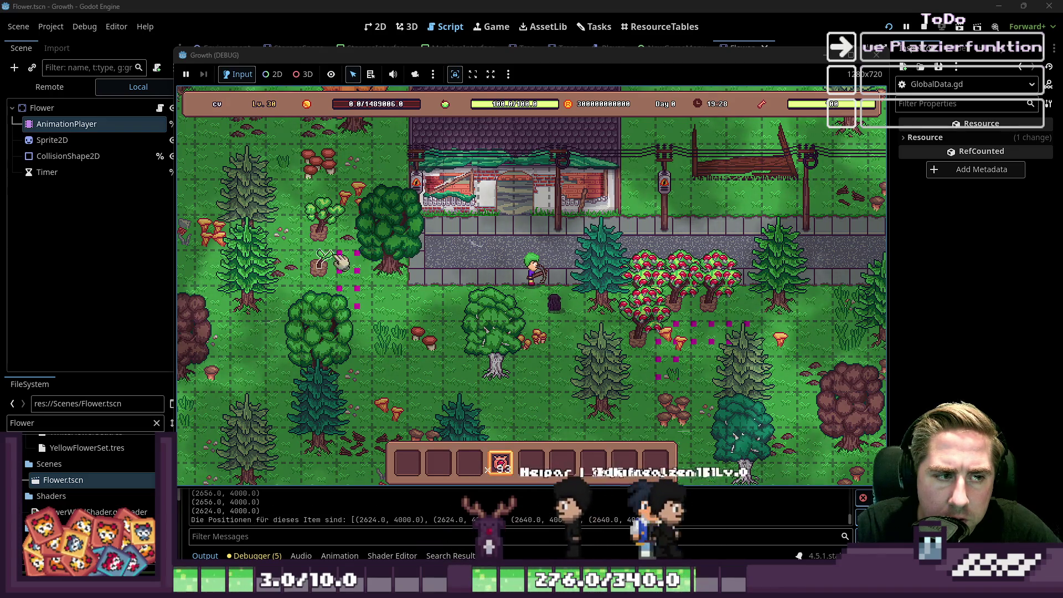
{"action": "left_click", "coordinate": [340, 268]}
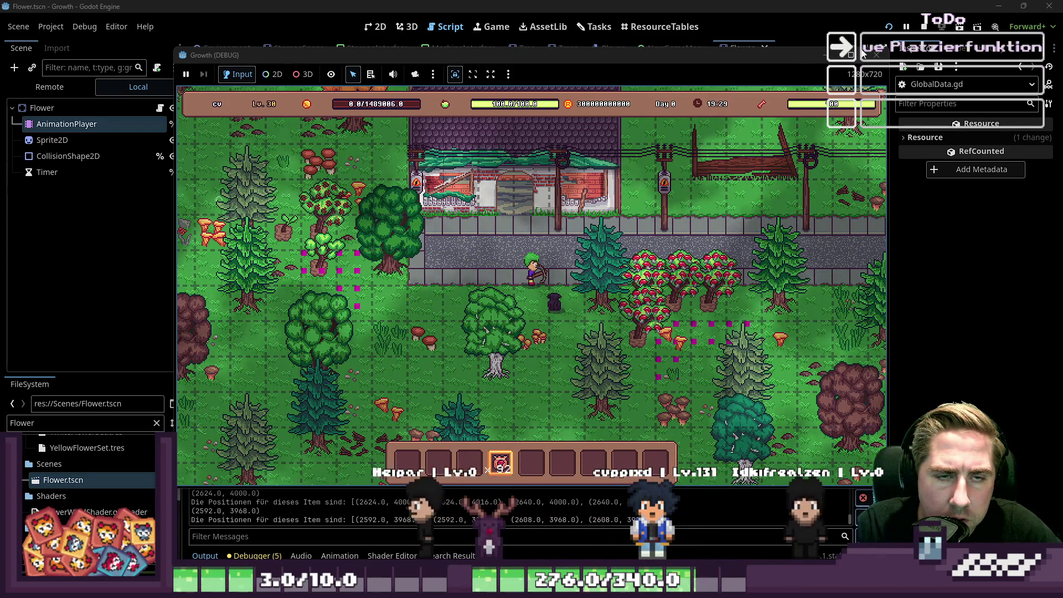
{"action": "key", "text": "F8"}
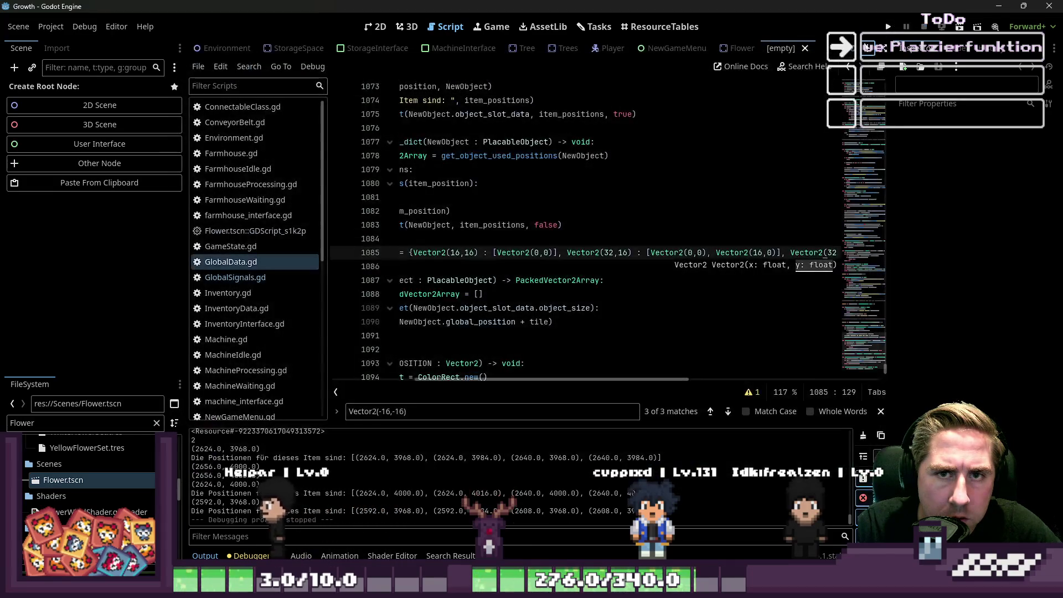
Step: Close the empty scene, open GlobalData.gd and locate the -16 offsets on line 1085
{"action": "left_click", "coordinate": [805, 49]}
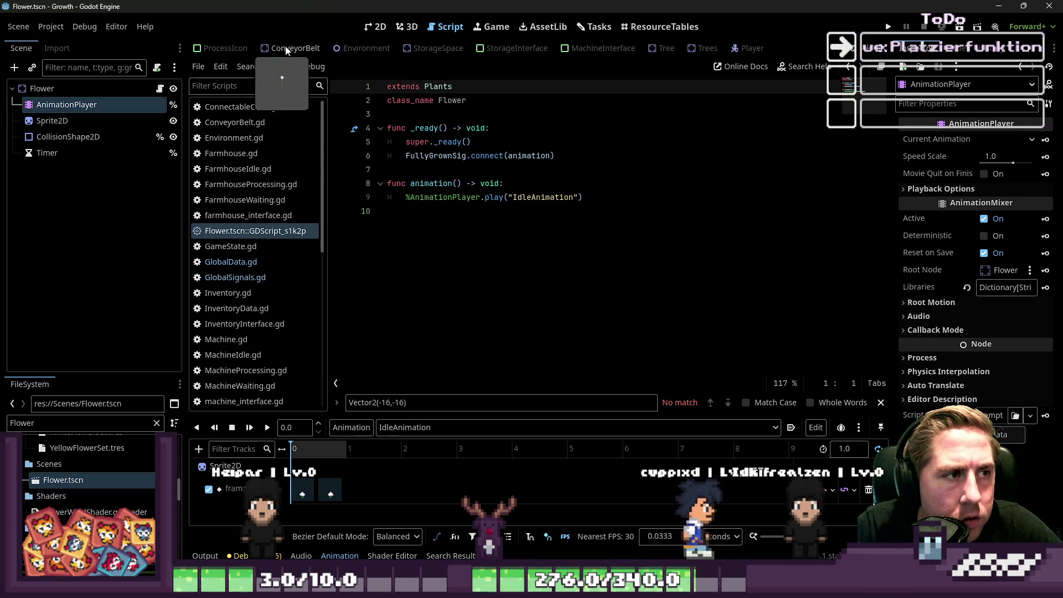
{"action": "left_click", "coordinate": [231, 261]}
{"action": "left_click_drag", "start_coordinate": [554, 281], "coordinate": [554, 273]}
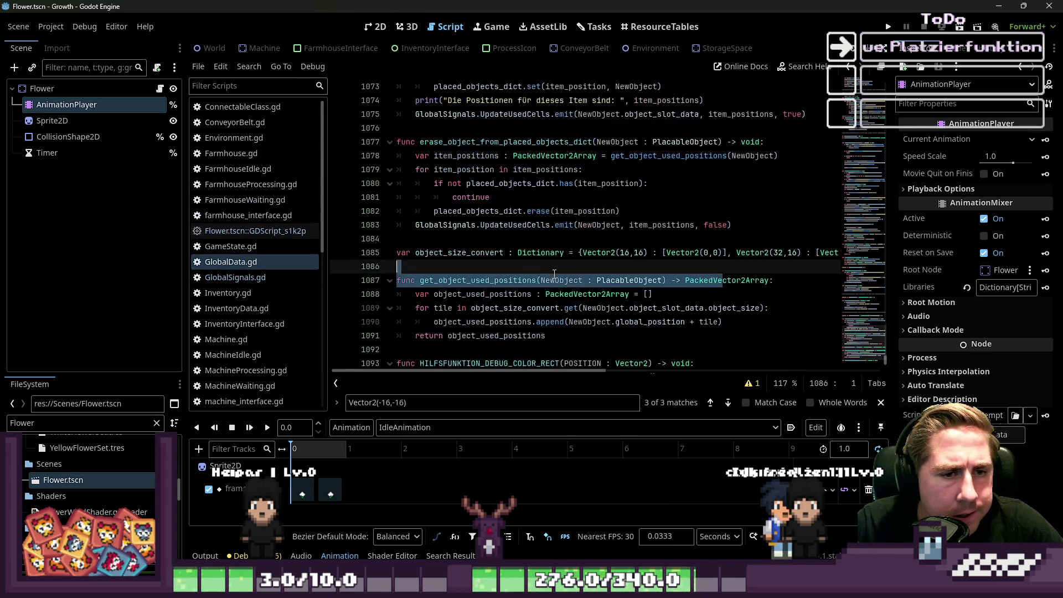
{"action": "key", "text": "Up"}
{"action": "key", "text": "End"}
{"action": "key", "text": "Left"}
{"action": "key", "text": "Left"}
{"action": "key", "text": "Left"}
{"action": "key", "text": "ctrl+shift+Left"}
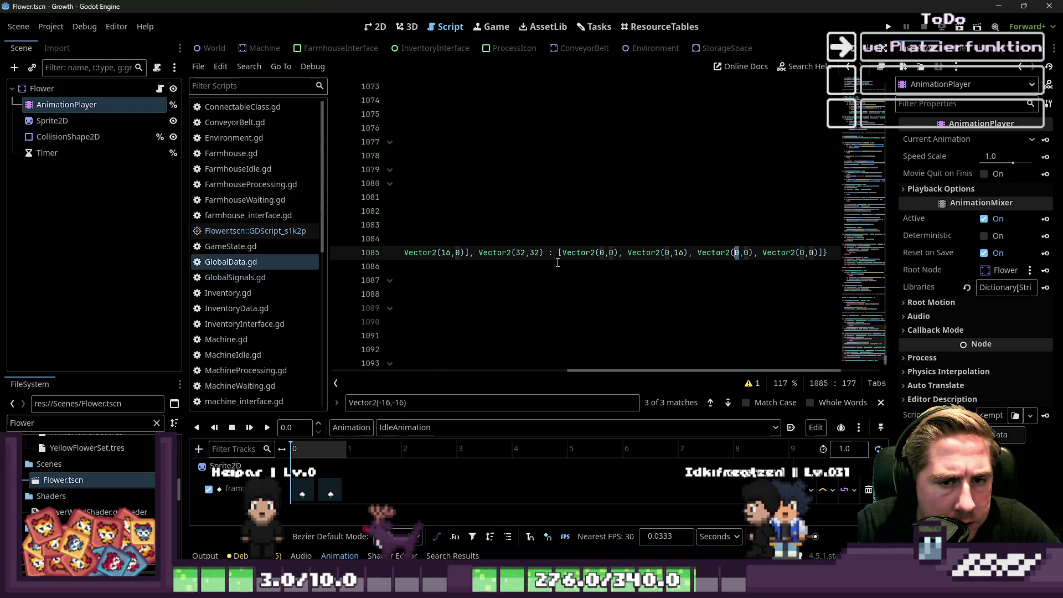
{"action": "key", "text": "ctrl+Left"}
{"action": "key", "text": "ctrl+Left"}
{"action": "key", "text": "ctrl+Left"}
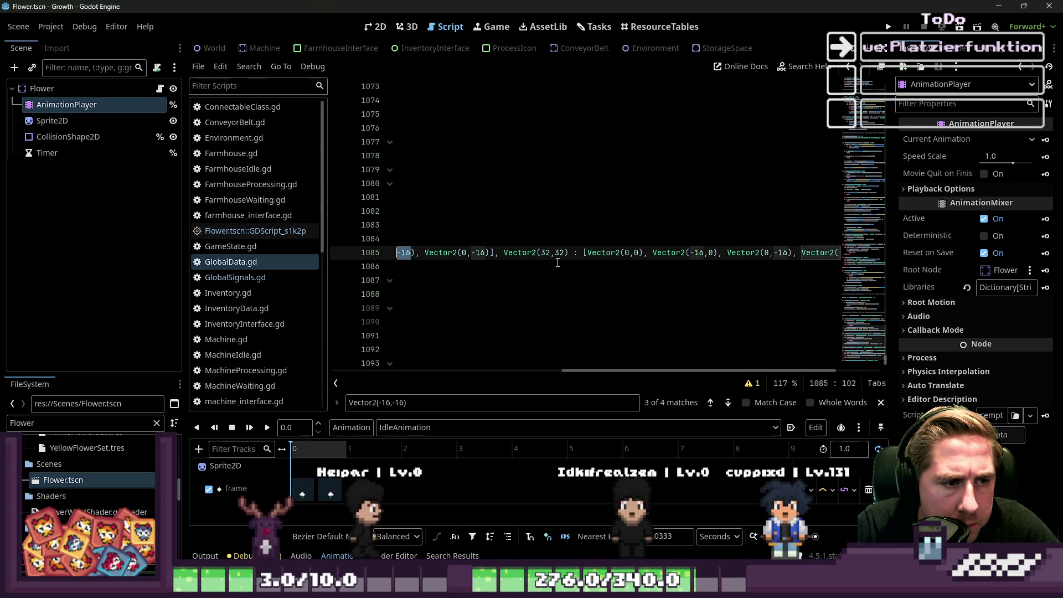
Step: Retype a -16 offset value, undo the stray edit, and launch the game
{"action": "left_click_drag", "start_coordinate": [572, 375], "coordinate": [396, 353]}
{"action": "key", "text": "Left"}
{"action": "key", "text": "Left"}
{"action": "key", "text": "shift+Left"}
{"action": "type", "text": "-16"}
{"action": "key", "text": "ctrl+z"}
{"action": "key", "text": "ctrl+z"}
{"action": "key", "text": "ctrl+z"}
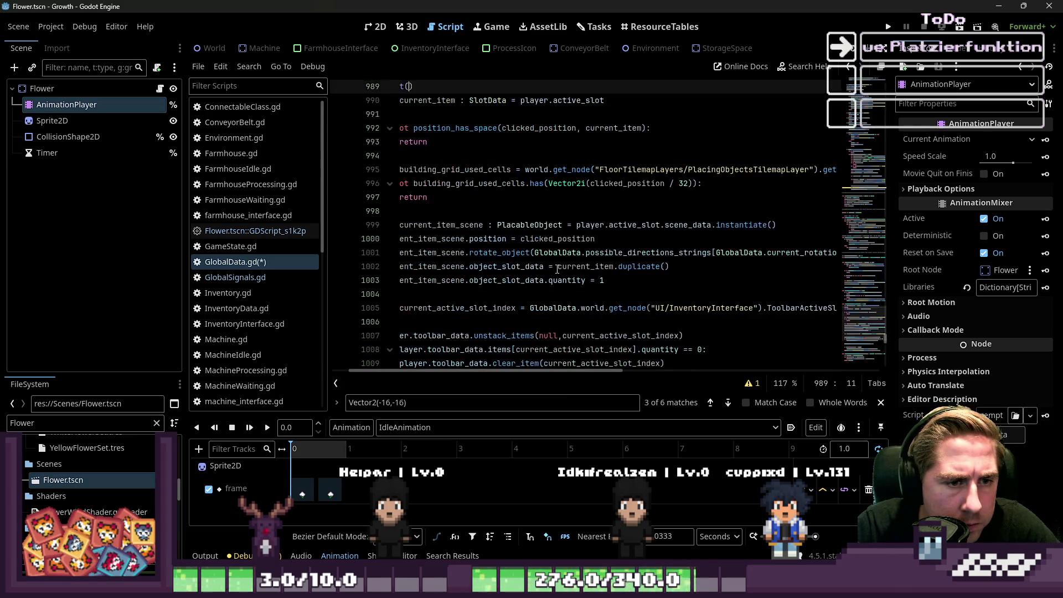
{"action": "scroll", "coordinate": [557, 269], "scroll_direction": "up", "scroll_amount": 3}
{"action": "type", "text": "clicked_position"}
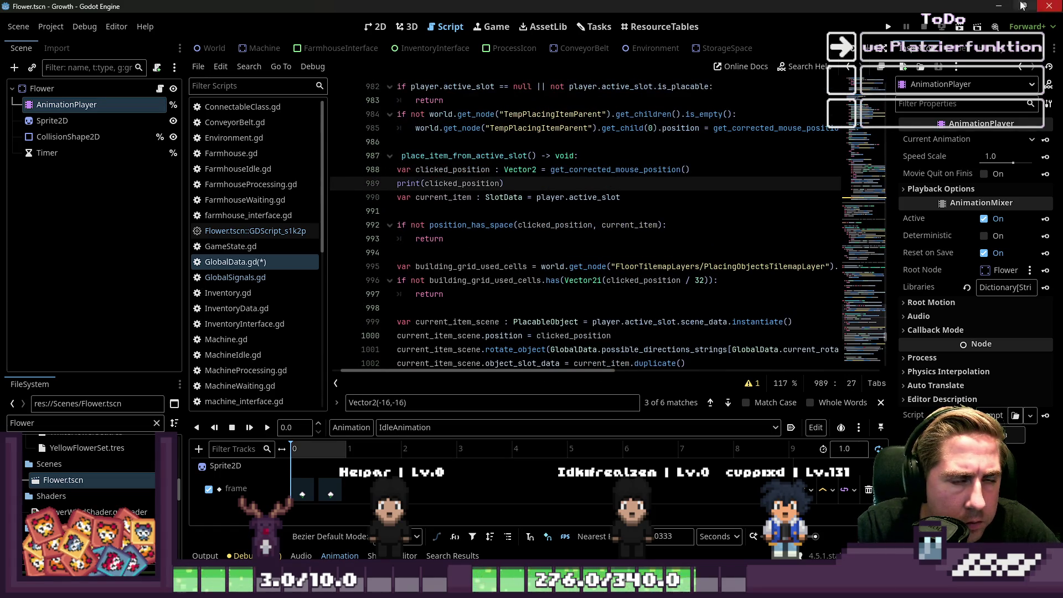
{"action": "left_click", "coordinate": [890, 27]}
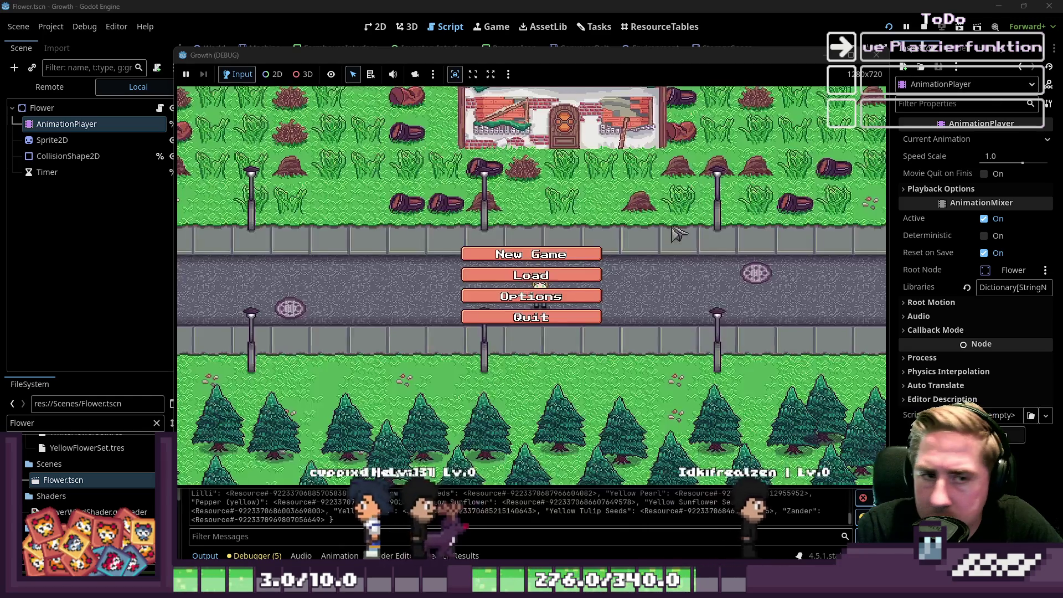
Step: Delete the old saved characters from the Load list and return to the main menu
{"action": "left_click", "coordinate": [591, 244]}
{"action": "left_click", "coordinate": [566, 227]}
{"action": "left_click", "coordinate": [567, 228]}
{"action": "left_click", "coordinate": [570, 227]}
{"action": "left_click", "coordinate": [569, 227]}
{"action": "left_click", "coordinate": [569, 227]}
{"action": "left_click", "coordinate": [531, 367]}
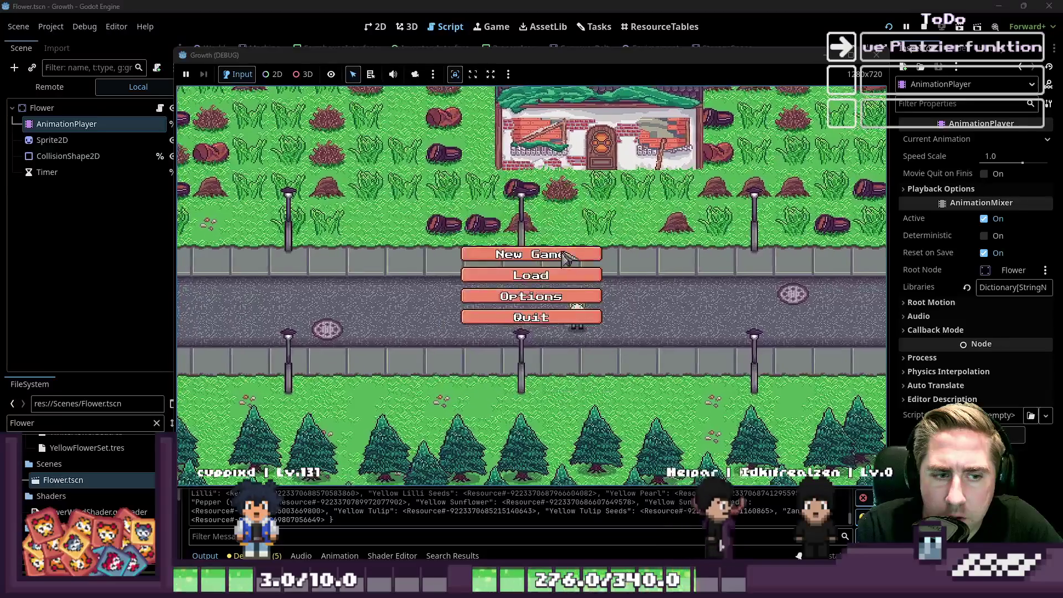
Step: Create character 'dsa', start the game, and move the Cashew Nut Seeds into the hotbar
{"action": "left_click", "coordinate": [532, 276]}
{"action": "type", "text": "dsa"}
{"action": "left_click", "coordinate": [540, 382]}
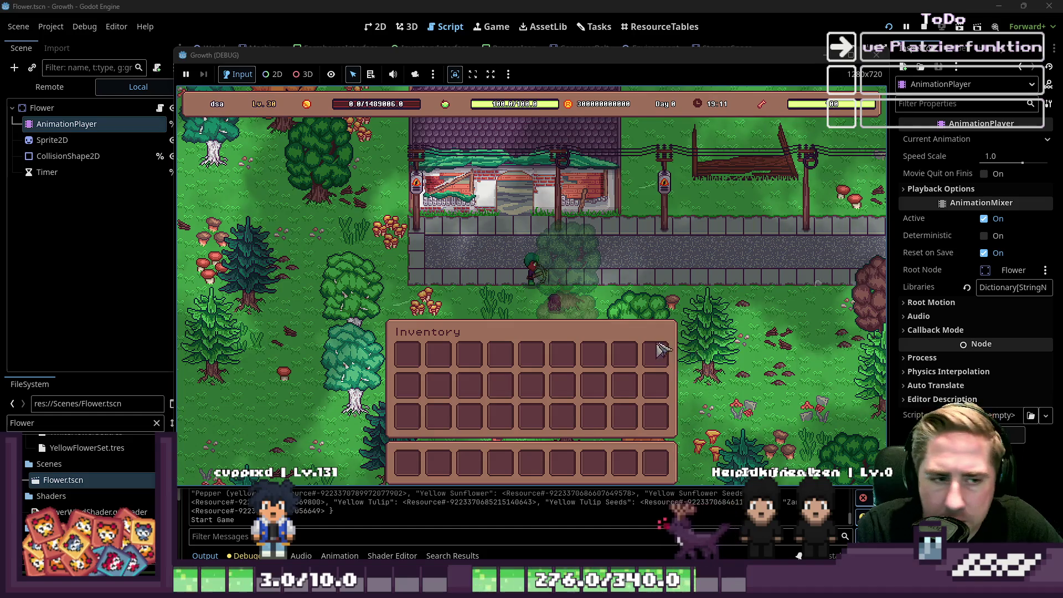
{"action": "key", "text": "i"}
{"action": "key", "text": "Tab"}
{"action": "mouse_move", "coordinate": [667, 230]}
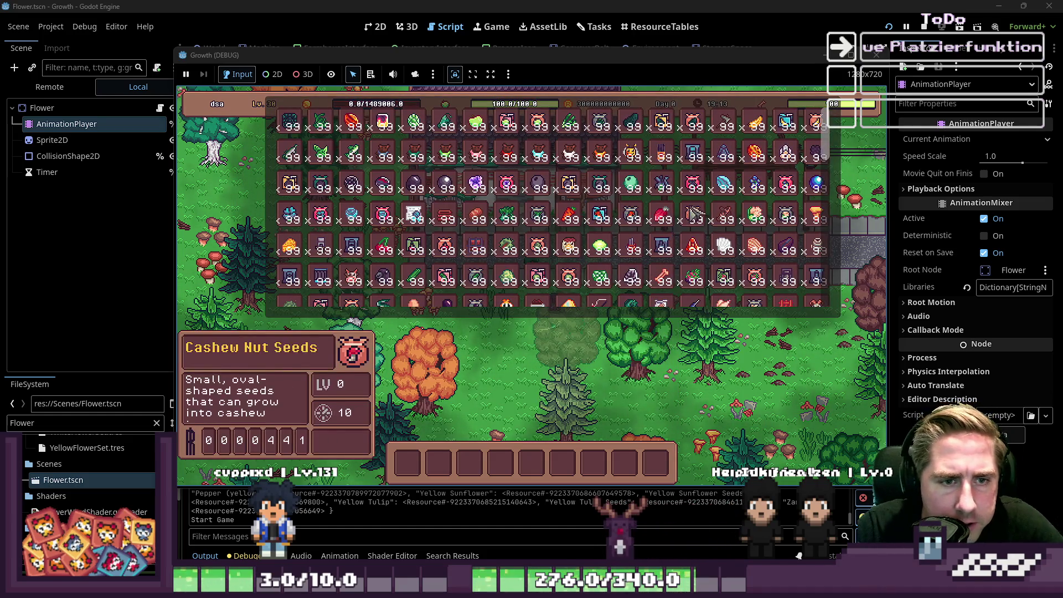
{"action": "left_click_drag", "start_coordinate": [695, 216], "coordinate": [536, 400]}
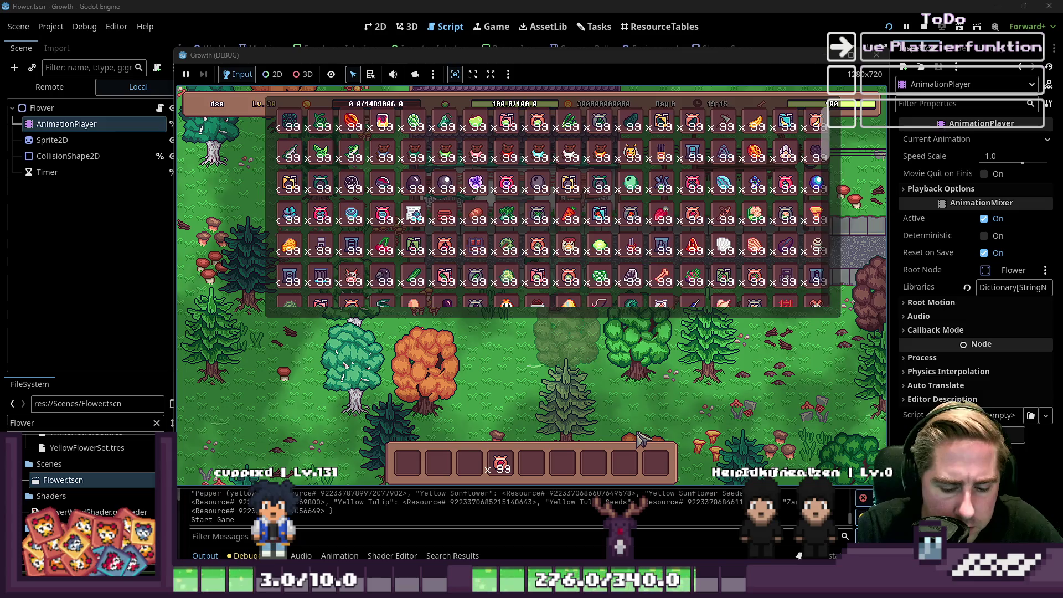
{"action": "key", "text": "Tab"}
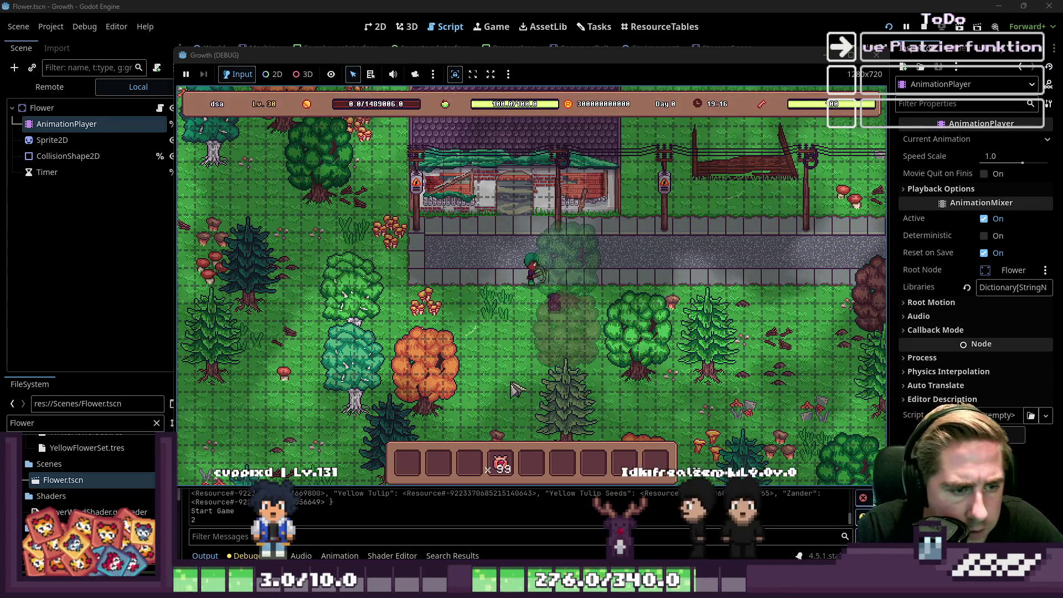
Step: Plant cashew seeds across the field, near the path and at the lower left
{"action": "left_click", "coordinate": [499, 355]}
{"action": "left_click", "coordinate": [498, 353]}
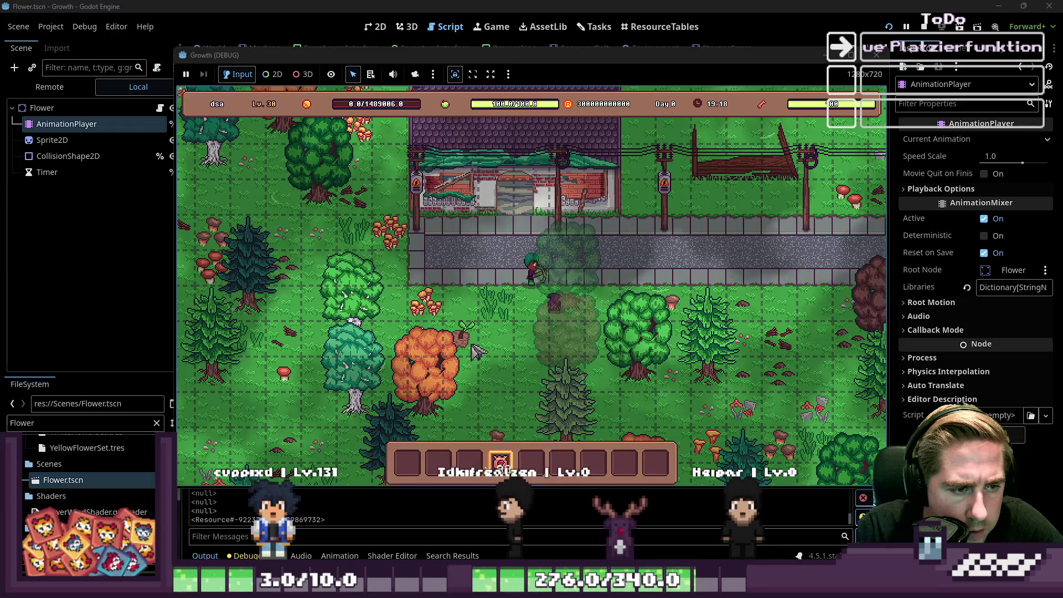
{"action": "left_click", "coordinate": [511, 364]}
{"action": "left_click", "coordinate": [505, 367]}
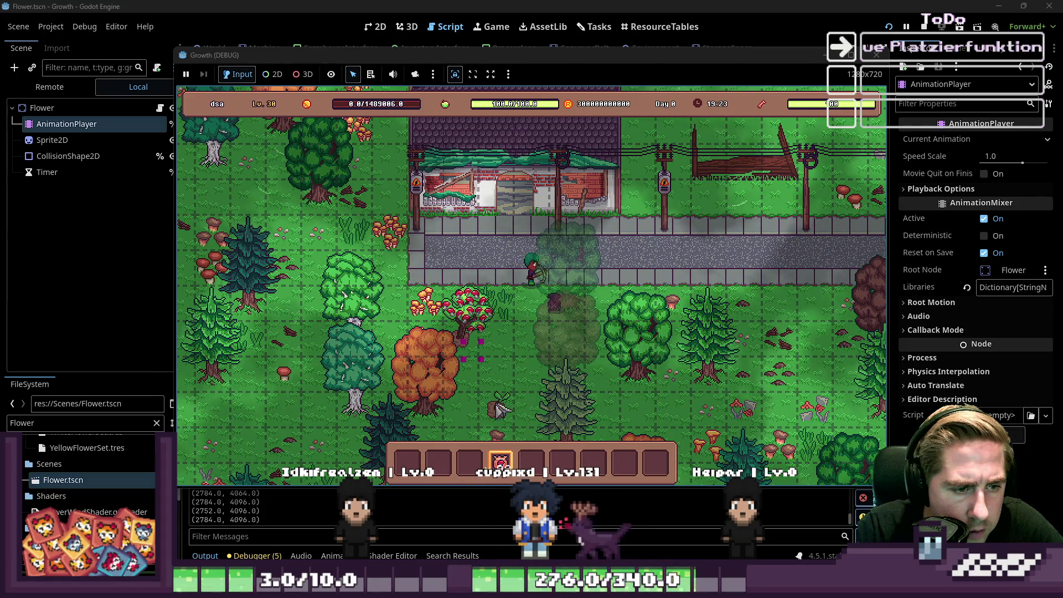
{"action": "left_click", "coordinate": [501, 388]}
{"action": "left_click", "coordinate": [530, 382]}
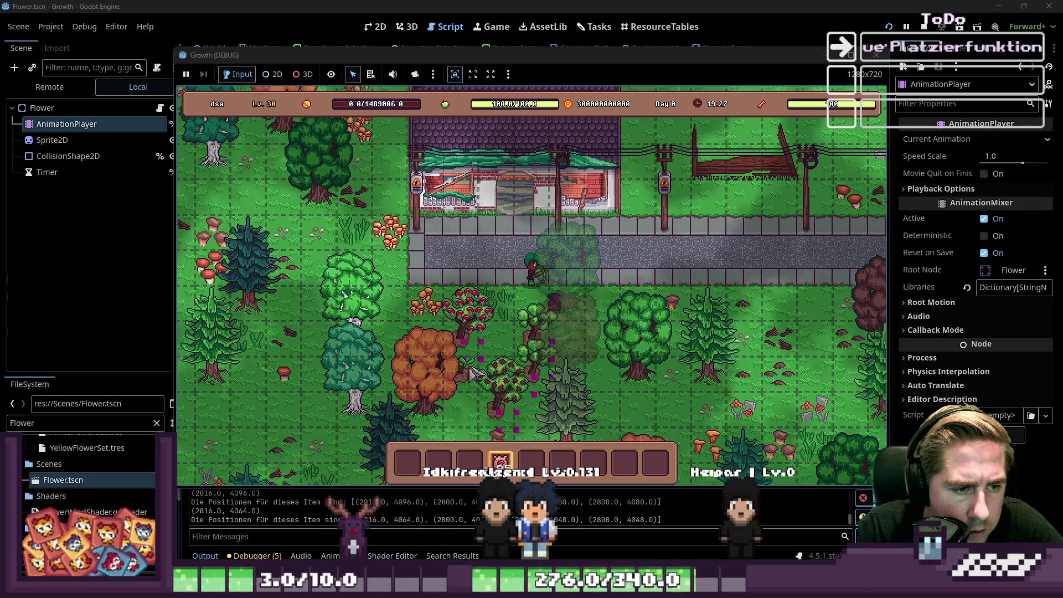
{"action": "left_click", "coordinate": [615, 282]}
{"action": "scroll", "coordinate": [640, 338], "scroll_direction": "up", "scroll_amount": 2}
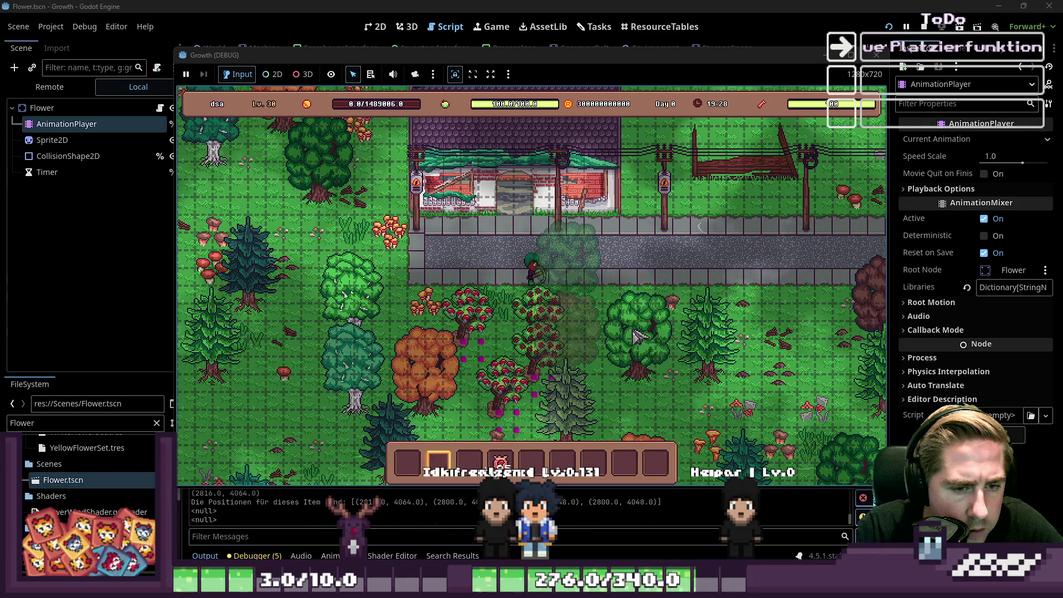
{"action": "scroll", "coordinate": [598, 319], "scroll_direction": "down", "scroll_amount": 2}
{"action": "left_click", "coordinate": [598, 319]}
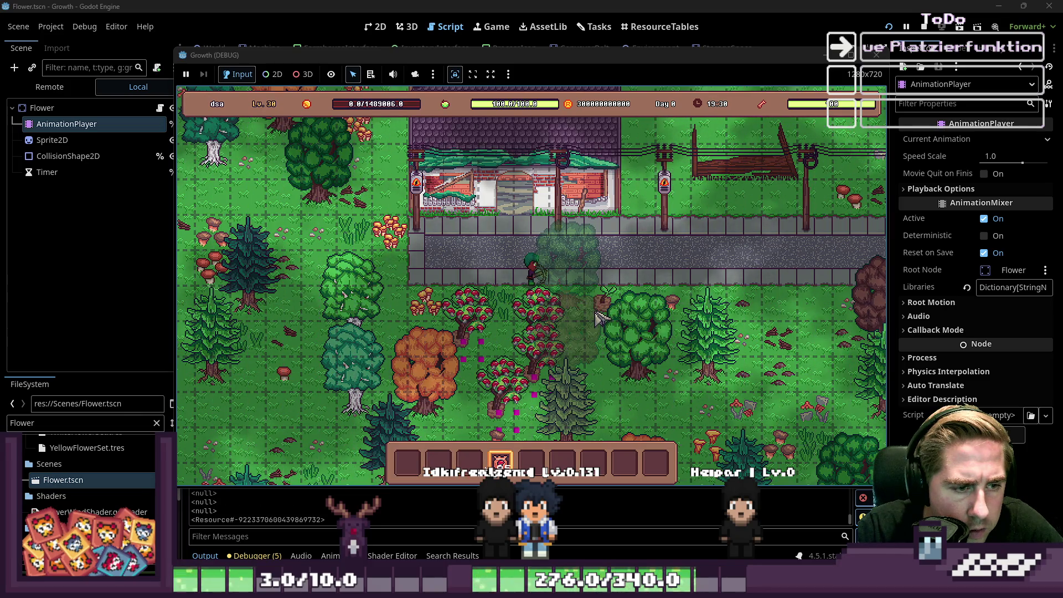
{"action": "left_click", "coordinate": [255, 404]}
{"action": "left_click", "coordinate": [268, 443]}
{"action": "left_click", "coordinate": [310, 410]}
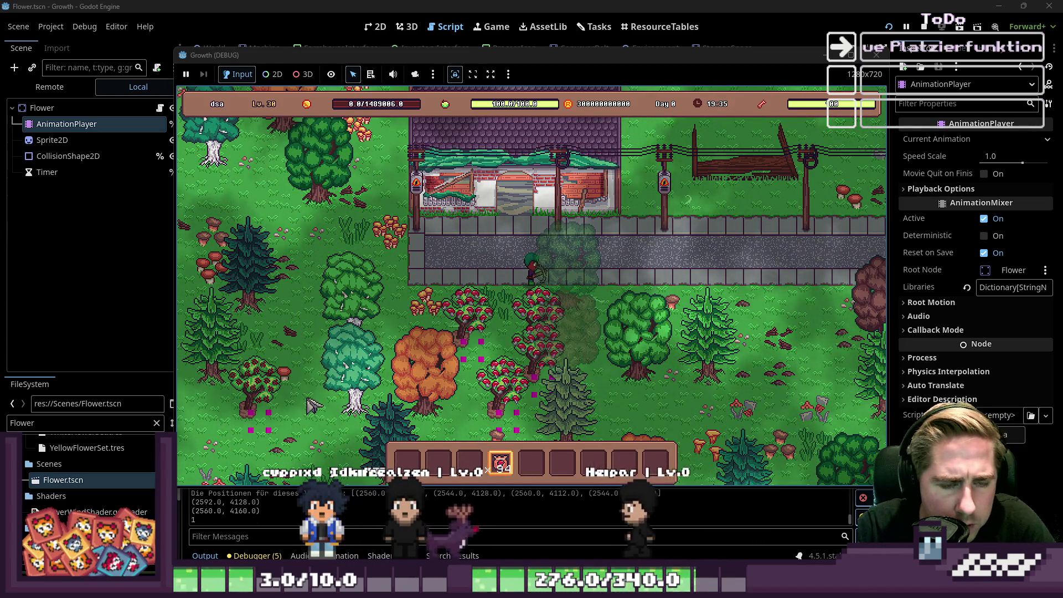
Step: Select the Carrot Seeds, plant two carrot seeds, then stop the game
{"action": "key", "text": "i"}
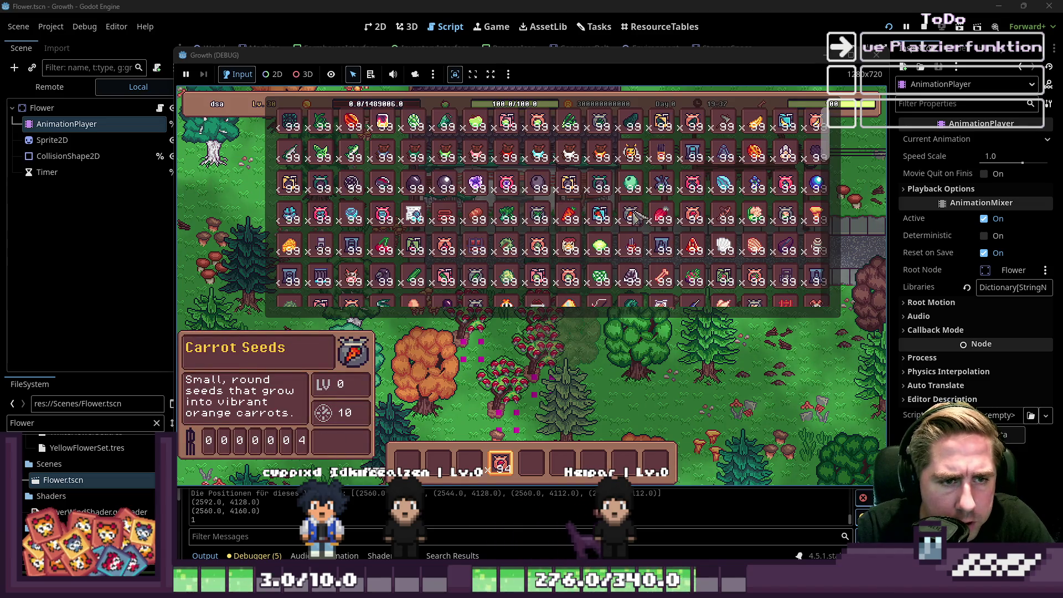
{"action": "key", "text": "i"}
{"action": "left_click", "coordinate": [533, 463]}
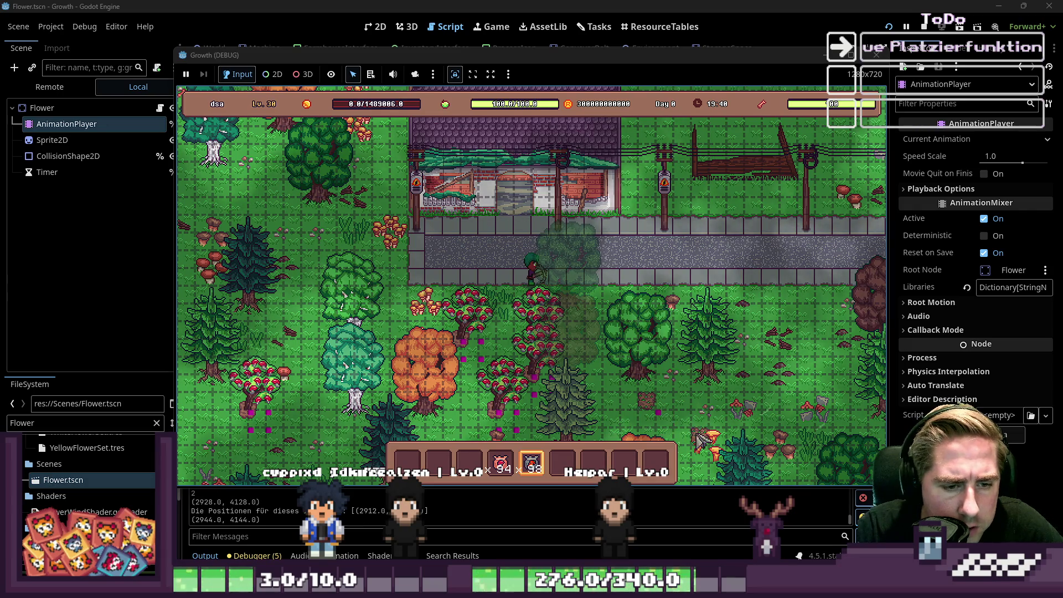
{"action": "left_click", "coordinate": [670, 426]}
{"action": "left_click", "coordinate": [709, 423]}
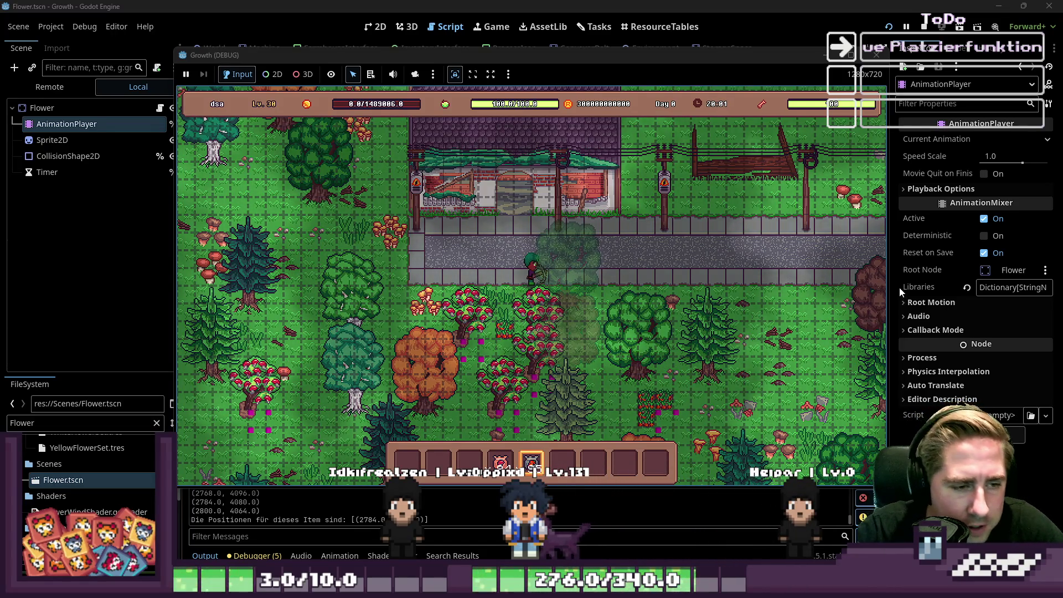
{"action": "left_click", "coordinate": [876, 54]}
Step: Inspect get_object_used_positions' colour-rectangle and append lines, then scan line 1085's object_size_convert offsets
{"action": "scroll", "coordinate": [546, 260], "scroll_direction": "down", "scroll_amount": 15}
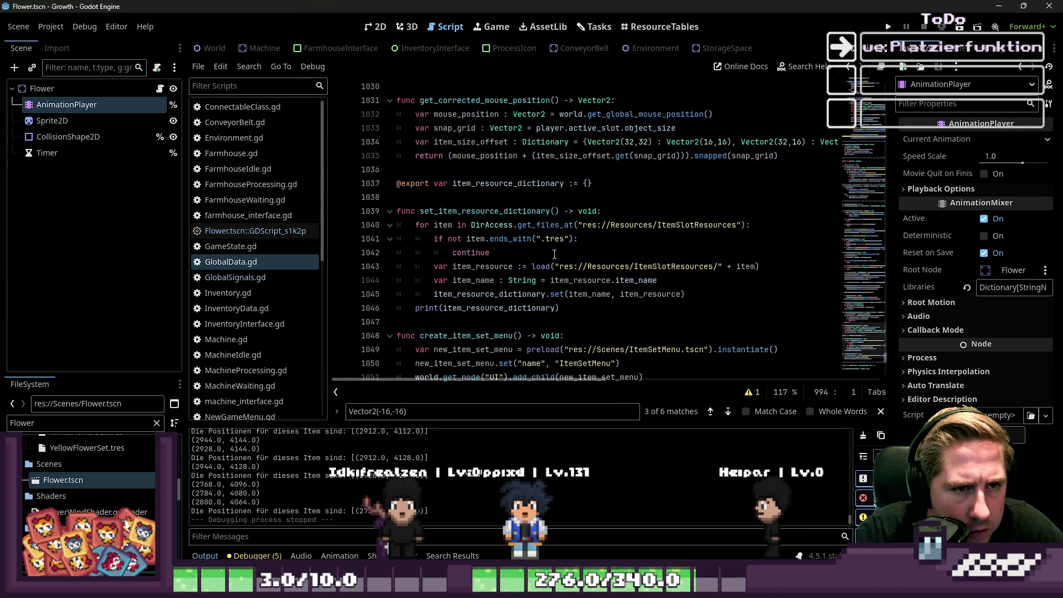
{"action": "scroll", "coordinate": [554, 254], "scroll_direction": "down", "scroll_amount": 16}
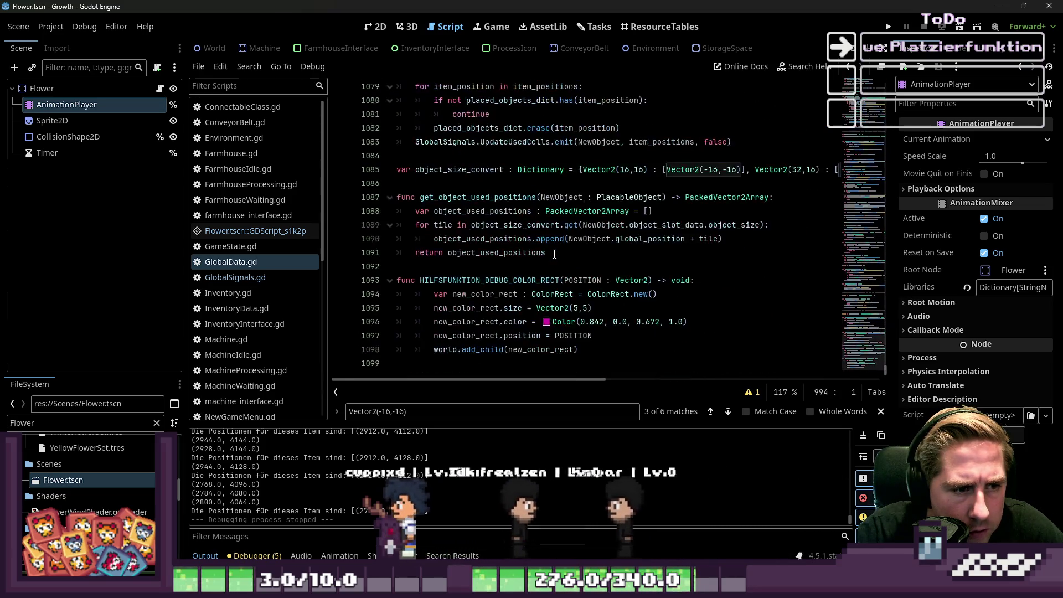
{"action": "left_click", "coordinate": [605, 280]}
{"action": "mouse_move", "coordinate": [596, 382]}
{"action": "left_mouse_down"}
{"action": "mouse_move", "coordinate": [770, 384]}
{"action": "mouse_move", "coordinate": [529, 382]}
{"action": "left_mouse_up"}
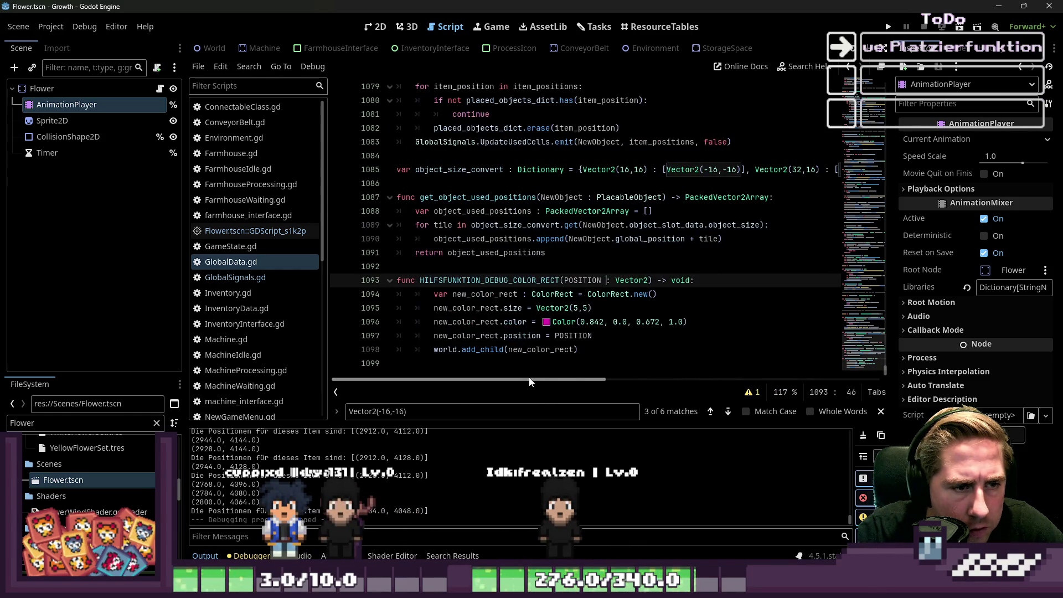
{"action": "left_click", "coordinate": [545, 239]}
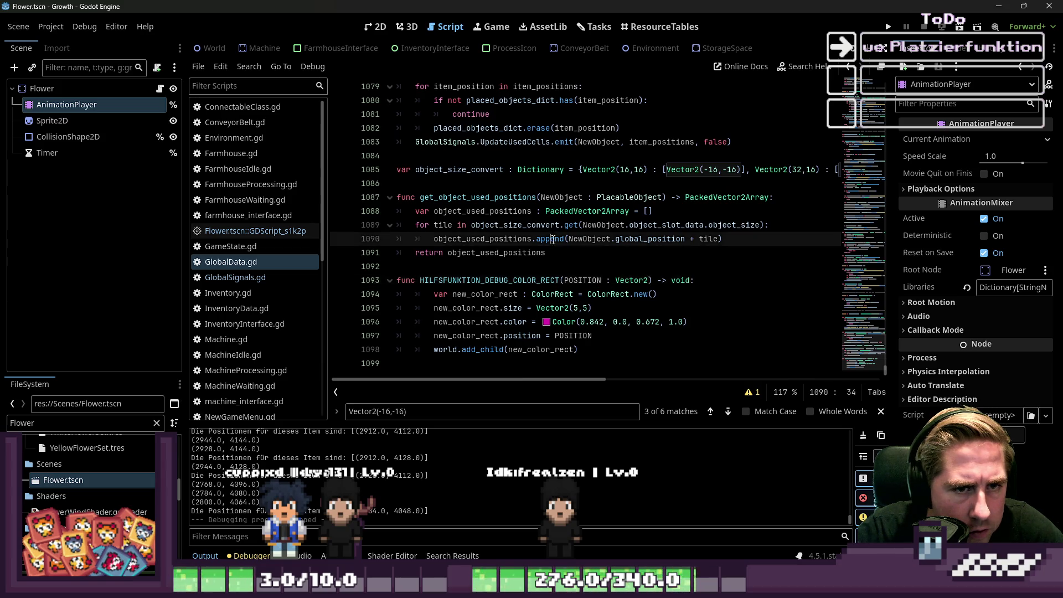
{"action": "left_click", "coordinate": [604, 170]}
{"action": "mouse_move", "coordinate": [523, 381]}
{"action": "left_mouse_down"}
{"action": "mouse_move", "coordinate": [660, 390]}
{"action": "mouse_move", "coordinate": [797, 381]}
{"action": "left_mouse_up"}
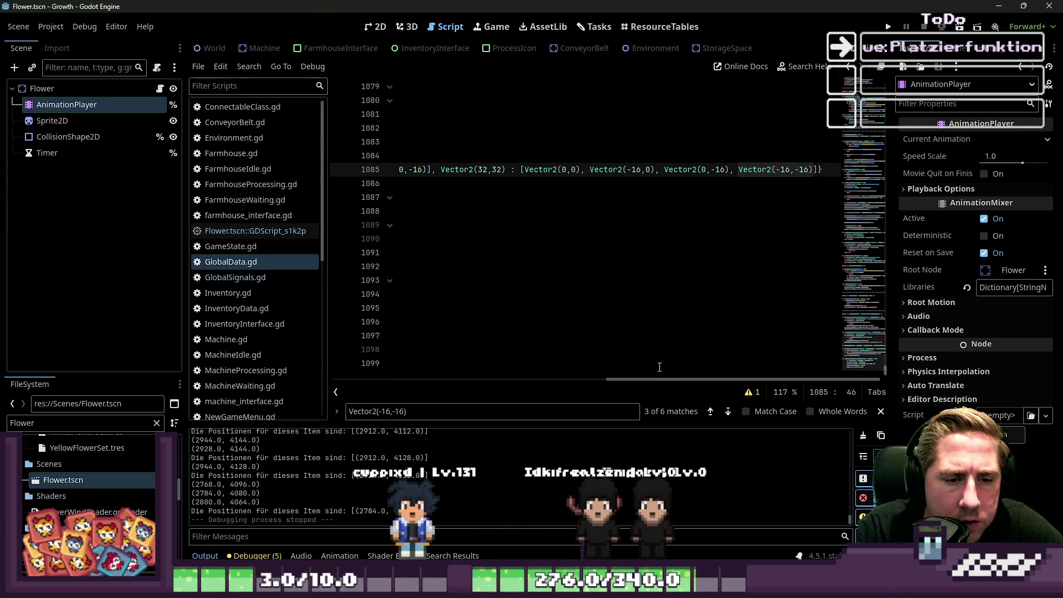
{"action": "left_click_drag", "start_coordinate": [668, 381], "coordinate": [391, 359]}
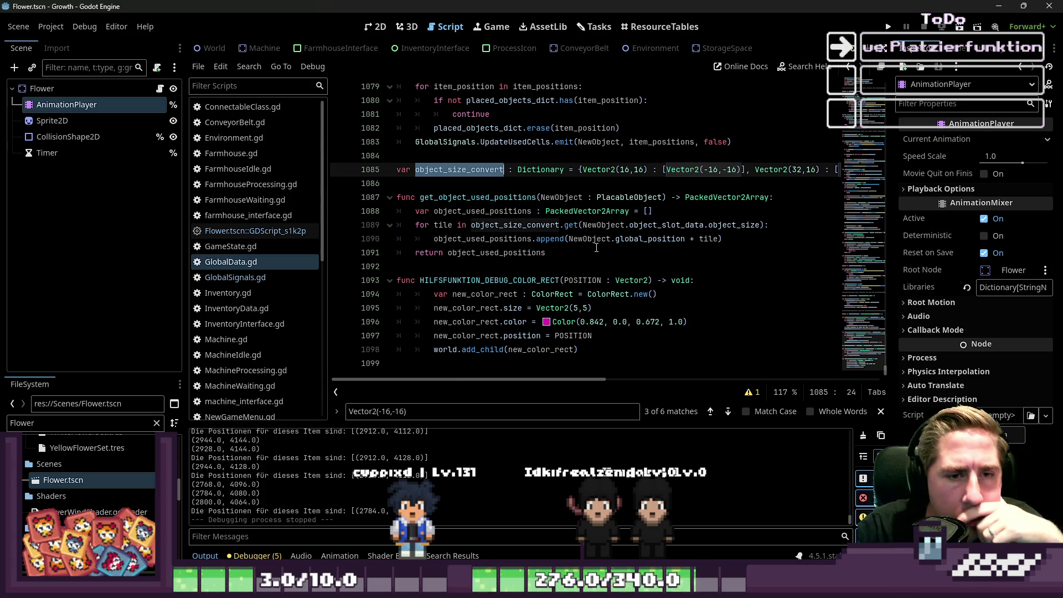
{"action": "double_click", "coordinate": [543, 226]}
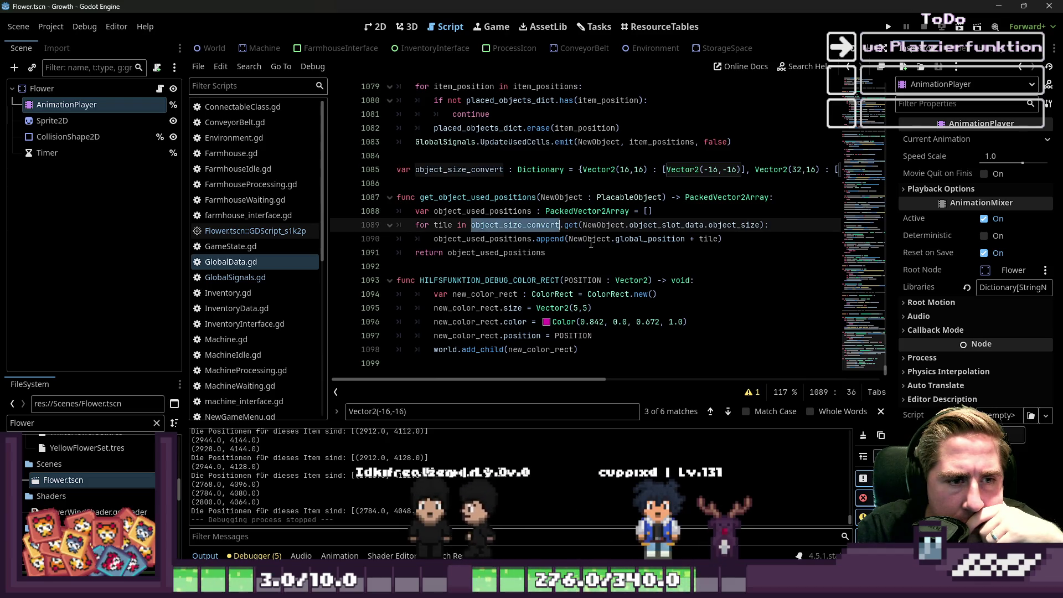
{"action": "double_click", "coordinate": [664, 225]}
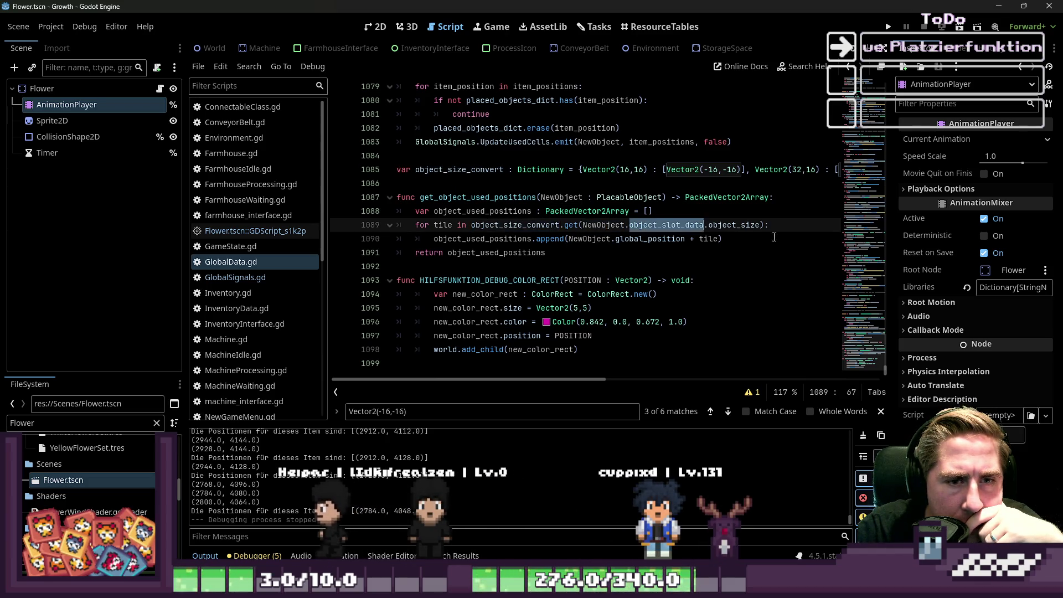
{"action": "double_click", "coordinate": [737, 225]}
{"action": "double_click", "coordinate": [493, 241]}
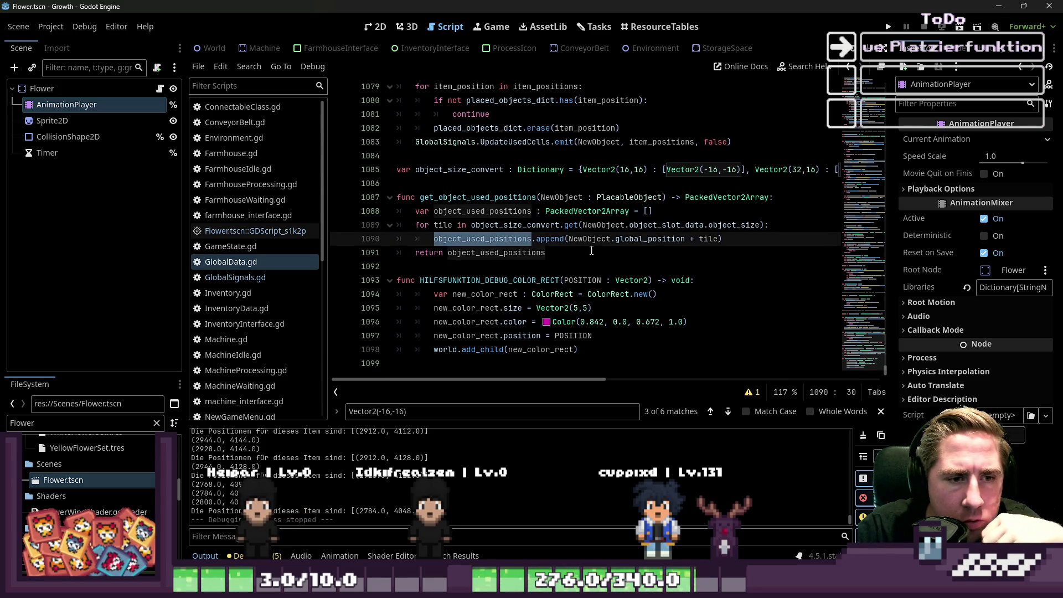
{"action": "mouse_move", "coordinate": [642, 241]}
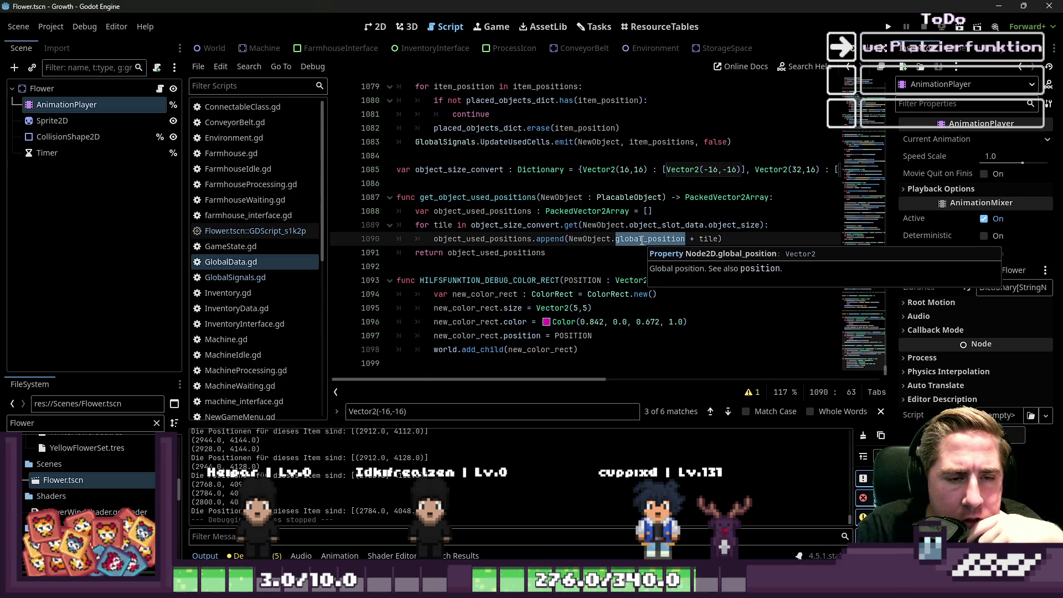
{"action": "left_click", "coordinate": [700, 239]}
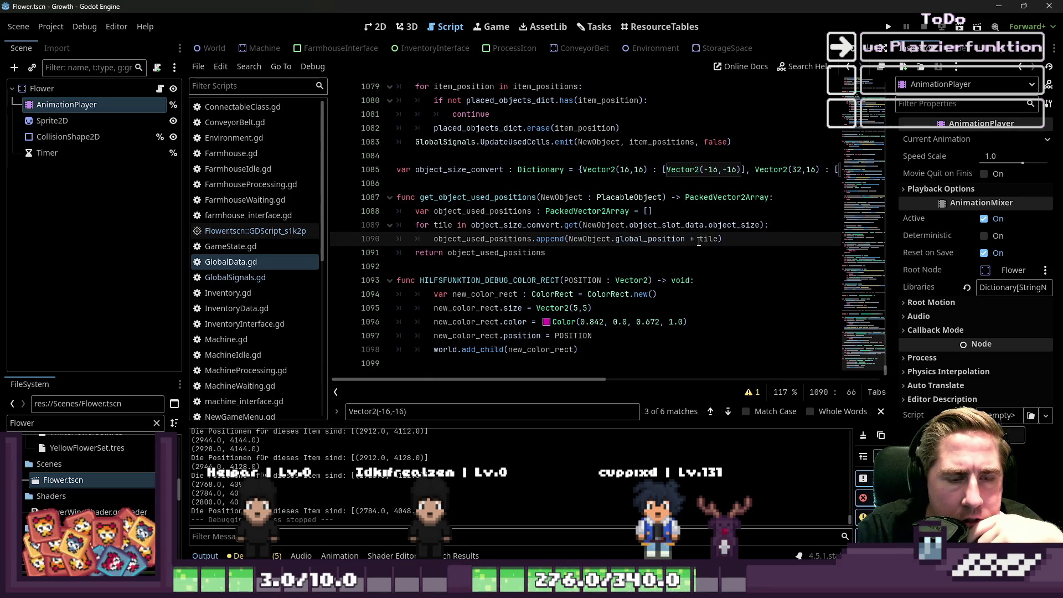
{"action": "left_click", "coordinate": [694, 242]}
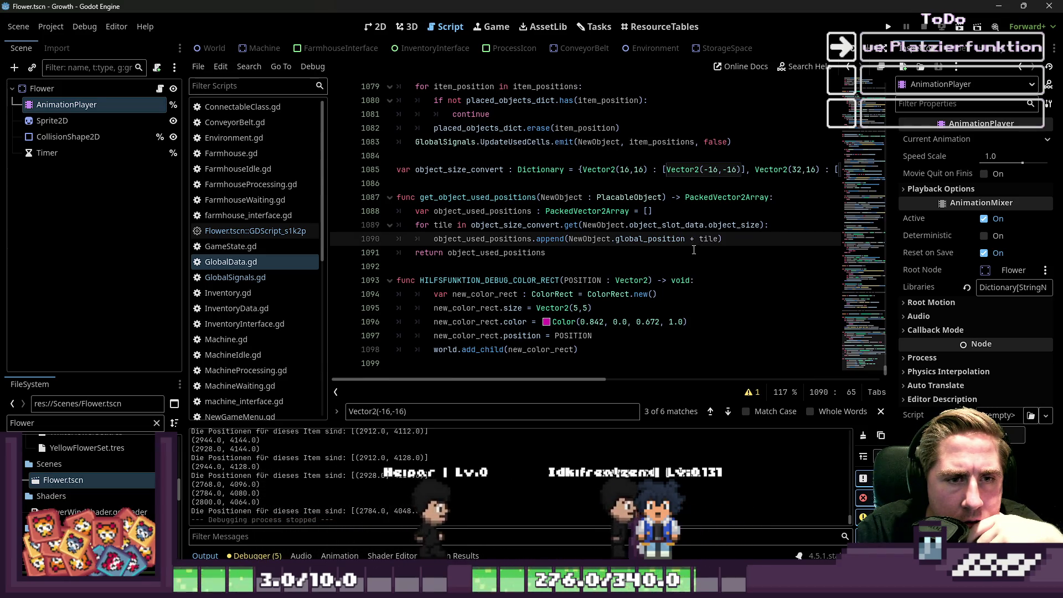
{"action": "left_click", "coordinate": [650, 259]}
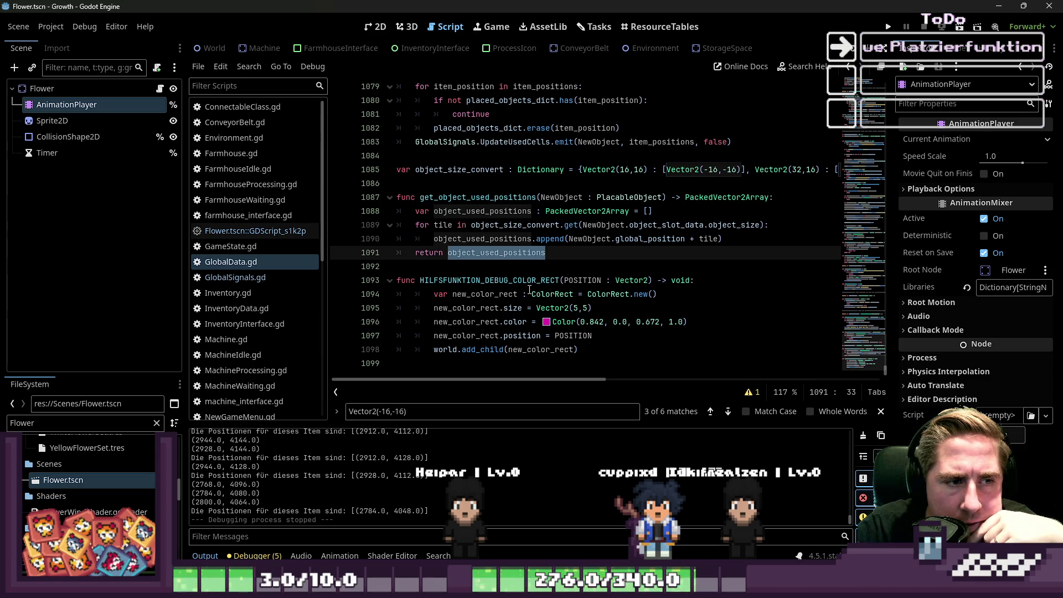
{"action": "scroll", "coordinate": [530, 290], "scroll_direction": "up", "scroll_amount": 2}
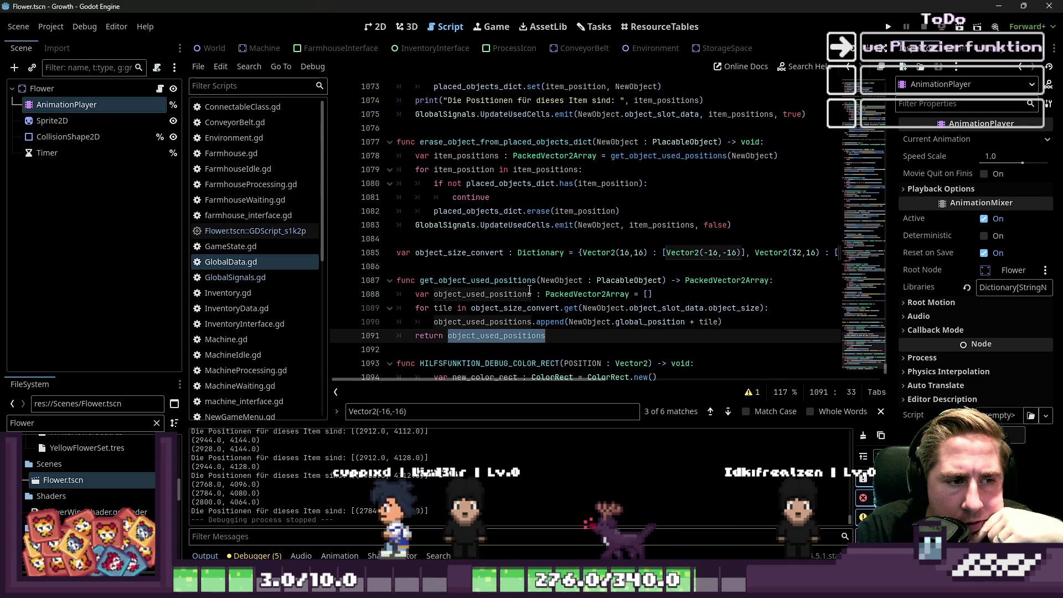
{"action": "left_click", "coordinate": [495, 284]}
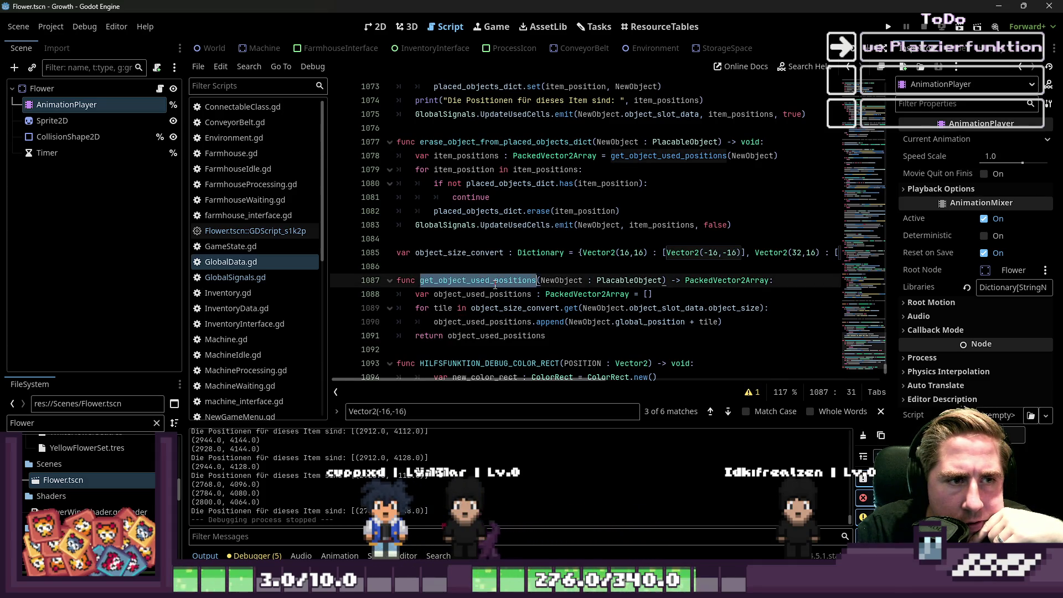
{"action": "scroll", "coordinate": [495, 286], "scroll_direction": "up", "scroll_amount": 1}
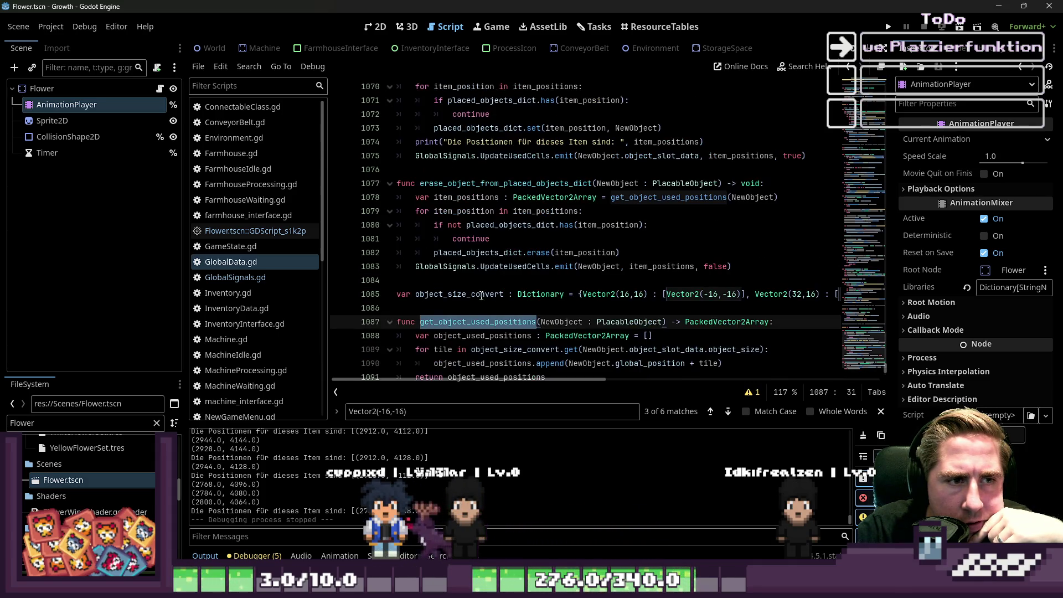
{"action": "double_click", "coordinate": [681, 197]}
{"action": "double_click", "coordinate": [749, 198]}
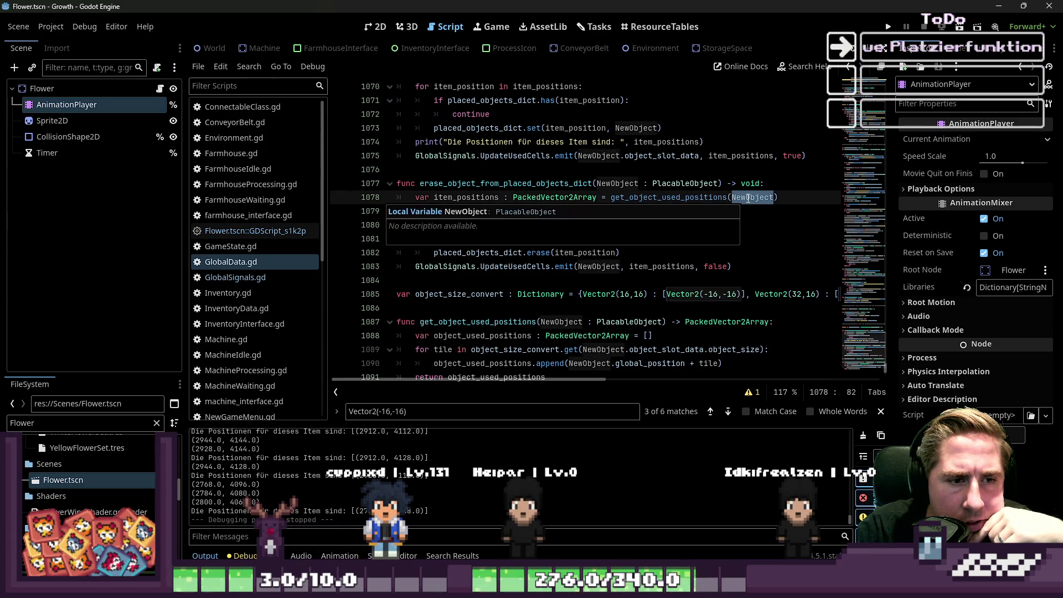
{"action": "double_click", "coordinate": [457, 211]}
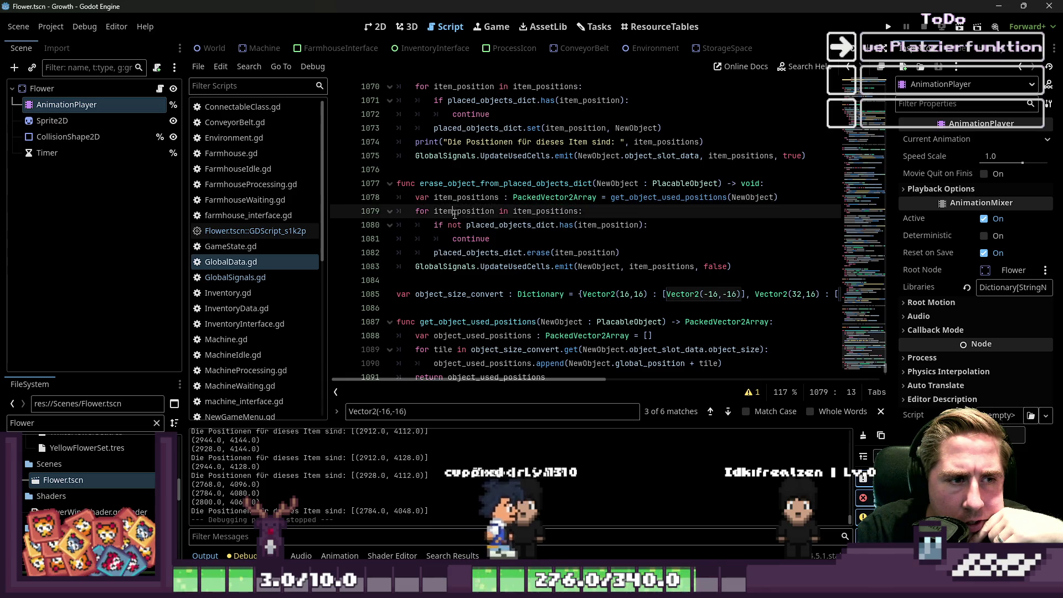
{"action": "double_click", "coordinate": [545, 211]}
{"action": "double_click", "coordinate": [490, 226]}
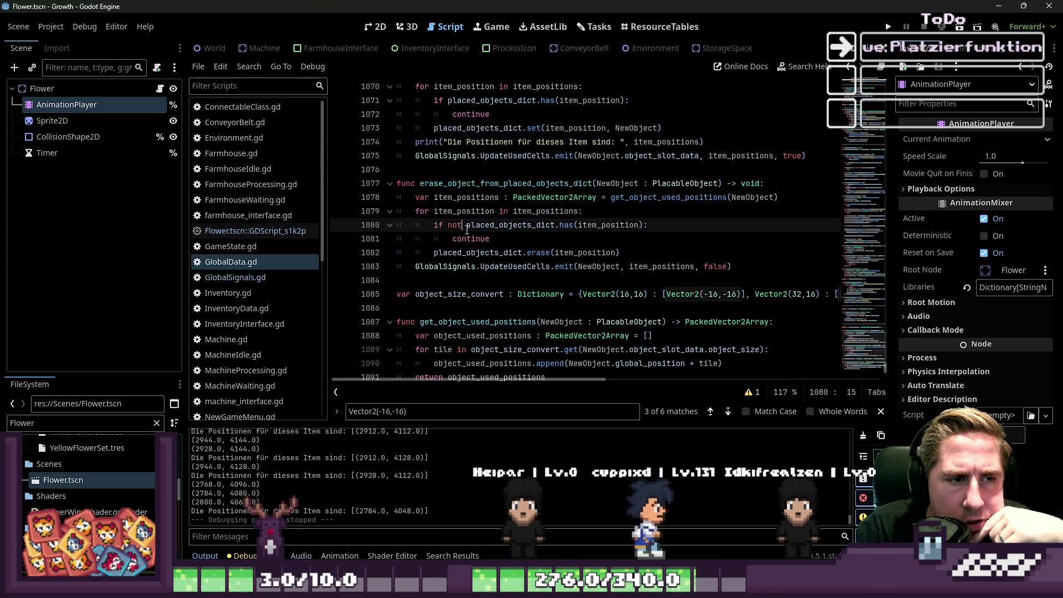
{"action": "double_click", "coordinate": [608, 225]}
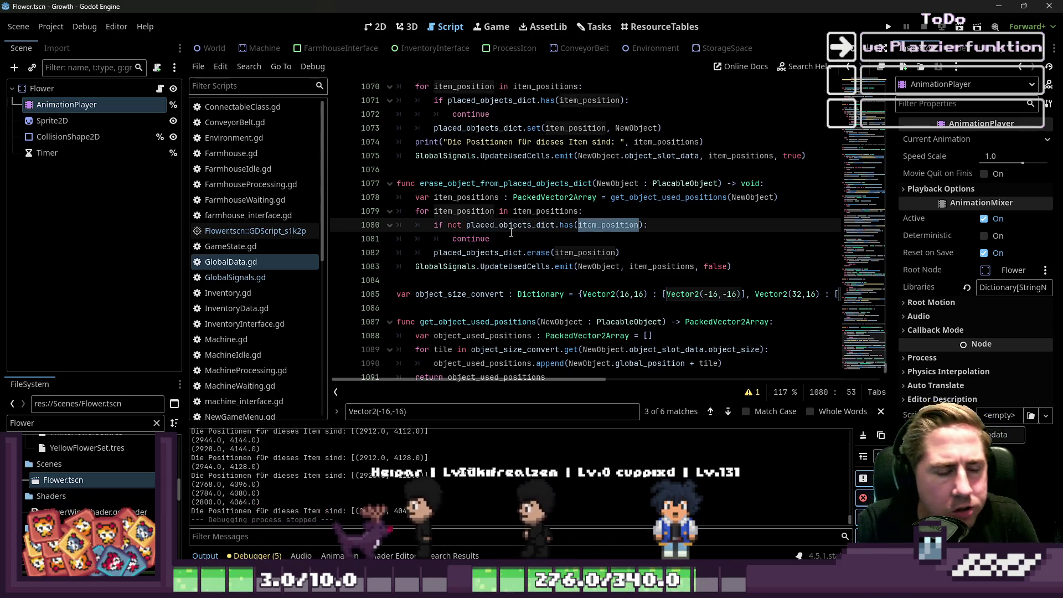
{"action": "key", "text": "Down"}
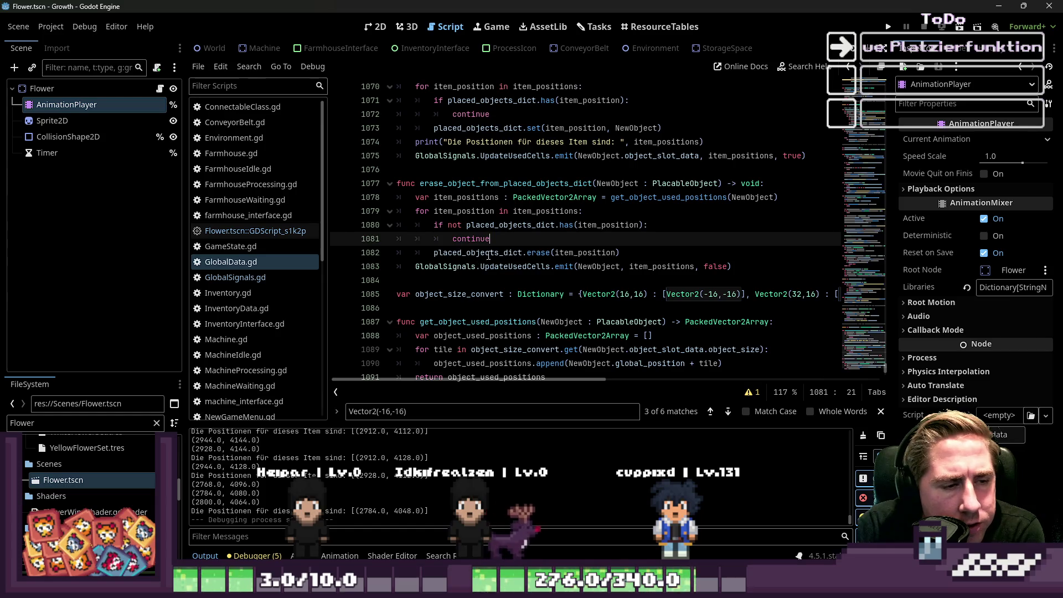
{"action": "left_click", "coordinate": [538, 248]}
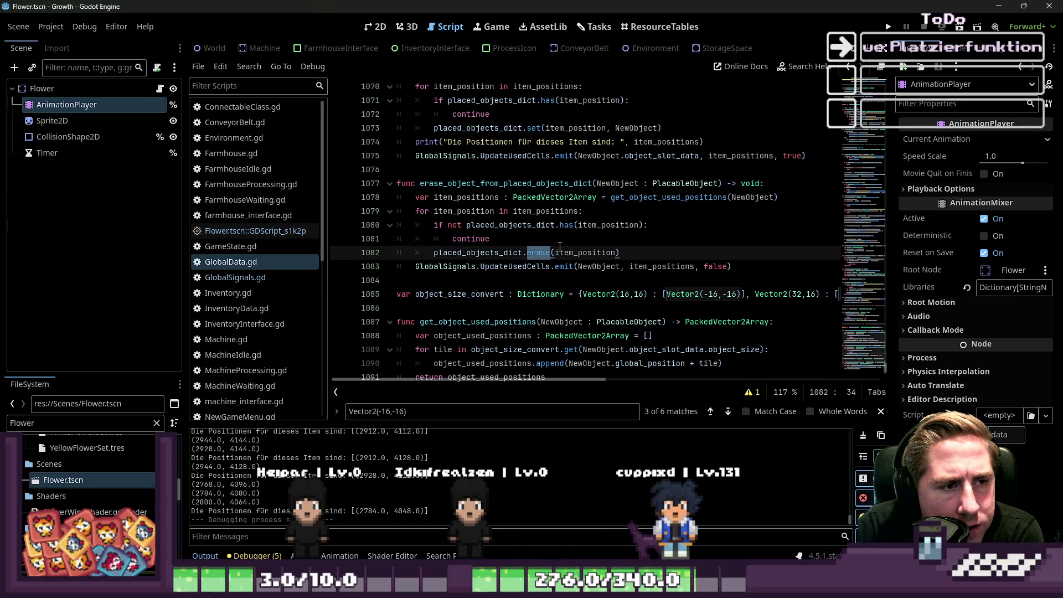
{"action": "left_click", "coordinate": [593, 249]}
{"action": "double_click", "coordinate": [487, 271]}
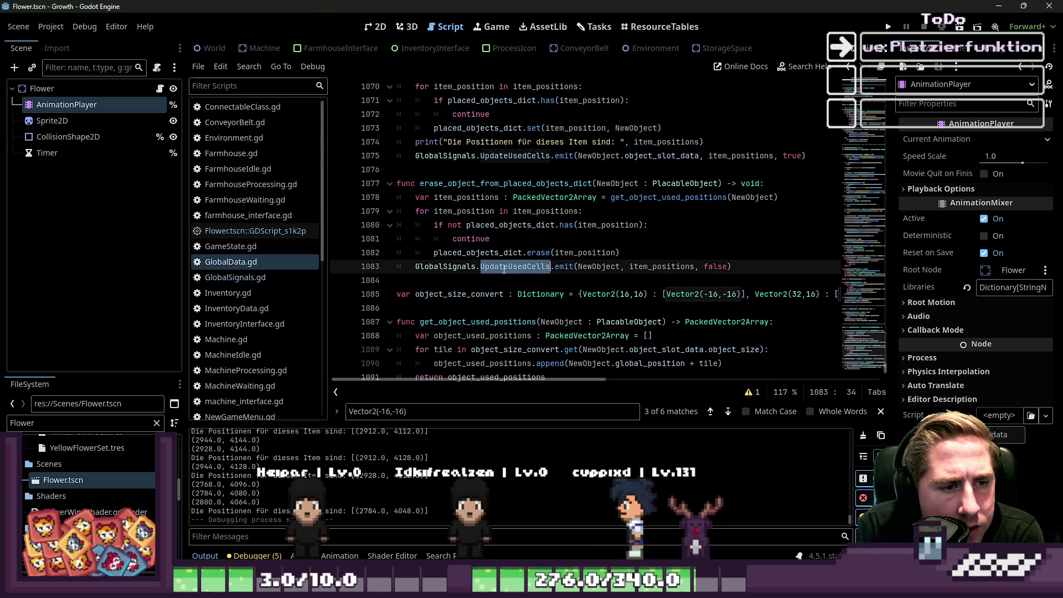
{"action": "double_click", "coordinate": [600, 271]}
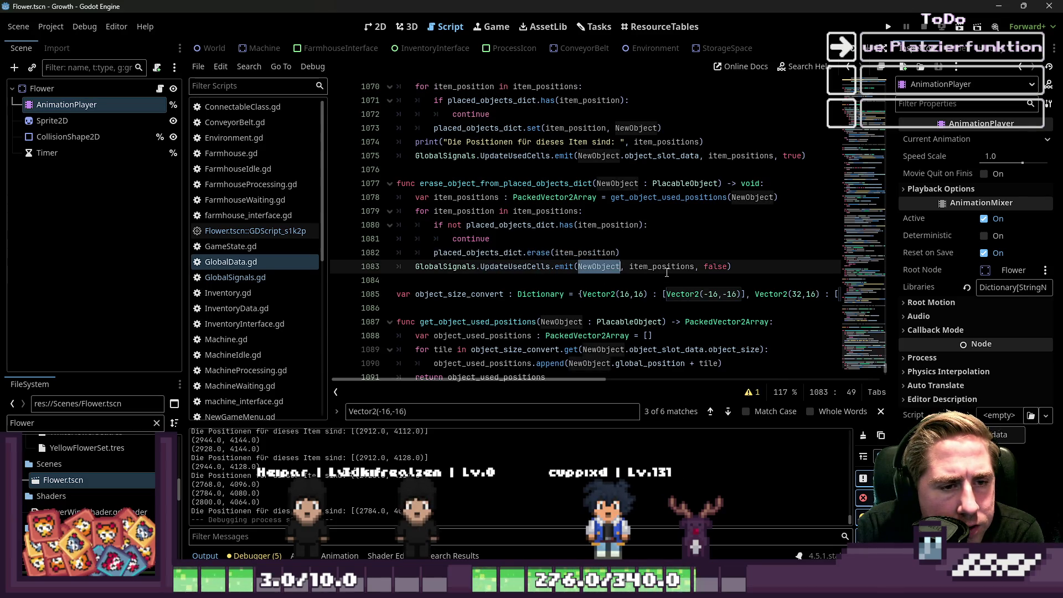
{"action": "double_click", "coordinate": [667, 266]}
{"action": "double_click", "coordinate": [712, 266]}
{"action": "scroll", "coordinate": [692, 267], "scroll_direction": "up", "scroll_amount": 2}
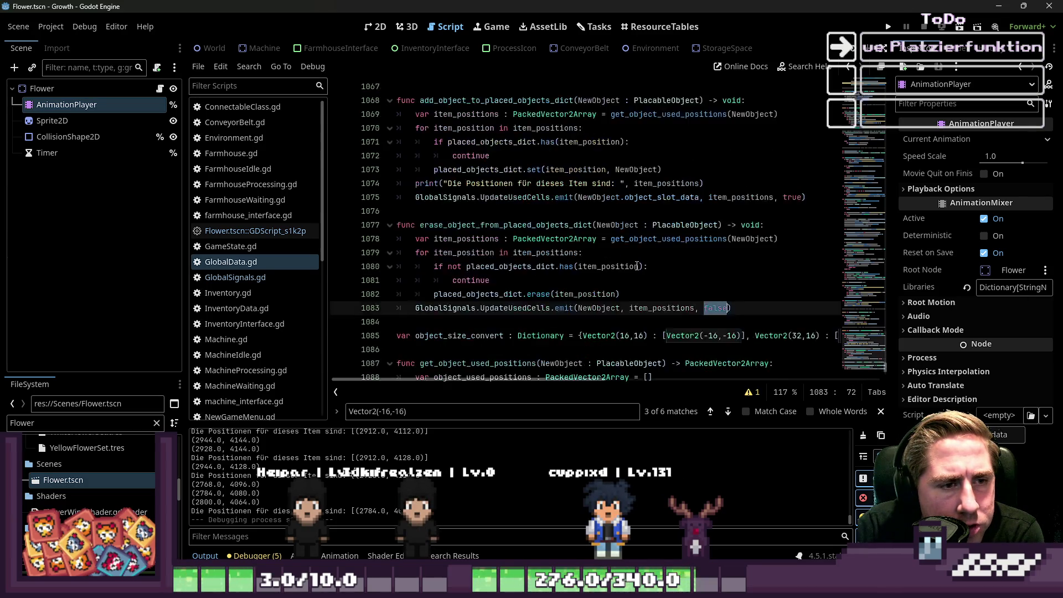
{"action": "left_click", "coordinate": [518, 238]}
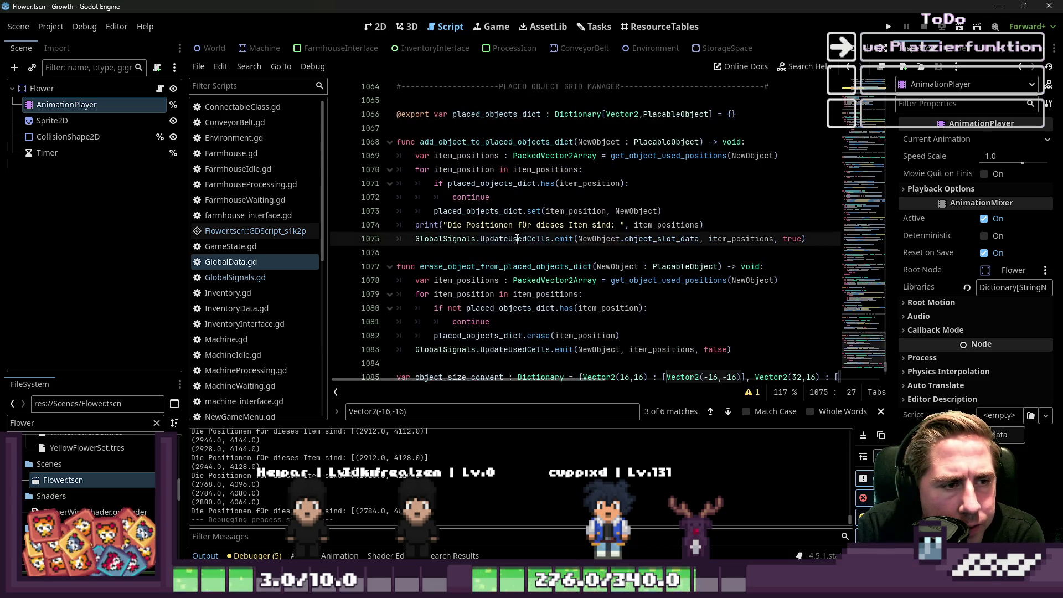
{"action": "left_click_drag", "start_coordinate": [708, 227], "coordinate": [416, 227]}
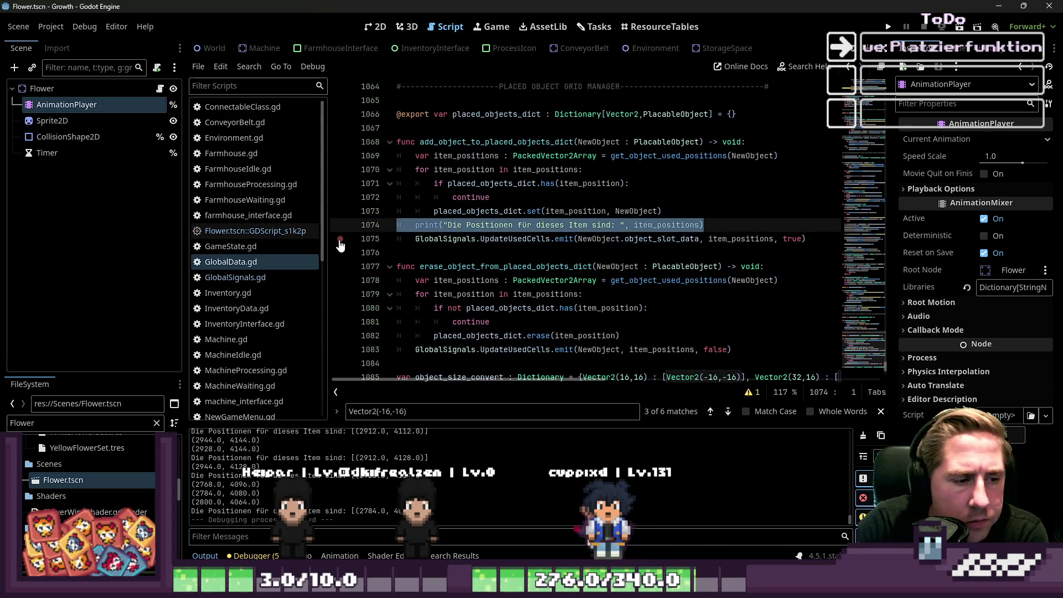
Step: Delete the debug print and inspect the has check and placed_objects_dict set call on lines 1071–1073
{"action": "key", "text": "BackSpace"}
{"action": "key", "text": "BackSpace"}
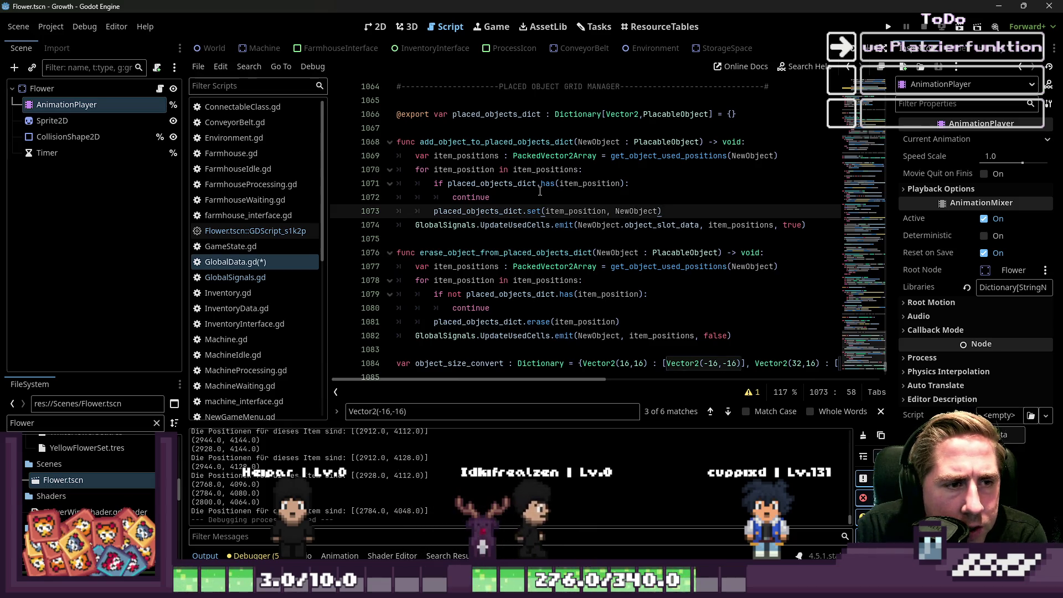
{"action": "double_click", "coordinate": [570, 183]}
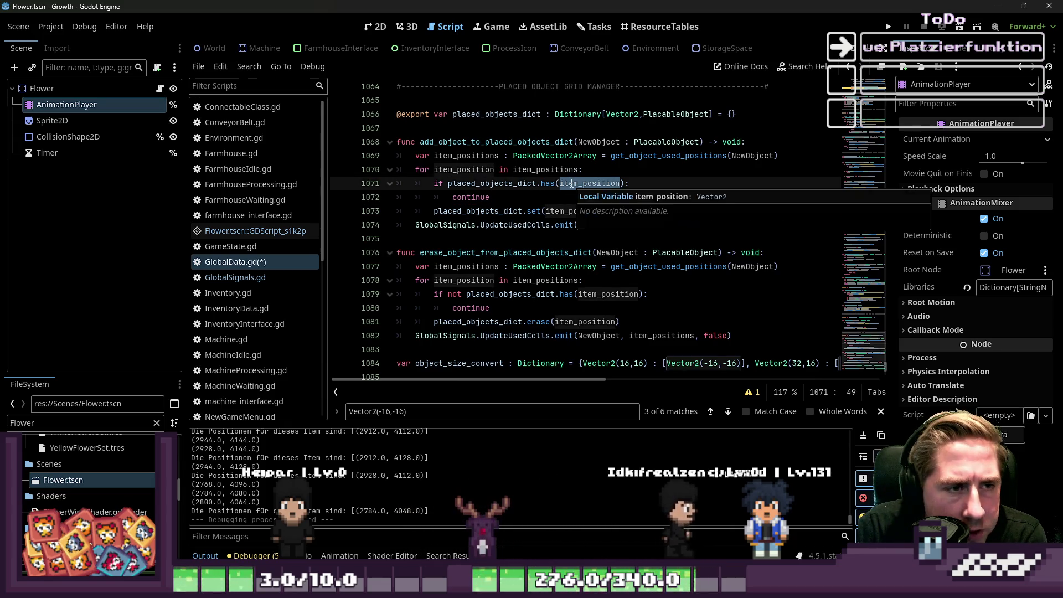
{"action": "left_click", "coordinate": [502, 213]}
{"action": "double_click", "coordinate": [472, 213]}
{"action": "left_click", "coordinate": [538, 212]}
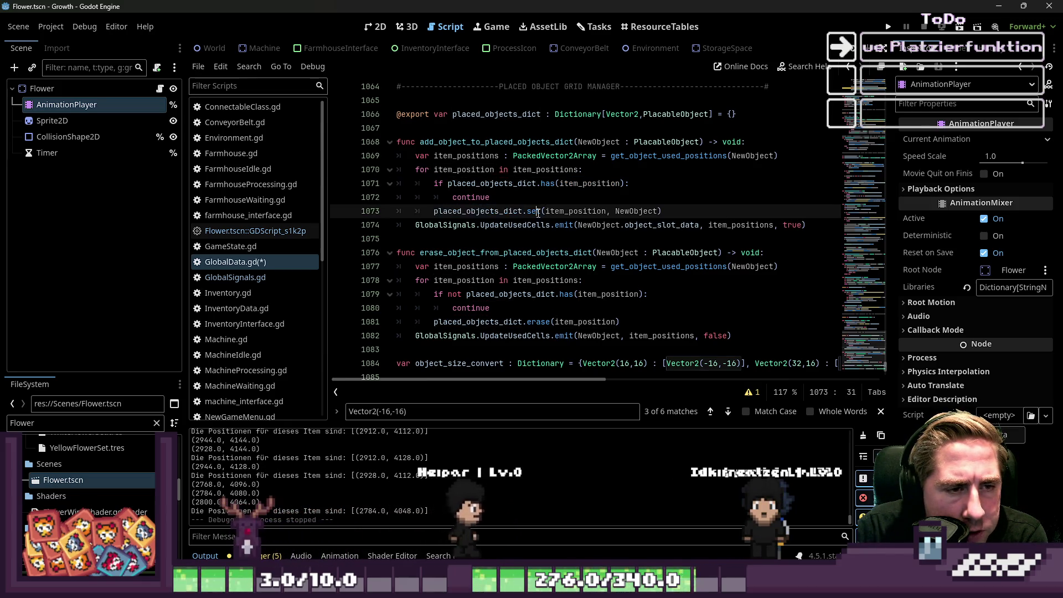
{"action": "double_click", "coordinate": [572, 212]}
{"action": "double_click", "coordinate": [625, 212]}
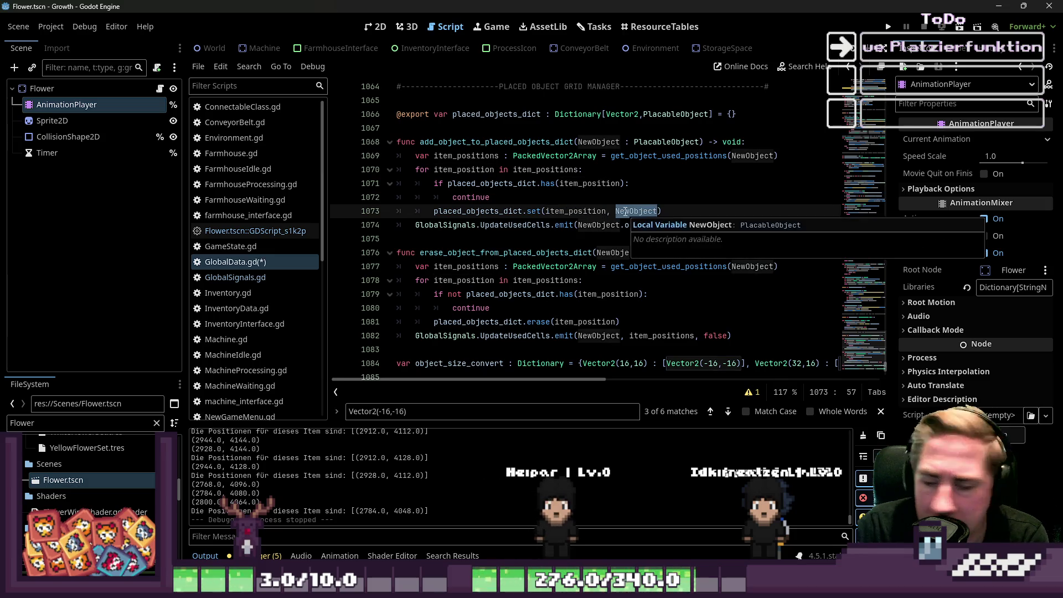
Step: Compare object_slot_data in the line 1074 UpdateUsedCells call with NewObject on line 1082
{"action": "left_click", "coordinate": [458, 225]}
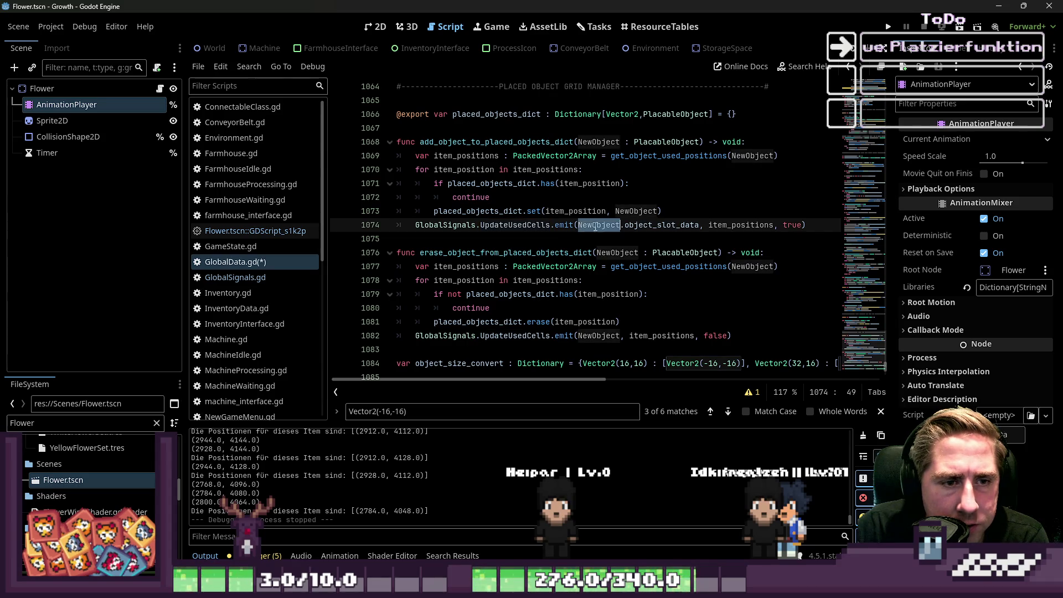
{"action": "scroll", "coordinate": [623, 225], "scroll_direction": "down", "scroll_amount": 1}
{"action": "double_click", "coordinate": [648, 187]}
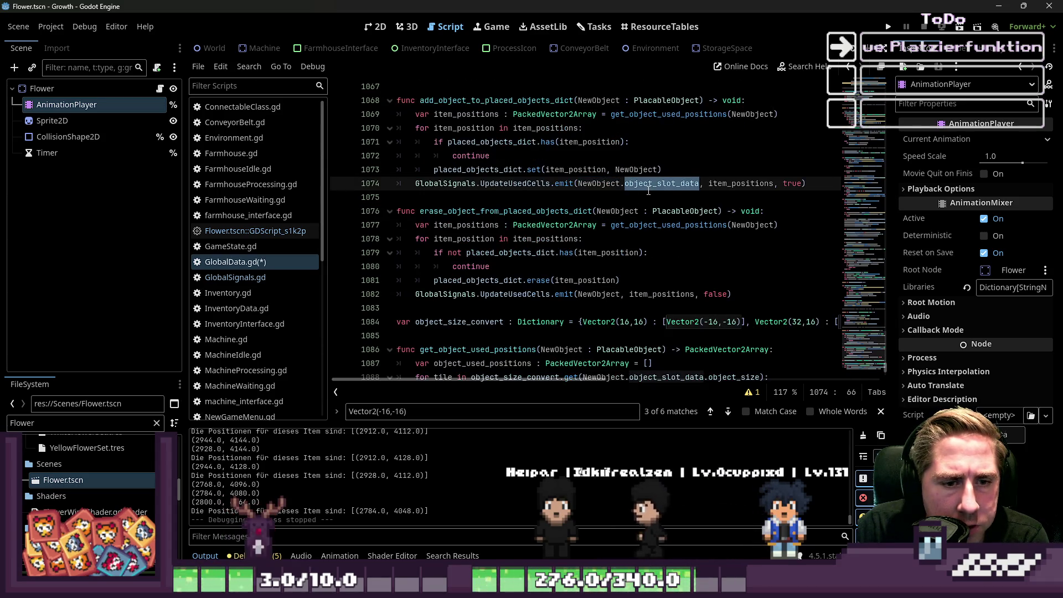
{"action": "left_click", "coordinate": [648, 191]}
{"action": "scroll", "coordinate": [649, 190], "scroll_direction": "down", "scroll_amount": 1}
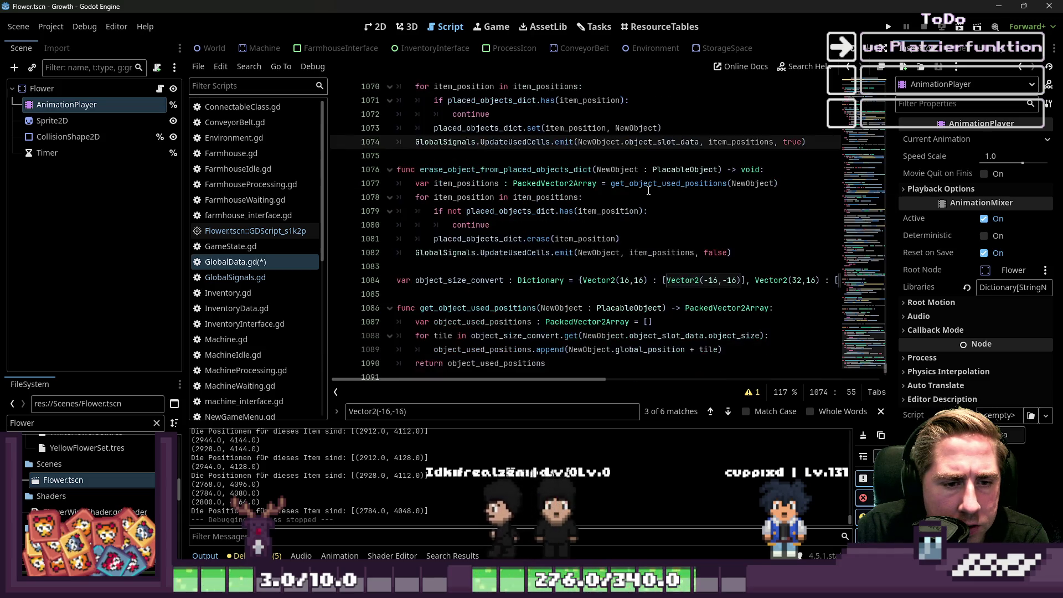
{"action": "scroll", "coordinate": [649, 191], "scroll_direction": "down", "scroll_amount": 2}
{"action": "scroll", "coordinate": [649, 191], "scroll_direction": "up", "scroll_amount": 3}
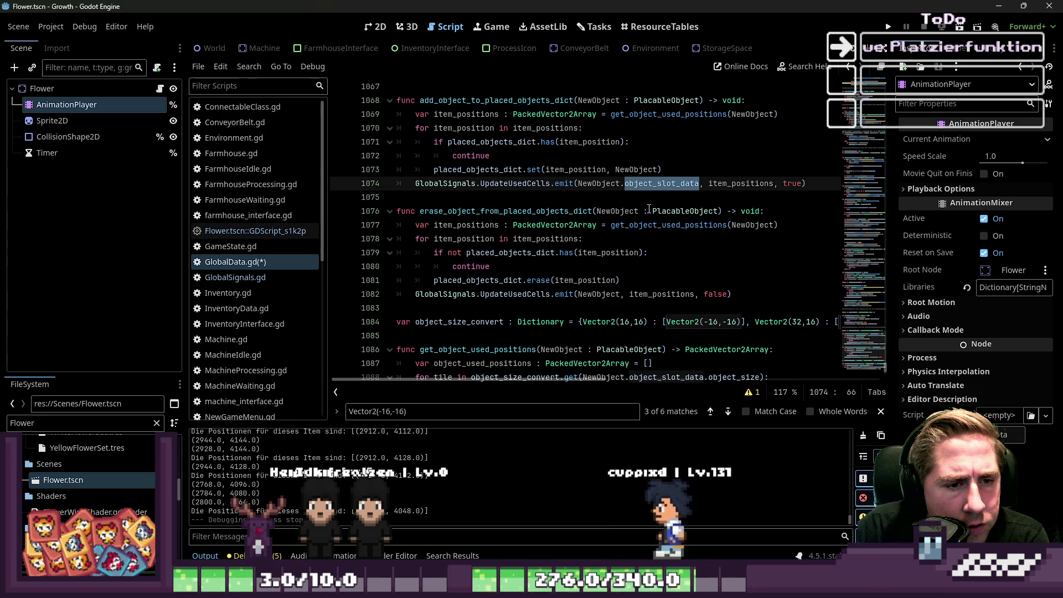
{"action": "double_click", "coordinate": [594, 294]}
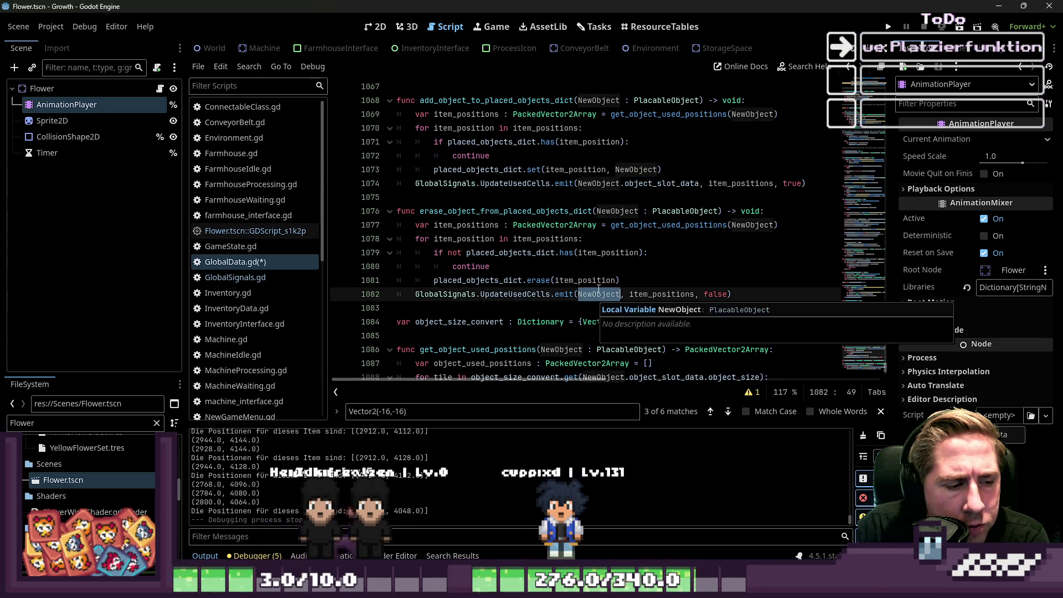
{"action": "double_click", "coordinate": [629, 184]}
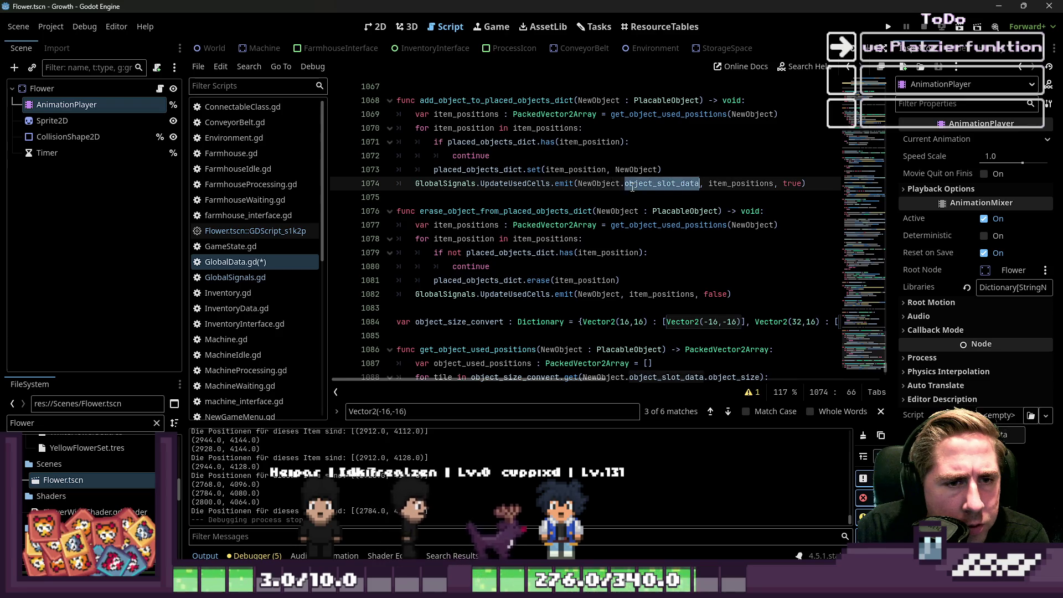
{"action": "scroll", "coordinate": [629, 201], "scroll_direction": "up", "scroll_amount": 1}
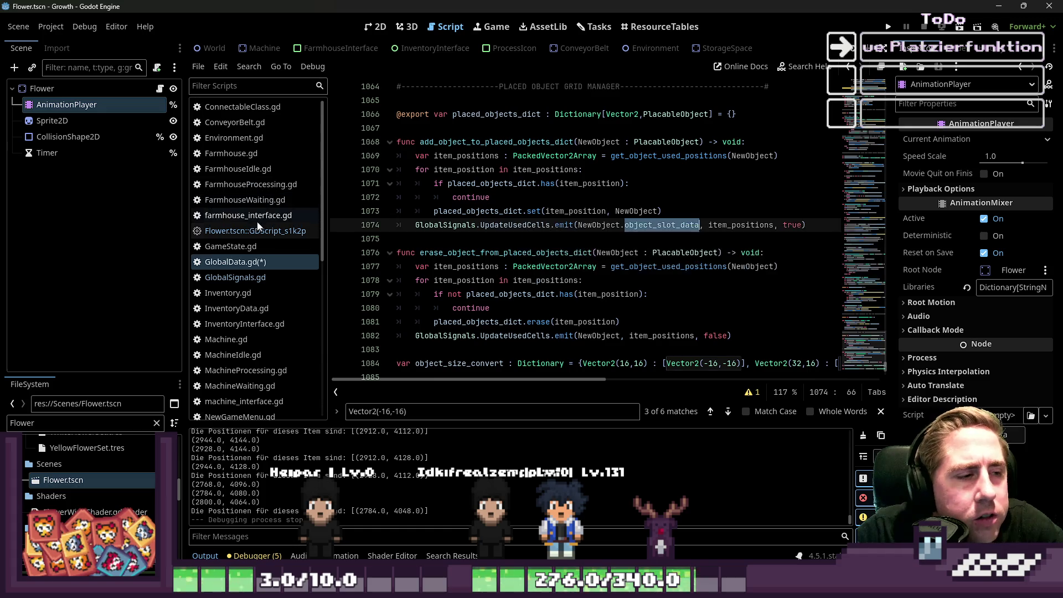
Step: Remove .object_slot_data from line 1074, save GlobalData.gd, and run the game
{"action": "key", "text": "BackSpace"}
{"action": "key", "text": "BackSpace"}
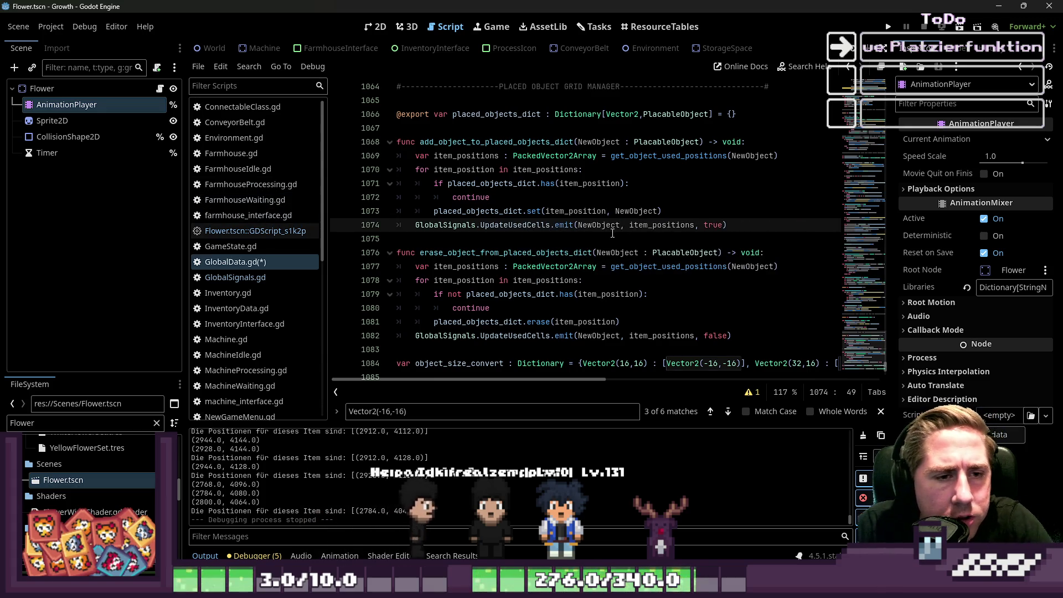
{"action": "key", "text": "ctrl+s"}
{"action": "double_click", "coordinate": [648, 224]}
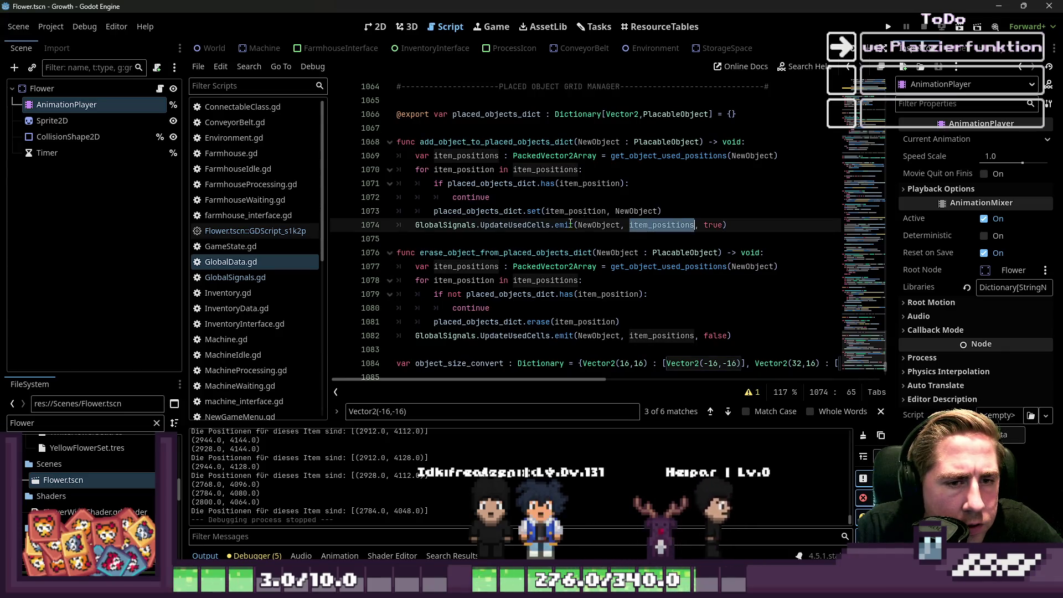
{"action": "key", "text": "Up"}
{"action": "key", "text": "Up"}
{"action": "left_click", "coordinate": [887, 29]}
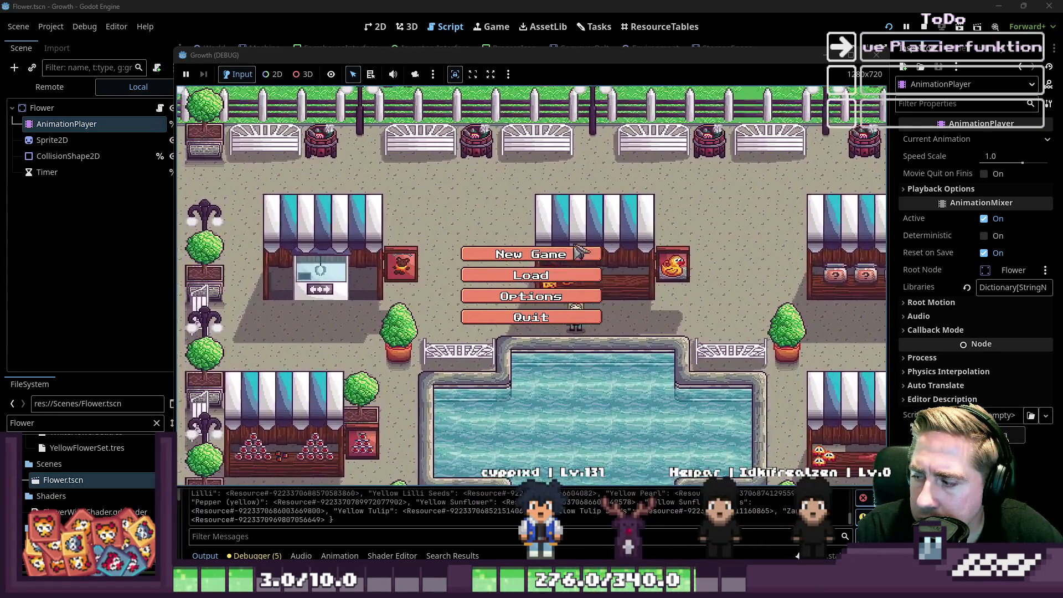
Step: Start a new game as 'cxy' and put the Carrot Seeds on hotbar slot 4
{"action": "left_click", "coordinate": [531, 254]}
{"action": "left_click", "coordinate": [568, 176]}
{"action": "type", "text": "cxy"}
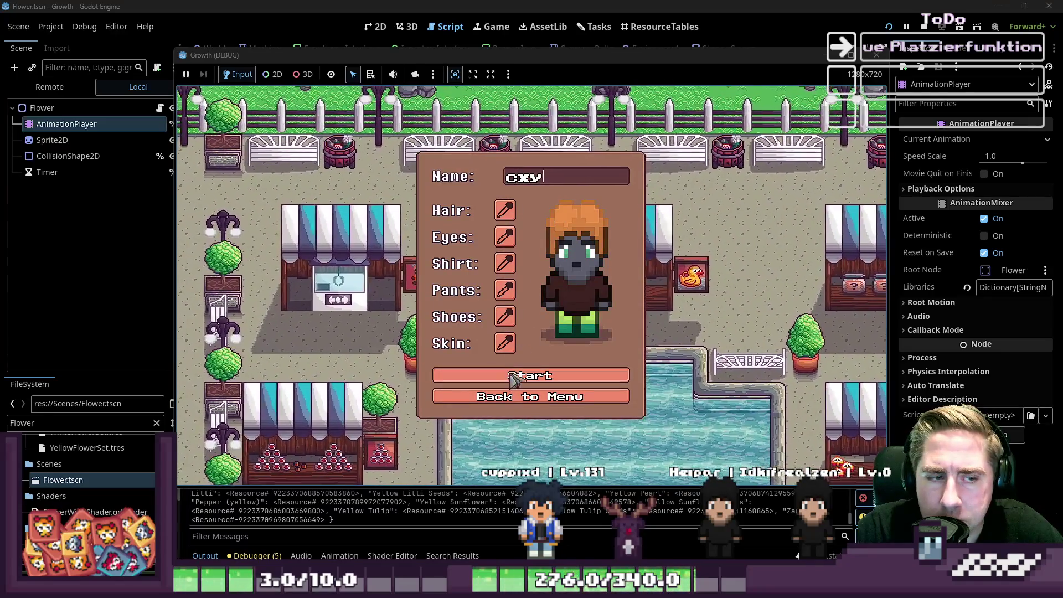
{"action": "left_click", "coordinate": [530, 376]}
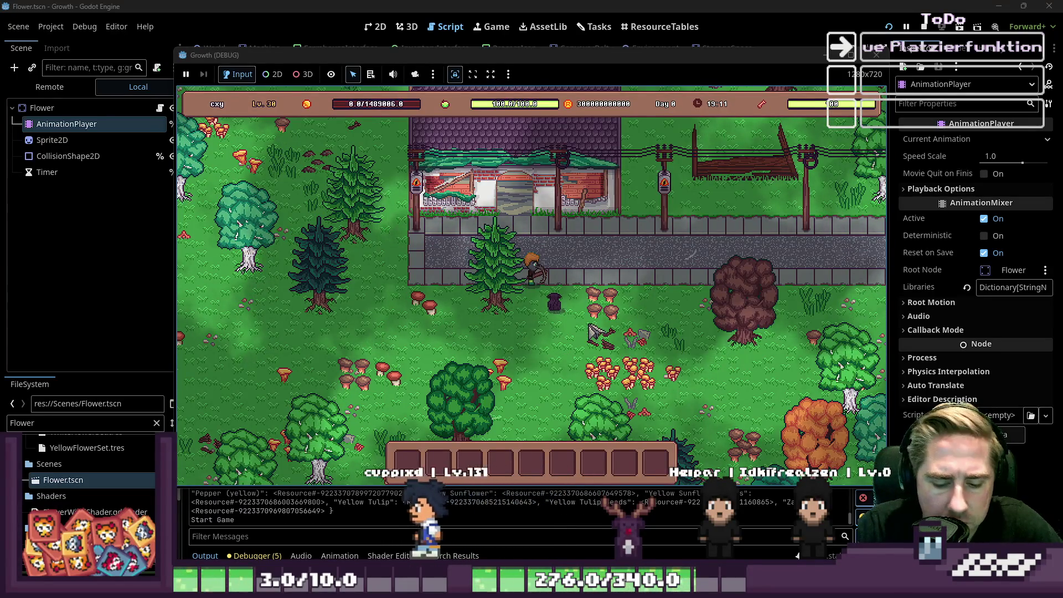
{"action": "key", "text": "i"}
{"action": "left_click_drag", "start_coordinate": [631, 215], "coordinate": [505, 437]}
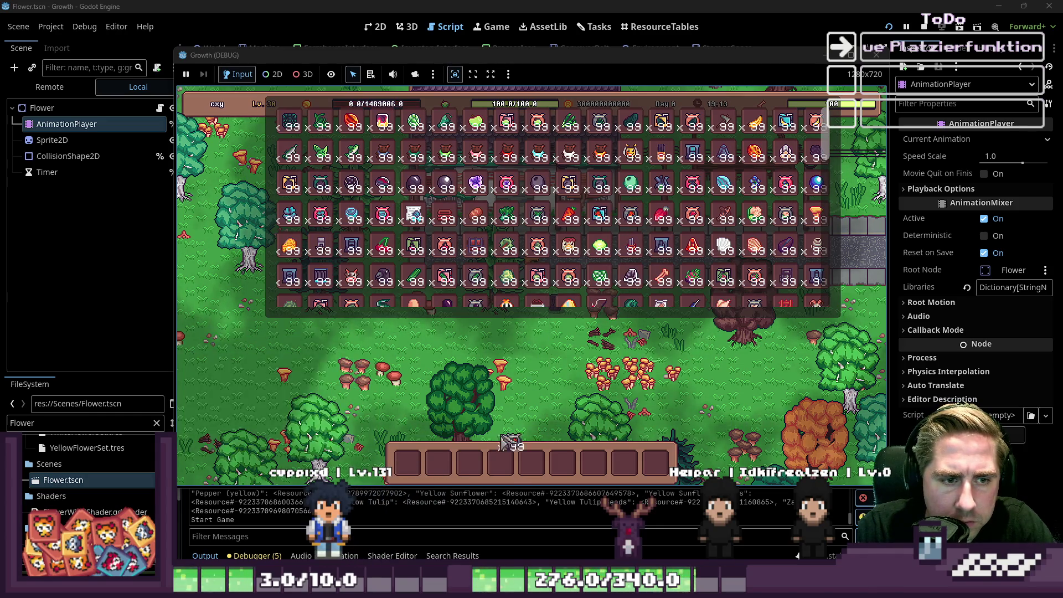
{"action": "key", "text": "i"}
{"action": "key", "text": "4"}
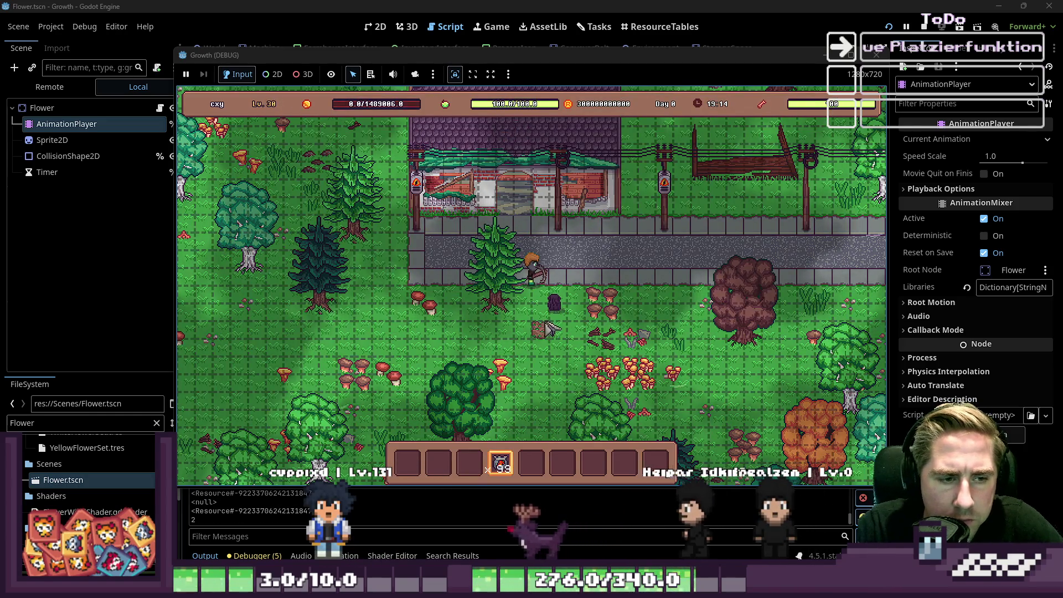
Step: Plant a patch of carrot seeds in the forest, ending with a row dragged leftward
{"action": "left_click", "coordinate": [541, 324]}
{"action": "left_click", "coordinate": [549, 320]}
{"action": "left_click", "coordinate": [557, 331]}
{"action": "left_click", "coordinate": [526, 319]}
{"action": "left_click", "coordinate": [524, 344]}
{"action": "left_click", "coordinate": [514, 335]}
{"action": "mouse_move", "coordinate": [508, 346]}
{"action": "left_mouse_down"}
{"action": "mouse_move", "coordinate": [471, 338]}
{"action": "mouse_move", "coordinate": [419, 360]}
{"action": "left_mouse_up"}
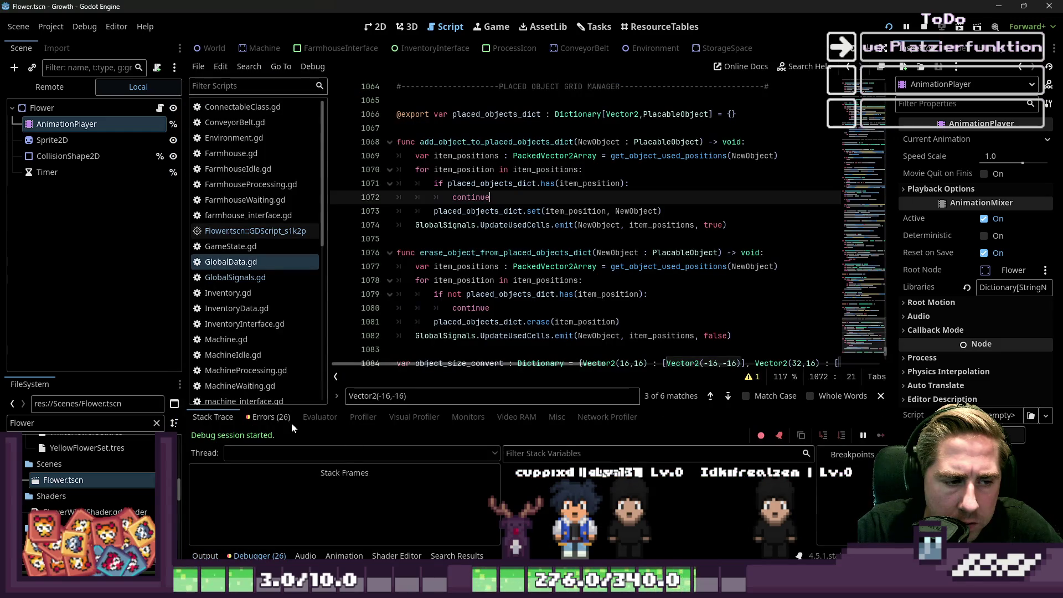
Step: Read the convert error in the debugger's Errors list
{"action": "left_click", "coordinate": [270, 418]}
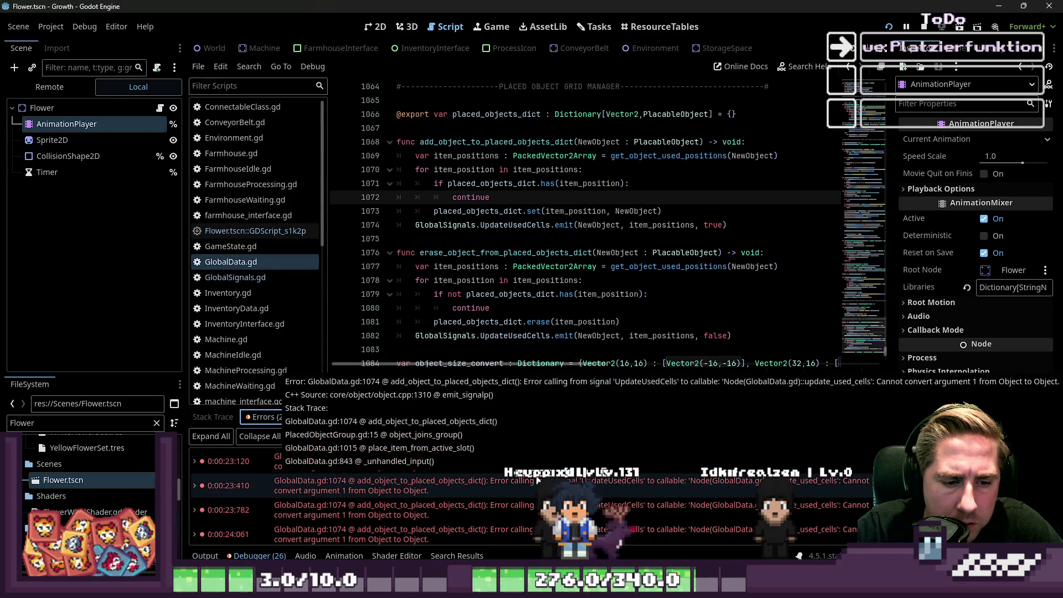
{"action": "scroll", "coordinate": [535, 480], "scroll_direction": "down", "scroll_amount": 1}
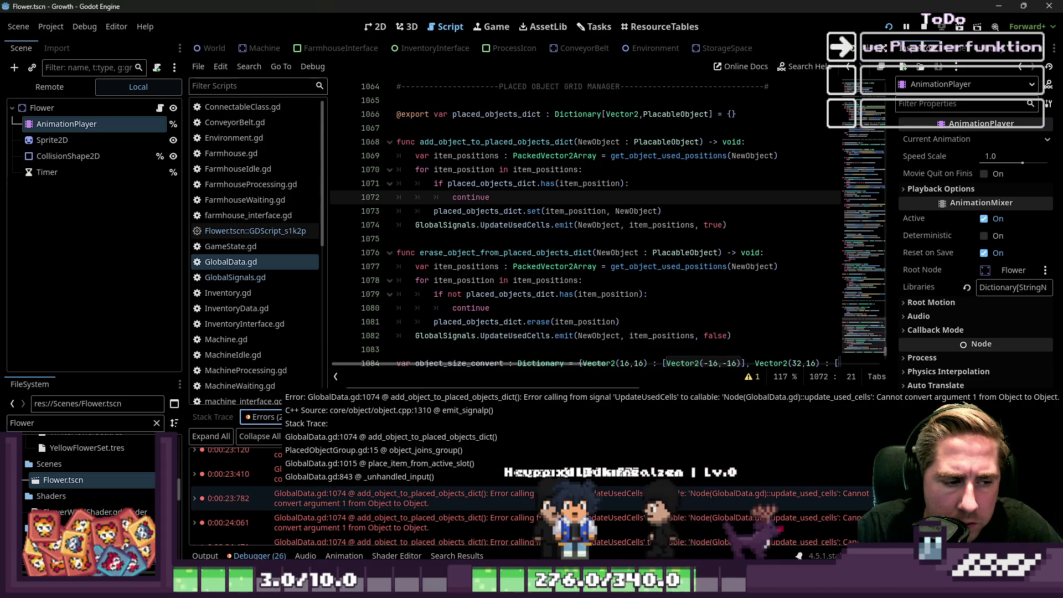
{"action": "key", "text": "ctrl+f"}
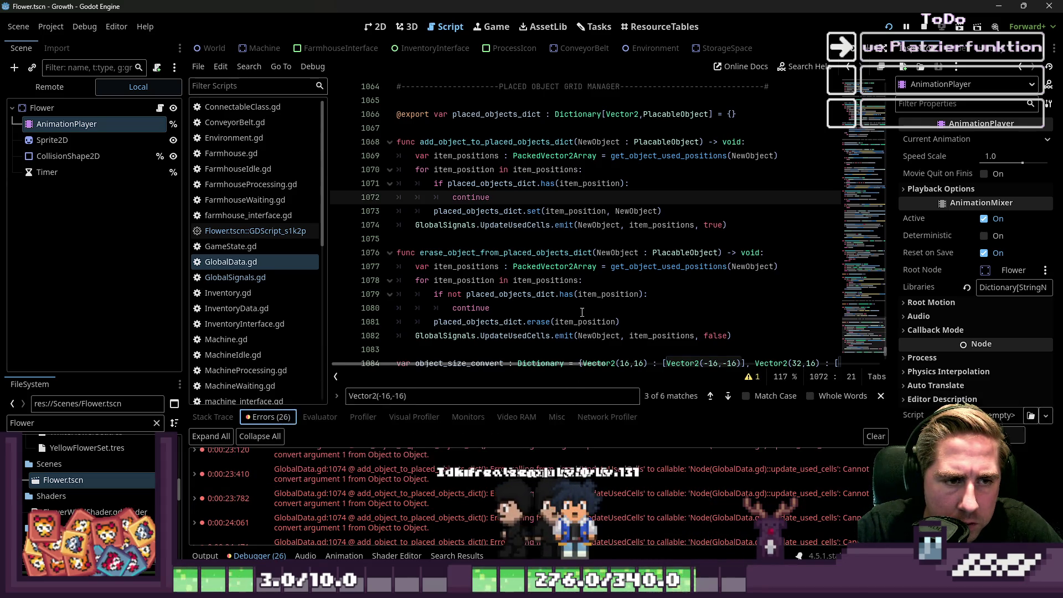
{"action": "scroll", "coordinate": [541, 288], "scroll_direction": "down", "scroll_amount": 2}
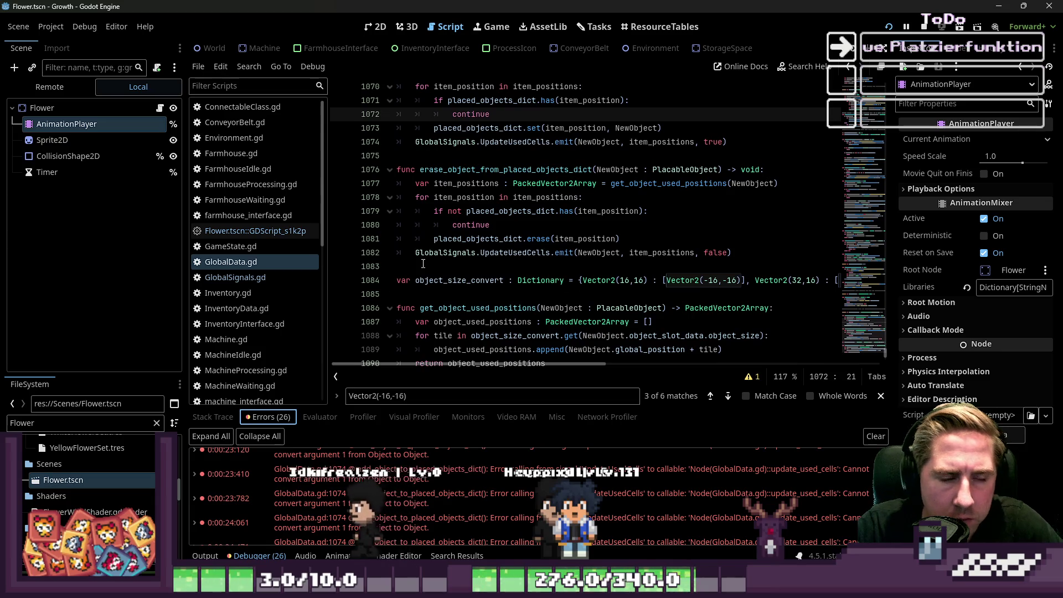
{"action": "scroll", "coordinate": [488, 256], "scroll_direction": "up", "scroll_amount": 5}
Step: Restore object_slot_data on line 1074, add it after NewObject on line 1082, and relaunch with F5
{"action": "key", "text": "ctrl+z"}
{"action": "key", "text": "ctrl+z"}
{"action": "key", "text": "ctrl+z"}
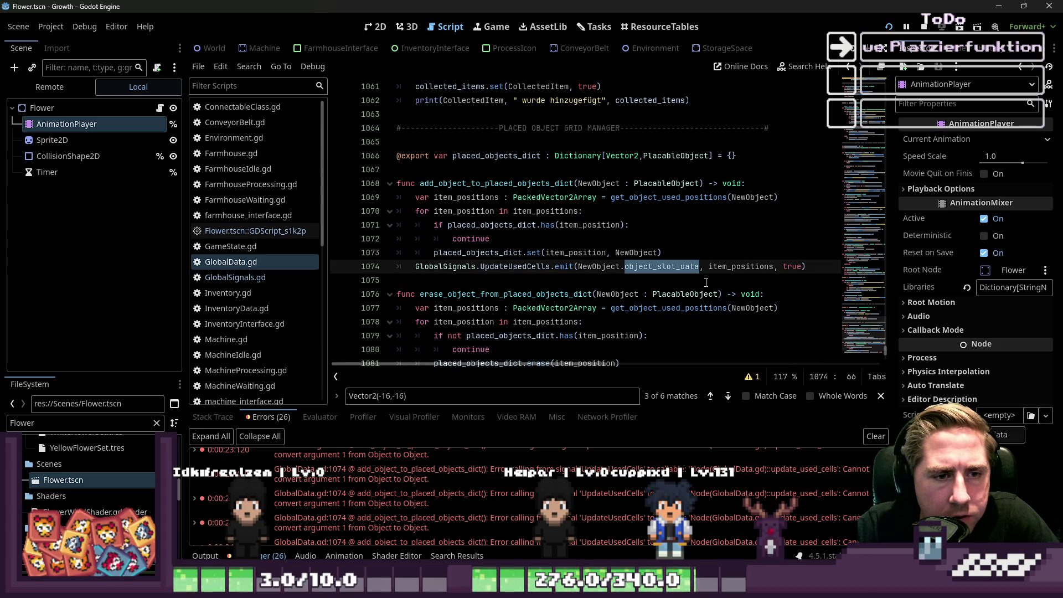
{"action": "left_click_drag", "start_coordinate": [627, 272], "coordinate": [620, 271]}
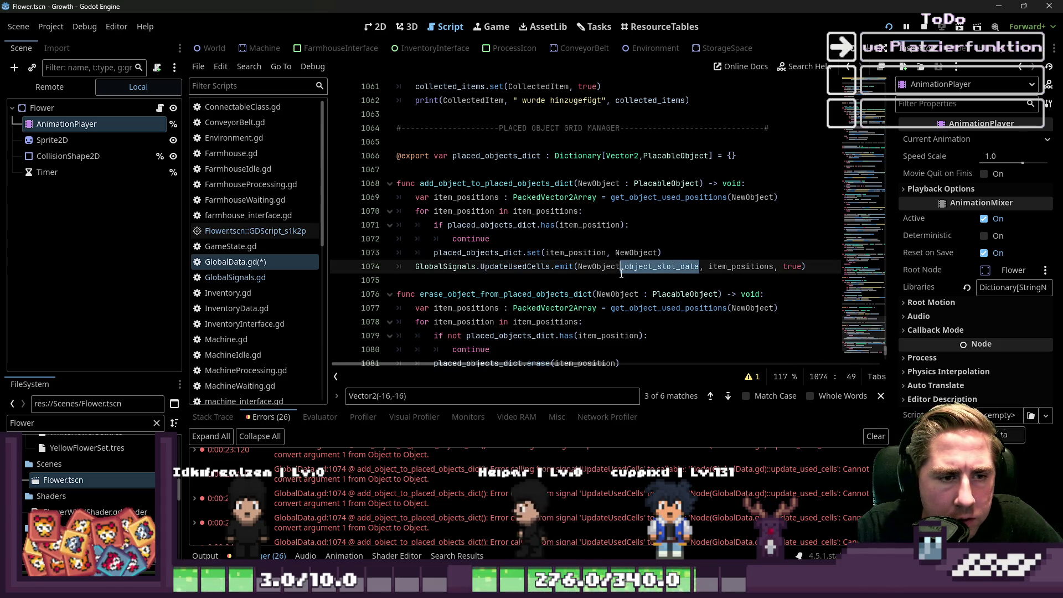
{"action": "scroll", "coordinate": [626, 309], "scroll_direction": "down", "scroll_amount": 2}
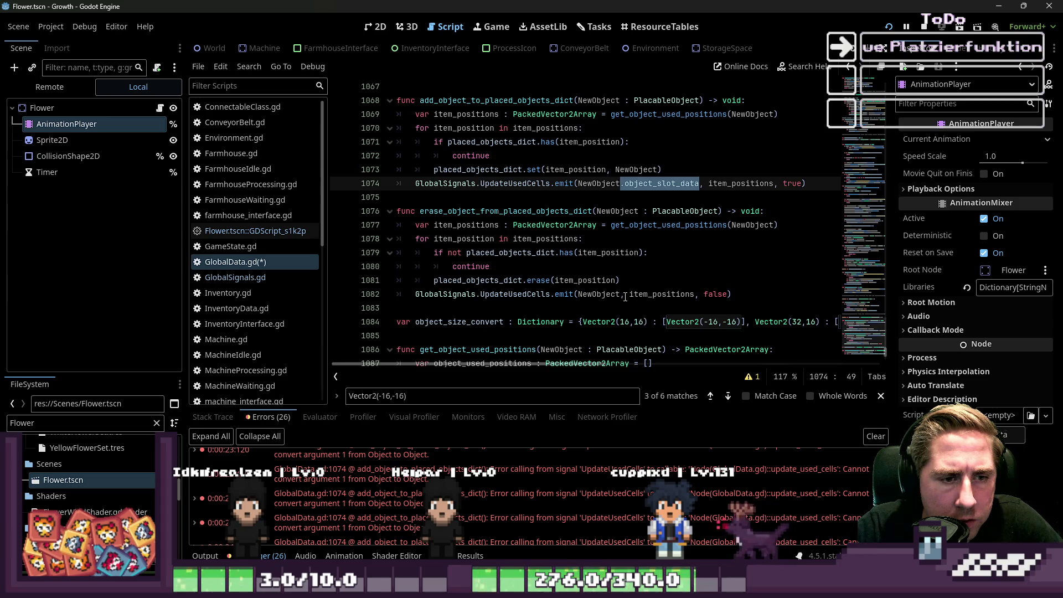
{"action": "left_click", "coordinate": [625, 294]}
{"action": "key", "text": "Up"}
{"action": "key", "text": "Up"}
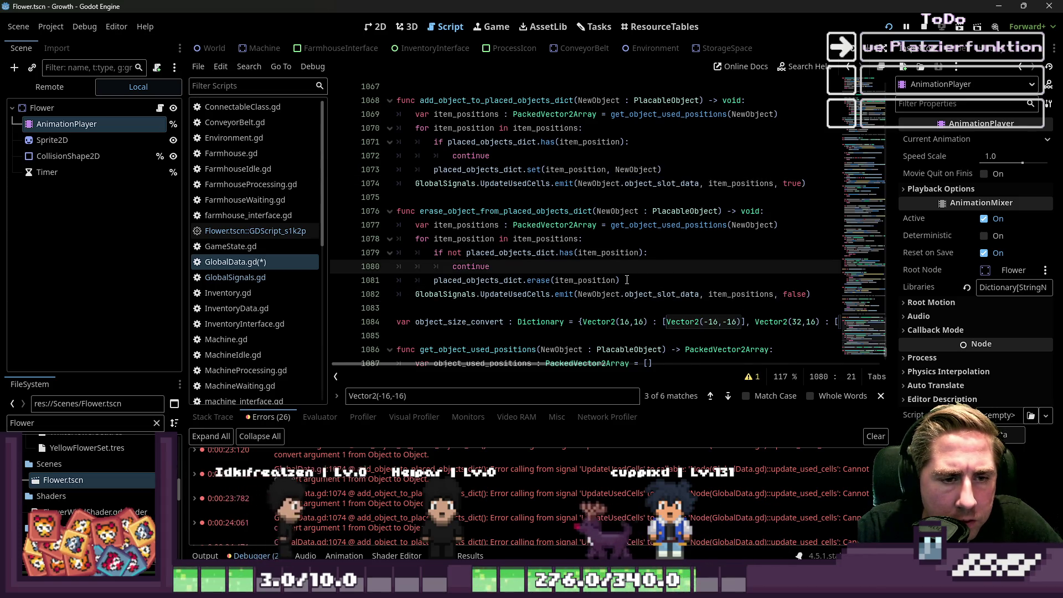
{"action": "scroll", "coordinate": [625, 281], "scroll_direction": "up", "scroll_amount": 2}
{"action": "key", "text": "F5"}
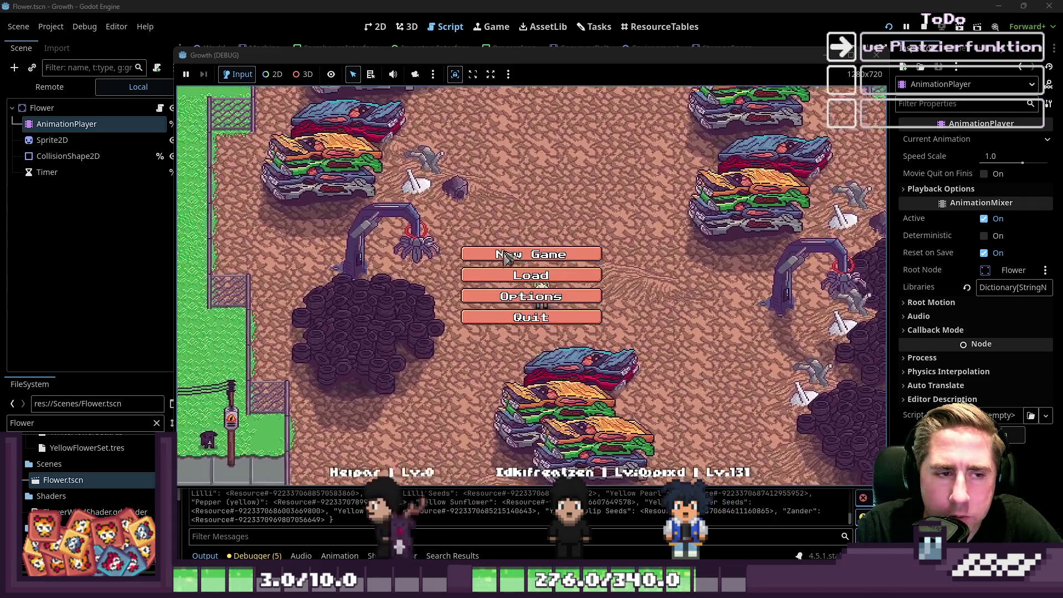
Step: Start a new game with the character name 'asd'
{"action": "left_click", "coordinate": [540, 284]}
{"action": "type", "text": "asd"}
{"action": "left_click", "coordinate": [598, 376]}
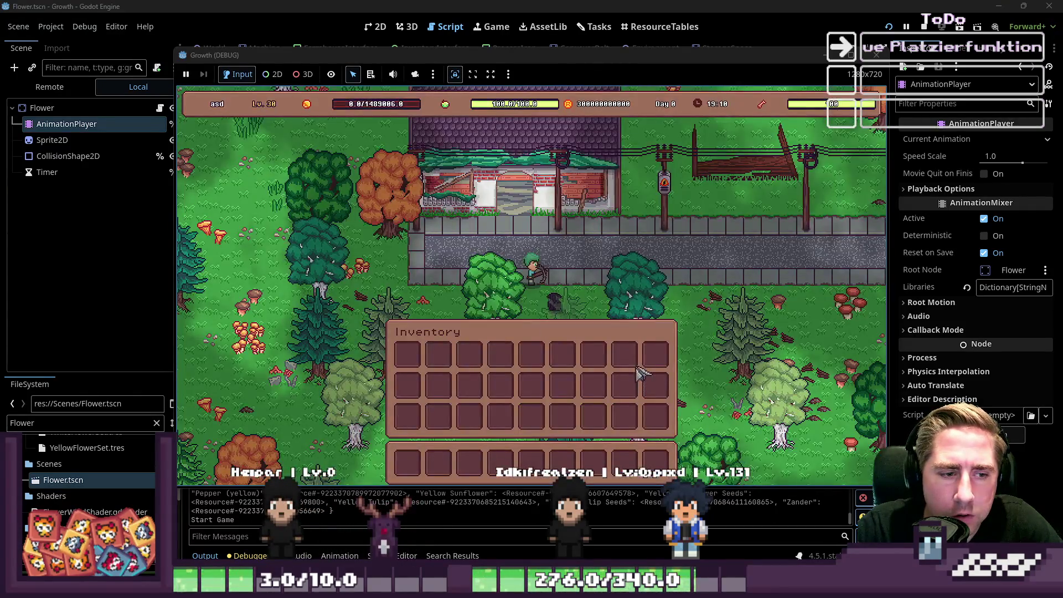
Step: Move the pink item to the hotbar, place it in the forest, and stop the game
{"action": "key", "text": "i"}
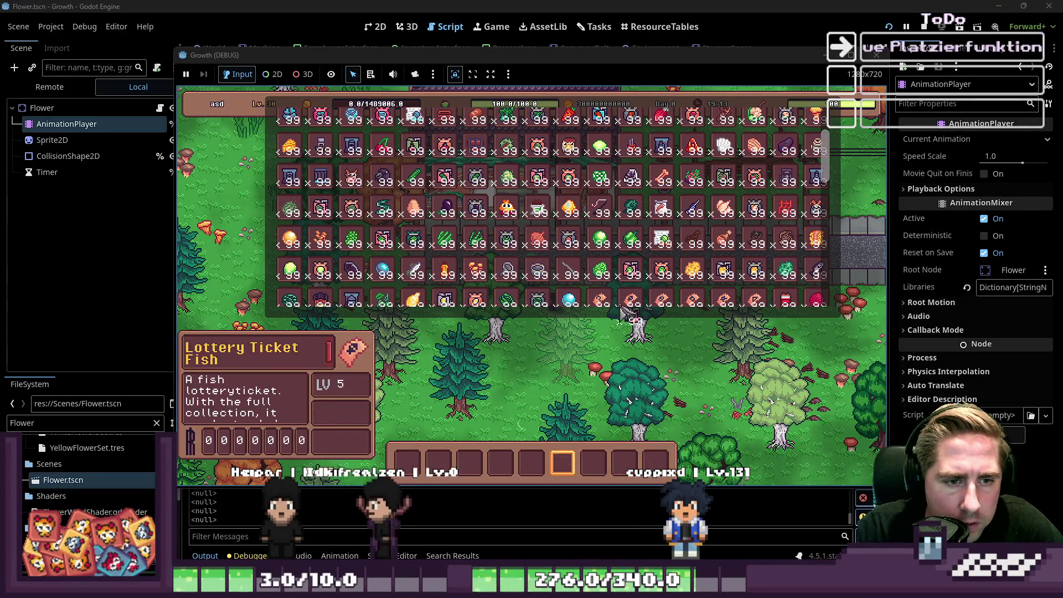
{"action": "mouse_move", "coordinate": [632, 299]}
{"action": "left_mouse_down"}
{"action": "mouse_move", "coordinate": [639, 335]}
{"action": "mouse_move", "coordinate": [593, 462]}
{"action": "left_mouse_up"}
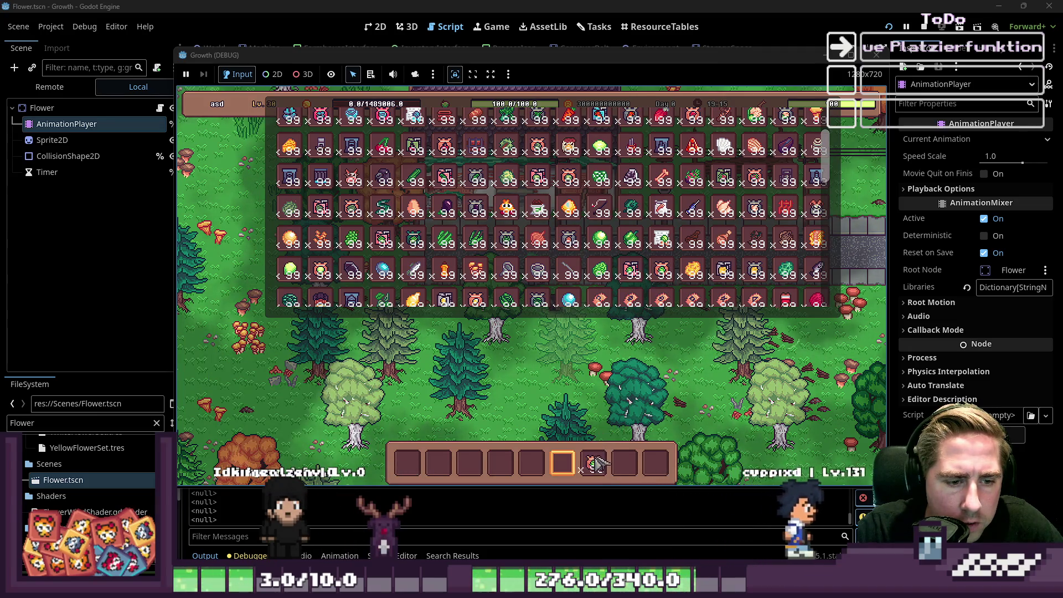
{"action": "scroll", "coordinate": [607, 382], "scroll_direction": "down", "scroll_amount": 6}
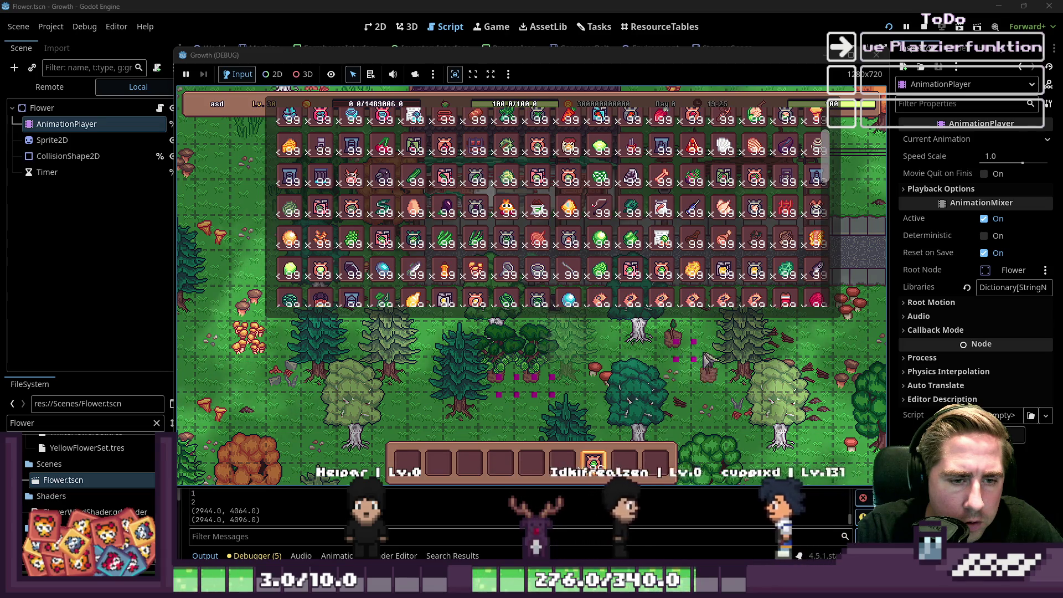
{"action": "left_click", "coordinate": [687, 368]}
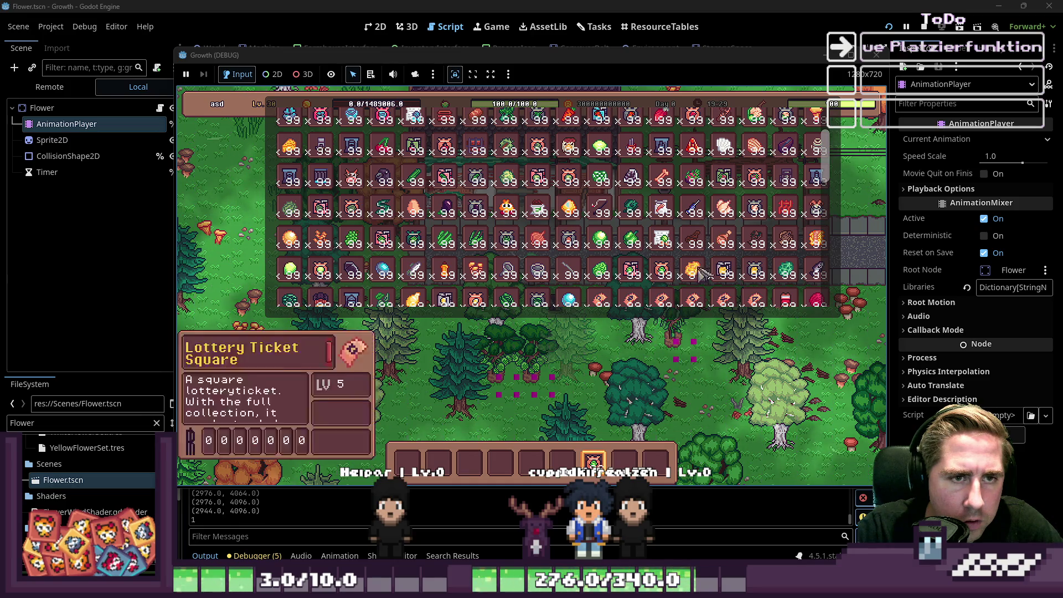
{"action": "left_click", "coordinate": [877, 54]}
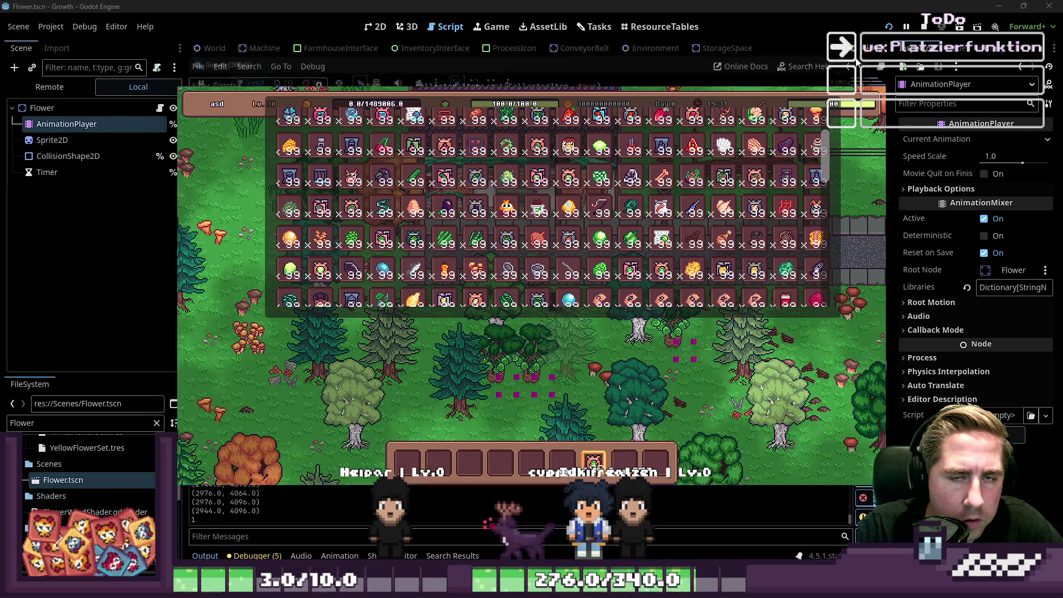
{"action": "scroll", "coordinate": [574, 253], "scroll_direction": "down", "scroll_amount": 3}
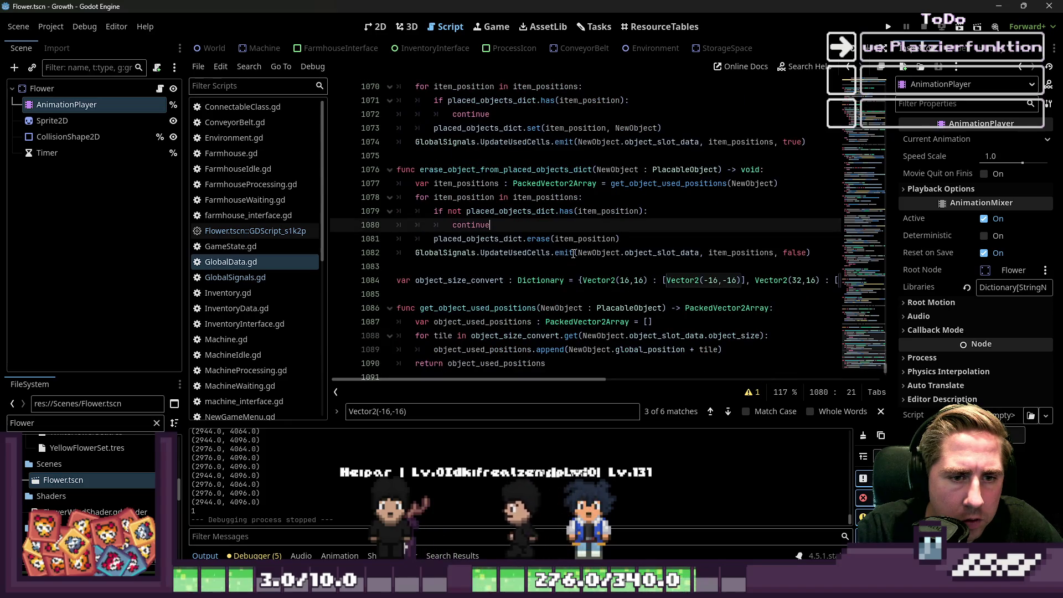
{"action": "mouse_move", "coordinate": [599, 379]}
{"action": "left_mouse_down"}
{"action": "mouse_move", "coordinate": [655, 380]}
{"action": "mouse_move", "coordinate": [600, 379]}
{"action": "left_mouse_up"}
{"action": "scroll", "coordinate": [554, 277], "scroll_direction": "down", "scroll_amount": 1}
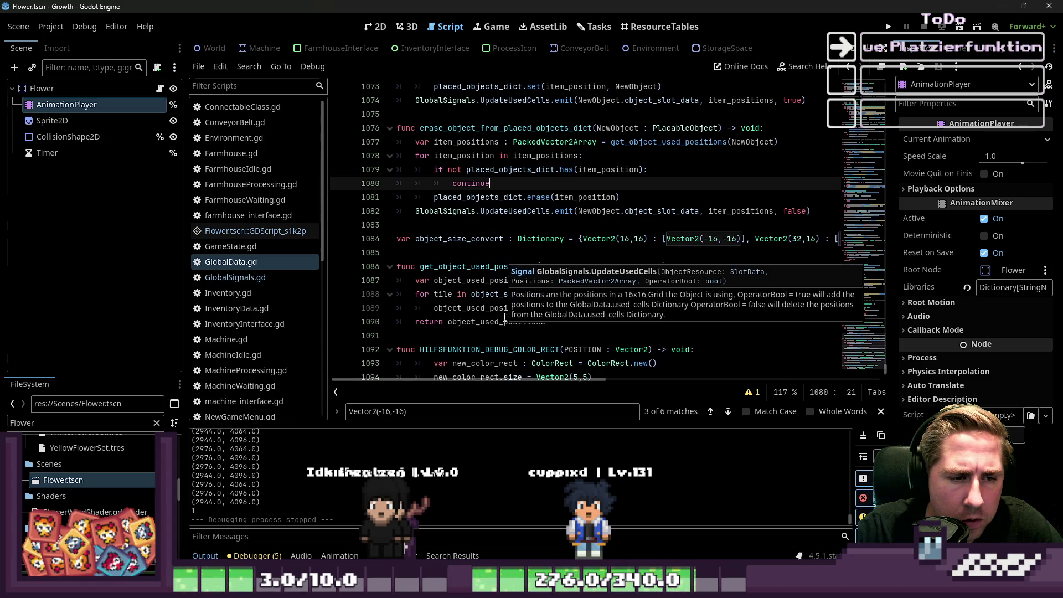
{"action": "left_click", "coordinate": [490, 314]}
{"action": "left_click", "coordinate": [491, 281]}
{"action": "left_click", "coordinate": [618, 308]}
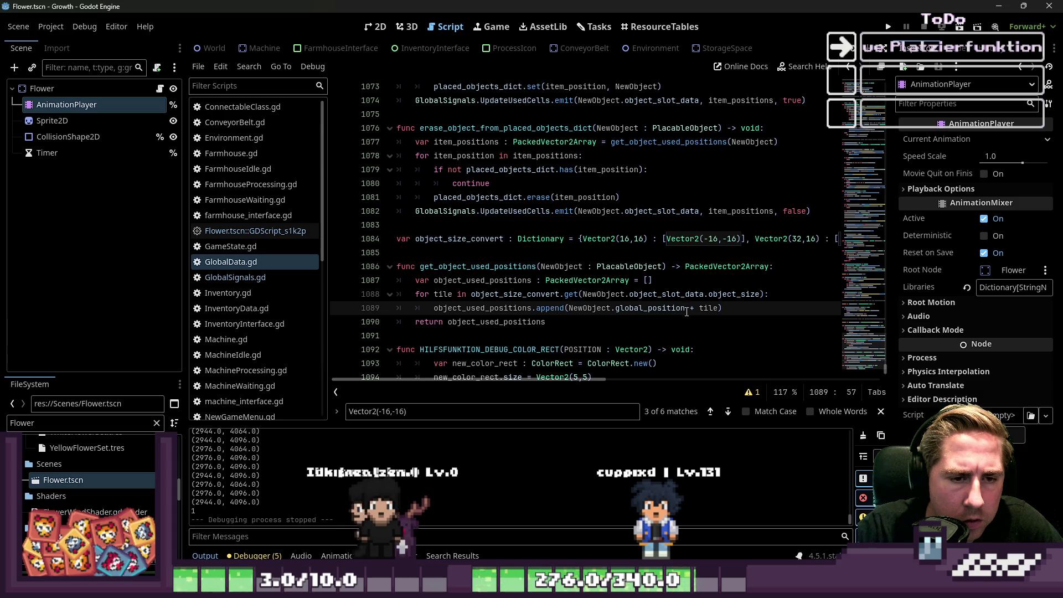
{"action": "left_click_drag", "start_coordinate": [647, 312], "coordinate": [571, 312]}
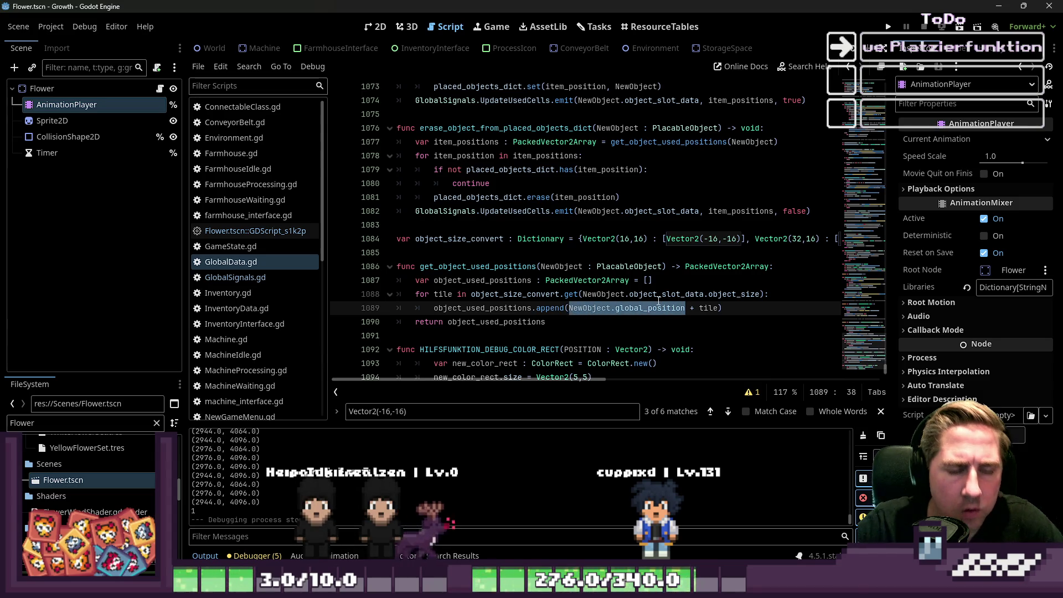
{"action": "mouse_move", "coordinate": [658, 300]}
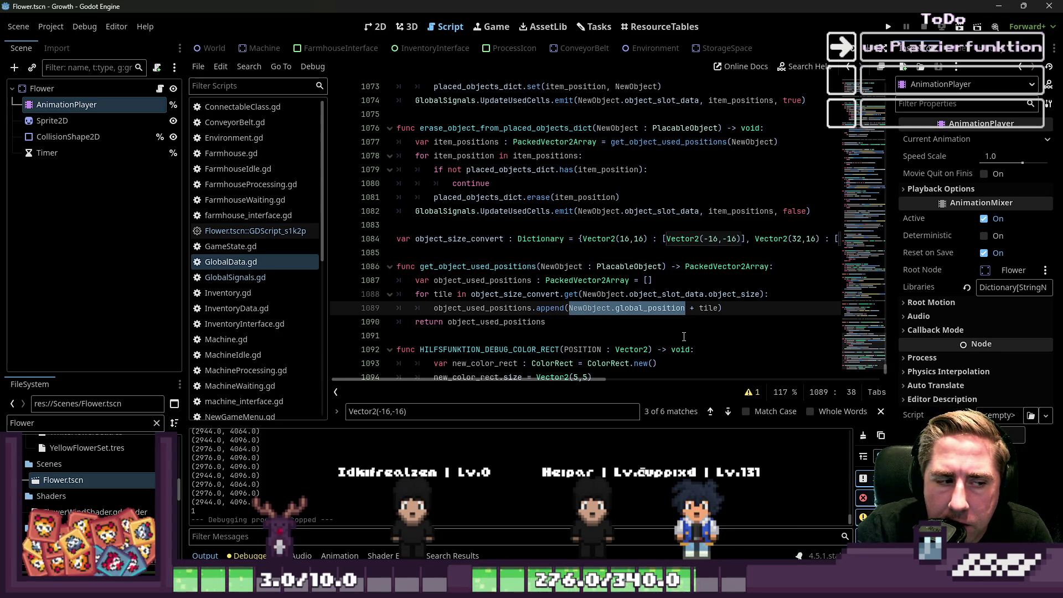
{"action": "scroll", "coordinate": [683, 336], "scroll_direction": "up", "scroll_amount": 4}
{"action": "left_click", "coordinate": [887, 28]}
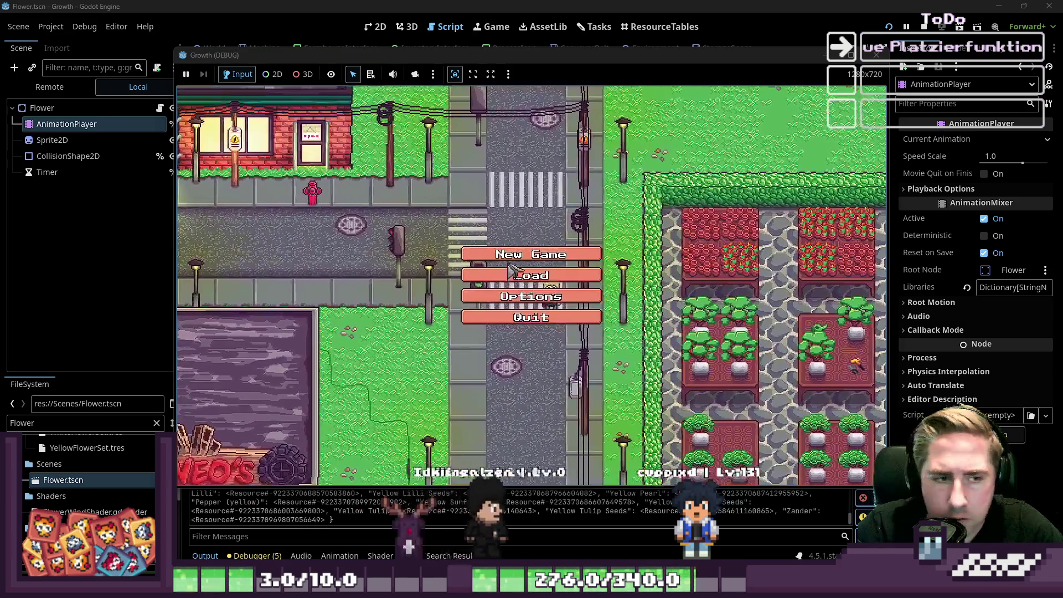
Step: Start a new game with the character name 'cxys'
{"action": "left_click", "coordinate": [510, 257]}
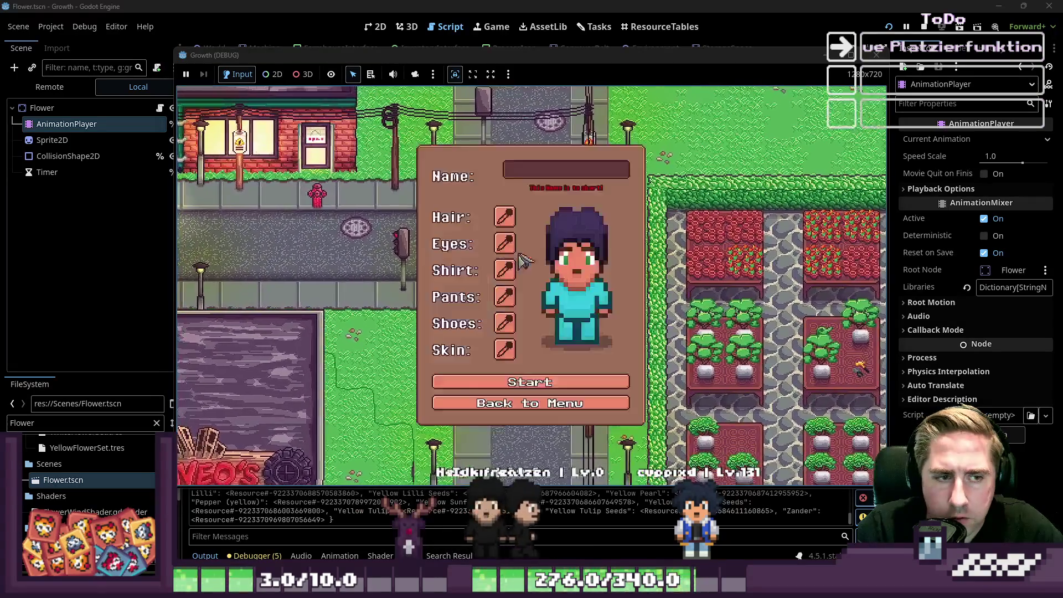
{"action": "type", "text": "cxys"}
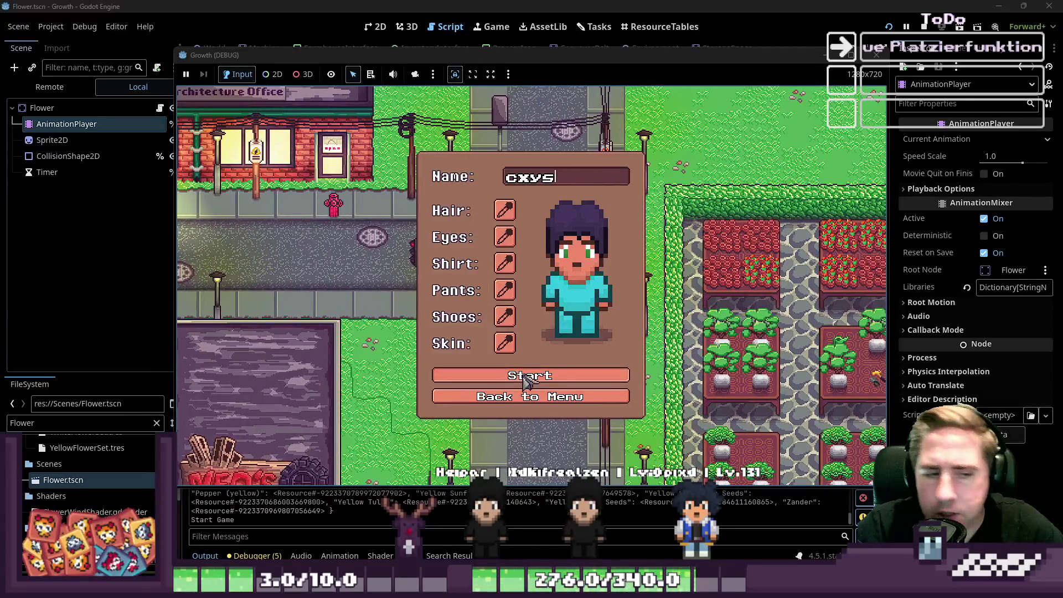
{"action": "left_click", "coordinate": [526, 376]}
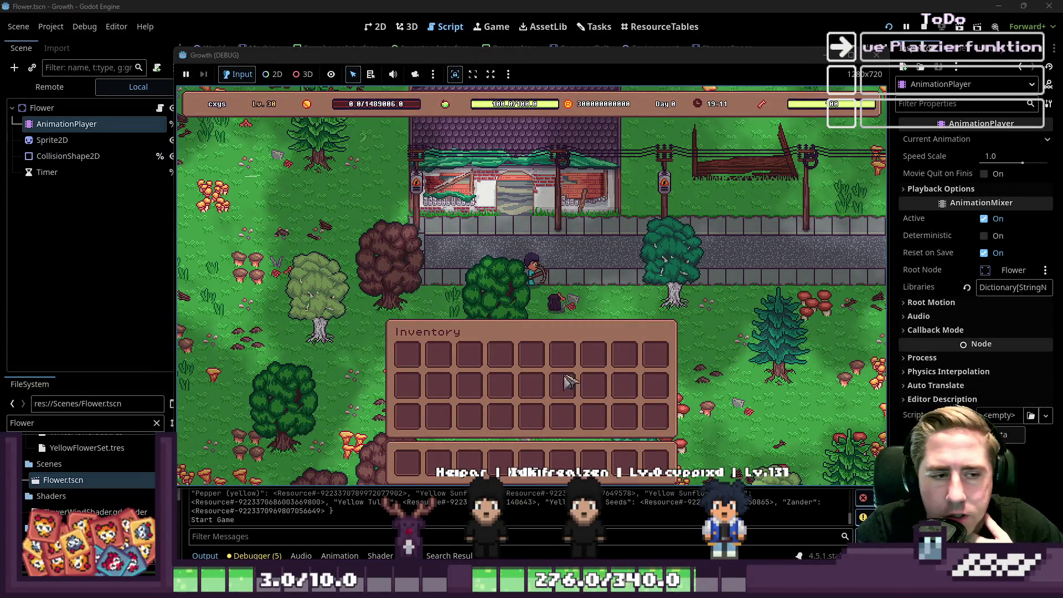
Step: Stock hotbar slots 5 and 6 from the inventory, including a seed stack
{"action": "key", "text": "i"}
{"action": "key", "text": "i"}
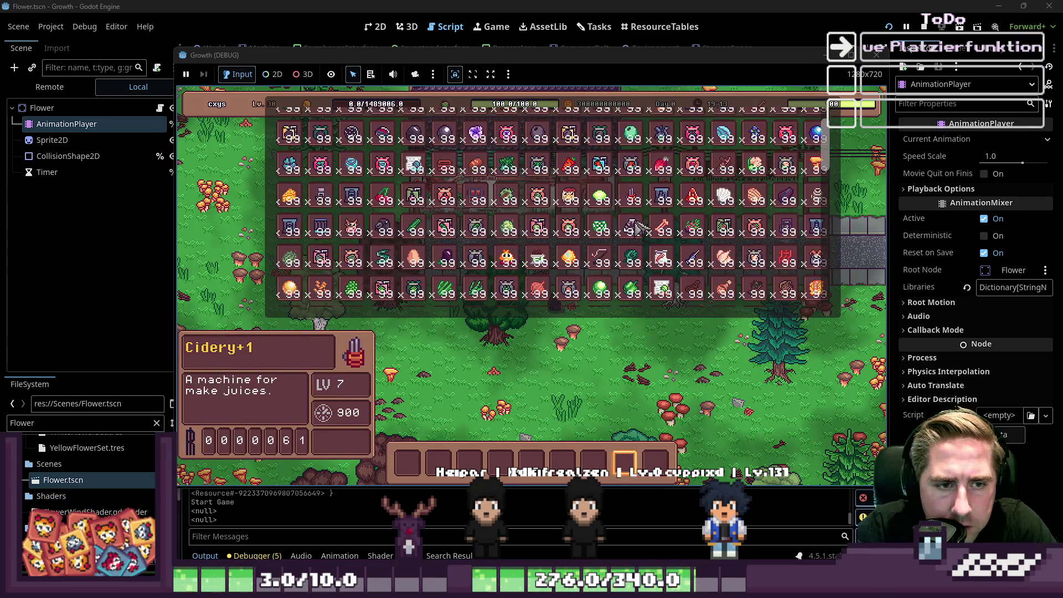
{"action": "scroll", "coordinate": [720, 256], "scroll_direction": "down", "scroll_amount": 5}
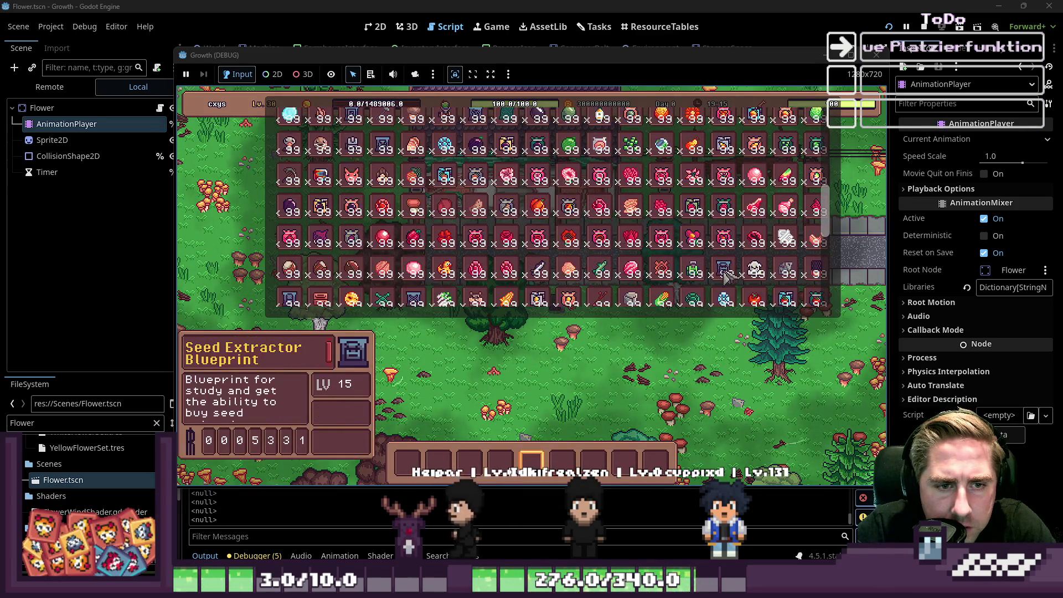
{"action": "scroll", "coordinate": [716, 245], "scroll_direction": "down", "scroll_amount": 6}
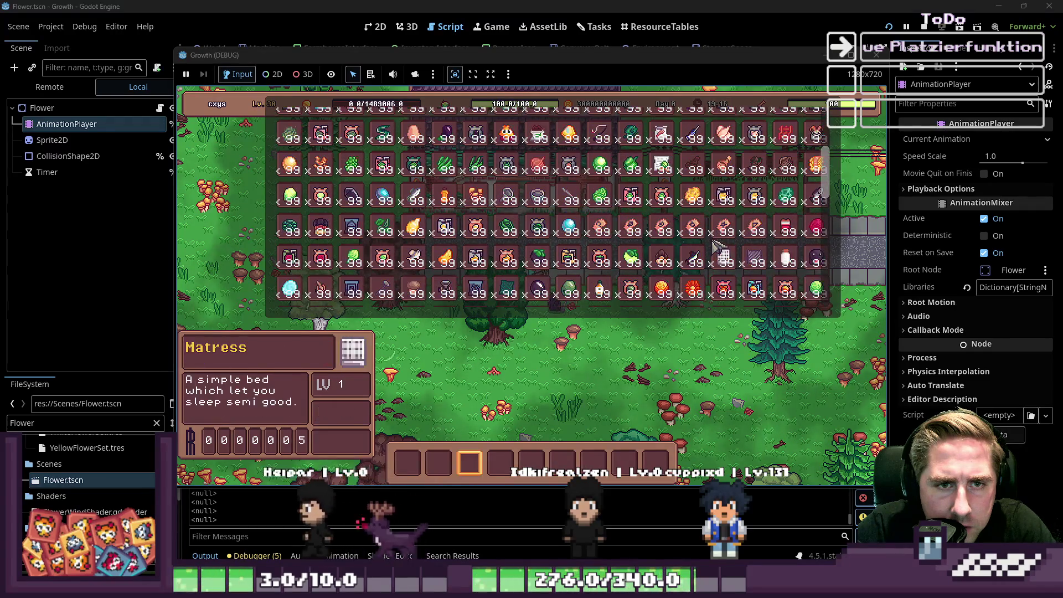
{"action": "left_click", "coordinate": [532, 462]}
{"action": "key", "text": "i"}
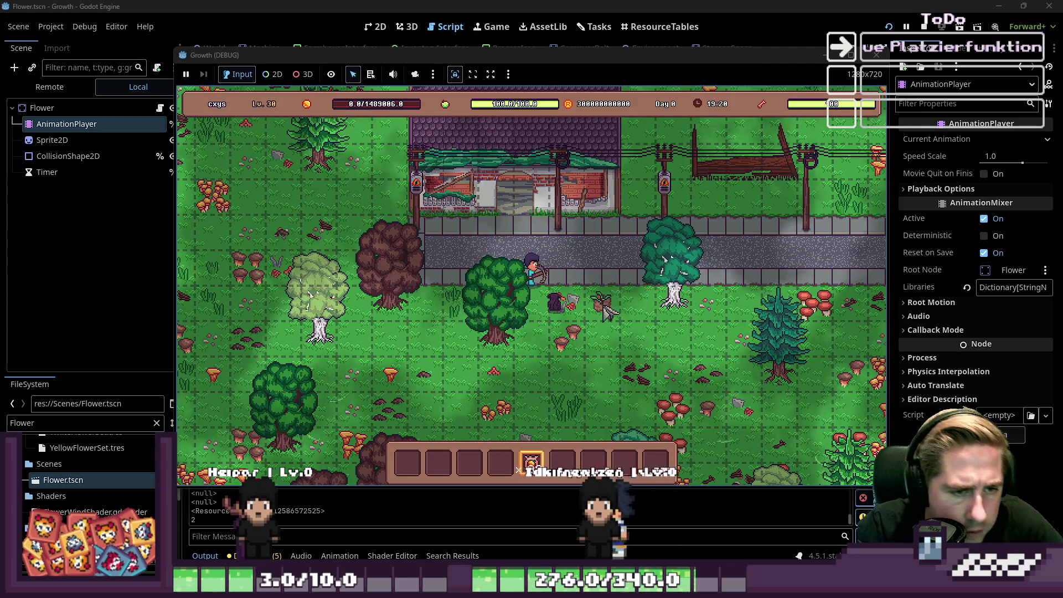
{"action": "key", "text": "i"}
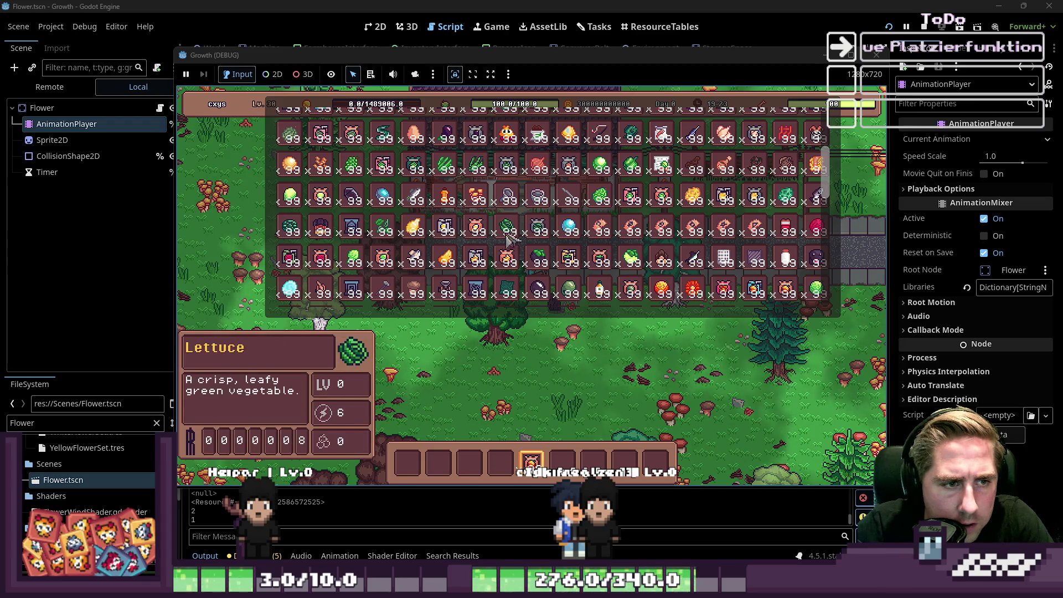
{"action": "left_click_drag", "start_coordinate": [571, 287], "coordinate": [557, 416]}
{"action": "left_click", "coordinate": [576, 459]}
{"action": "key", "text": "i"}
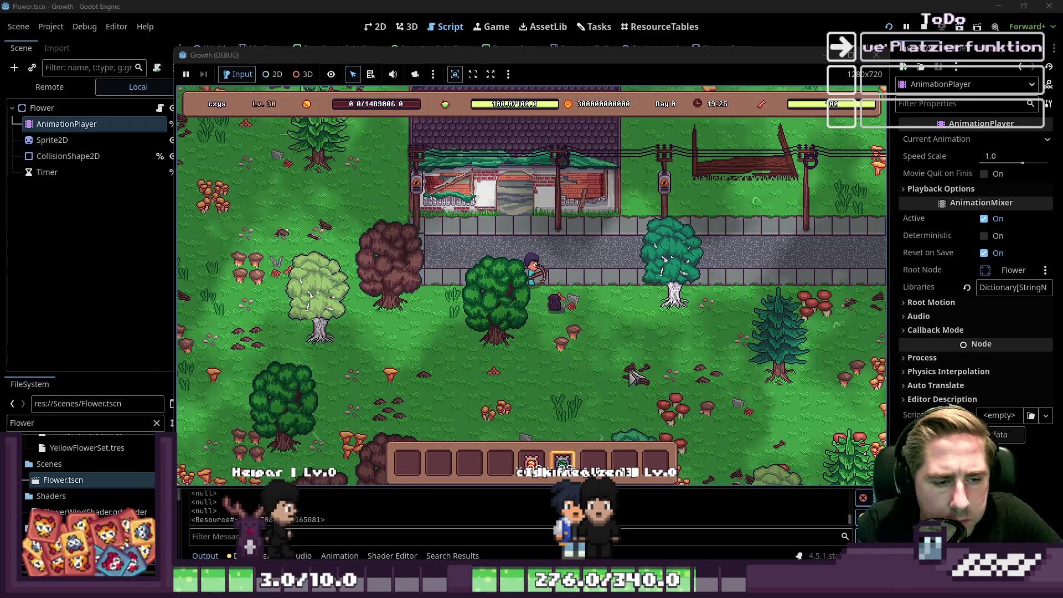
Step: Plant three seeds in a short column on the field beside the road
{"action": "left_click", "coordinate": [619, 313]}
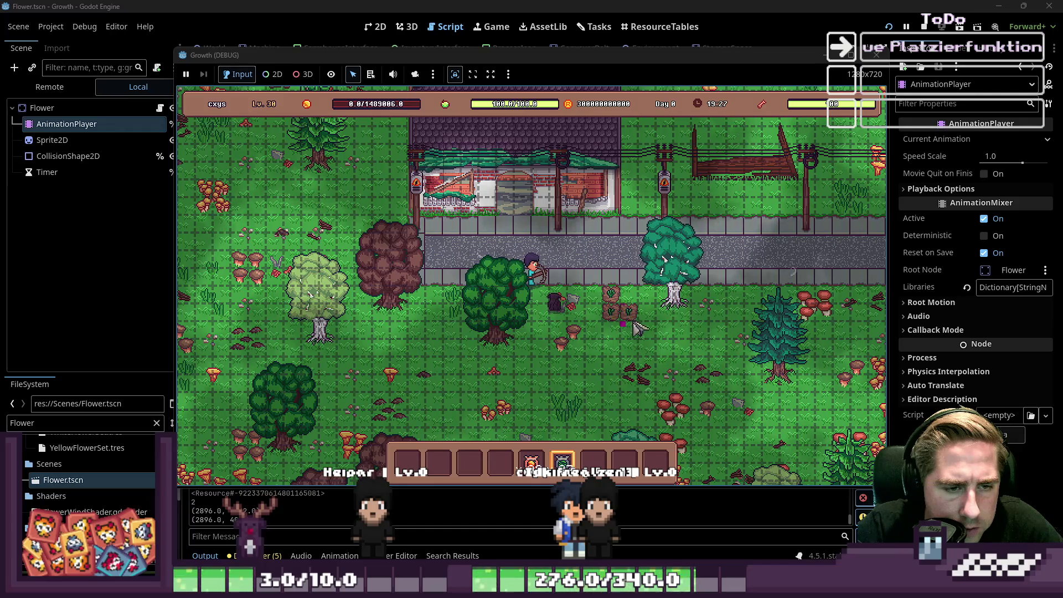
{"action": "left_click", "coordinate": [636, 327]}
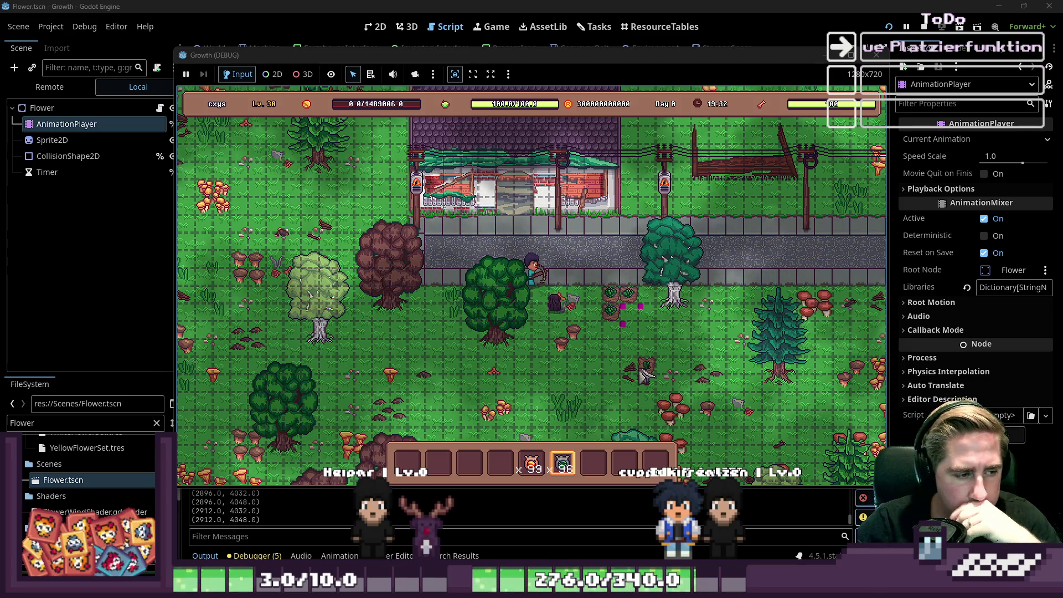
{"action": "left_click", "coordinate": [613, 344]}
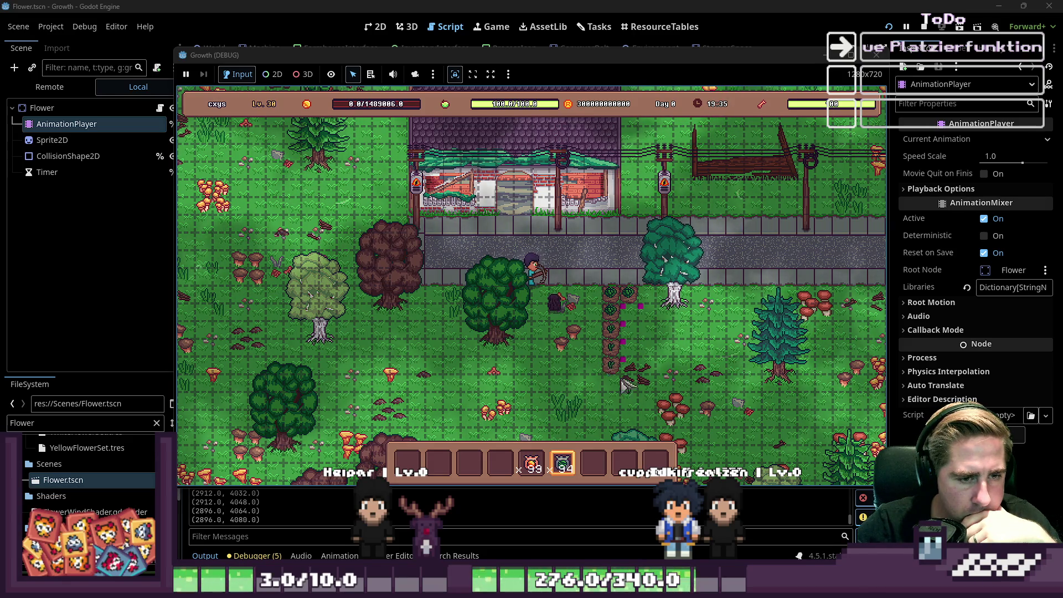
Step: Stop the game with F8 and inspect the placed_objects_dict.set and UpdateUsedCells lines
{"action": "key", "text": "F8"}
{"action": "left_click", "coordinate": [496, 254]}
{"action": "left_click", "coordinate": [481, 266]}
{"action": "scroll", "coordinate": [480, 274], "scroll_direction": "up", "scroll_amount": 5}
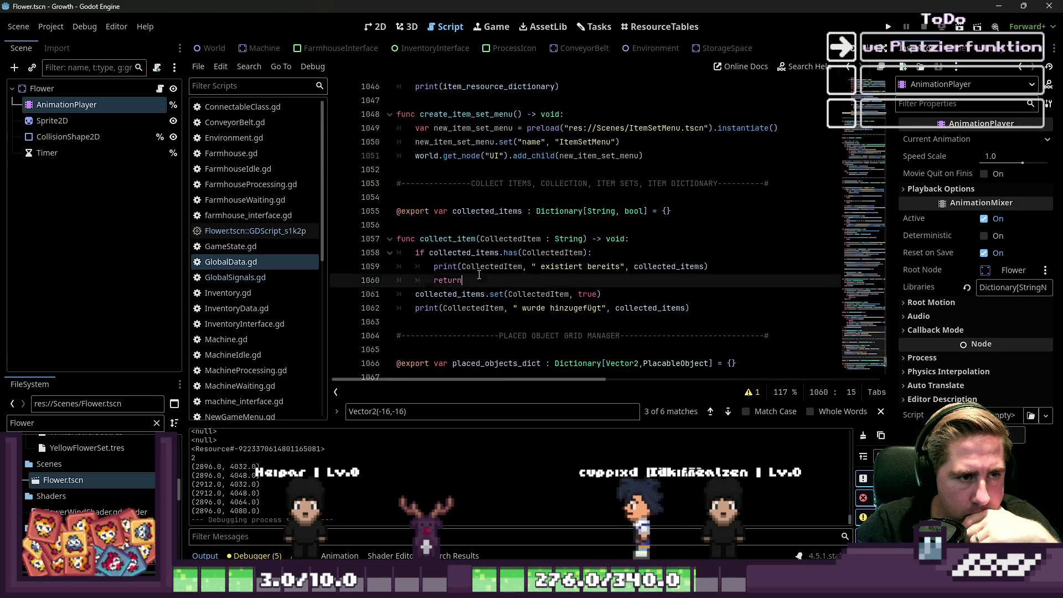
Step: Review the 'existiert bereits' print in collect_item and the create_item_set_menu function
{"action": "left_click", "coordinate": [481, 266]}
{"action": "left_click_drag", "start_coordinate": [711, 266], "coordinate": [375, 271]}
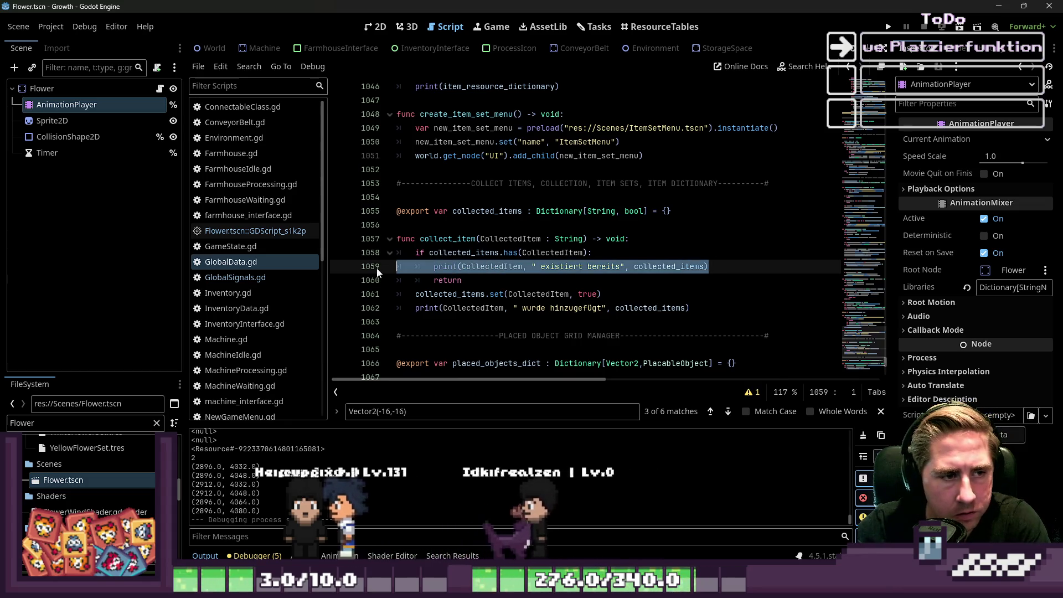
{"action": "left_click", "coordinate": [524, 281]}
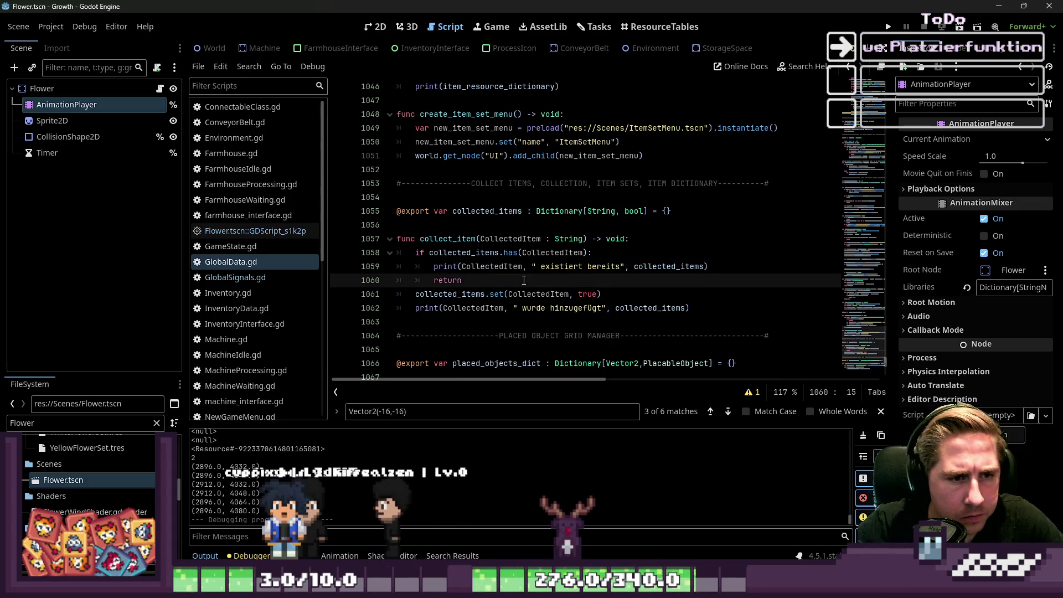
{"action": "scroll", "coordinate": [524, 280], "scroll_direction": "up", "scroll_amount": 2}
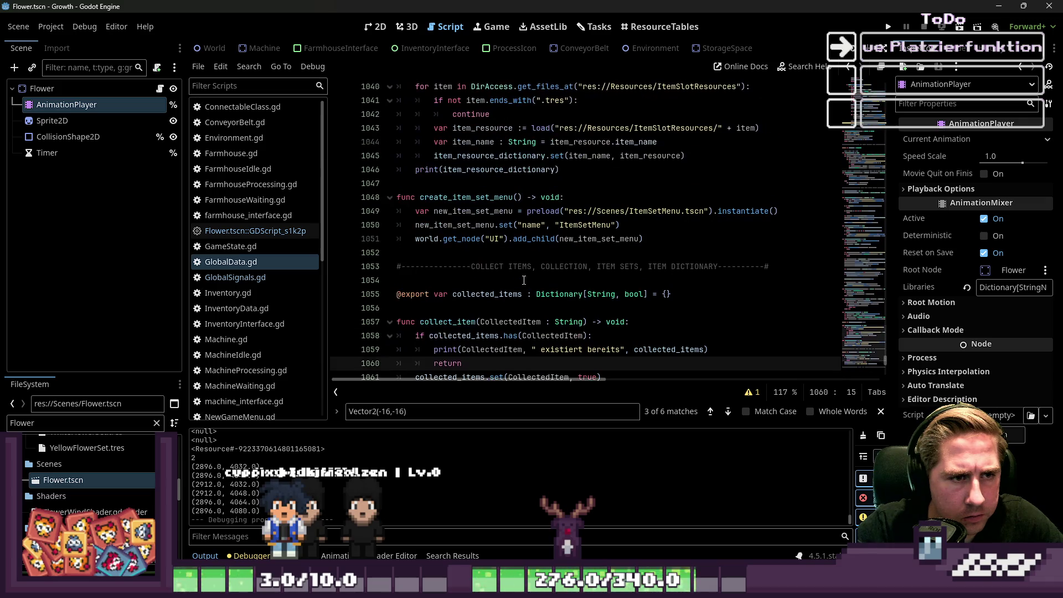
{"action": "double_click", "coordinate": [489, 197]}
{"action": "scroll", "coordinate": [516, 236], "scroll_direction": "up", "scroll_amount": 3}
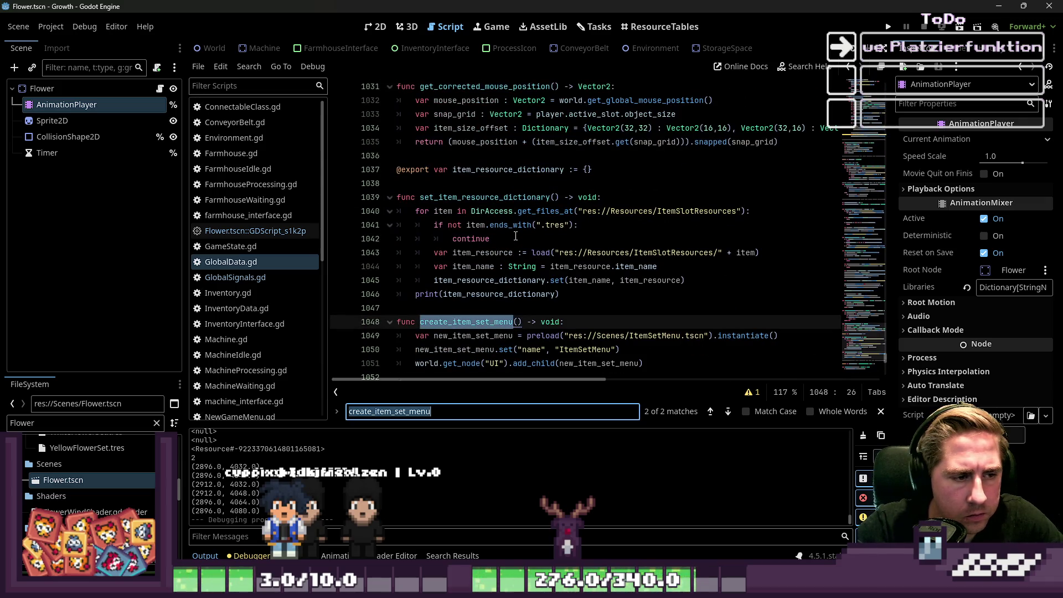
Step: Search the script for place_item, glance at GameState.gd, and return to GlobalData.gd
{"action": "type", "text": "plac"}
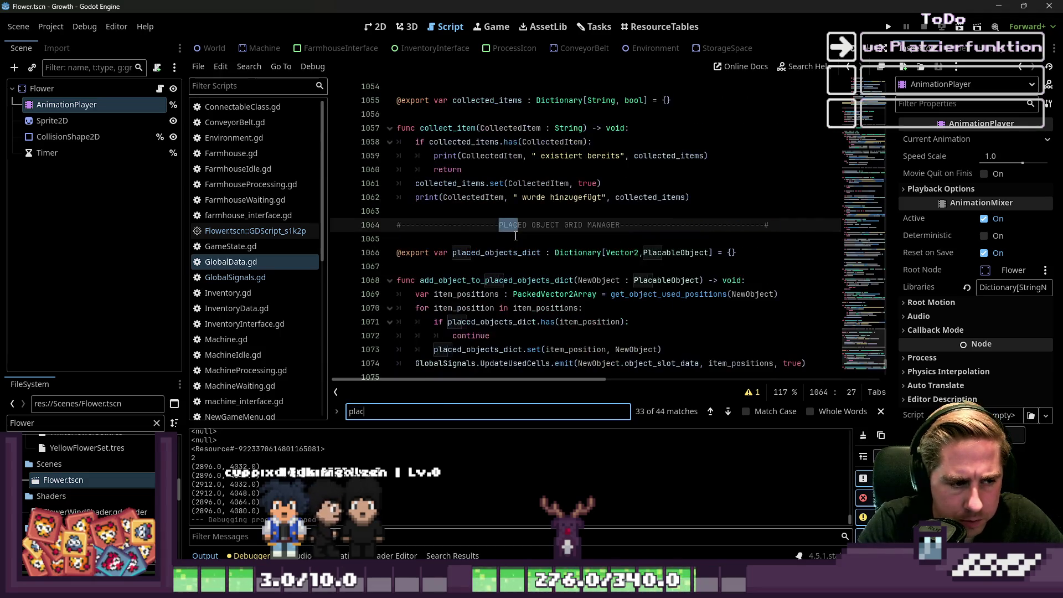
{"action": "type", "text": "e_item"}
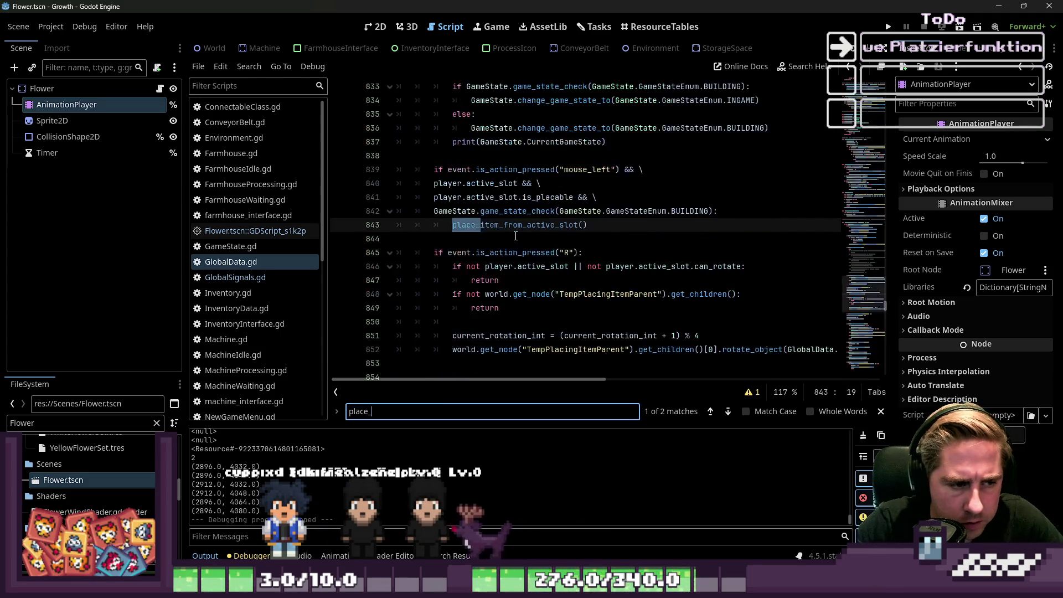
{"action": "left_click", "coordinate": [515, 211], "text": "ctrl"}
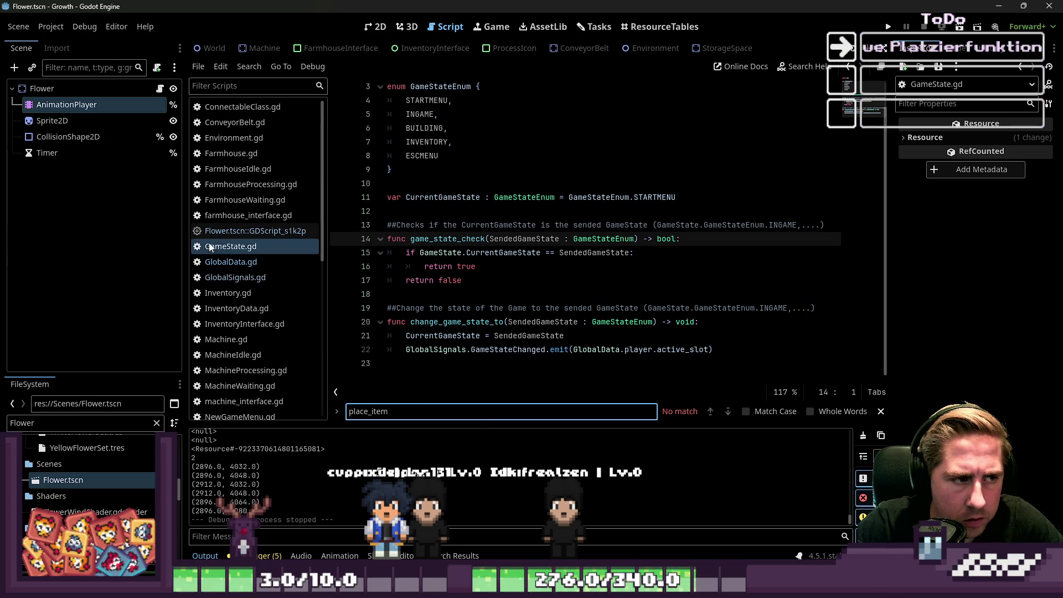
{"action": "left_click", "coordinate": [224, 265]}
Step: Step back through place_item matches to the place_item_from_active_slot definition and close the search bar
{"action": "left_click", "coordinate": [711, 412]}
{"action": "left_click", "coordinate": [711, 412]}
{"action": "left_click", "coordinate": [711, 412]}
{"action": "left_click", "coordinate": [546, 277]}
{"action": "key", "text": "Escape"}
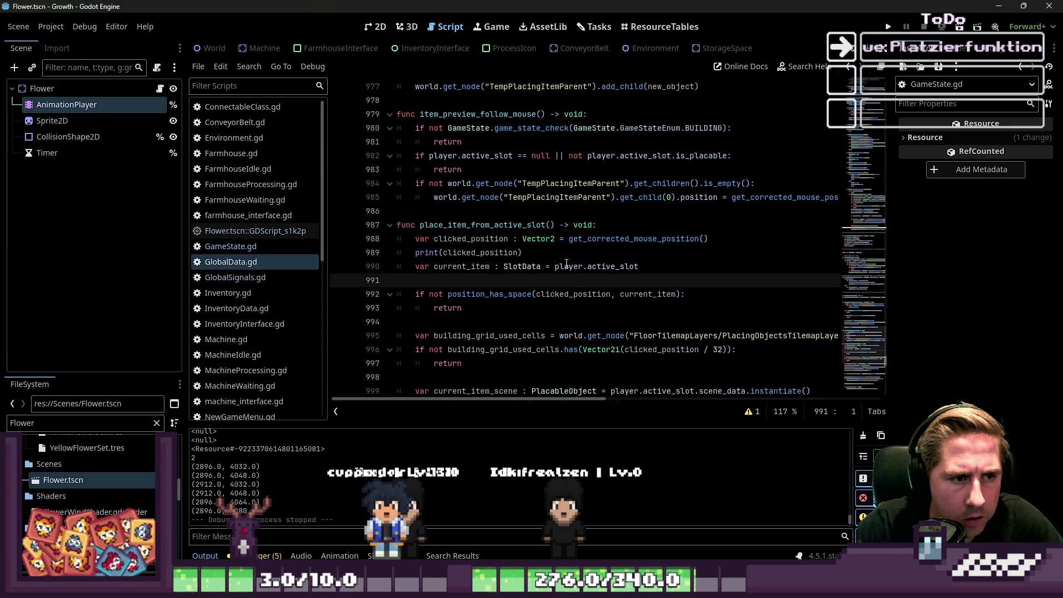
Step: Review the function's clicked_position print and UpdatePlayerInventoryToolbarData signal
{"action": "double_click", "coordinate": [480, 253]}
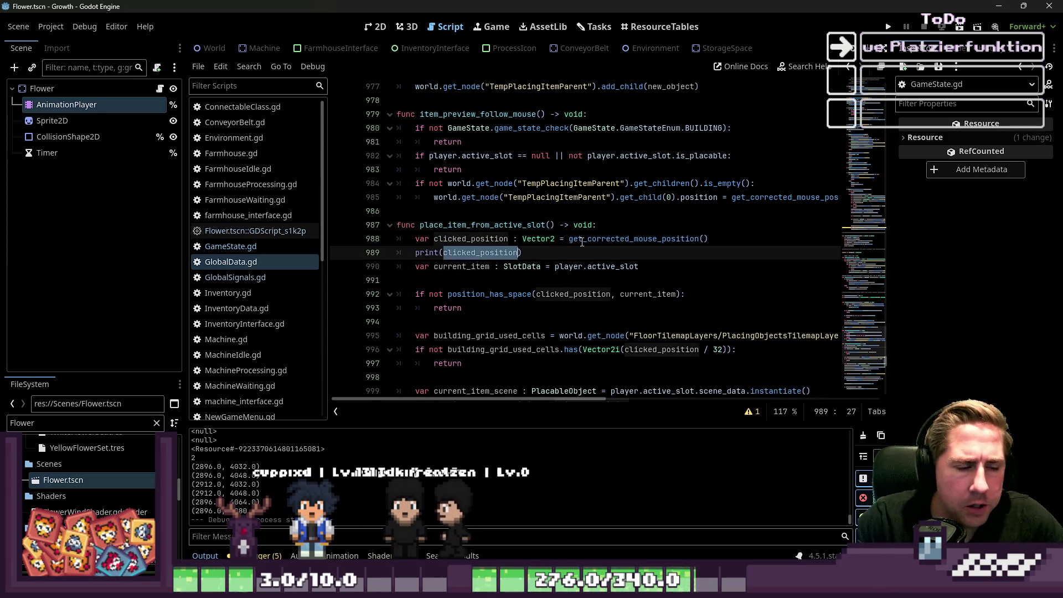
{"action": "scroll", "coordinate": [561, 247], "scroll_direction": "down", "scroll_amount": 1}
{"action": "scroll", "coordinate": [561, 241], "scroll_direction": "down", "scroll_amount": 1}
{"action": "mouse_move", "coordinate": [522, 170]}
{"action": "left_mouse_down"}
{"action": "mouse_move", "coordinate": [426, 156]}
{"action": "mouse_move", "coordinate": [417, 169]}
{"action": "left_mouse_up"}
{"action": "scroll", "coordinate": [514, 120], "scroll_direction": "down", "scroll_amount": 6}
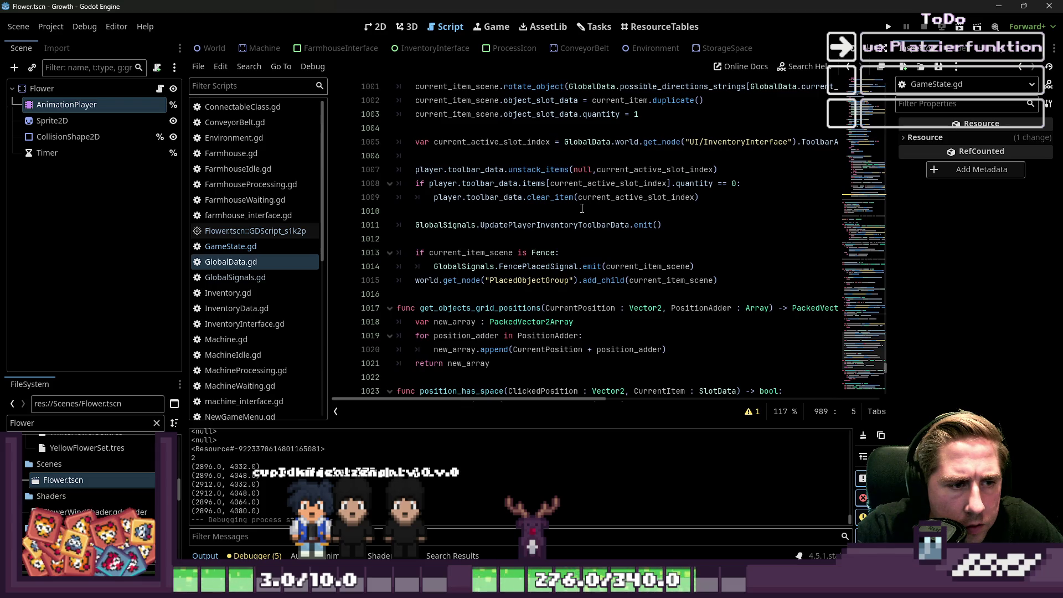
{"action": "double_click", "coordinate": [532, 228]}
{"action": "scroll", "coordinate": [532, 228], "scroll_direction": "up", "scroll_amount": 2}
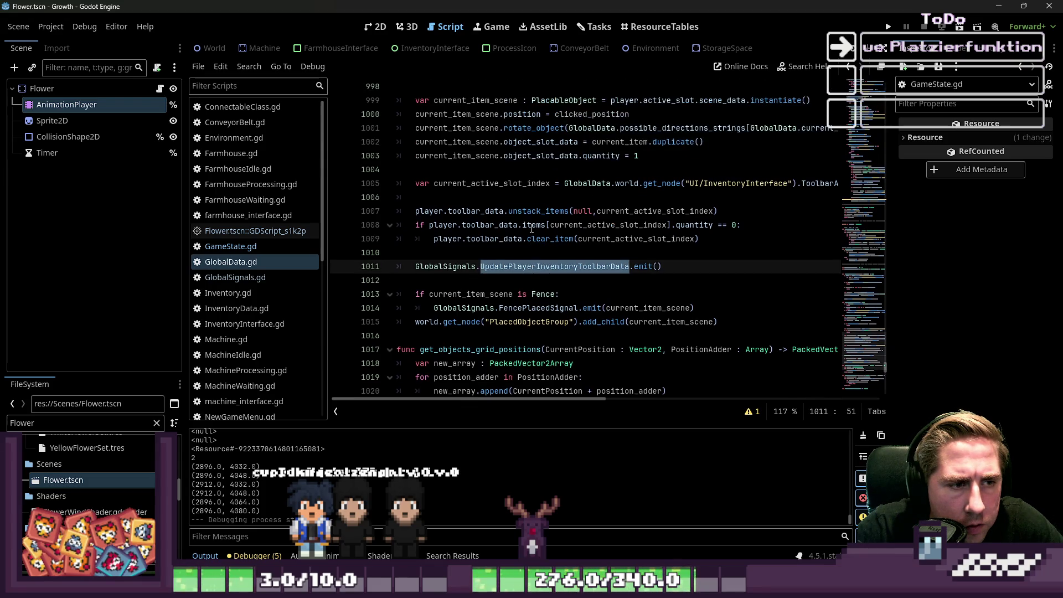
{"action": "scroll", "coordinate": [531, 228], "scroll_direction": "up", "scroll_amount": 4}
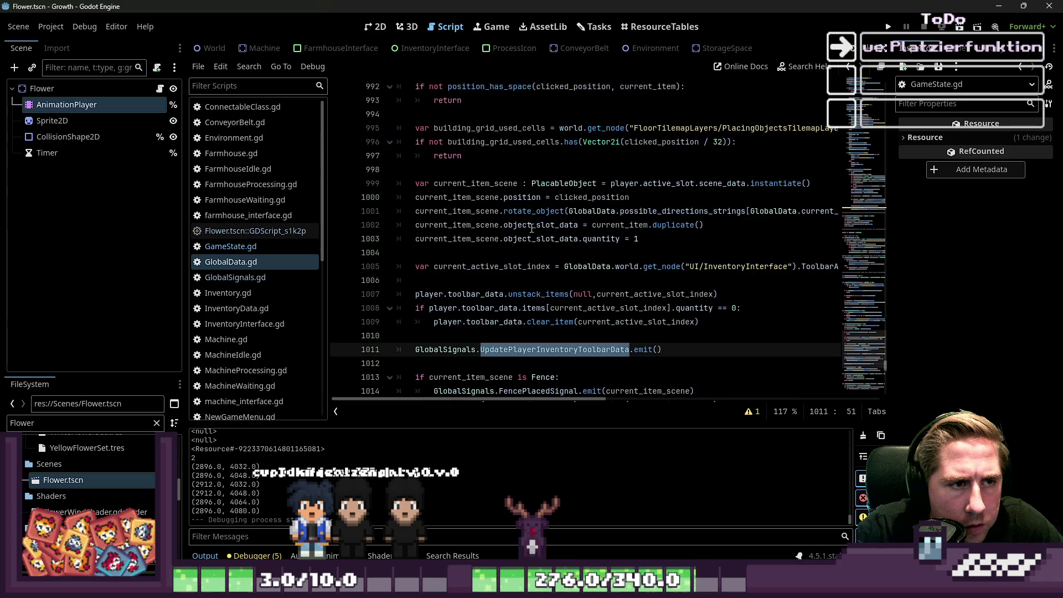
Step: Trace clicked_position, the position_has_space grid check, and current_active_slot_index through the function
{"action": "double_click", "coordinate": [449, 175]}
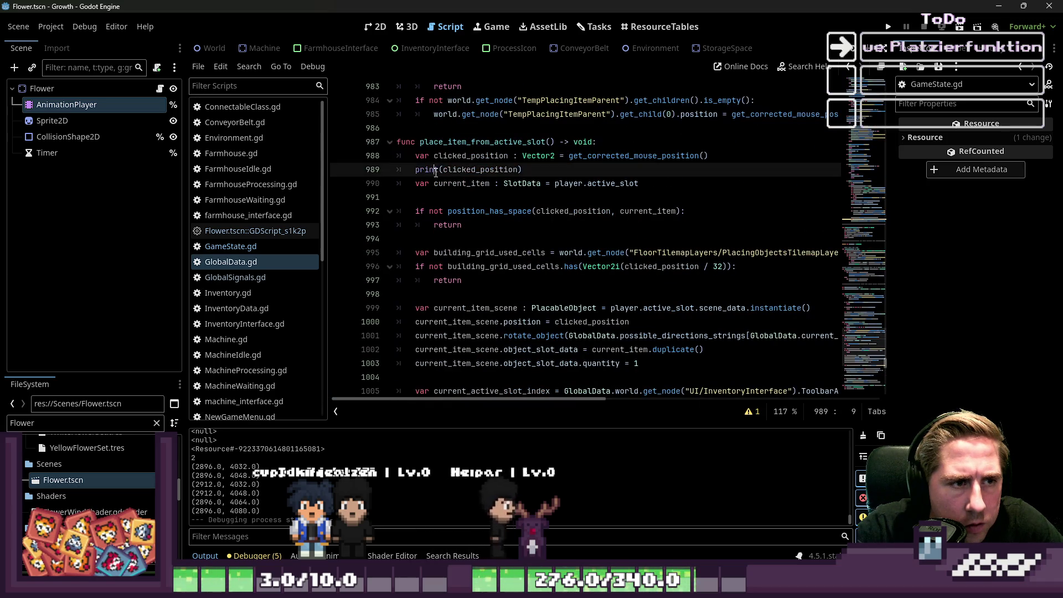
{"action": "double_click", "coordinate": [500, 210]}
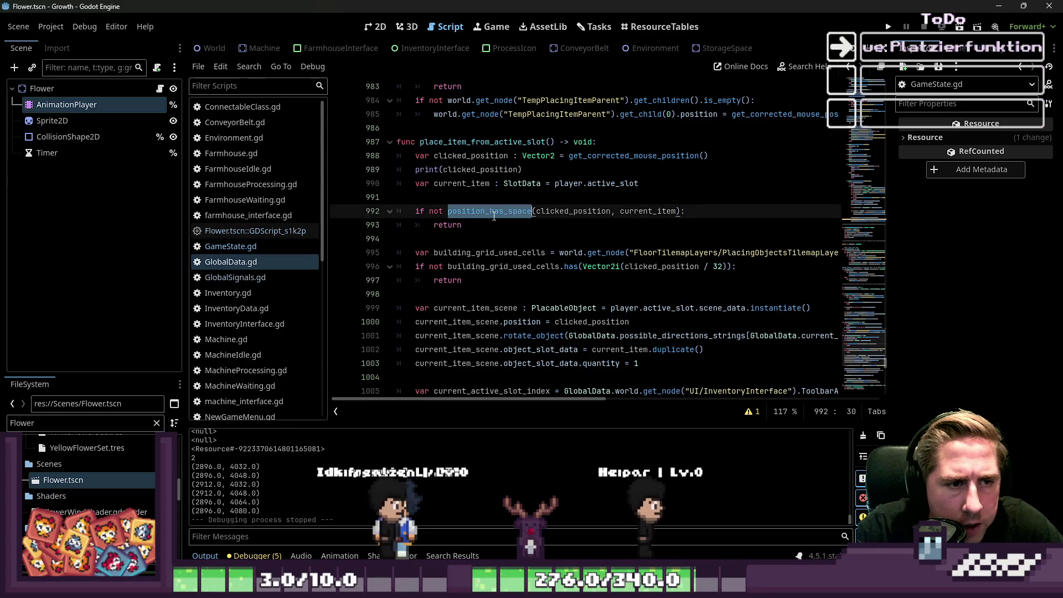
{"action": "scroll", "coordinate": [498, 216], "scroll_direction": "down", "scroll_amount": 1}
{"action": "left_click", "coordinate": [487, 225]}
{"action": "scroll", "coordinate": [487, 225], "scroll_direction": "down", "scroll_amount": 1}
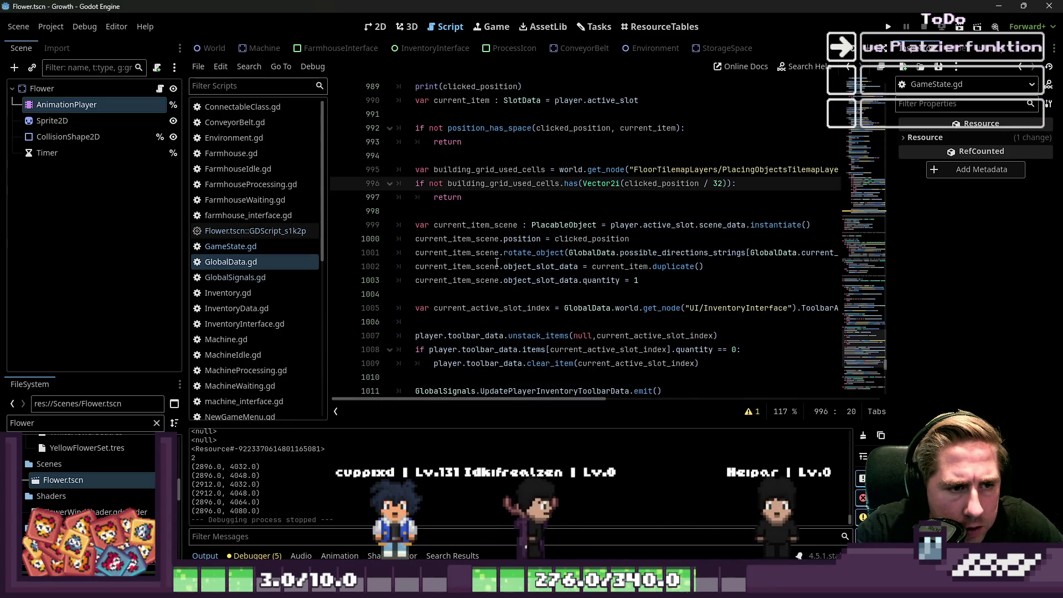
{"action": "scroll", "coordinate": [488, 266], "scroll_direction": "down", "scroll_amount": 1}
{"action": "double_click", "coordinate": [487, 266]}
Step: Check the toolbar quantity and update lines, then add a blank line before get_objects_grid_positions
{"action": "scroll", "coordinate": [487, 285], "scroll_direction": "down", "scroll_amount": 1}
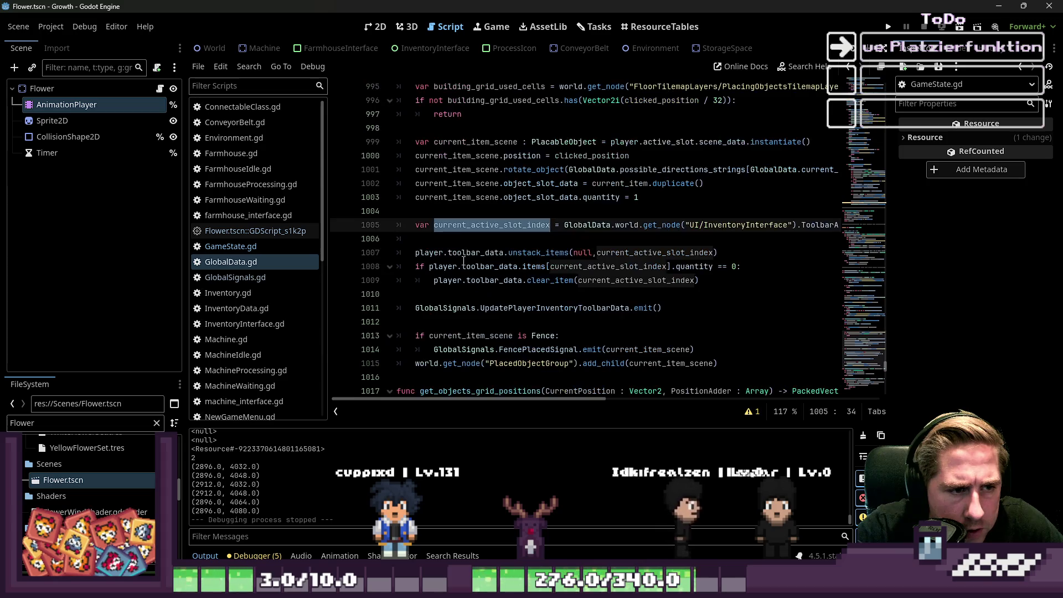
{"action": "left_click", "coordinate": [472, 266]}
{"action": "scroll", "coordinate": [462, 284], "scroll_direction": "down", "scroll_amount": 1}
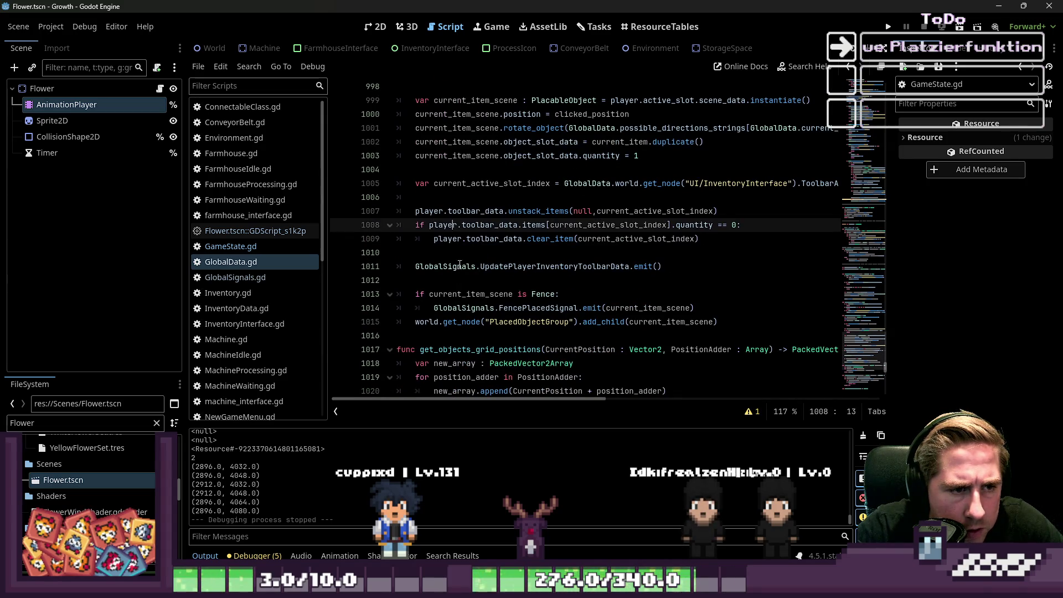
{"action": "left_click", "coordinate": [533, 267]}
{"action": "scroll", "coordinate": [539, 274], "scroll_direction": "down", "scroll_amount": 1}
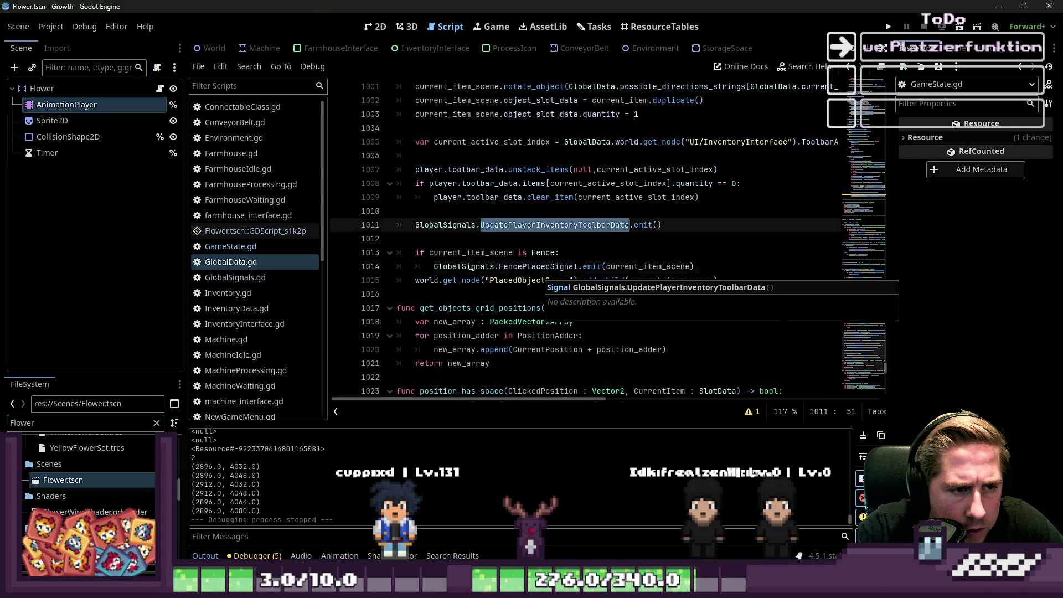
{"action": "left_click", "coordinate": [471, 288]}
{"action": "scroll", "coordinate": [472, 288], "scroll_direction": "down", "scroll_amount": 2}
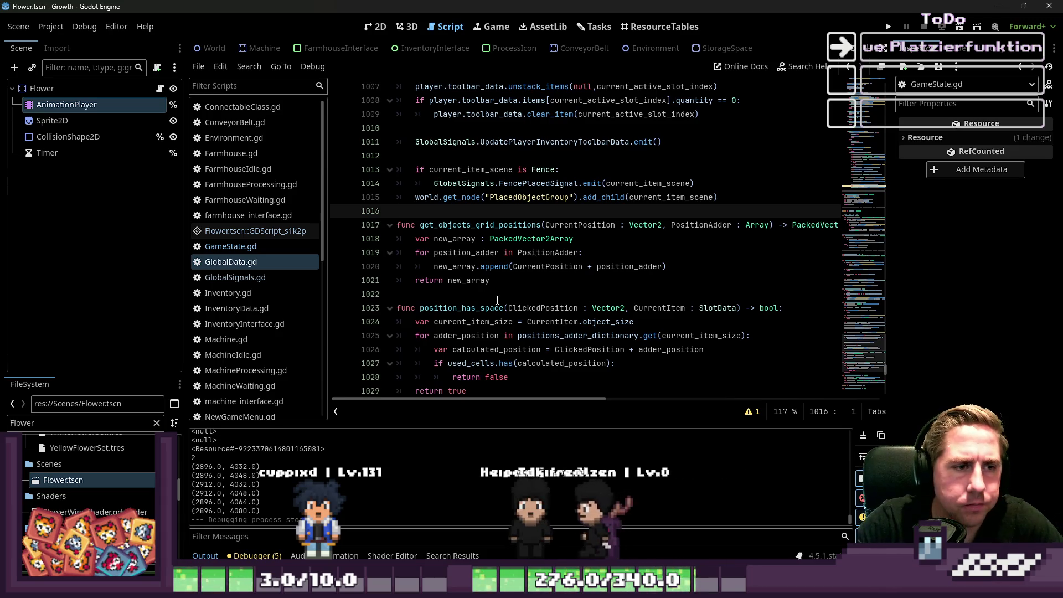
{"action": "key", "text": "Return"}
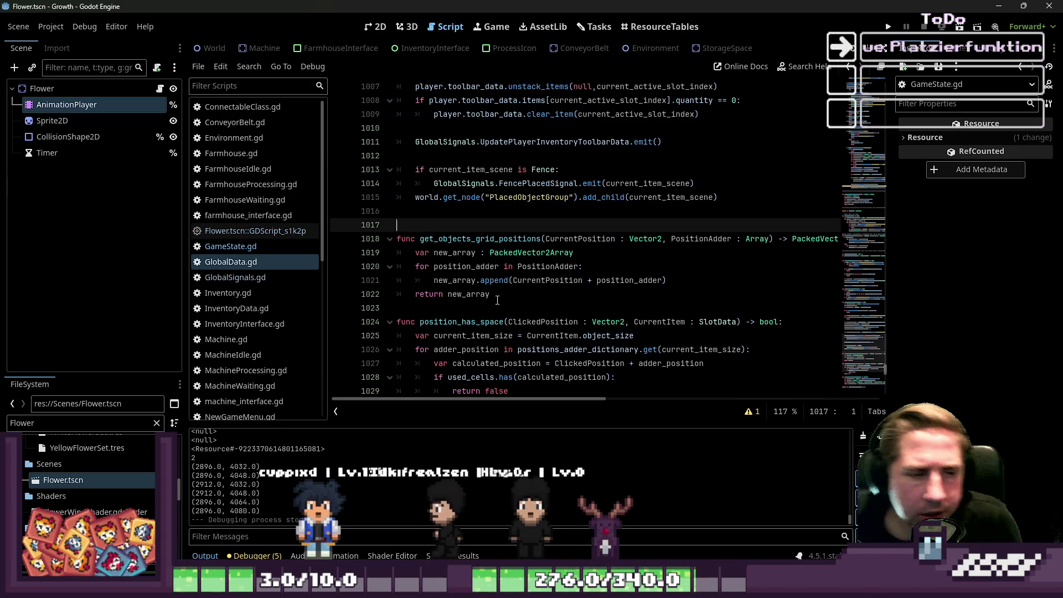
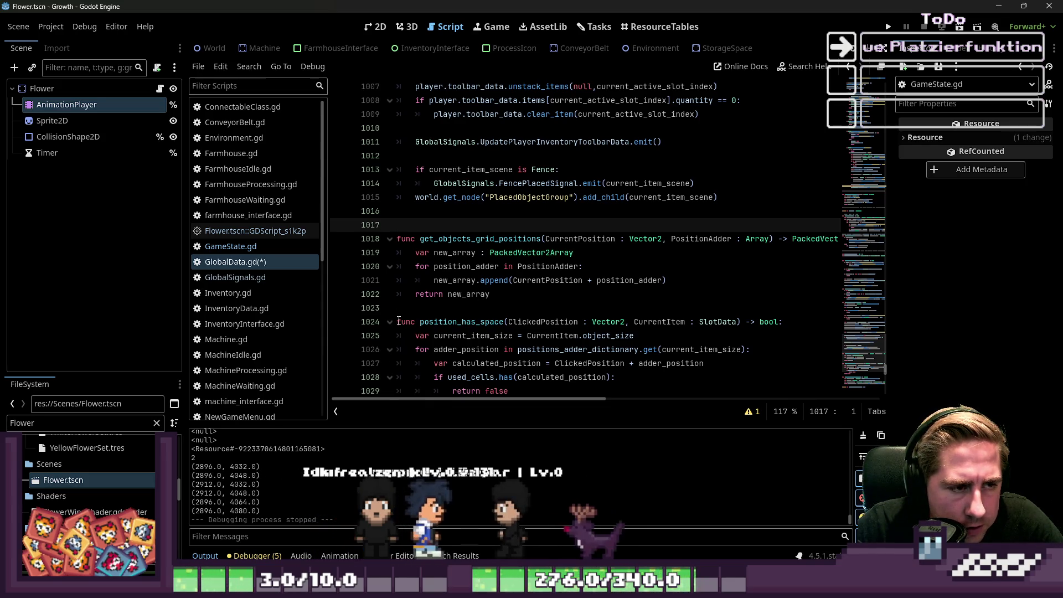
Step: Scroll down to review the get_object_used_positions function and select its name
{"action": "scroll", "coordinate": [511, 203], "scroll_direction": "down", "scroll_amount": 1}
{"action": "scroll", "coordinate": [510, 202], "scroll_direction": "down", "scroll_amount": 20}
{"action": "left_click", "coordinate": [470, 280]}
{"action": "left_click", "coordinate": [460, 211]}
{"action": "left_click", "coordinate": [450, 226]}
{"action": "double_click", "coordinate": [464, 211]}
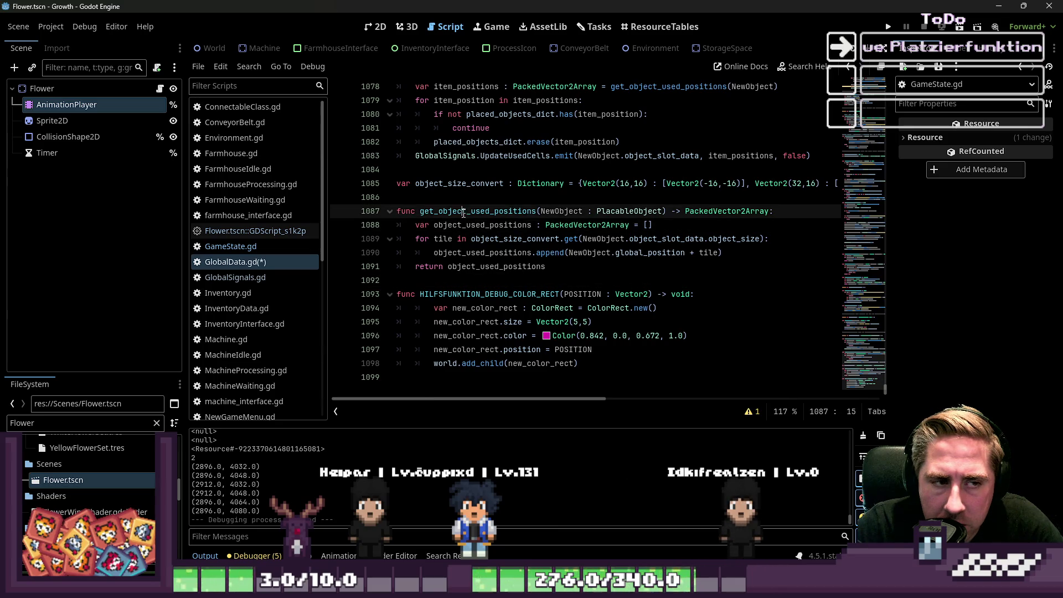
Step: Inspect item_positions and the get_object_used_positions call in add_object_to_placed_objects_dict
{"action": "scroll", "coordinate": [467, 219], "scroll_direction": "up", "scroll_amount": 4}
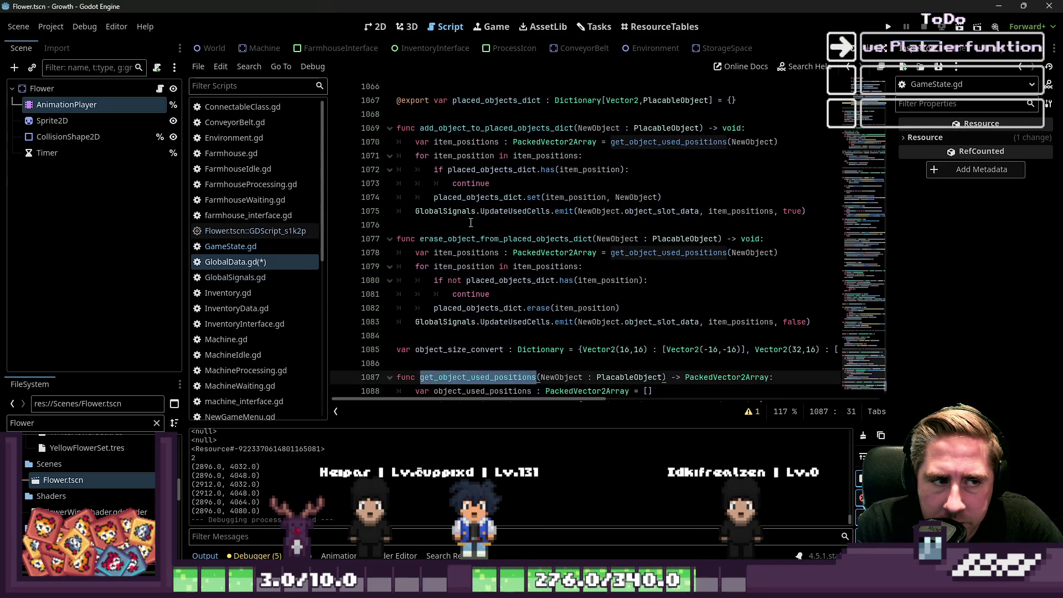
{"action": "scroll", "coordinate": [470, 223], "scroll_direction": "up", "scroll_amount": 1}
{"action": "left_click", "coordinate": [482, 182]}
{"action": "double_click", "coordinate": [465, 183]}
{"action": "left_click", "coordinate": [747, 170]}
{"action": "left_click", "coordinate": [628, 185]}
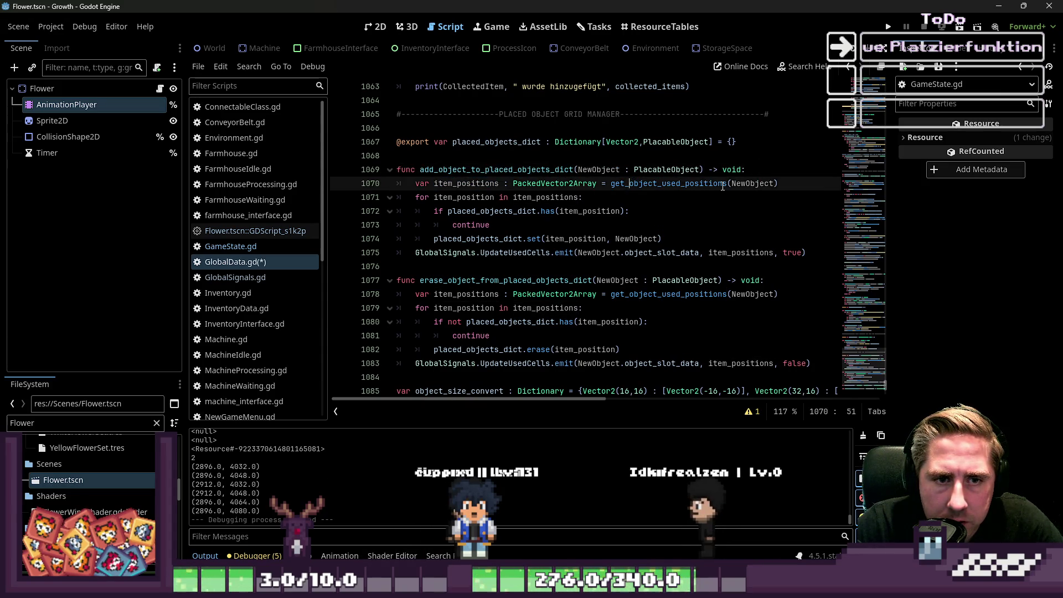
{"action": "scroll", "coordinate": [678, 214], "scroll_direction": "up", "scroll_amount": 10}
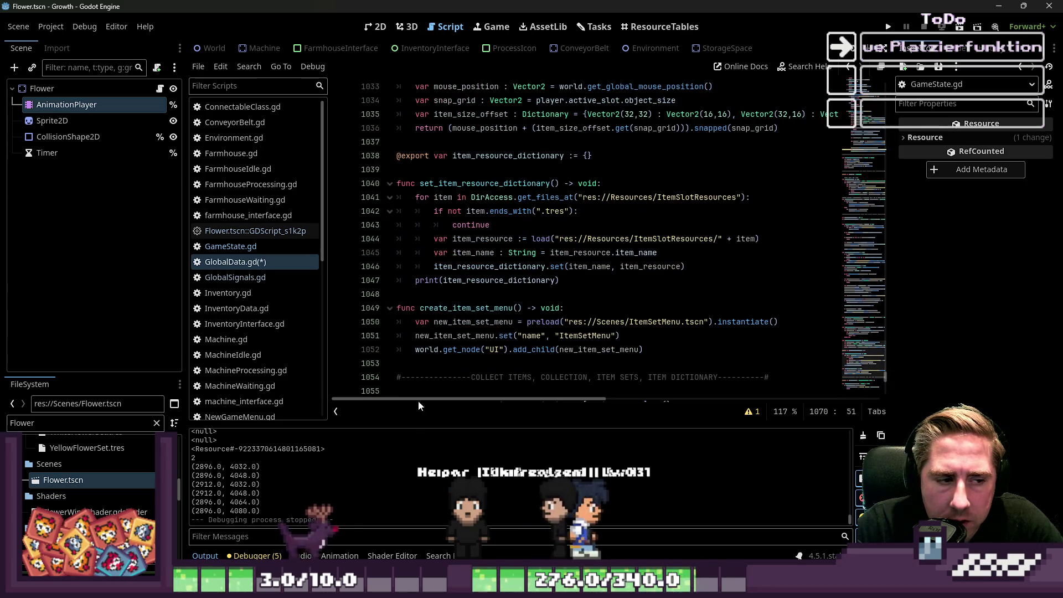
Step: Search the script for 'place_item' and jump to place_item_from_active_slot
{"action": "key", "text": "ctrl+f"}
{"action": "type", "text": "place_item"}
{"action": "left_click", "coordinate": [710, 411]}
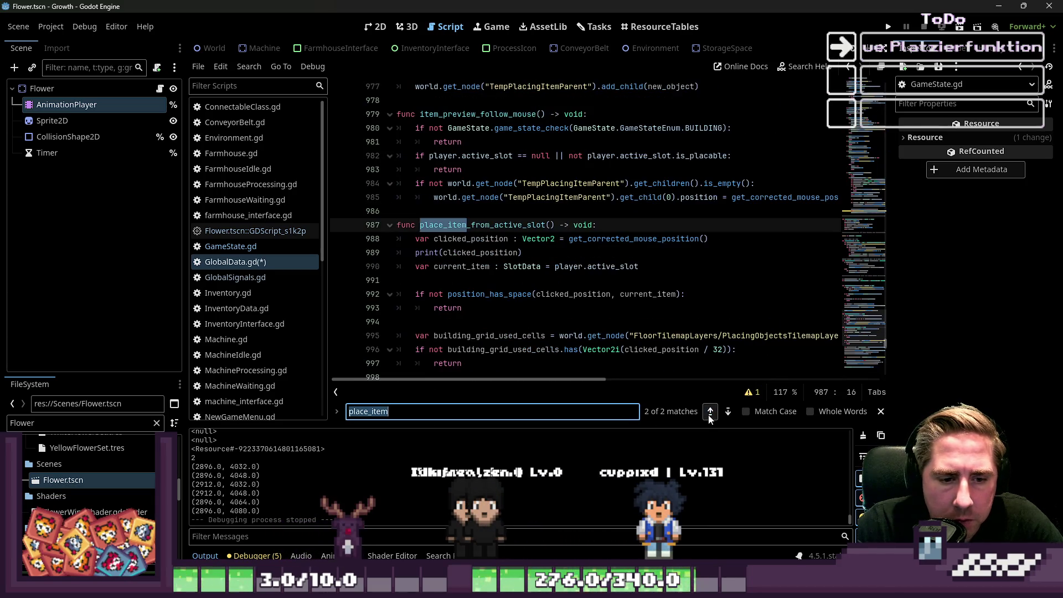
{"action": "scroll", "coordinate": [532, 212], "scroll_direction": "down", "scroll_amount": 5}
{"action": "left_click", "coordinate": [523, 198]}
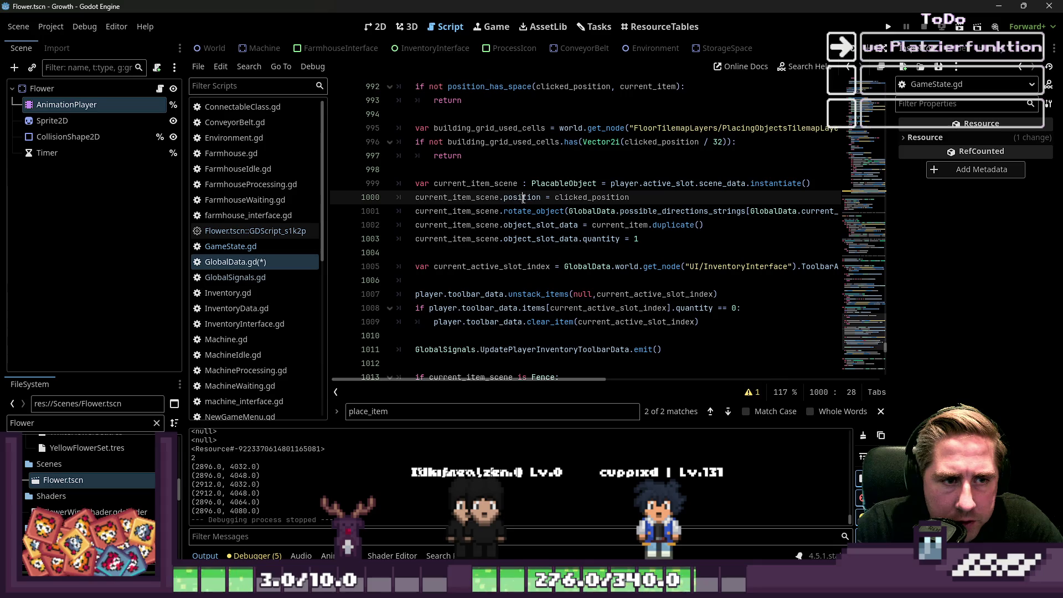
{"action": "double_click", "coordinate": [591, 200]}
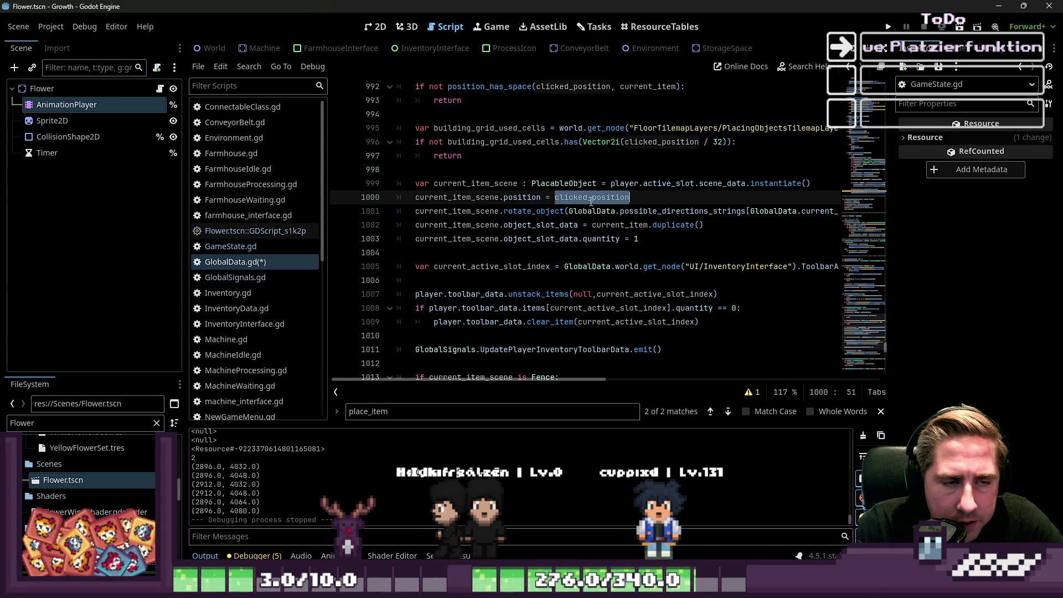
{"action": "mouse_move", "coordinate": [585, 238]}
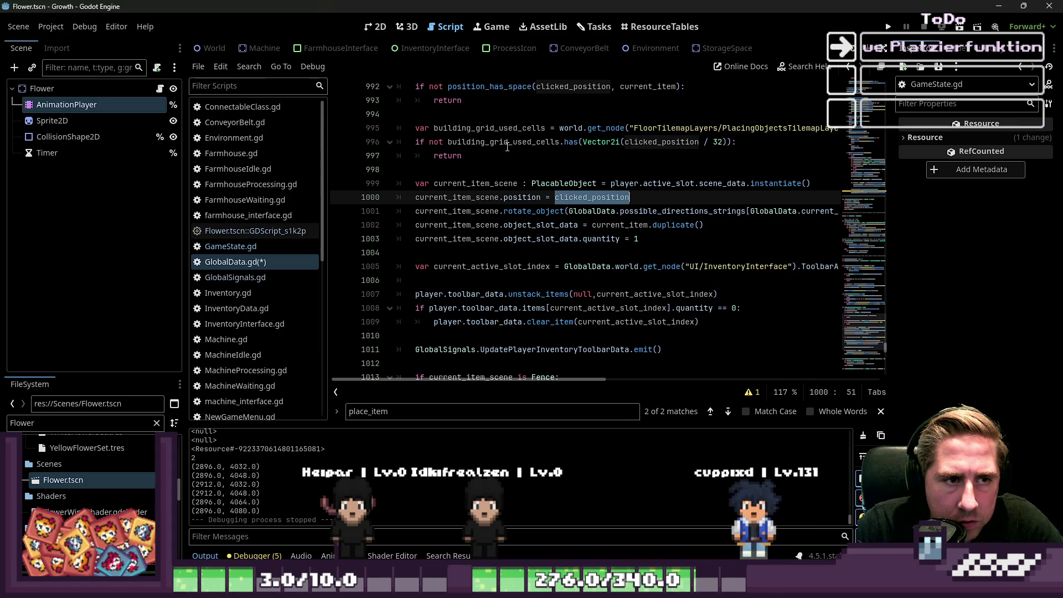
{"action": "left_click", "coordinate": [546, 143]}
{"action": "scroll", "coordinate": [531, 164], "scroll_direction": "up", "scroll_amount": 1}
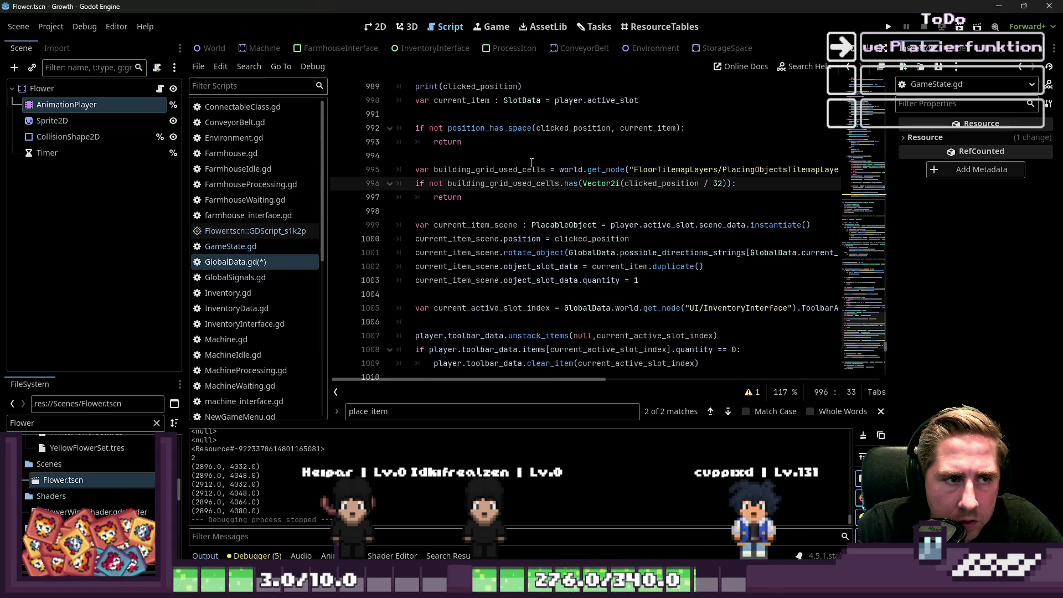
{"action": "double_click", "coordinate": [509, 186]}
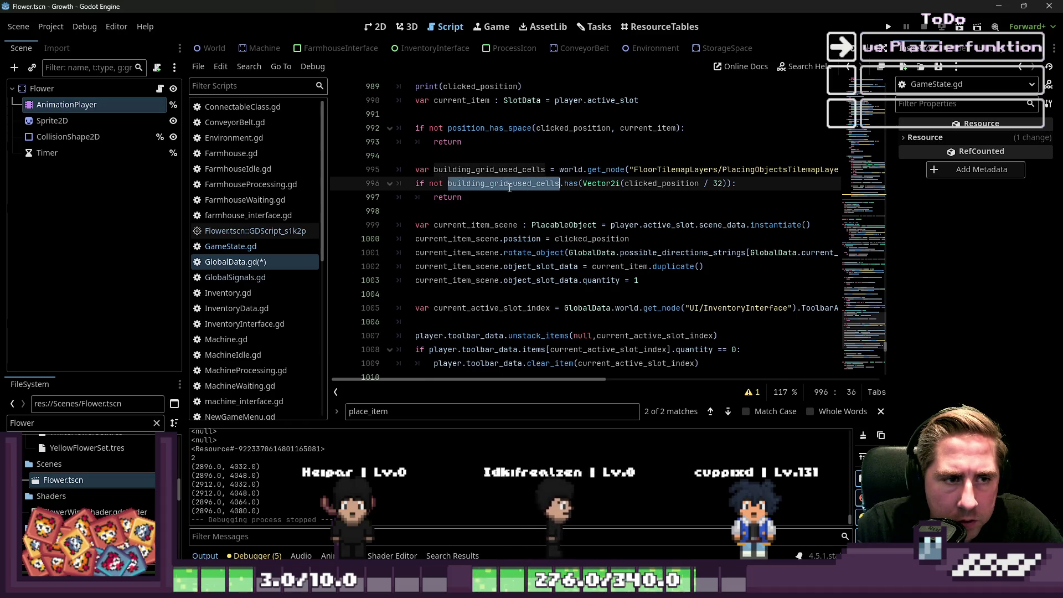
{"action": "left_click", "coordinate": [677, 186]}
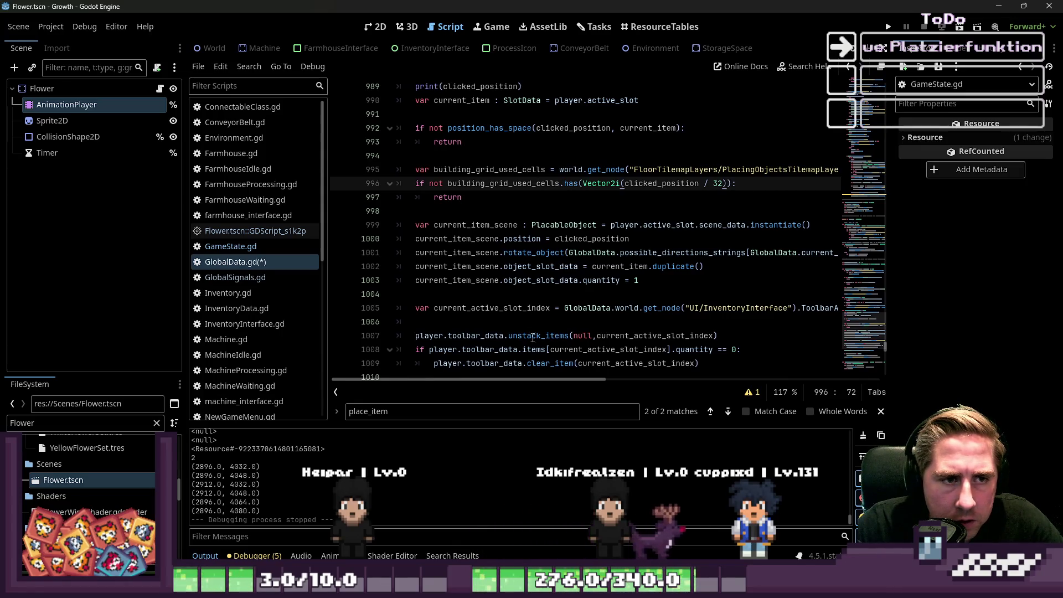
{"action": "mouse_move", "coordinate": [531, 383]}
{"action": "left_mouse_down"}
{"action": "mouse_move", "coordinate": [595, 380]}
{"action": "mouse_move", "coordinate": [528, 381]}
{"action": "left_mouse_up"}
{"action": "mouse_move", "coordinate": [463, 198]}
{"action": "left_mouse_down"}
{"action": "mouse_move", "coordinate": [497, 172]}
{"action": "mouse_move", "coordinate": [428, 179]}
{"action": "left_mouse_up"}
{"action": "left_click_drag", "start_coordinate": [687, 142], "coordinate": [429, 128]}
{"action": "left_click", "coordinate": [480, 157]}
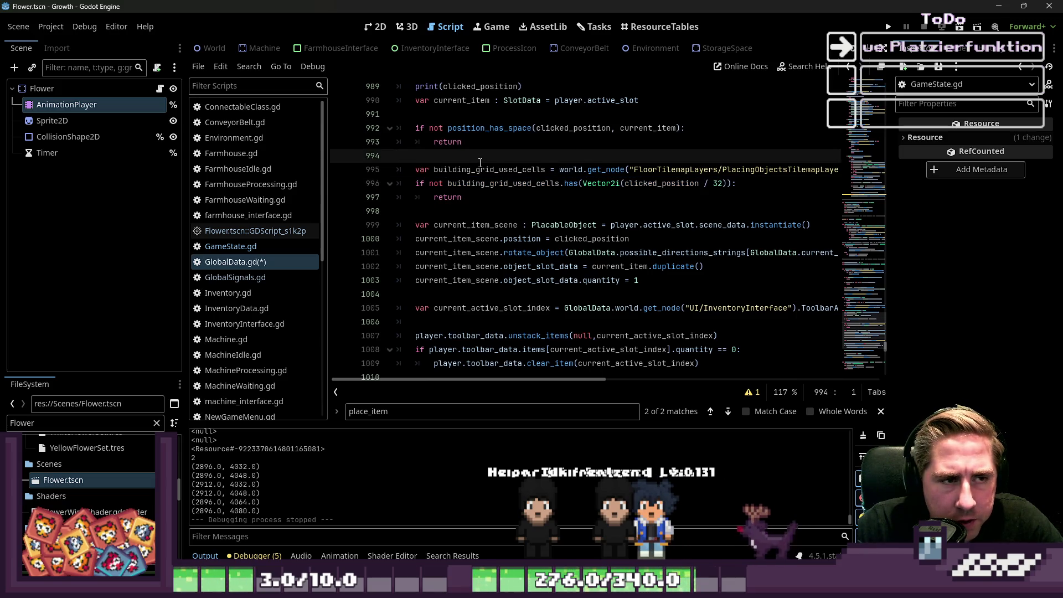
{"action": "left_click_drag", "start_coordinate": [486, 200], "coordinate": [448, 178]}
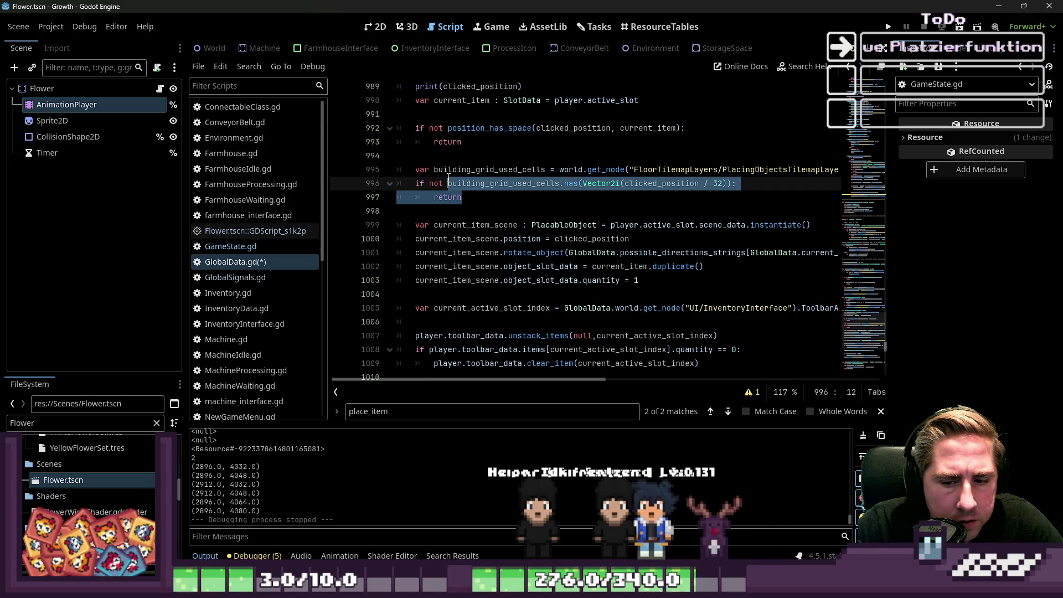
{"action": "left_click", "coordinate": [549, 237]}
{"action": "scroll", "coordinate": [531, 221], "scroll_direction": "down", "scroll_amount": 1}
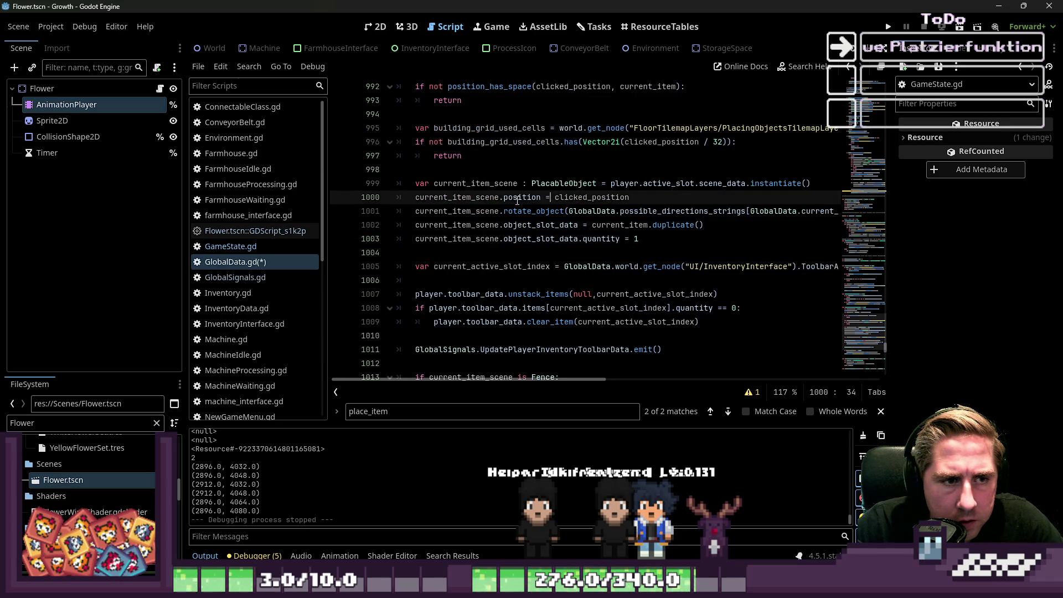
{"action": "double_click", "coordinate": [612, 199]}
{"action": "scroll", "coordinate": [599, 218], "scroll_direction": "up", "scroll_amount": 2}
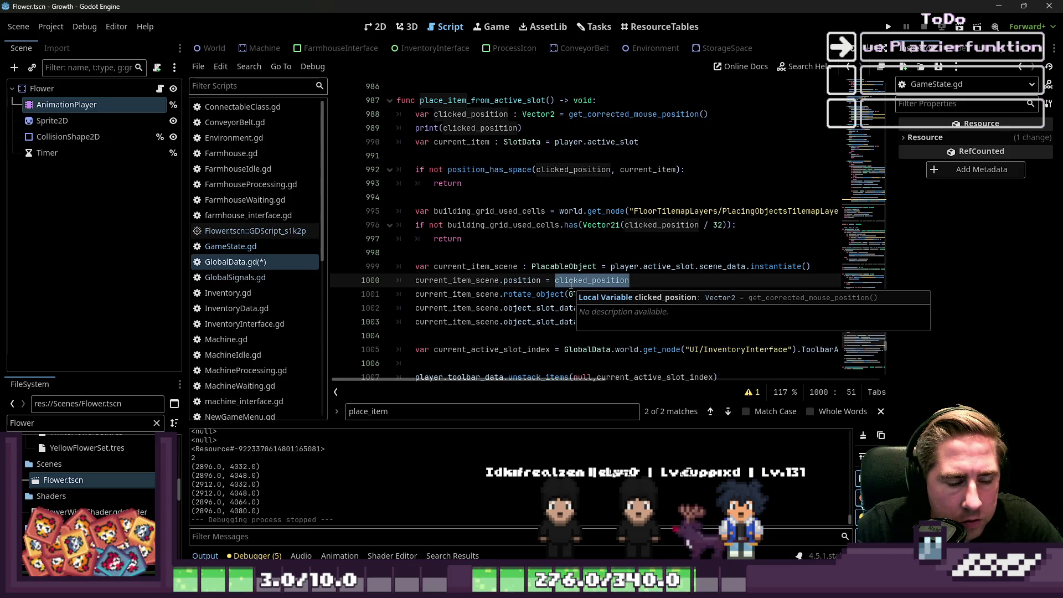
{"action": "scroll", "coordinate": [571, 285], "scroll_direction": "down", "scroll_amount": 8}
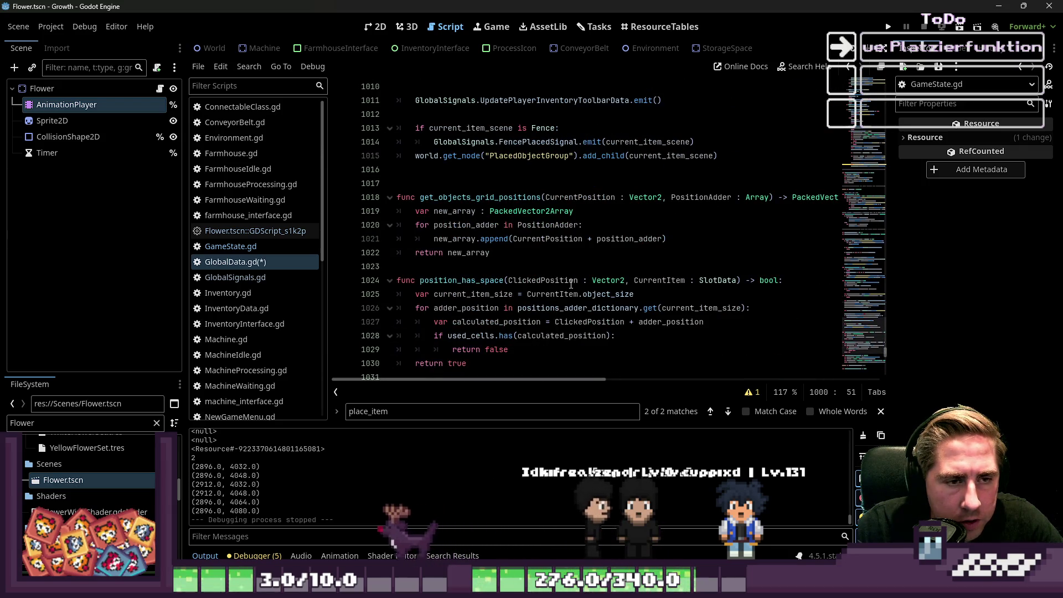
{"action": "scroll", "coordinate": [571, 284], "scroll_direction": "down", "scroll_amount": 8}
Step: Look over get_object_used_positions and the blank line 1086 below it
{"action": "scroll", "coordinate": [571, 284], "scroll_direction": "down", "scroll_amount": 15}
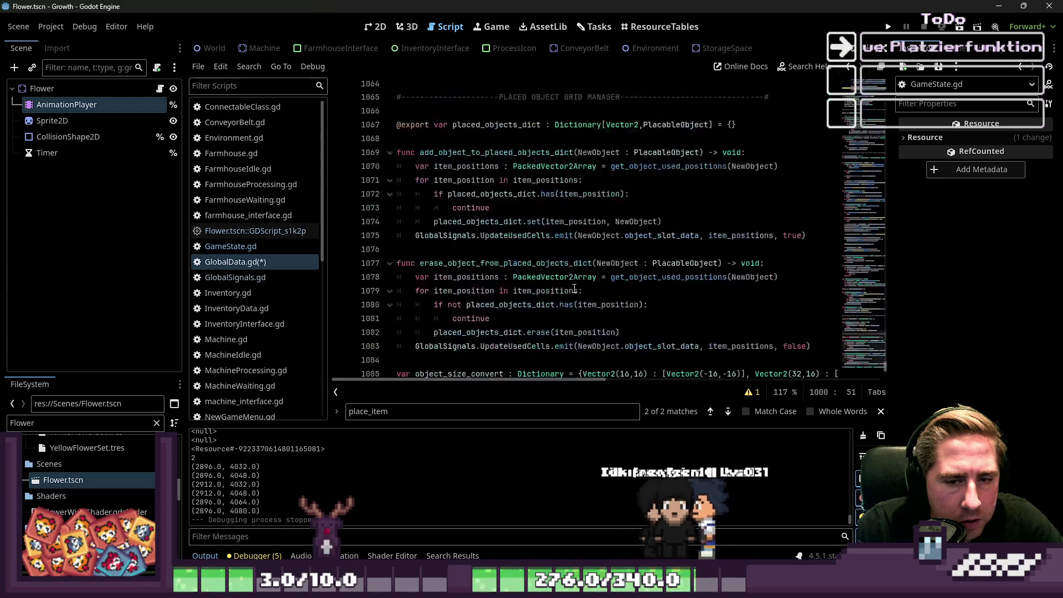
{"action": "left_click", "coordinate": [519, 224]}
{"action": "double_click", "coordinate": [515, 197]}
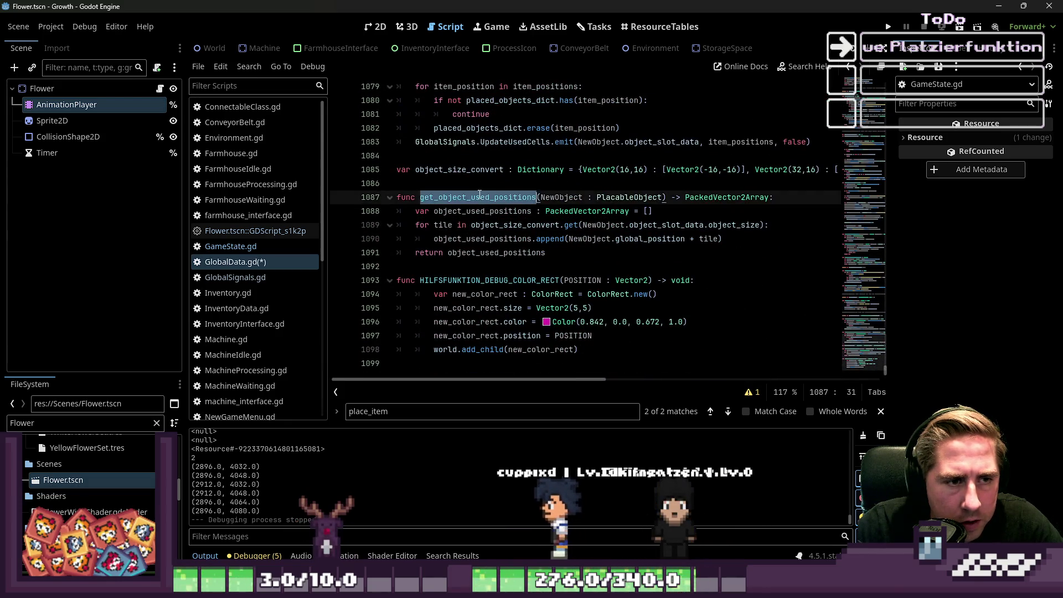
{"action": "scroll", "coordinate": [545, 243], "scroll_direction": "up", "scroll_amount": 1}
{"action": "left_click", "coordinate": [483, 225]}
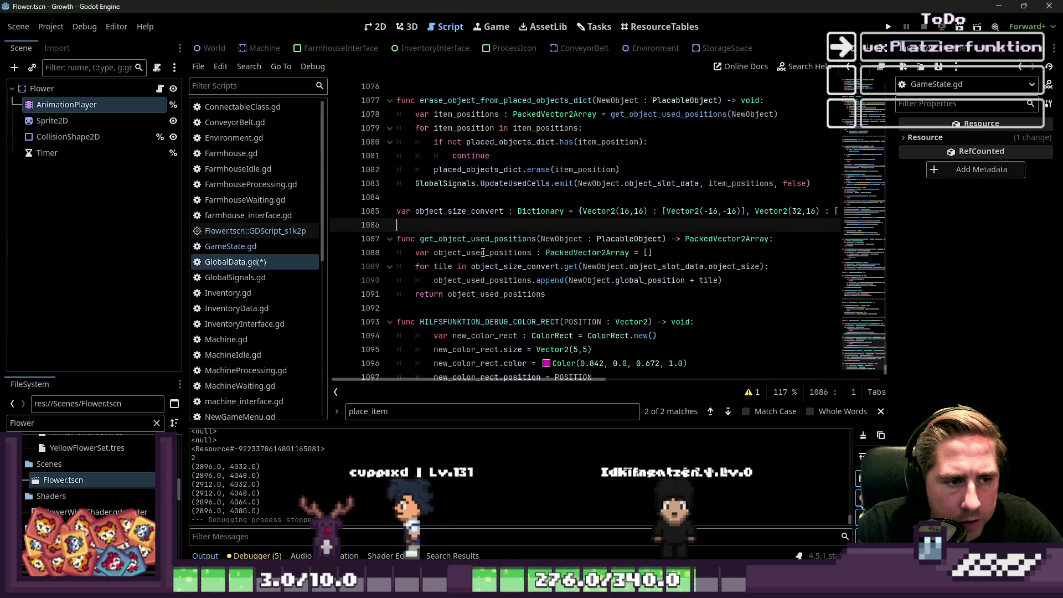
Step: Open a new line after the add_object_to_placed_objects_dict header and begin typing print(NewObject.global
{"action": "scroll", "coordinate": [483, 250], "scroll_direction": "up", "scroll_amount": 4}
{"action": "double_click", "coordinate": [496, 156]}
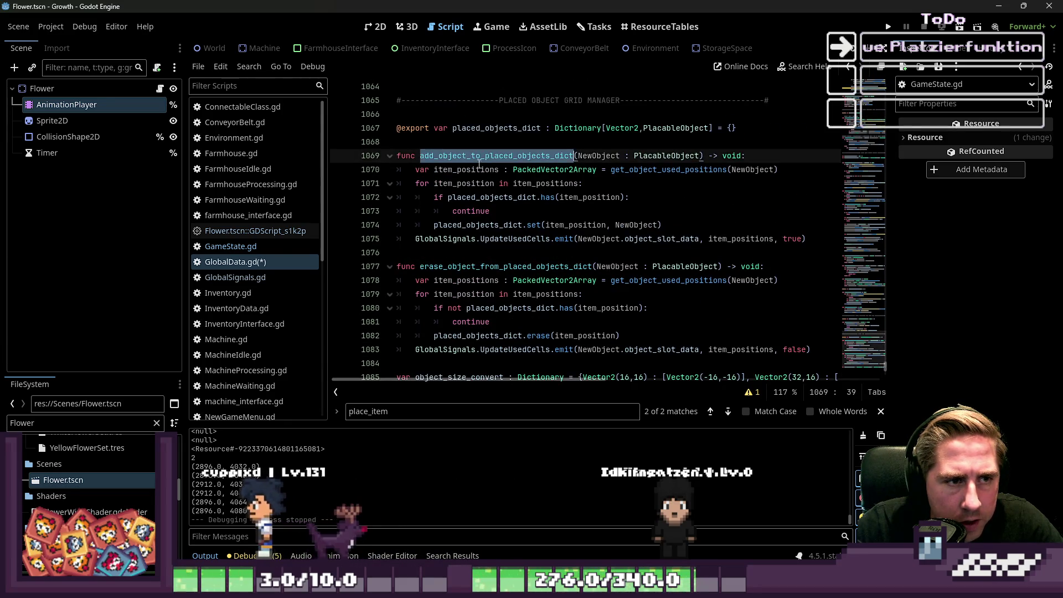
{"action": "left_click", "coordinate": [764, 160]}
{"action": "key", "text": "Return"}
{"action": "type", "text": "print"}
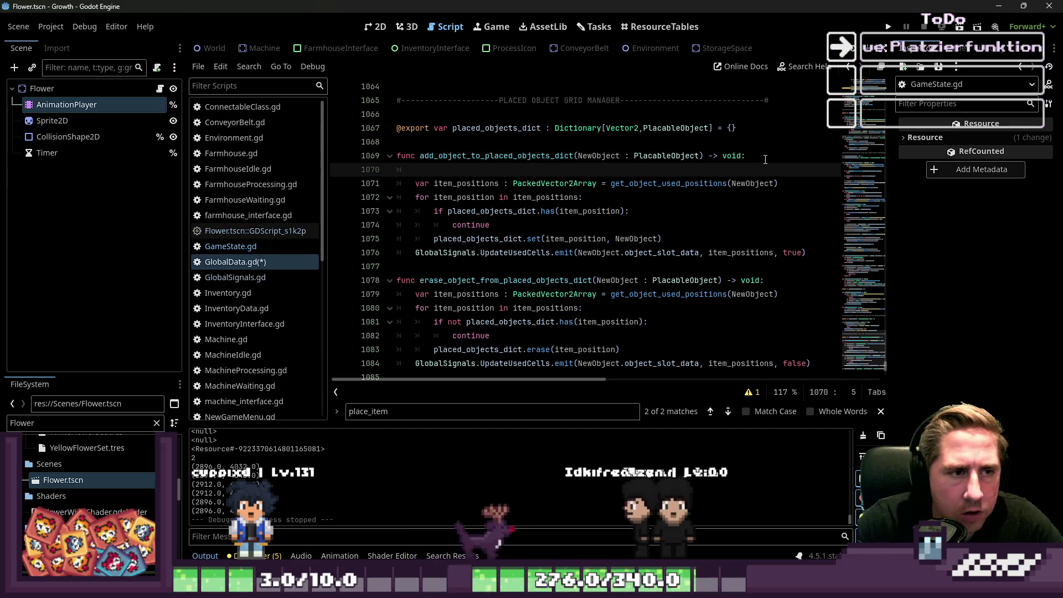
{"action": "type", "text": "(New"}
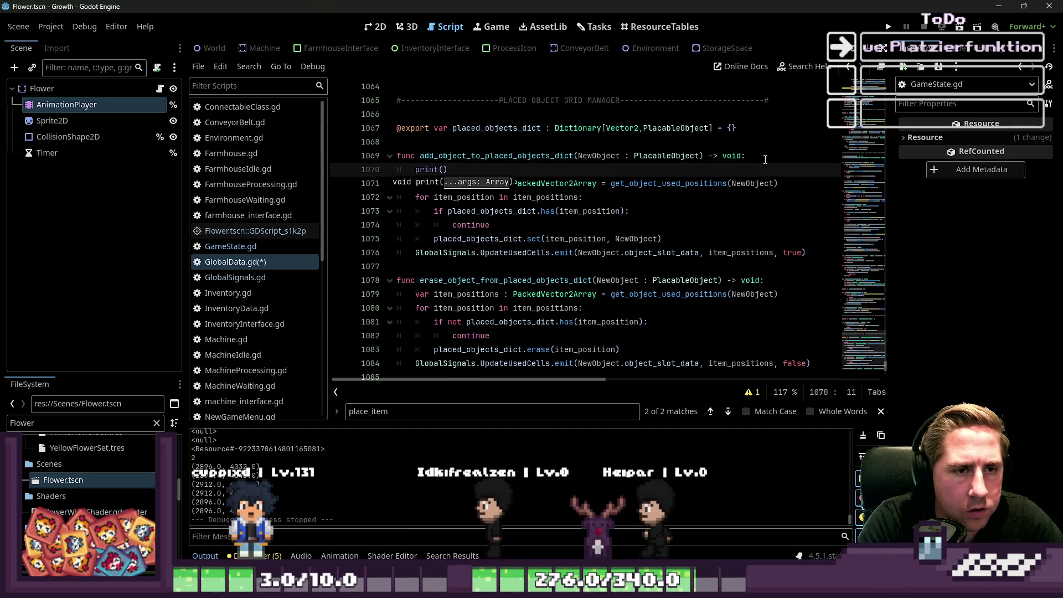
{"action": "type", "text": "Object."}
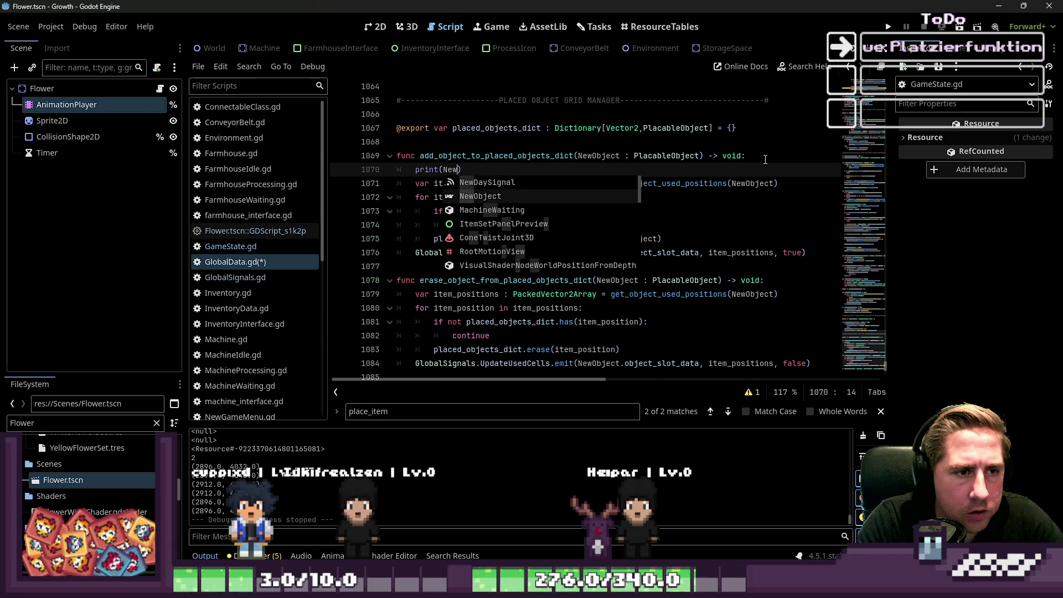
{"action": "type", "text": "global"}
Step: Accept autocomplete to finish print(NewObject.global_position), then select the printed expression
{"action": "key", "text": "Return"}
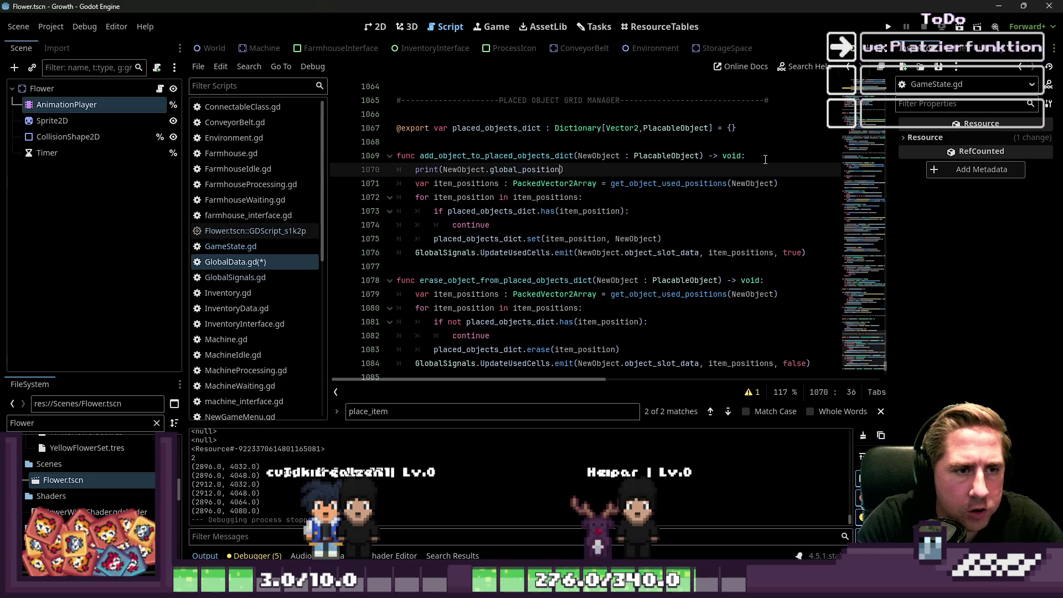
{"action": "left_click", "coordinate": [526, 168]}
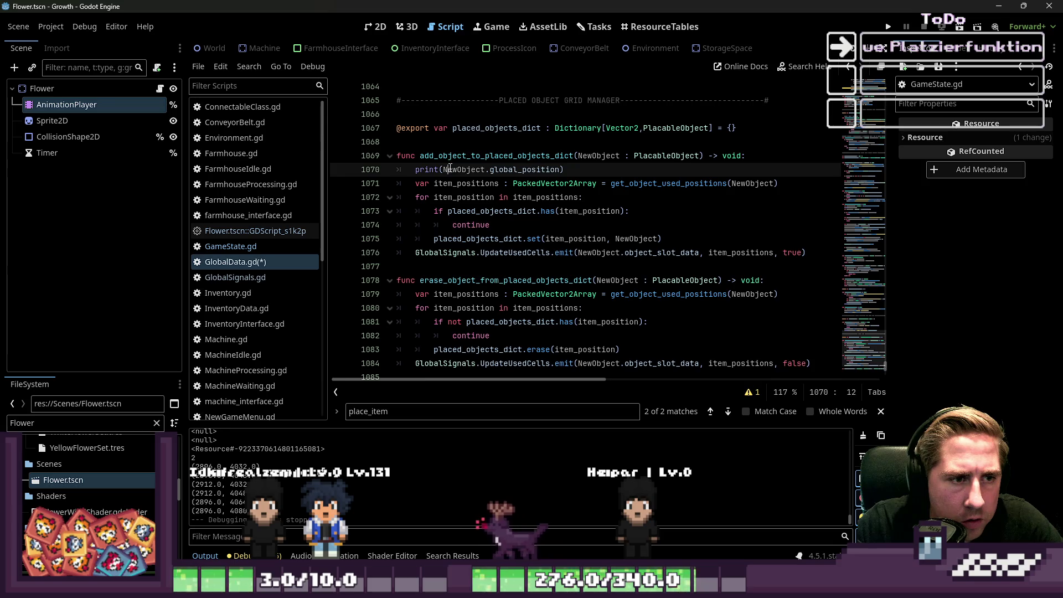
{"action": "left_click_drag", "start_coordinate": [526, 169], "coordinate": [561, 172]}
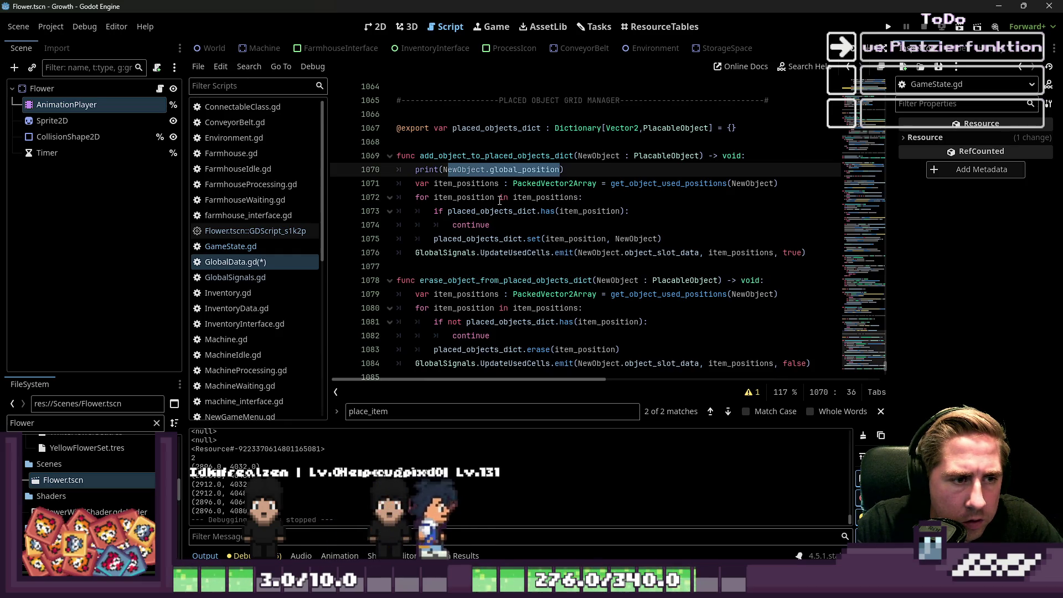
{"action": "left_click", "coordinate": [494, 240]}
{"action": "double_click", "coordinate": [494, 240]}
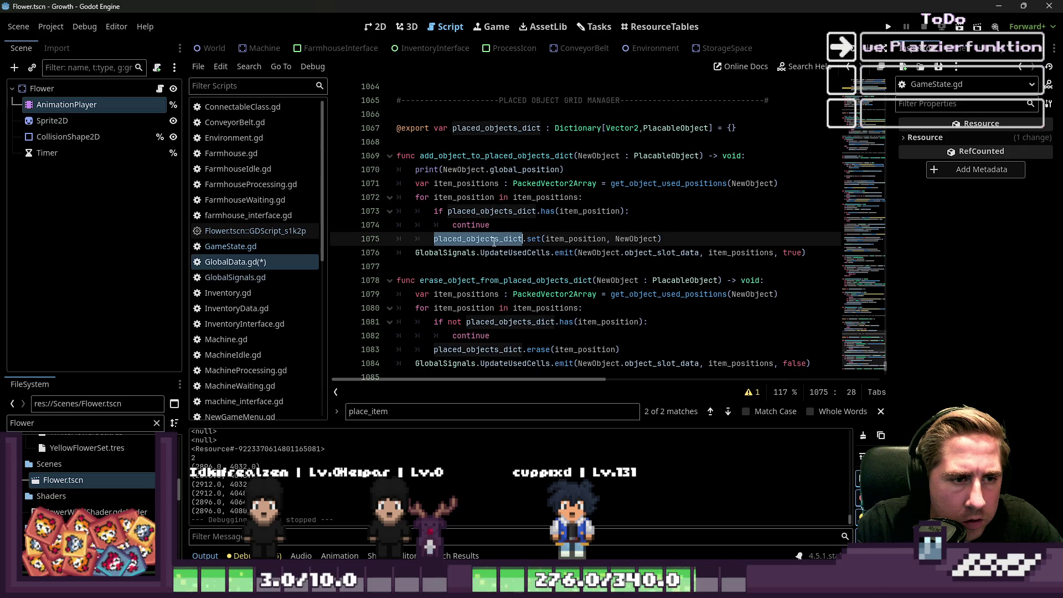
{"action": "double_click", "coordinate": [574, 239]}
{"action": "double_click", "coordinate": [633, 239]}
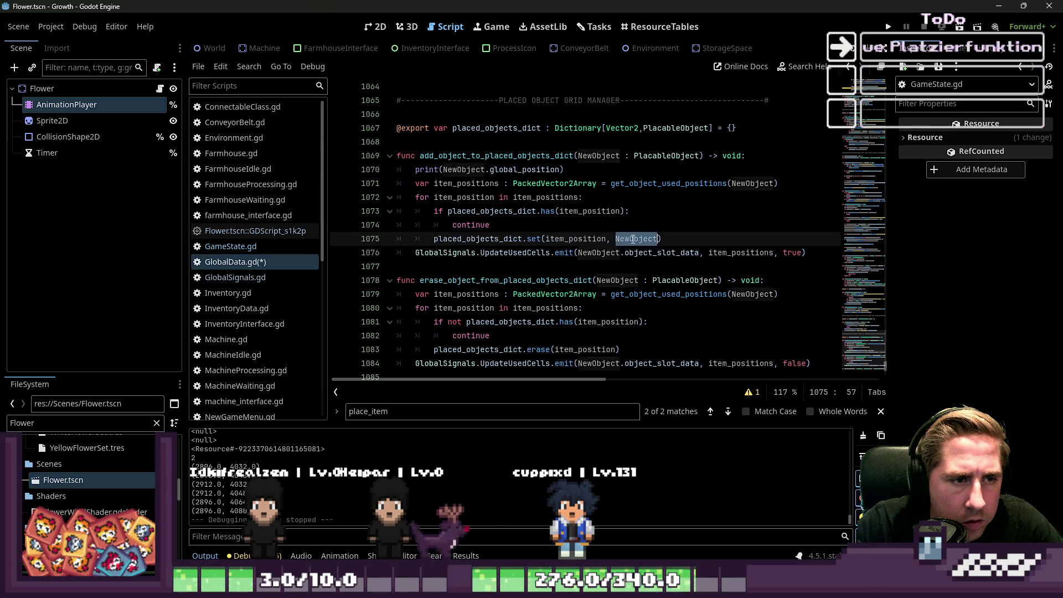
{"action": "left_click_drag", "start_coordinate": [444, 169], "coordinate": [560, 169]}
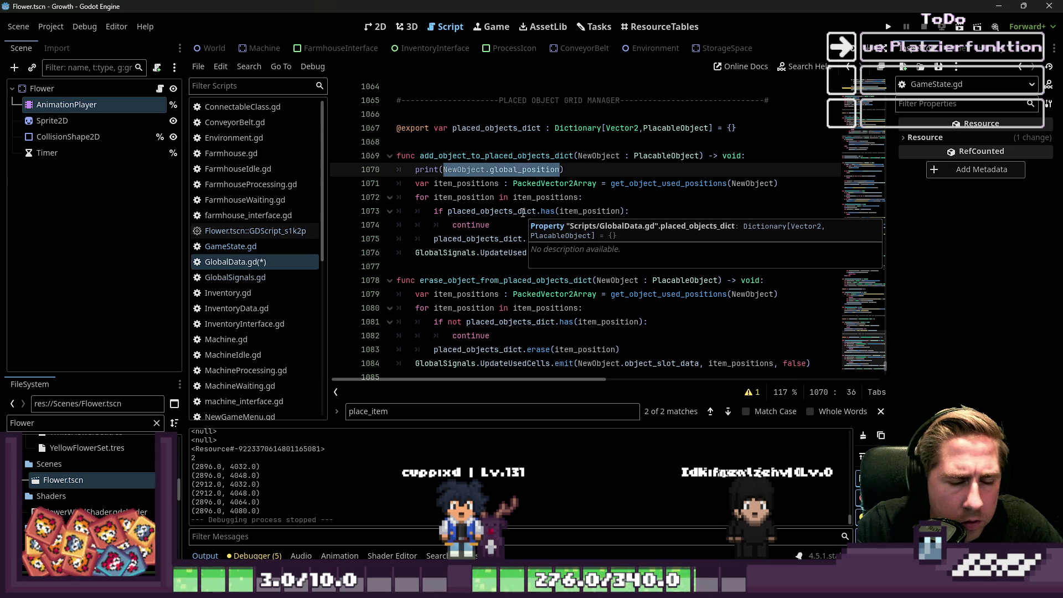
{"action": "double_click", "coordinate": [649, 183]}
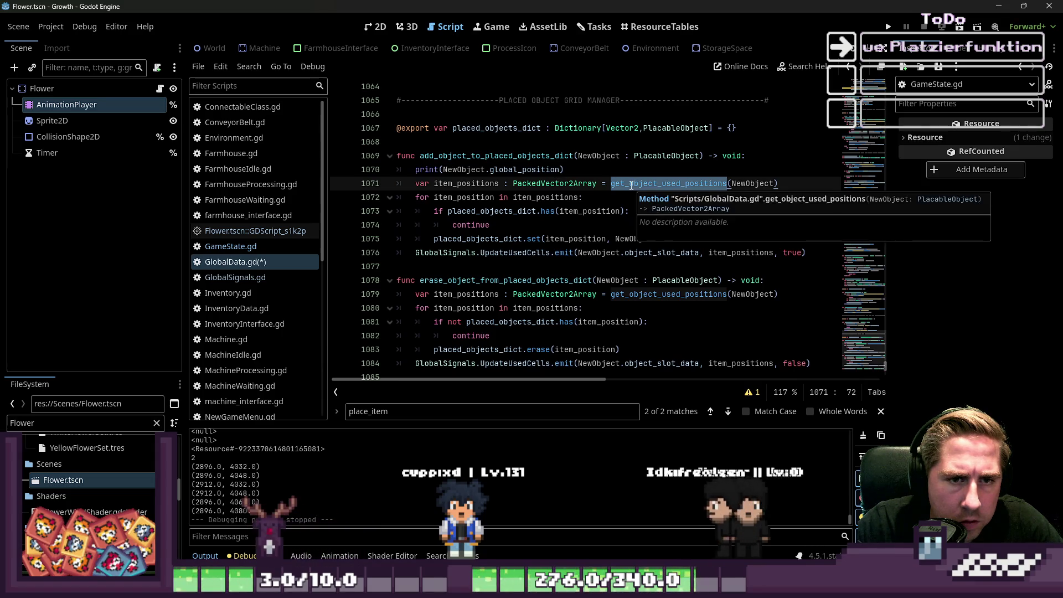
{"action": "scroll", "coordinate": [536, 272], "scroll_direction": "down", "scroll_amount": 4}
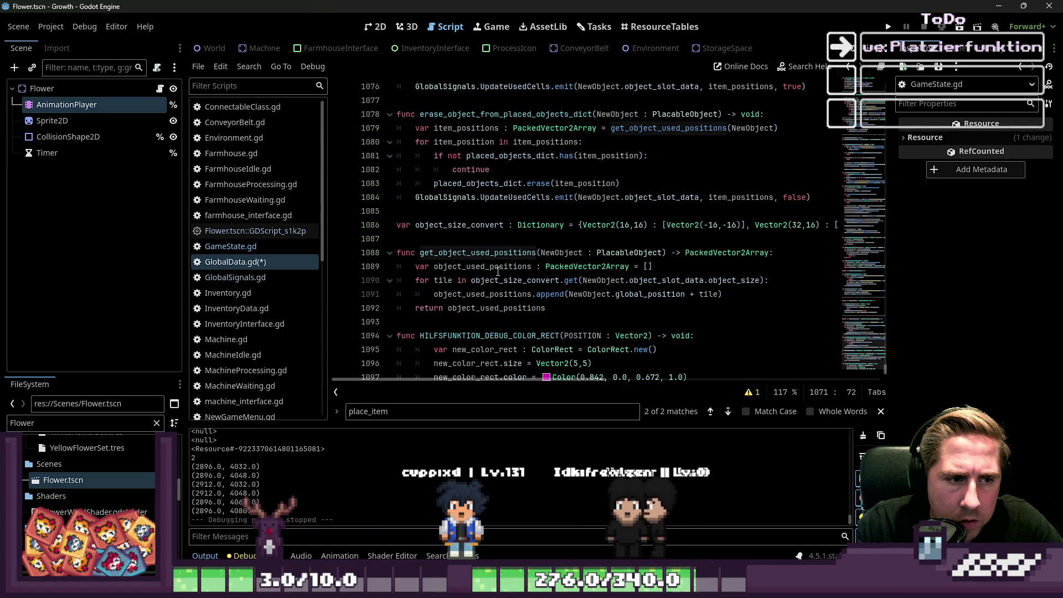
{"action": "double_click", "coordinate": [646, 294]}
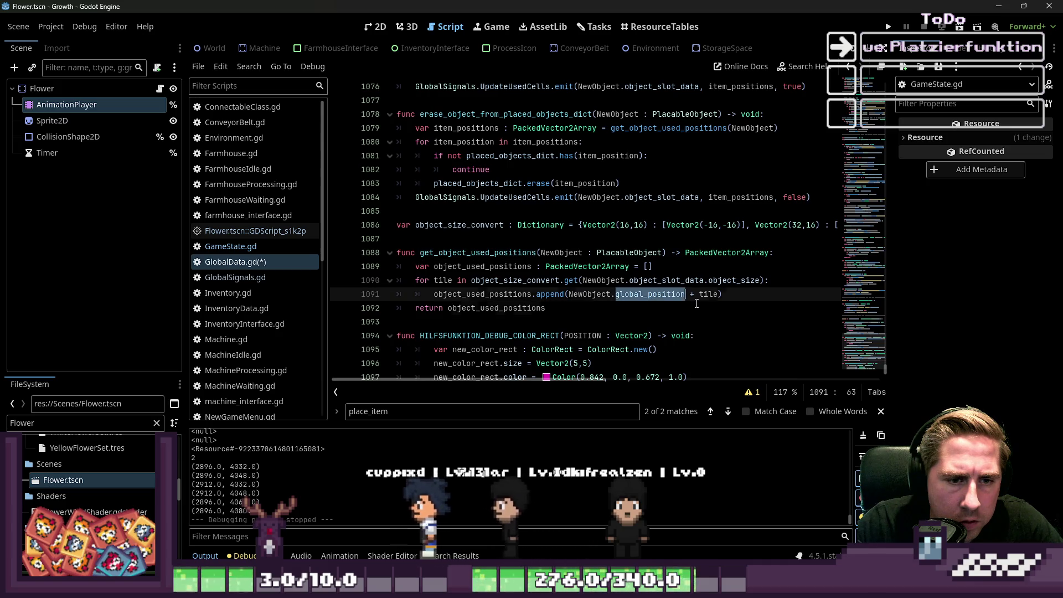
{"action": "left_click", "coordinate": [647, 308]}
{"action": "scroll", "coordinate": [647, 292], "scroll_direction": "up", "scroll_amount": 3}
{"action": "scroll", "coordinate": [647, 292], "scroll_direction": "up", "scroll_amount": 1}
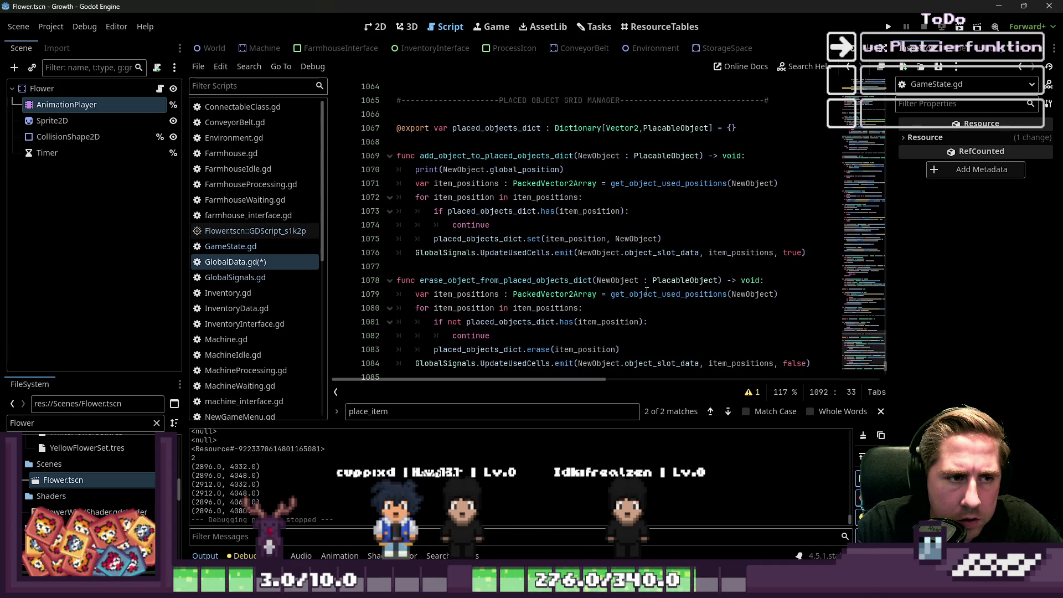
{"action": "scroll", "coordinate": [646, 292], "scroll_direction": "down", "scroll_amount": 4}
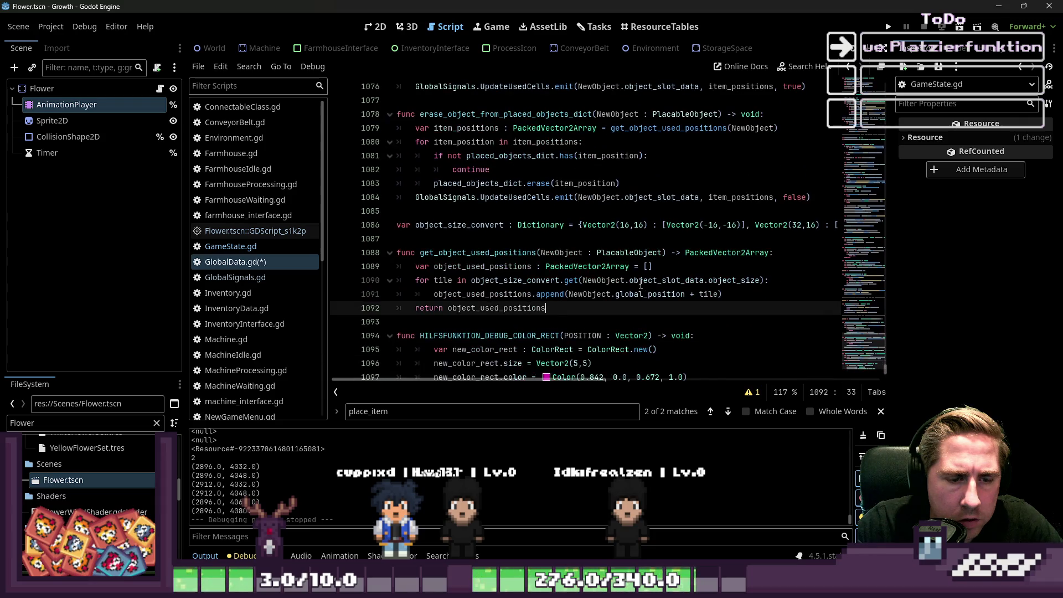
{"action": "double_click", "coordinate": [673, 296]}
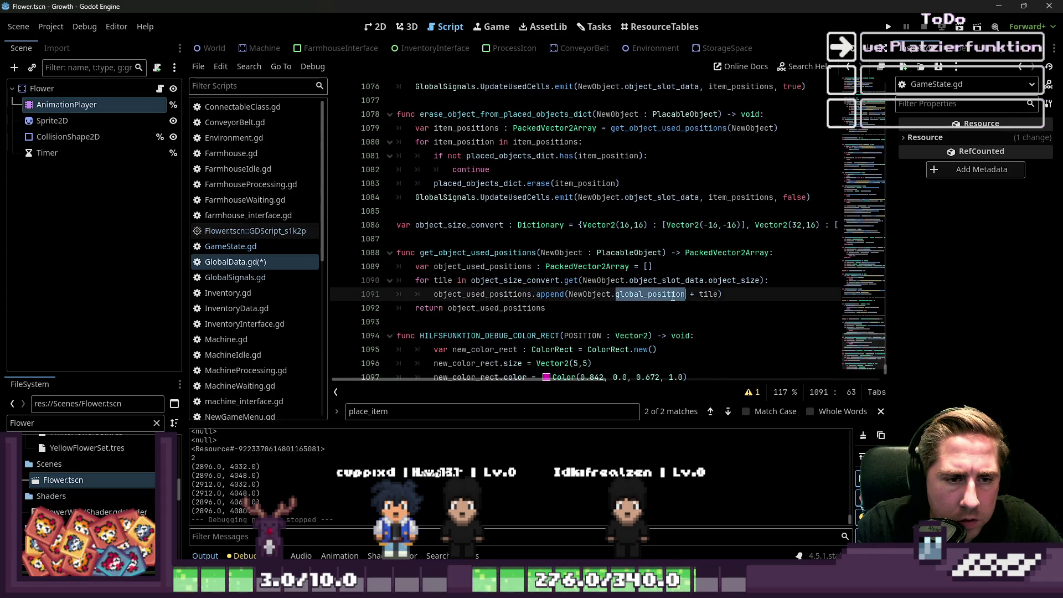
{"action": "scroll", "coordinate": [636, 295], "scroll_direction": "up", "scroll_amount": 5}
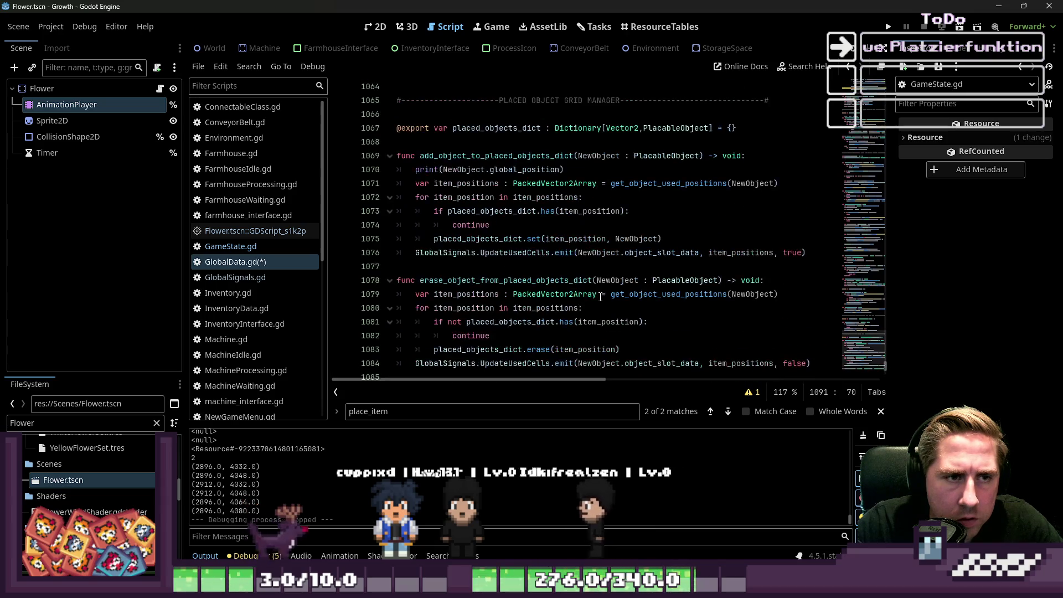
Step: Run the project and start a new game with character name 'sda'
{"action": "left_click", "coordinate": [889, 27]}
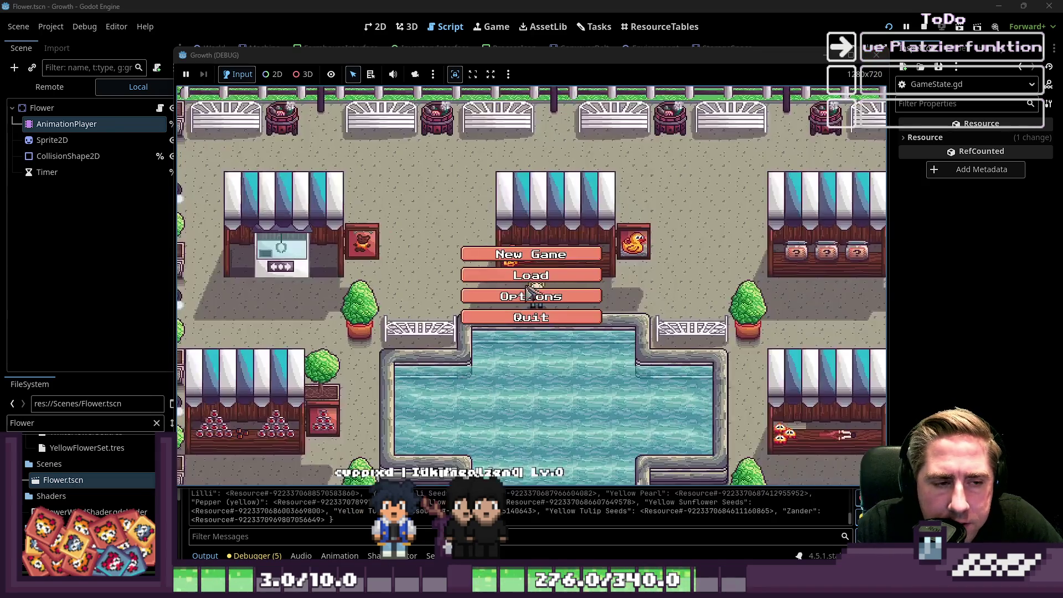
{"action": "left_click", "coordinate": [530, 250]}
{"action": "left_click", "coordinate": [549, 175]}
{"action": "type", "text": "sda"}
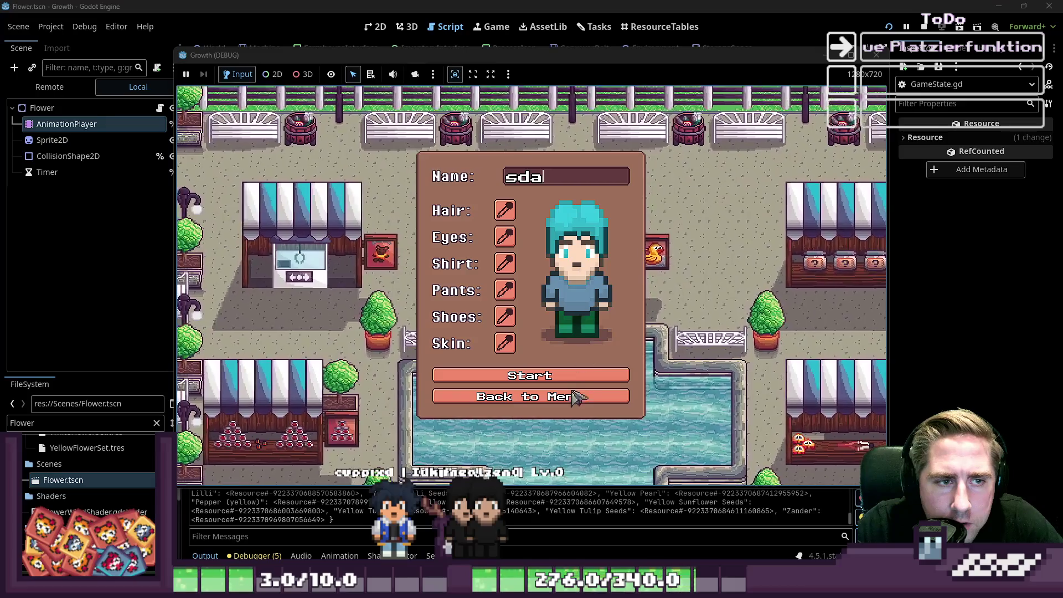
{"action": "left_click", "coordinate": [589, 376]}
Step: Move an inventory item into hotbar slot 5 and place it in the world
{"action": "key", "text": "i"}
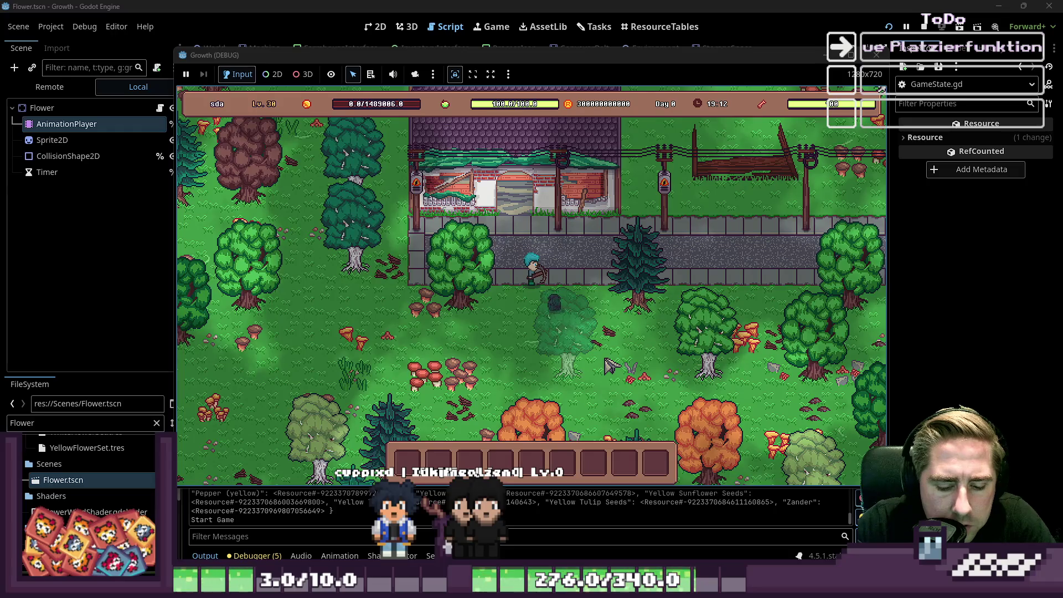
{"action": "key", "text": "i"}
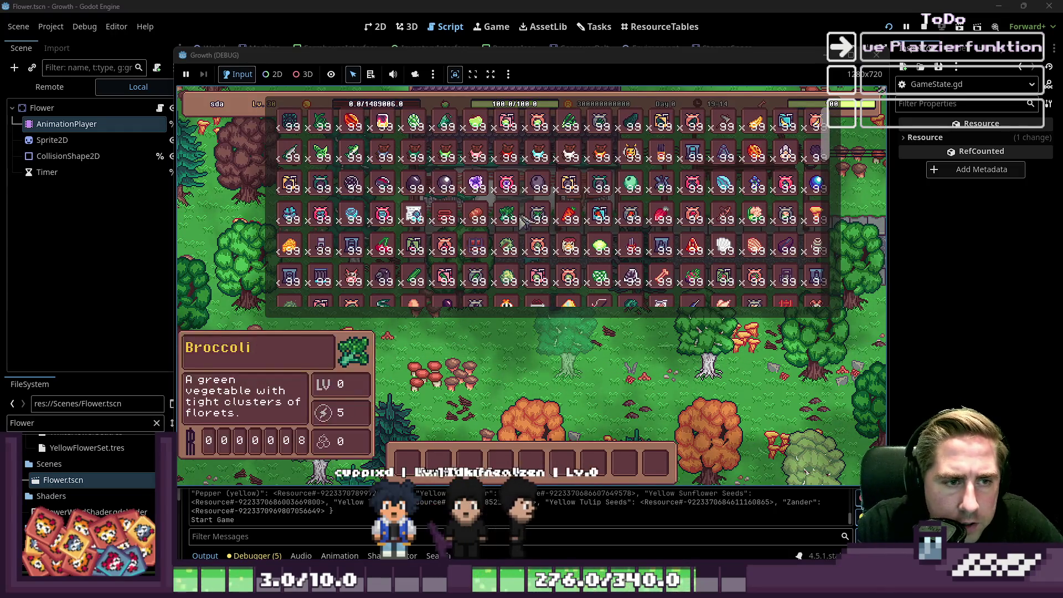
{"action": "left_click_drag", "start_coordinate": [600, 272], "coordinate": [540, 470]}
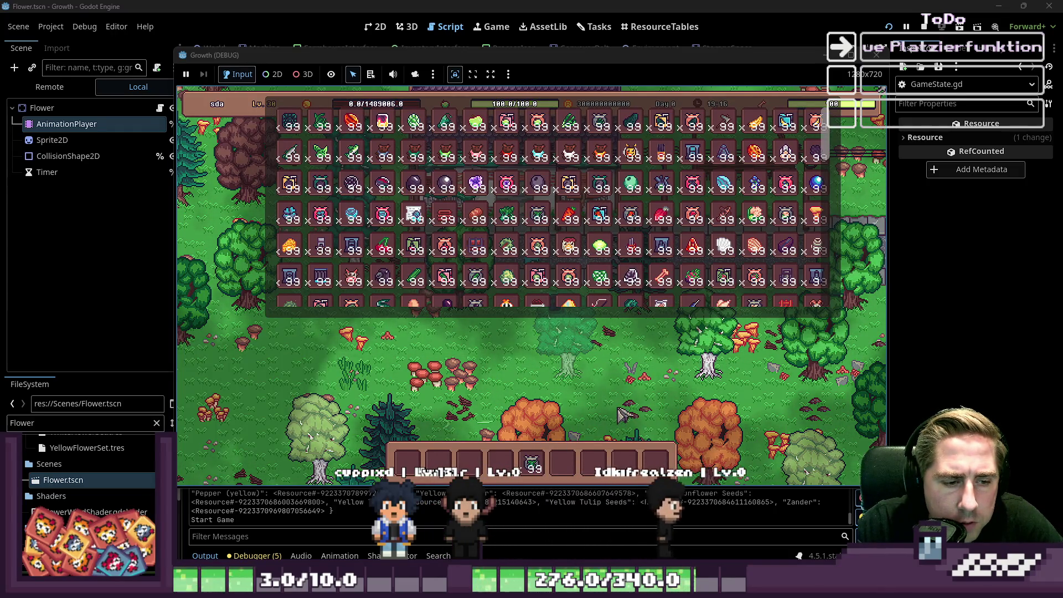
{"action": "key", "text": "i"}
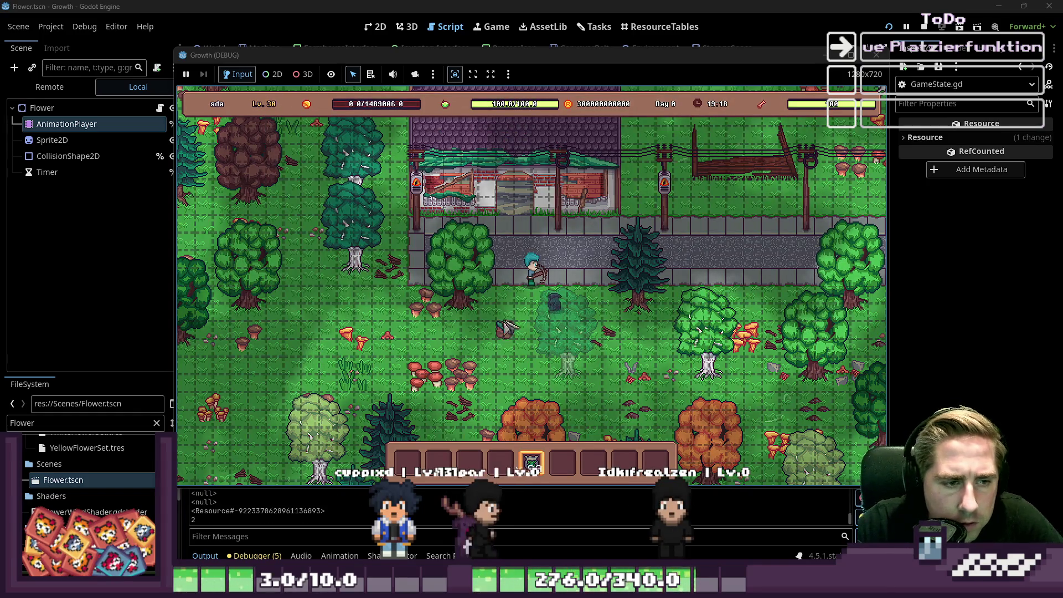
{"action": "left_click", "coordinate": [496, 317]}
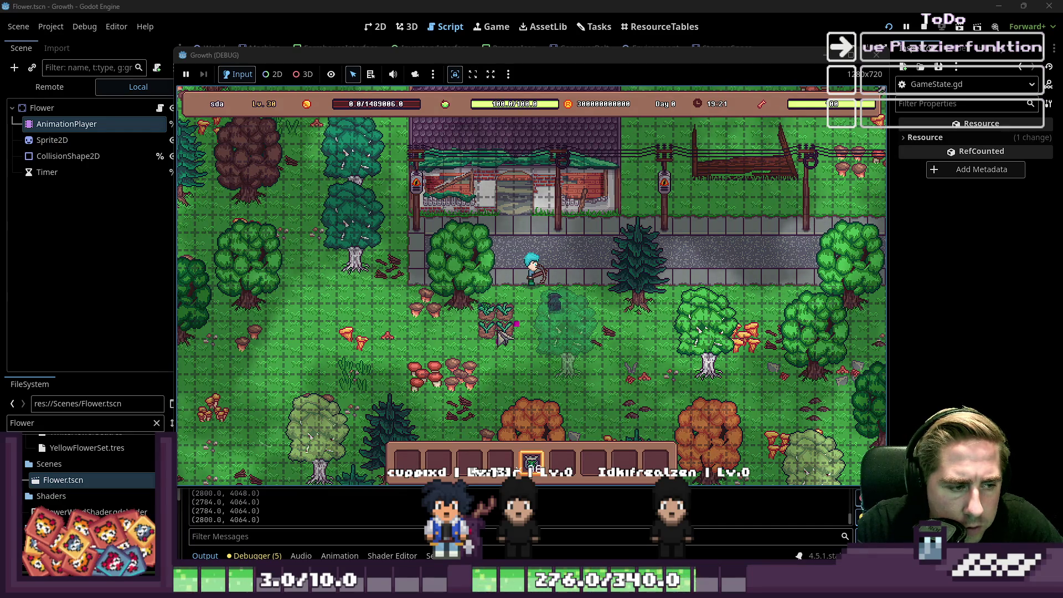
Step: Stop the game, return to the script and select the global_position print argument
{"action": "left_click", "coordinate": [877, 55]}
{"action": "left_click", "coordinate": [518, 201]}
{"action": "left_click_drag", "start_coordinate": [576, 217], "coordinate": [442, 213]}
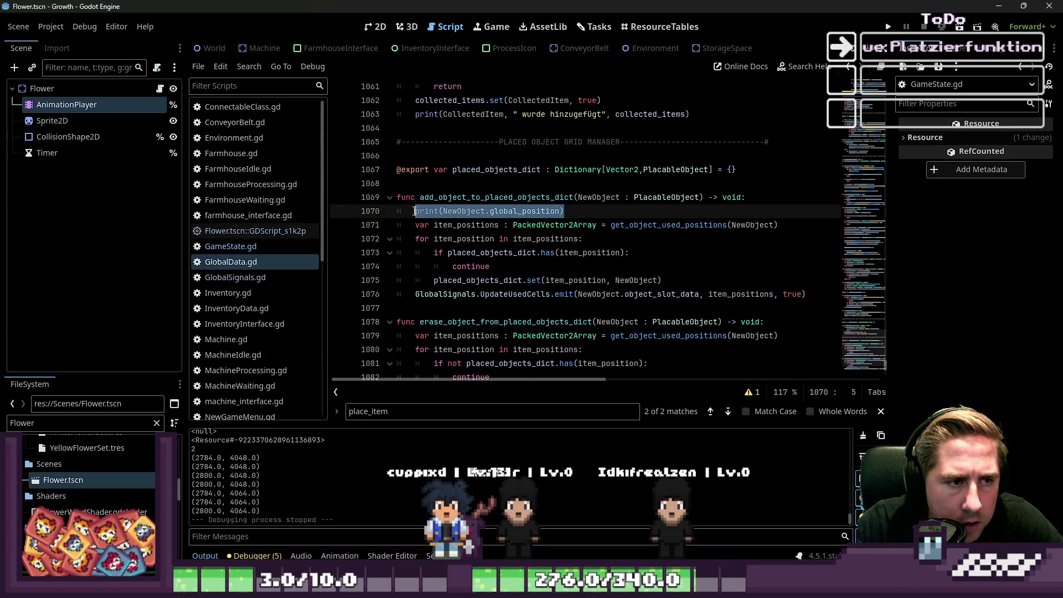
Step: Review the item_position loop, duplicate-position check and dictionary set line
{"action": "left_click", "coordinate": [500, 280]}
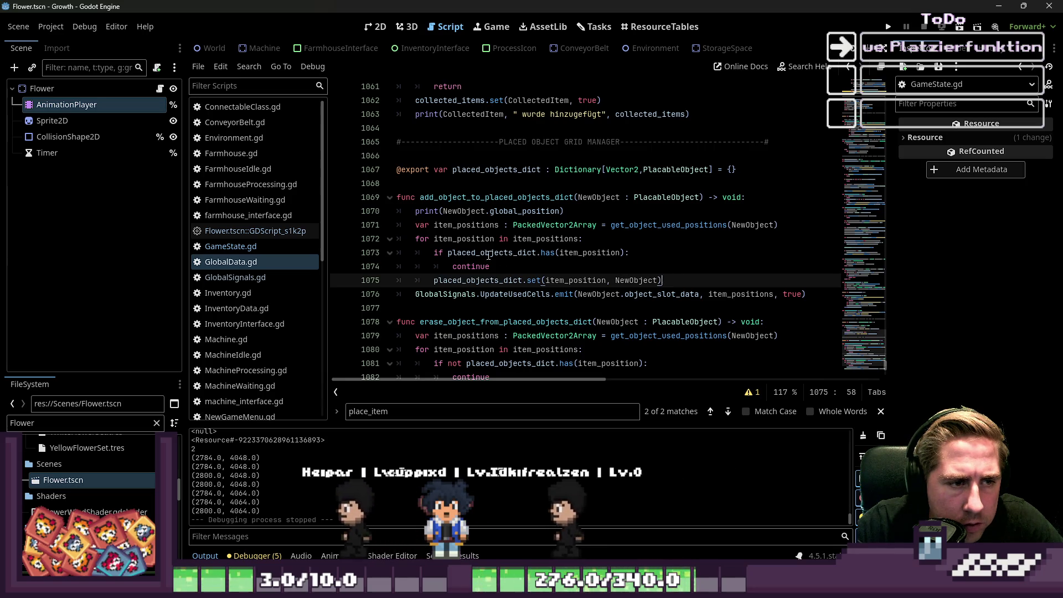
{"action": "left_click", "coordinate": [472, 240]}
{"action": "left_click", "coordinate": [477, 253]}
{"action": "left_click", "coordinate": [531, 257]}
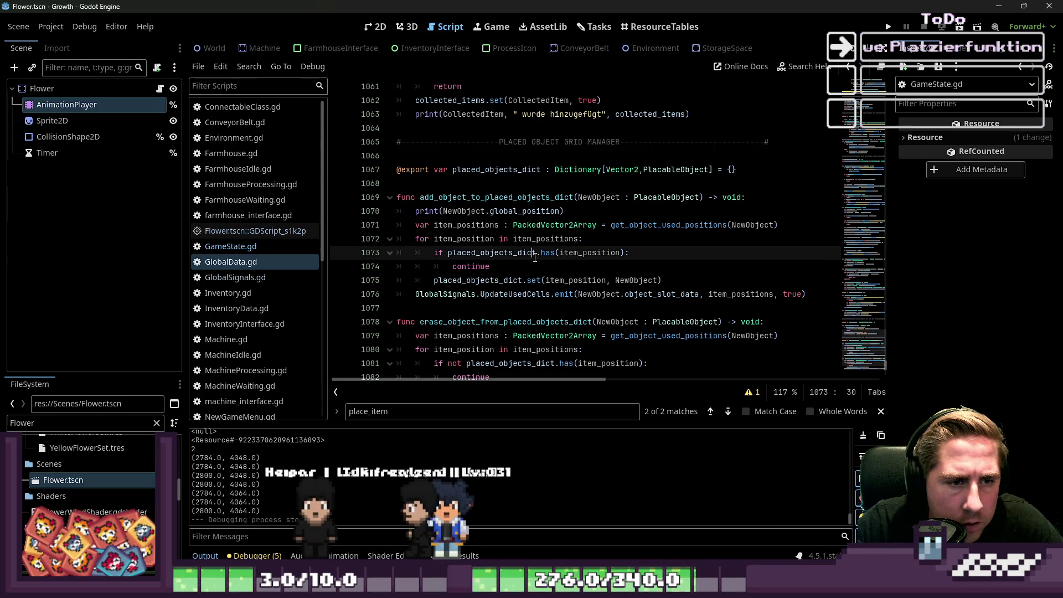
{"action": "scroll", "coordinate": [609, 243], "scroll_direction": "down", "scroll_amount": 1}
Step: Add print(get_object_used_positions(NewObject)) below the item_positions line and relaunch the game
{"action": "left_click", "coordinate": [668, 239]}
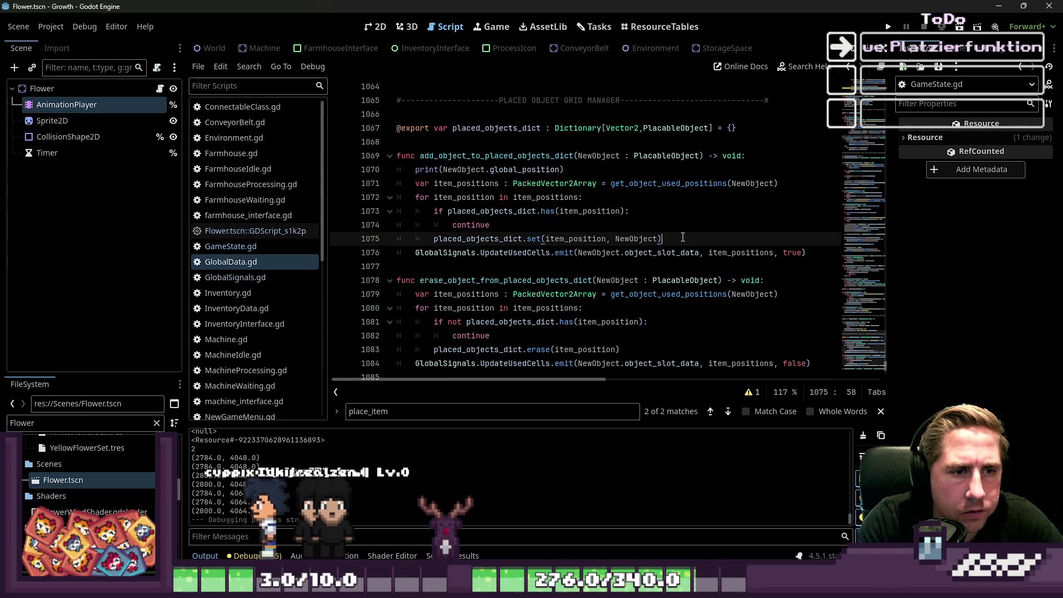
{"action": "key", "text": "Return"}
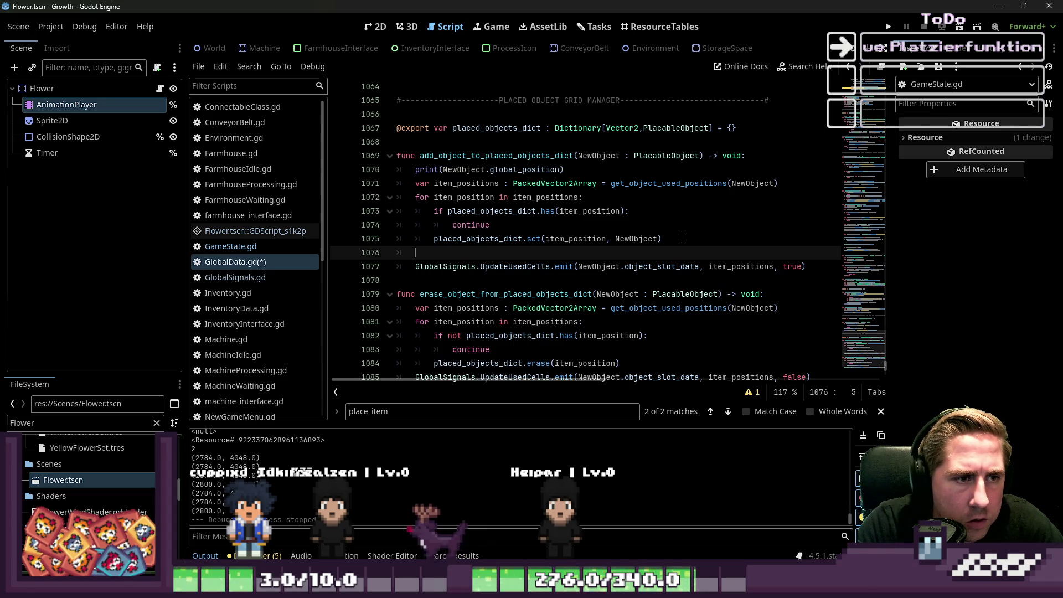
{"action": "key", "text": "BackSpace"}
{"action": "key", "text": "BackSpace"}
{"action": "key", "text": "BackSpace"}
{"action": "key", "text": "Up"}
{"action": "key", "text": "Up"}
{"action": "key", "text": "Up"}
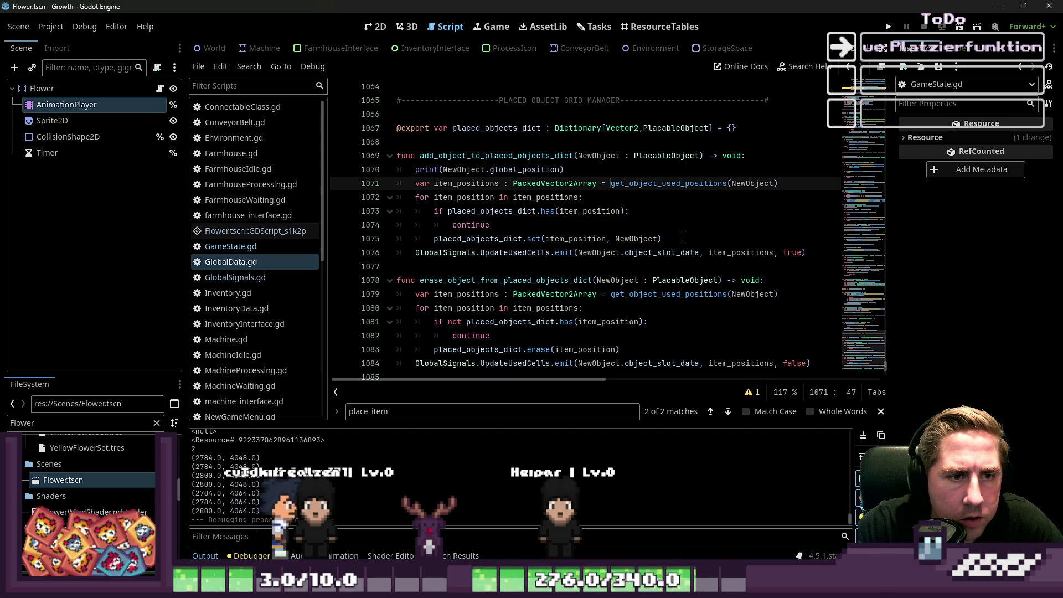
{"action": "key", "text": "ctrl+shift+Right"}
{"action": "key", "text": "ctrl+shift+Right"}
{"action": "key", "text": "Right"}
{"action": "key", "text": "Return"}
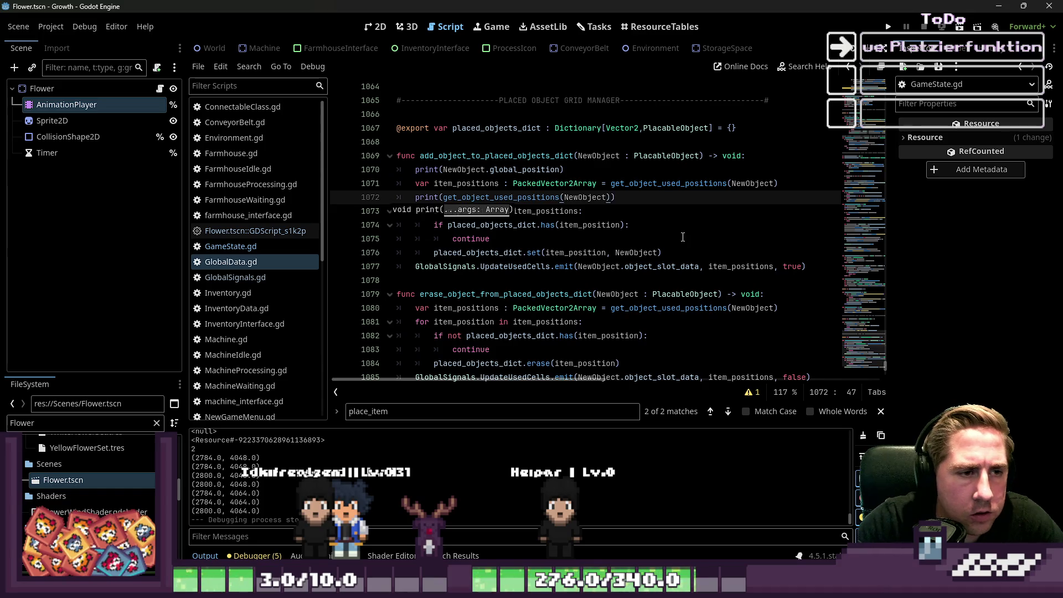
{"action": "key", "text": "Up"}
{"action": "key", "text": "Up"}
{"action": "key", "text": "Up"}
{"action": "left_click", "coordinate": [886, 28]}
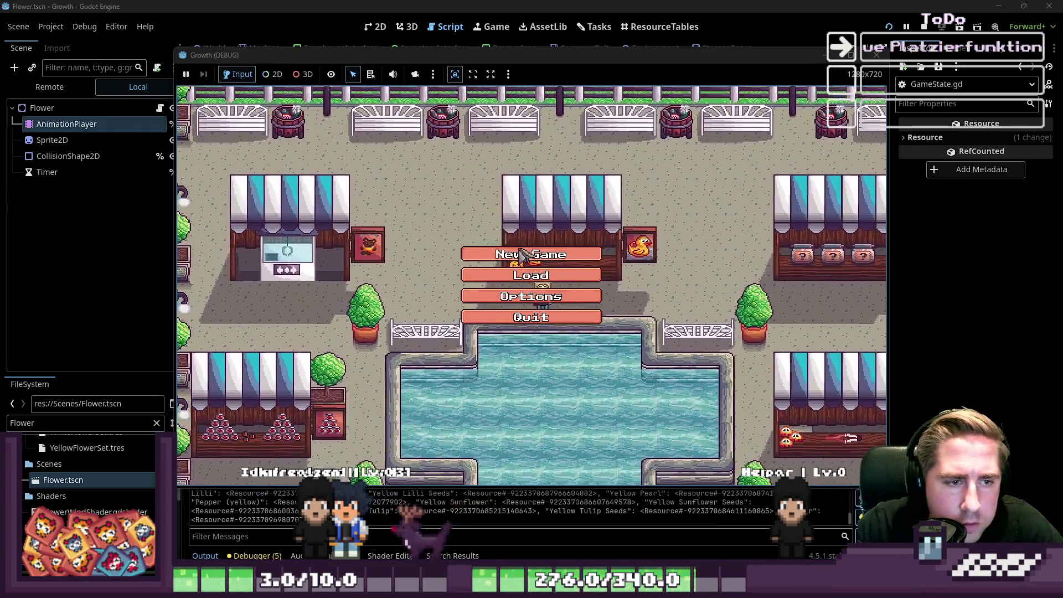
Step: Start a new game with the character name 'sdag'
{"action": "left_click", "coordinate": [530, 250]}
{"action": "type", "text": "sda"}
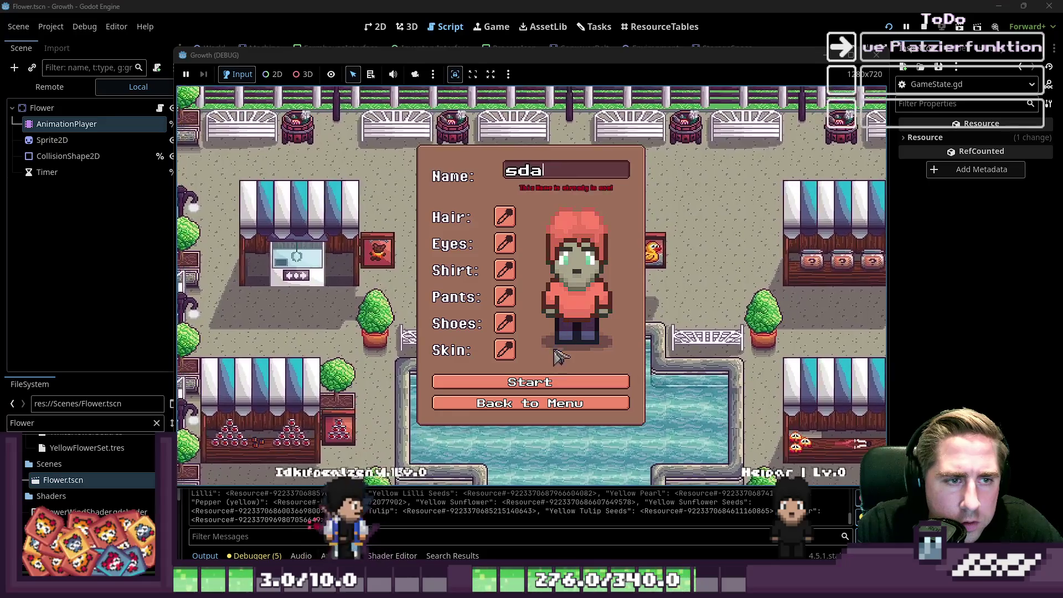
{"action": "type", "text": "g"}
{"action": "left_click", "coordinate": [530, 382]}
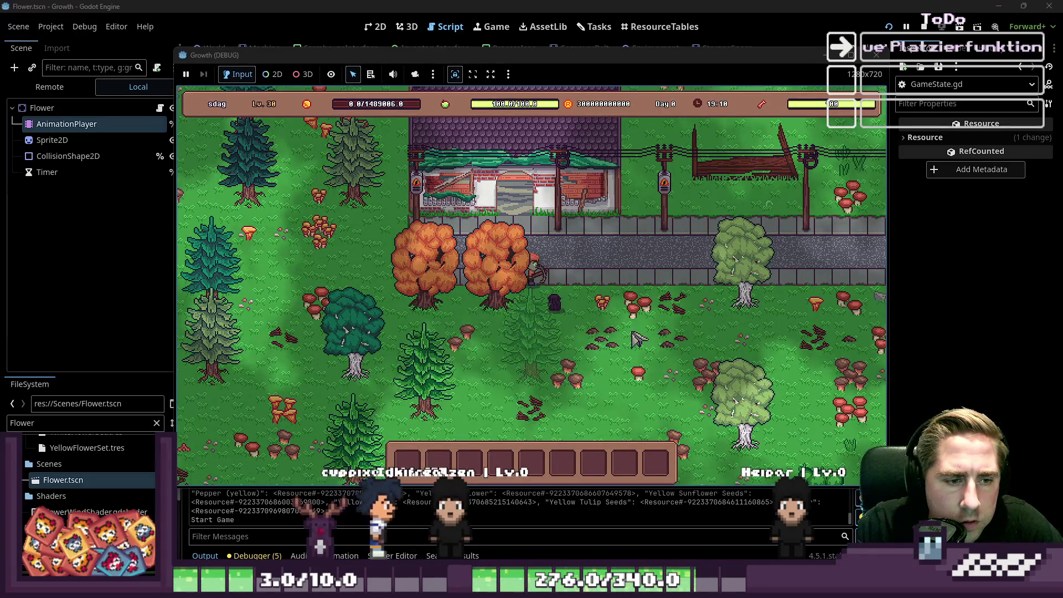
Step: Move a seed bag to hotbar slot 5, plant it on the grass, then stop the game with F8
{"action": "key", "text": "i"}
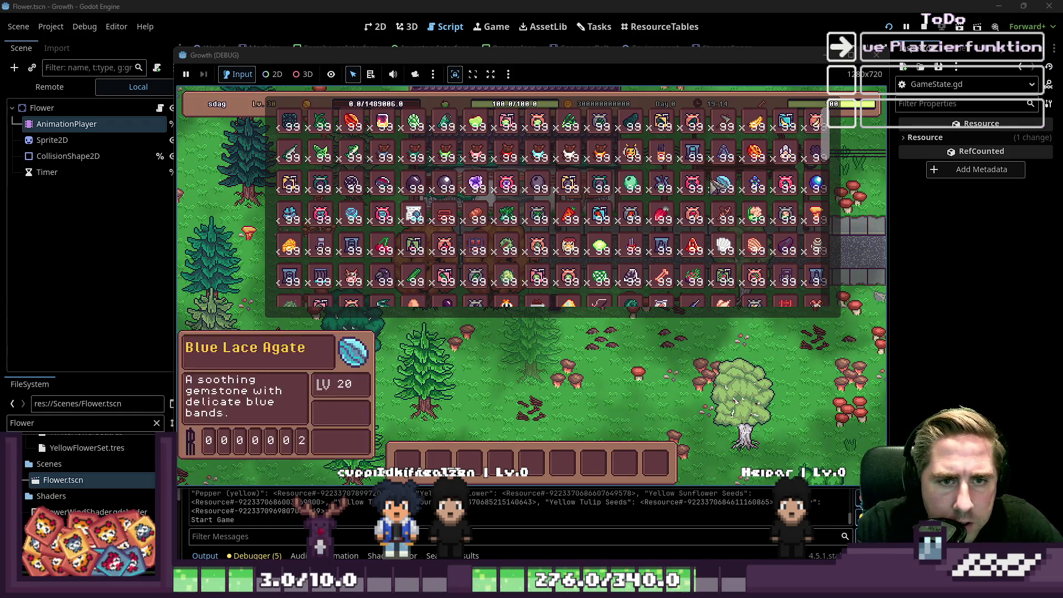
{"action": "key", "text": "2"}
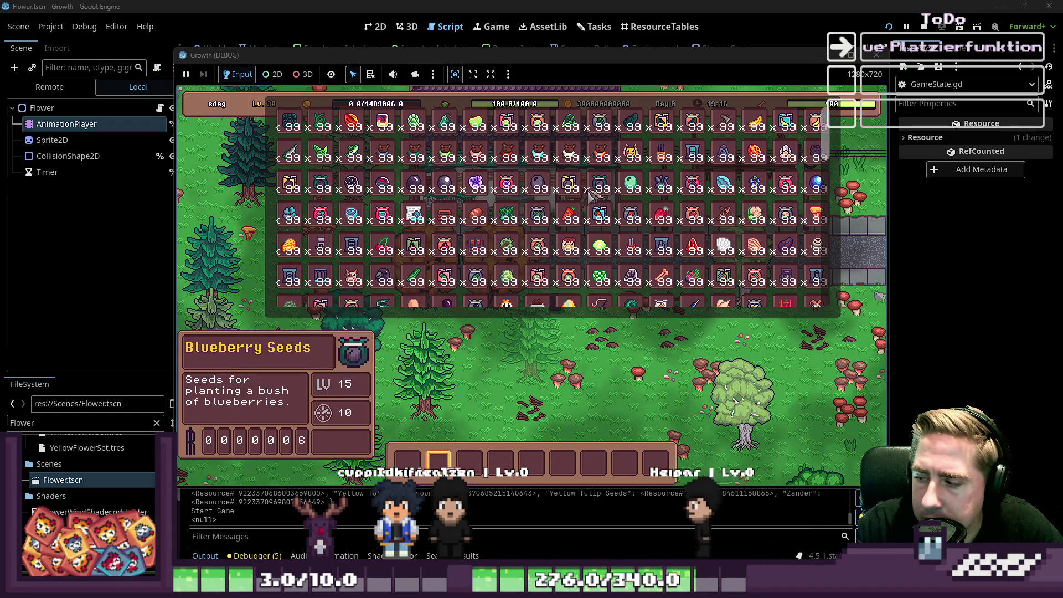
{"action": "left_click_drag", "start_coordinate": [537, 213], "coordinate": [531, 465]}
{"action": "key", "text": "7"}
{"action": "key", "text": "i"}
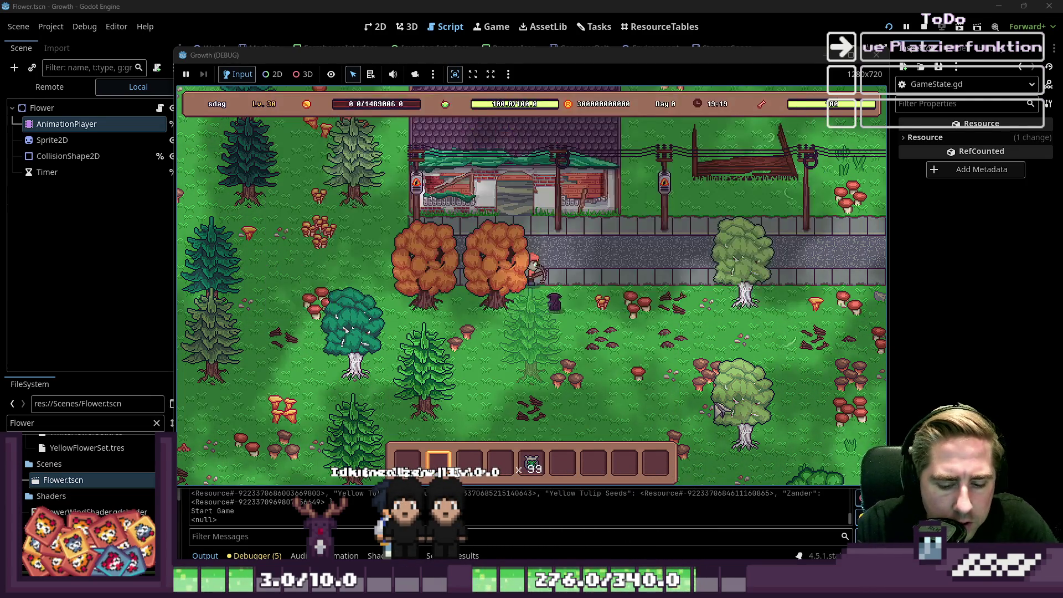
{"action": "key", "text": "5"}
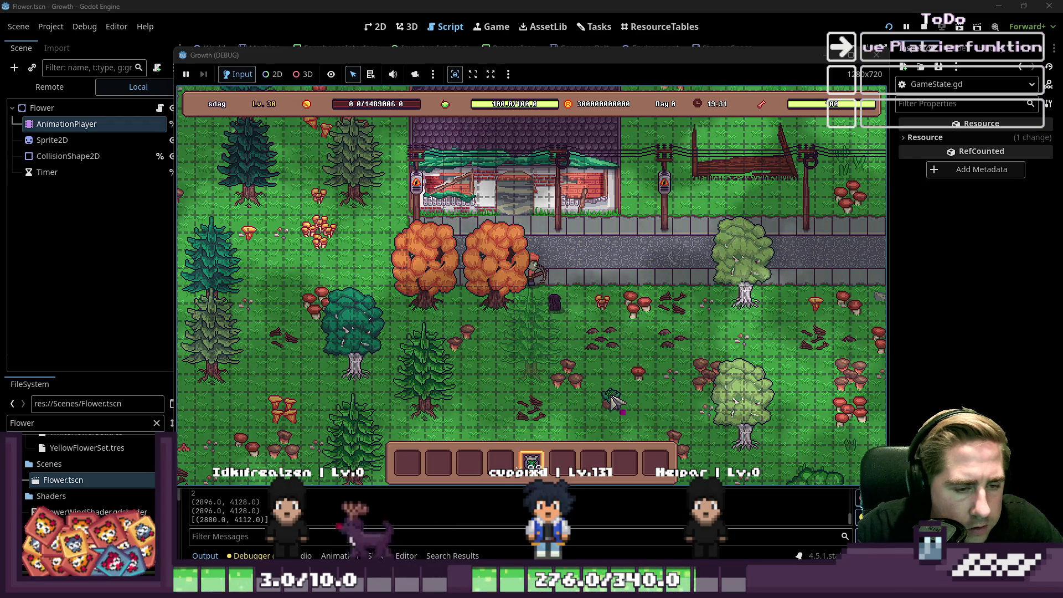
{"action": "left_click", "coordinate": [603, 390]}
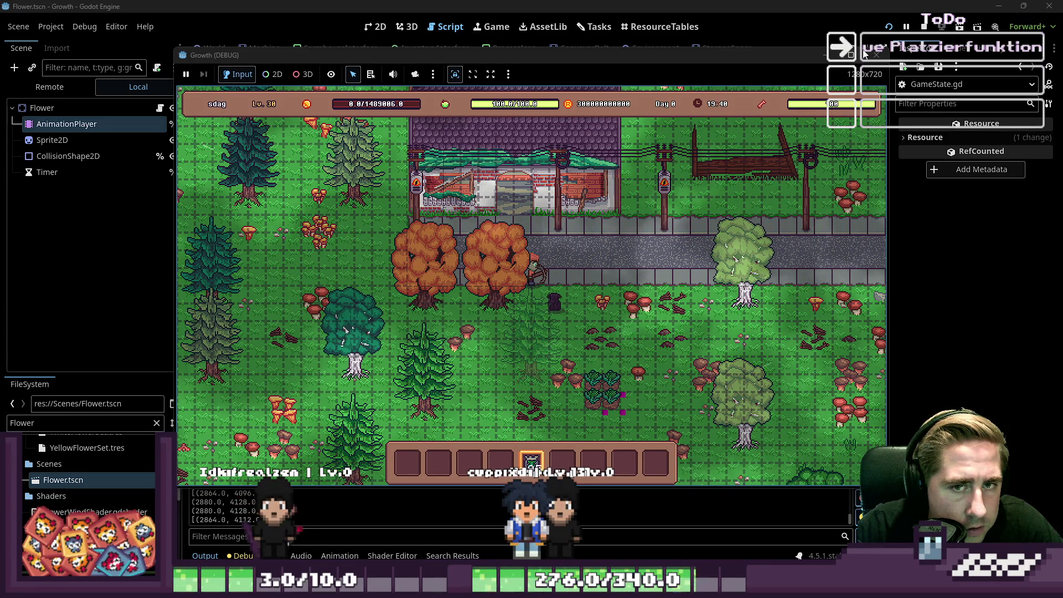
{"action": "key", "text": "F8"}
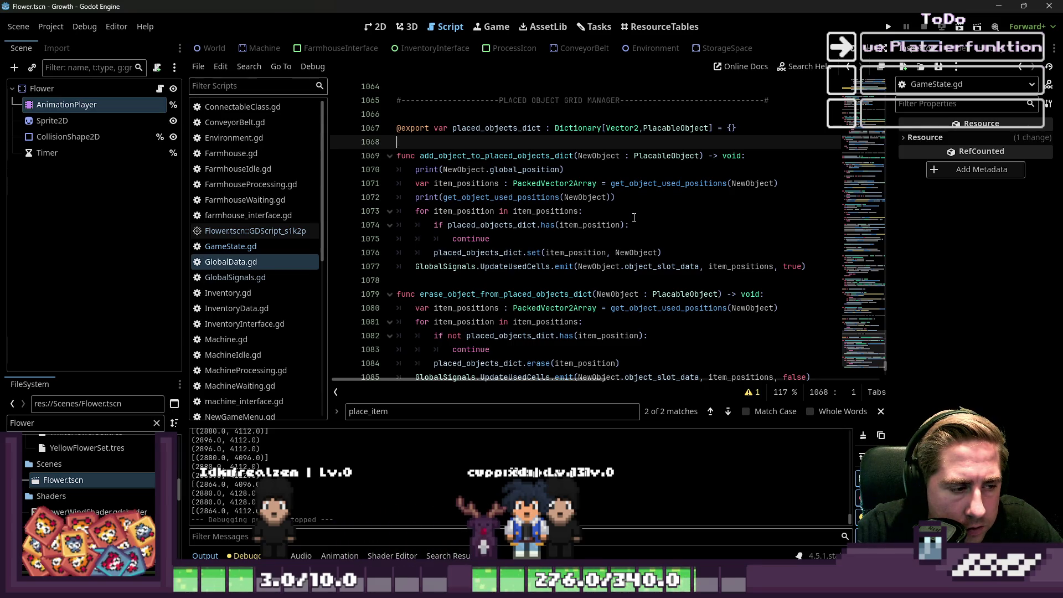
Step: Locate the get_object_used_positions definition and select its object_size_convert dictionary lookup
{"action": "scroll", "coordinate": [634, 218], "scroll_direction": "down", "scroll_amount": 2}
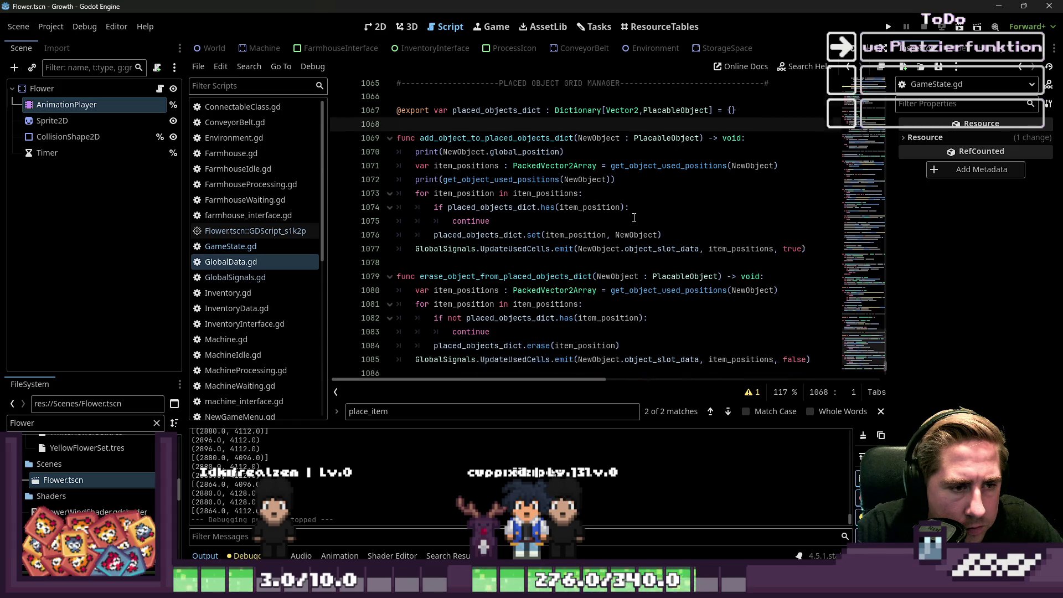
{"action": "scroll", "coordinate": [634, 218], "scroll_direction": "up", "scroll_amount": 2}
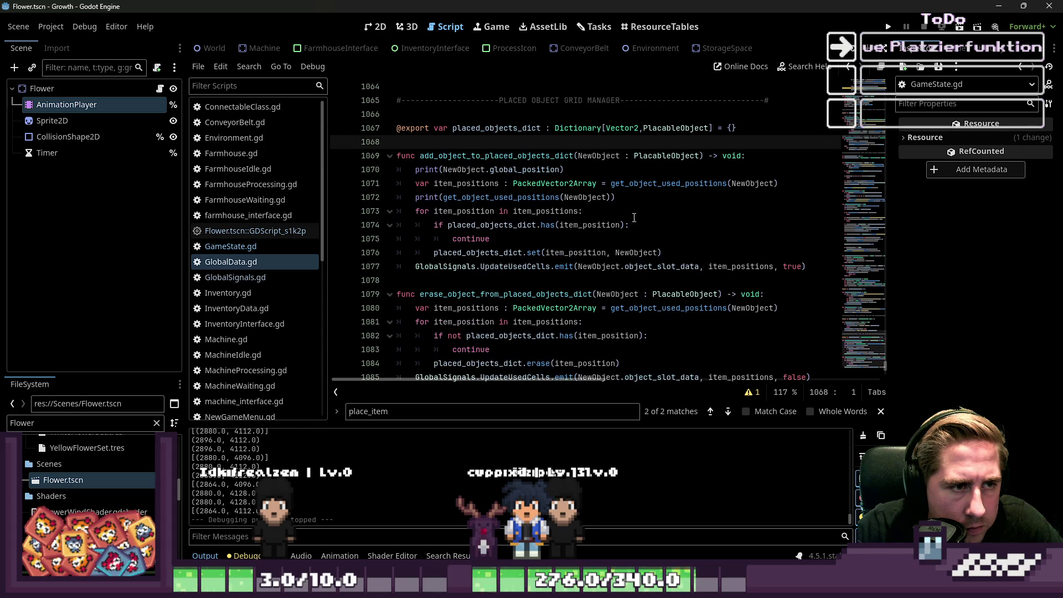
{"action": "left_click", "coordinate": [514, 200]}
{"action": "double_click", "coordinate": [664, 183]}
{"action": "scroll", "coordinate": [669, 245], "scroll_direction": "down", "scroll_amount": 4}
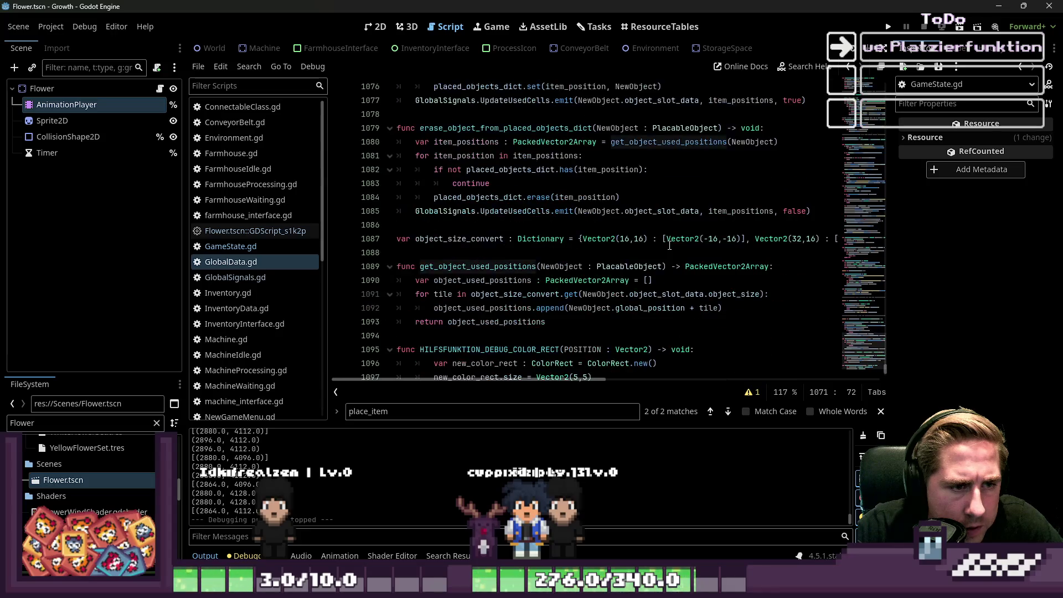
{"action": "scroll", "coordinate": [669, 245], "scroll_direction": "down", "scroll_amount": 1}
{"action": "double_click", "coordinate": [501, 227]}
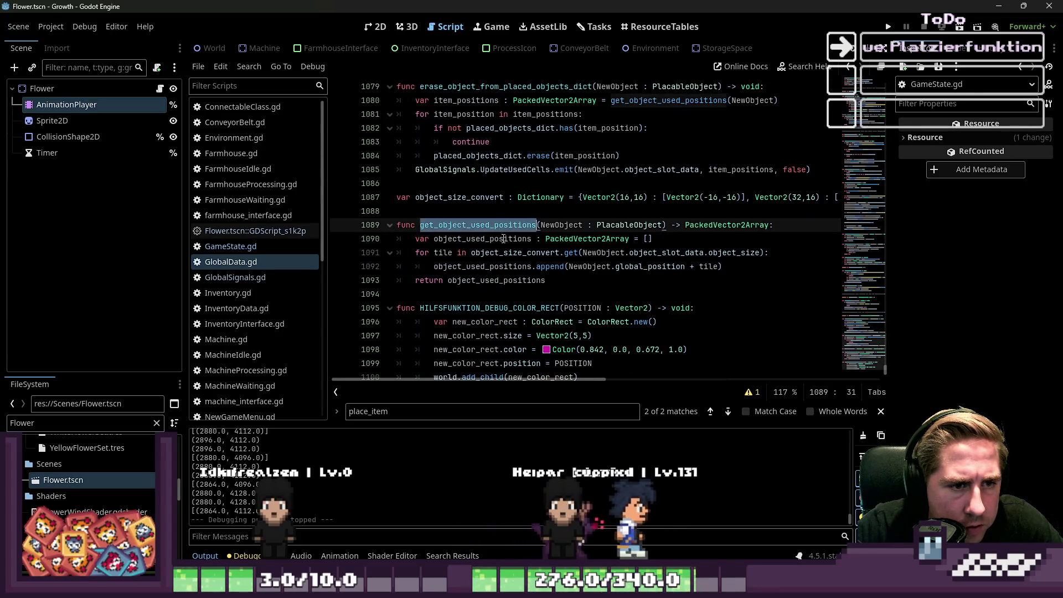
{"action": "double_click", "coordinate": [519, 253]}
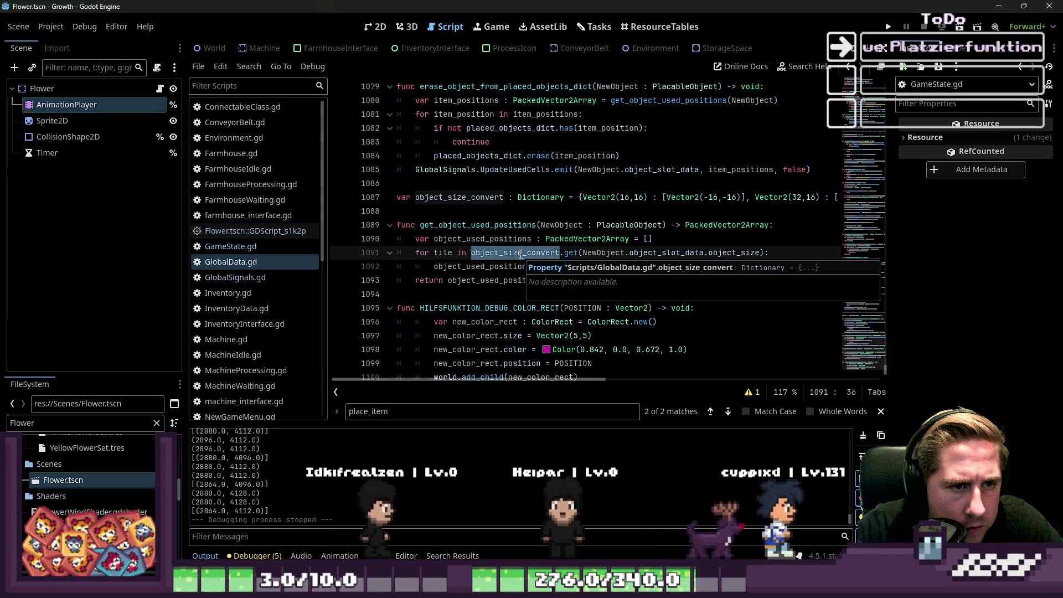